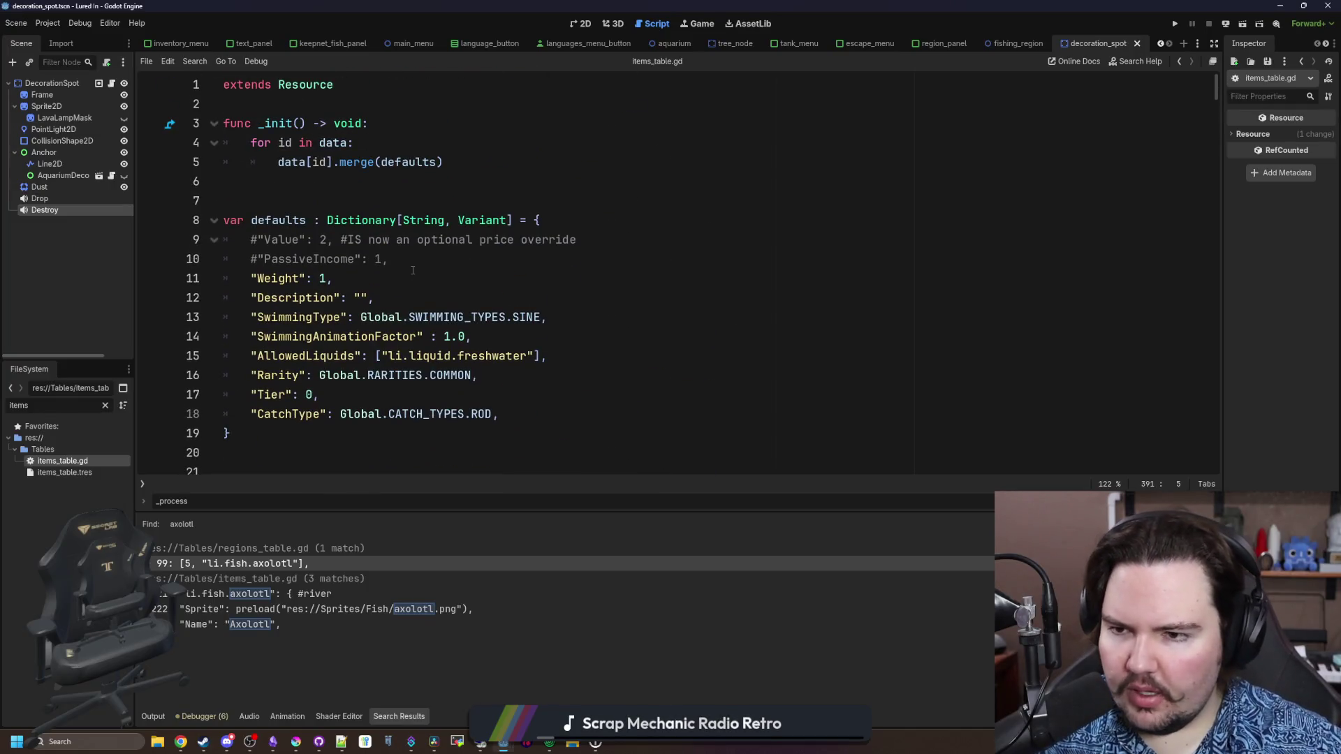
Locate the CatchType entry in the defaults dictionary of items_table.gd and save.
{"action": "left_click", "coordinate": [356, 202]}
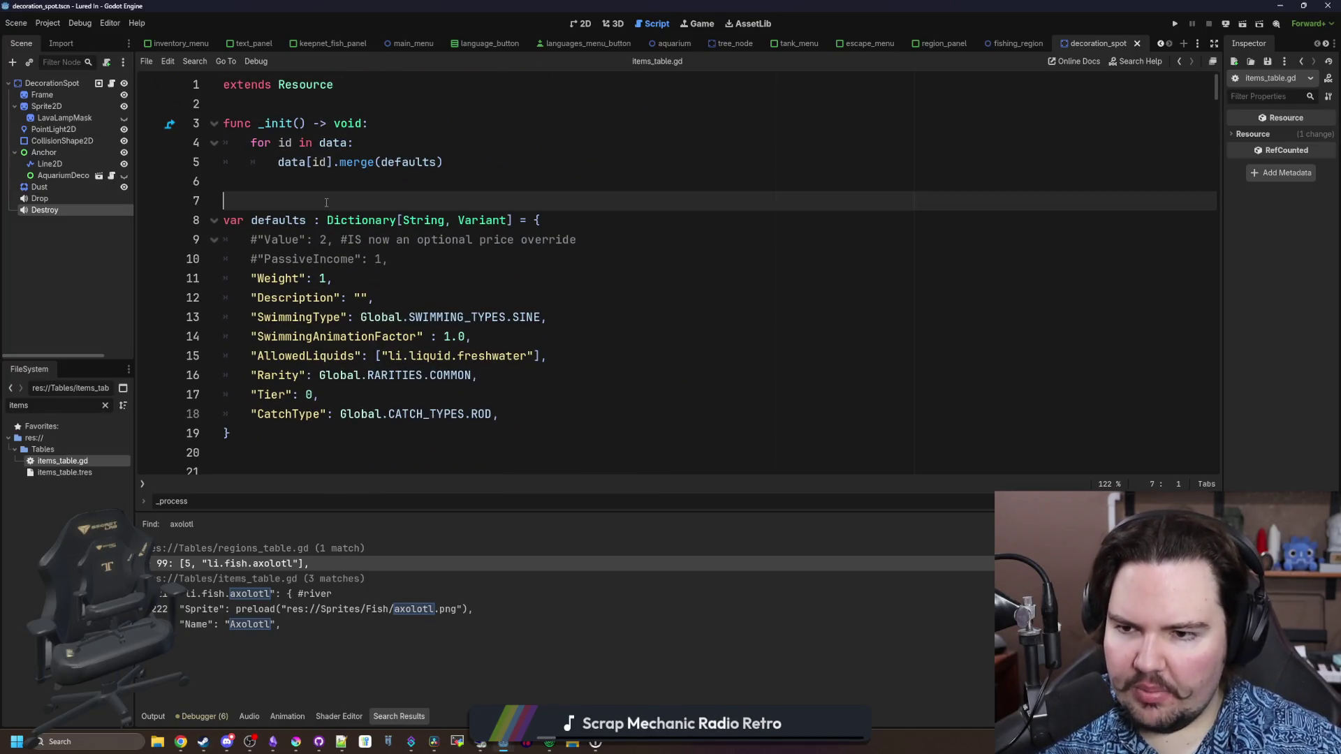
{"action": "scroll", "coordinate": [315, 364], "scroll_direction": "down", "scroll_amount": 1}
{"action": "double_click", "coordinate": [315, 361]}
{"action": "key", "text": "Down"}
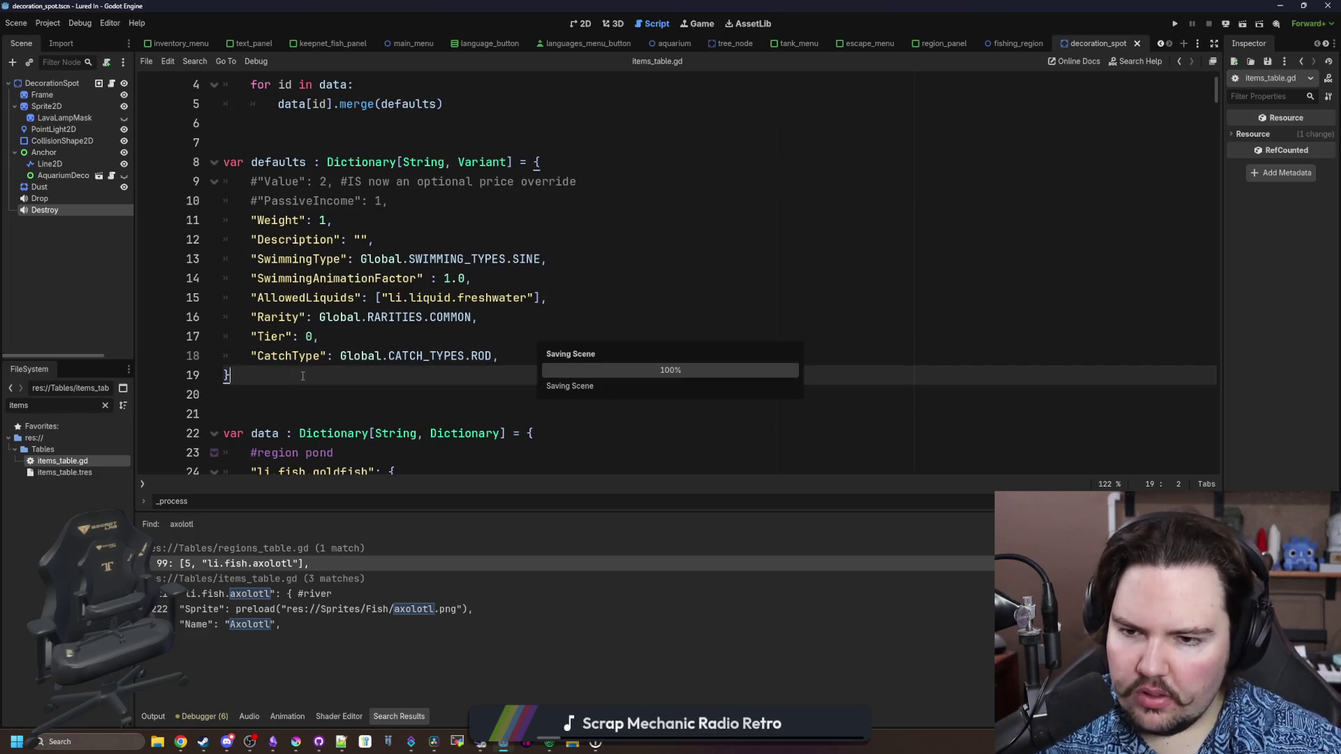
{"action": "key", "text": "ctrl+s"}
{"action": "key", "text": "ctrl+s"}
{"action": "key", "text": "ctrl+s"}
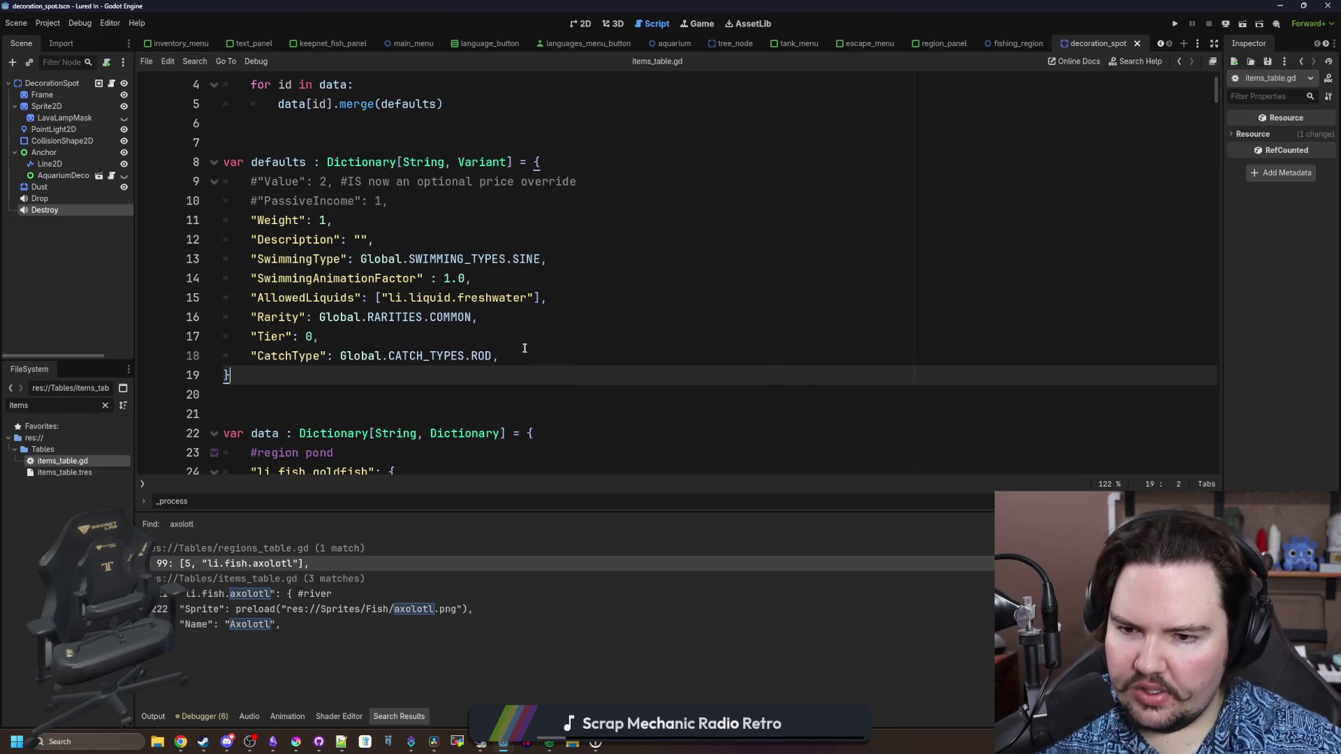
{"action": "left_click", "coordinate": [532, 360]}
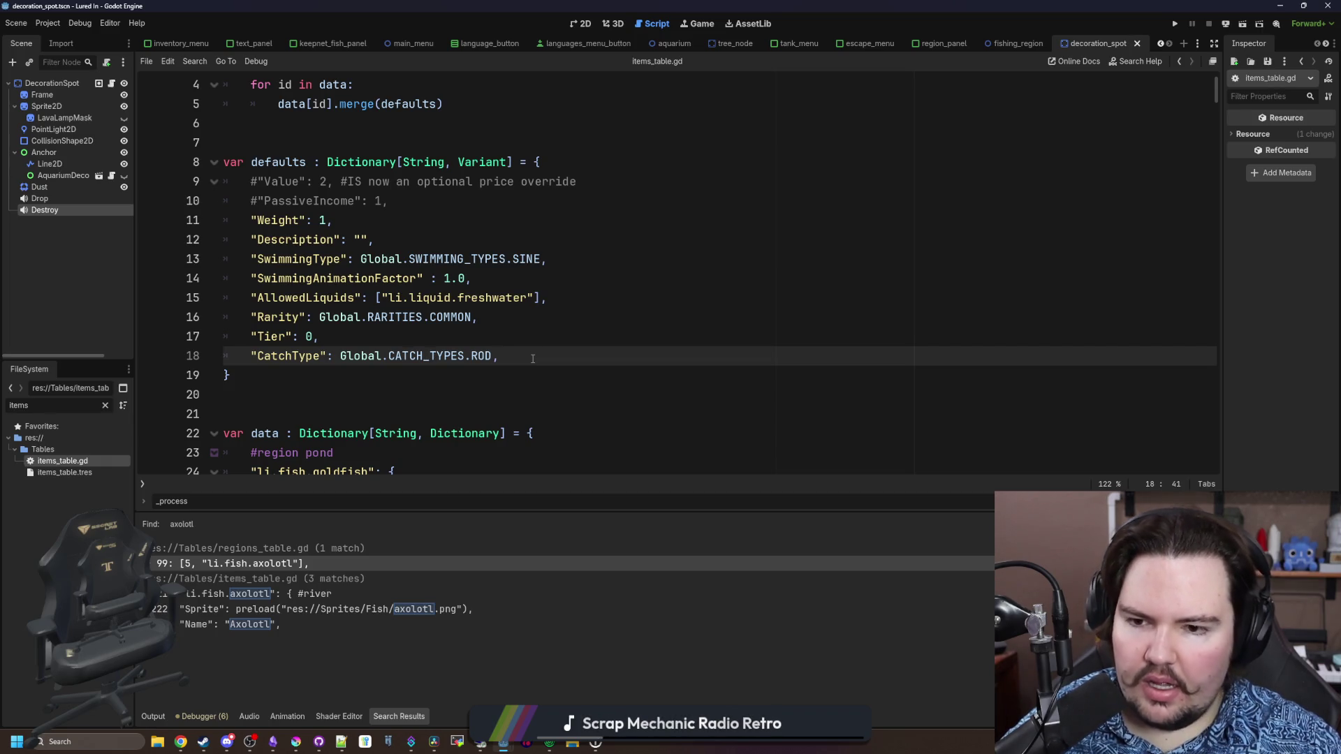
{"action": "key", "text": "Up"}
{"action": "key", "text": "Up"}
{"action": "key", "text": "Down"}
{"action": "key", "text": "Down"}
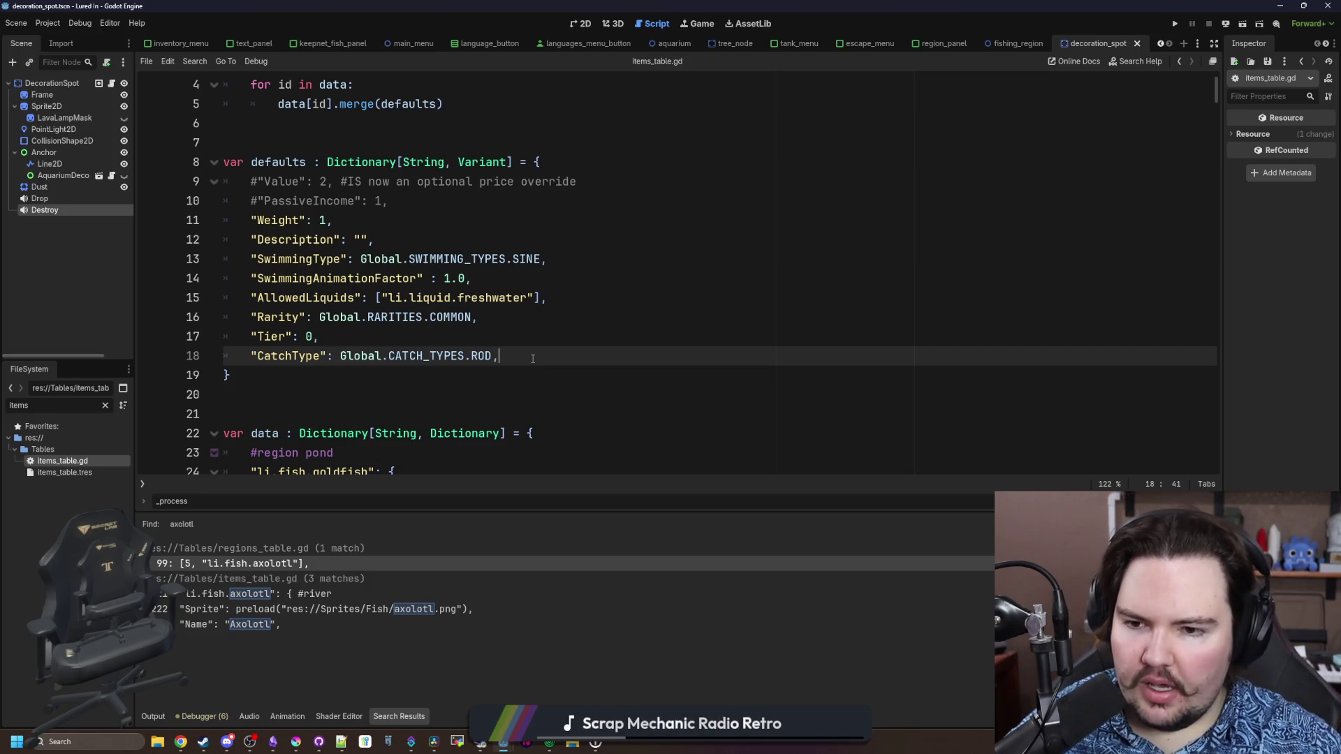
Add a "Regions": [] entry with a trailing comma after the CatchType line.
{"action": "key", "text": "Return"}
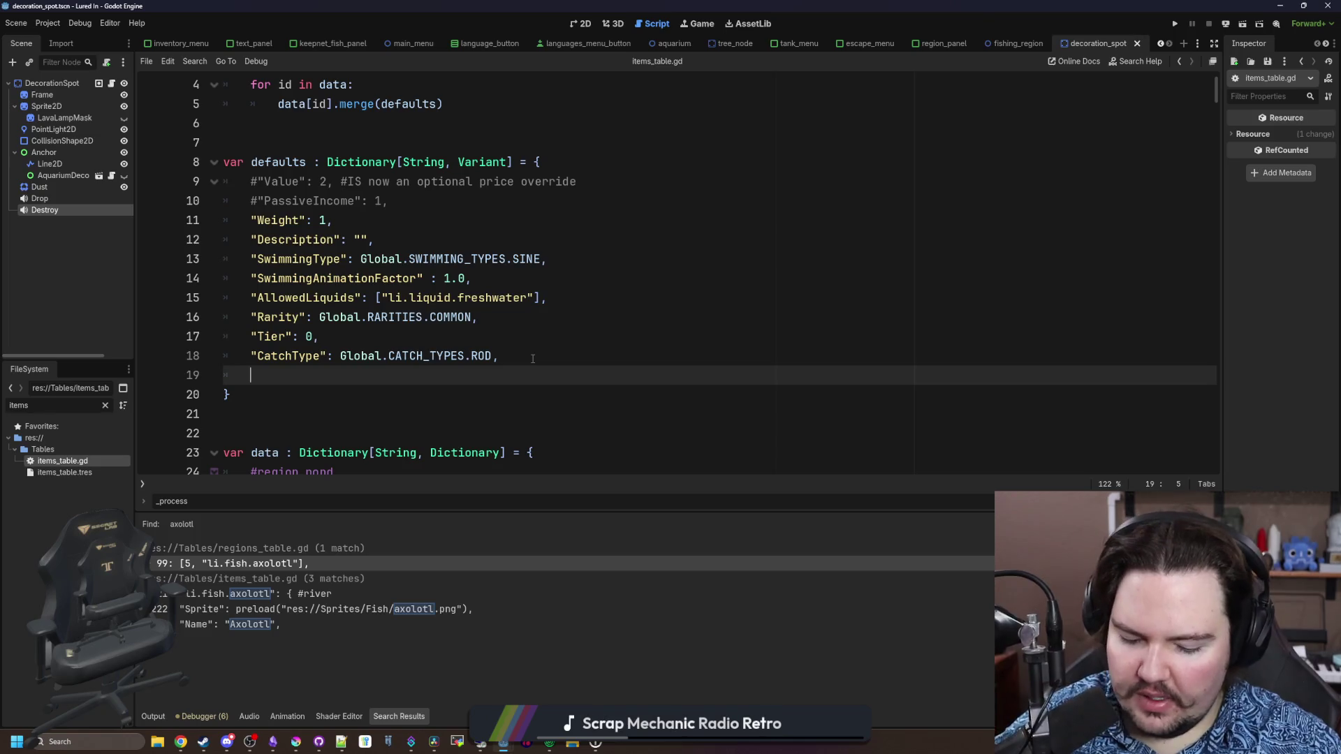
{"action": "type", "text": "\""}
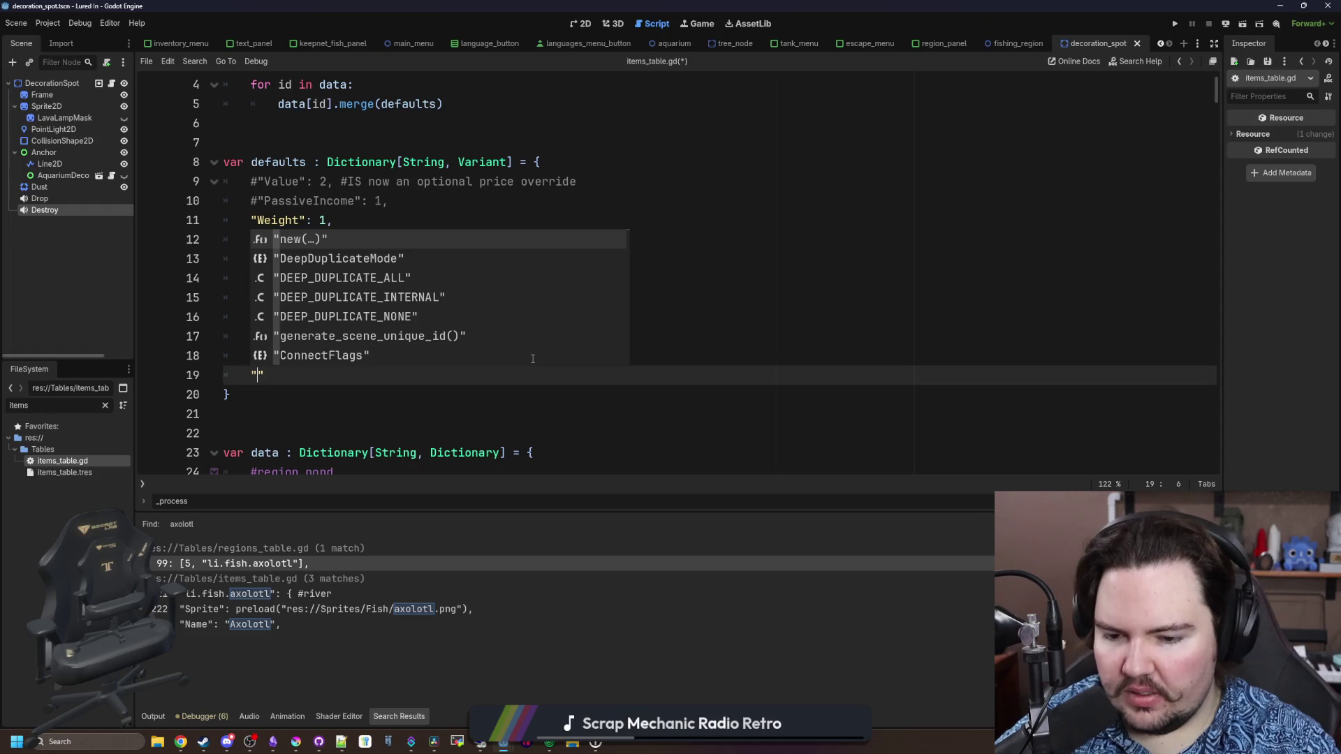
{"action": "type", "text": "Regions\": "}
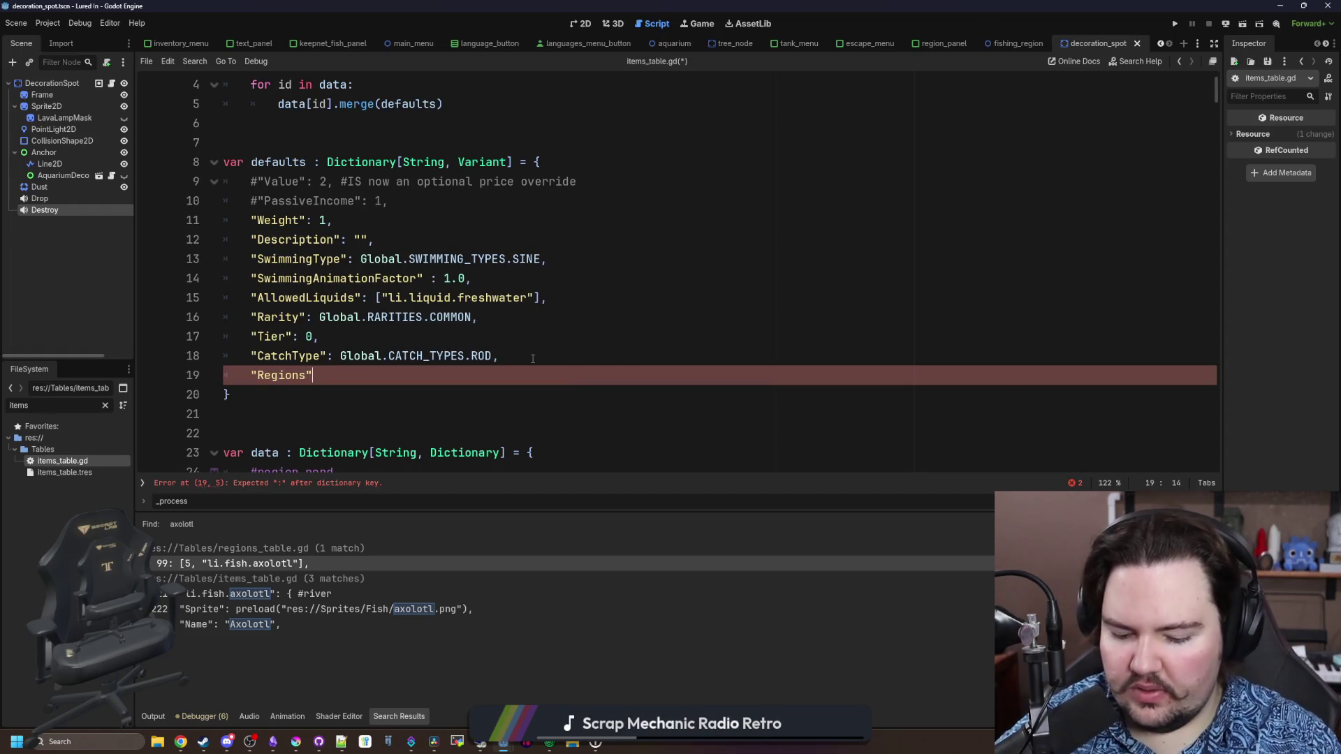
{"action": "type", "text": "[\""}
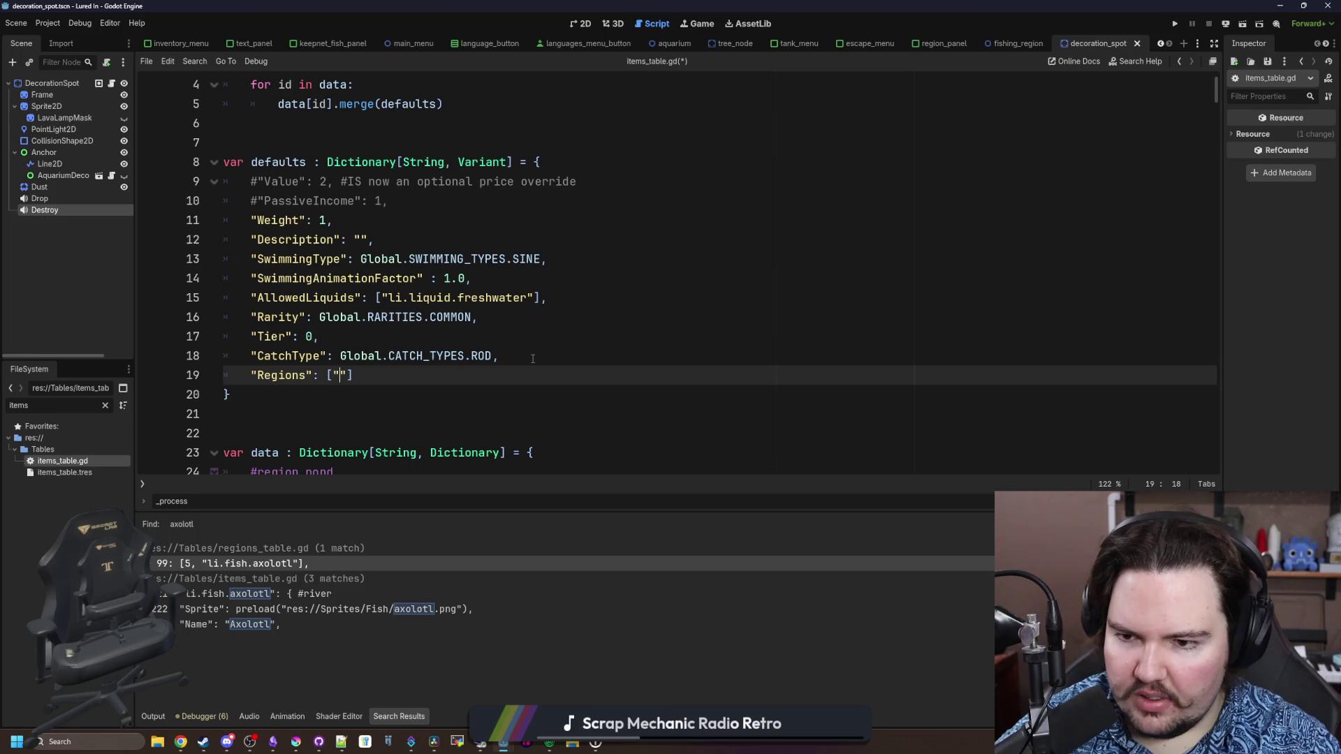
{"action": "left_click", "coordinate": [361, 375]}
{"action": "type", "text": ","}
{"action": "left_click_drag", "start_coordinate": [377, 375], "coordinate": [257, 375]}
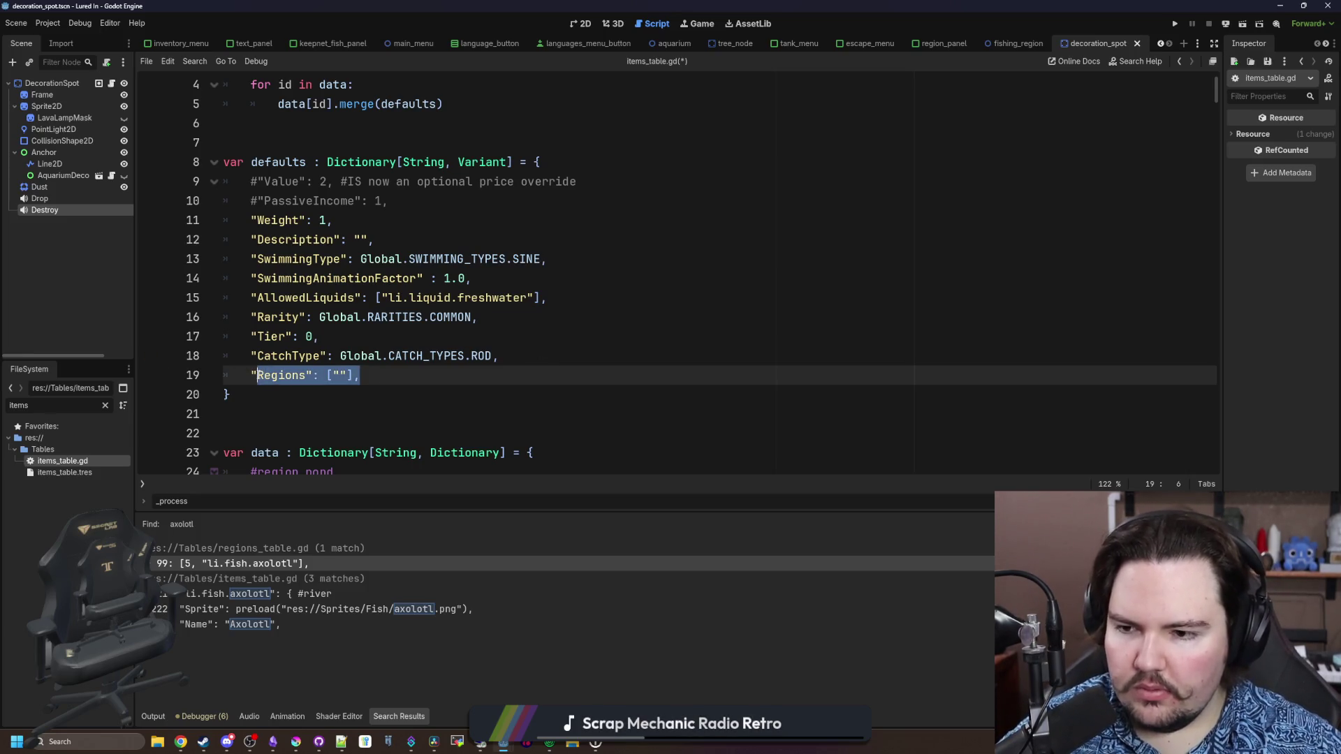
{"action": "left_click", "coordinate": [334, 375]}
{"action": "key", "text": "BackSpace"}
Select and review the new Regions entry on line 19.
{"action": "left_click_drag", "start_coordinate": [347, 376], "coordinate": [245, 376]}
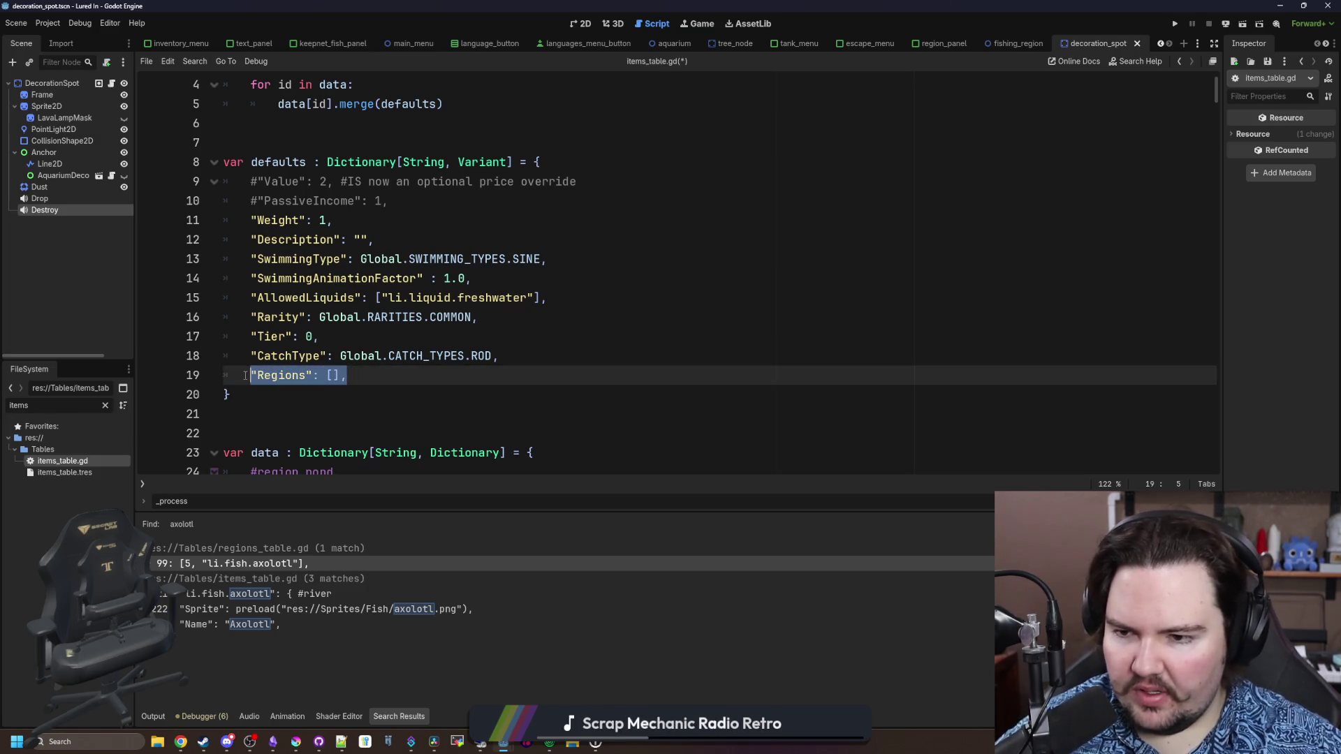
{"action": "scroll", "coordinate": [372, 355], "scroll_direction": "down", "scroll_amount": 4}
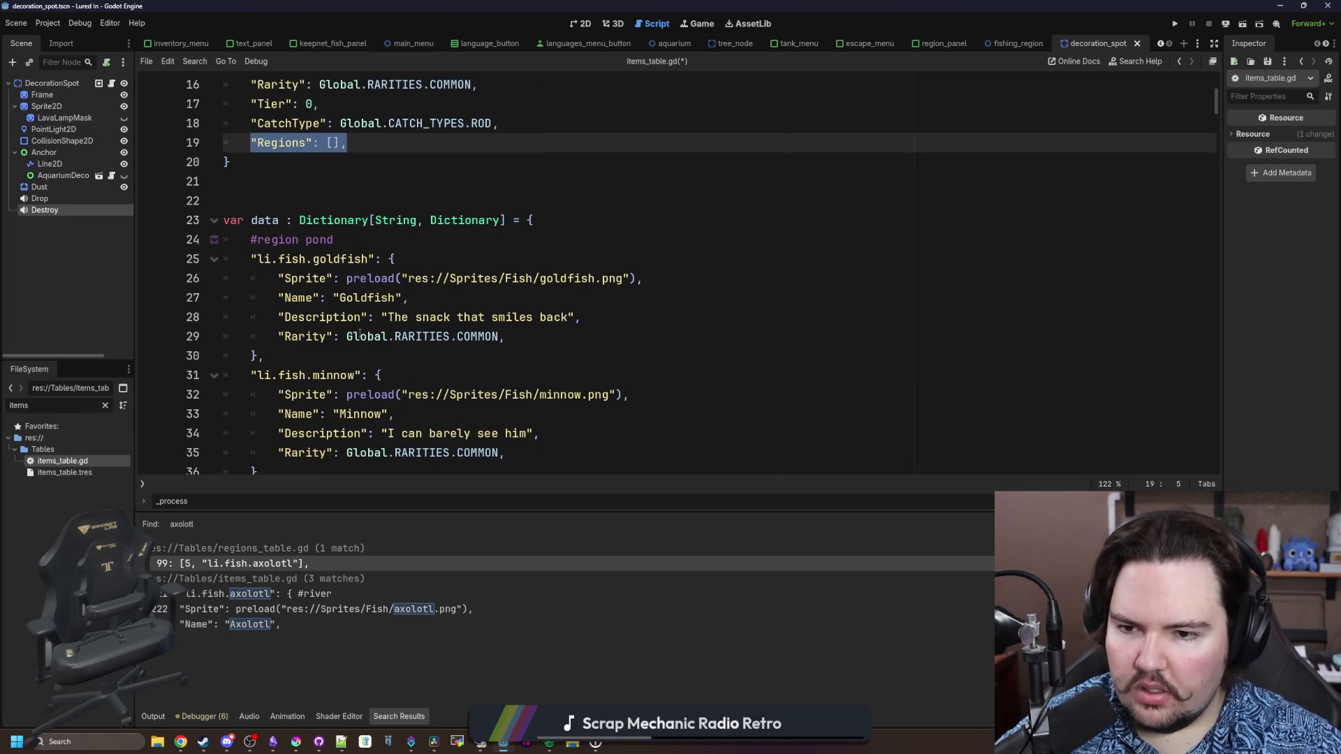
{"action": "scroll", "coordinate": [360, 335], "scroll_direction": "down", "scroll_amount": 5}
{"action": "scroll", "coordinate": [347, 340], "scroll_direction": "up", "scroll_amount": 8}
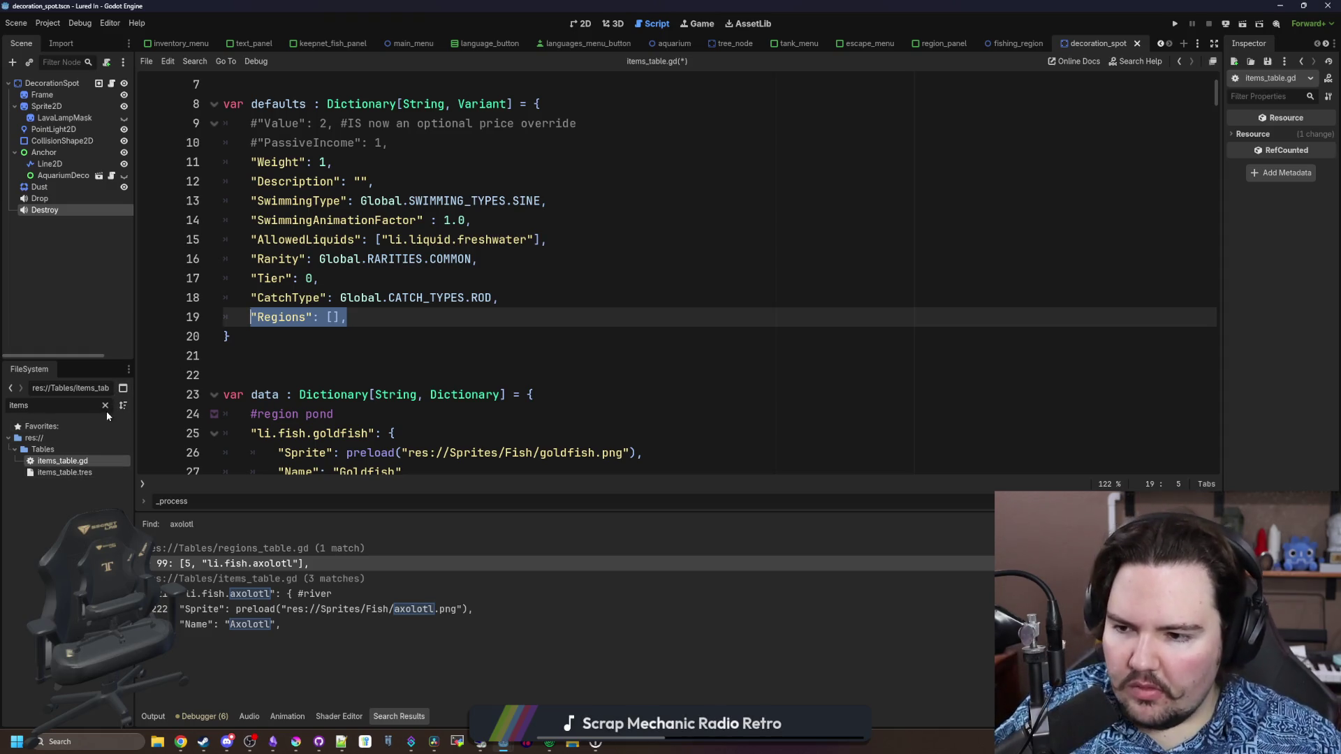
{"action": "left_click_drag", "start_coordinate": [347, 318], "coordinate": [250, 319]}
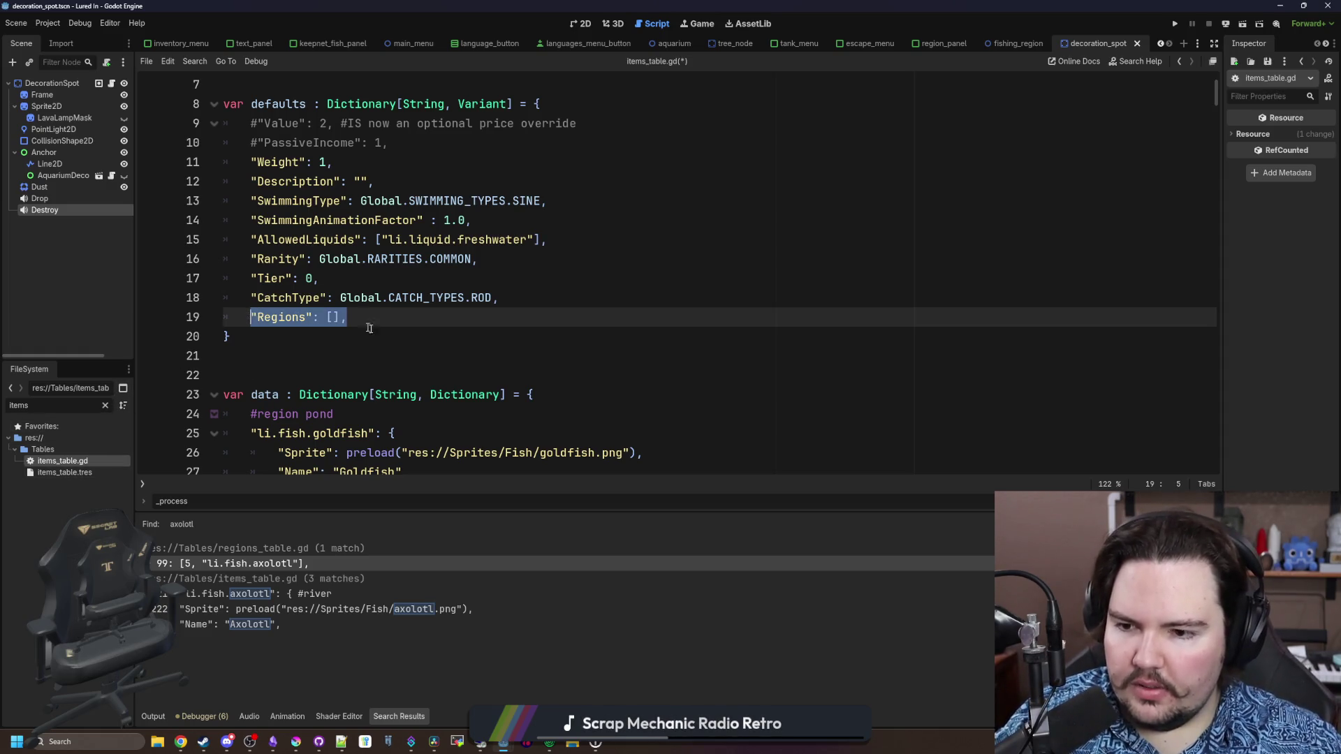
{"action": "scroll", "coordinate": [377, 342], "scroll_direction": "down", "scroll_amount": 3}
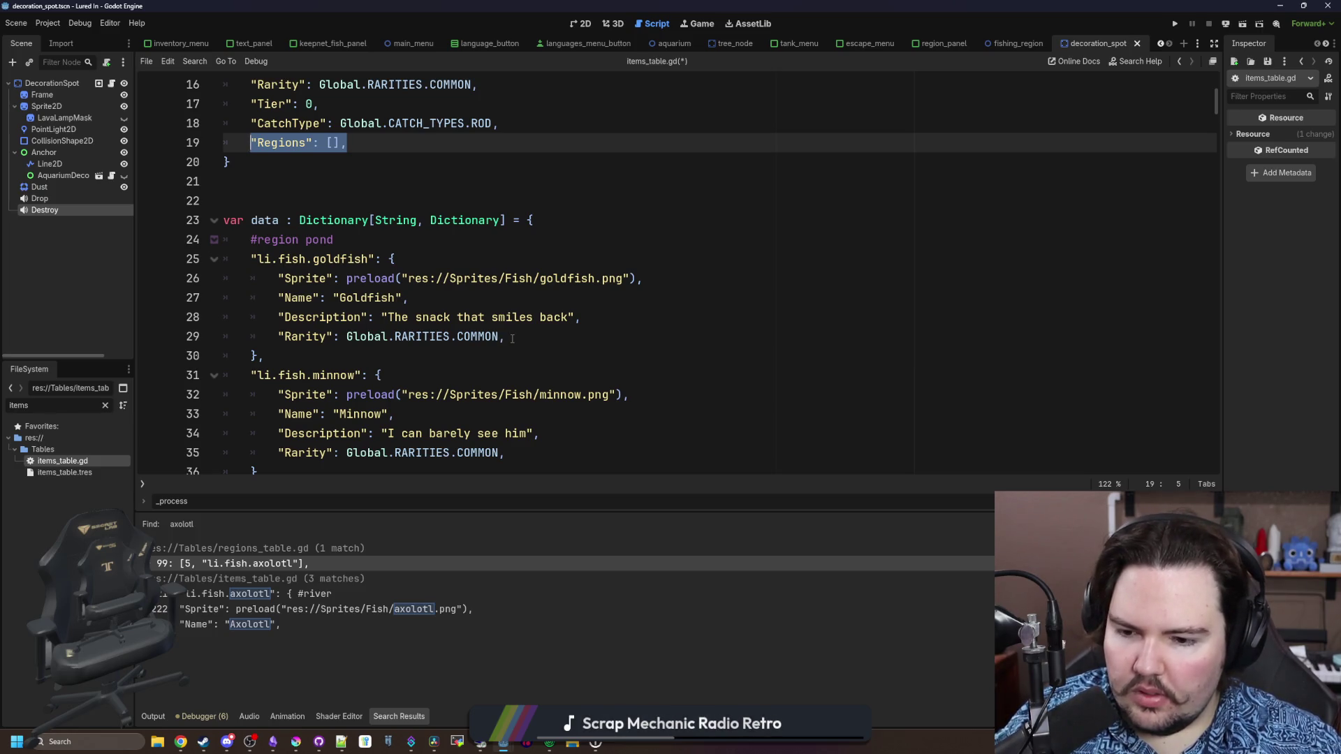
{"action": "scroll", "coordinate": [454, 337], "scroll_direction": "up", "scroll_amount": 3}
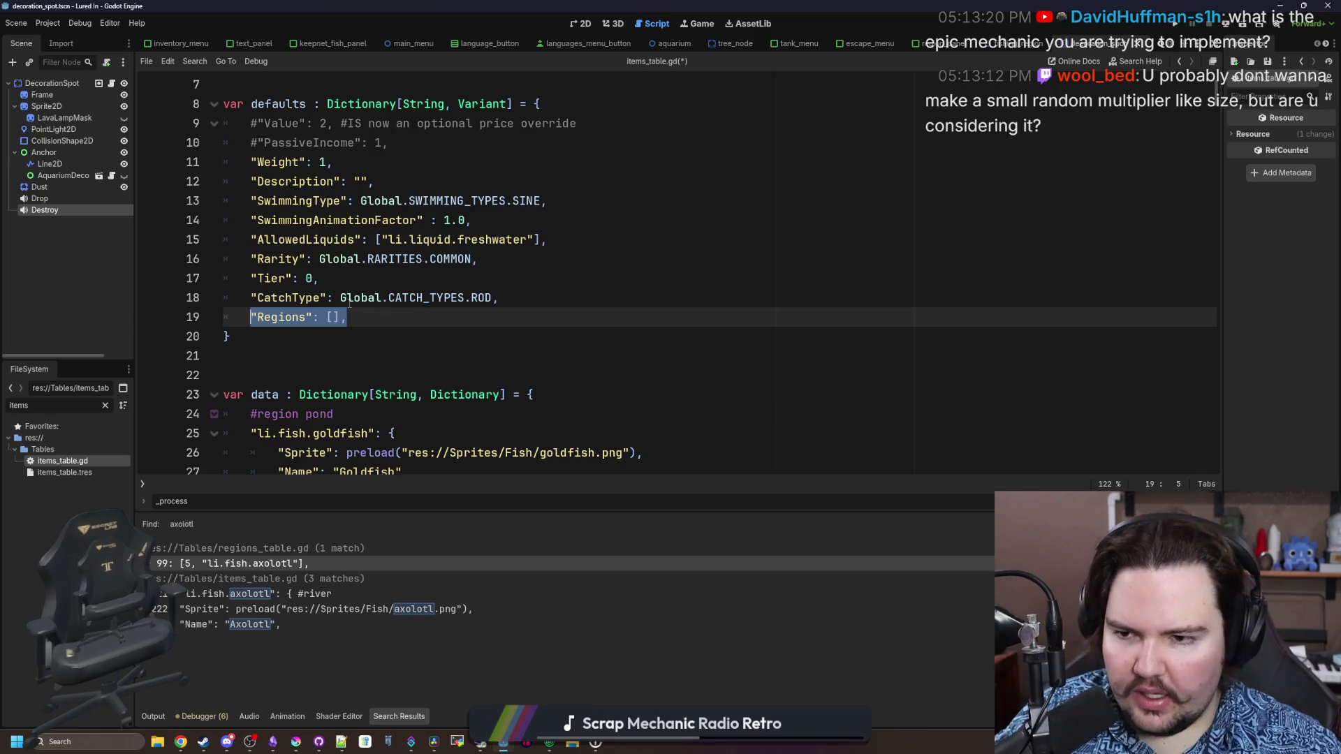
{"action": "left_click", "coordinate": [395, 314]}
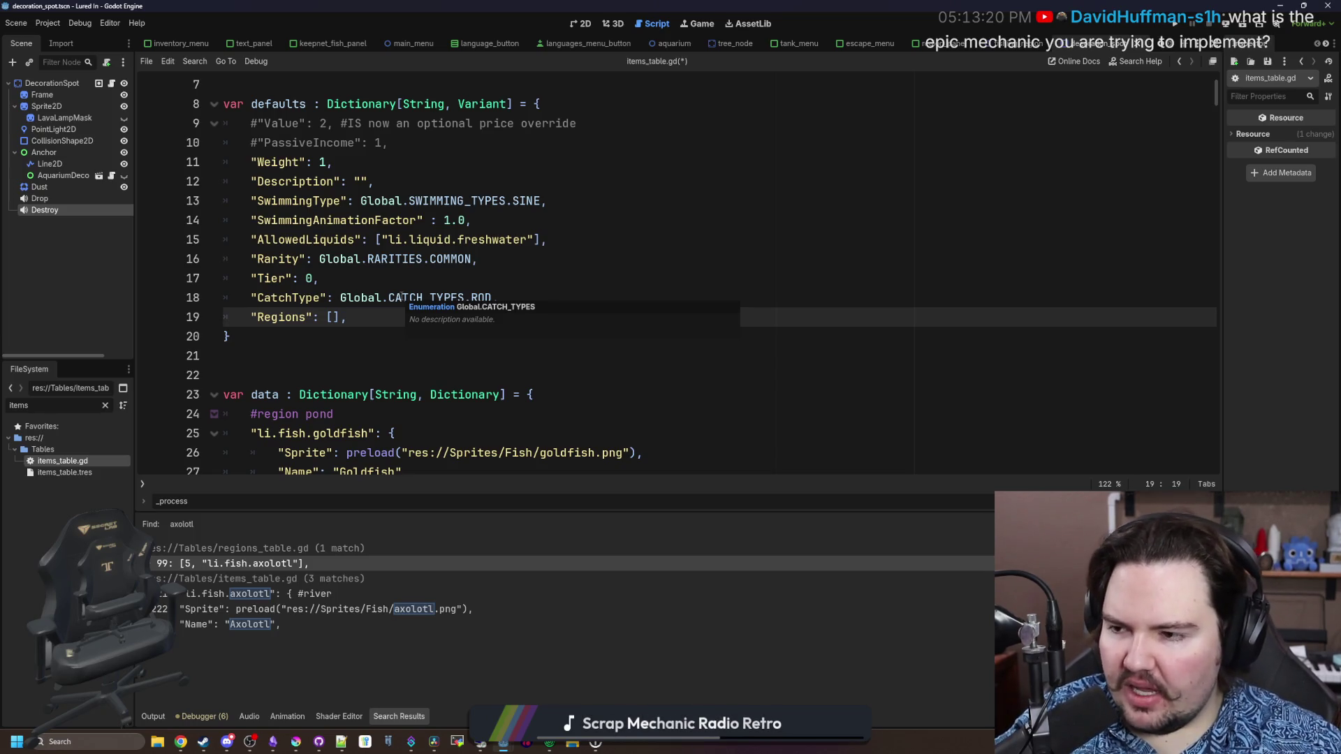
Save items_table.gd, checking the Regions entry sits before the dictionary's closing brace.
{"action": "key", "text": "ctrl+s"}
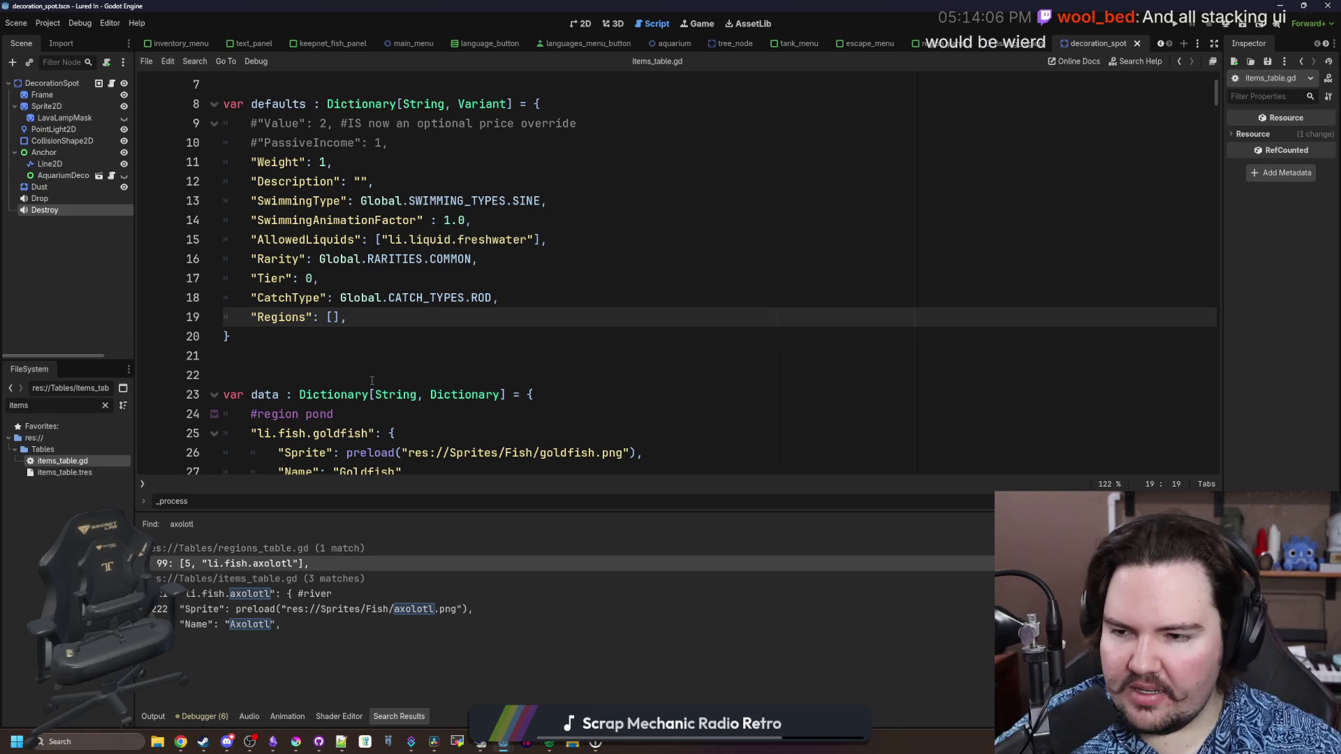
{"action": "left_click", "coordinate": [389, 335]}
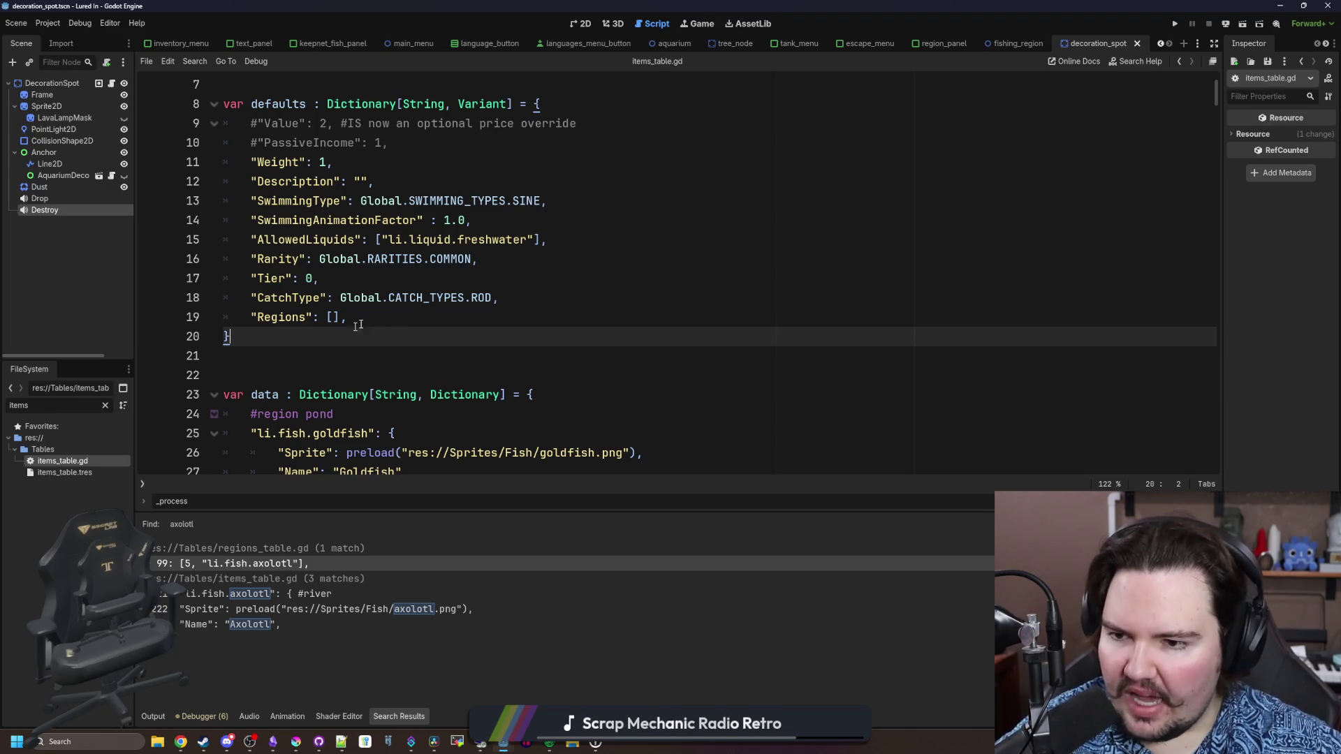
{"action": "left_click", "coordinate": [382, 319]}
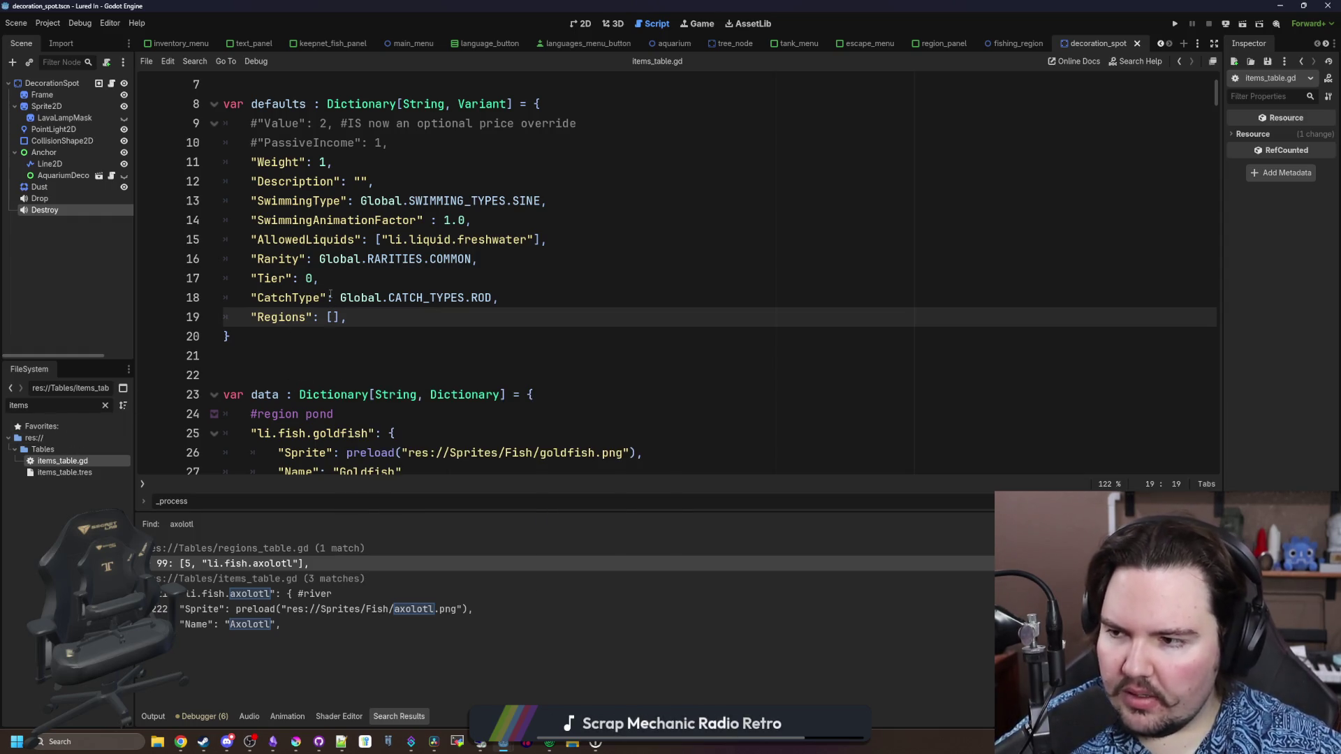
{"action": "left_click", "coordinate": [275, 343]}
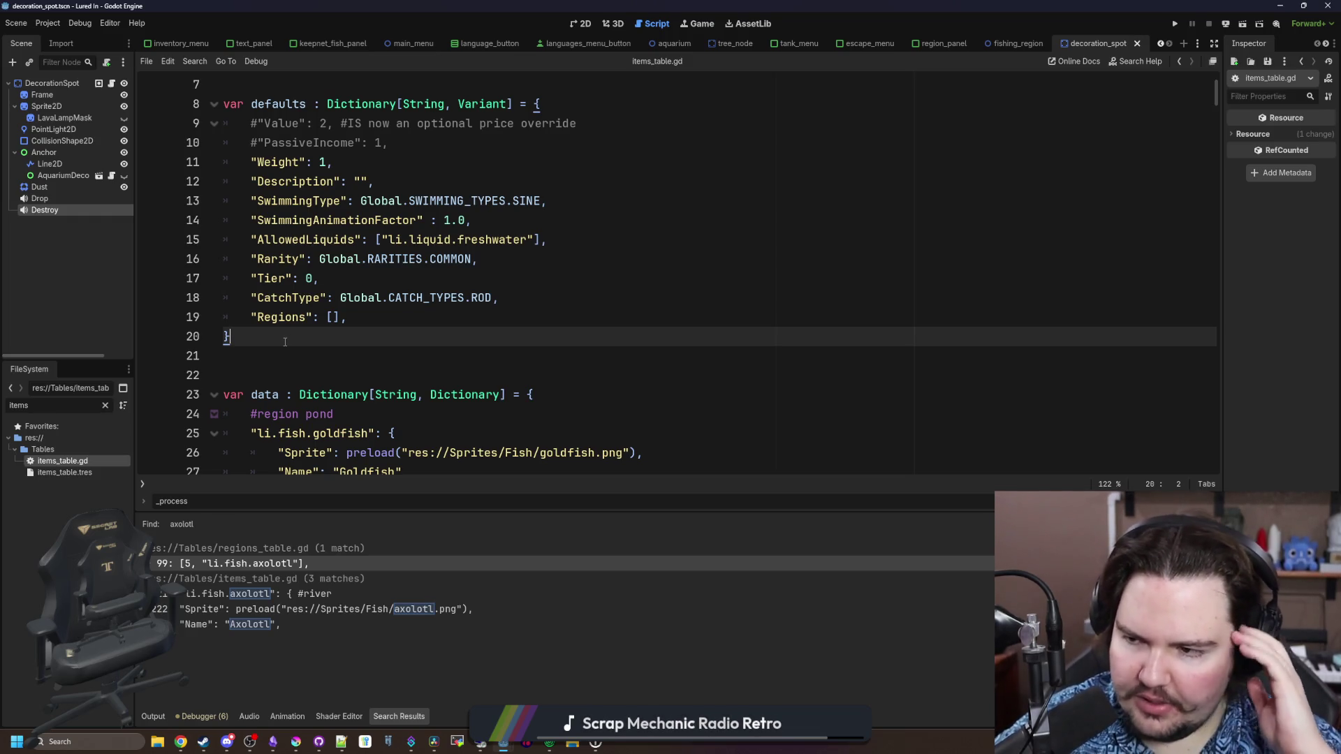
{"action": "left_click", "coordinate": [330, 361]}
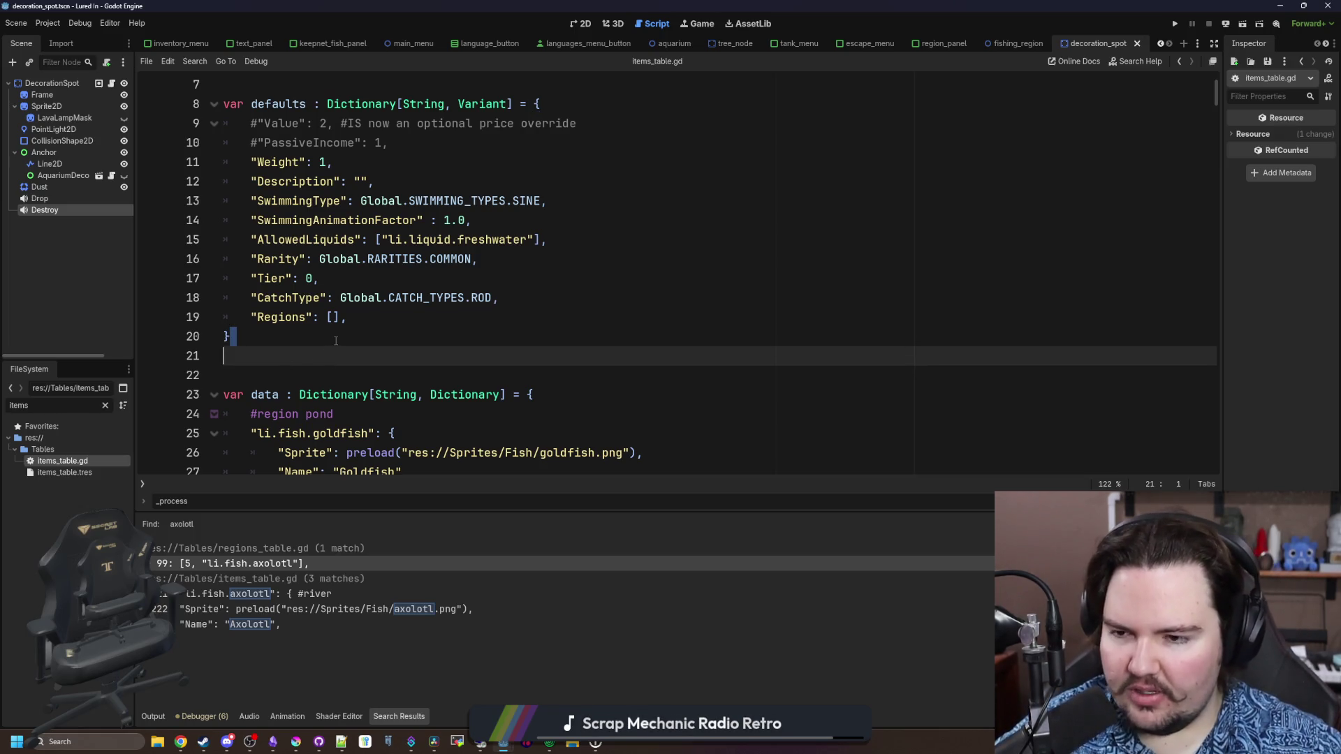
{"action": "left_click", "coordinate": [335, 341]}
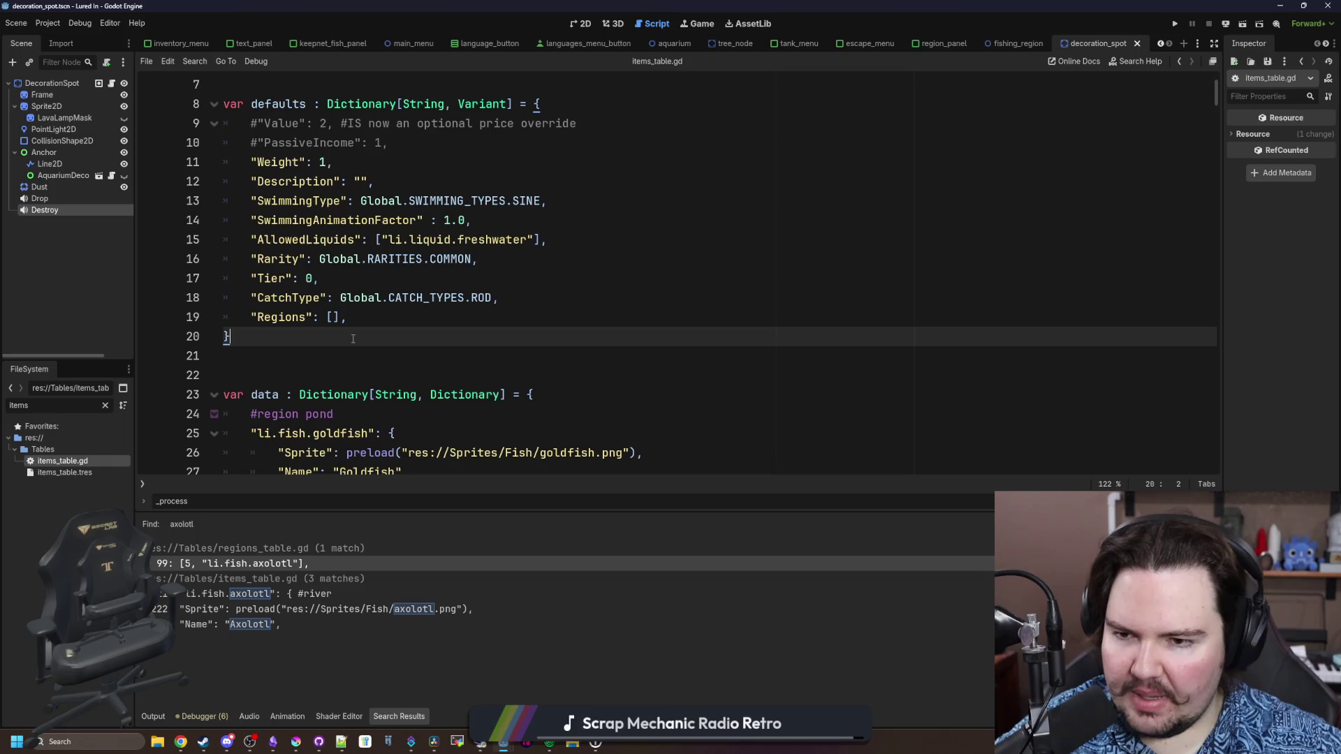
{"action": "key", "text": "ctrl+s"}
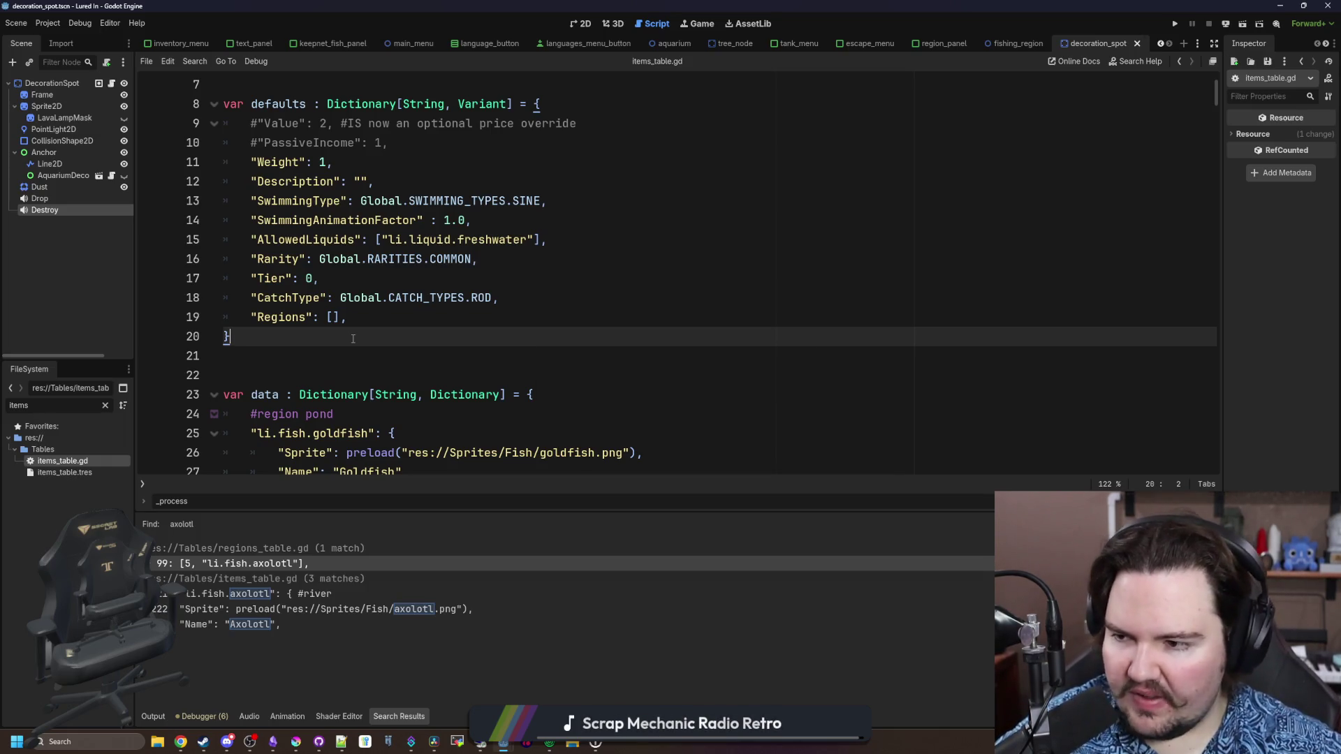
{"action": "left_click", "coordinate": [426, 323]}
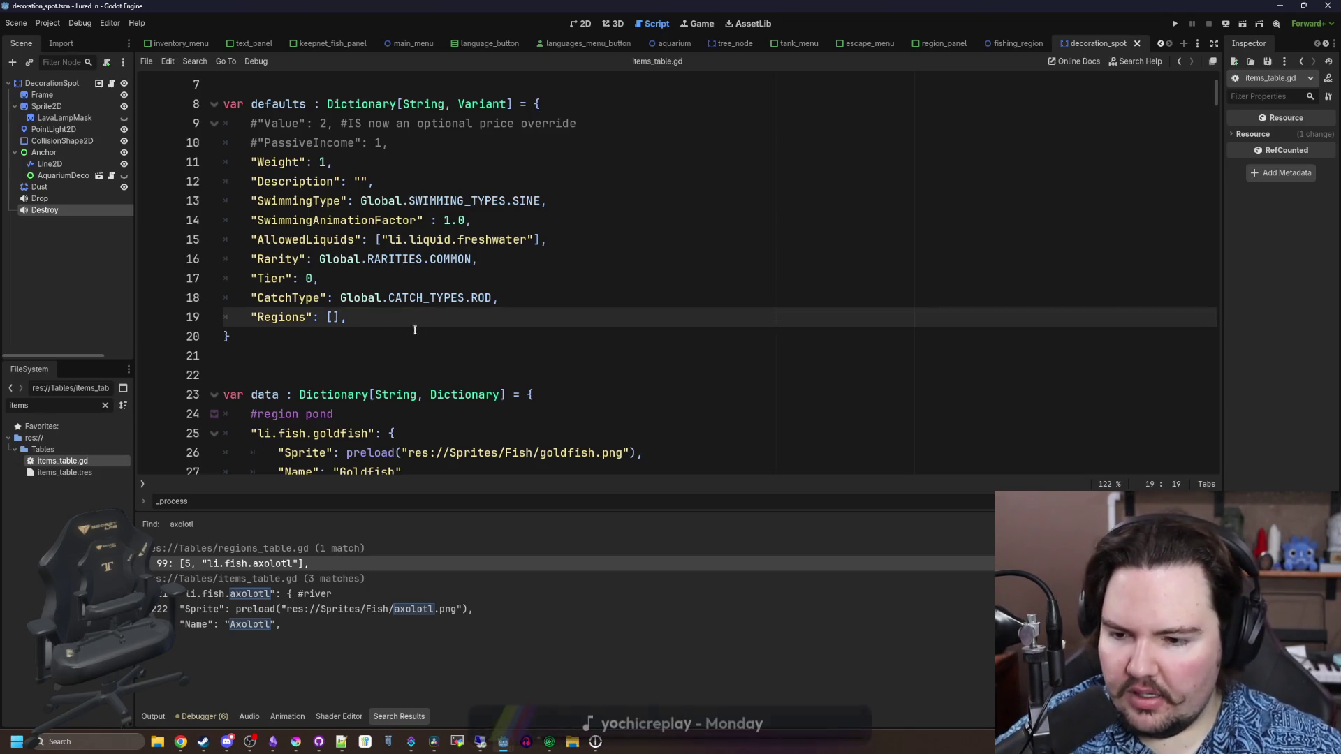
{"action": "key", "text": "ctrl+s"}
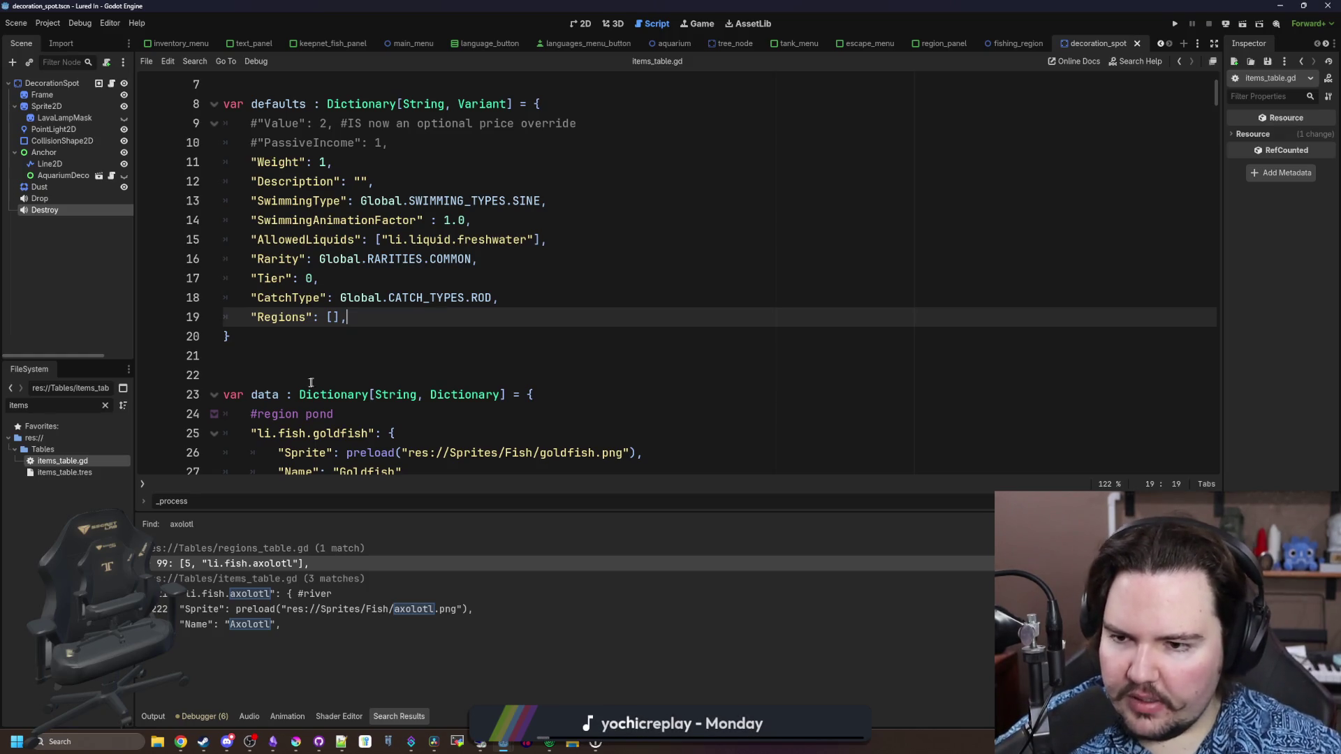
Confirm where the defaults dictionary closes and select the "Regions": [] line.
{"action": "left_click", "coordinate": [374, 337]}
{"action": "scroll", "coordinate": [373, 337], "scroll_direction": "down", "scroll_amount": 13}
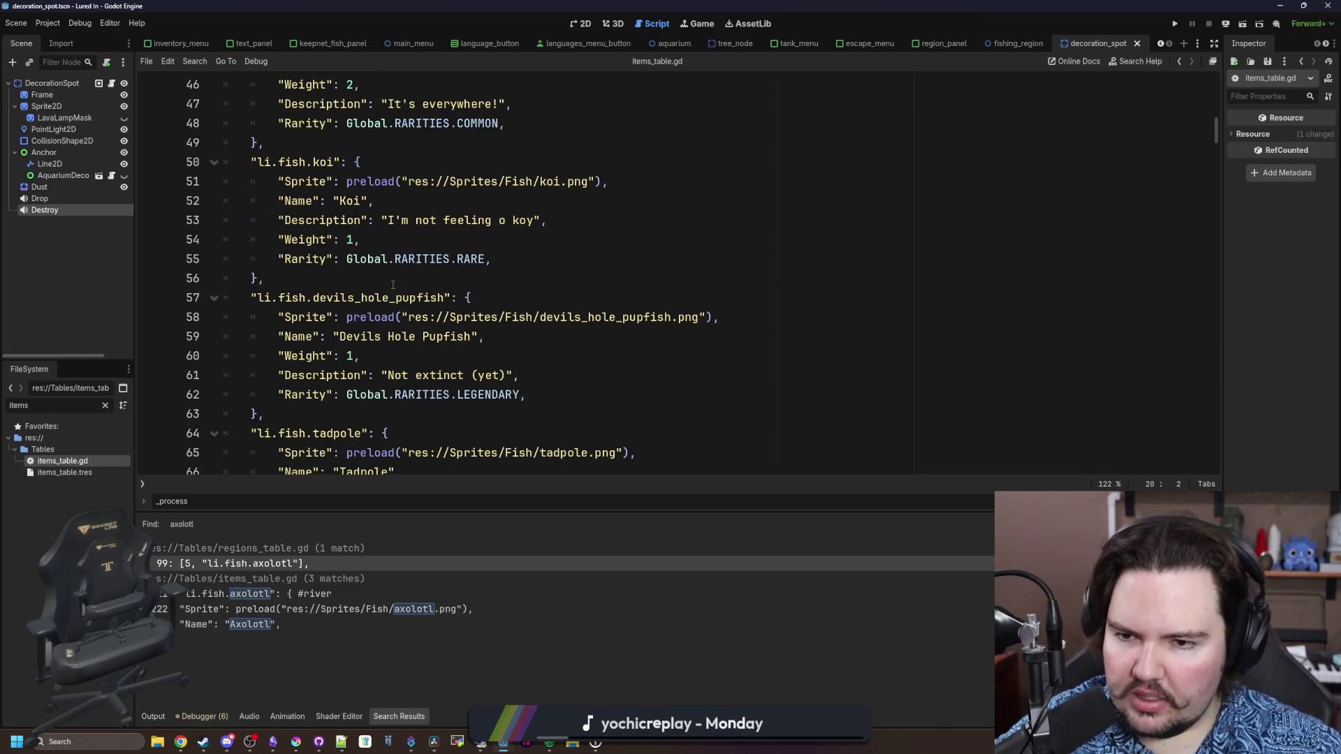
{"action": "scroll", "coordinate": [392, 285], "scroll_direction": "up", "scroll_amount": 13}
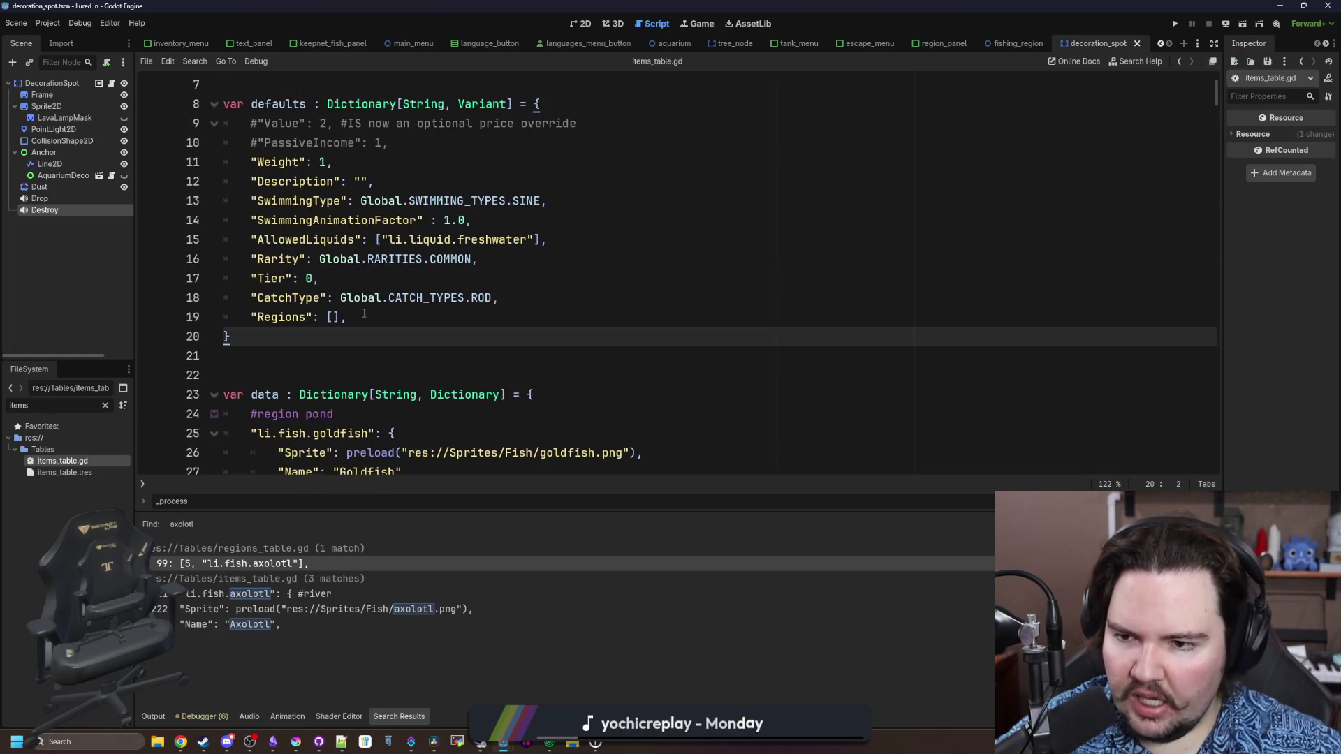
{"action": "left_click", "coordinate": [366, 318]}
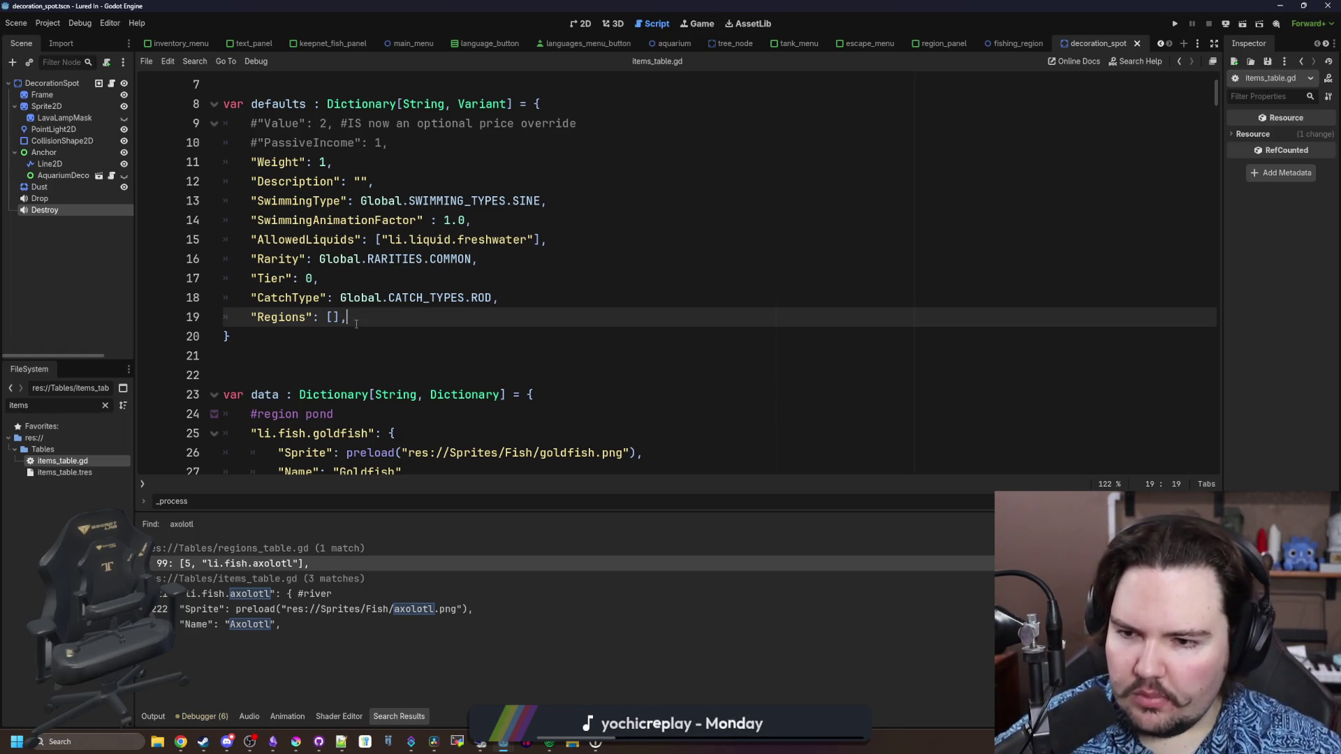
{"action": "left_click", "coordinate": [364, 336]}
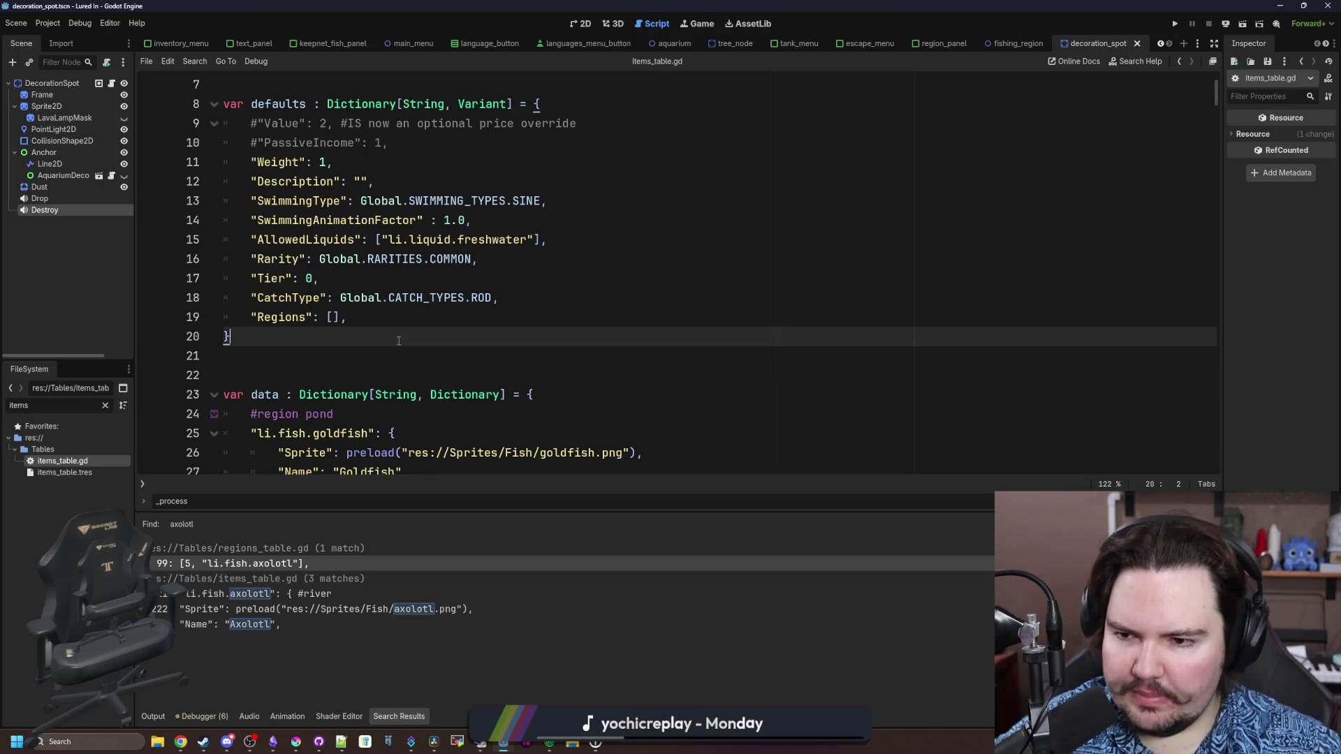
{"action": "left_click", "coordinate": [440, 299]}
{"action": "left_click", "coordinate": [436, 316]}
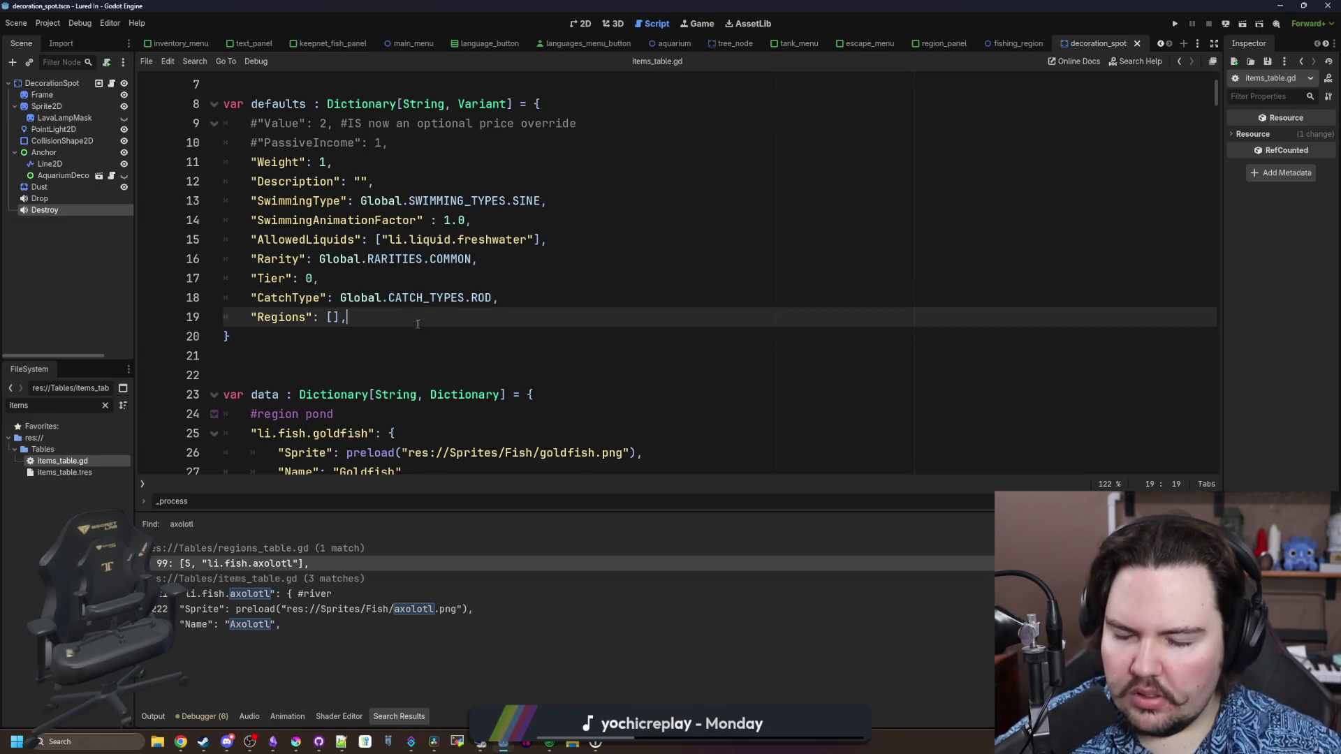
{"action": "left_click", "coordinate": [379, 338]}
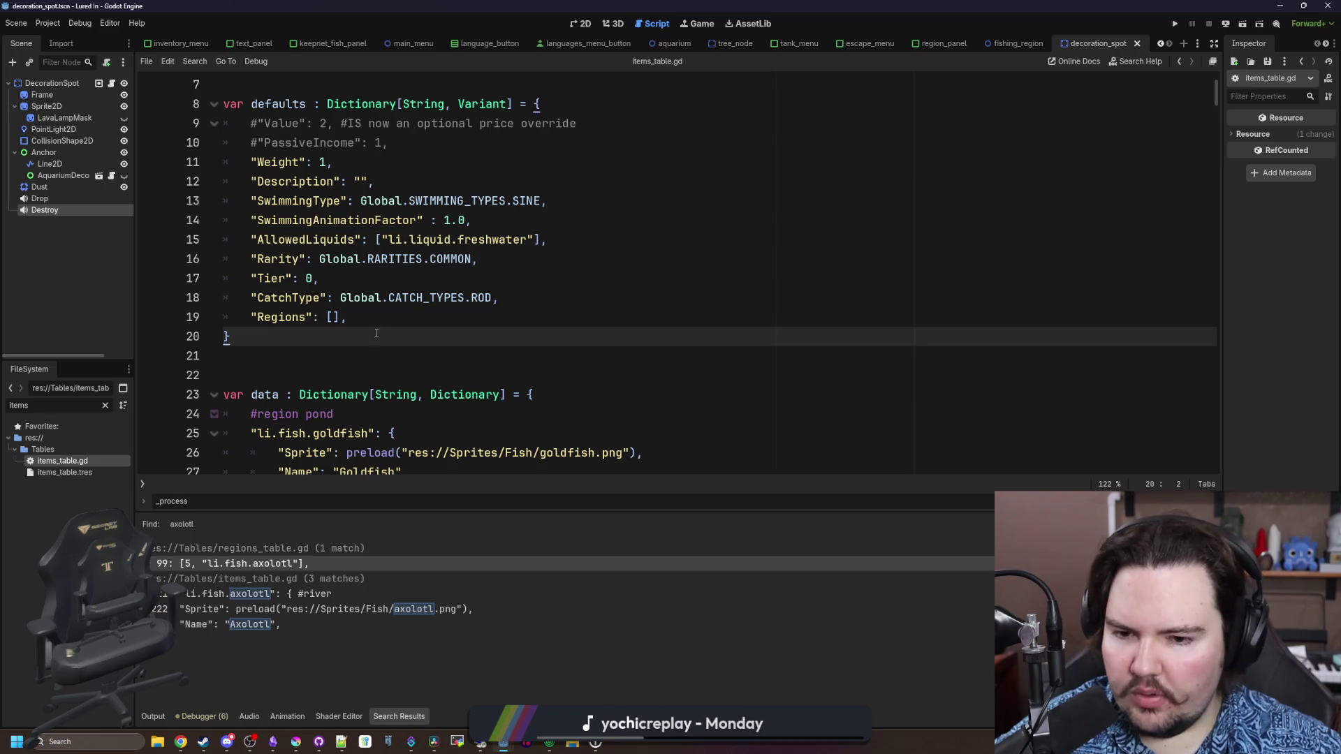
{"action": "left_click_drag", "start_coordinate": [374, 319], "coordinate": [245, 312]}
{"action": "key", "text": "ctrl+c"}
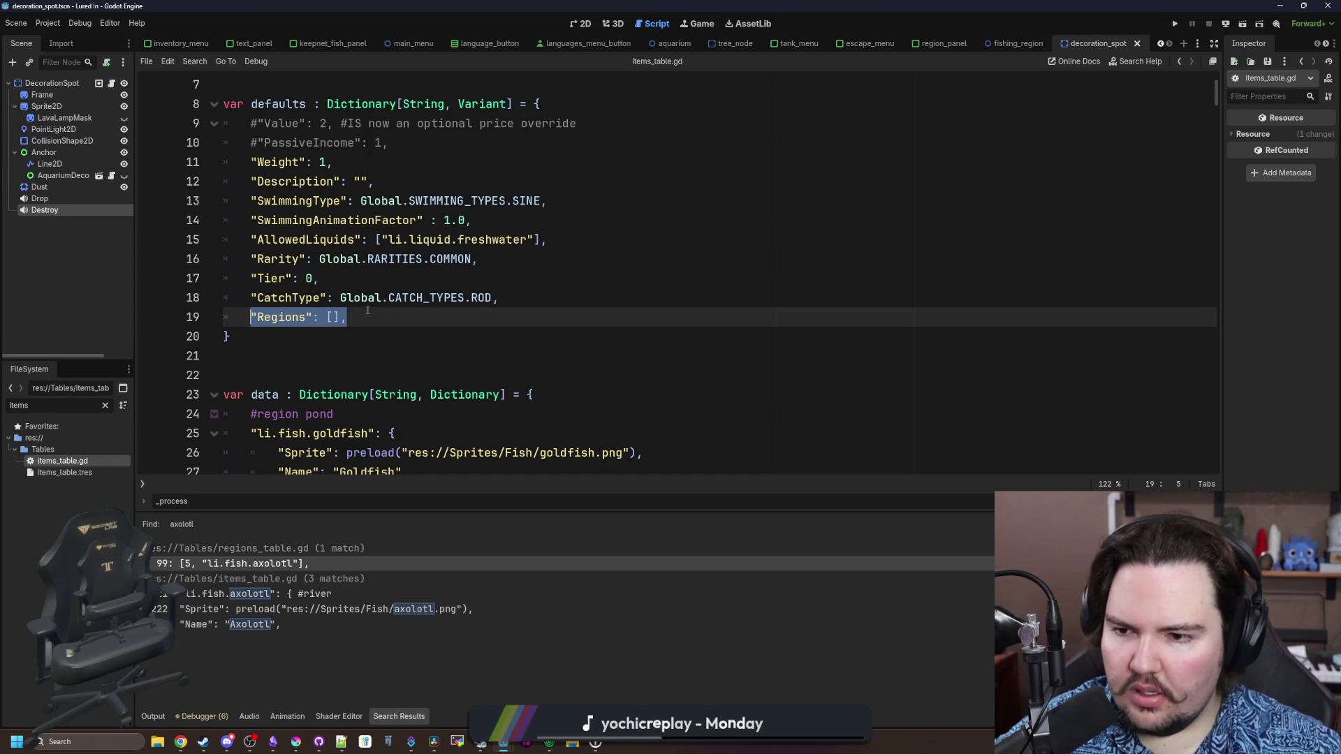
{"action": "scroll", "coordinate": [420, 307], "scroll_direction": "down", "scroll_amount": 4}
Add a li.region.pond Regions line to goldfish, minnow, the next pond fish and carp.
{"action": "left_click", "coordinate": [534, 283]}
{"action": "key", "text": "Return"}
{"action": "key", "text": "ctrl+v"}
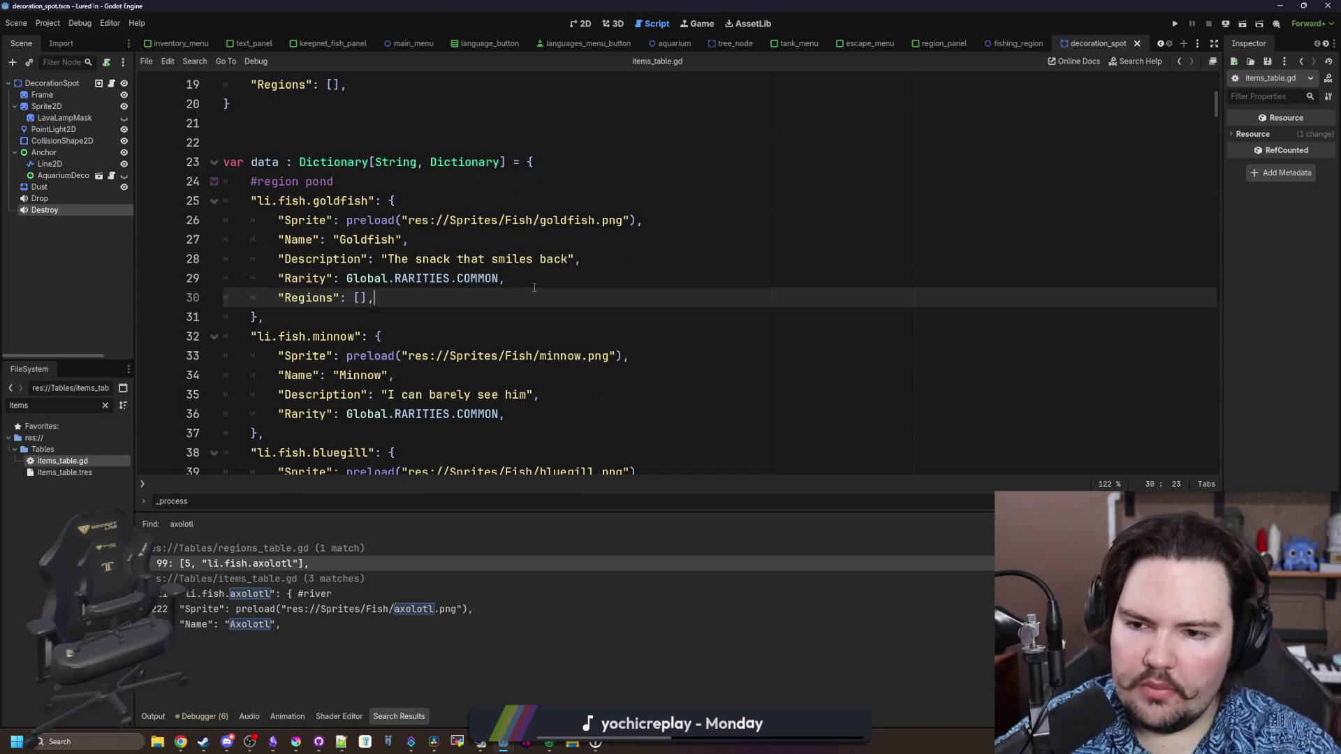
{"action": "type", "text": "\"li.region.pond"}
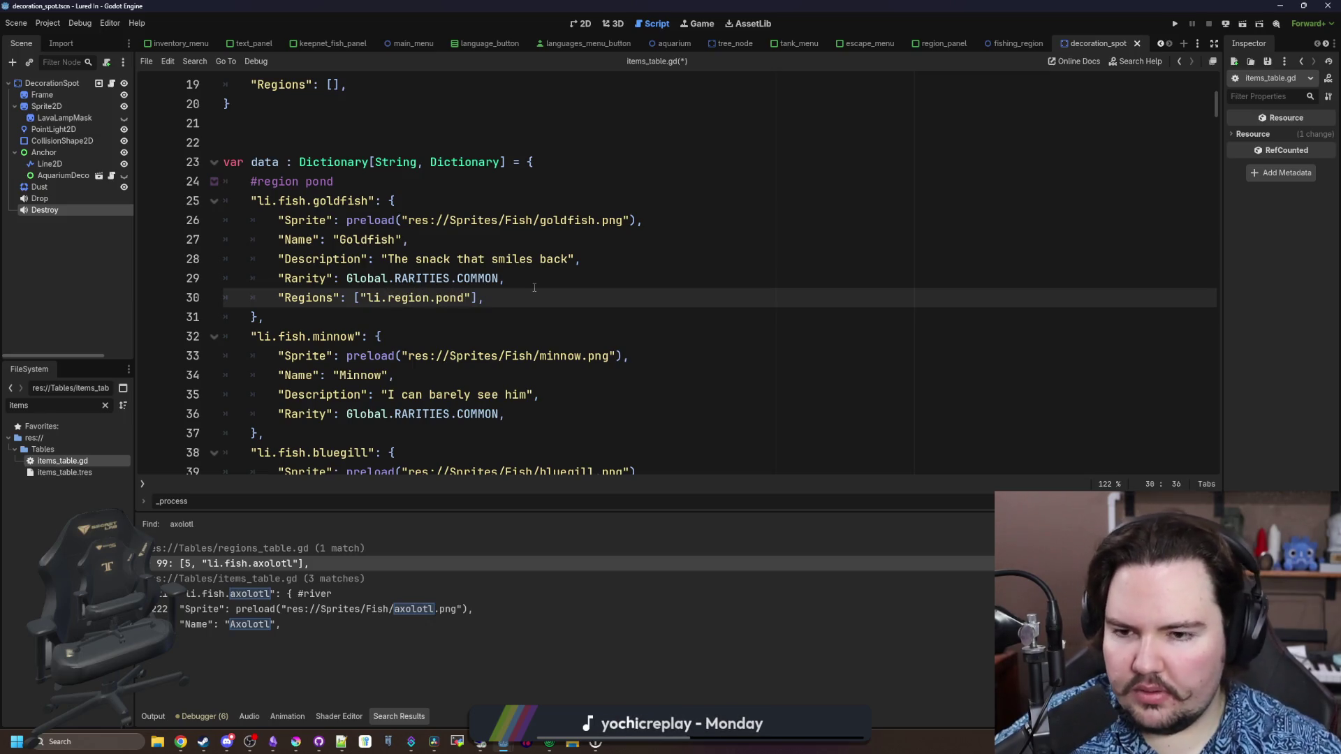
{"action": "left_click_drag", "start_coordinate": [534, 297], "coordinate": [278, 297]}
{"action": "scroll", "coordinate": [551, 357], "scroll_direction": "down", "scroll_amount": 1}
{"action": "key", "text": "ctrl+c"}
{"action": "left_click", "coordinate": [551, 357]}
{"action": "key", "text": "Return"}
{"action": "key", "text": "ctrl+v"}
{"action": "scroll", "coordinate": [531, 377], "scroll_direction": "down", "scroll_amount": 3}
{"action": "left_click", "coordinate": [569, 299]}
{"action": "left_click", "coordinate": [548, 308]}
{"action": "key", "text": "Return"}
{"action": "key", "text": "ctrl+v"}
{"action": "scroll", "coordinate": [545, 343], "scroll_direction": "down", "scroll_amount": 2}
{"action": "left_click", "coordinate": [543, 342]}
{"action": "left_click", "coordinate": [538, 356]}
{"action": "key", "text": "Return"}
{"action": "key", "text": "ctrl+v"}
Give koi, the legendary fish, the next entry, freshwater_snail and freshwater_shrimp the pond Regions line.
{"action": "scroll", "coordinate": [510, 396], "scroll_direction": "down", "scroll_amount": 2}
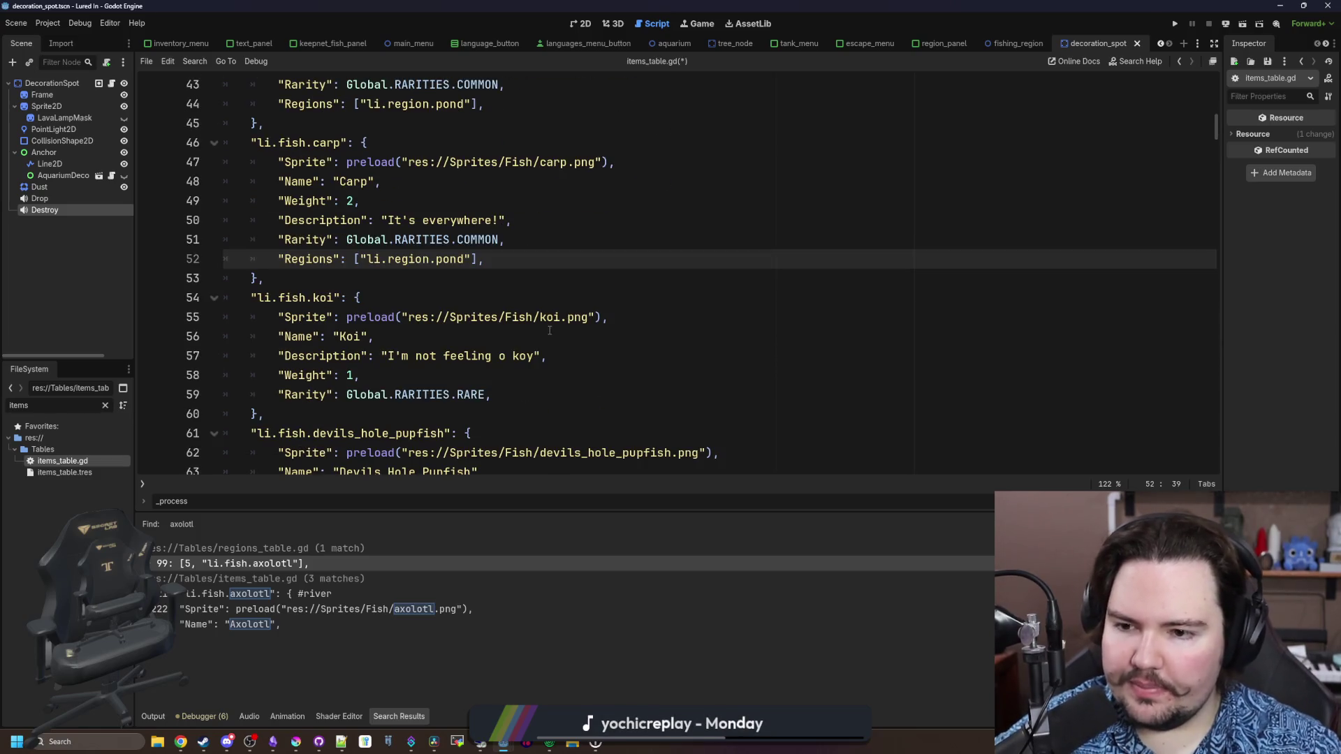
{"action": "left_click", "coordinate": [510, 396]}
{"action": "key", "text": "Return"}
{"action": "key", "text": "ctrl+v"}
{"action": "scroll", "coordinate": [524, 412], "scroll_direction": "down", "scroll_amount": 2}
{"action": "left_click", "coordinate": [540, 435]}
{"action": "key", "text": "Return"}
{"action": "key", "text": "ctrl+v"}
{"action": "scroll", "coordinate": [534, 419], "scroll_direction": "down", "scroll_amount": 5}
{"action": "left_click", "coordinate": [531, 356]}
{"action": "key", "text": "Return"}
{"action": "key", "text": "ctrl+v"}
{"action": "scroll", "coordinate": [520, 401], "scroll_direction": "down", "scroll_amount": 3}
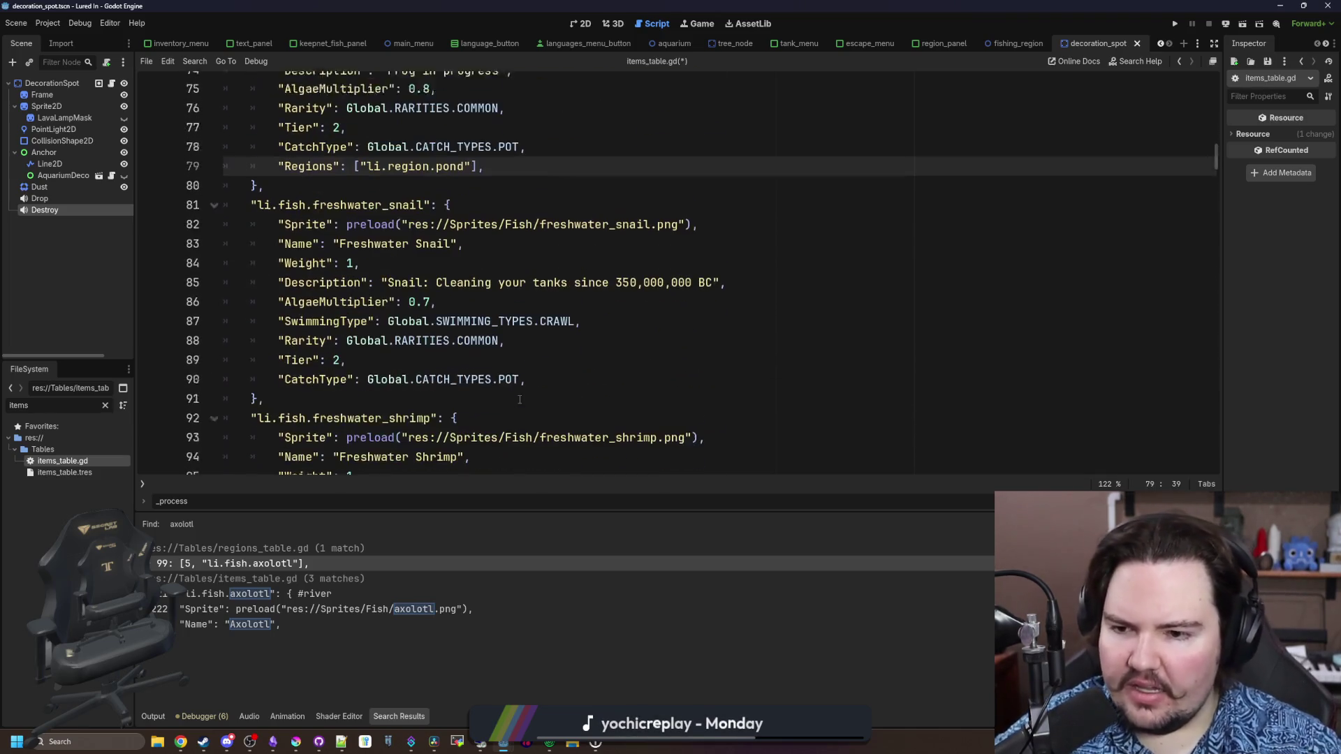
{"action": "left_click", "coordinate": [541, 357]}
{"action": "key", "text": "Return"}
{"action": "key", "text": "ctrl+v"}
{"action": "scroll", "coordinate": [578, 341], "scroll_direction": "down", "scroll_amount": 3}
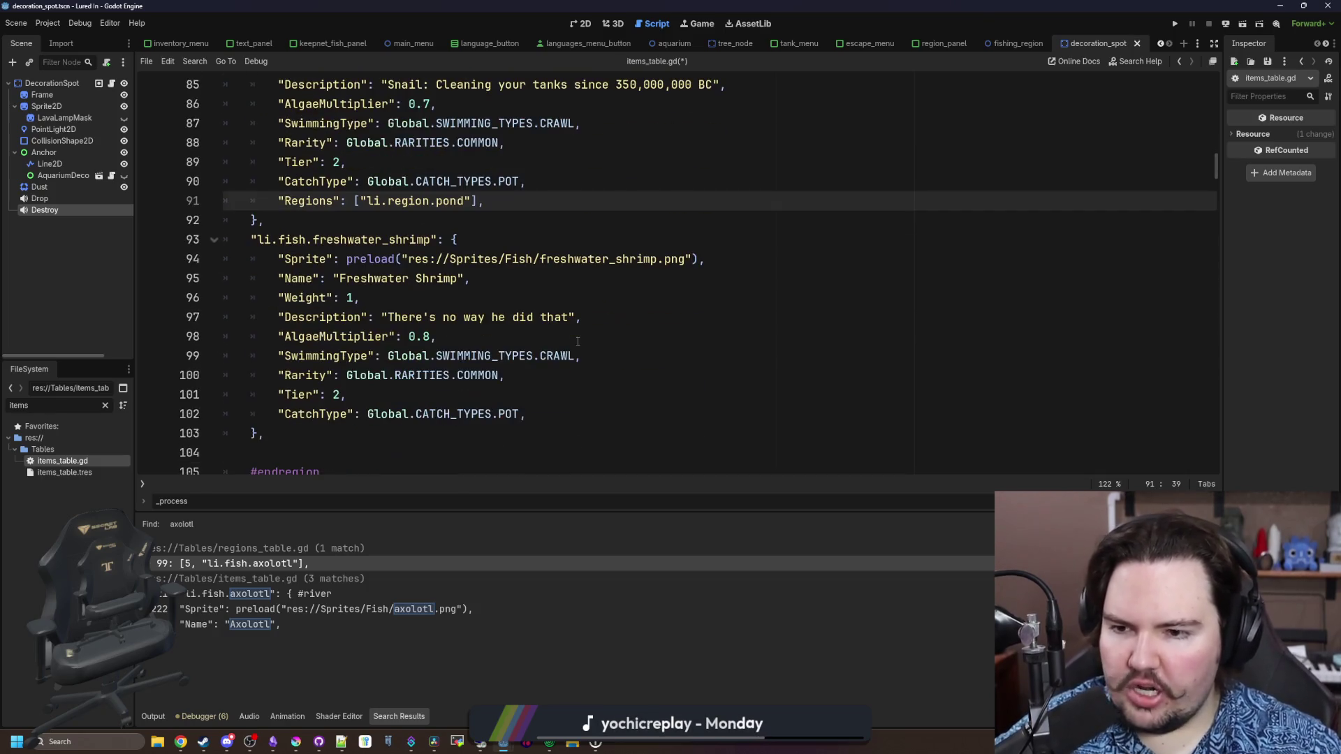
{"action": "left_click", "coordinate": [570, 414]}
{"action": "key", "text": "Return"}
{"action": "key", "text": "ctrl+v"}
{"action": "scroll", "coordinate": [571, 405], "scroll_direction": "down", "scroll_amount": 3}
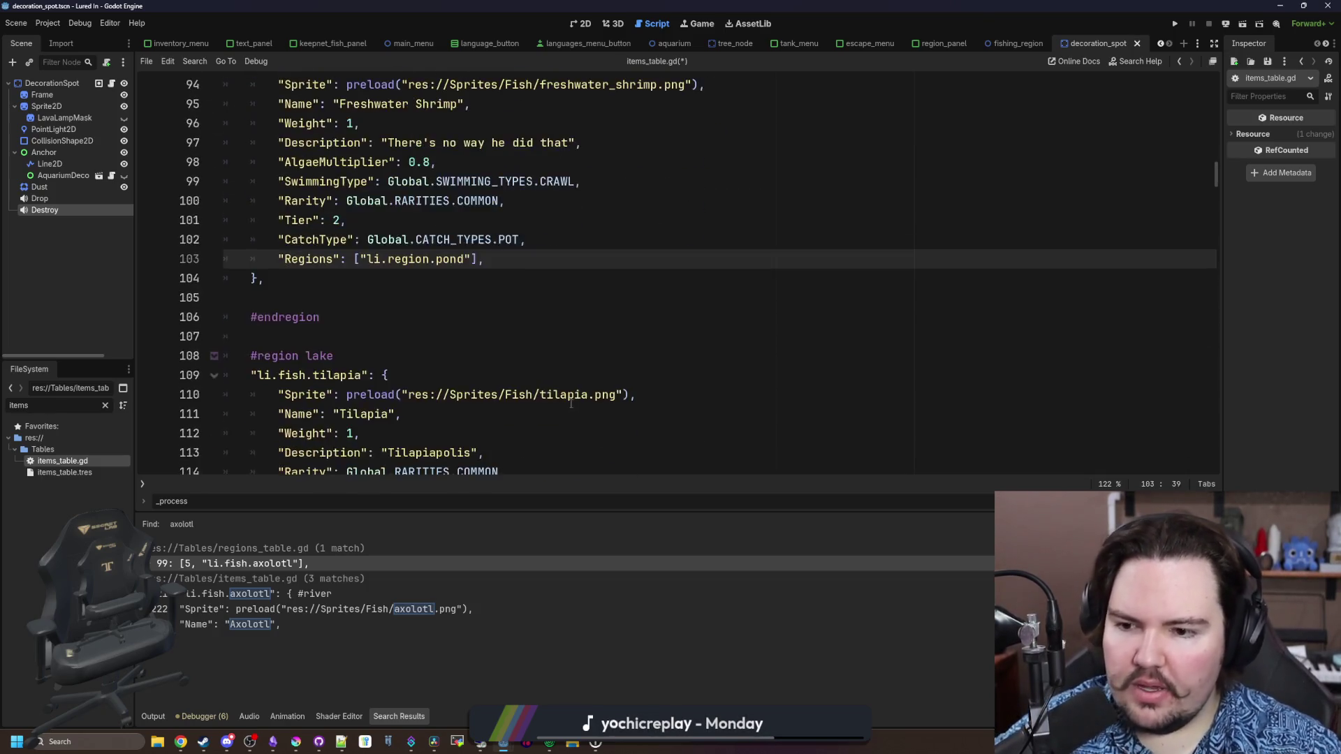
{"action": "scroll", "coordinate": [571, 405], "scroll_direction": "down", "scroll_amount": 2}
Give tilapia a li.region.lake Regions line, then add it to rudd, channel_catfish and rainbow_trout.
{"action": "left_click", "coordinate": [477, 367]}
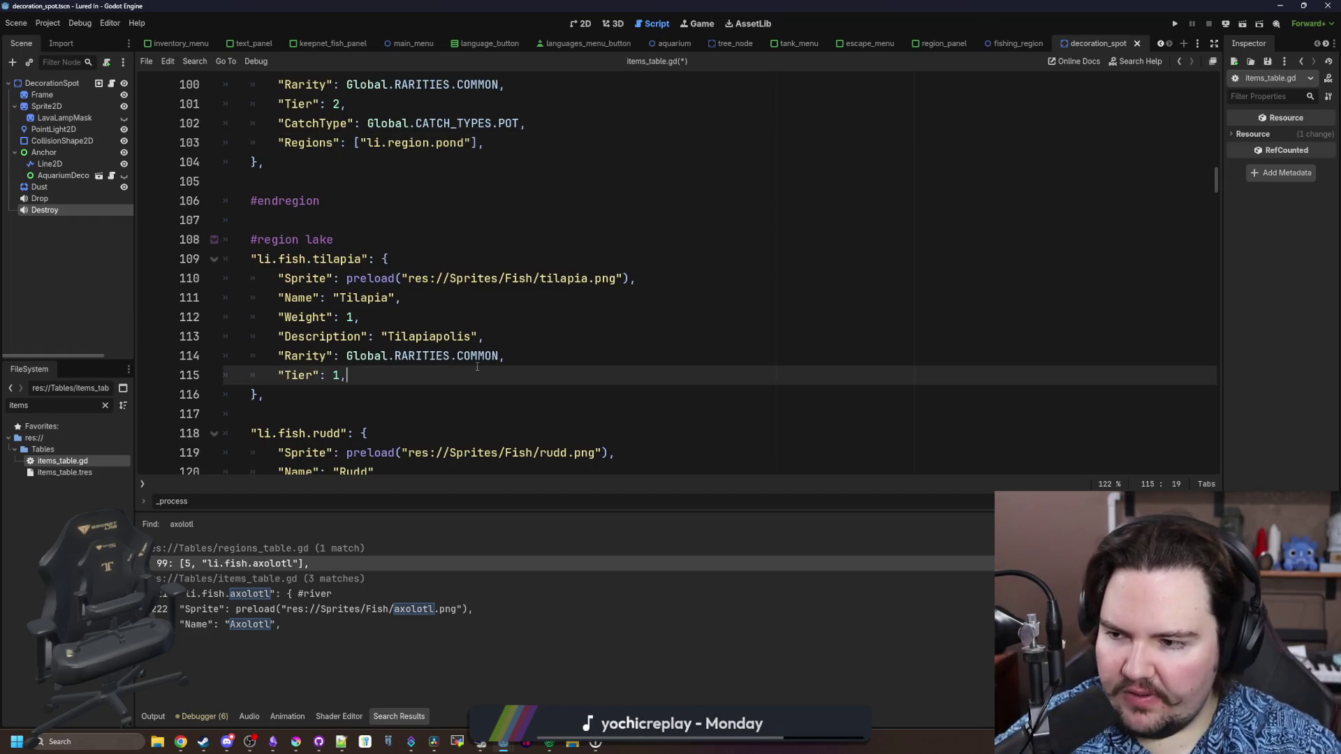
{"action": "key", "text": "Return"}
{"action": "key", "text": "ctrl+v"}
{"action": "key", "text": "BackSpace"}
{"action": "key", "text": "BackSpace"}
{"action": "key", "text": "BackSpace"}
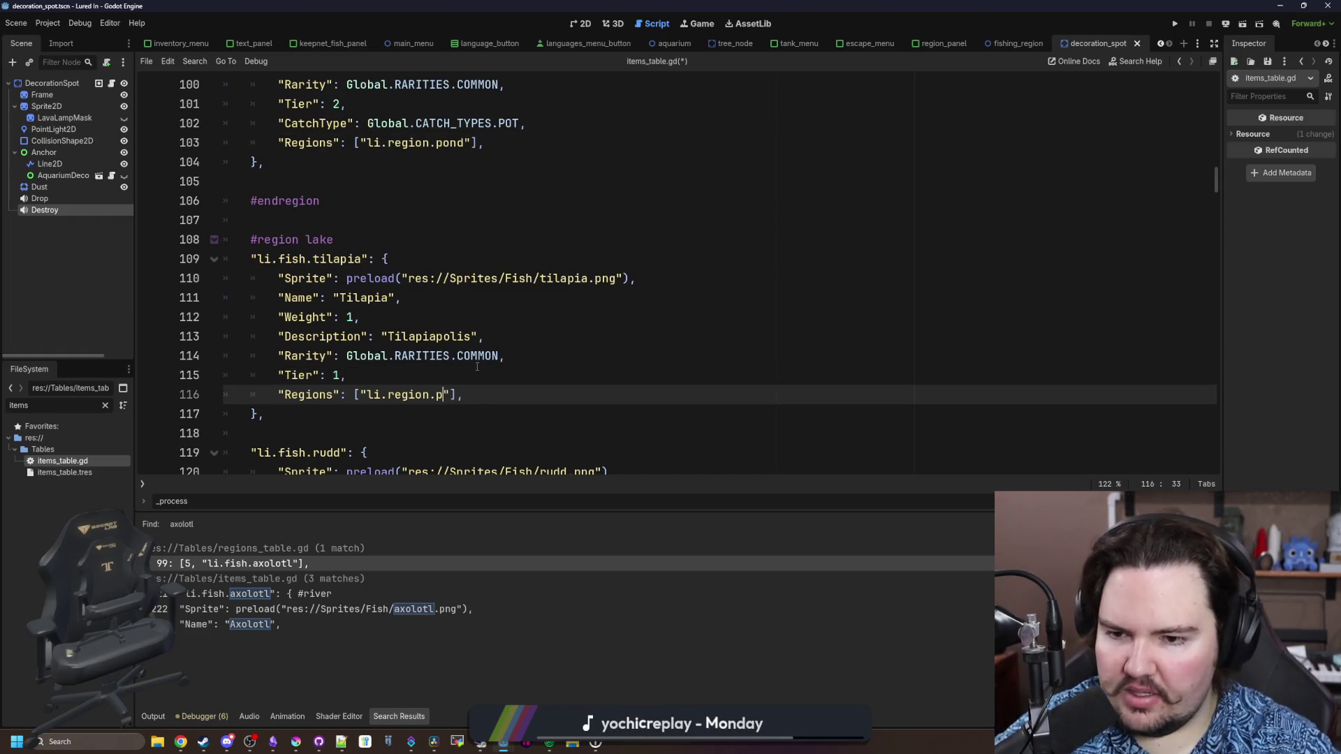
{"action": "type", "text": "lake"}
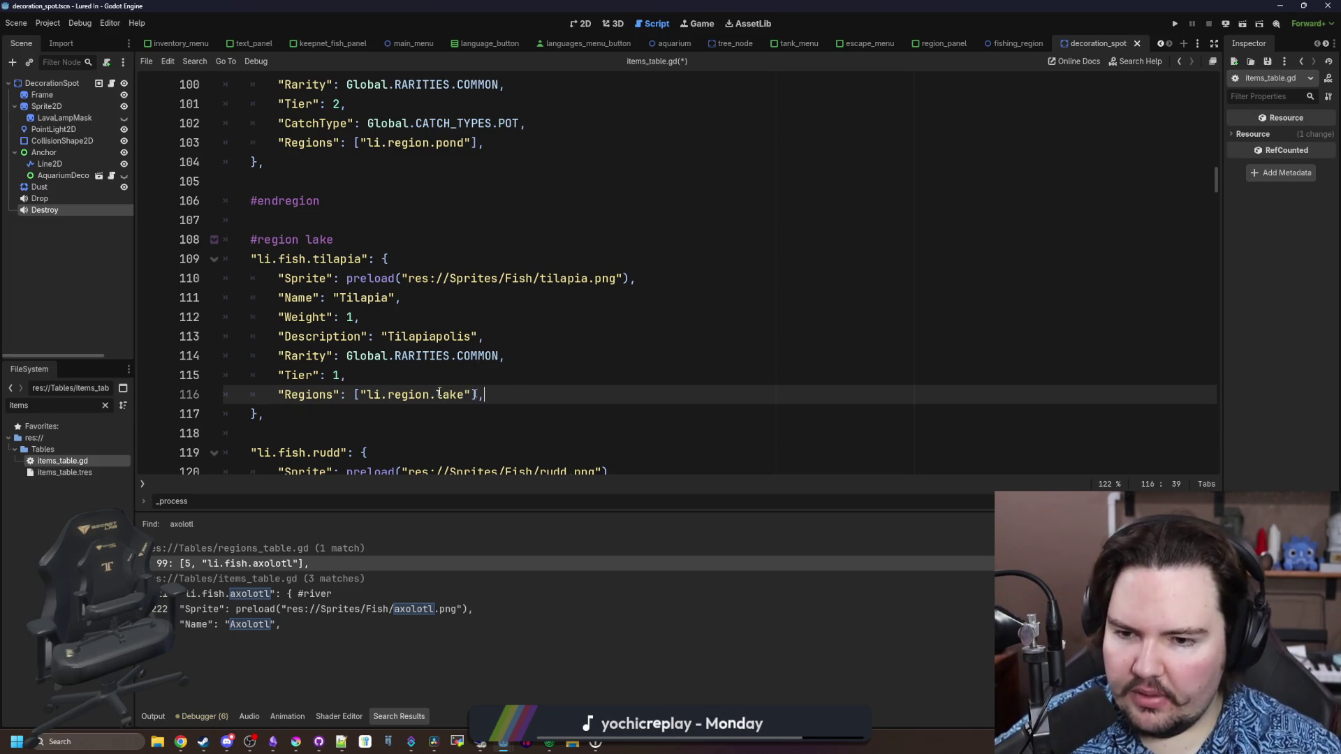
{"action": "triple_click", "coordinate": [510, 396]}
{"action": "key", "text": "ctrl+c"}
{"action": "scroll", "coordinate": [489, 391], "scroll_direction": "down", "scroll_amount": 3}
{"action": "left_click", "coordinate": [434, 385]}
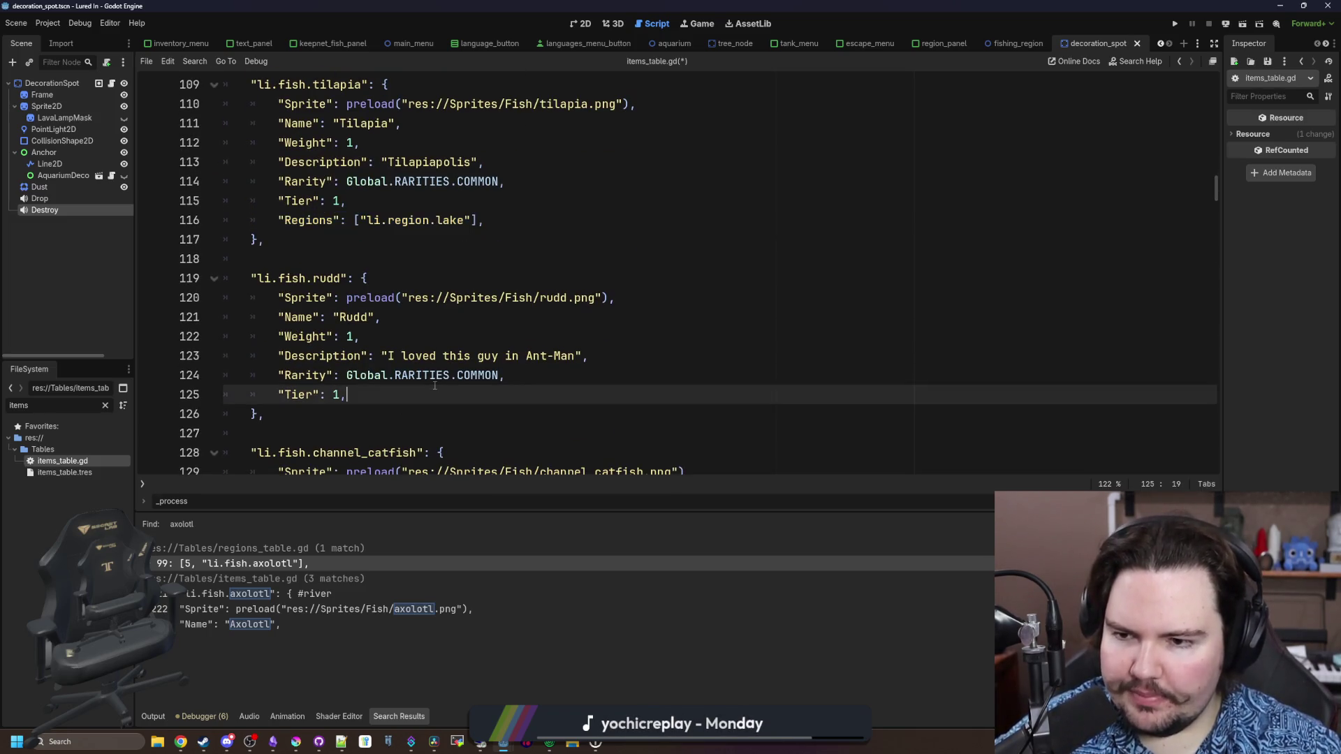
{"action": "key", "text": "Return"}
{"action": "key", "text": "ctrl+v"}
{"action": "scroll", "coordinate": [398, 353], "scroll_direction": "down", "scroll_amount": 4}
{"action": "left_click", "coordinate": [398, 353]}
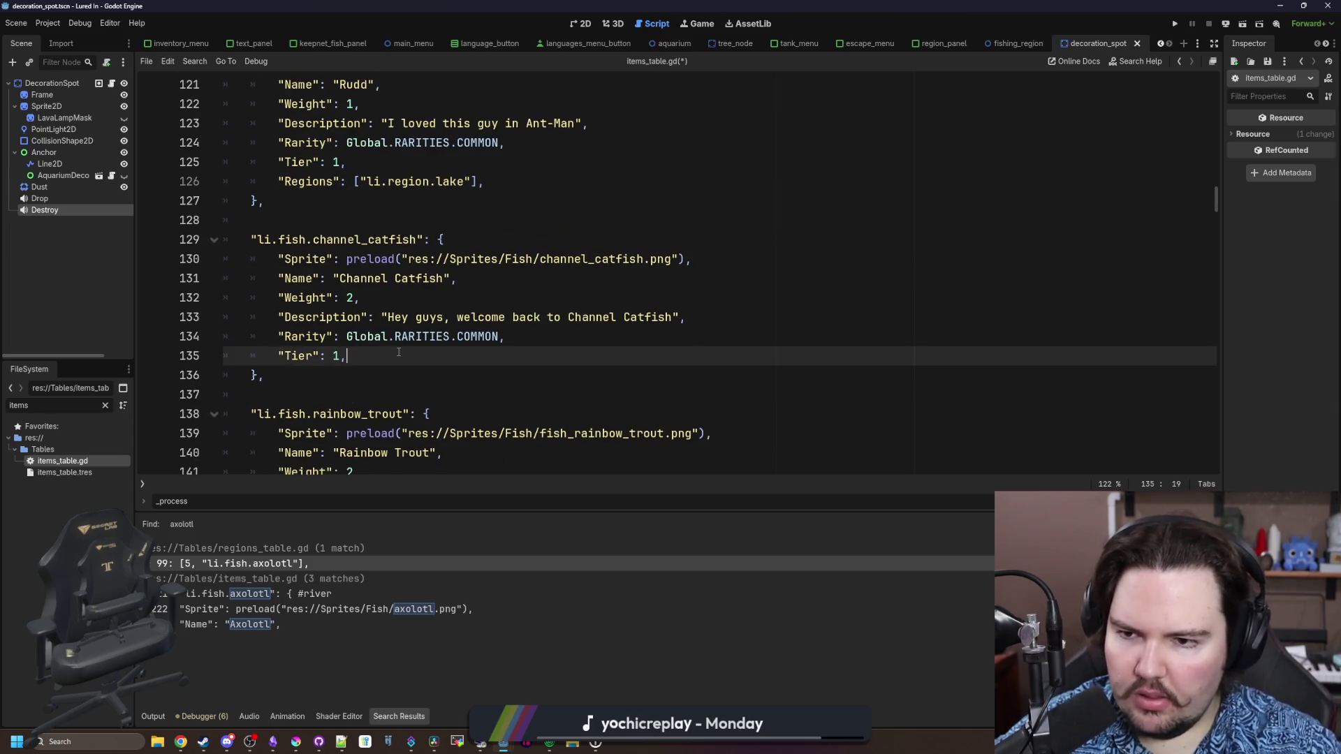
{"action": "key", "text": "Return"}
{"action": "key", "text": "ctrl+v"}
{"action": "scroll", "coordinate": [398, 353], "scroll_direction": "down", "scroll_amount": 2}
{"action": "left_click", "coordinate": [367, 428]}
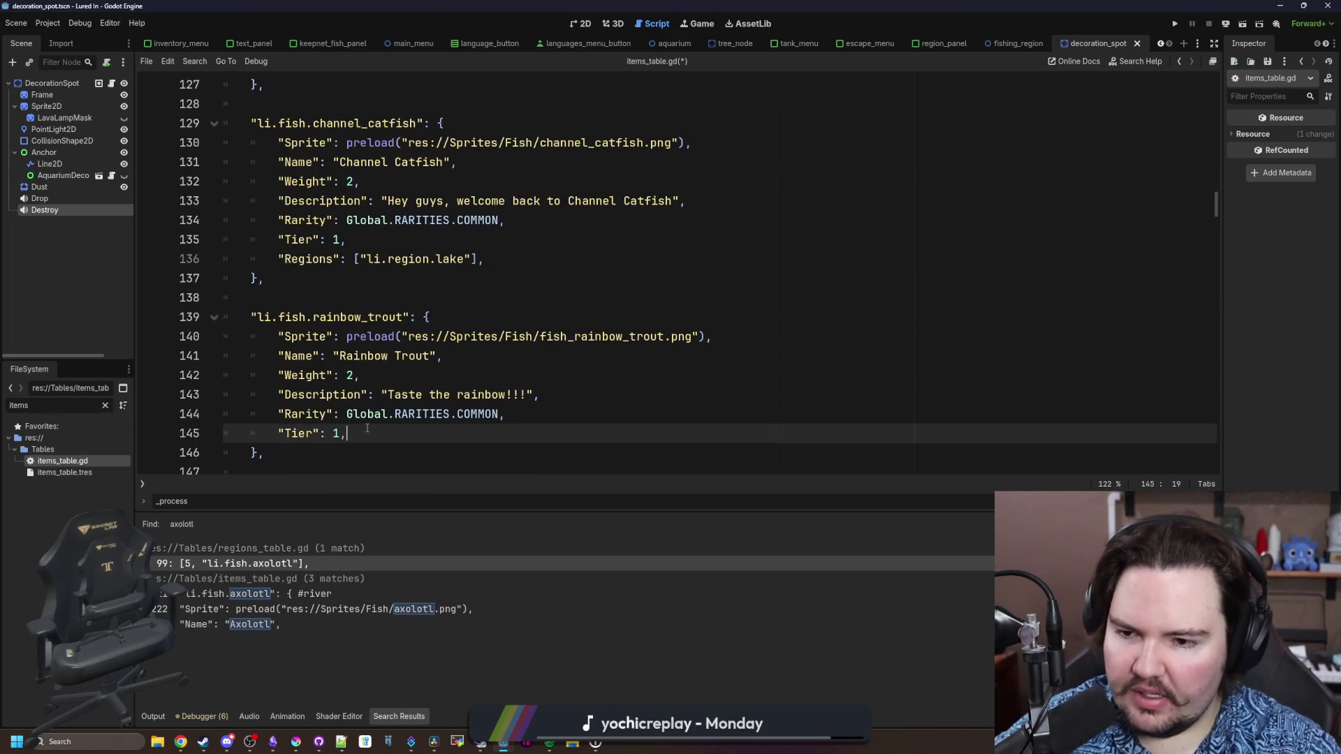
{"action": "key", "text": "Return"}
{"action": "key", "text": "ctrl+v"}
Add the lake Regions line to northern_pike, smallmouth_bass, crayfish and diving_beetle.
{"action": "scroll", "coordinate": [367, 429], "scroll_direction": "down", "scroll_amount": 4}
{"action": "left_click", "coordinate": [373, 388]}
{"action": "key", "text": "Return"}
{"action": "key", "text": "ctrl+v"}
{"action": "scroll", "coordinate": [373, 387], "scroll_direction": "down", "scroll_amount": 3}
{"action": "left_click", "coordinate": [397, 415]}
{"action": "key", "text": "Return"}
{"action": "key", "text": "ctrl+v"}
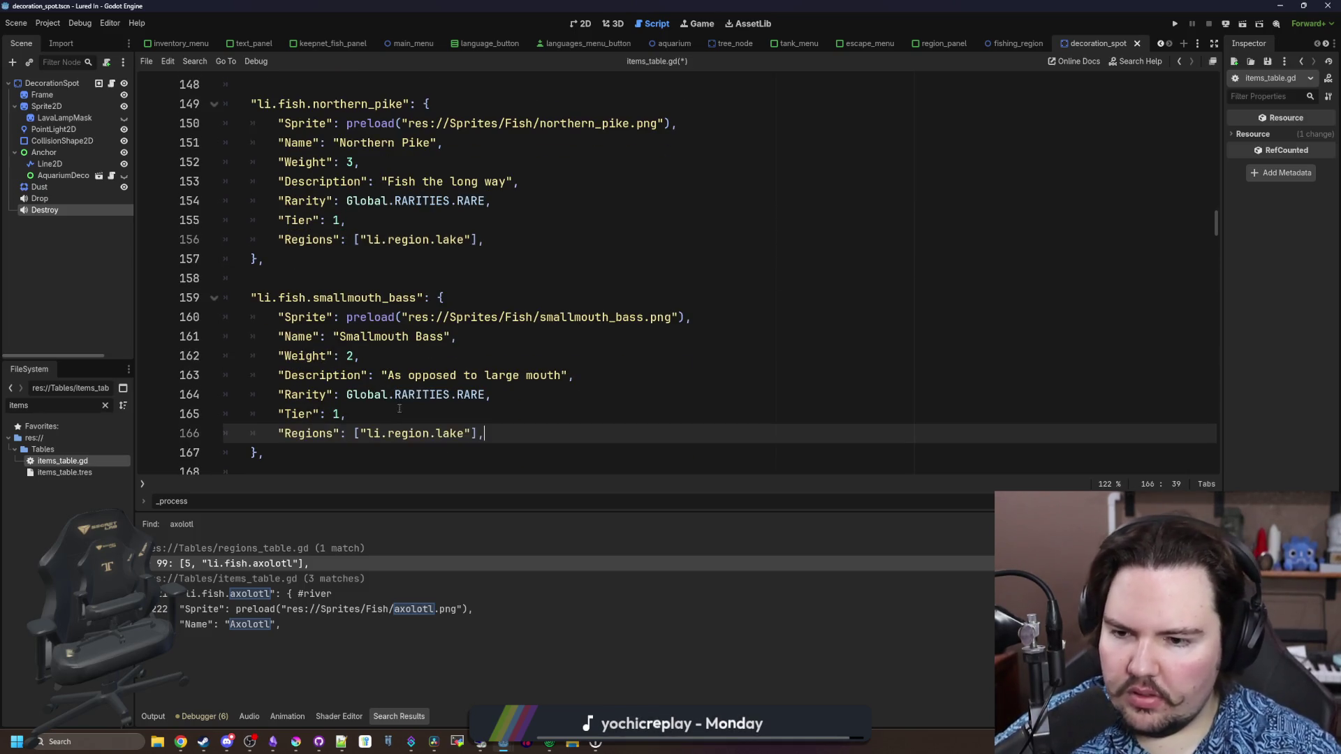
{"action": "scroll", "coordinate": [396, 414], "scroll_direction": "down", "scroll_amount": 5}
{"action": "left_click", "coordinate": [592, 355]}
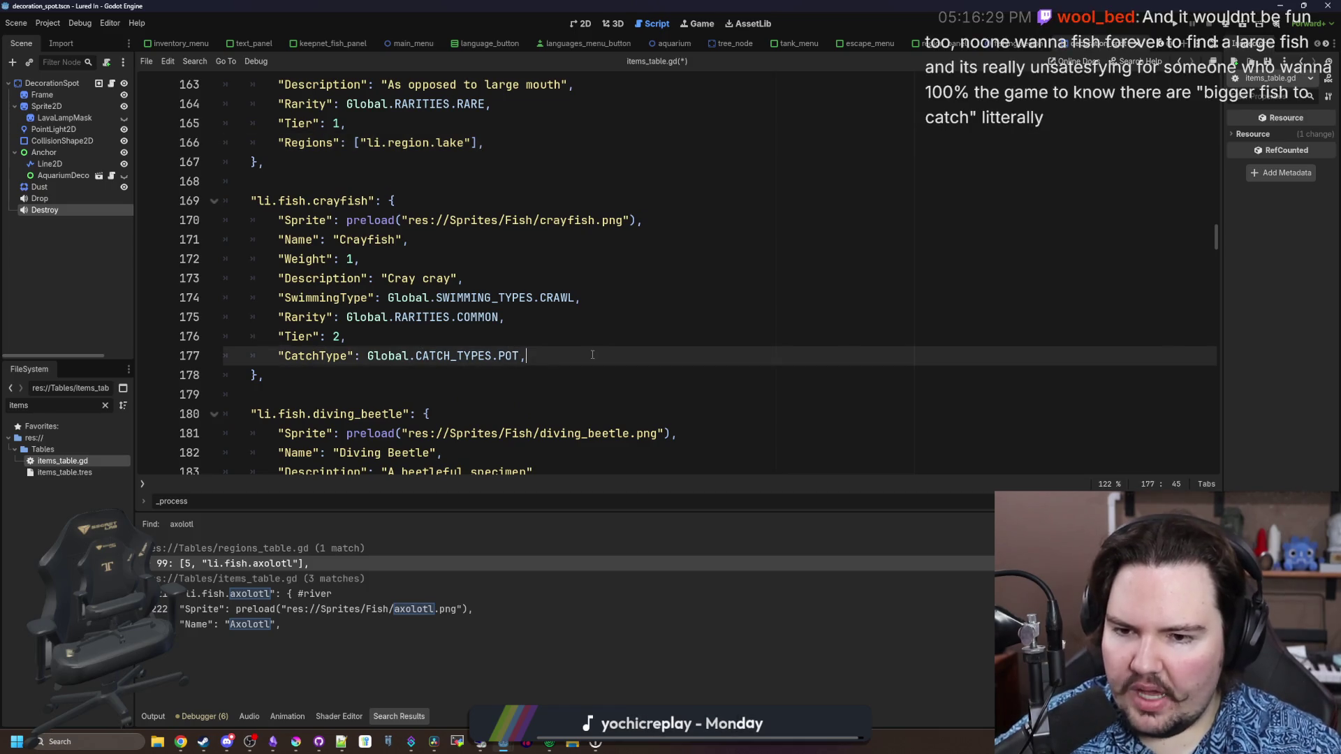
{"action": "key", "text": "Return"}
{"action": "key", "text": "ctrl+v"}
{"action": "scroll", "coordinate": [555, 448], "scroll_direction": "down", "scroll_amount": 2}
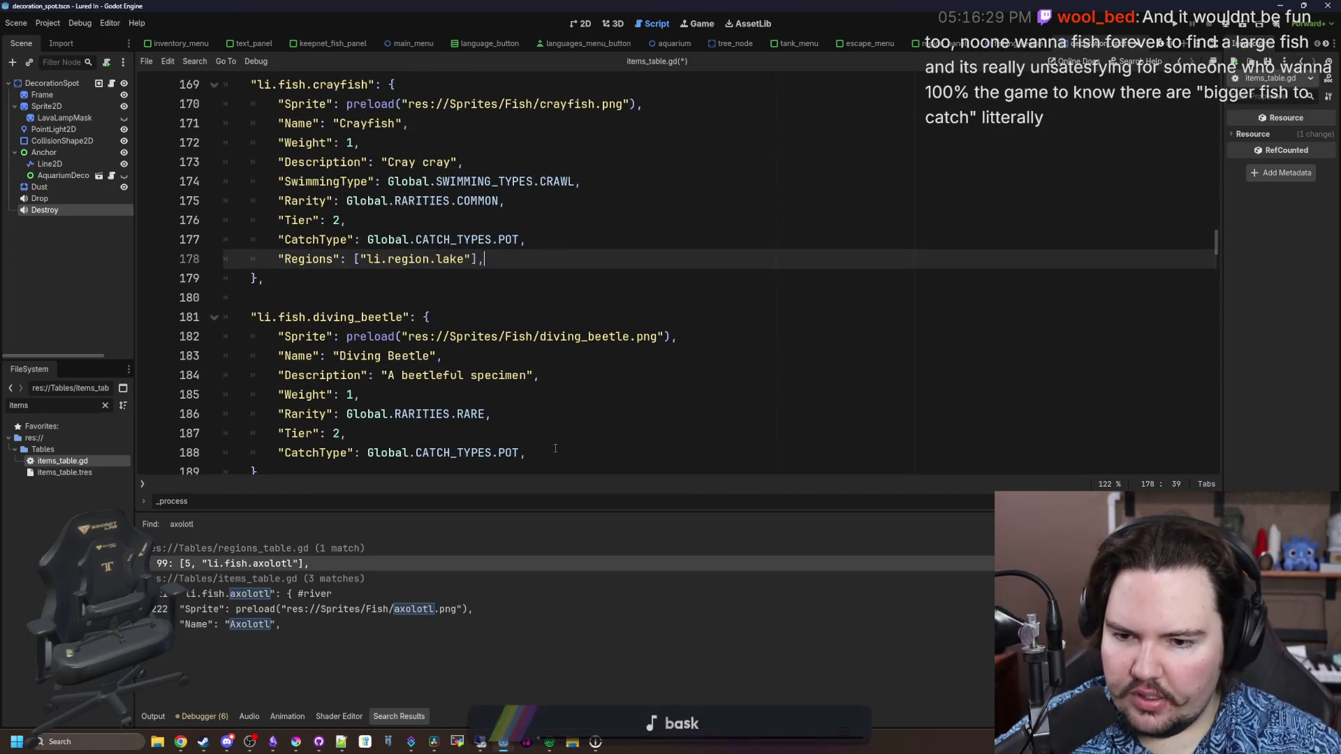
{"action": "left_click", "coordinate": [555, 449]}
{"action": "scroll", "coordinate": [555, 448], "scroll_direction": "down", "scroll_amount": 1}
{"action": "key", "text": "Return"}
{"action": "key", "text": "ctrl+v"}
{"action": "scroll", "coordinate": [472, 322], "scroll_direction": "down", "scroll_amount": 4}
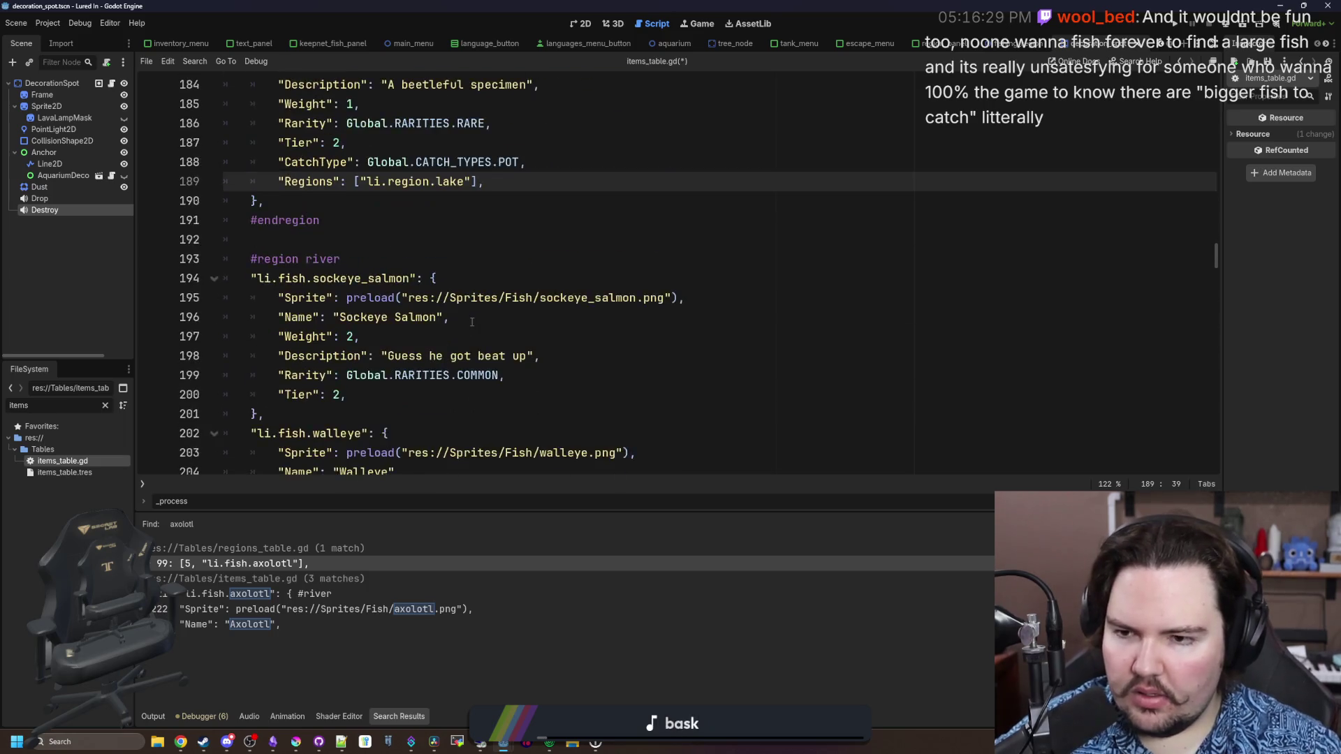
{"action": "scroll", "coordinate": [472, 322], "scroll_direction": "down", "scroll_amount": 1}
Give sockeye_salmon a li.region.river Regions line, then add it to walleye, largemouth_bass and eel.
{"action": "left_click", "coordinate": [411, 336]}
{"action": "key", "text": "Return"}
{"action": "key", "text": "ctrl+v"}
{"action": "key", "text": "Left"}
{"action": "key", "text": "Left"}
{"action": "key", "text": "Left"}
{"action": "key", "text": "BackSpace"}
{"action": "key", "text": "BackSpace"}
{"action": "key", "text": "BackSpace"}
{"action": "type", "text": "river"}
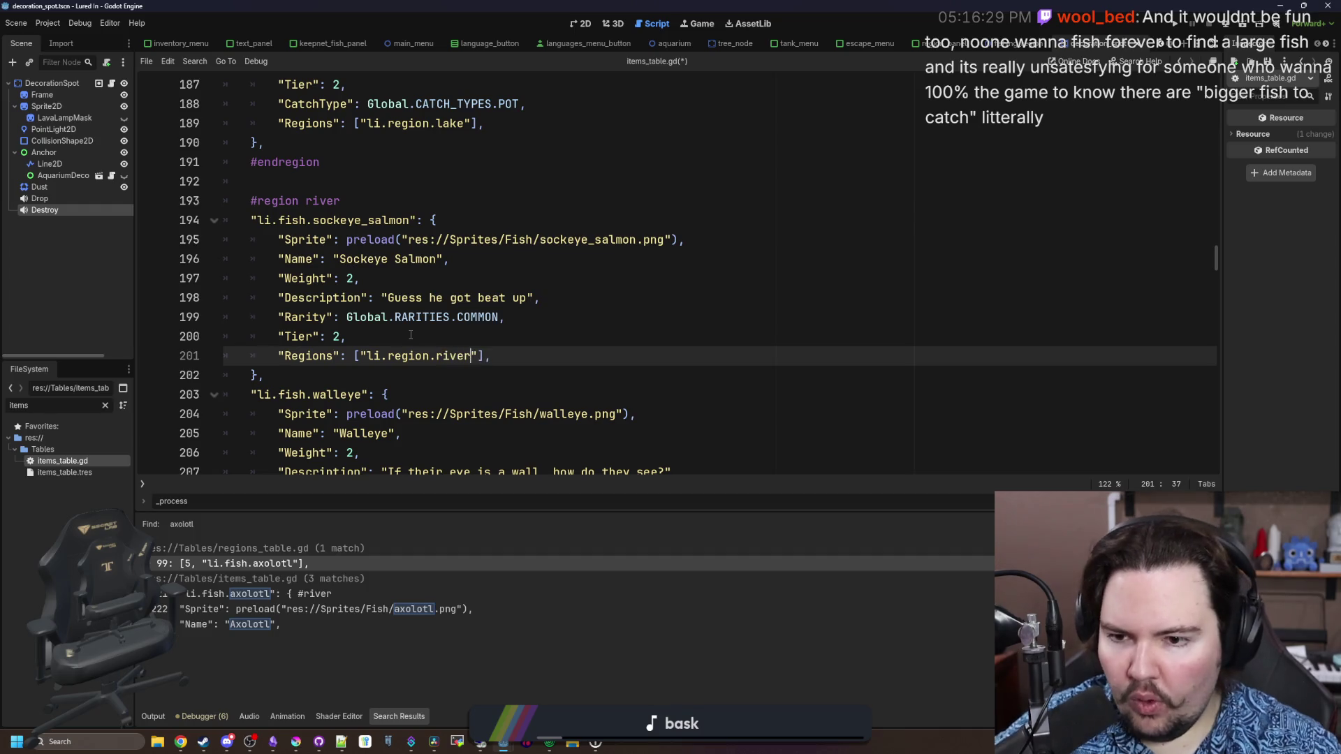
{"action": "mouse_move", "coordinate": [517, 360]}
{"action": "left_mouse_down"}
{"action": "mouse_move", "coordinate": [278, 337]}
{"action": "mouse_move", "coordinate": [278, 356]}
{"action": "left_mouse_up"}
{"action": "scroll", "coordinate": [441, 338], "scroll_direction": "down", "scroll_amount": 3}
{"action": "left_click", "coordinate": [441, 339]}
{"action": "key", "text": "Return"}
{"action": "type", "text": "\"Regions\": [\"li.region.river\"],"}
{"action": "scroll", "coordinate": [441, 338], "scroll_direction": "down", "scroll_amount": 3}
{"action": "left_click", "coordinate": [388, 338]}
{"action": "key", "text": "Return"}
{"action": "type", "text": "\"Regions\": [\"li.region.river\"],"}
{"action": "scroll", "coordinate": [389, 340], "scroll_direction": "down", "scroll_amount": 2}
{"action": "left_click", "coordinate": [391, 392]}
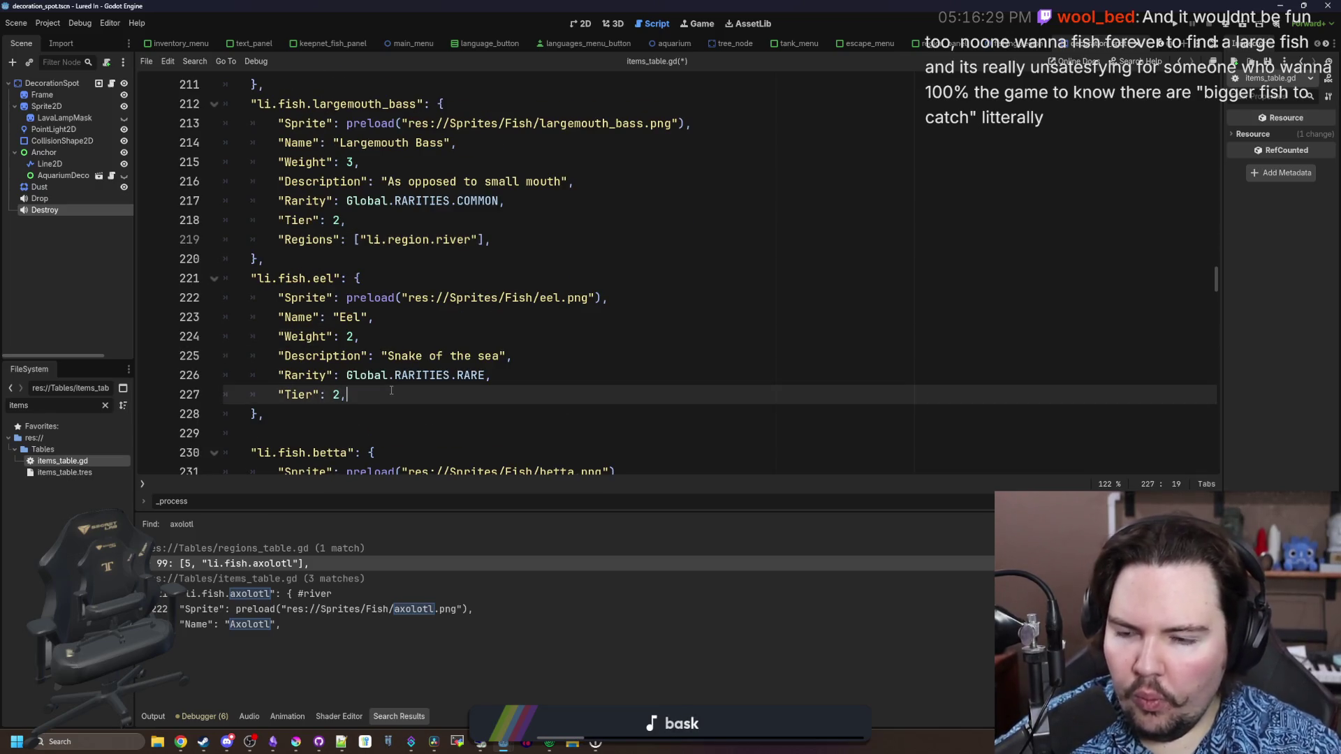
{"action": "key", "text": "Return"}
{"action": "type", "text": "\"Regions\": [\"li.region.river\"],"}
Add the river Regions line to betta, cat_fish, the next river fish and corydora.
{"action": "scroll", "coordinate": [391, 391], "scroll_direction": "down", "scroll_amount": 4}
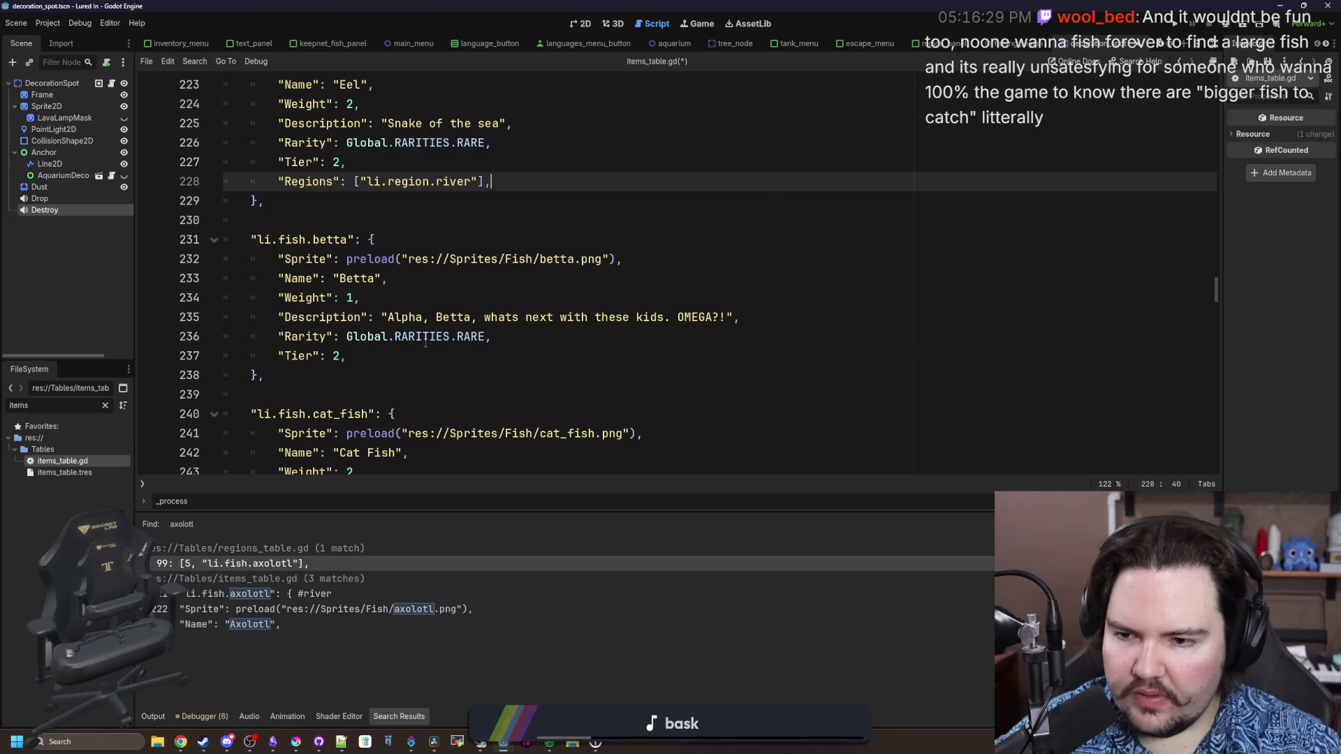
{"action": "left_click", "coordinate": [443, 356]}
{"action": "key", "text": "Return"}
{"action": "type", "text": "\"Regions\": [\"li.region.river\"],"}
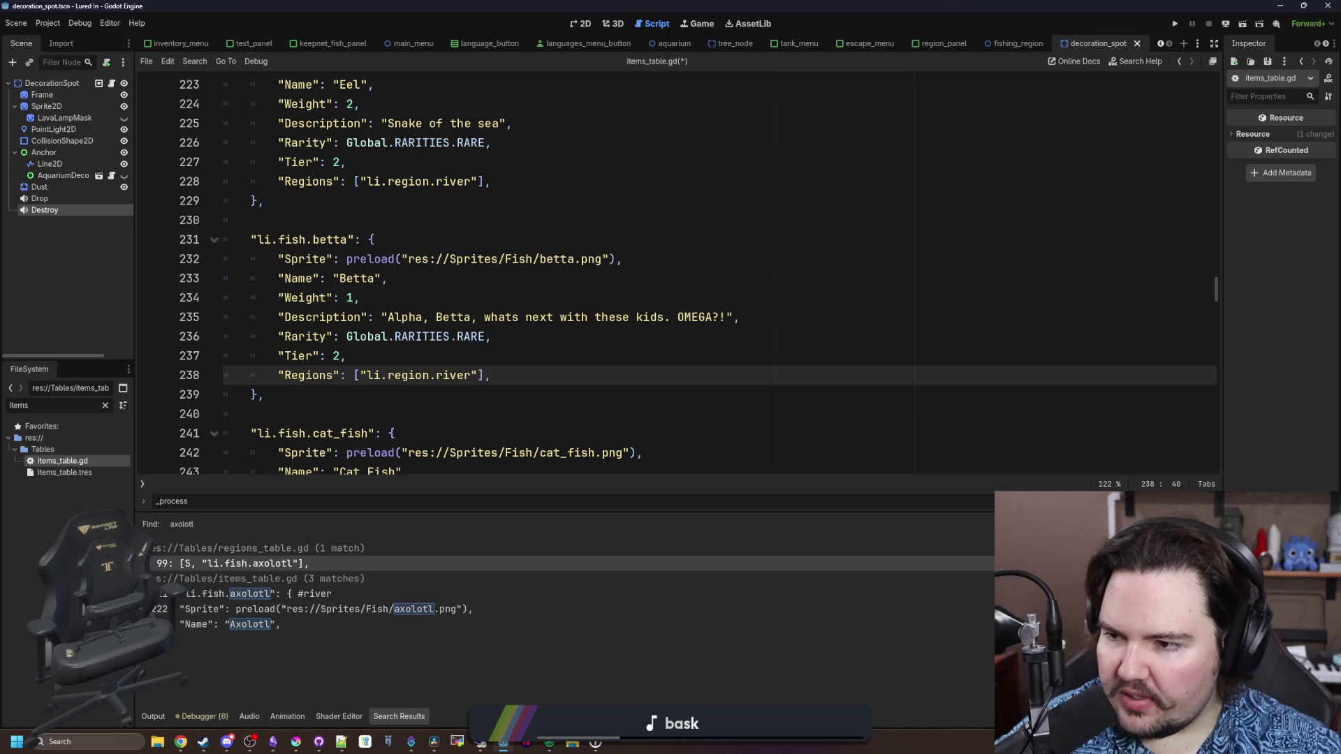
{"action": "scroll", "coordinate": [392, 380], "scroll_direction": "down", "scroll_amount": 3}
{"action": "left_click", "coordinate": [392, 379]}
{"action": "key", "text": "Return"}
{"action": "type", "text": "\"Regions\": [\"li.region.river\"],"}
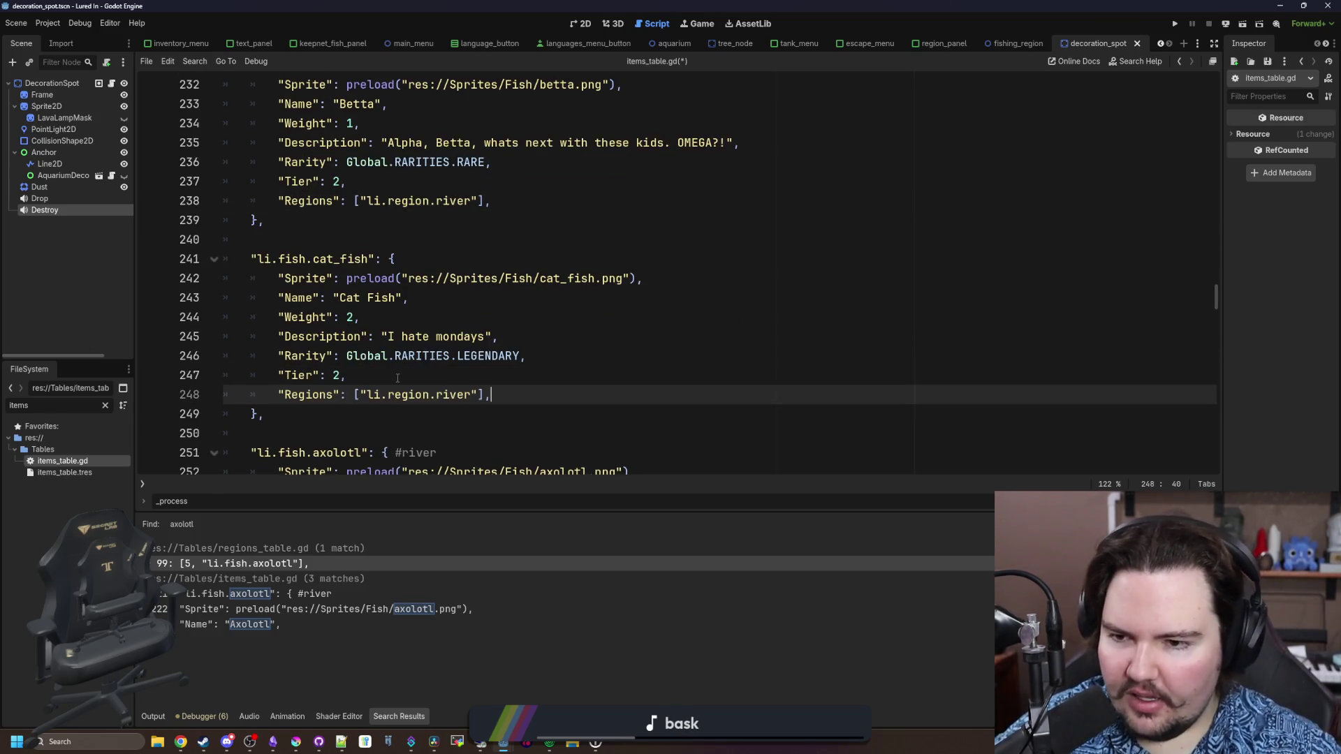
{"action": "scroll", "coordinate": [409, 382], "scroll_direction": "down", "scroll_amount": 3}
{"action": "left_click", "coordinate": [566, 411]}
{"action": "key", "text": "Return"}
{"action": "type", "text": "\"Regions\": [\"li.region.river\"],"}
{"action": "scroll", "coordinate": [507, 363], "scroll_direction": "down", "scroll_amount": 5}
{"action": "left_click", "coordinate": [537, 356]}
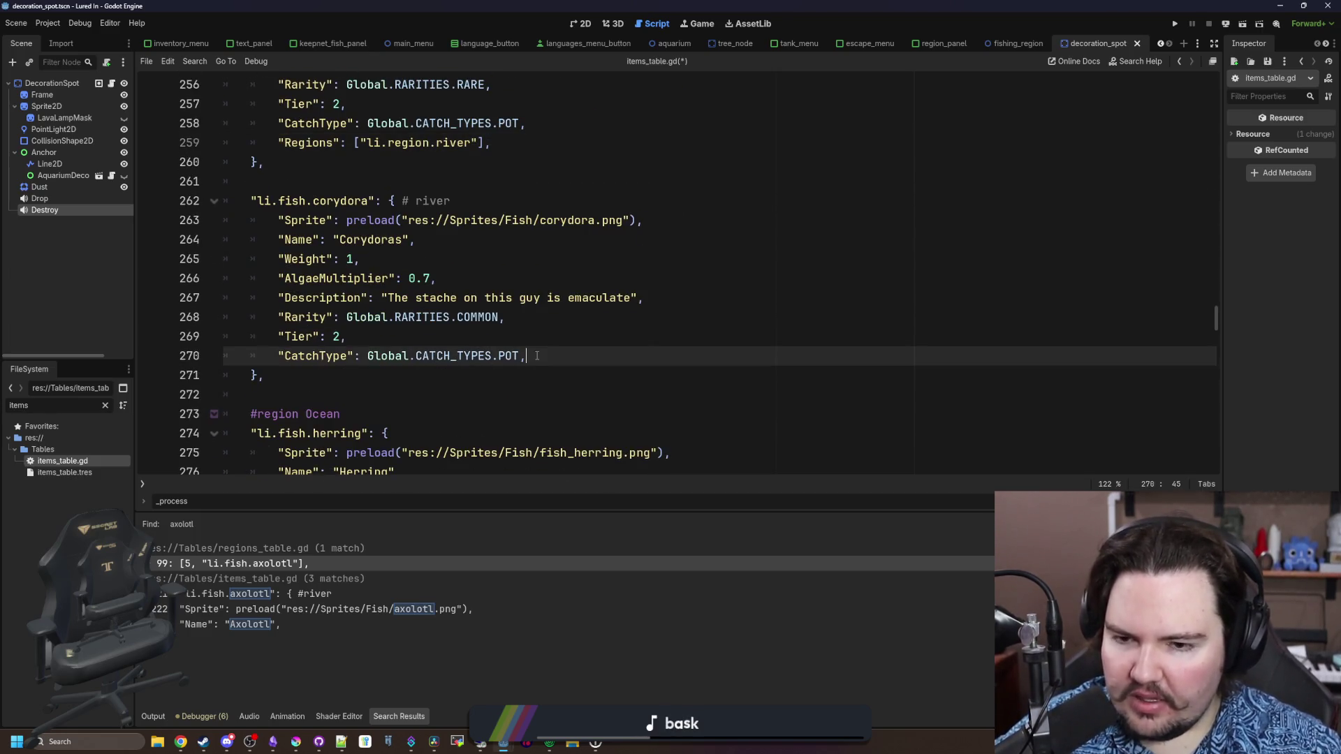
{"action": "key", "text": "Return"}
{"action": "type", "text": "\"Regions\": [\"li.region.river\"],"}
{"action": "scroll", "coordinate": [537, 354], "scroll_direction": "down", "scroll_amount": 4}
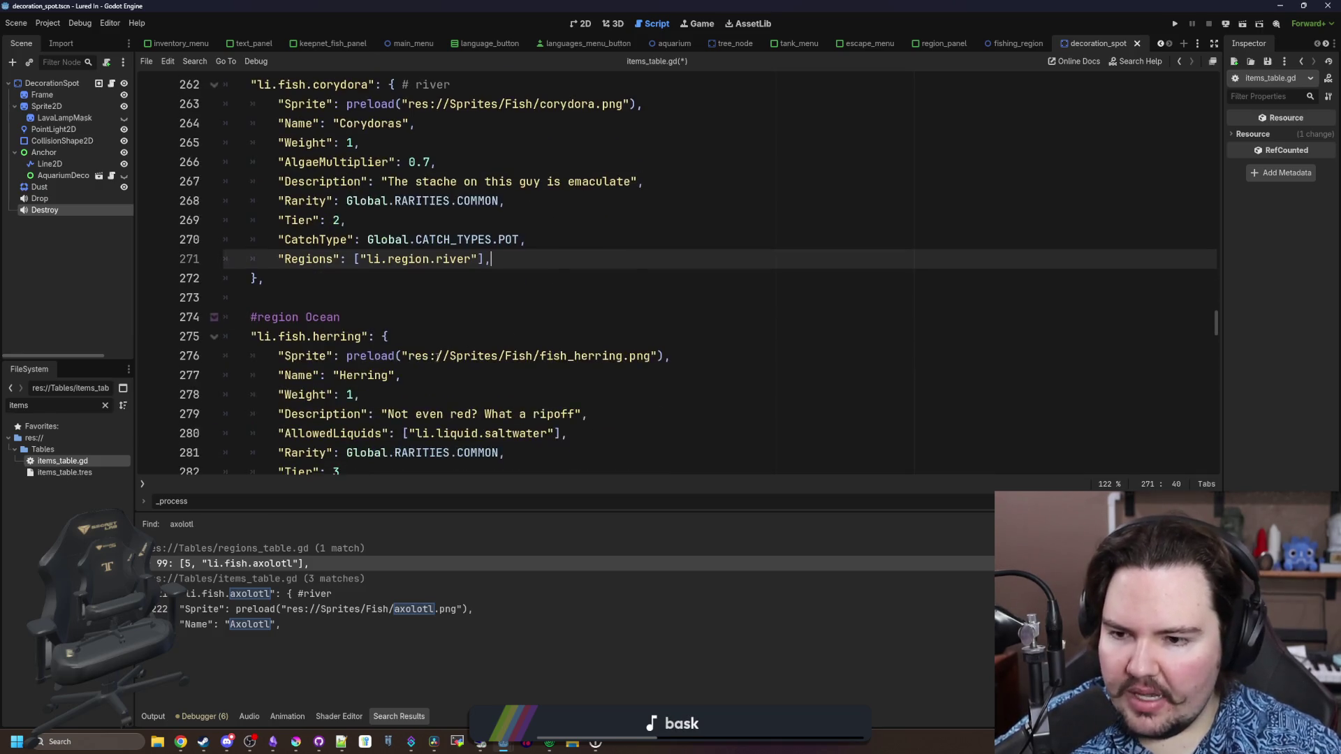
Add a Regions line to herring and begin switching it to li.region.ocean.
{"action": "left_click", "coordinate": [397, 354]}
{"action": "key", "text": "Return"}
{"action": "type", "text": "\"Regions\": [\"li.region.river\"],"}
{"action": "key", "text": "BackSpace"}
{"action": "key", "text": "BackSpace"}
{"action": "key", "text": "BackSpace"}
Add the ocean Regions line to mackerel, bluefin tuna and the following ocean fish entry.
{"action": "type", "text": "ocean"}
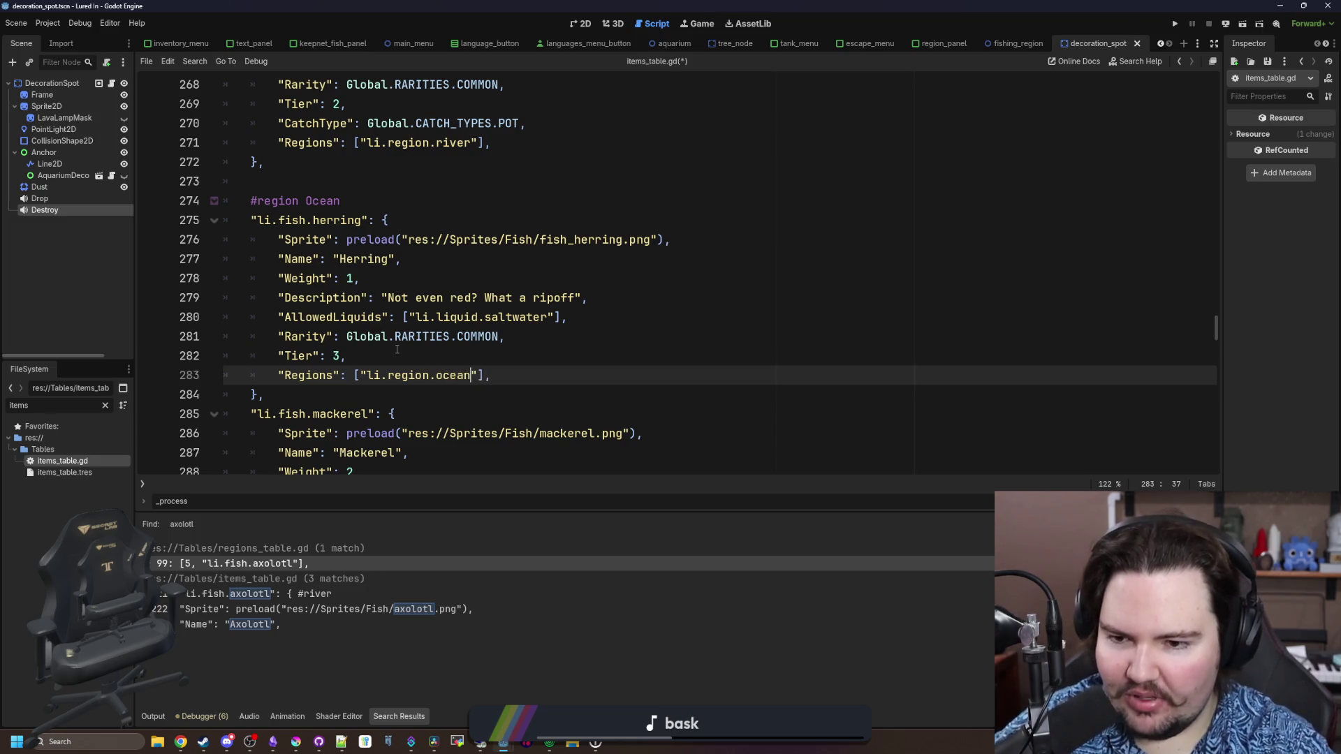
{"action": "key", "text": "End"}
{"action": "key", "text": "shift+Home"}
{"action": "key", "text": "shift+Home"}
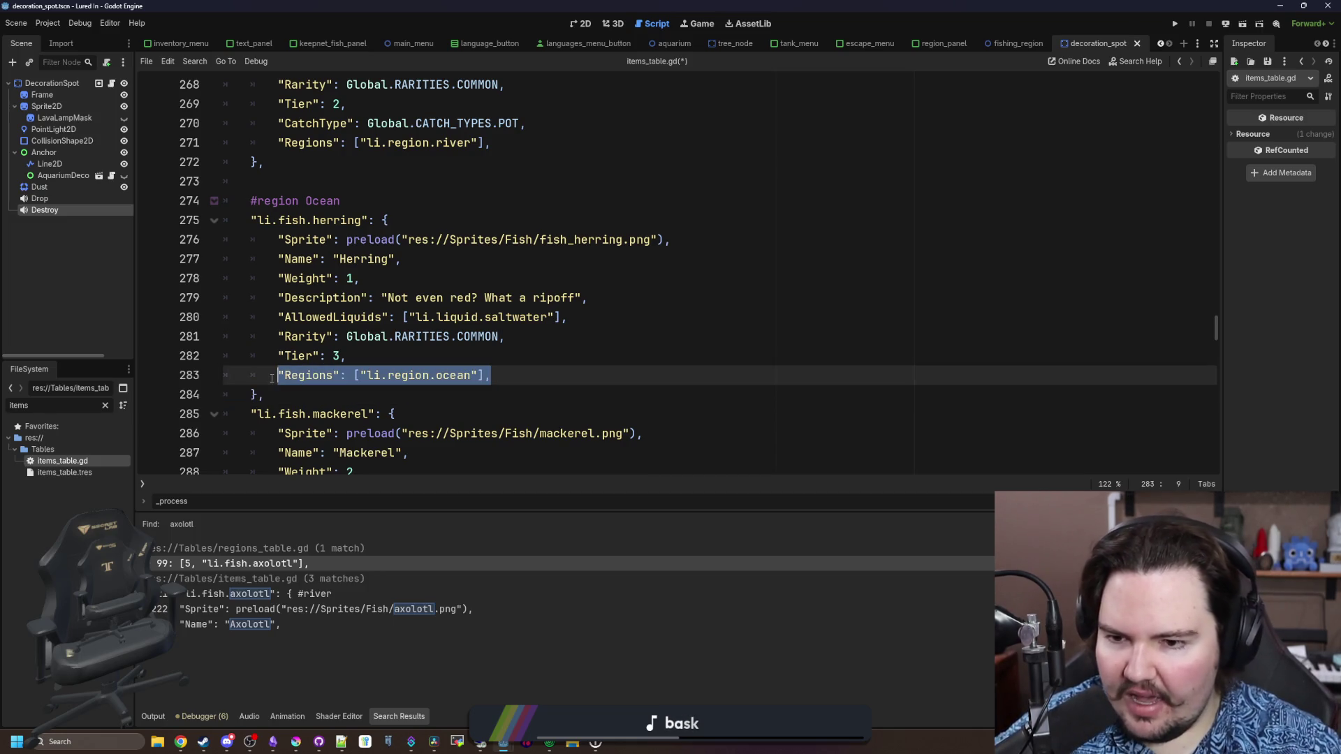
{"action": "scroll", "coordinate": [365, 383], "scroll_direction": "down", "scroll_amount": 3}
{"action": "left_click", "coordinate": [417, 363]}
{"action": "left_click", "coordinate": [393, 373]}
{"action": "key", "text": "Return"}
{"action": "type", "text": "\"Regions\": [\"li.region.ocean\"],"}
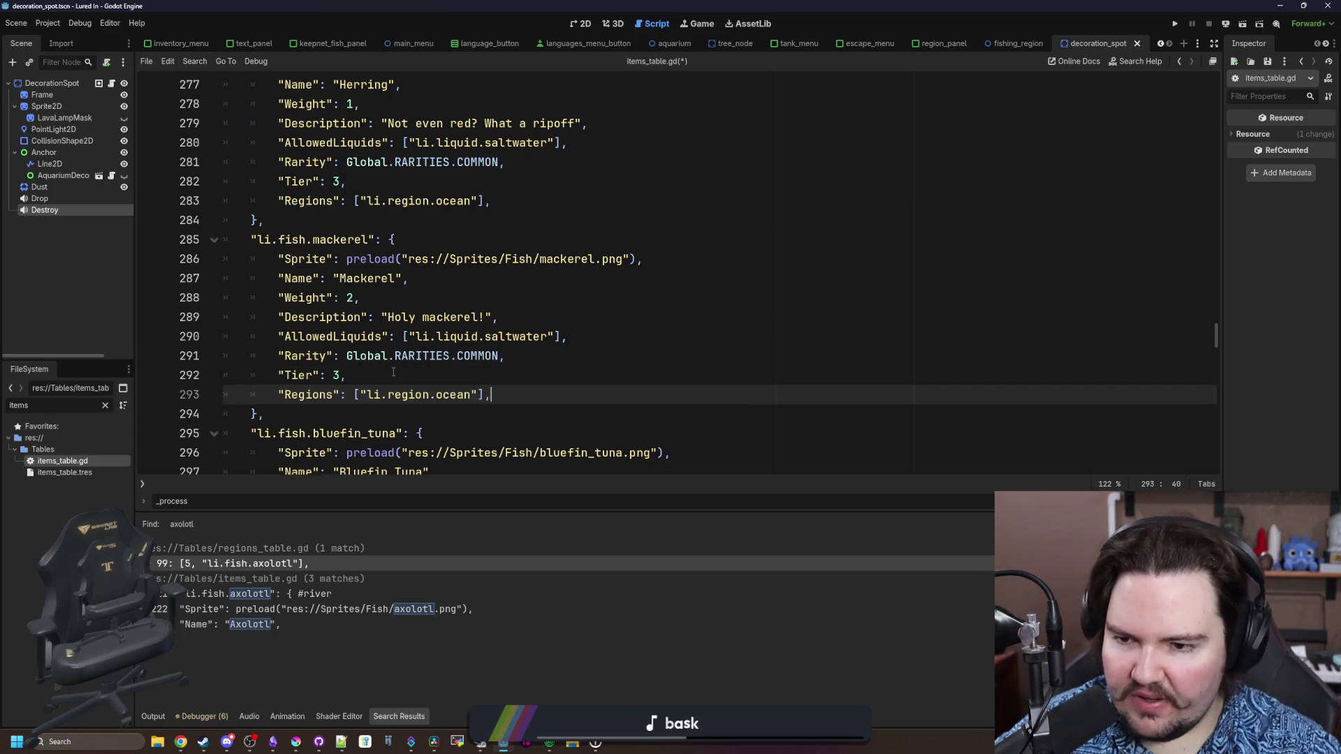
{"action": "scroll", "coordinate": [396, 383], "scroll_direction": "down", "scroll_amount": 3}
{"action": "left_click", "coordinate": [424, 414]}
{"action": "key", "text": "Return"}
{"action": "type", "text": "\"Regions\": [\"li.region.ocean\"],"}
{"action": "scroll", "coordinate": [391, 364], "scroll_direction": "down", "scroll_amount": 5}
{"action": "left_click", "coordinate": [375, 339]}
{"action": "key", "text": "Return"}
{"action": "type", "text": "\"Regions\": [\"li.region.ocean\"],"}
Add the ocean Regions line to quahog, red king crab, pink frogfish and one more ocean entry.
{"action": "scroll", "coordinate": [576, 341], "scroll_direction": "down", "scroll_amount": 5}
{"action": "left_click", "coordinate": [568, 318]}
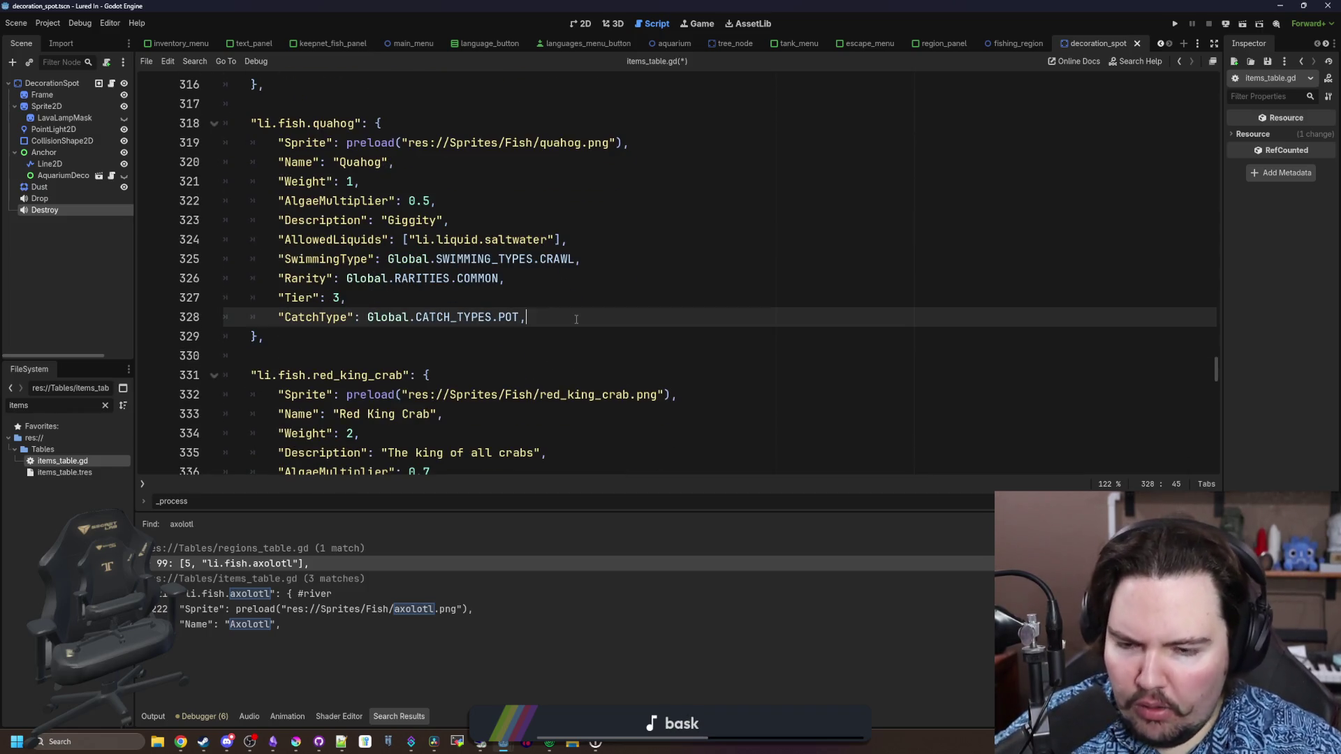
{"action": "key", "text": "Return"}
{"action": "type", "text": "\"Regions\": [\"li.region.ocean\"],"}
{"action": "scroll", "coordinate": [522, 397], "scroll_direction": "down", "scroll_amount": 3}
{"action": "left_click", "coordinate": [522, 397]}
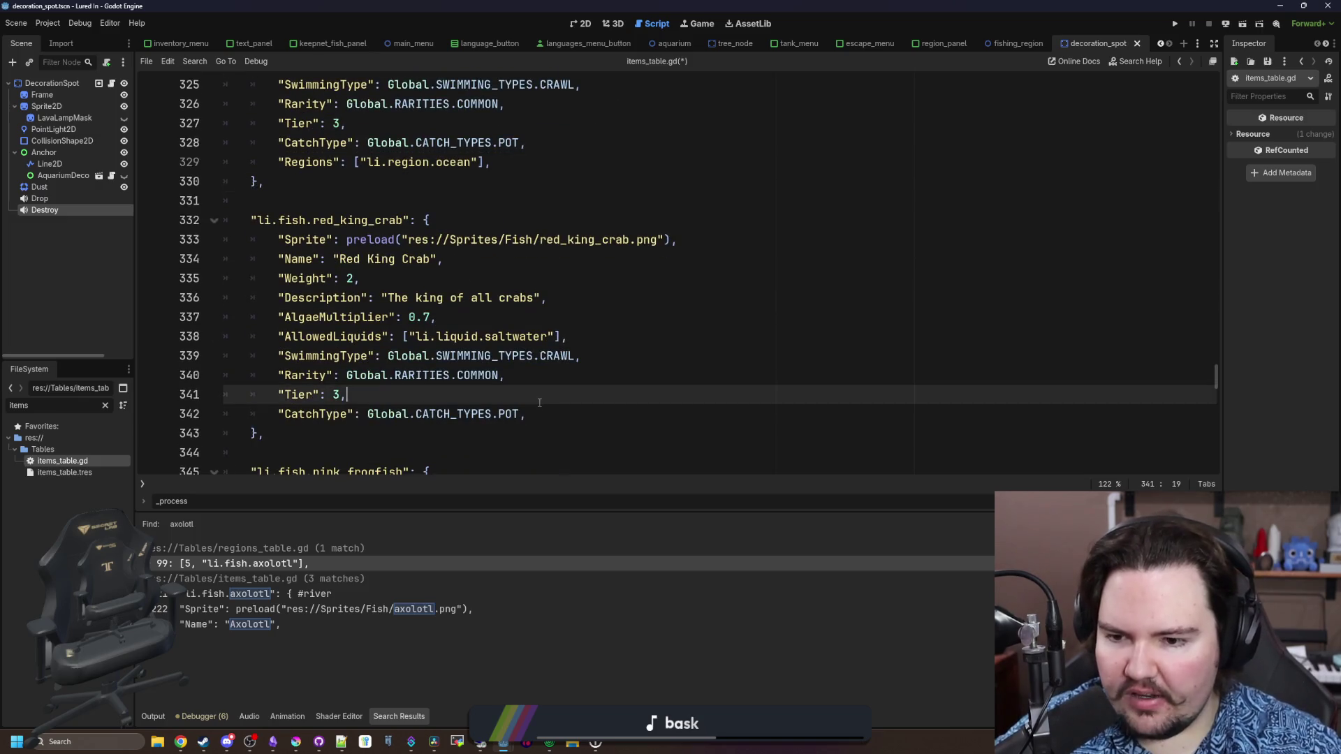
{"action": "key", "text": "Down"}
{"action": "key", "text": "Return"}
{"action": "type", "text": "\"Regions\": [\"li.region.ocean\"],"}
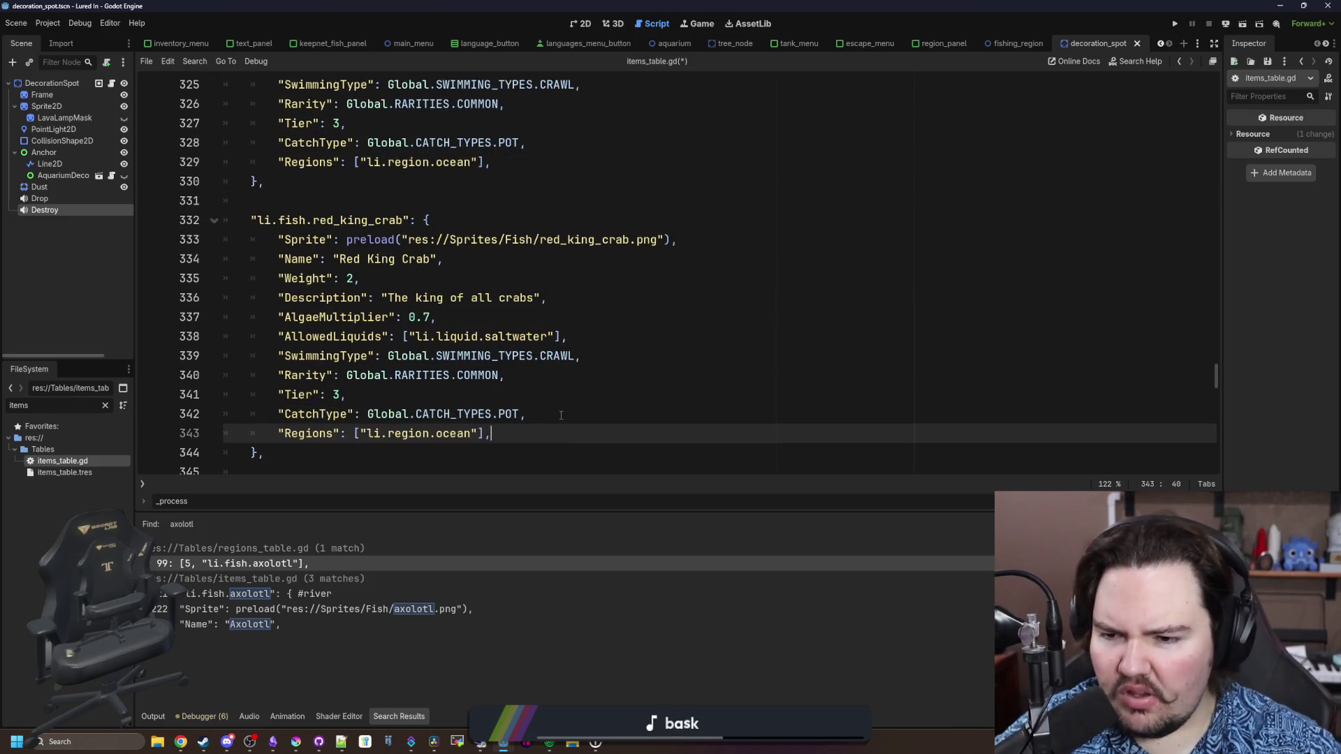
{"action": "scroll", "coordinate": [558, 426], "scroll_direction": "down", "scroll_amount": 4}
{"action": "left_click", "coordinate": [554, 440]}
{"action": "key", "text": "Return"}
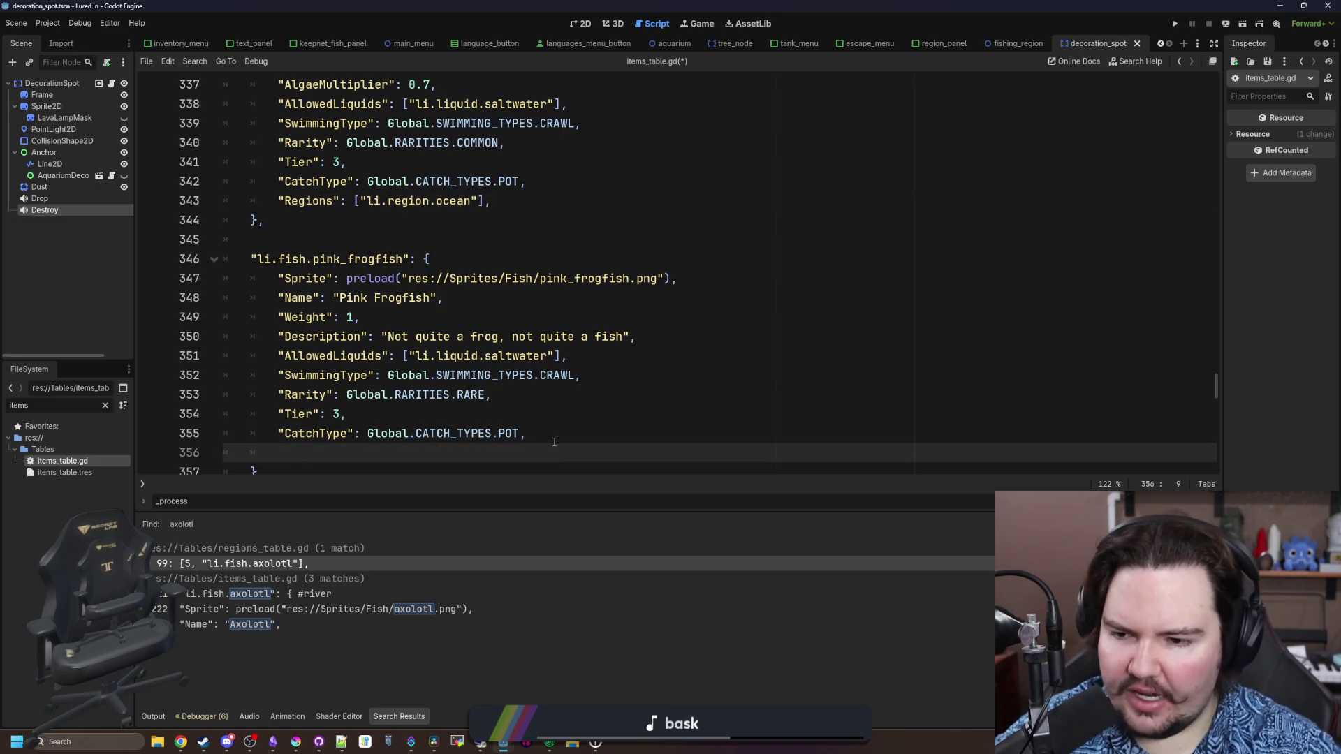
{"action": "type", "text": "\"Regions\": [\"li.region.ocean\"],"}
{"action": "scroll", "coordinate": [524, 419], "scroll_direction": "down", "scroll_amount": 5}
{"action": "left_click", "coordinate": [556, 391]}
{"action": "key", "text": "Return"}
{"action": "type", "text": "\"Regions\": [\"li.region.ocean\"],"}
{"action": "scroll", "coordinate": [593, 381], "scroll_direction": "down", "scroll_amount": 3}
{"action": "scroll", "coordinate": [499, 357], "scroll_direction": "down", "scroll_amount": 2}
Give Piranha a "Regions": ["li.region.jungle"] line and copy that line.
{"action": "left_click", "coordinate": [417, 339]}
{"action": "left_click", "coordinate": [395, 358]}
{"action": "key", "text": "Return"}
{"action": "type", "text": "\"Regions\": [\"li.region.ocean\"],"}
{"action": "key", "text": "Left"}
{"action": "key", "text": "Left"}
{"action": "key", "text": "Left"}
{"action": "key", "text": "BackSpace"}
{"action": "key", "text": "BackSpace"}
{"action": "key", "text": "BackSpace"}
{"action": "type", "text": "jungle"}
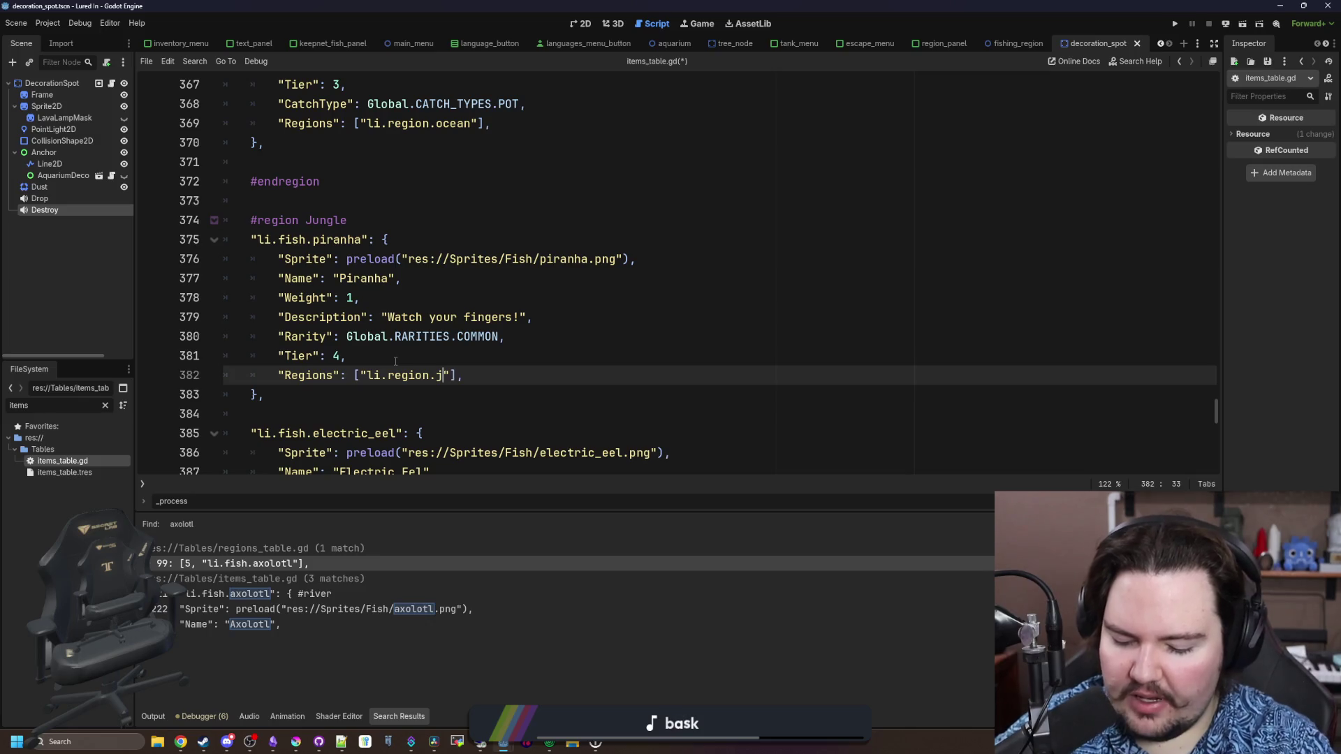
{"action": "left_click_drag", "start_coordinate": [498, 376], "coordinate": [272, 375]}
{"action": "key", "text": "ctrl+c"}
Add the jungle Regions line to Electric Eel, Arapaima, Bristlenose Pleco, Zebra Pleco and Mata Mata.
{"action": "scroll", "coordinate": [456, 372], "scroll_direction": "down", "scroll_amount": 3}
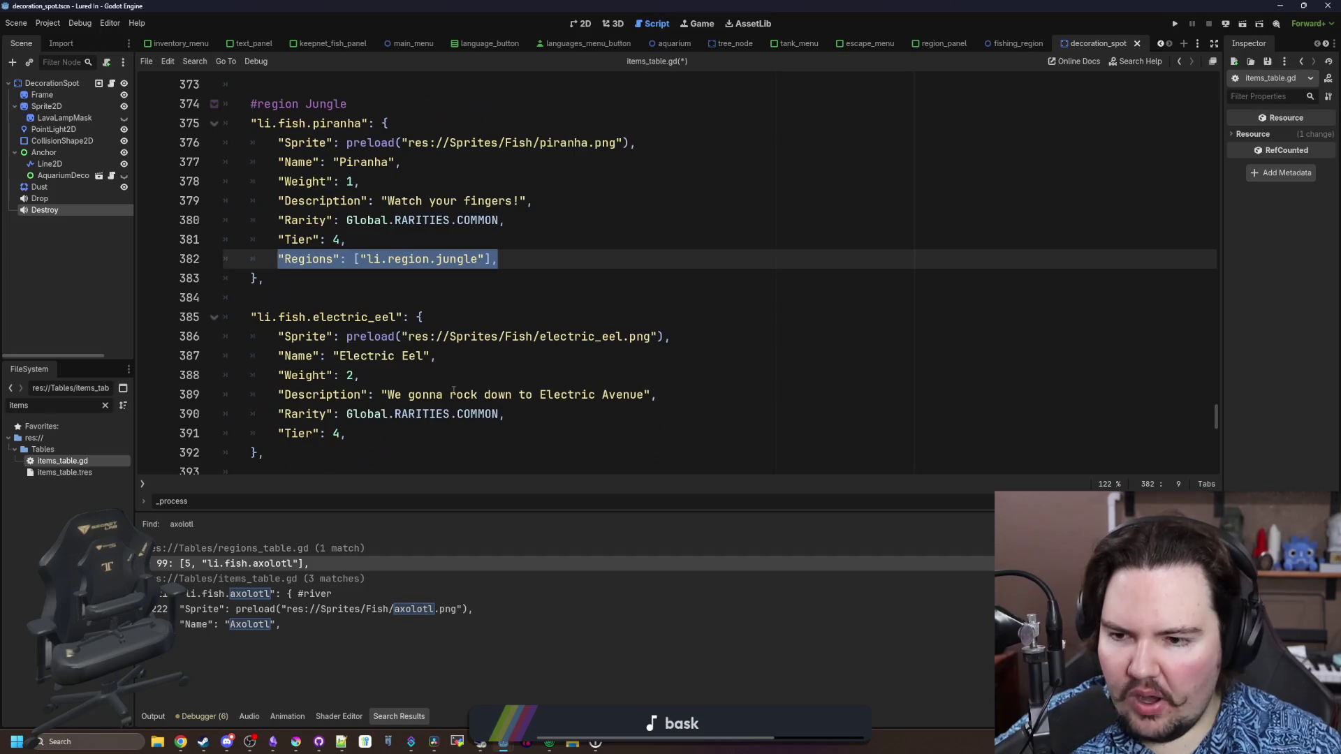
{"action": "left_click", "coordinate": [378, 376]}
{"action": "key", "text": "Return"}
{"action": "key", "text": "ctrl+v"}
{"action": "scroll", "coordinate": [377, 378], "scroll_direction": "down", "scroll_amount": 4}
{"action": "left_click", "coordinate": [400, 338]}
{"action": "key", "text": "Return"}
{"action": "key", "text": "ctrl+v"}
{"action": "scroll", "coordinate": [377, 389], "scroll_direction": "down", "scroll_amount": 3}
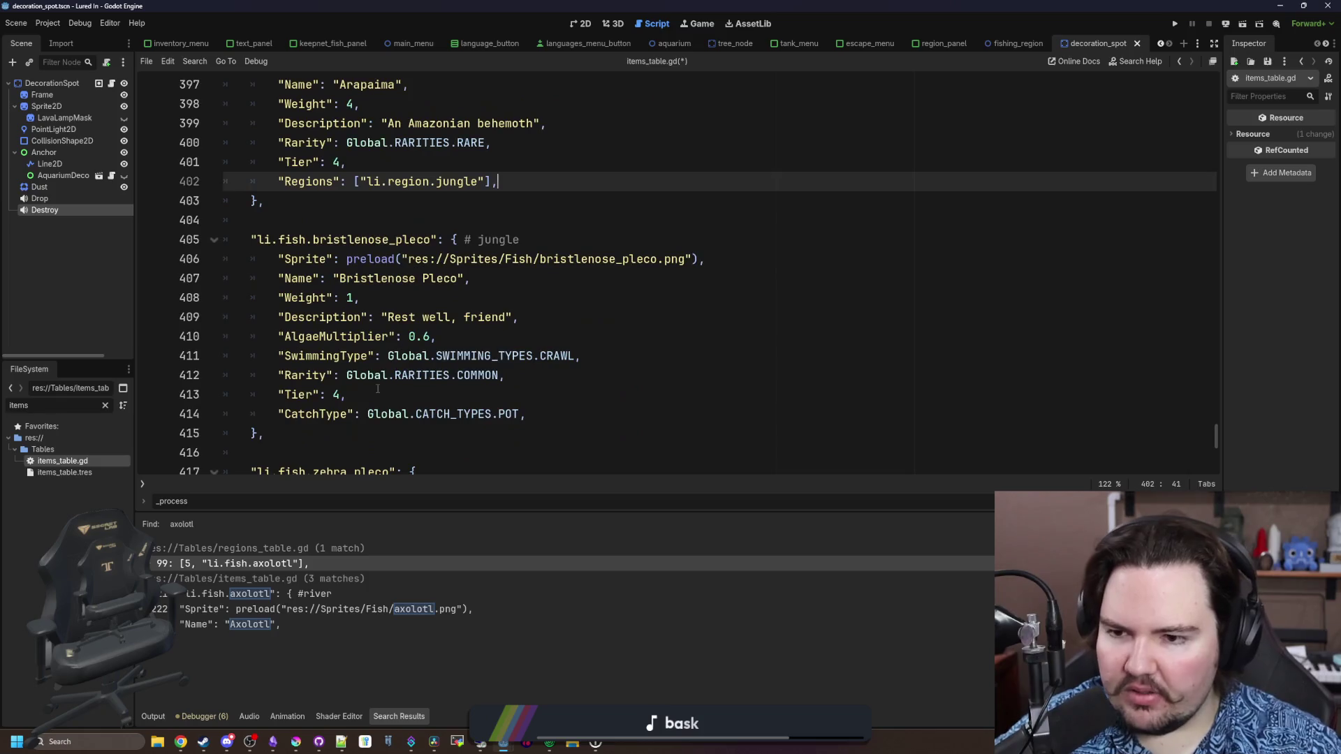
{"action": "left_click", "coordinate": [541, 417]}
{"action": "key", "text": "Return"}
{"action": "key", "text": "ctrl+v"}
{"action": "scroll", "coordinate": [529, 412], "scroll_direction": "down", "scroll_amount": 4}
{"action": "left_click", "coordinate": [538, 433]}
{"action": "key", "text": "Return"}
{"action": "key", "text": "ctrl+v"}
{"action": "scroll", "coordinate": [548, 412], "scroll_direction": "down", "scroll_amount": 4}
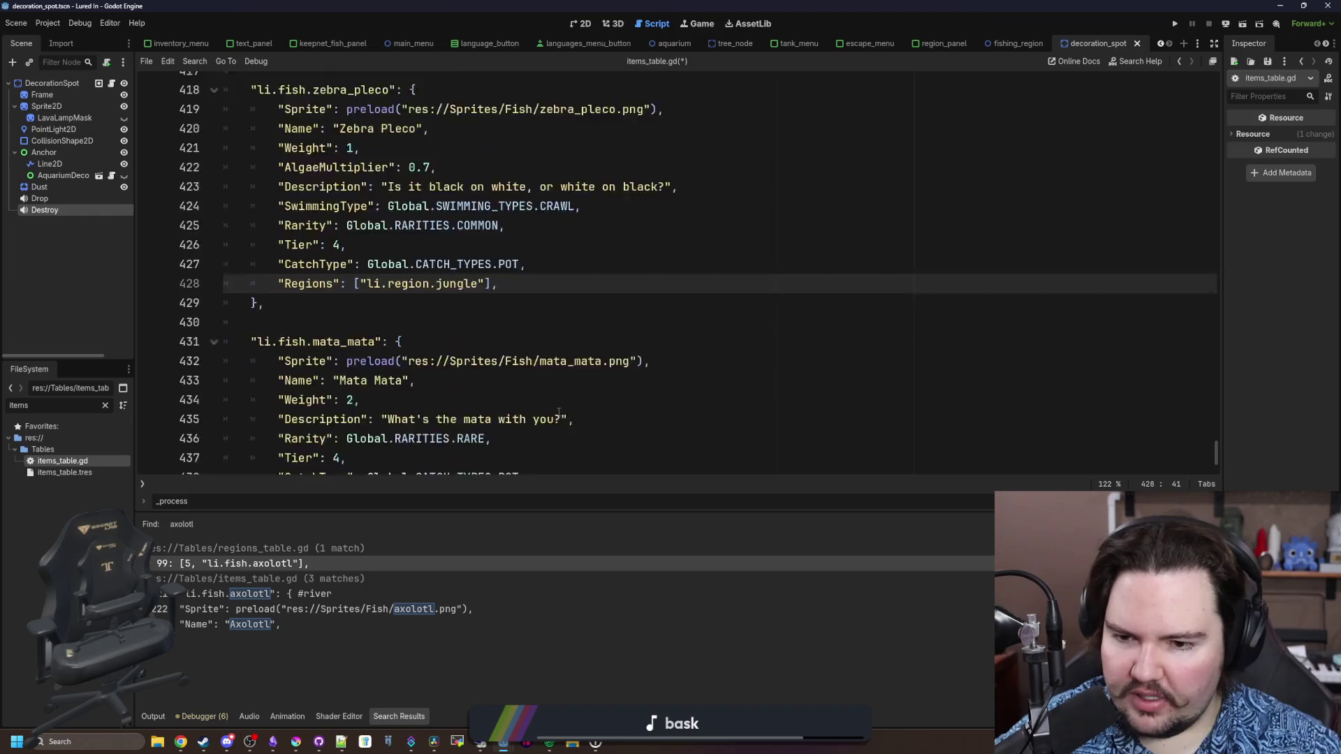
{"action": "left_click", "coordinate": [545, 414]}
{"action": "key", "text": "Return"}
{"action": "key", "text": "ctrl+v"}
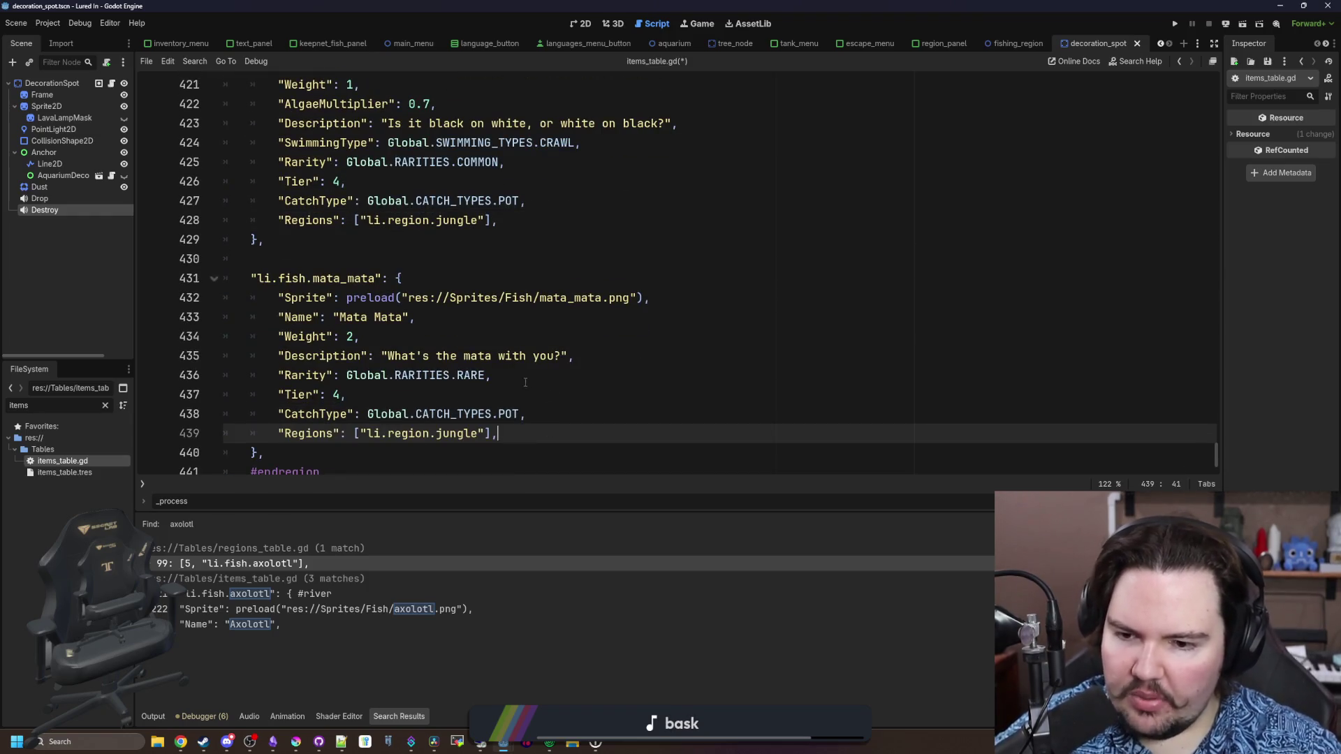
{"action": "scroll", "coordinate": [534, 391], "scroll_direction": "down", "scroll_amount": 1}
{"action": "left_click", "coordinate": [340, 426]}
{"action": "left_click", "coordinate": [353, 421]}
{"action": "left_click", "coordinate": [371, 428]}
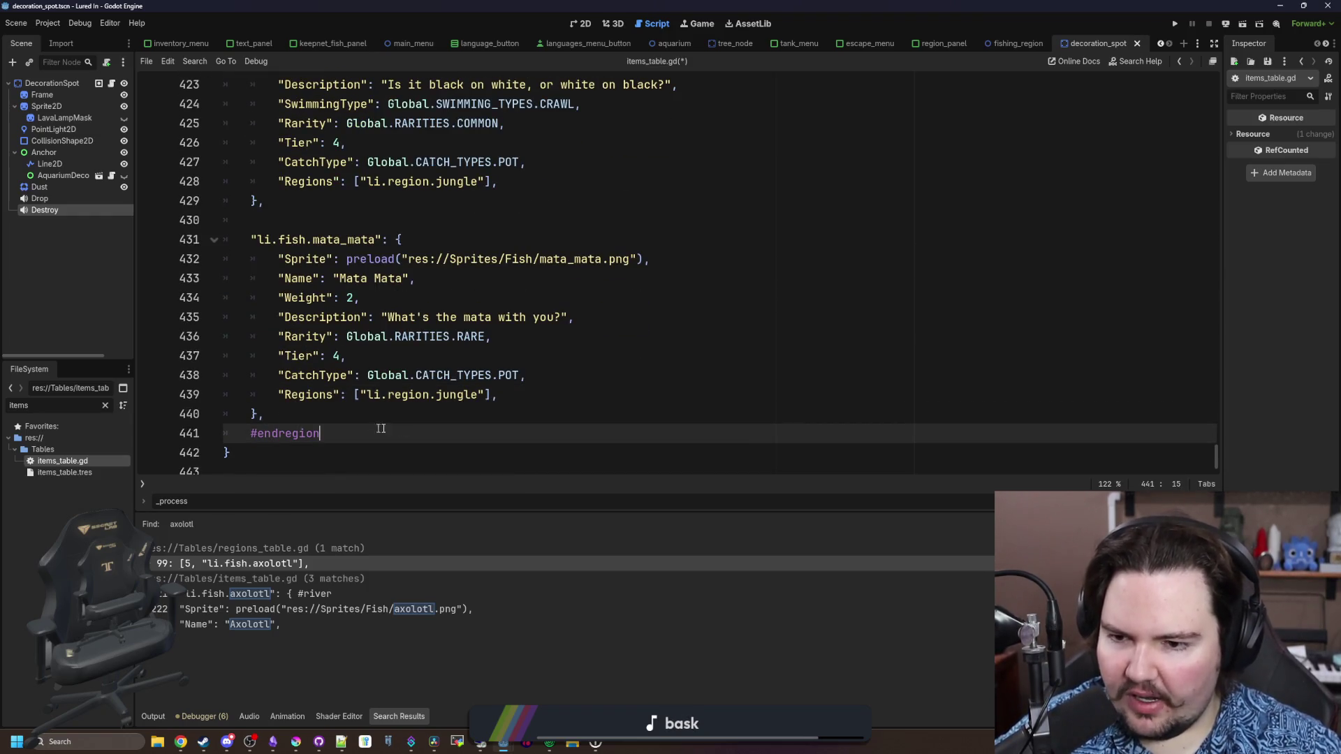
Append "li.region.lake" after pond in Freshwater Shrimp's Regions list.
{"action": "scroll", "coordinate": [768, 332], "scroll_direction": "up", "scroll_amount": 1}
{"action": "scroll", "coordinate": [629, 343], "scroll_direction": "down", "scroll_amount": 1}
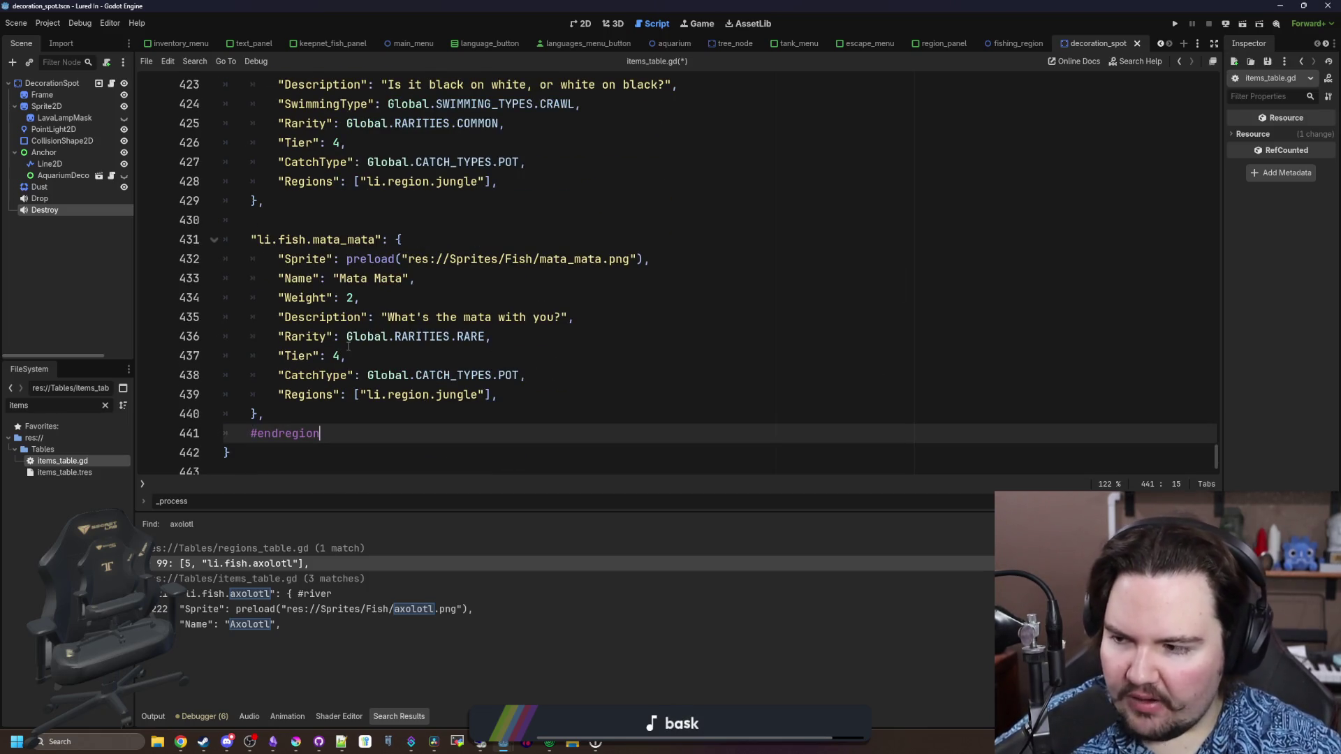
{"action": "left_click", "coordinate": [363, 374]}
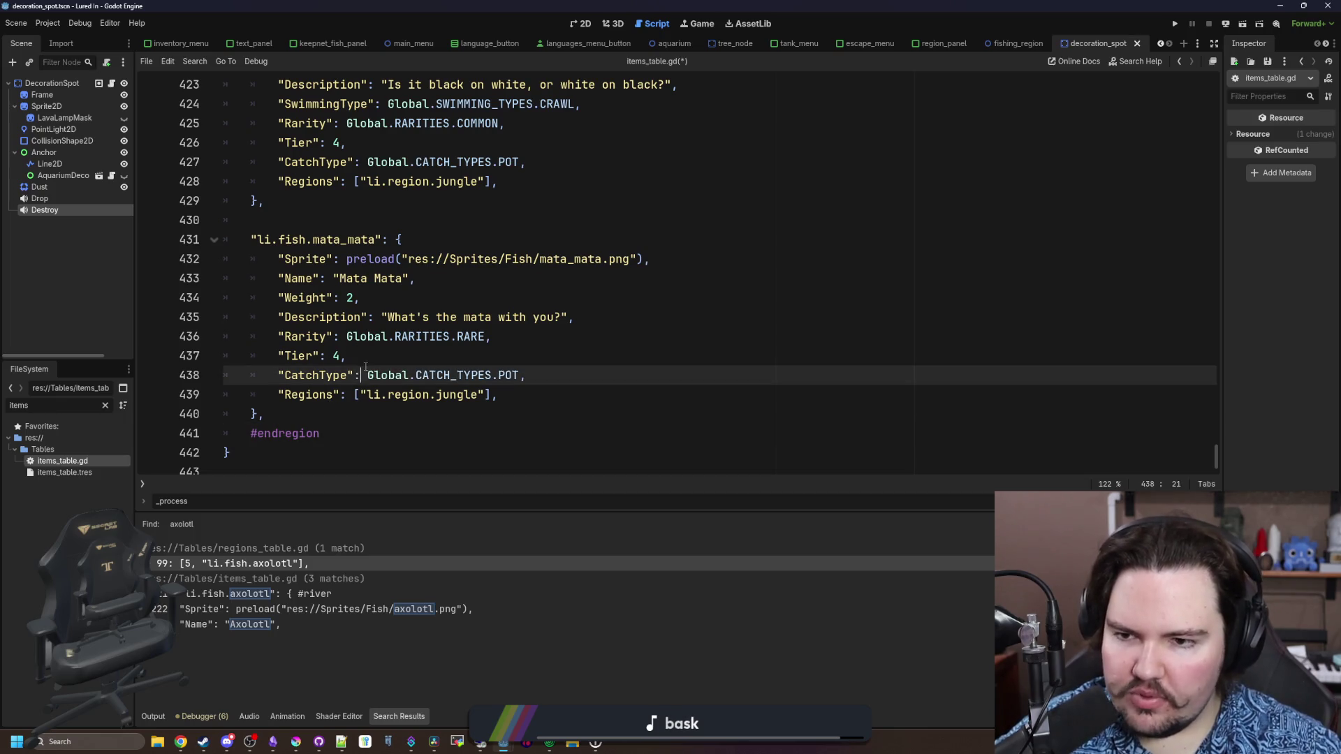
{"action": "key", "text": "Up"}
{"action": "key", "text": "Up"}
{"action": "key", "text": "Up"}
{"action": "scroll", "coordinate": [571, 328], "scroll_direction": "up", "scroll_amount": 10}
{"action": "scroll", "coordinate": [571, 328], "scroll_direction": "up", "scroll_amount": 20}
{"action": "mouse_move", "coordinate": [1221, 382]}
{"action": "left_mouse_down"}
{"action": "mouse_move", "coordinate": [1218, 125]}
{"action": "mouse_move", "coordinate": [1213, 180]}
{"action": "left_mouse_up"}
{"action": "scroll", "coordinate": [328, 293], "scroll_direction": "down", "scroll_amount": 10}
{"action": "scroll", "coordinate": [327, 293], "scroll_direction": "down", "scroll_amount": 13}
{"action": "scroll", "coordinate": [328, 293], "scroll_direction": "down", "scroll_amount": 4}
{"action": "scroll", "coordinate": [385, 281], "scroll_direction": "up", "scroll_amount": 16}
{"action": "scroll", "coordinate": [385, 280], "scroll_direction": "down", "scroll_amount": 5}
{"action": "left_click_drag", "start_coordinate": [472, 142], "coordinate": [361, 141]}
{"action": "scroll", "coordinate": [396, 227], "scroll_direction": "up", "scroll_amount": 15}
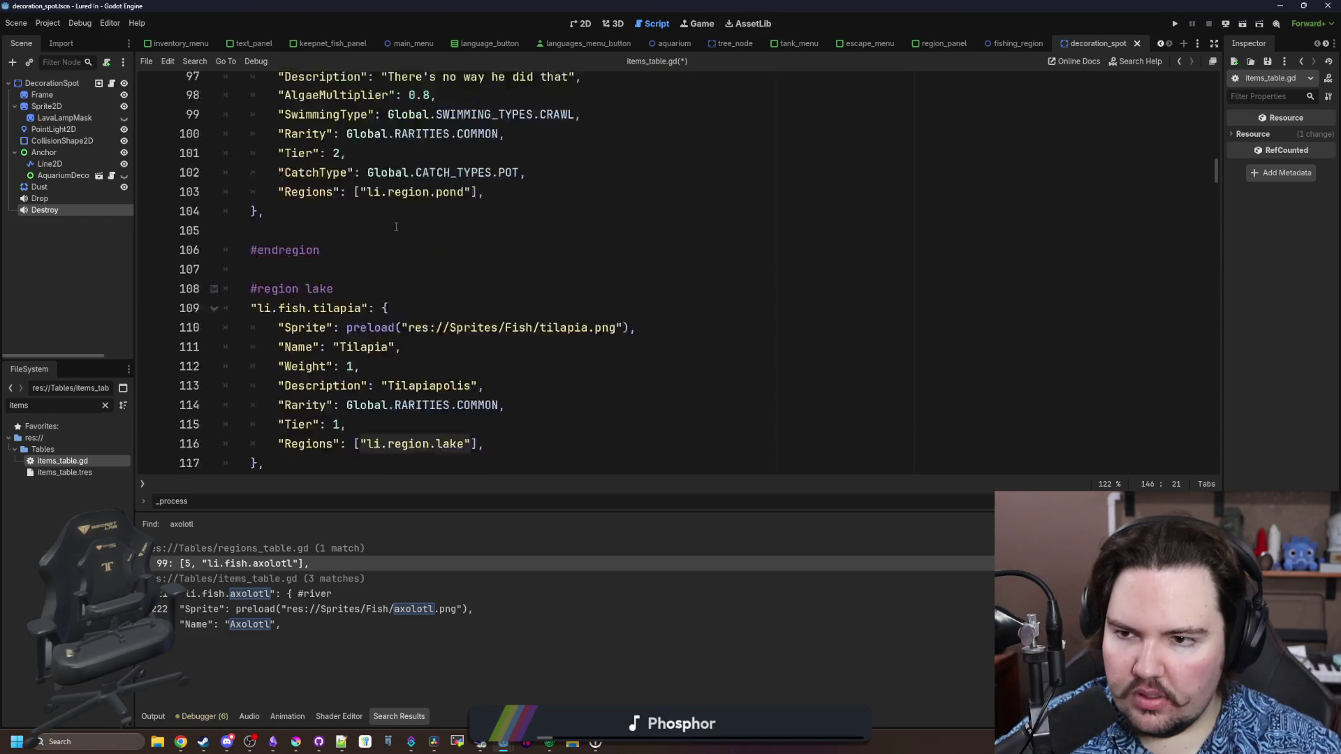
{"action": "scroll", "coordinate": [396, 227], "scroll_direction": "up", "scroll_amount": 4}
{"action": "left_click", "coordinate": [470, 406]}
{"action": "type", "text": ","}
{"action": "key", "text": "ctrl+v"}
Append "li.region.lake" after pond in Freshwater Snail's Regions list.
{"action": "scroll", "coordinate": [473, 408], "scroll_direction": "up", "scroll_amount": 3}
{"action": "scroll", "coordinate": [472, 408], "scroll_direction": "up", "scroll_amount": 1}
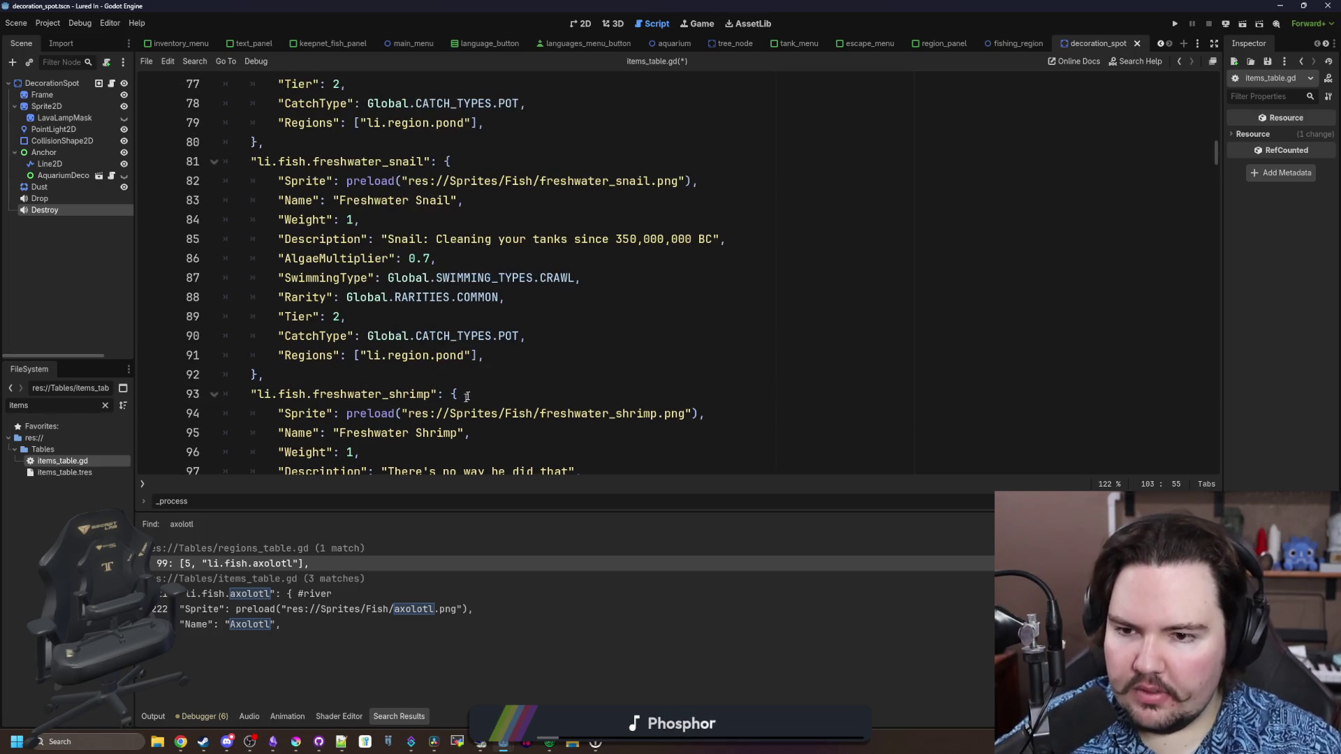
{"action": "left_click", "coordinate": [471, 355]}
{"action": "type", "text": ","}
{"action": "key", "text": "ctrl+v"}
Save items_table.gd and clear the items filter on the FileSystem list.
{"action": "scroll", "coordinate": [461, 336], "scroll_direction": "up", "scroll_amount": 3}
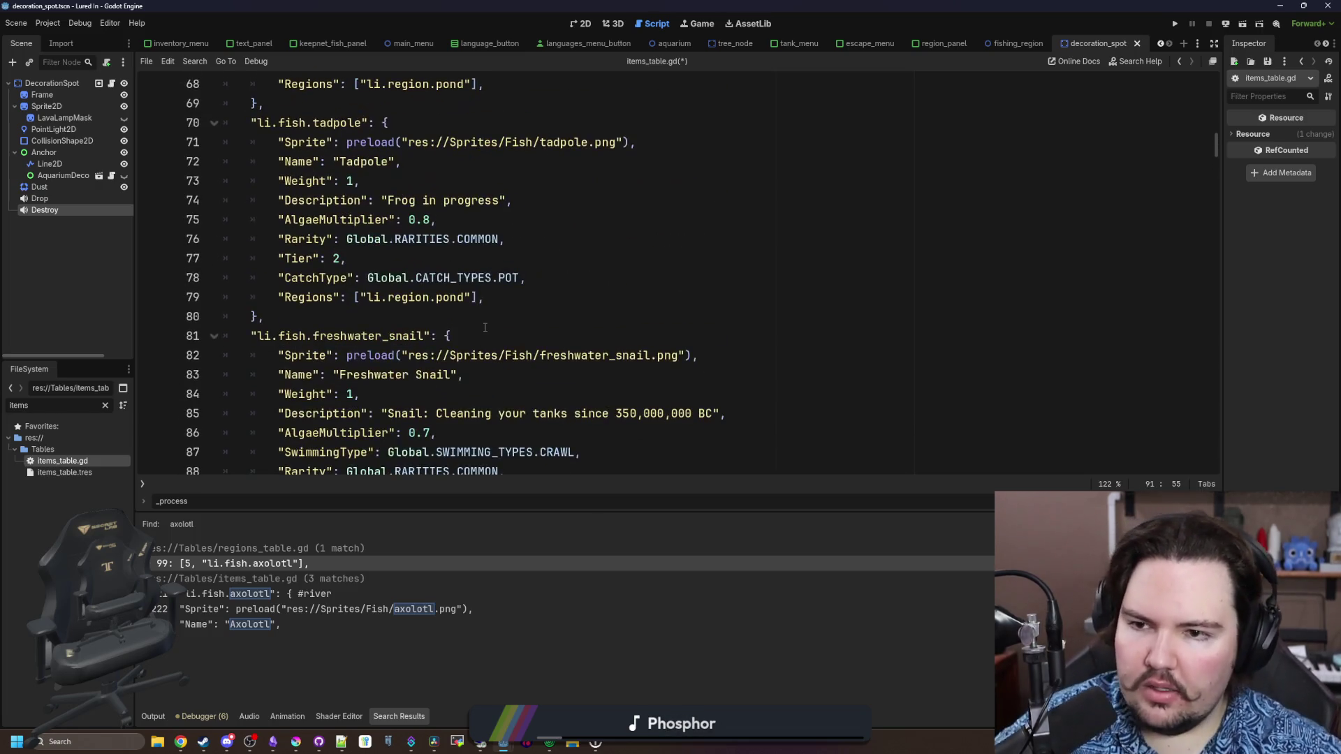
{"action": "scroll", "coordinate": [450, 313], "scroll_direction": "up", "scroll_amount": 6}
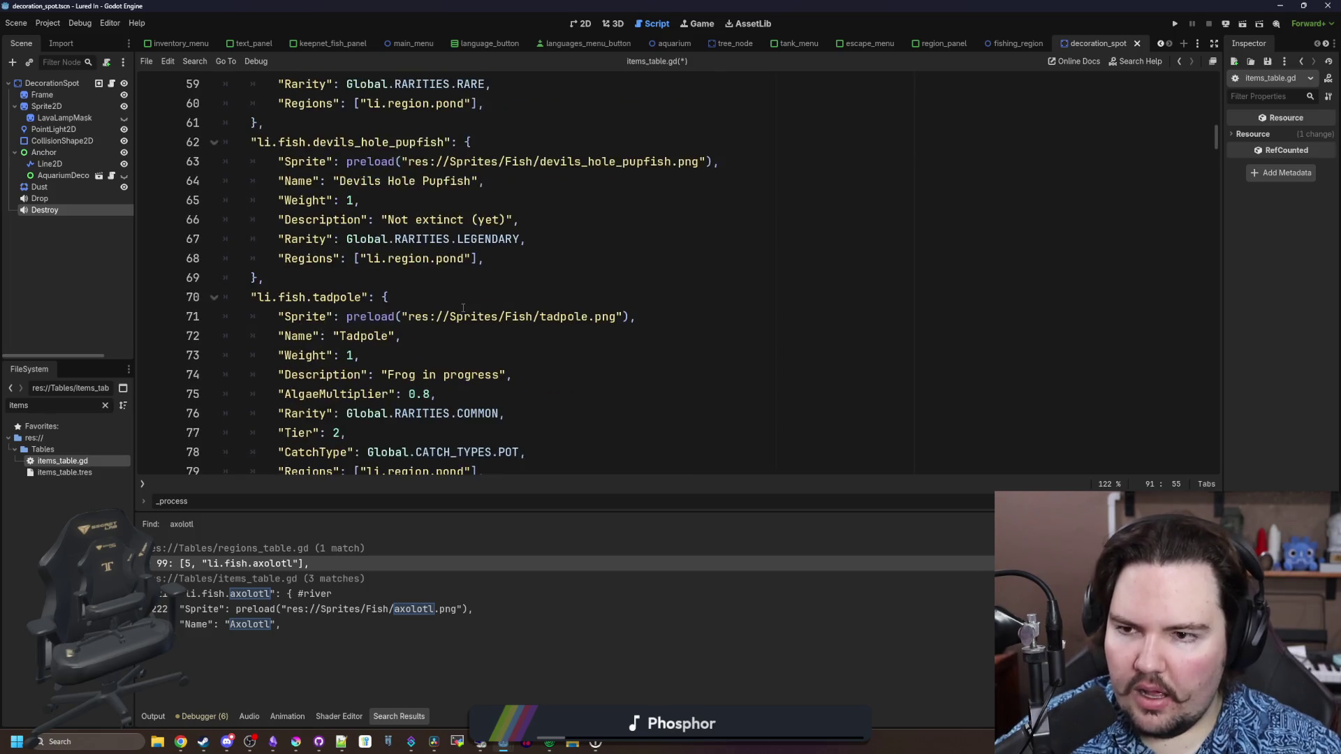
{"action": "scroll", "coordinate": [363, 307], "scroll_direction": "up", "scroll_amount": 3}
{"action": "left_click", "coordinate": [343, 318]}
{"action": "key", "text": "ctrl+s"}
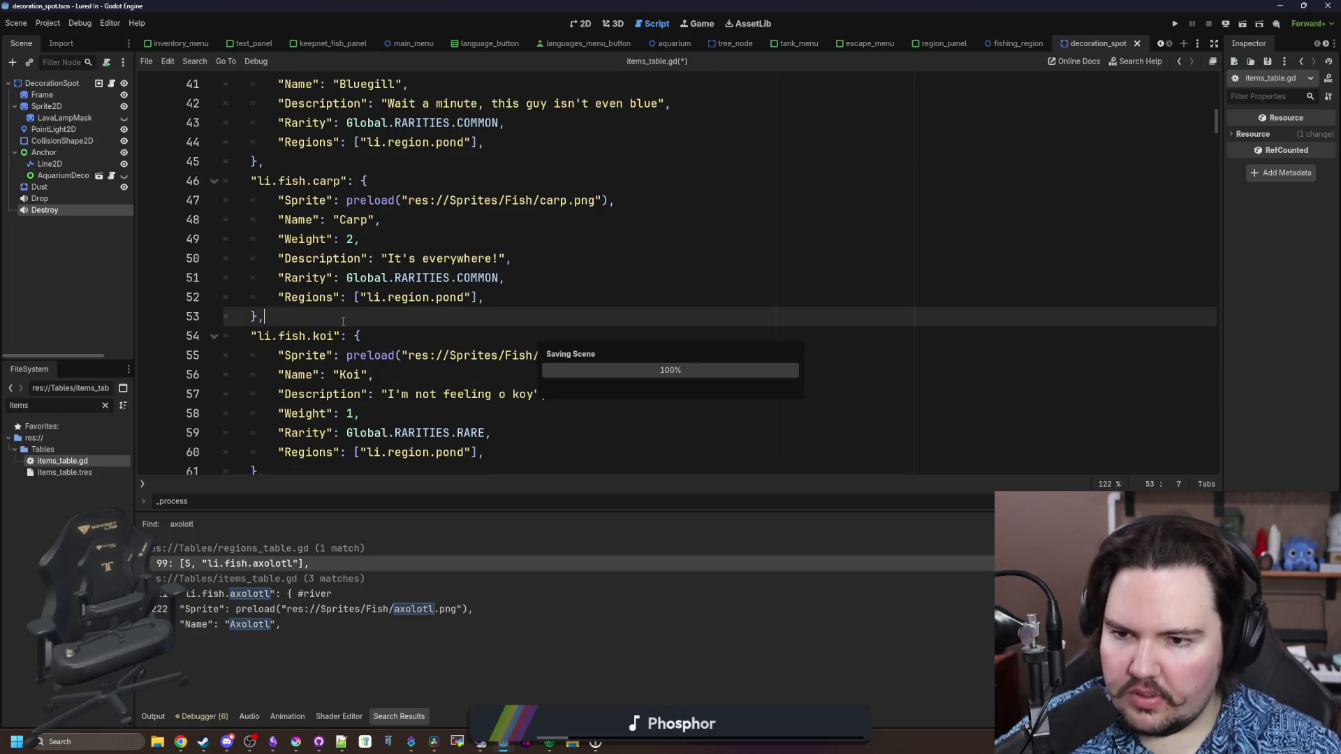
{"action": "left_click", "coordinate": [332, 198]}
{"action": "key", "text": "ctrl+s"}
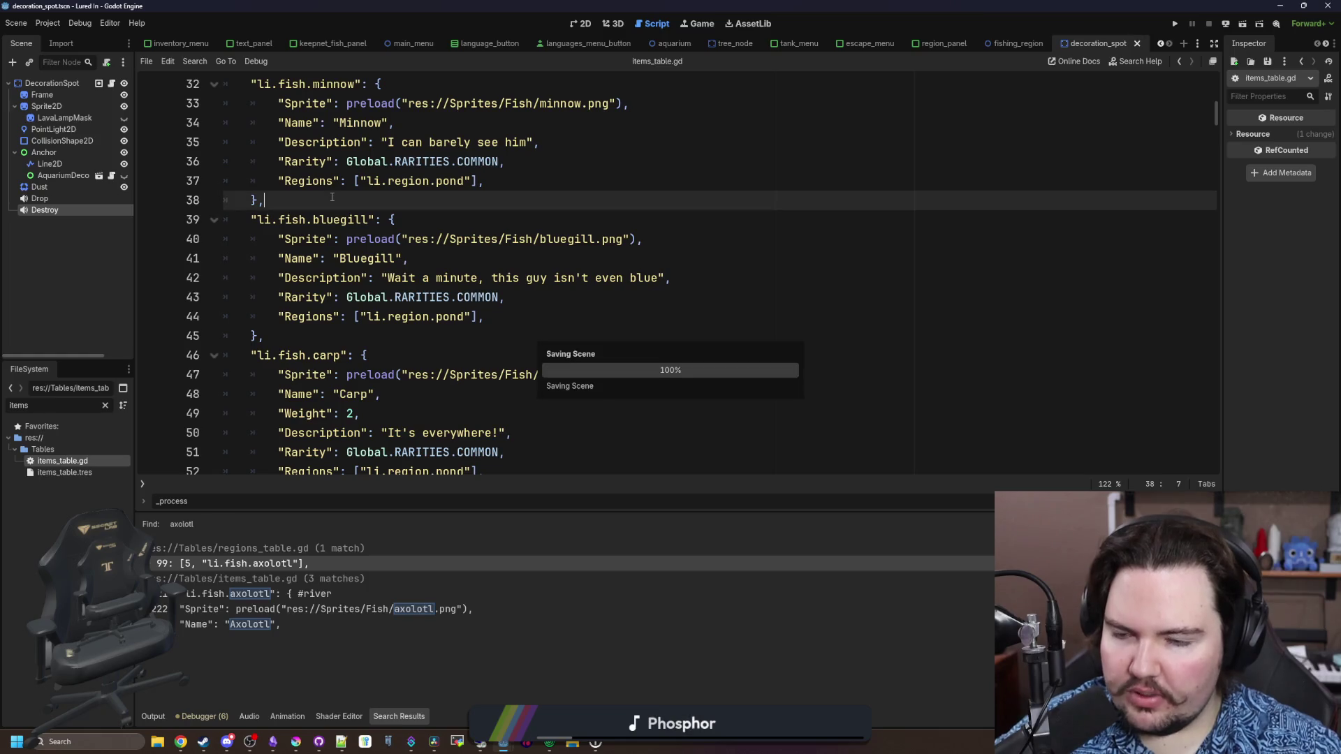
{"action": "left_click", "coordinate": [105, 406]}
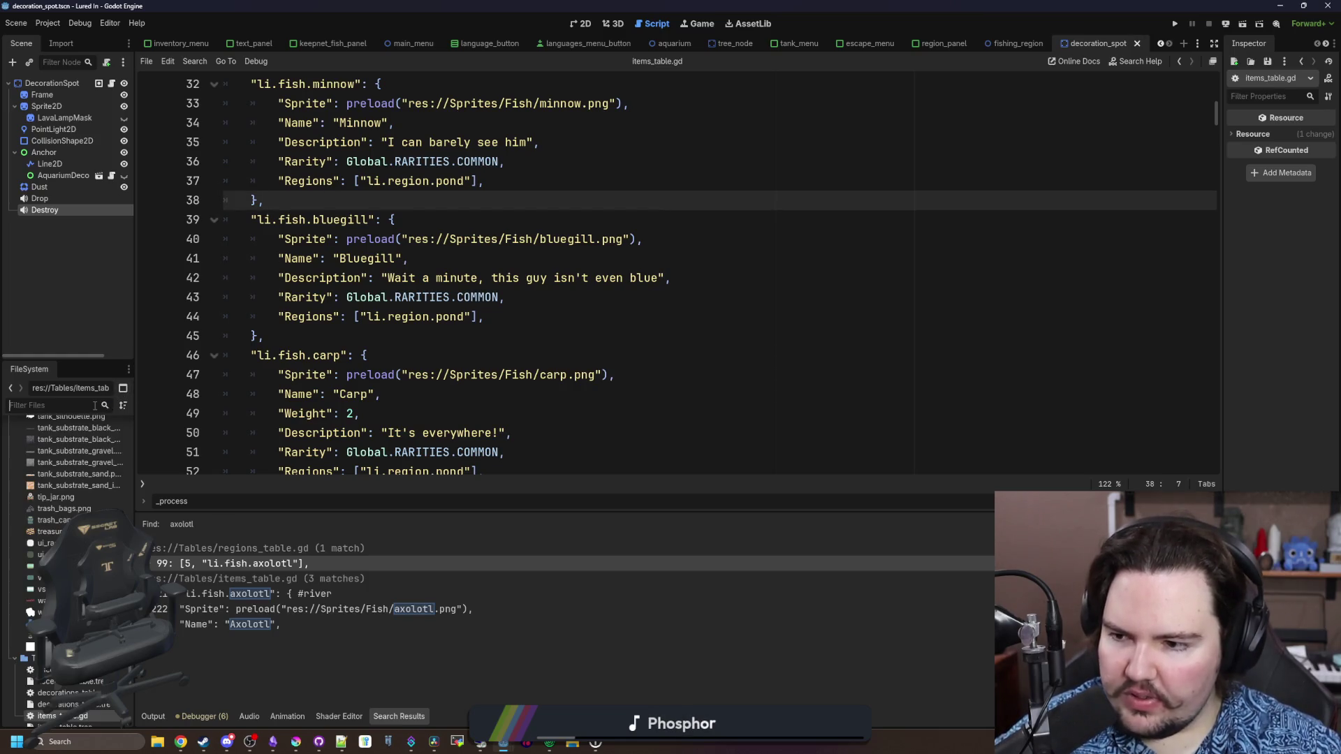
Open regions_table.gd from the FileSystem list filtered by 'regions'.
{"action": "type", "text": "regions"}
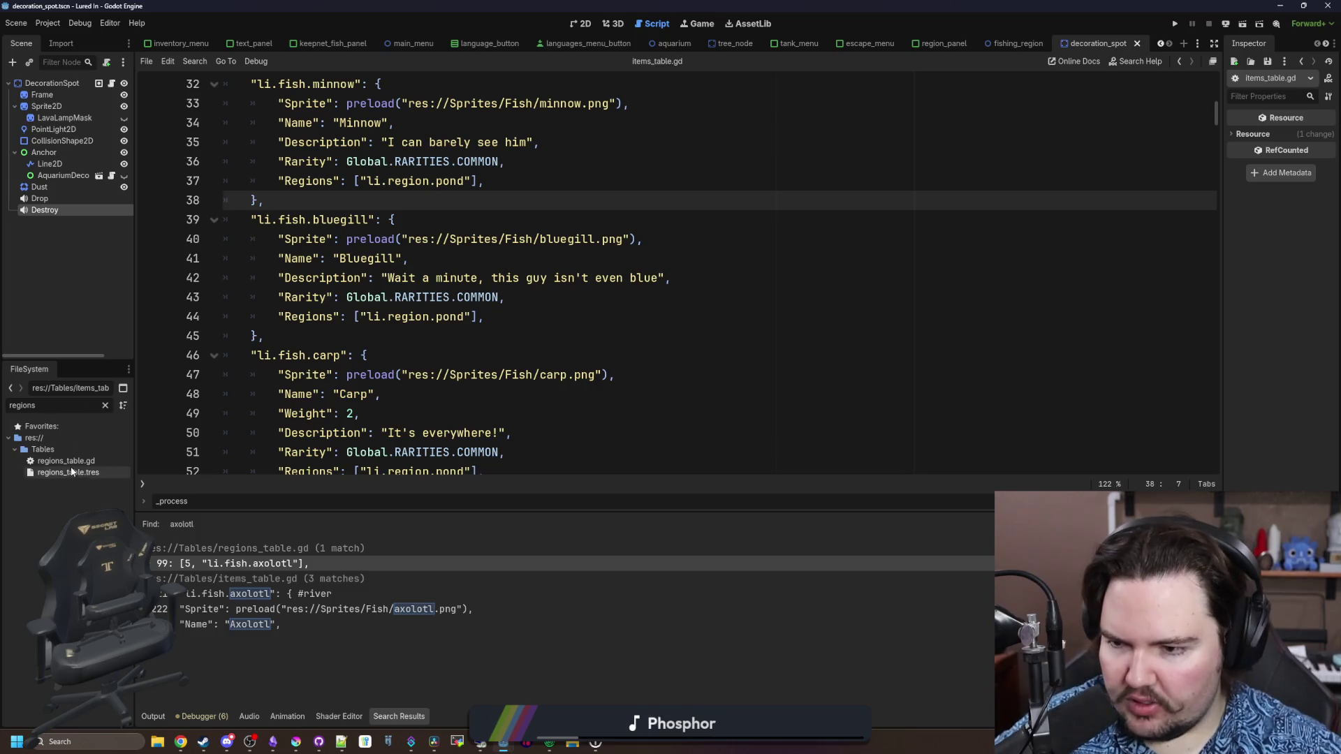
{"action": "left_click", "coordinate": [86, 462]}
{"action": "double_click", "coordinate": [85, 464]}
{"action": "left_click", "coordinate": [500, 364]}
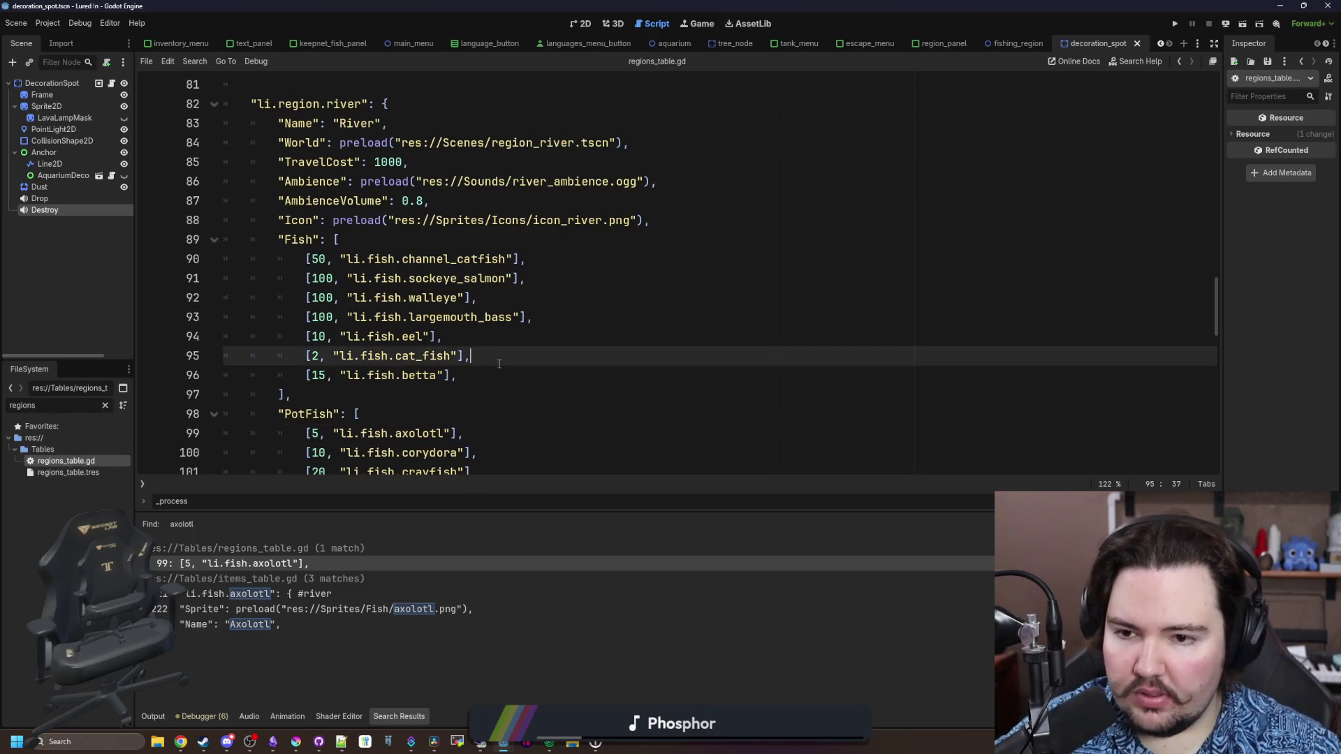
{"action": "scroll", "coordinate": [509, 380], "scroll_direction": "down", "scroll_amount": 4}
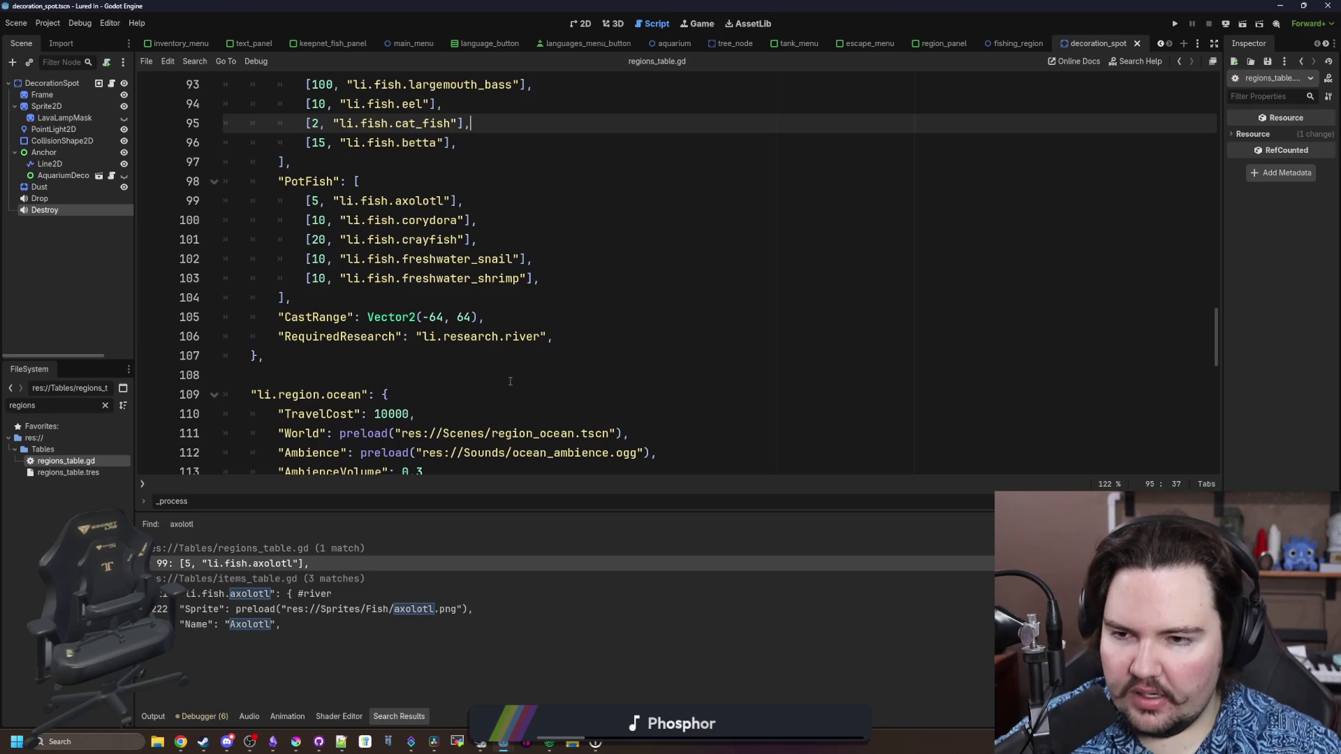
Comment out the river PotFish and ocean Fish entries with Ctrl+K.
{"action": "mouse_move", "coordinate": [546, 278]}
{"action": "left_mouse_down"}
{"action": "mouse_move", "coordinate": [489, 278]}
{"action": "mouse_move", "coordinate": [183, 203]}
{"action": "left_mouse_up"}
{"action": "key", "text": "ctrl+k"}
{"action": "scroll", "coordinate": [183, 201], "scroll_direction": "up", "scroll_amount": 4}
{"action": "mouse_move", "coordinate": [457, 375]}
{"action": "left_mouse_down"}
{"action": "mouse_move", "coordinate": [222, 376]}
{"action": "mouse_move", "coordinate": [208, 259]}
{"action": "left_mouse_up"}
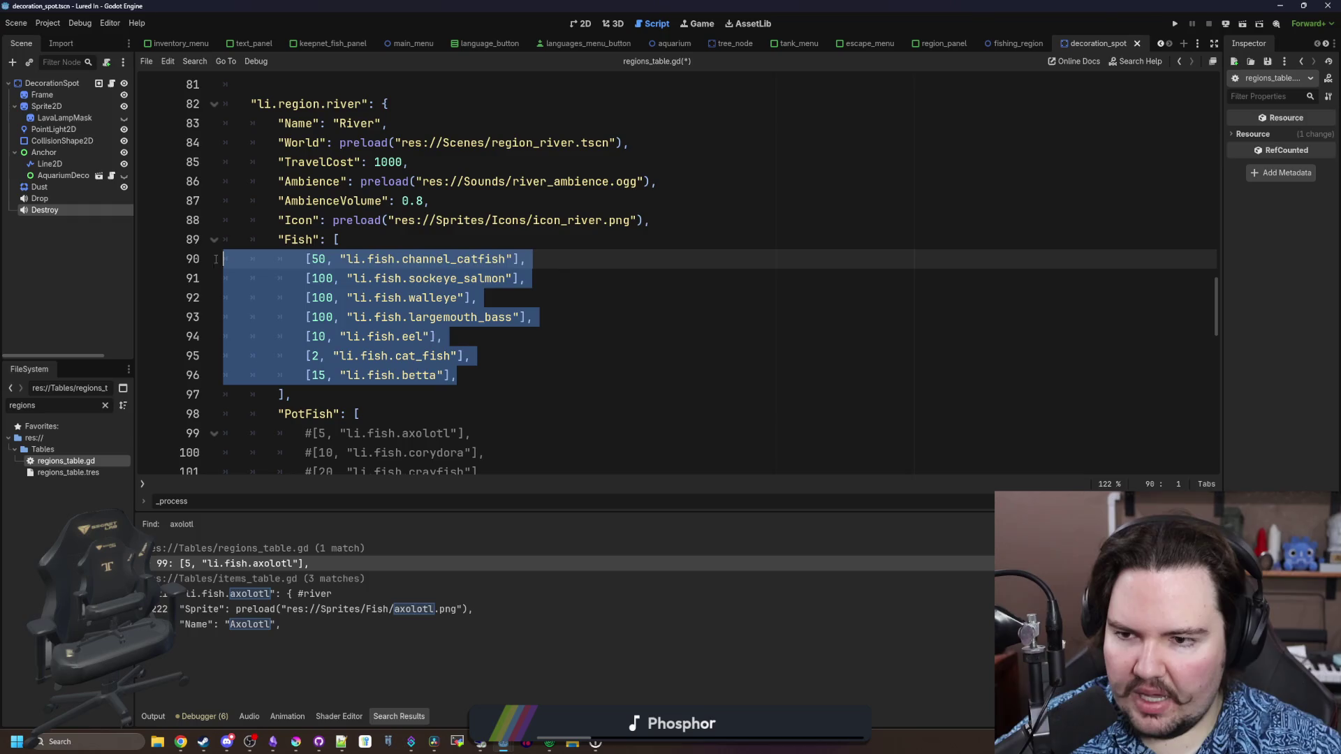
{"action": "scroll", "coordinate": [380, 385], "scroll_direction": "down", "scroll_amount": 8}
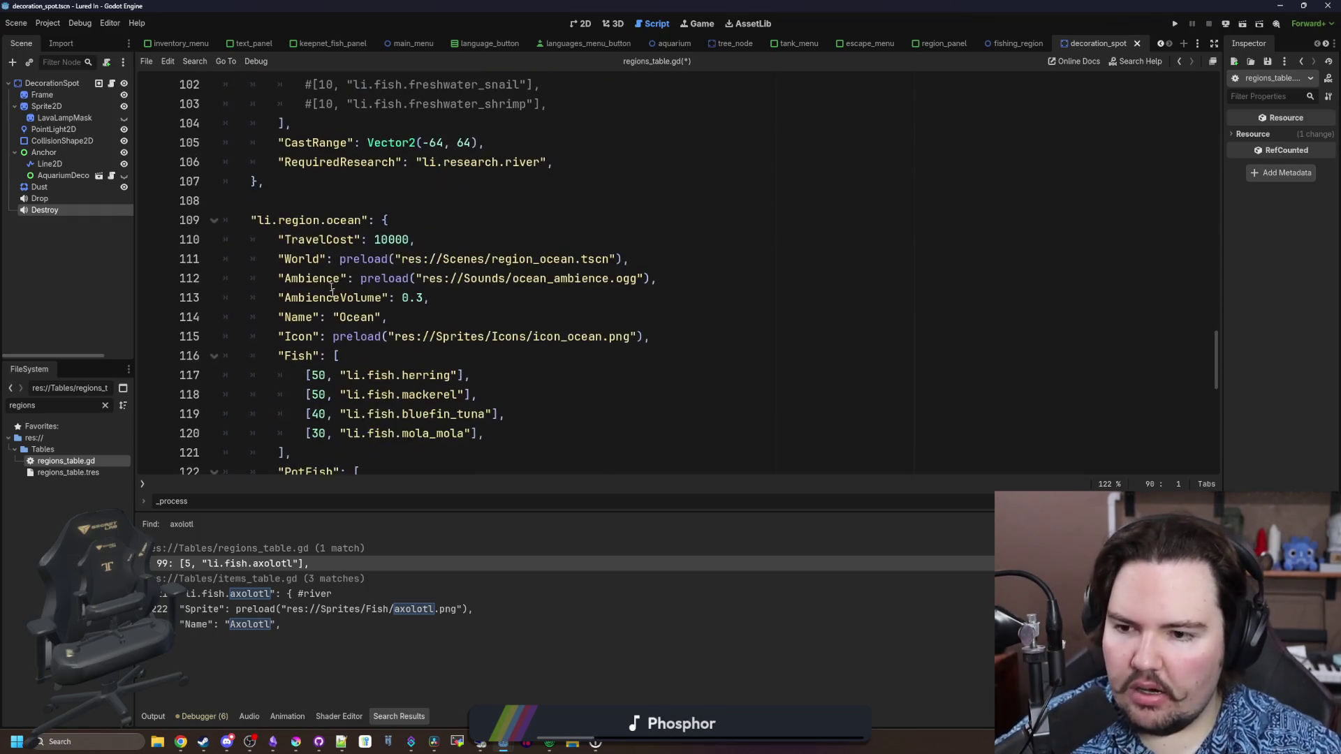
{"action": "mouse_move", "coordinate": [511, 368]}
{"action": "left_mouse_down"}
{"action": "mouse_move", "coordinate": [210, 280]}
{"action": "mouse_move", "coordinate": [117, 314]}
{"action": "left_mouse_up"}
{"action": "key", "text": "ctrl+k"}
{"action": "scroll", "coordinate": [295, 334], "scroll_direction": "down", "scroll_amount": 3}
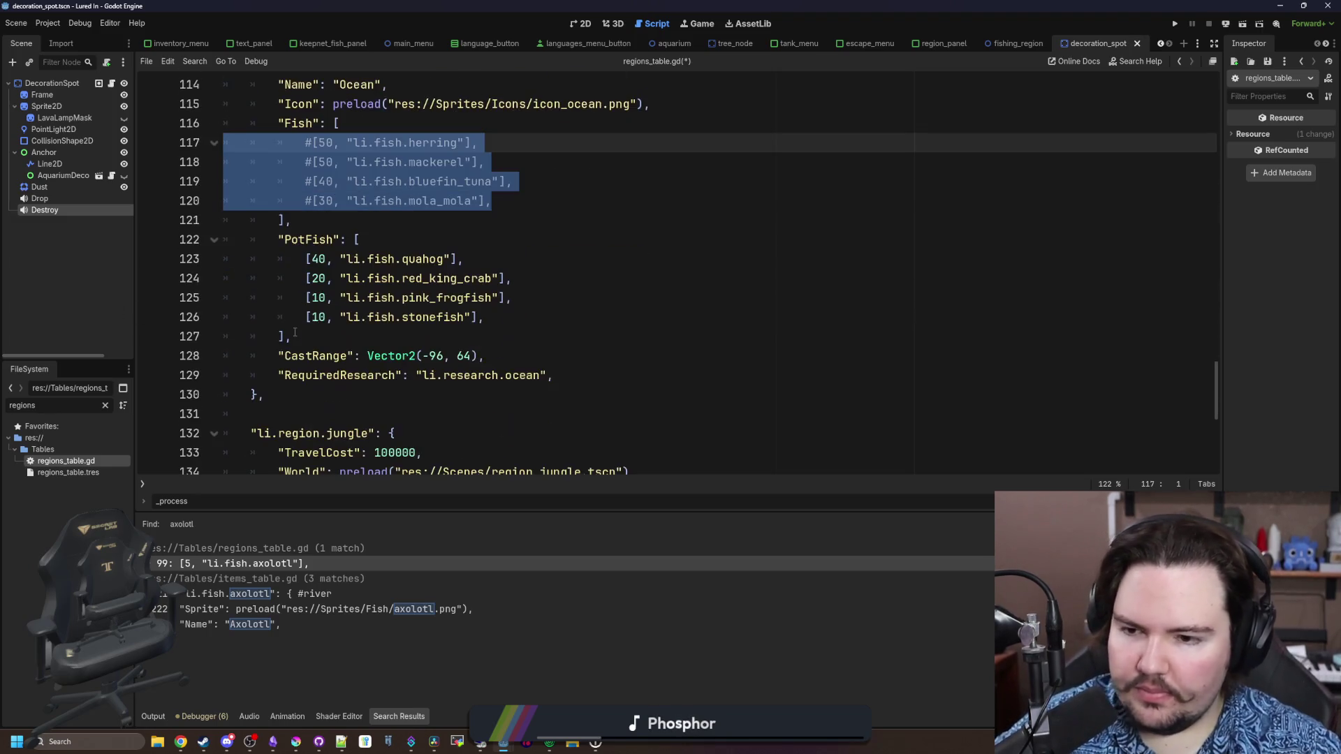
{"action": "left_click_drag", "start_coordinate": [511, 319], "coordinate": [134, 253]}
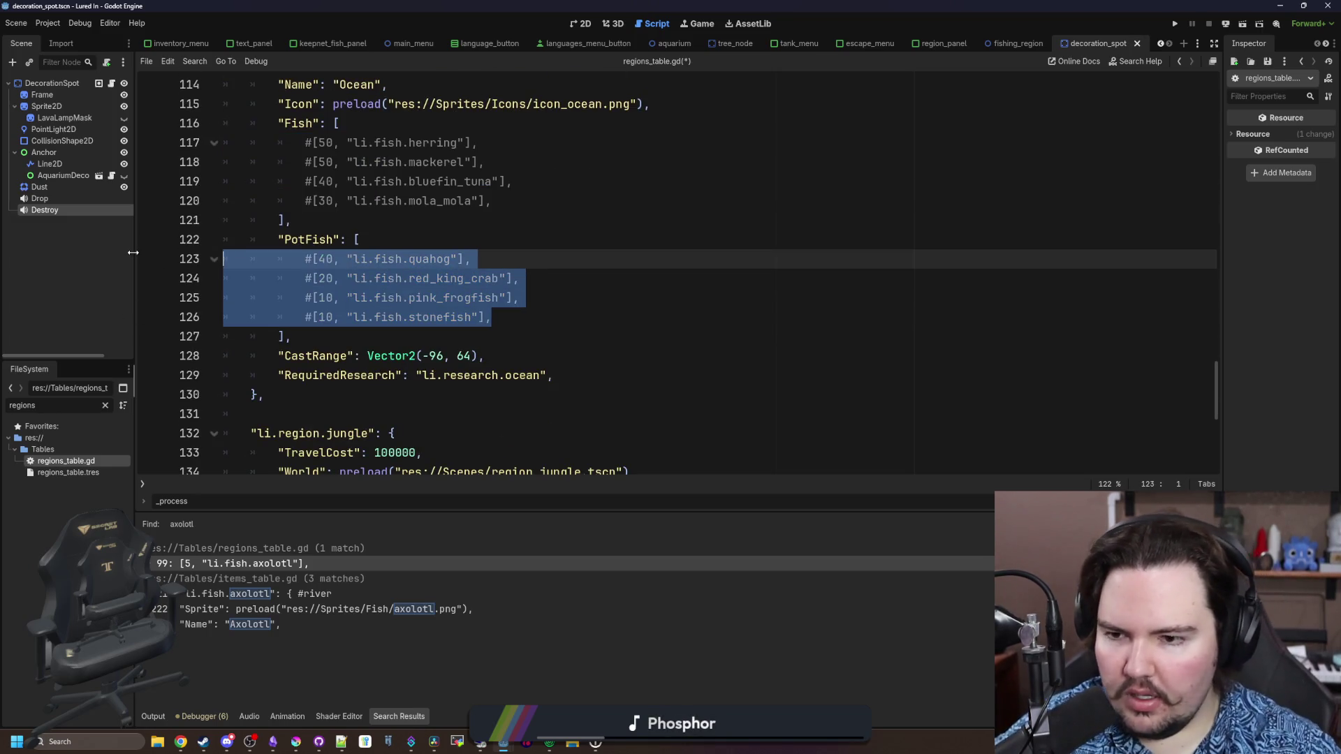
Comment out the jungle region's Fish and PotFish entries.
{"action": "scroll", "coordinate": [498, 280], "scroll_direction": "down", "scroll_amount": 6}
{"action": "left_click", "coordinate": [498, 279]}
{"action": "left_click_drag", "start_coordinate": [498, 280], "coordinate": [136, 235]}
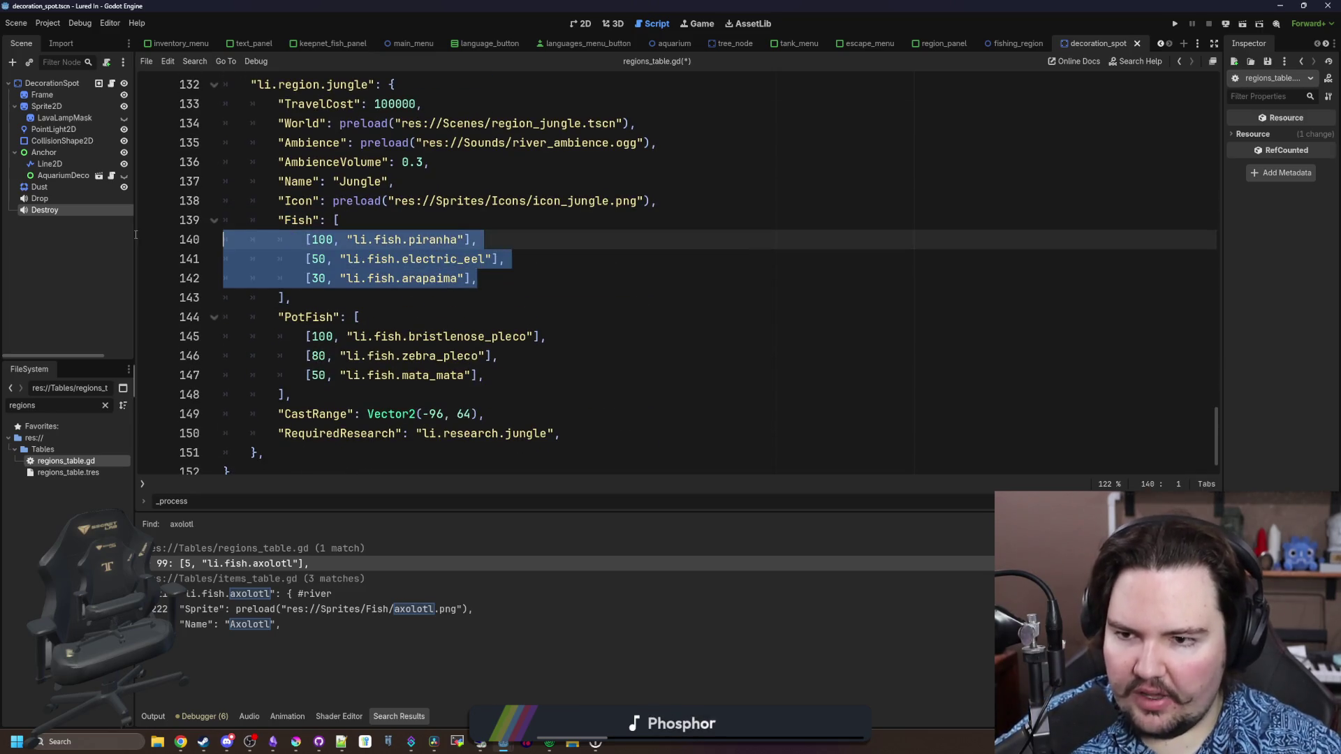
{"action": "key", "text": "ctrl+k"}
{"action": "left_click_drag", "start_coordinate": [497, 377], "coordinate": [196, 350]}
{"action": "key", "text": "ctrl+k"}
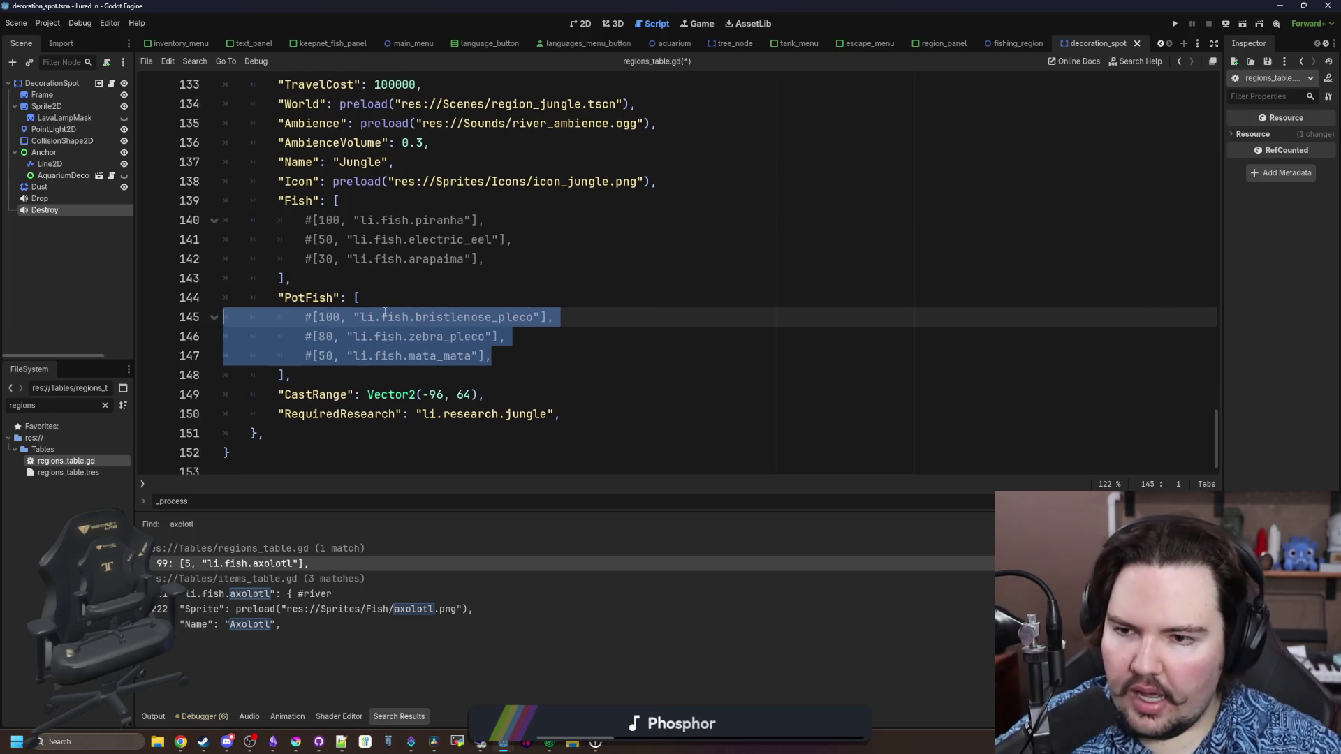
Comment out the lake region's PotFish and Fish entries.
{"action": "scroll", "coordinate": [408, 241], "scroll_direction": "up", "scroll_amount": 15}
{"action": "scroll", "coordinate": [409, 242], "scroll_direction": "up", "scroll_amount": 6}
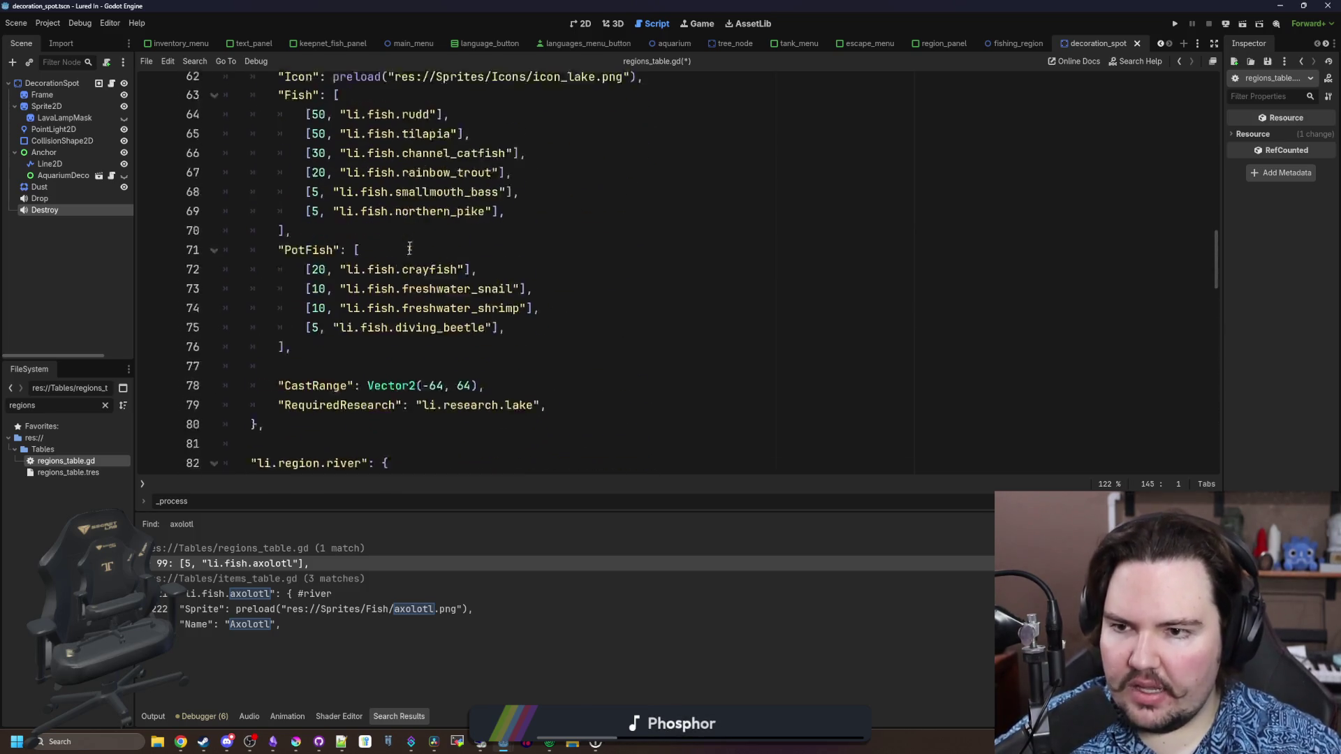
{"action": "left_click_drag", "start_coordinate": [508, 357], "coordinate": [199, 300]}
{"action": "key", "text": "ctrl+k"}
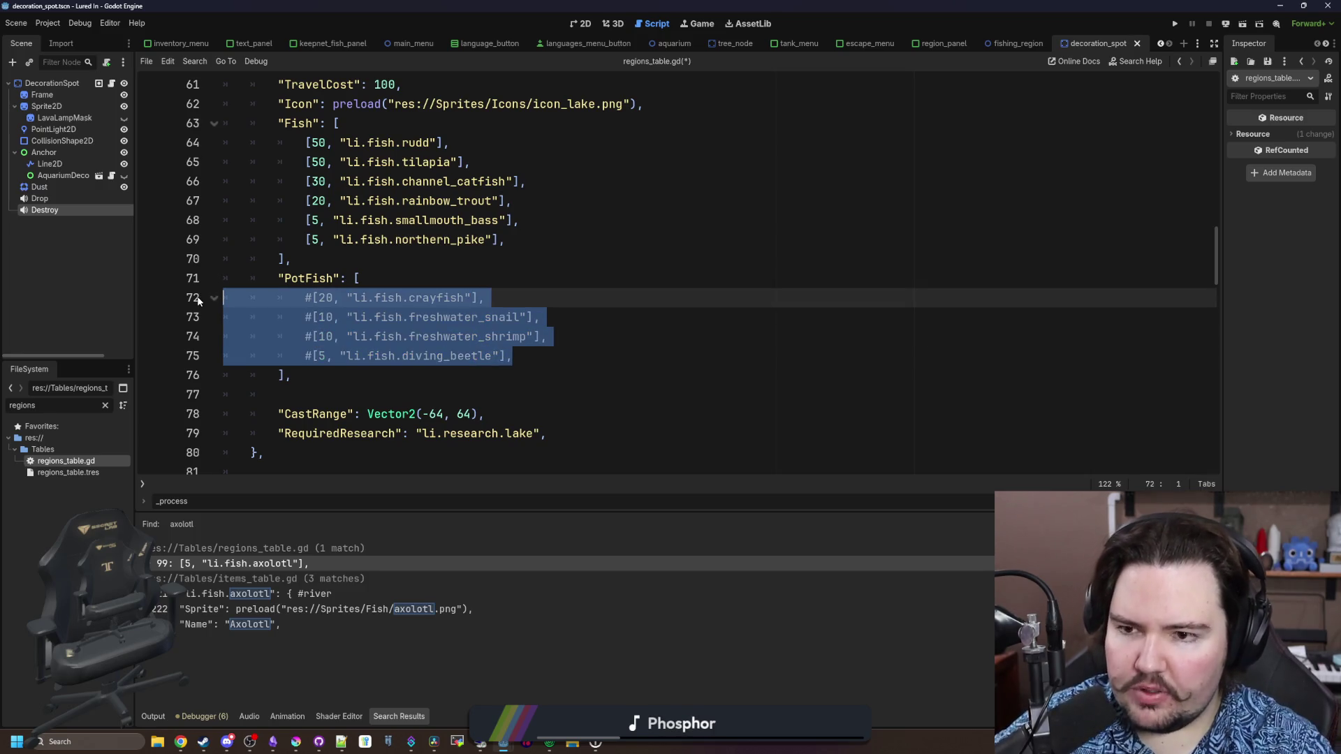
{"action": "scroll", "coordinate": [402, 316], "scroll_direction": "up", "scroll_amount": 1}
{"action": "left_click_drag", "start_coordinate": [513, 298], "coordinate": [217, 200]}
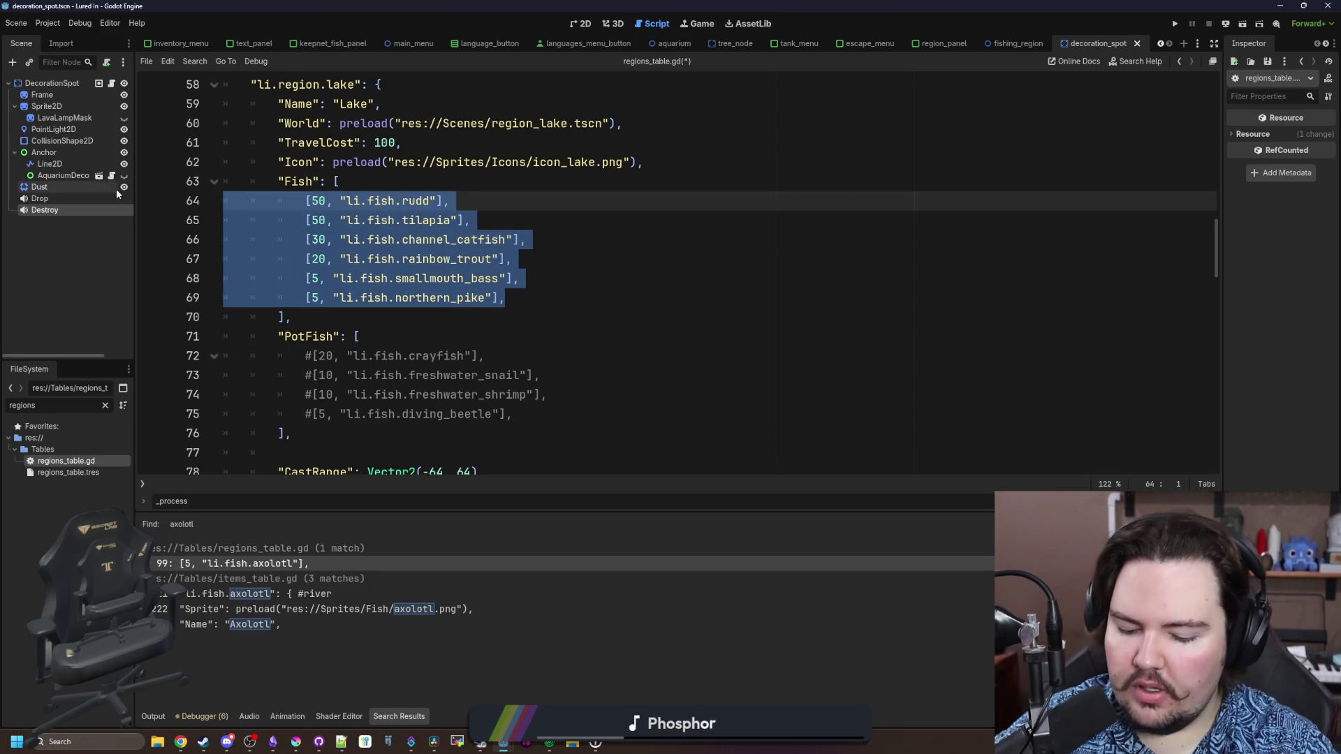
{"action": "key", "text": "ctrl+k"}
{"action": "left_click", "coordinate": [340, 299]}
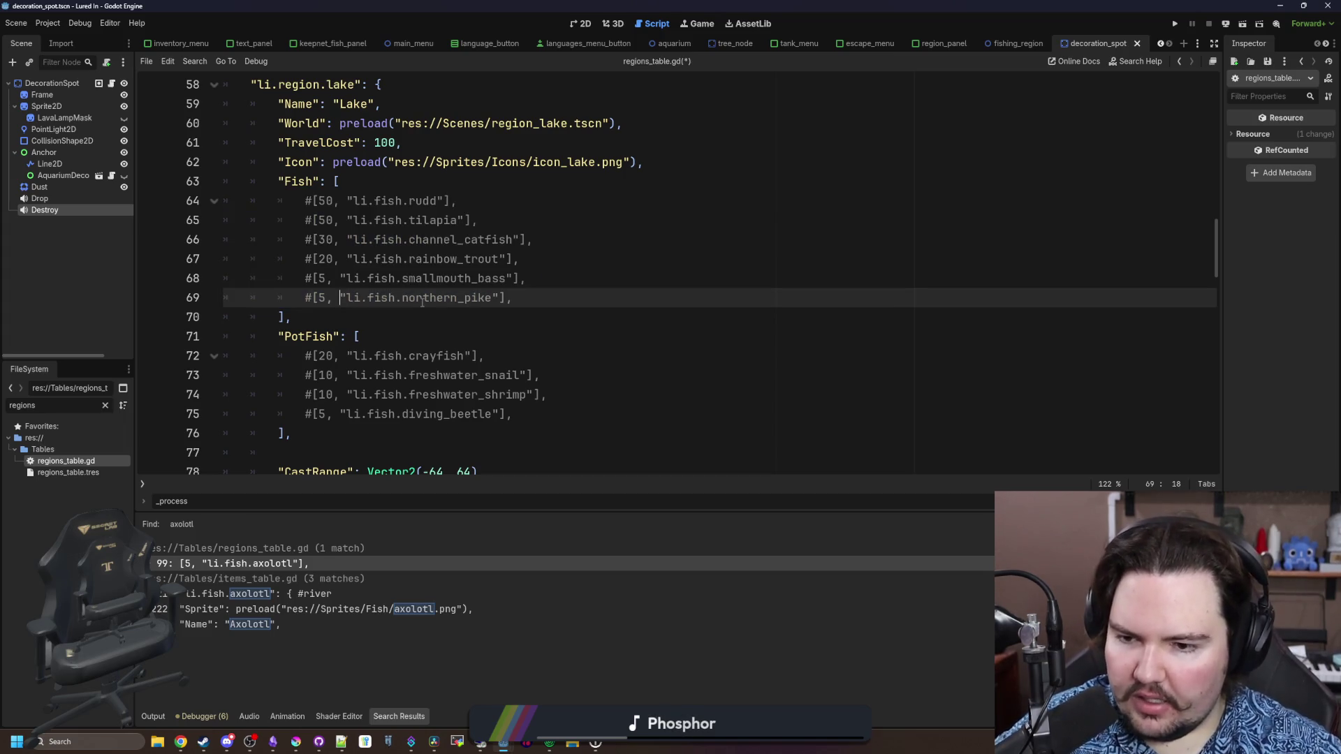
Comment out the pond region's PotFish and Fish entries.
{"action": "scroll", "coordinate": [422, 302], "scroll_direction": "up", "scroll_amount": 7}
{"action": "left_click_drag", "start_coordinate": [539, 415], "coordinate": [211, 379]}
{"action": "key", "text": "ctrl+k"}
{"action": "left_click_drag", "start_coordinate": [548, 318], "coordinate": [91, 213]}
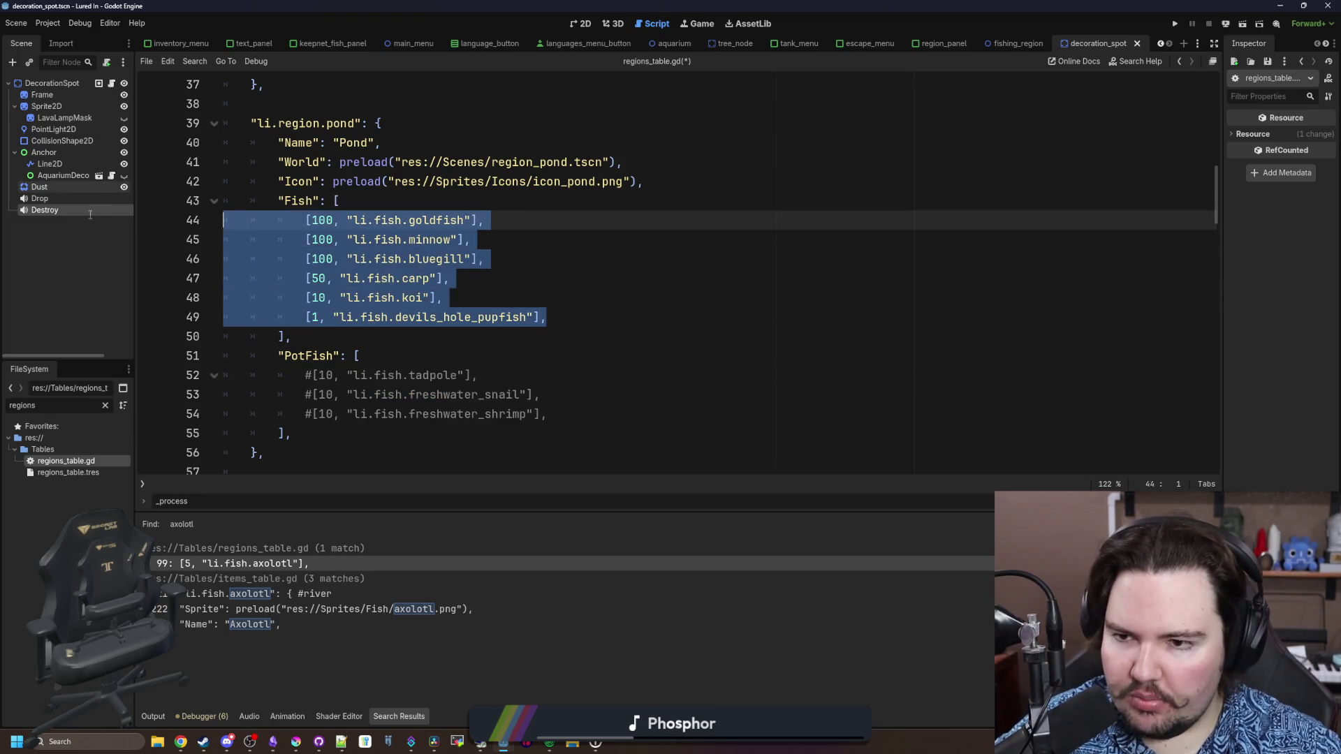
{"action": "key", "text": "ctrl+k"}
Check the commented pond and lake lists, save regions_table.gd, and clear the file filter.
{"action": "scroll", "coordinate": [371, 277], "scroll_direction": "up", "scroll_amount": 4}
{"action": "scroll", "coordinate": [371, 279], "scroll_direction": "up", "scroll_amount": 7}
{"action": "scroll", "coordinate": [412, 315], "scroll_direction": "down", "scroll_amount": 10}
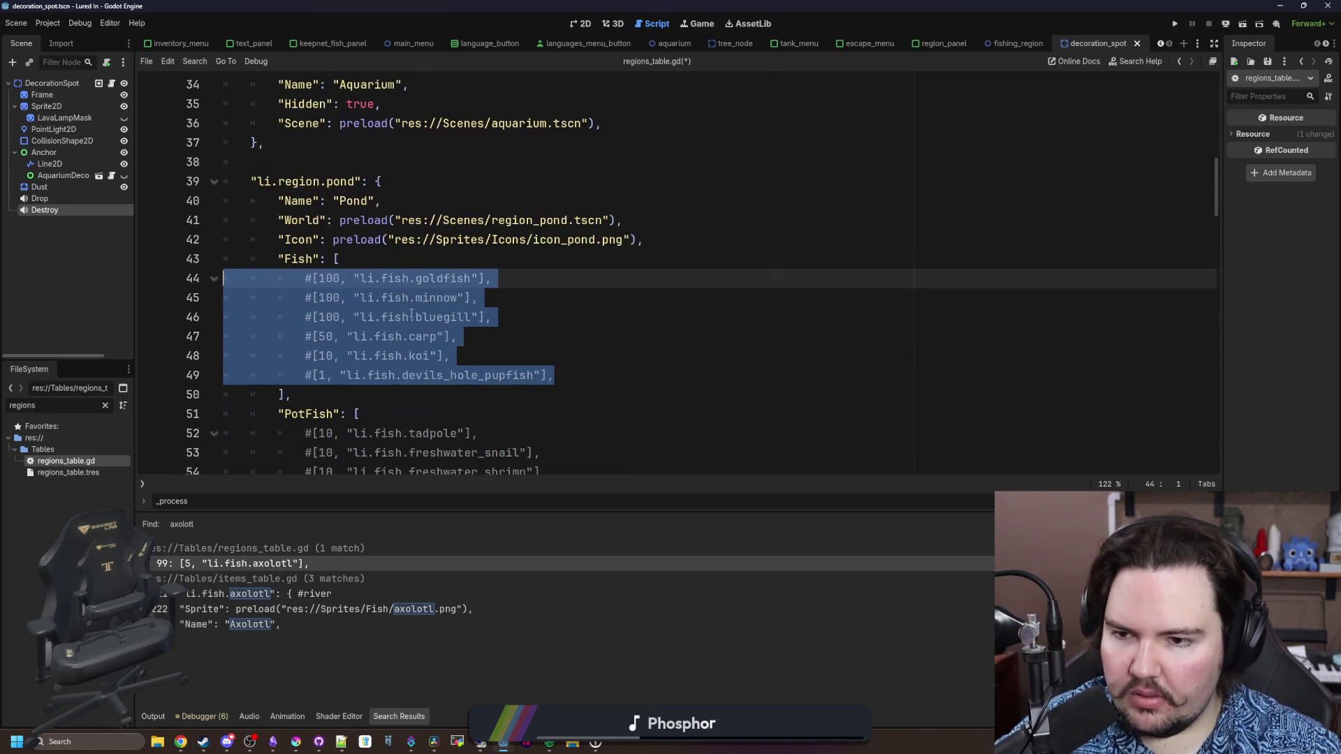
{"action": "scroll", "coordinate": [412, 315], "scroll_direction": "down", "scroll_amount": 2}
{"action": "left_click", "coordinate": [447, 298]}
{"action": "left_click", "coordinate": [447, 279]}
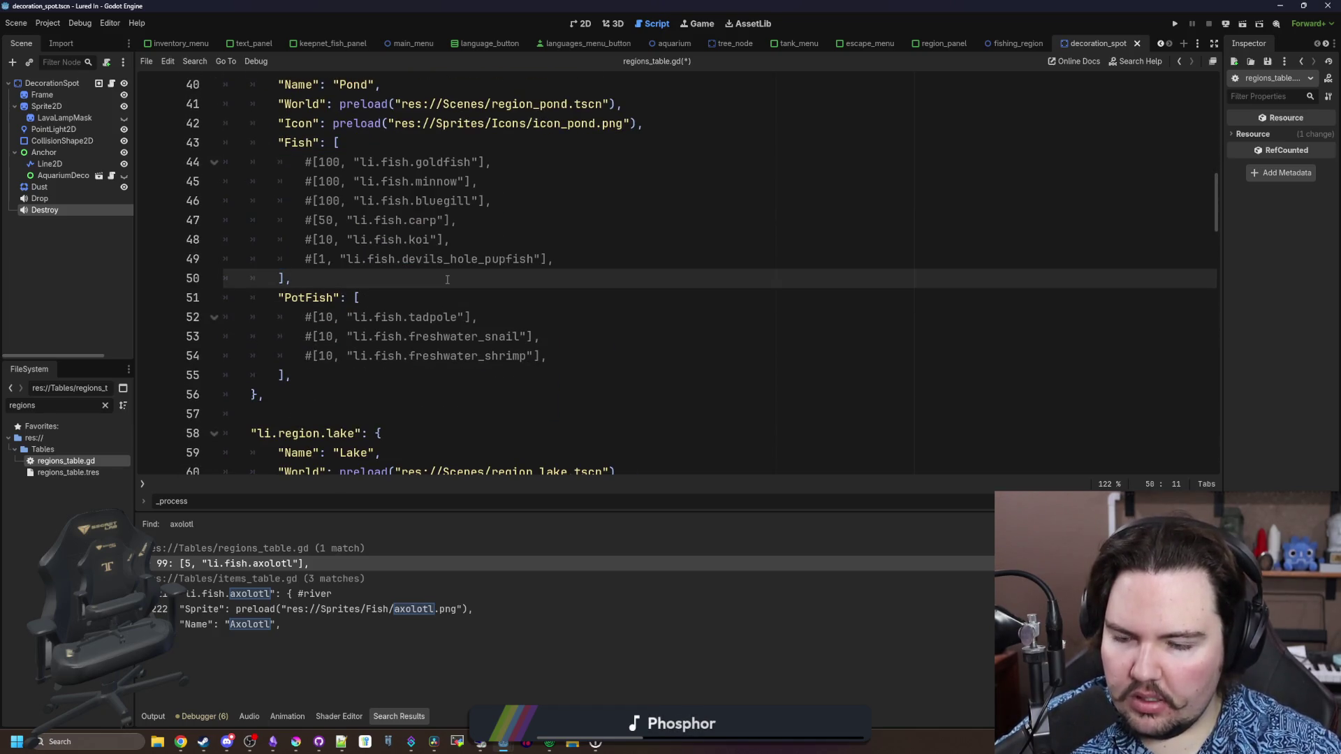
{"action": "scroll", "coordinate": [447, 279], "scroll_direction": "down", "scroll_amount": 6}
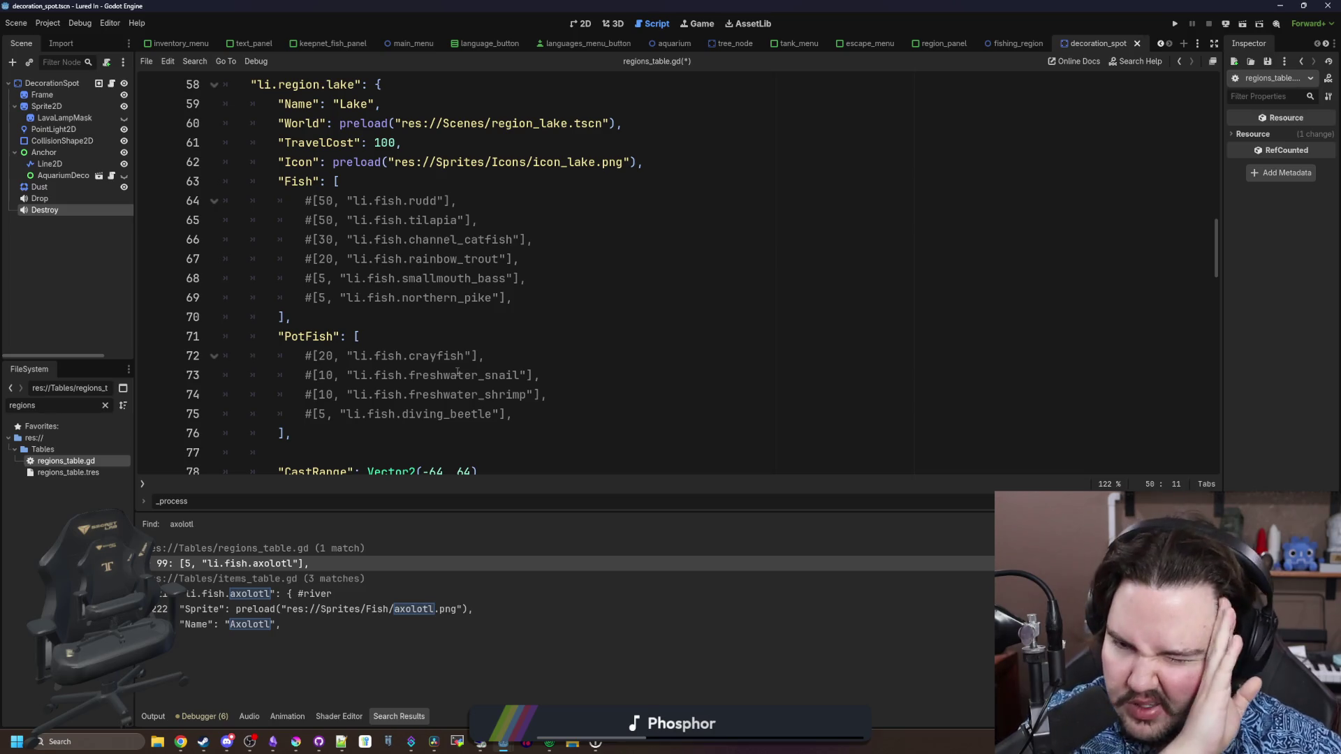
{"action": "left_click", "coordinate": [447, 298]}
{"action": "left_click", "coordinate": [447, 317]}
{"action": "key", "text": "ctrl+s"}
{"action": "scroll", "coordinate": [441, 331], "scroll_direction": "up", "scroll_amount": 10}
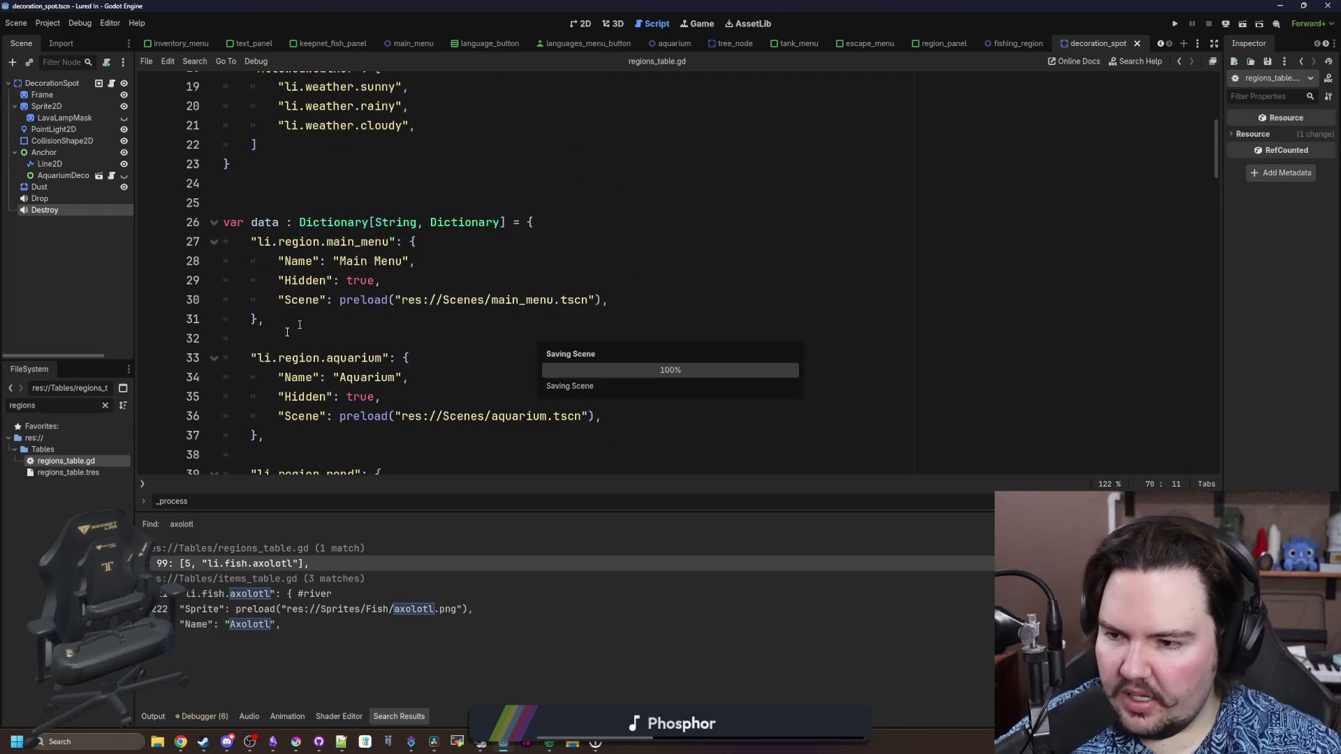
{"action": "left_click", "coordinate": [105, 406]}
Open global.gd from the FileSystem dock filtered by 'glob'.
{"action": "type", "text": "glob"}
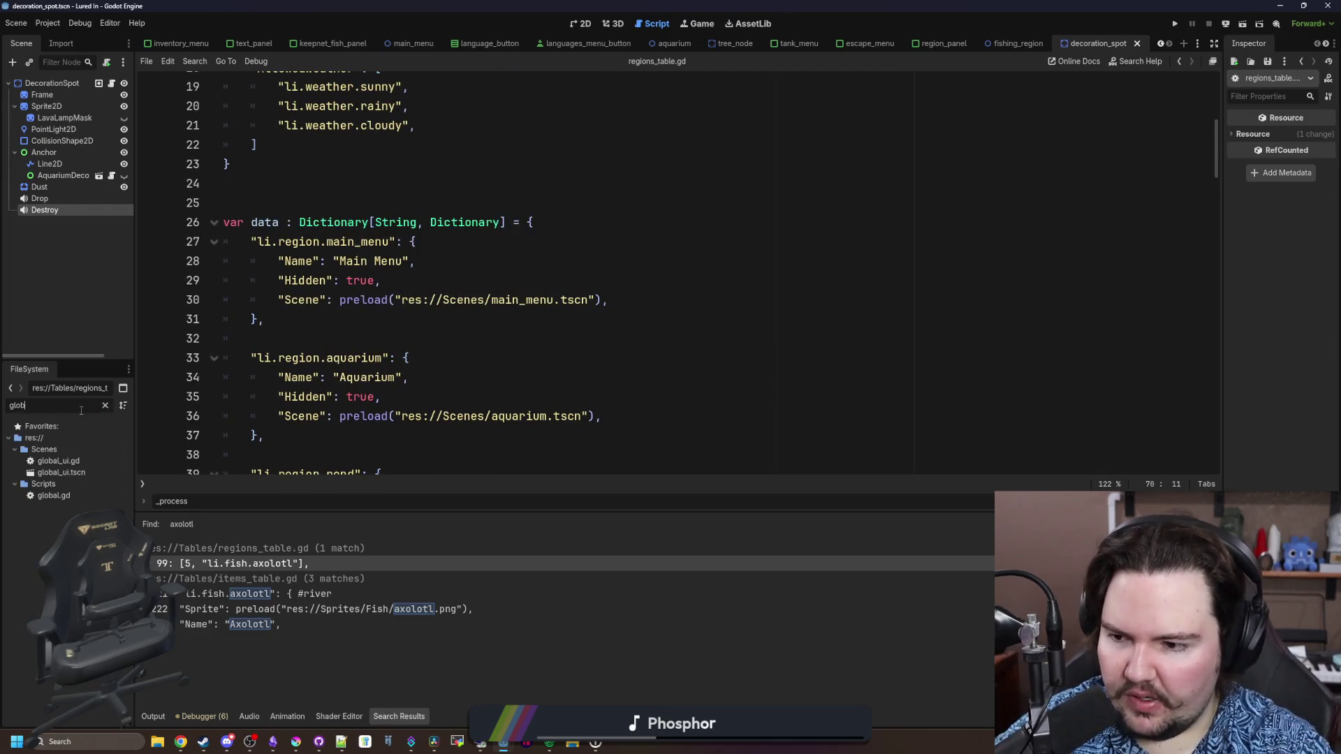
{"action": "double_click", "coordinate": [54, 495]}
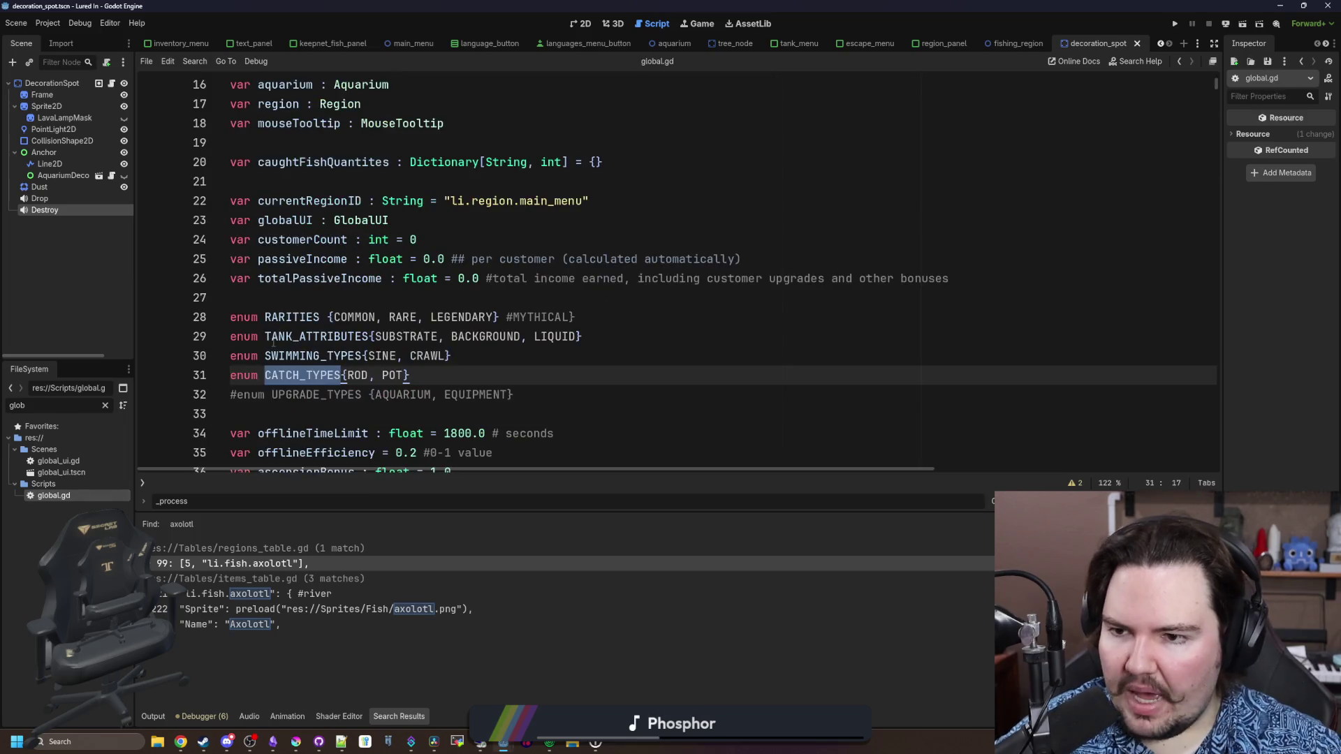
{"action": "scroll", "coordinate": [303, 360], "scroll_direction": "down", "scroll_amount": 3}
{"action": "left_click", "coordinate": [506, 280]}
{"action": "scroll", "coordinate": [506, 277], "scroll_direction": "down", "scroll_amount": 6}
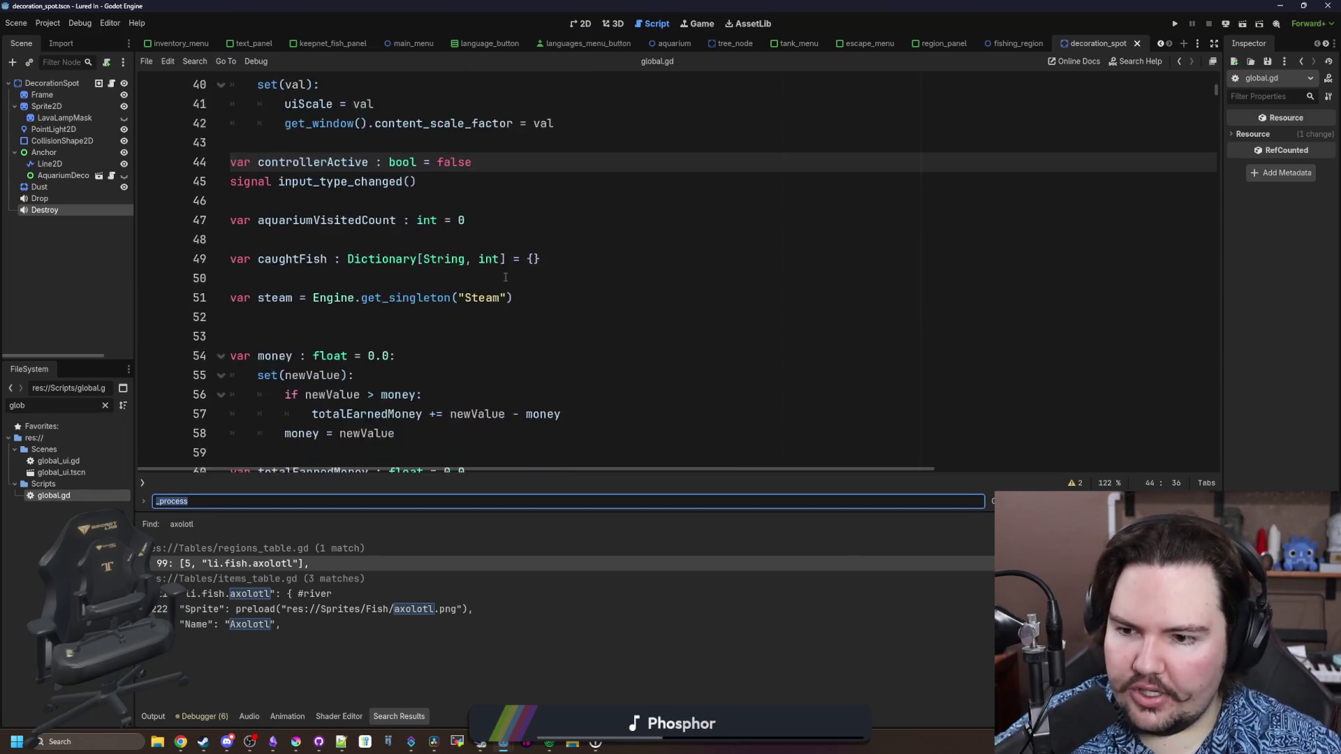
{"action": "scroll", "coordinate": [505, 277], "scroll_direction": "down", "scroll_amount": 15}
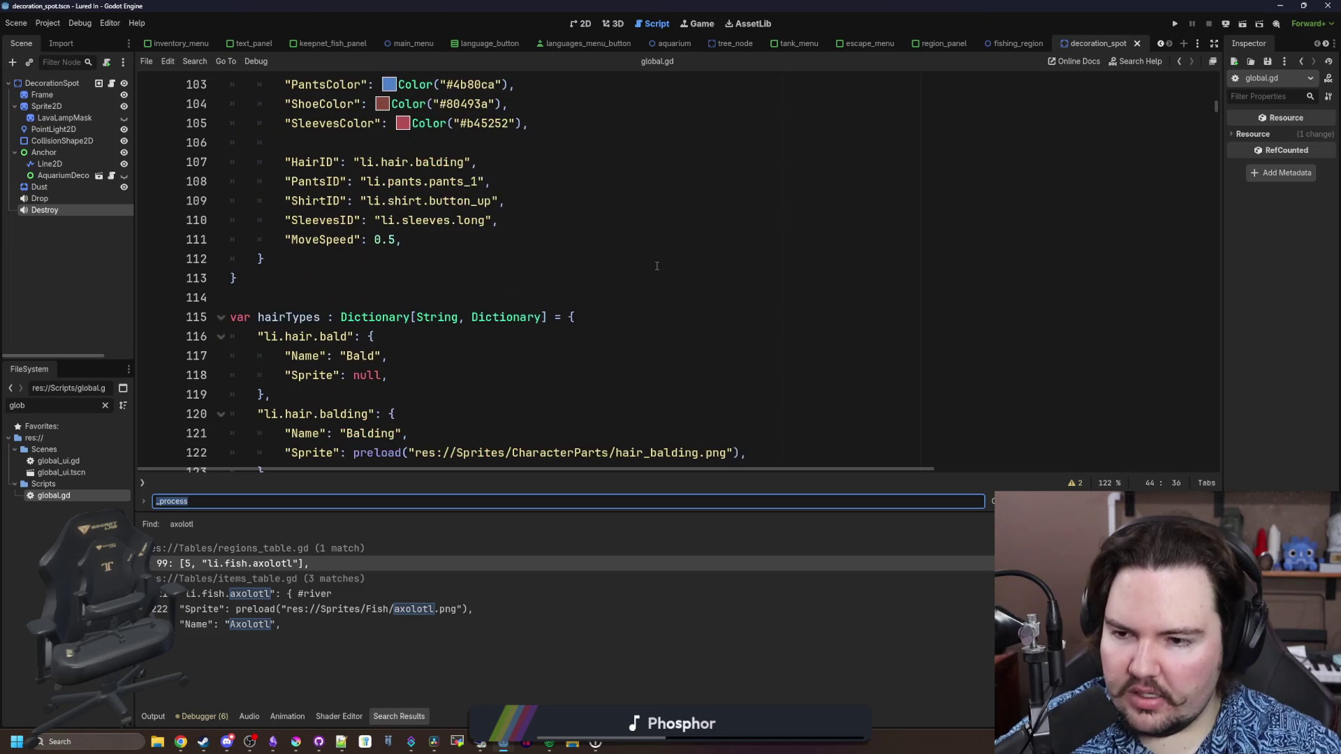
{"action": "left_click", "coordinate": [657, 266]}
Find 'drop_r' and begin an if line inside the calculate_drop_rates loop.
{"action": "key", "text": "ctrl+f"}
{"action": "type", "text": "g"}
{"action": "key", "text": "BackSpace"}
{"action": "type", "text": "drop_r"}
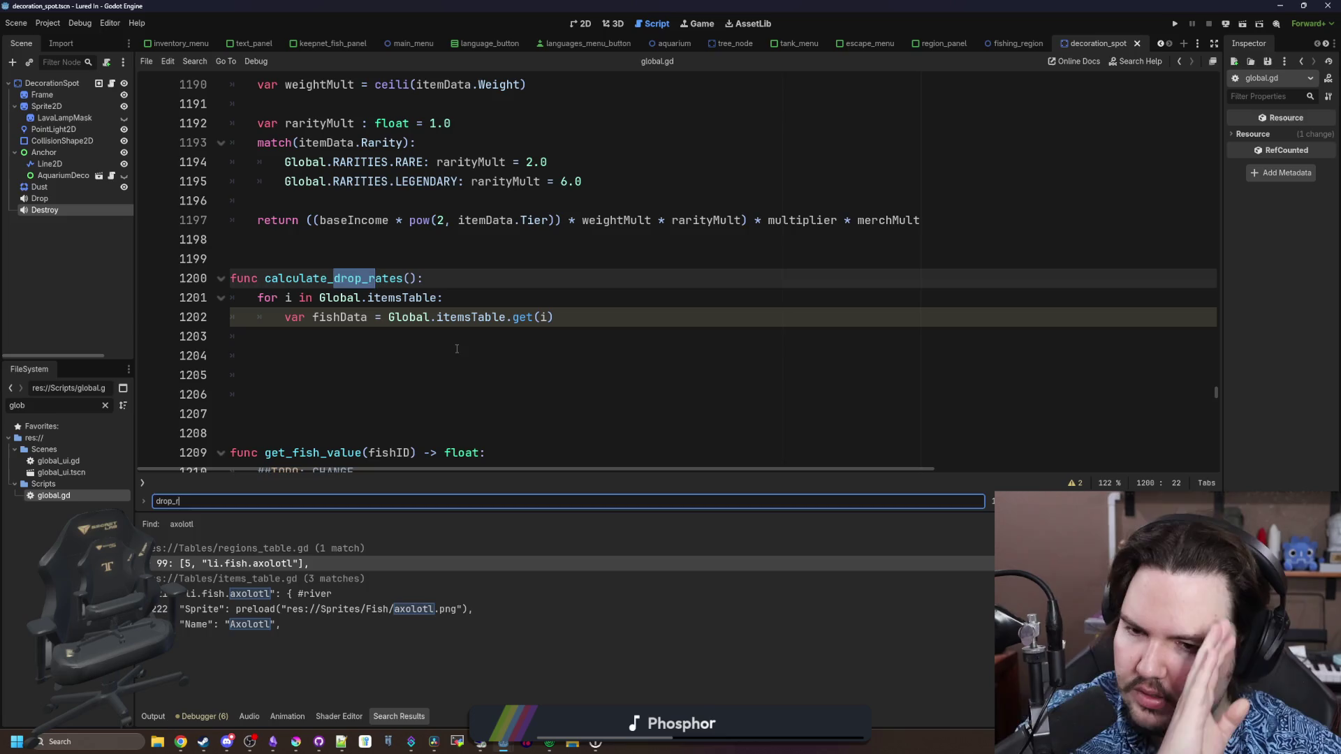
{"action": "left_click", "coordinate": [467, 339]}
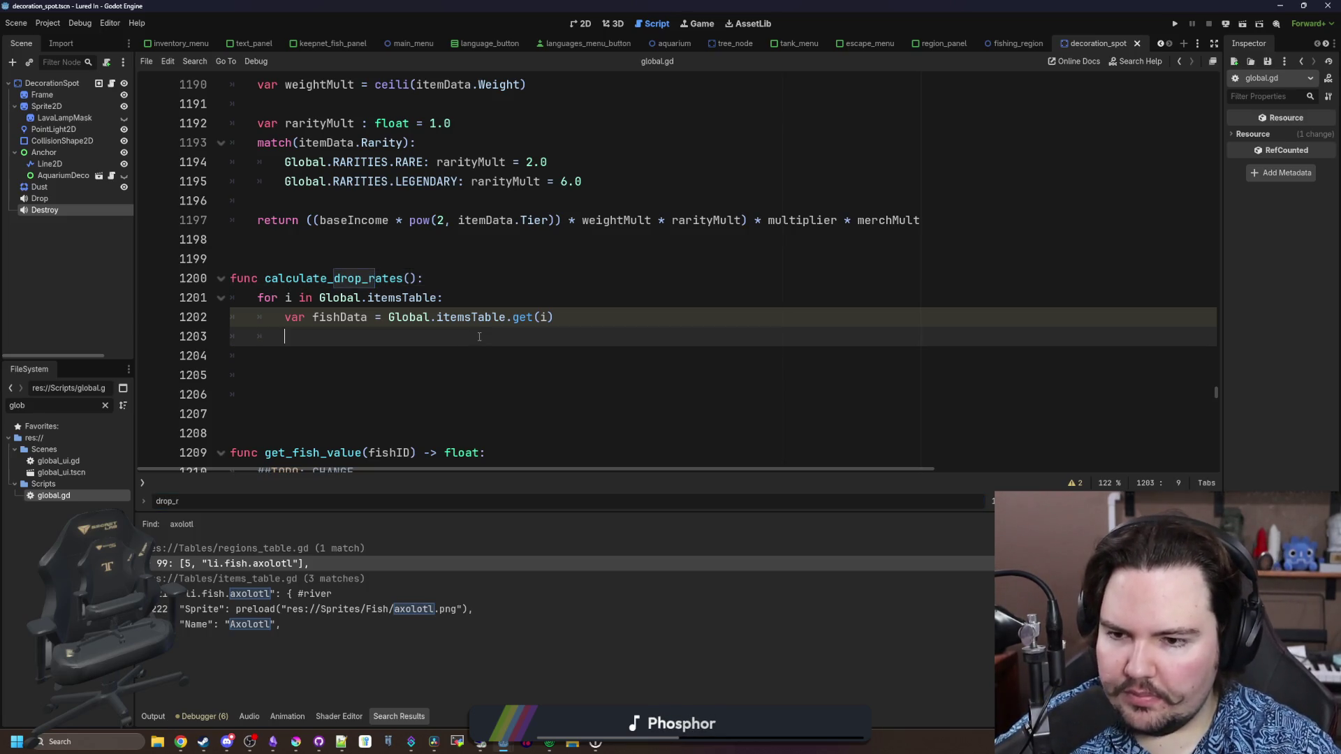
{"action": "key", "text": "Return"}
{"action": "key", "text": "Up"}
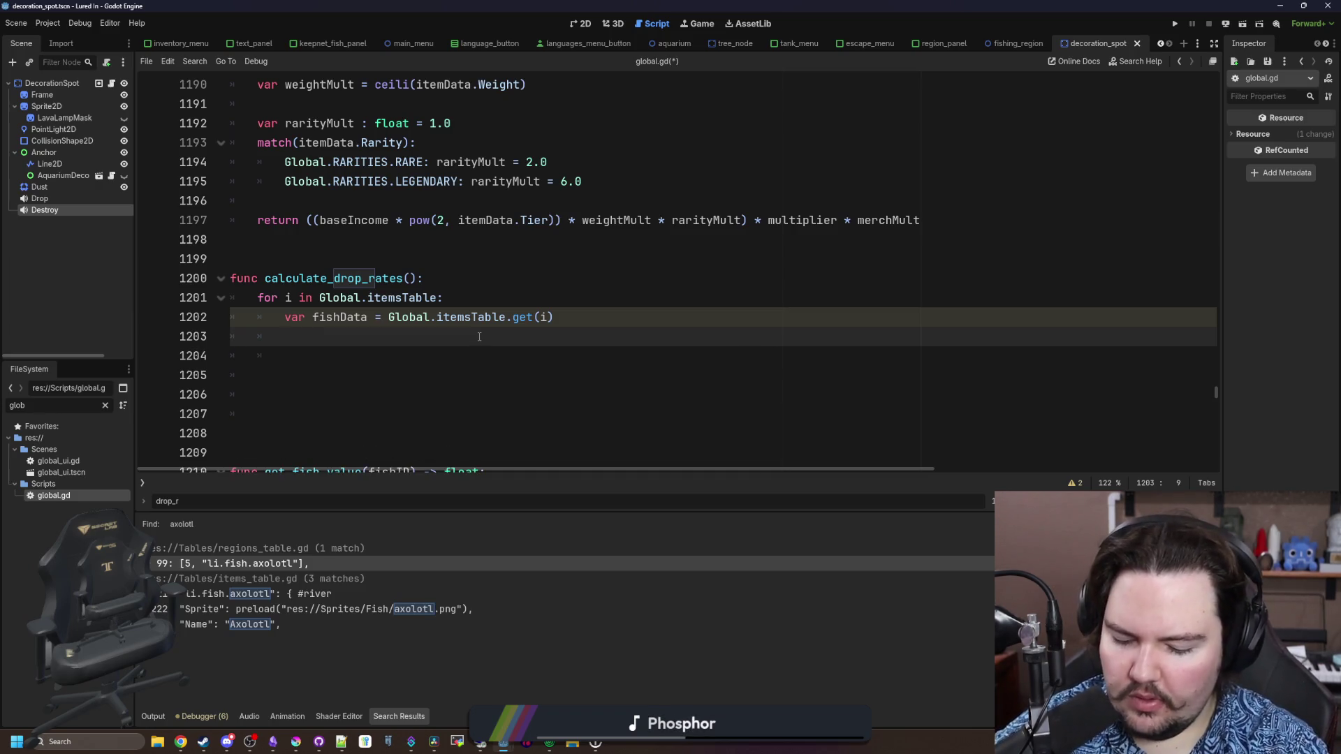
{"action": "key", "text": "BackSpace"}
{"action": "key", "text": "BackSpace"}
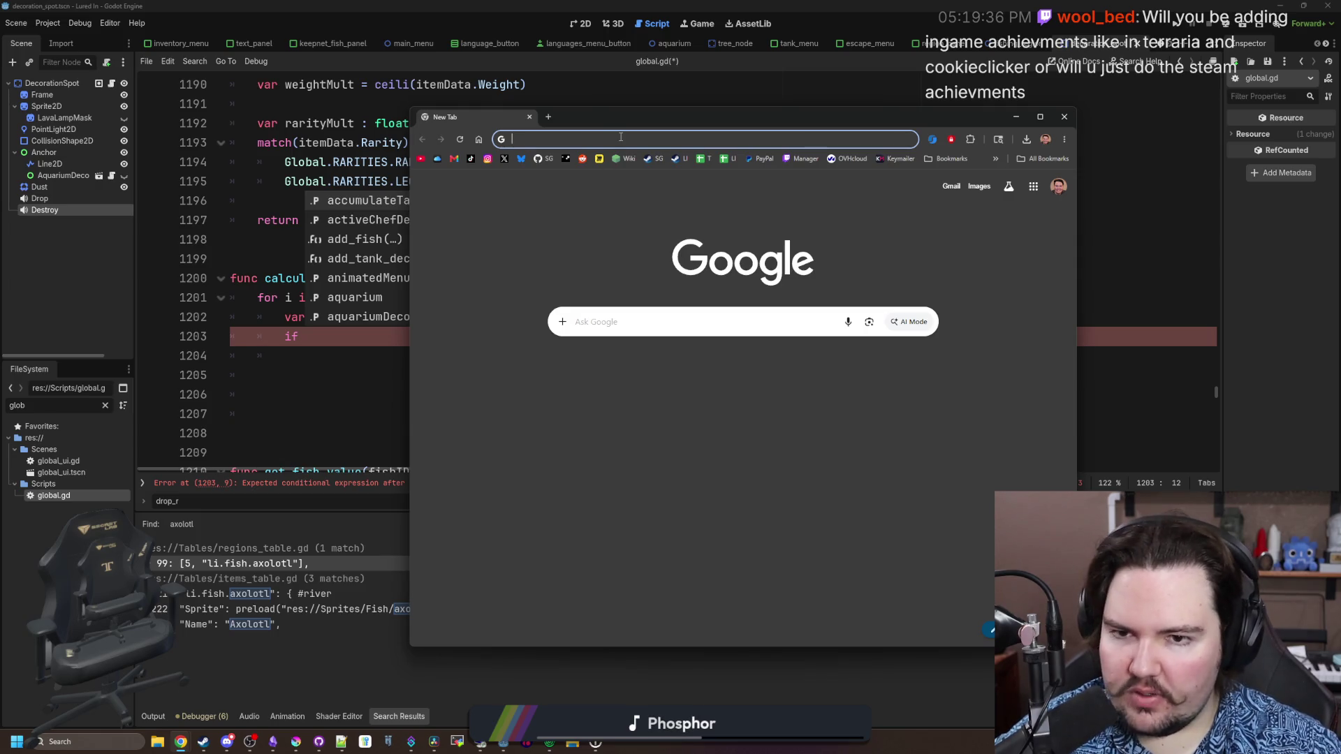
Load desmos.com's graphing calculator in Chrome, then switch back to Godot.
{"action": "mouse_move", "coordinate": [585, 122]}
{"action": "left_mouse_down"}
{"action": "mouse_move", "coordinate": [594, 140]}
{"action": "mouse_move", "coordinate": [859, 158]}
{"action": "left_mouse_up"}
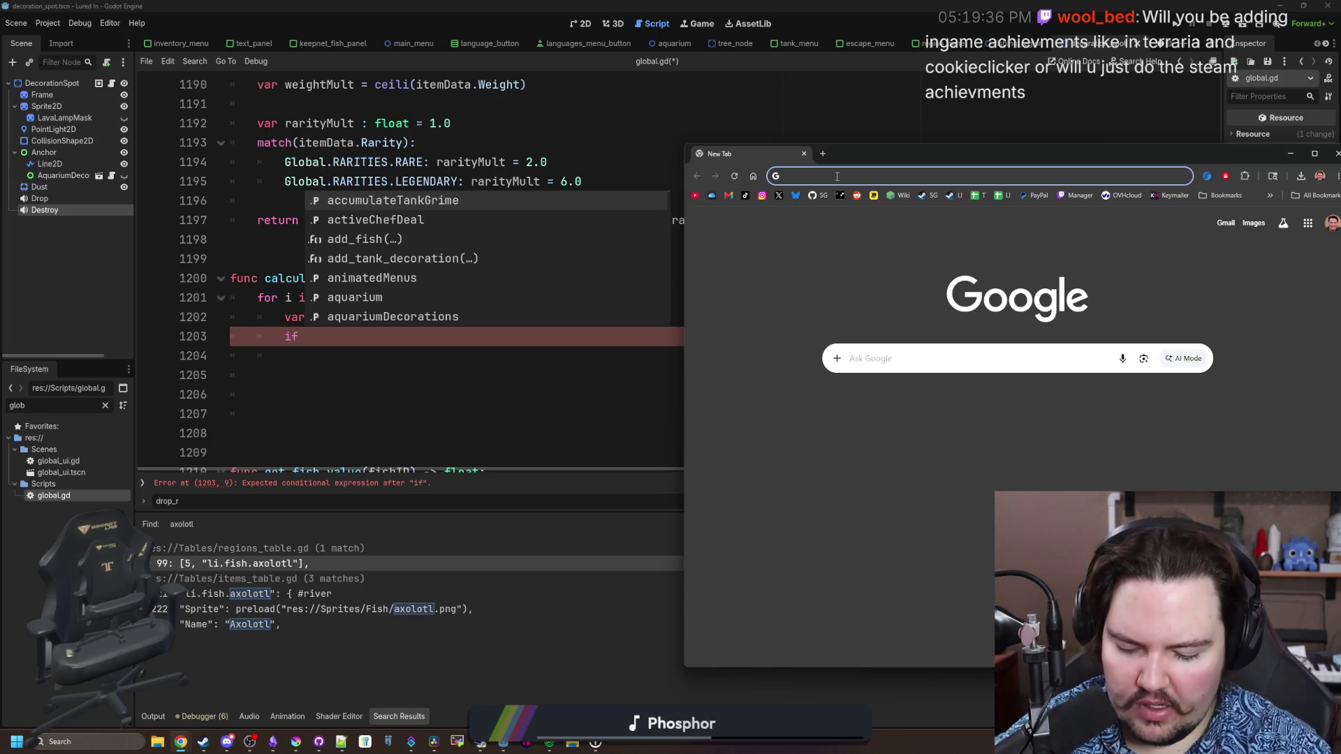
{"action": "type", "text": "desmos.com"}
{"action": "key", "text": "Return"}
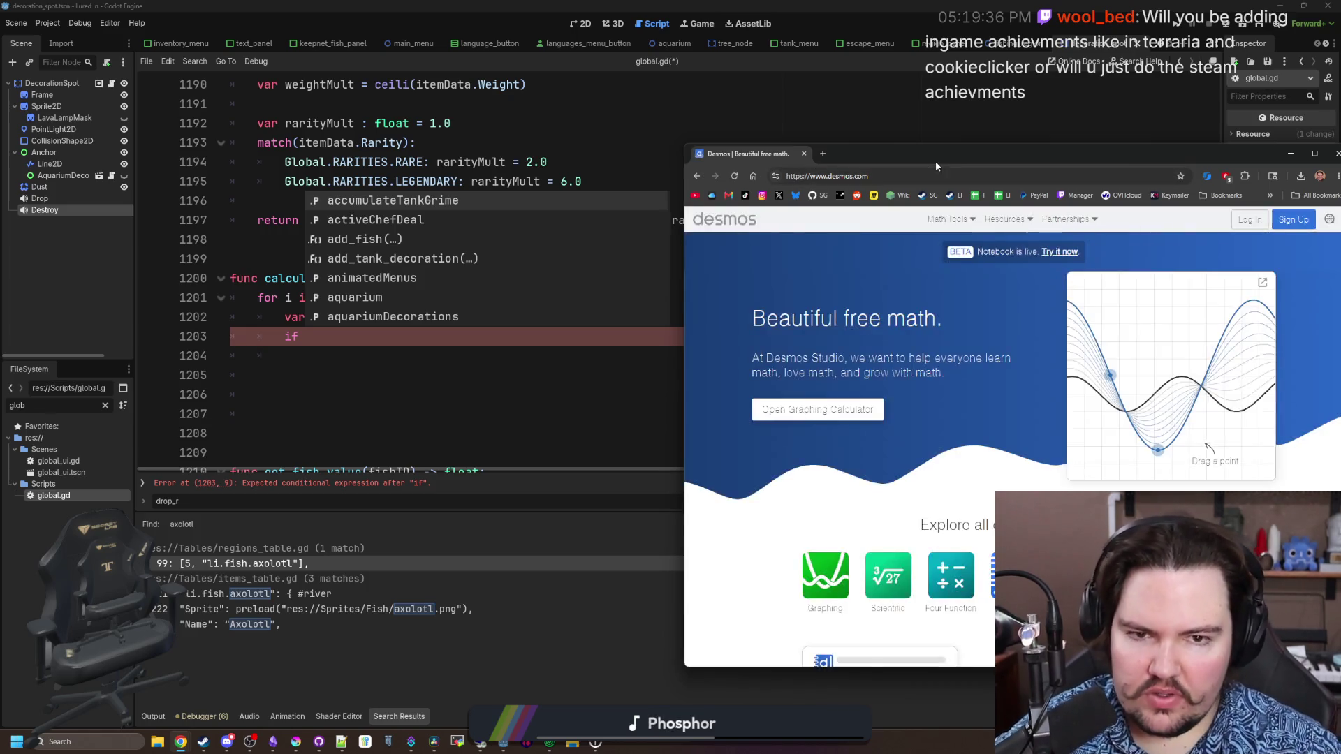
{"action": "left_click", "coordinate": [701, 340]}
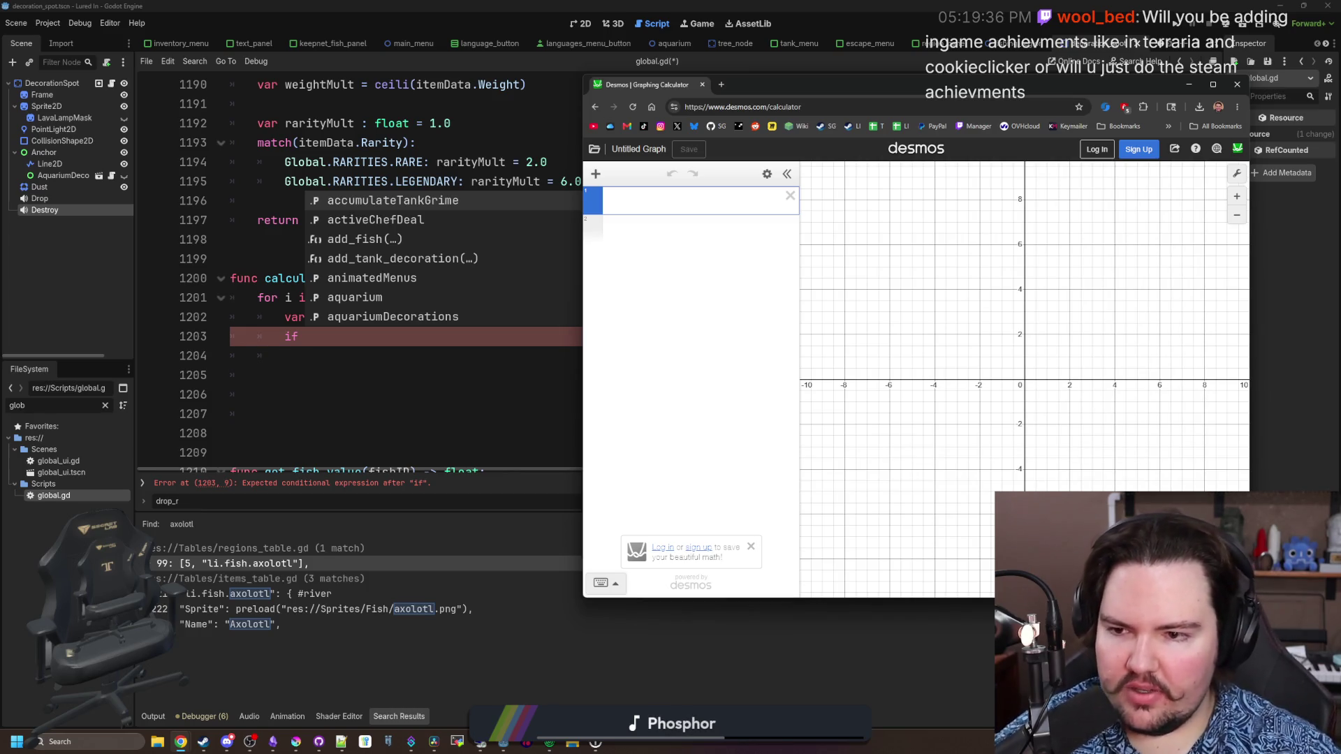
{"action": "key", "text": "alt+Tab"}
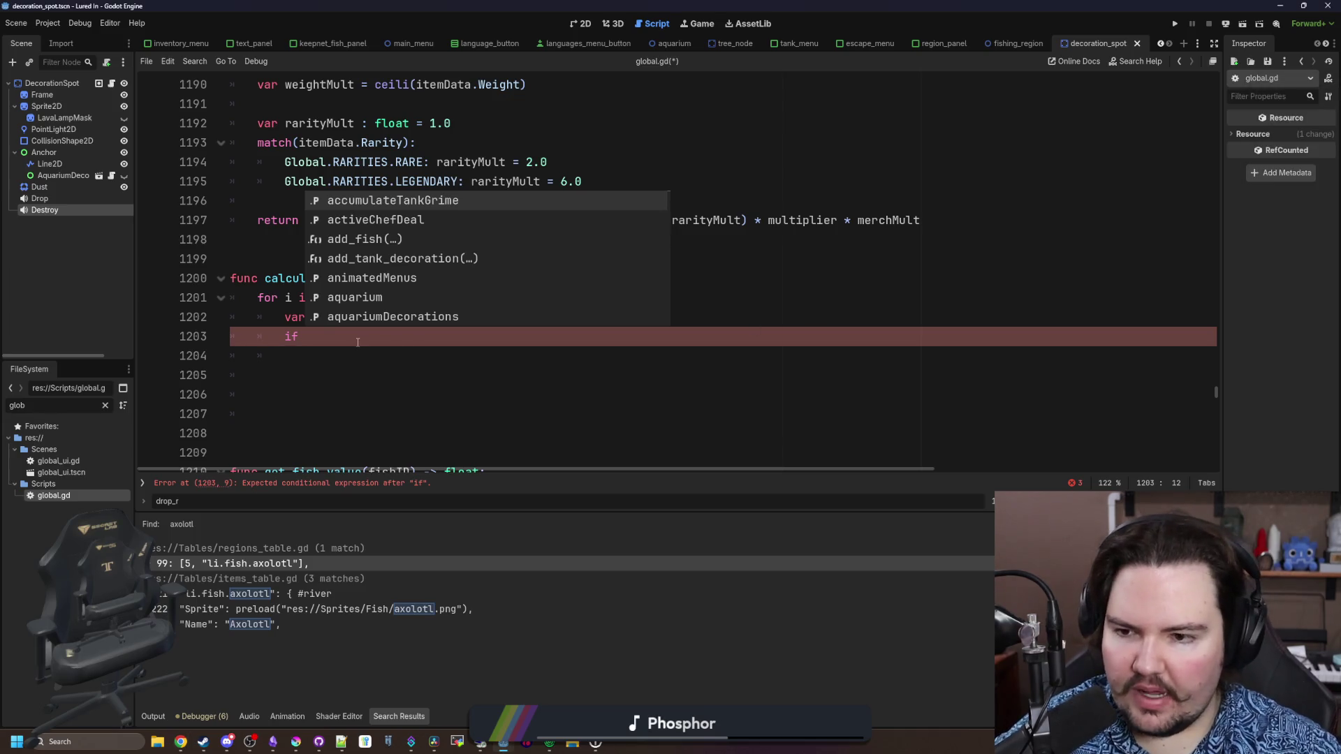
Insert 'var chance = 100.0' at the top of the loop, followed by a blank line.
{"action": "left_click", "coordinate": [376, 334]}
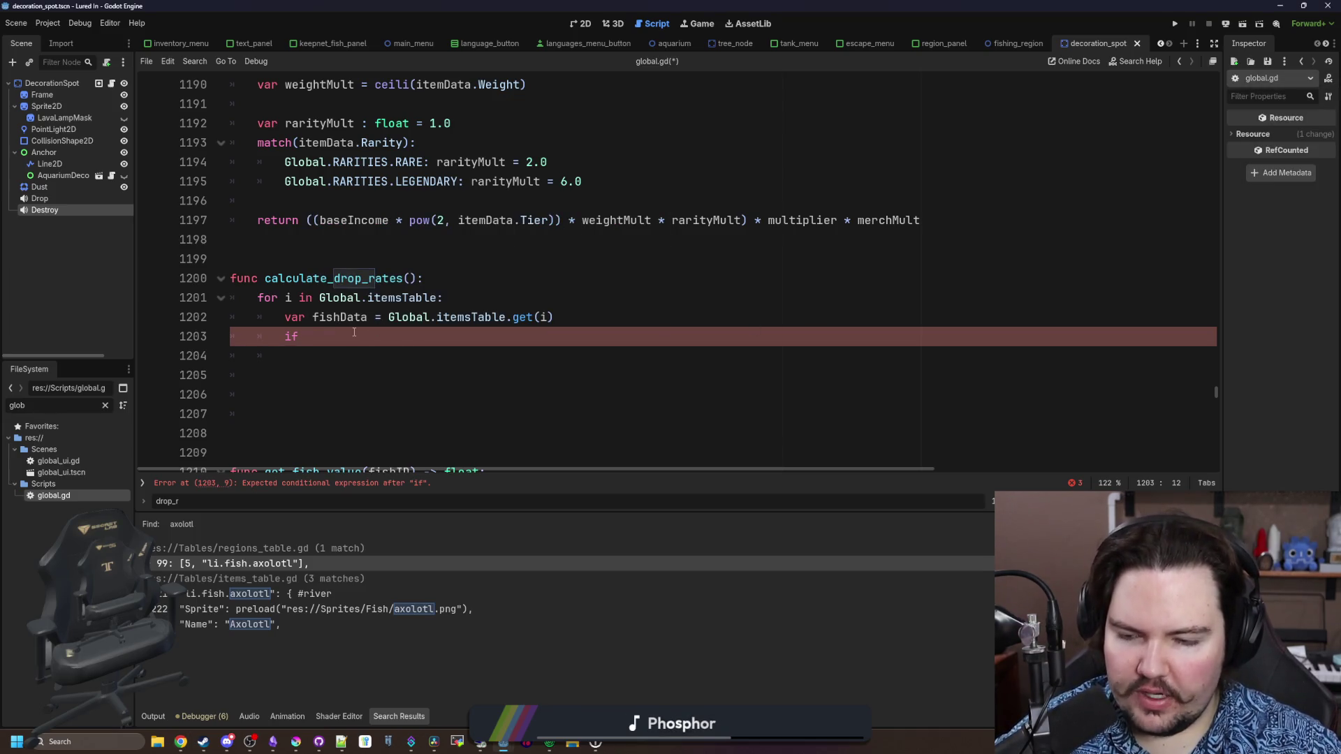
{"action": "left_click", "coordinate": [612, 318]}
{"action": "left_click", "coordinate": [491, 285]}
{"action": "key", "text": "Down"}
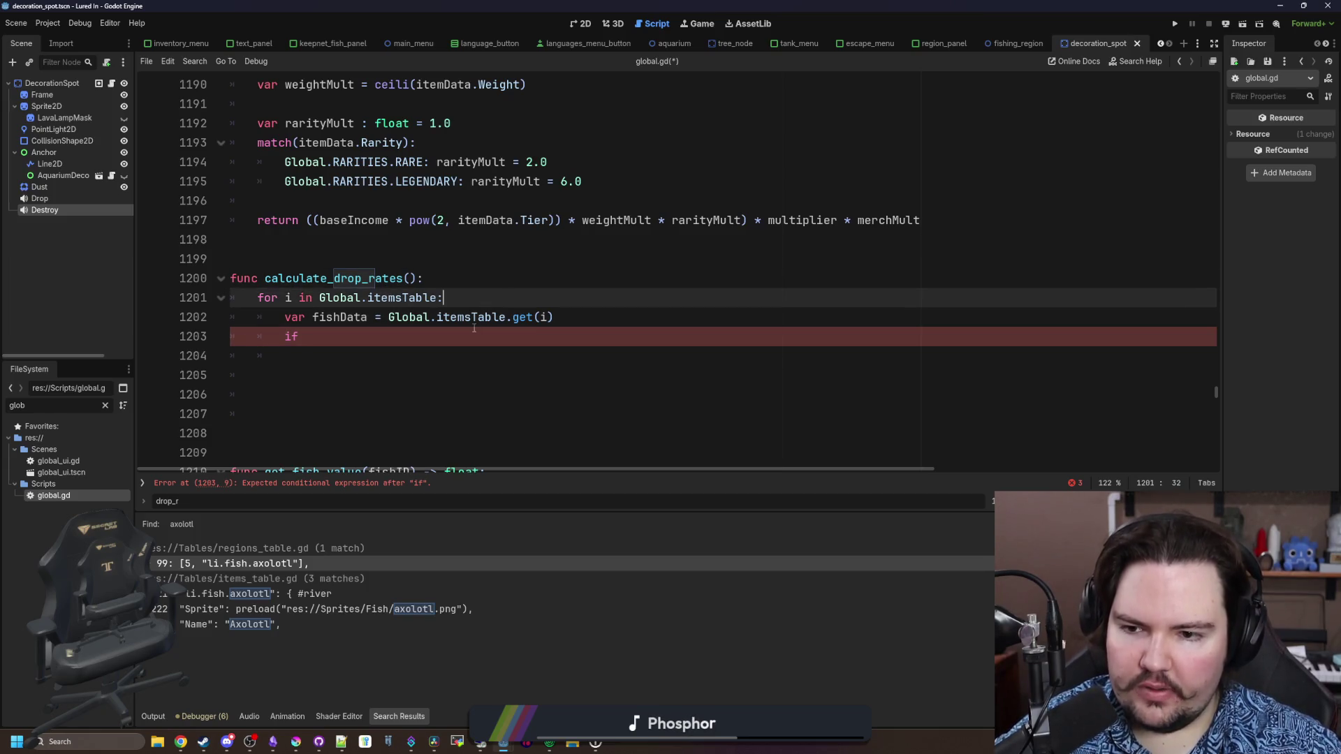
{"action": "key", "text": "Return"}
{"action": "type", "text": "var chance = "}
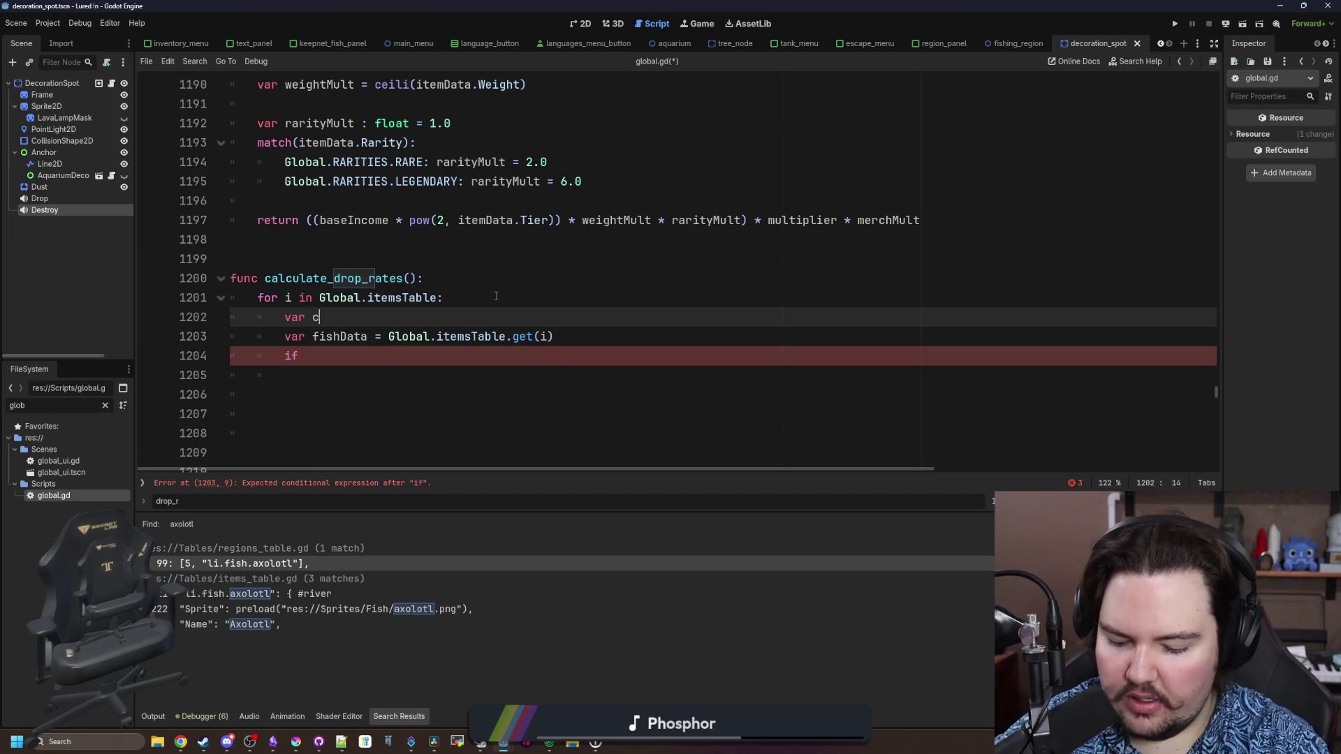
{"action": "type", "text": "0.0;"}
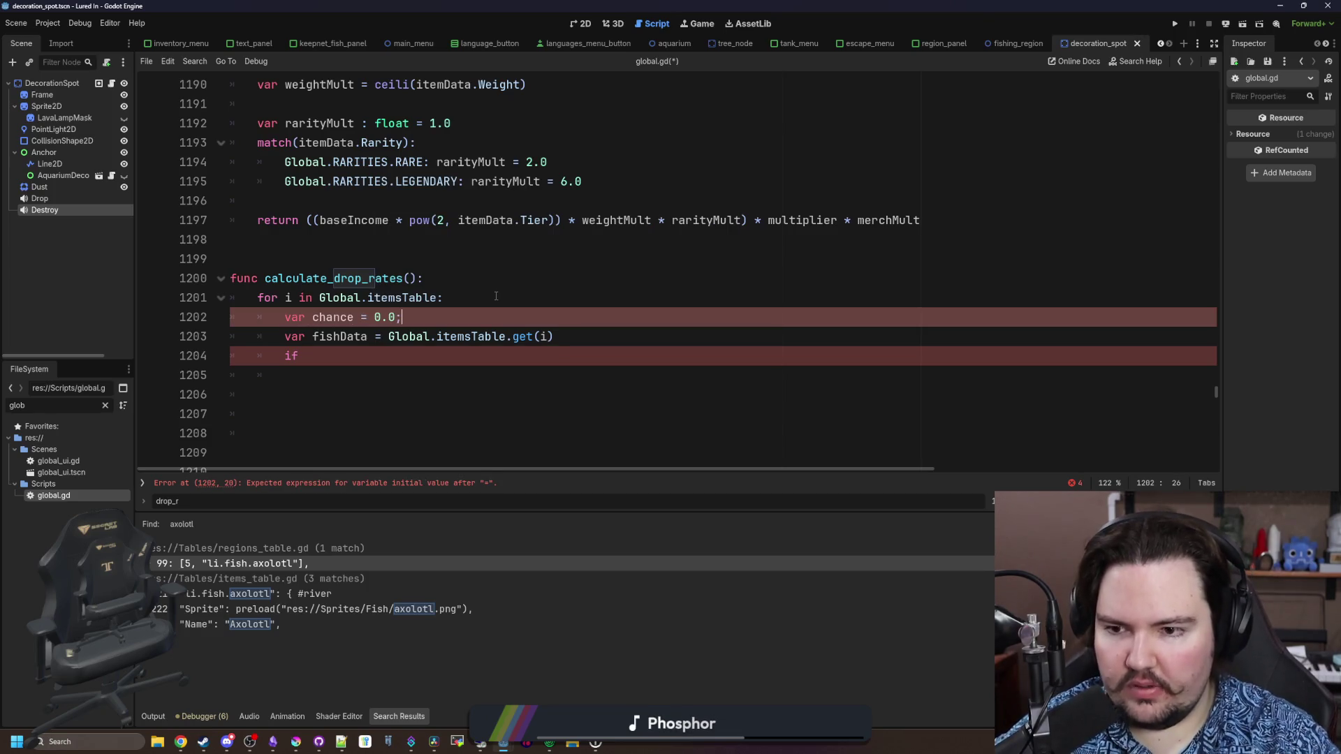
{"action": "key", "text": "BackSpace"}
{"action": "type", "text": "100."}
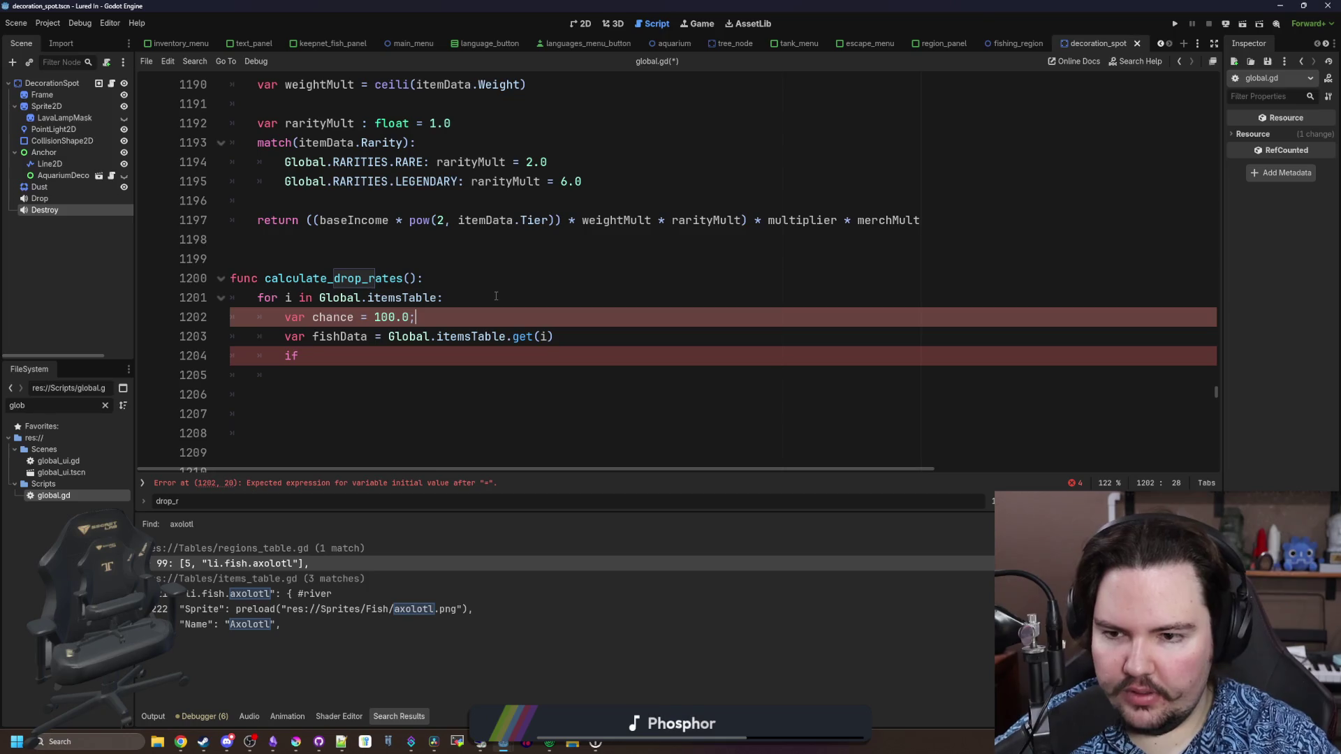
{"action": "key", "text": "Return"}
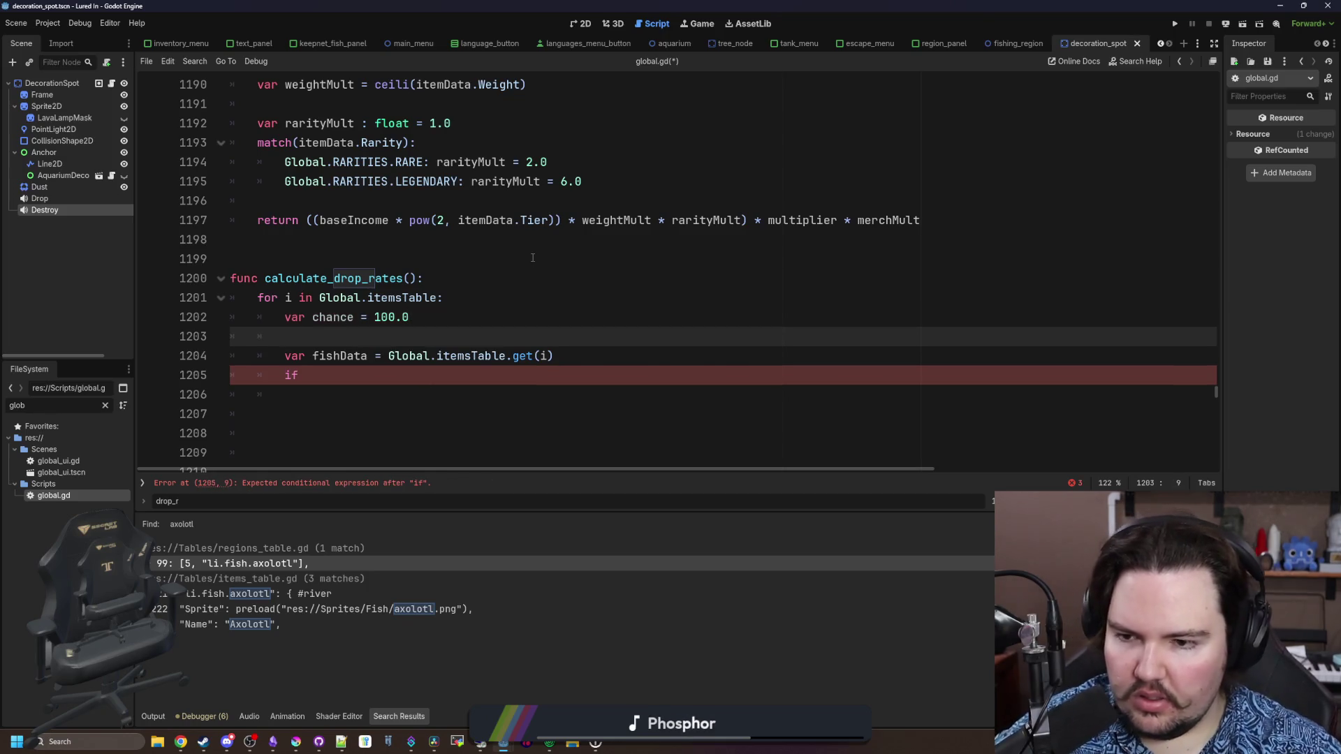
{"action": "scroll", "coordinate": [754, 217], "scroll_direction": "down", "scroll_amount": 2}
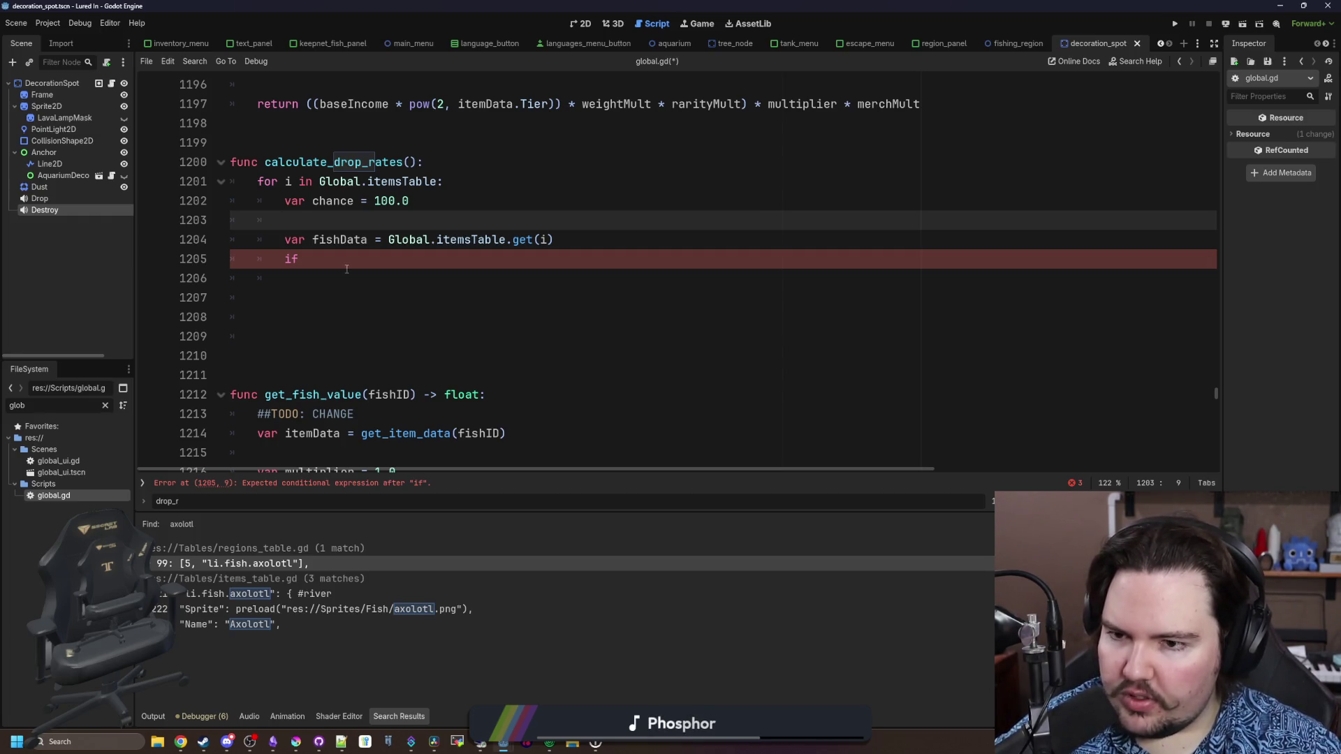
{"action": "left_click", "coordinate": [367, 265]}
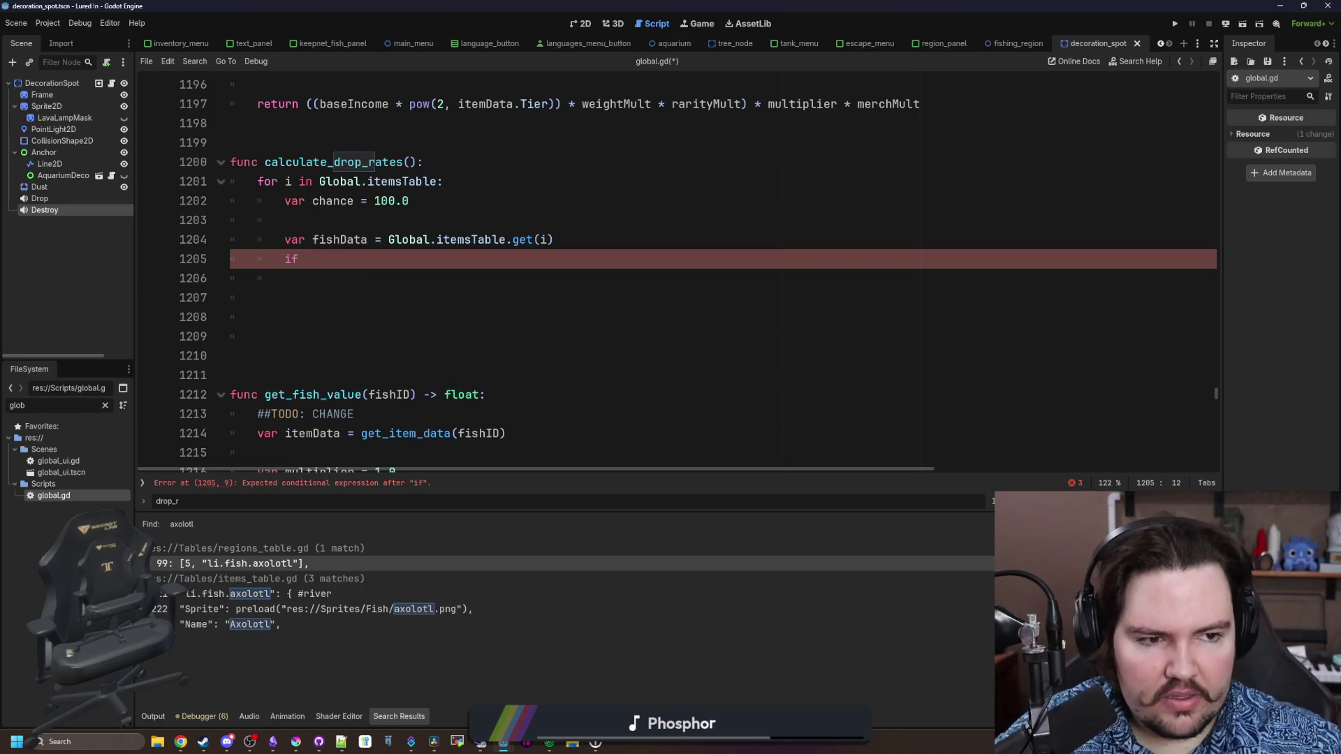
Load itch.io in a new browser tab and scroll down to the featured jams.
{"action": "left_click_drag", "start_coordinate": [690, 208], "coordinate": [619, 198]}
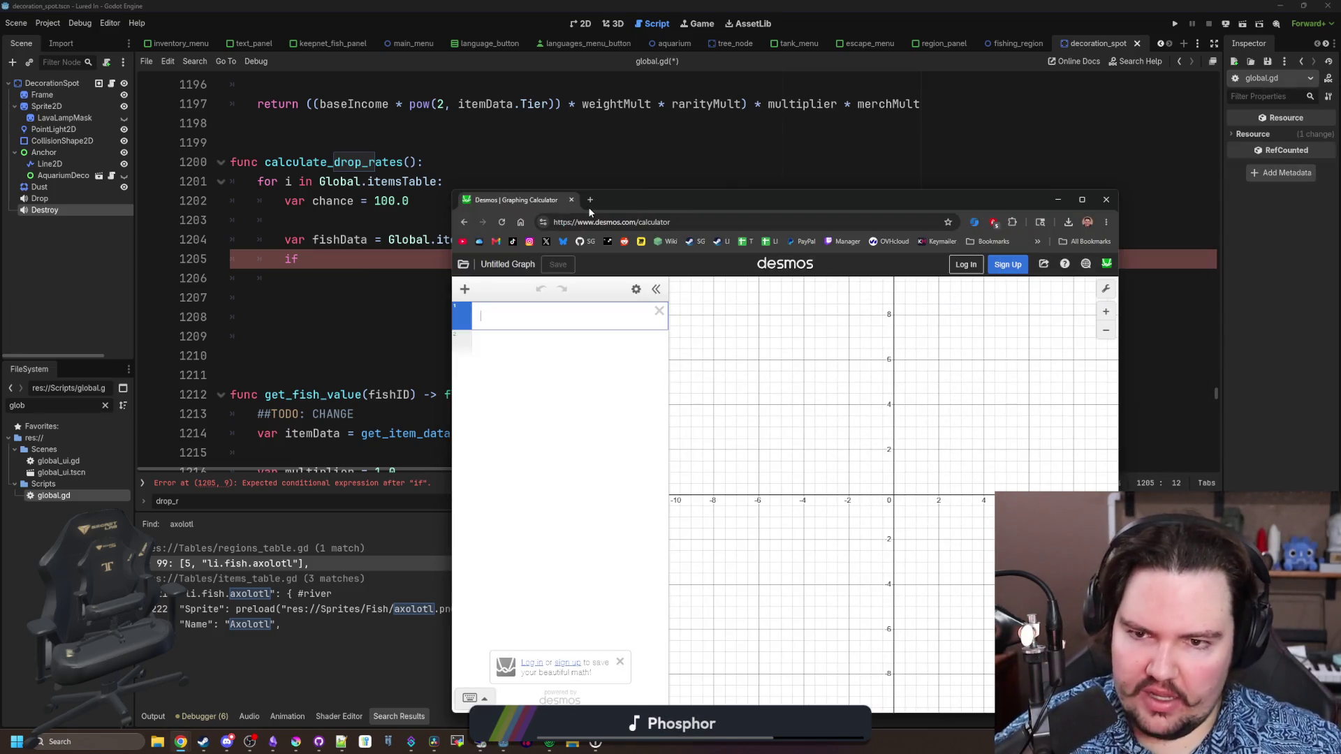
{"action": "left_click", "coordinate": [590, 200]}
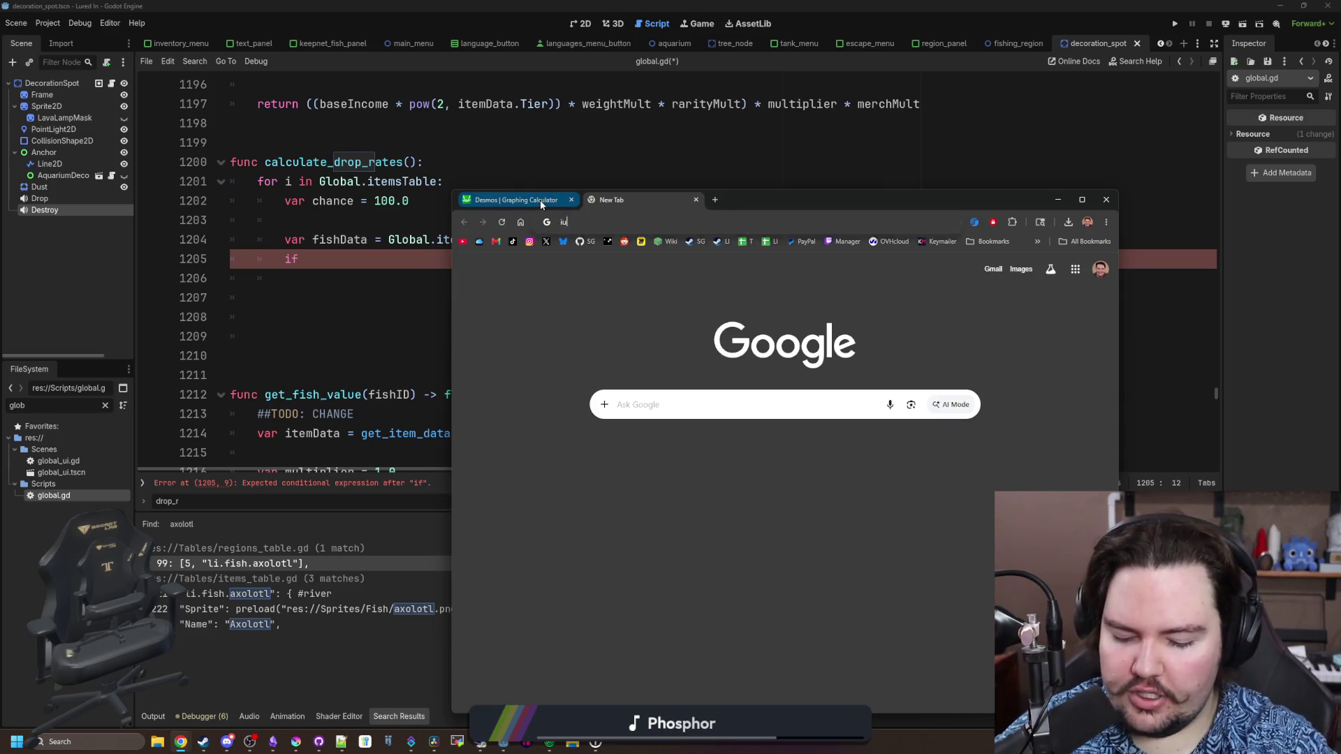
{"action": "type", "text": "itch.io"}
{"action": "key", "text": "Return"}
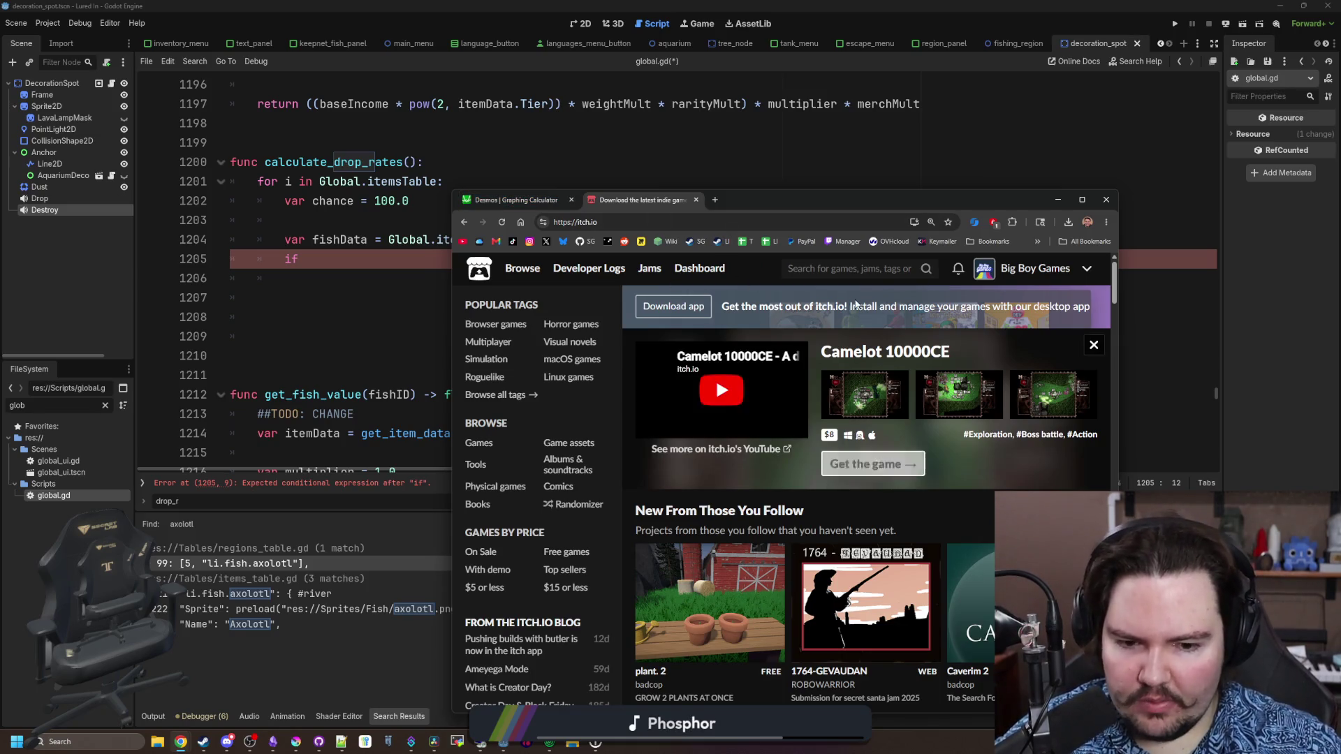
{"action": "scroll", "coordinate": [863, 347], "scroll_direction": "down", "scroll_amount": 2}
{"action": "scroll", "coordinate": [757, 409], "scroll_direction": "down", "scroll_amount": 4}
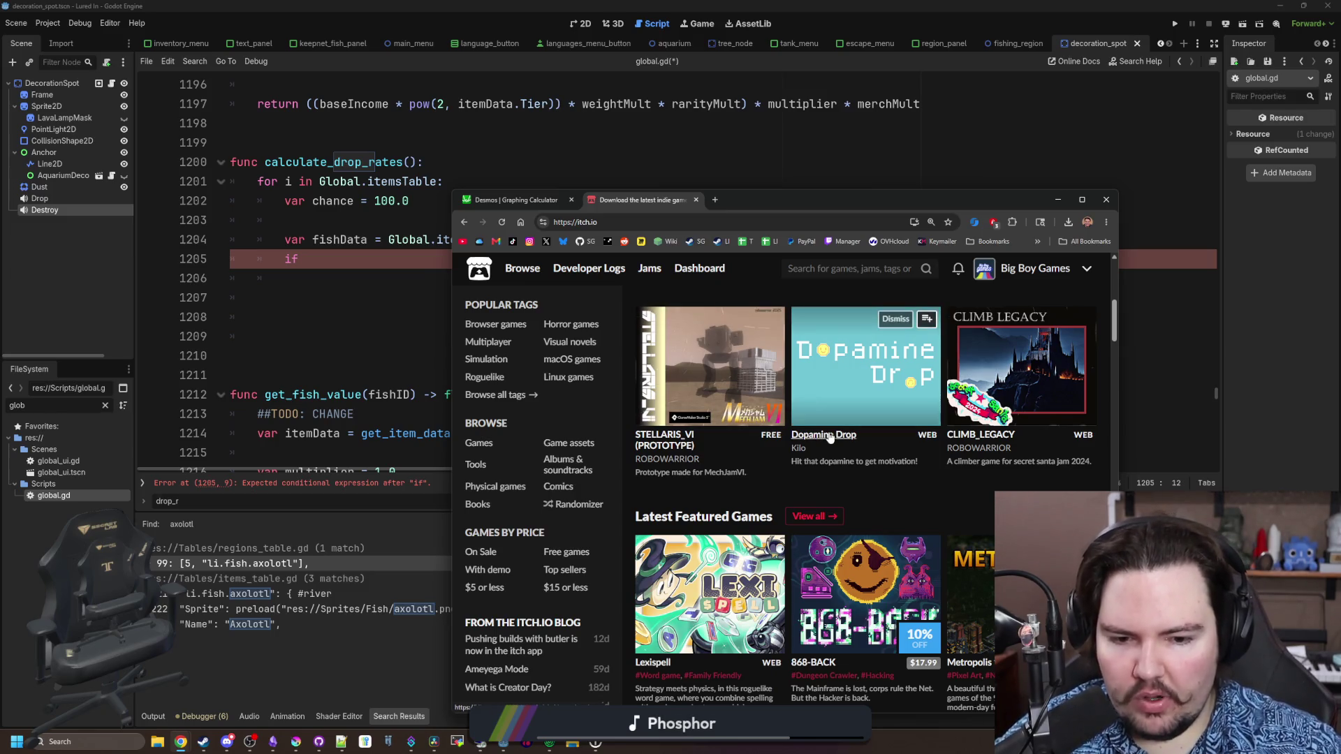
{"action": "scroll", "coordinate": [790, 419], "scroll_direction": "down", "scroll_amount": 4}
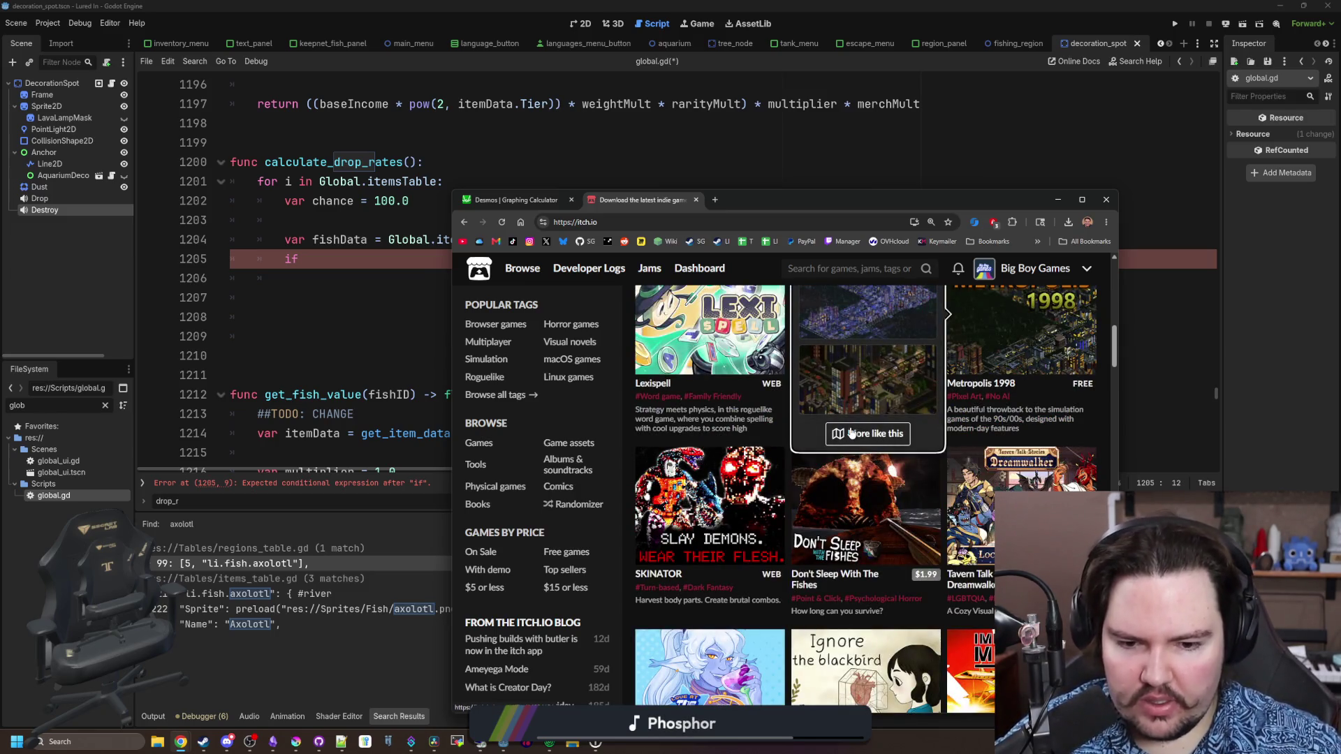
{"action": "mouse_move", "coordinate": [838, 510]}
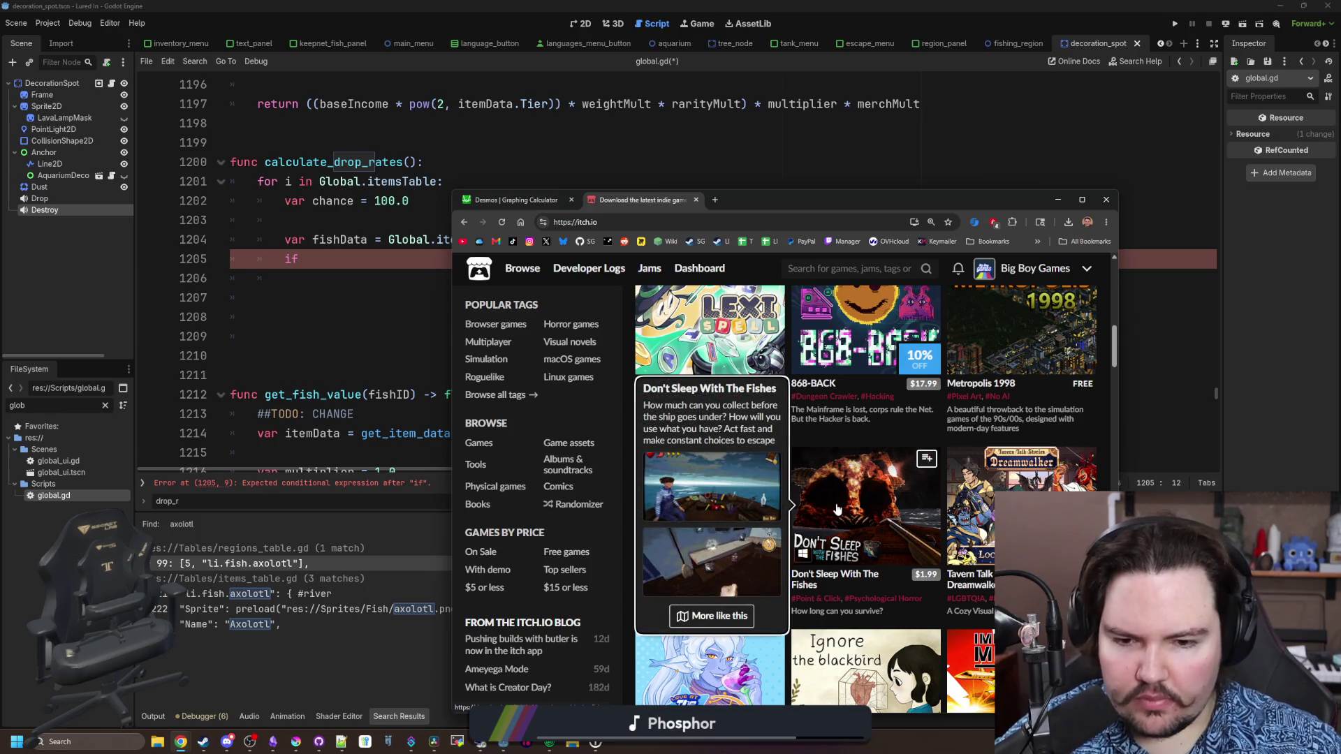
{"action": "scroll", "coordinate": [838, 510], "scroll_direction": "down", "scroll_amount": 5}
{"action": "scroll", "coordinate": [935, 362], "scroll_direction": "down", "scroll_amount": 5}
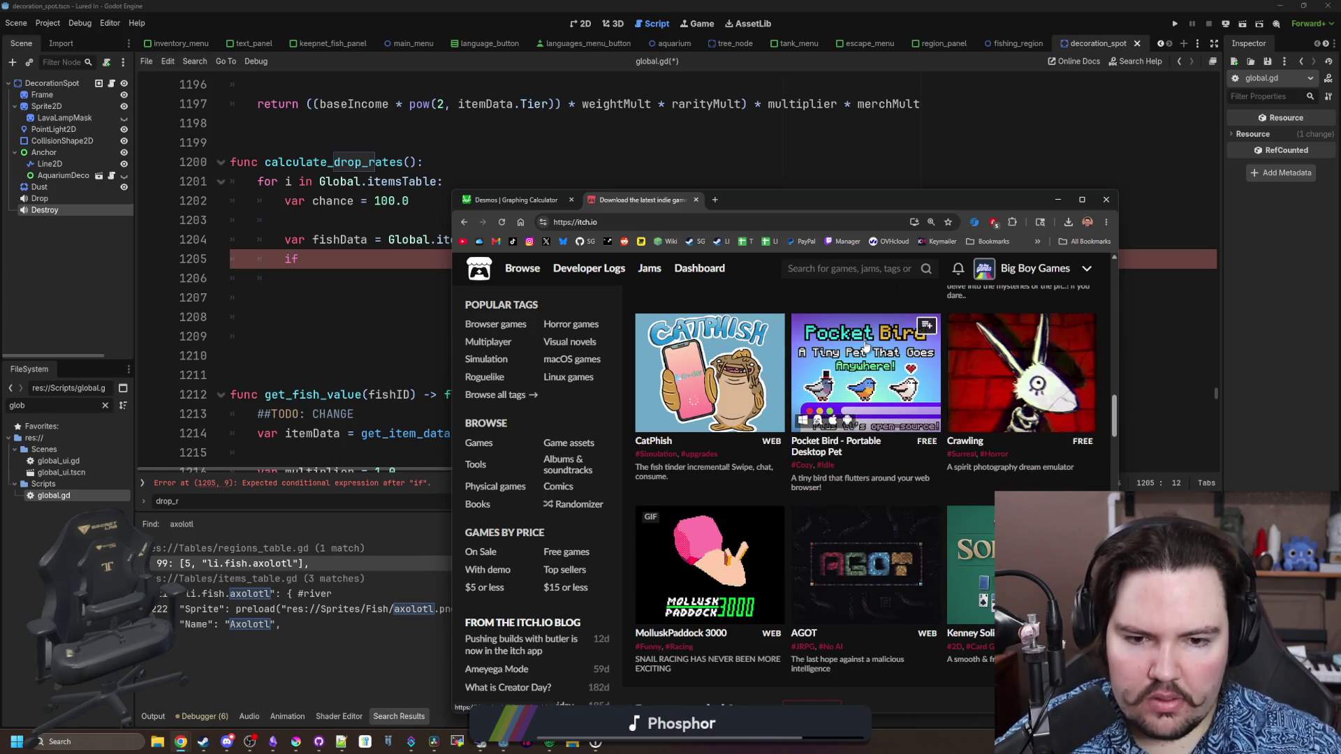
{"action": "scroll", "coordinate": [1004, 398], "scroll_direction": "down", "scroll_amount": 3}
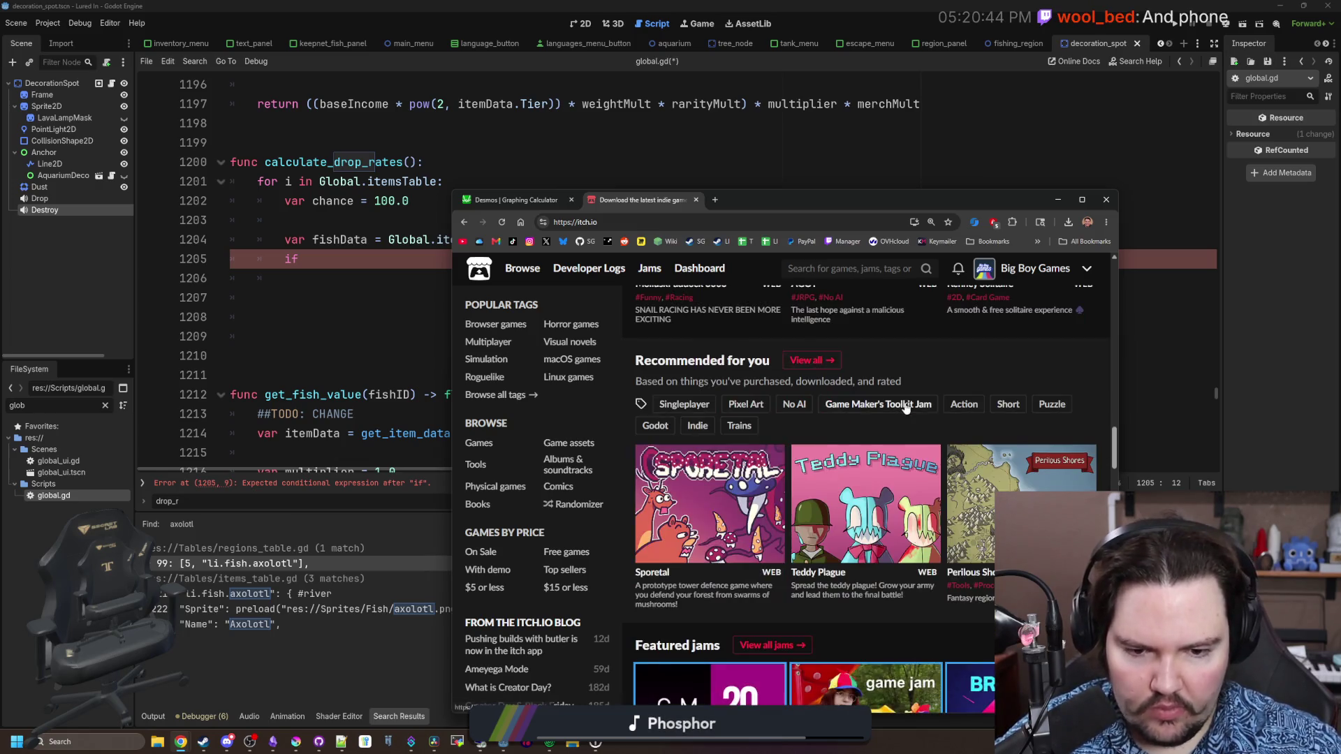
{"action": "scroll", "coordinate": [1004, 398], "scroll_direction": "down", "scroll_amount": 2}
{"action": "mouse_move", "coordinate": [718, 504]}
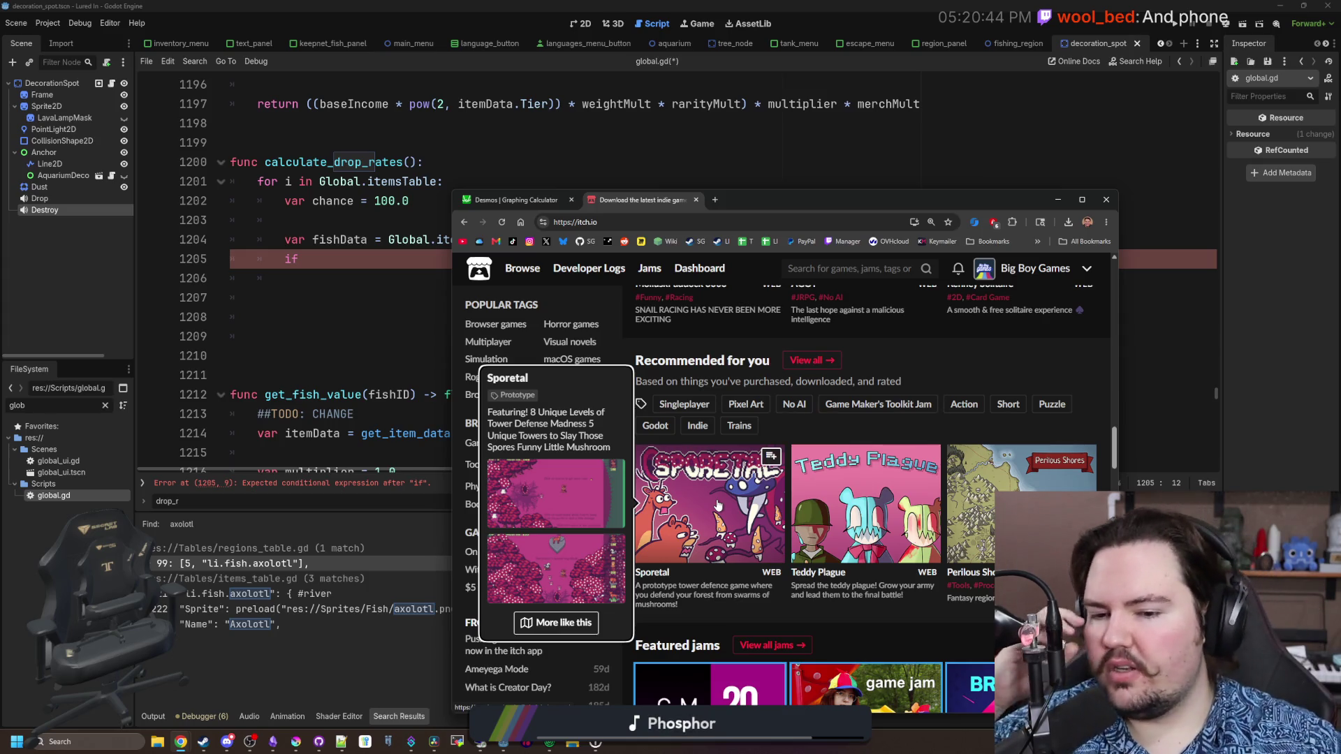
{"action": "scroll", "coordinate": [821, 347], "scroll_direction": "down", "scroll_amount": 4}
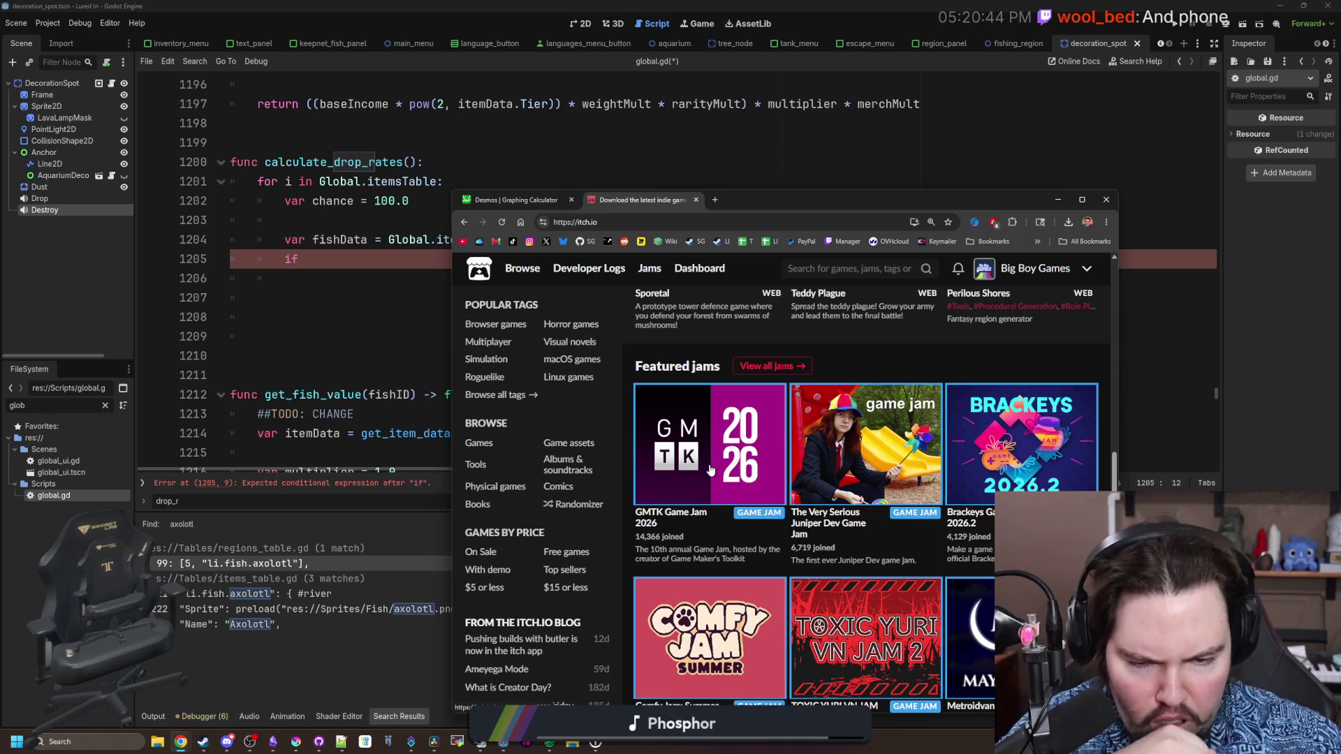
Open The Very Serious Juniper Dev Game Jam page in a maximized browser.
{"action": "middle_click", "coordinate": [873, 468]}
{"action": "left_click", "coordinate": [790, 202]}
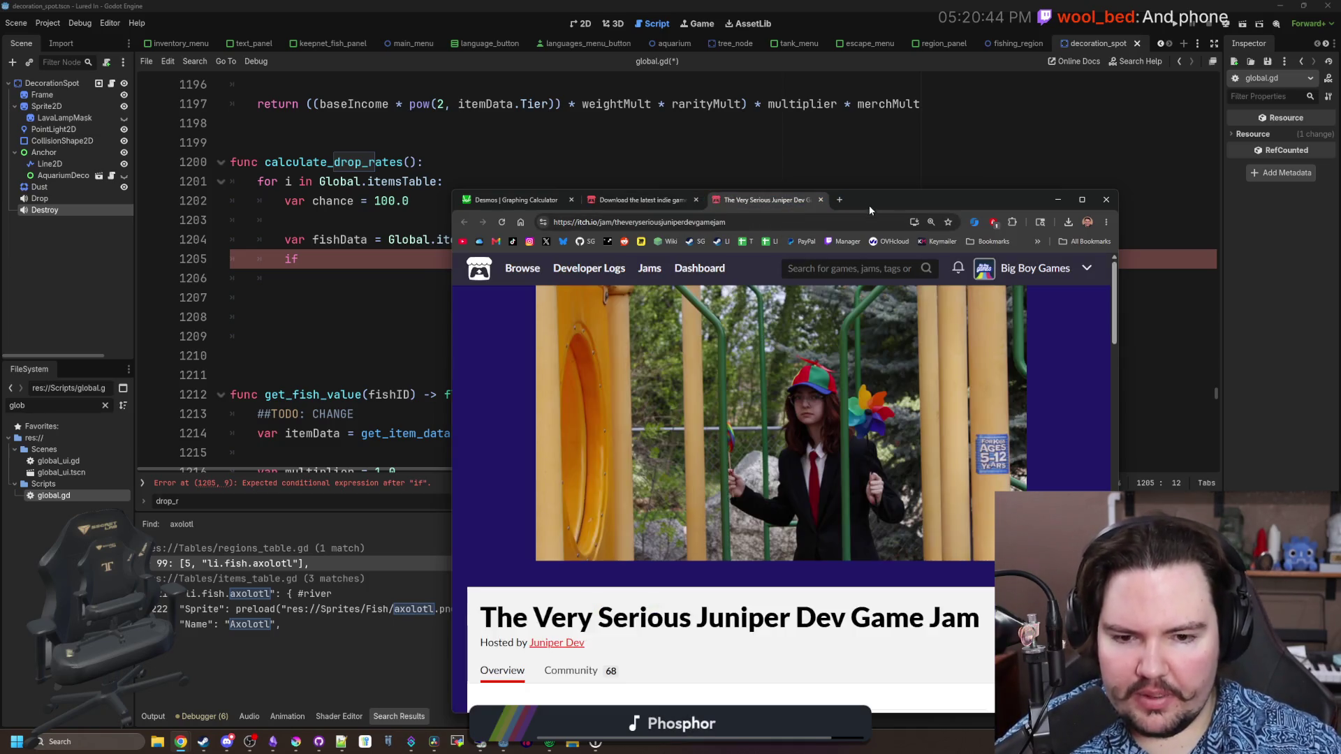
{"action": "double_click", "coordinate": [868, 208]}
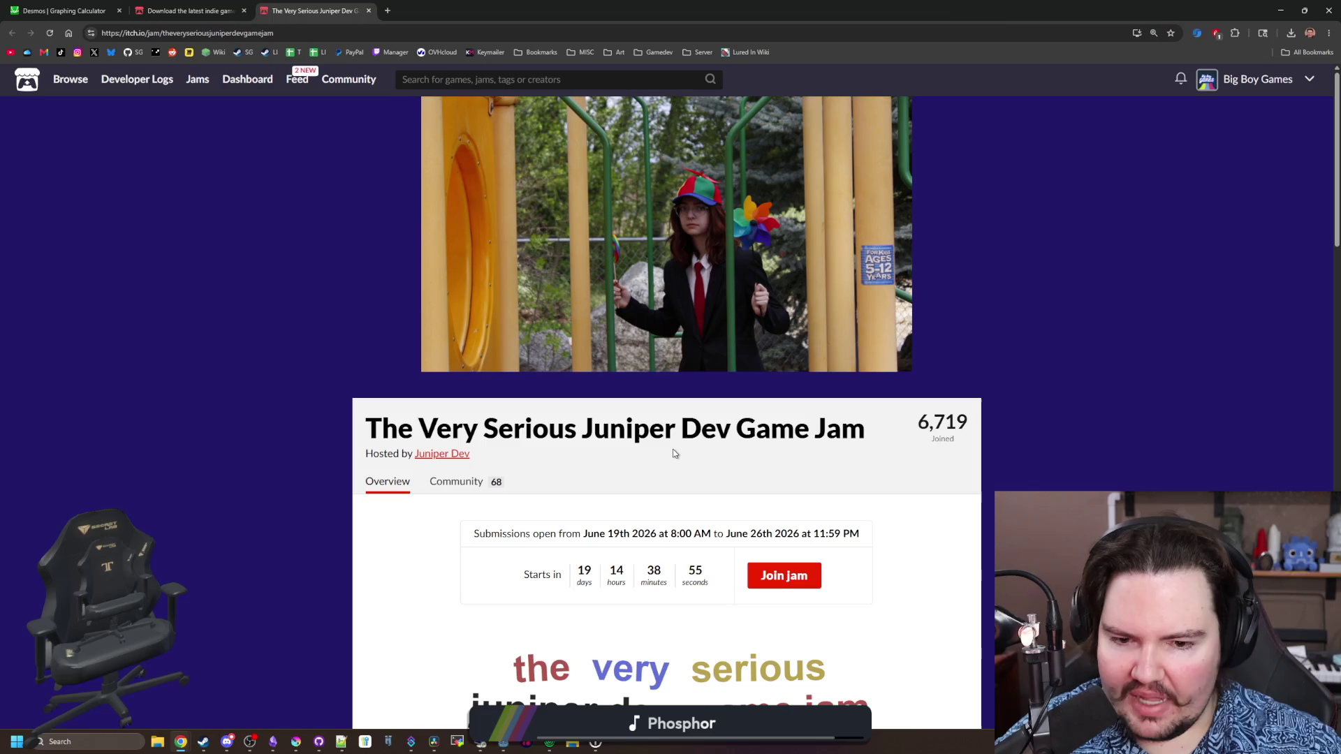
{"action": "scroll", "coordinate": [675, 419], "scroll_direction": "down", "scroll_amount": 3}
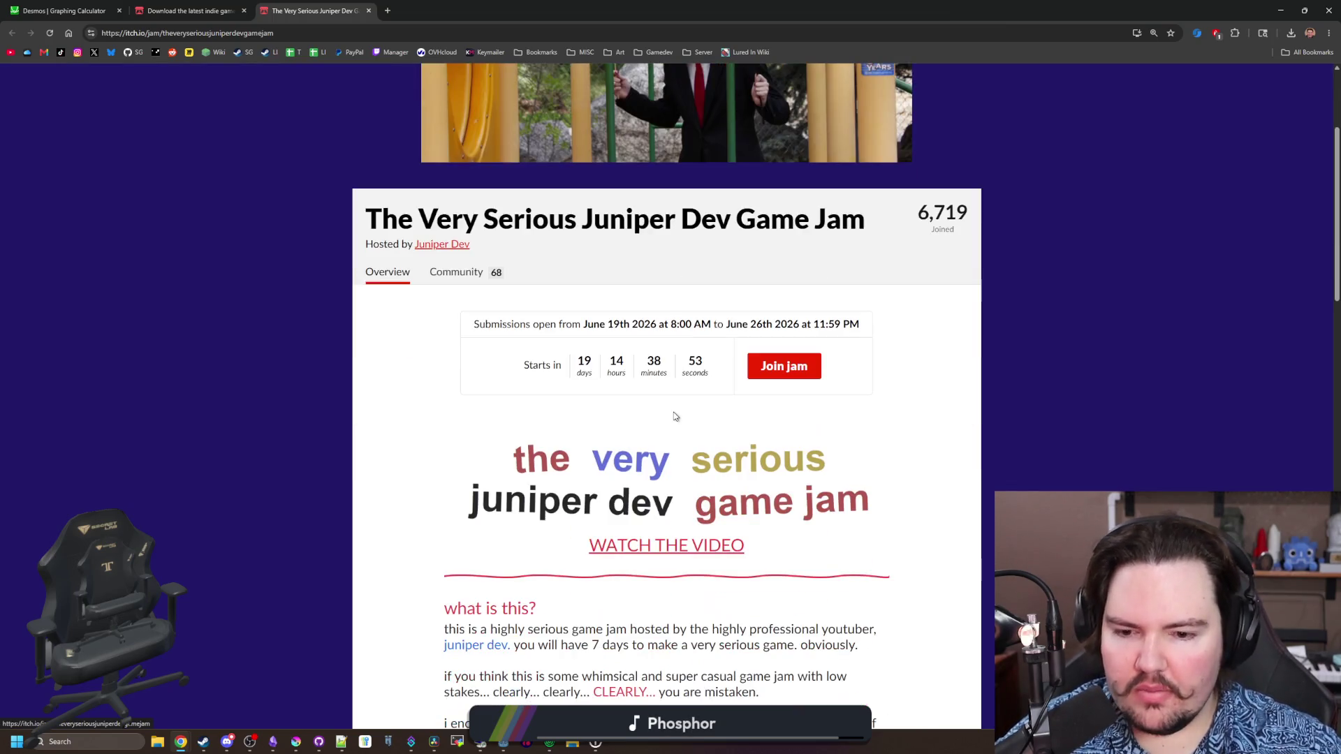
{"action": "left_click_drag", "start_coordinate": [583, 324], "coordinate": [626, 324]}
{"action": "left_click", "coordinate": [627, 324]}
Read through the Juniper Dev jam page, highlighting its submission date range.
{"action": "scroll", "coordinate": [626, 324], "scroll_direction": "down", "scroll_amount": 2}
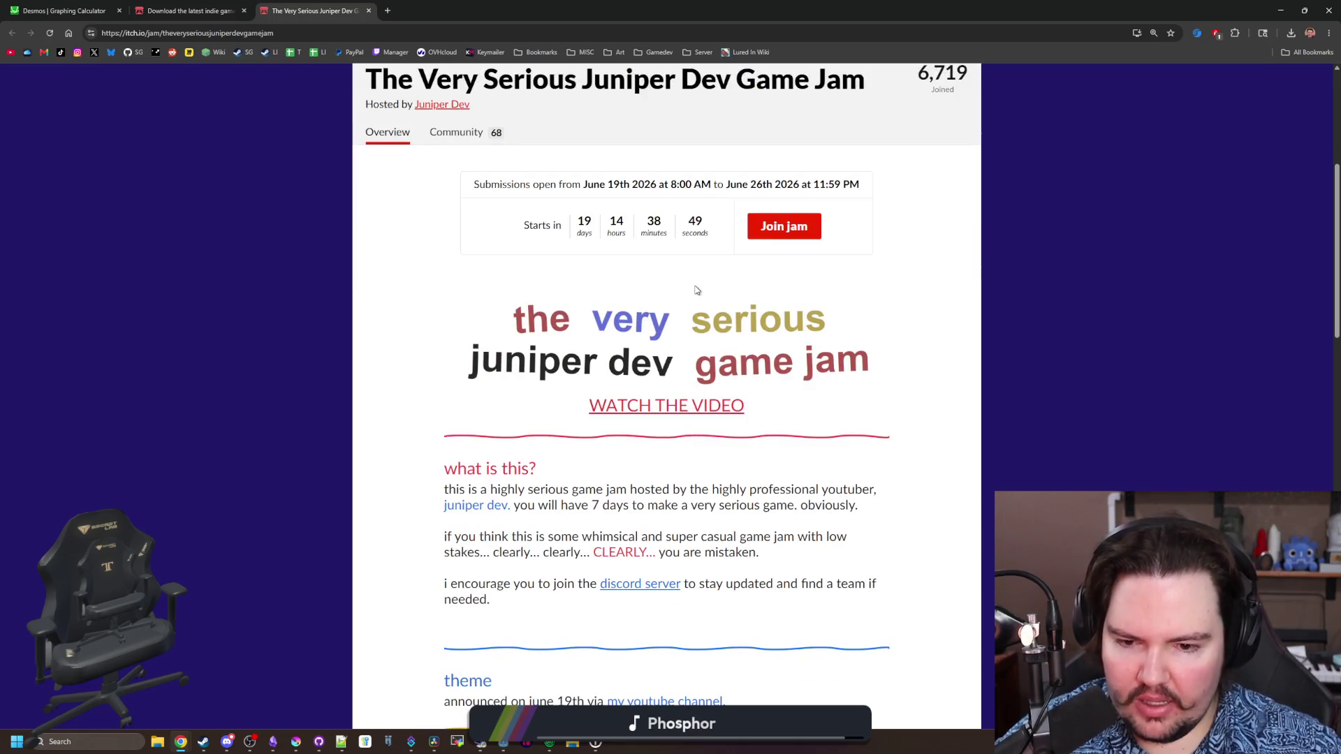
{"action": "scroll", "coordinate": [698, 289], "scroll_direction": "down", "scroll_amount": 2}
{"action": "scroll", "coordinate": [653, 353], "scroll_direction": "down", "scroll_amount": 3}
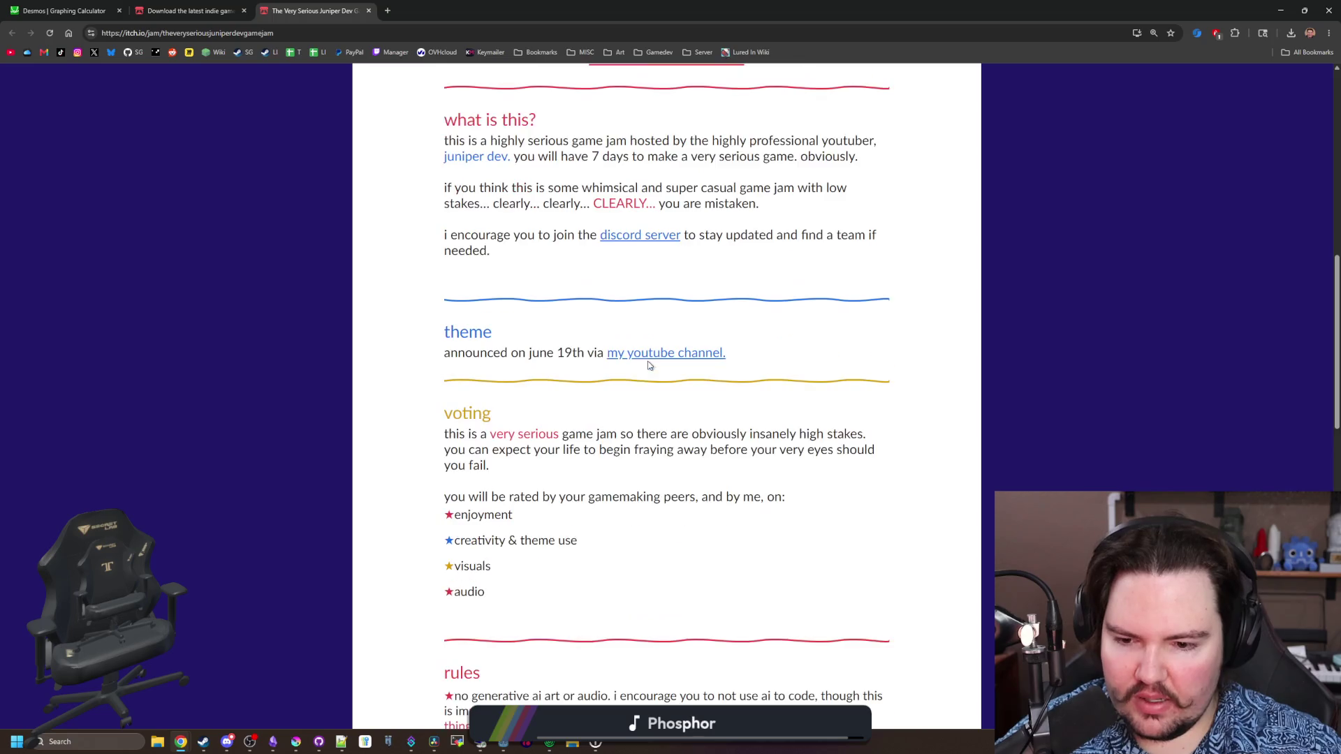
{"action": "scroll", "coordinate": [601, 387], "scroll_direction": "down", "scroll_amount": 4}
{"action": "scroll", "coordinate": [628, 419], "scroll_direction": "up", "scroll_amount": 14}
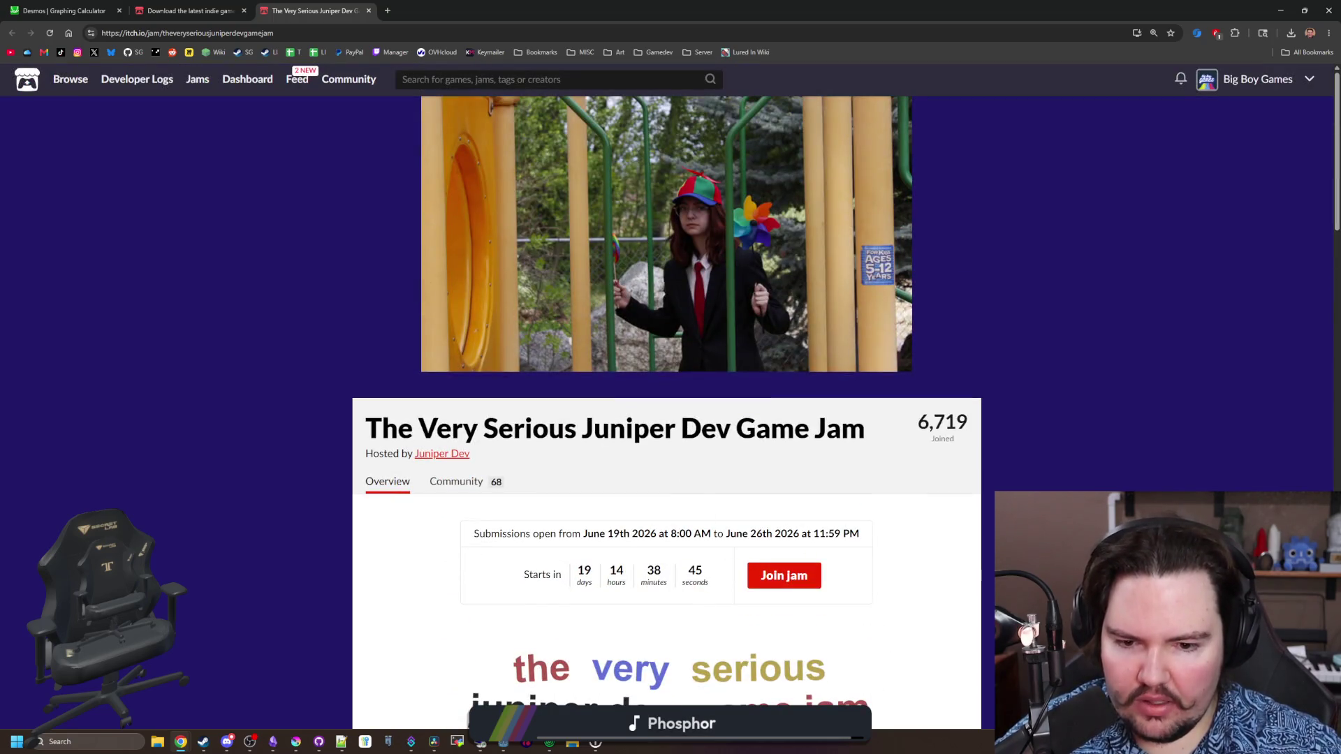
{"action": "left_click_drag", "start_coordinate": [601, 535], "coordinate": [823, 547]}
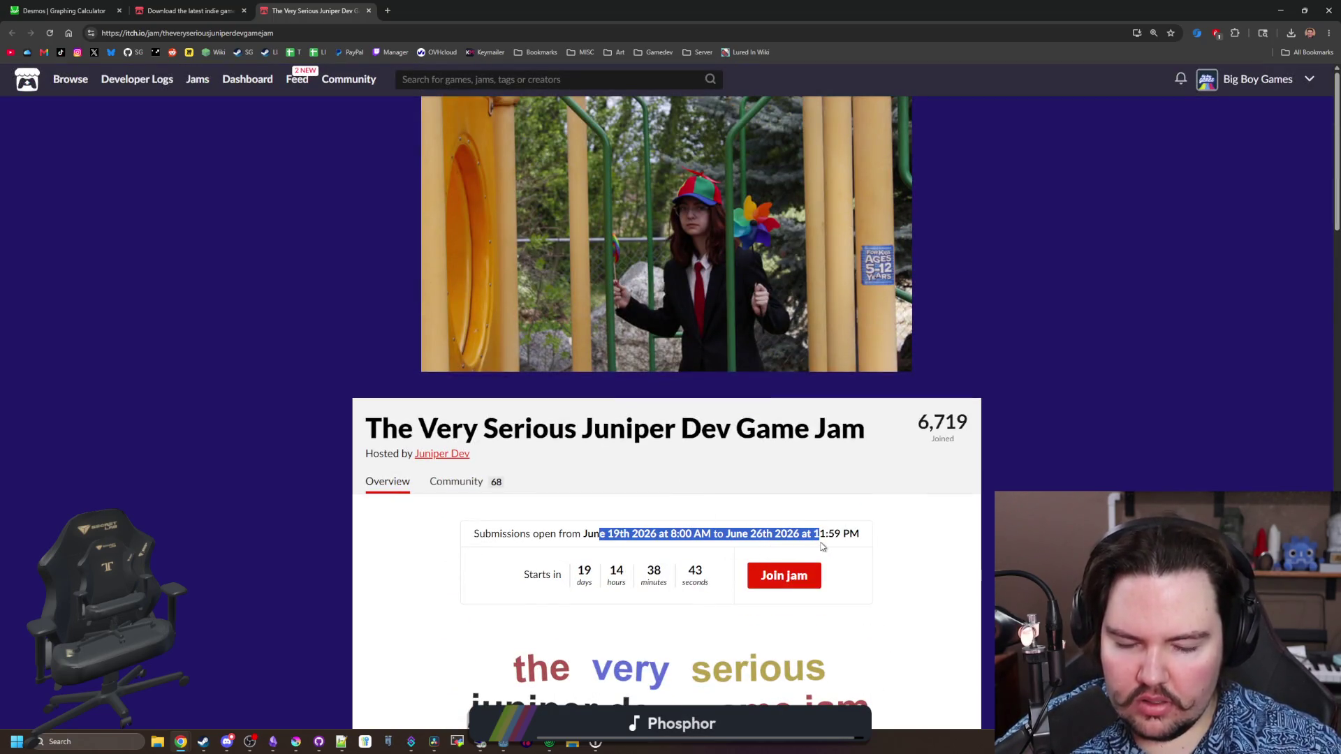
{"action": "left_click", "coordinate": [823, 547]}
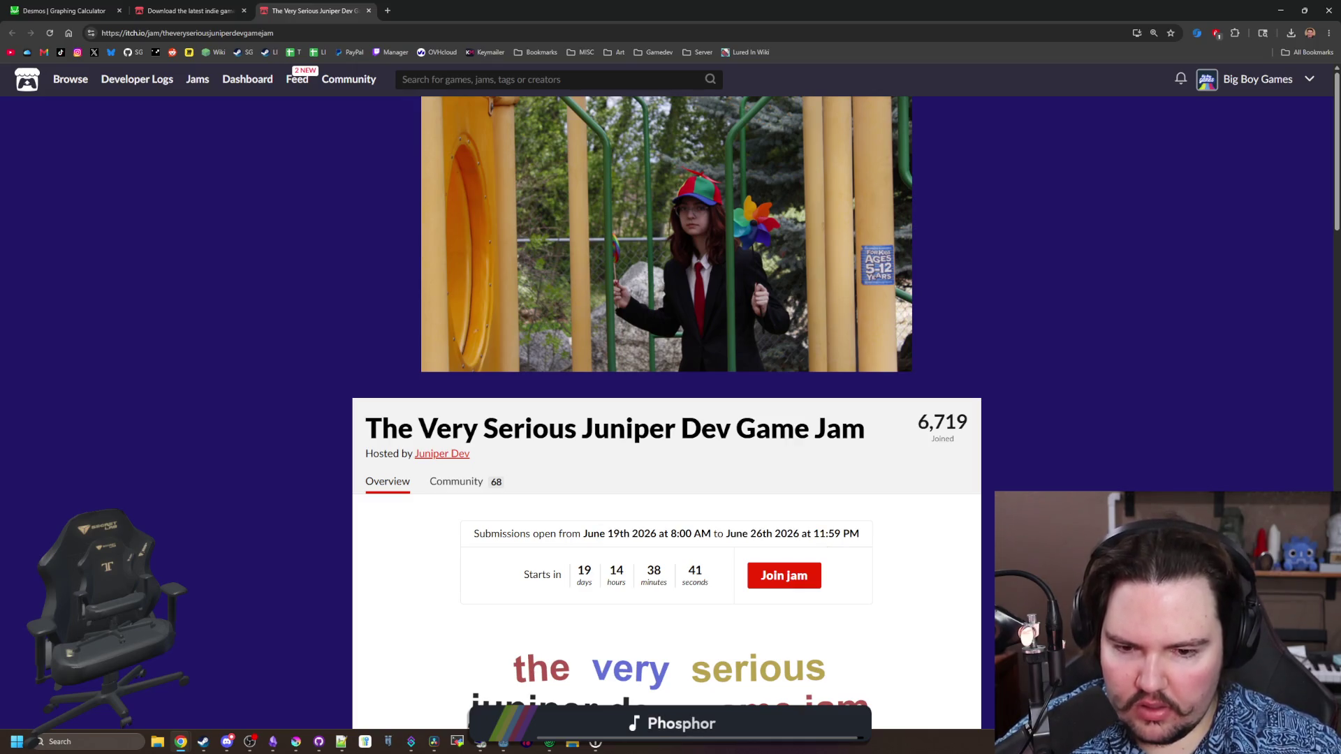
{"action": "scroll", "coordinate": [528, 470], "scroll_direction": "down", "scroll_amount": 10}
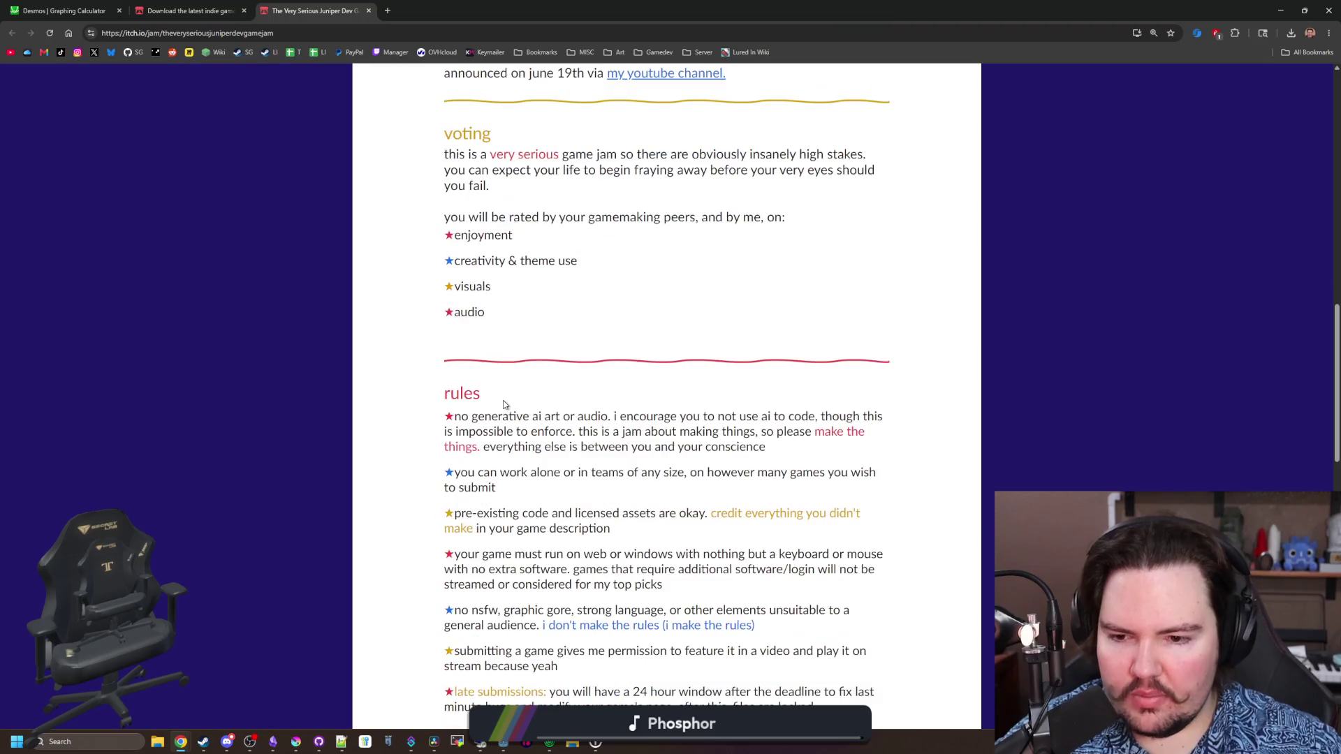
{"action": "scroll", "coordinate": [476, 323], "scroll_direction": "down", "scroll_amount": 7}
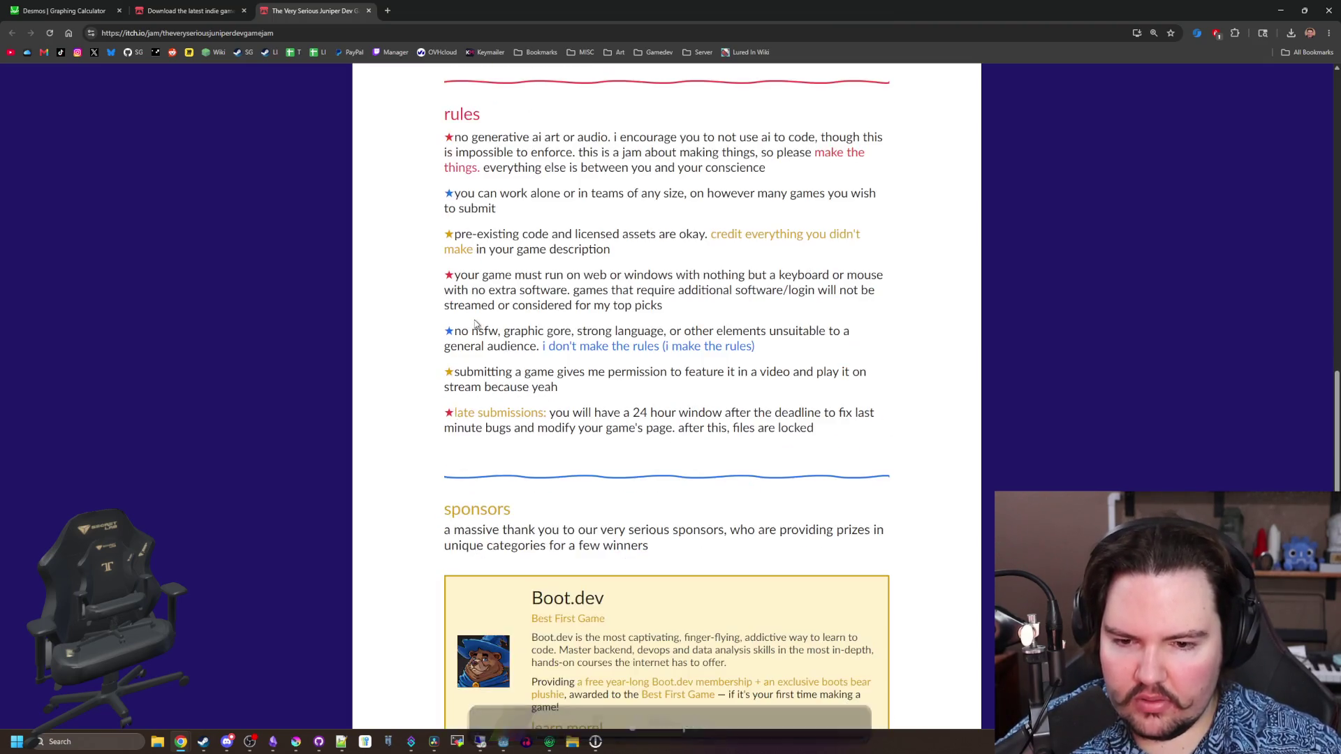
{"action": "scroll", "coordinate": [469, 243], "scroll_direction": "down", "scroll_amount": 6}
{"action": "scroll", "coordinate": [468, 244], "scroll_direction": "down", "scroll_amount": 3}
{"action": "scroll", "coordinate": [328, 224], "scroll_direction": "up", "scroll_amount": 20}
Open the GMTK Game Jam 2026 page and check its July 22nd start date.
{"action": "left_click", "coordinate": [234, 5]}
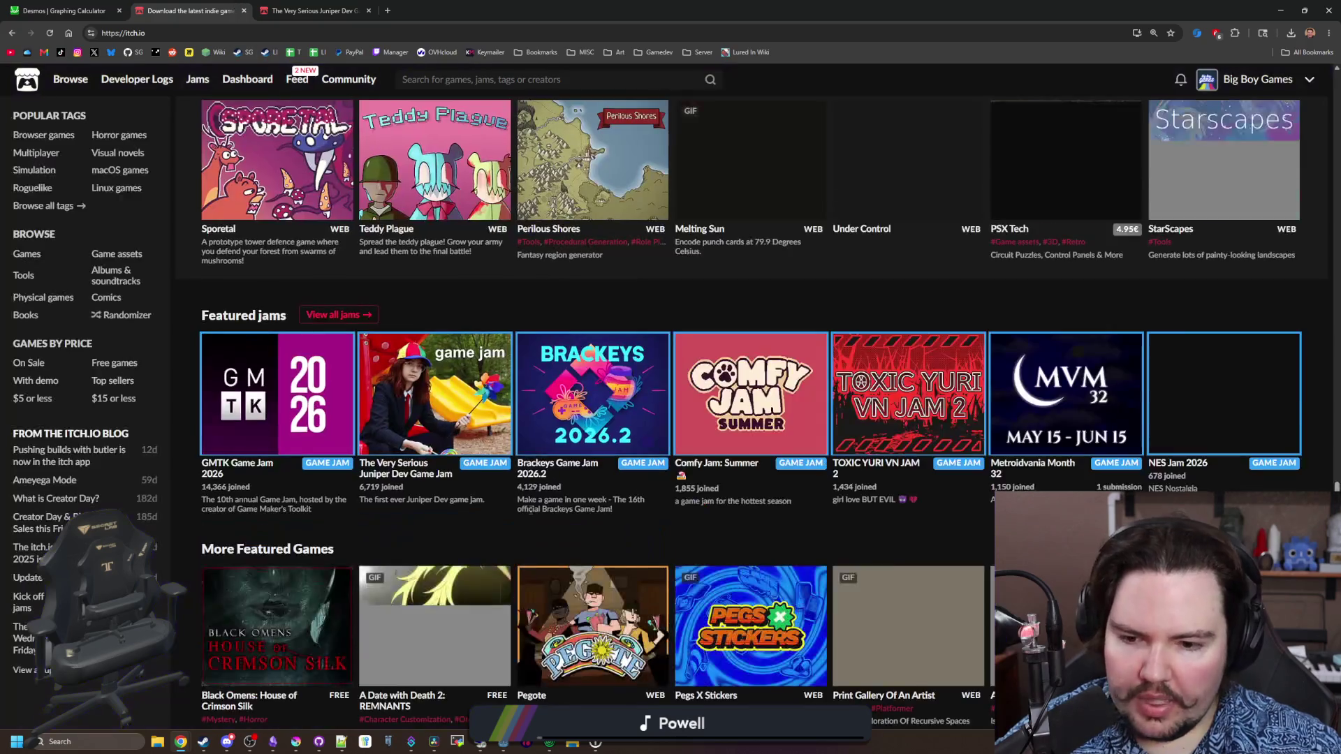
{"action": "middle_click", "coordinate": [282, 401]}
{"action": "left_click_drag", "start_coordinate": [437, 11], "coordinate": [314, 10]}
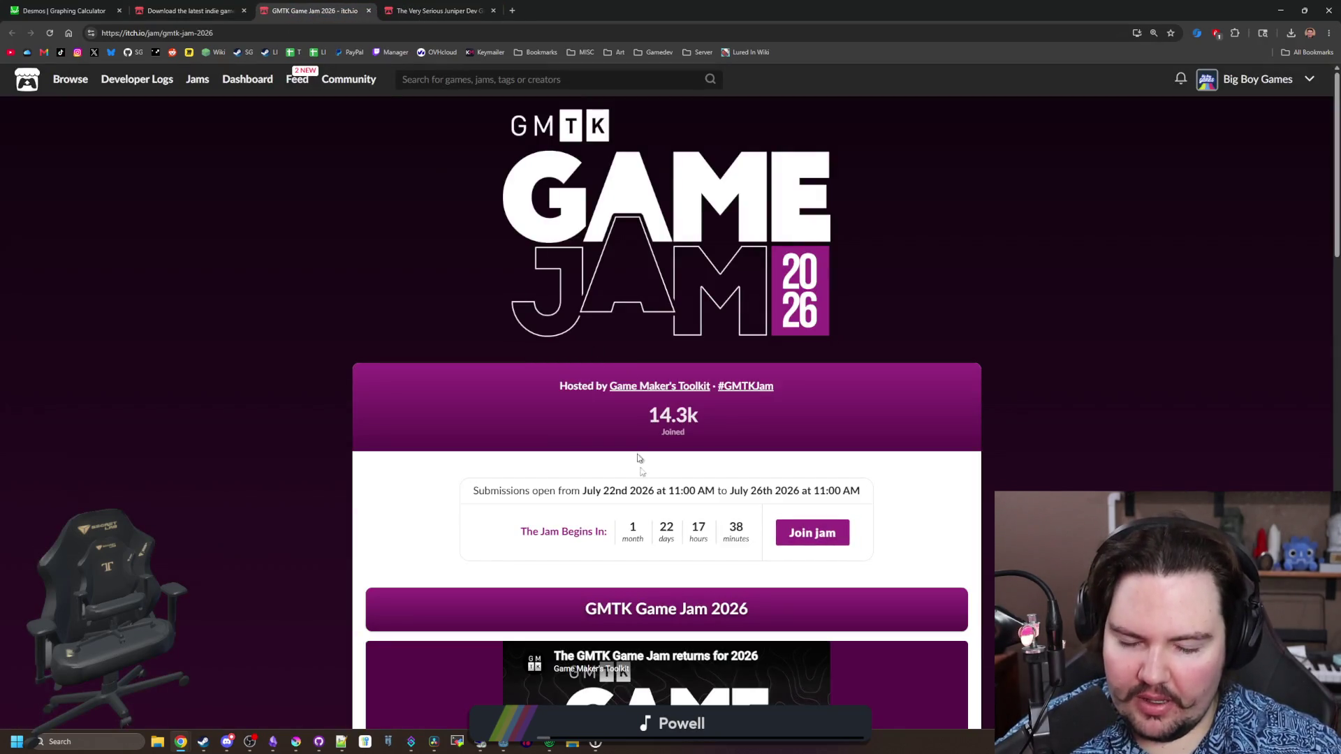
{"action": "left_click_drag", "start_coordinate": [604, 492], "coordinate": [623, 491]}
{"action": "left_click", "coordinate": [609, 491]}
{"action": "left_click", "coordinate": [615, 491]}
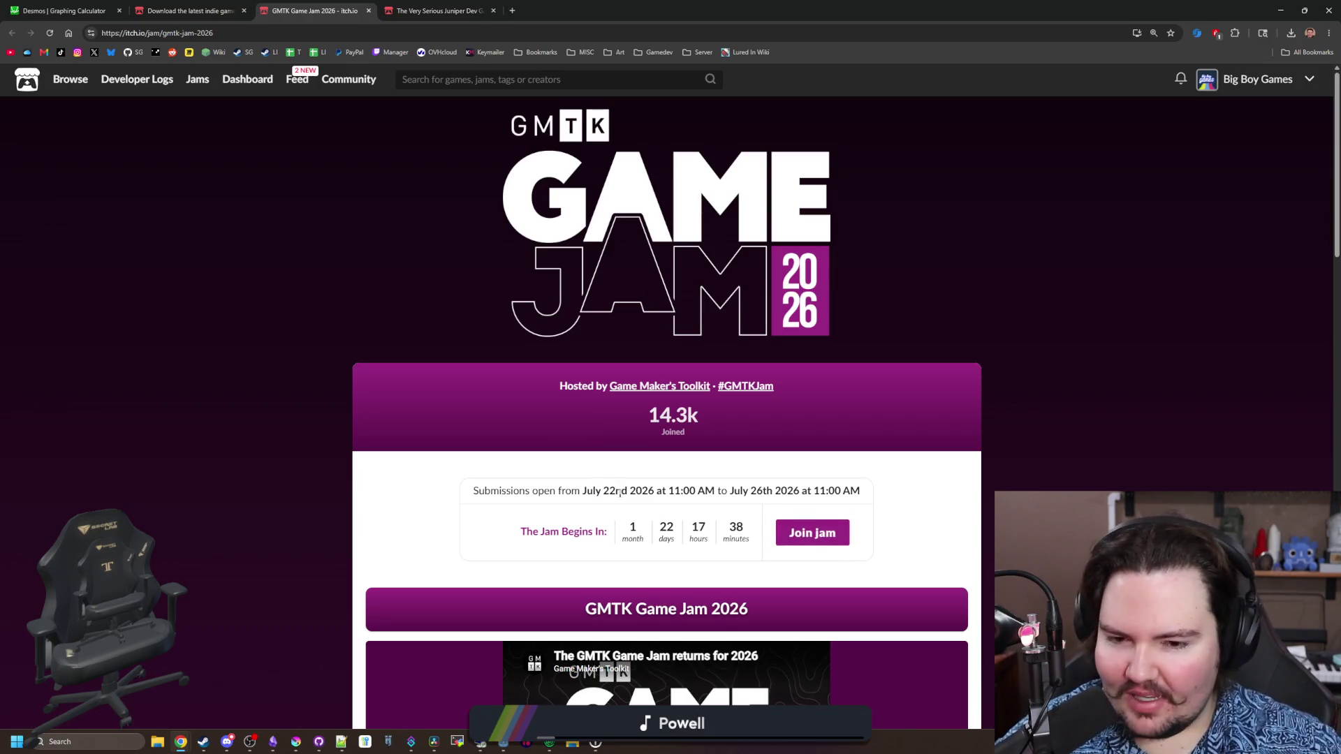
{"action": "left_click", "coordinate": [231, 4]}
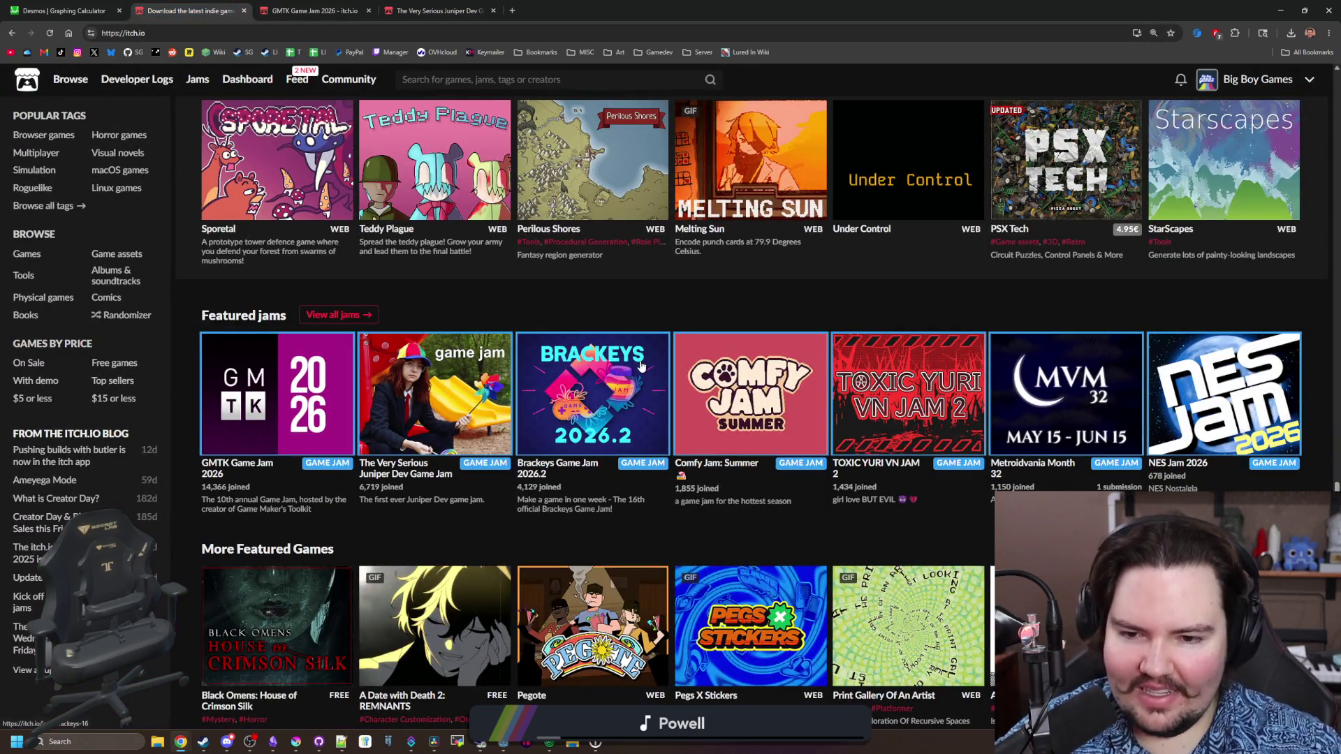
Show the Brackeys Game Jam 2026.2 page and check its August 23rd 2026 start date.
{"action": "left_click_drag", "start_coordinate": [553, 9], "coordinate": [314, 10]}
{"action": "scroll", "coordinate": [624, 535], "scroll_direction": "down", "scroll_amount": 1}
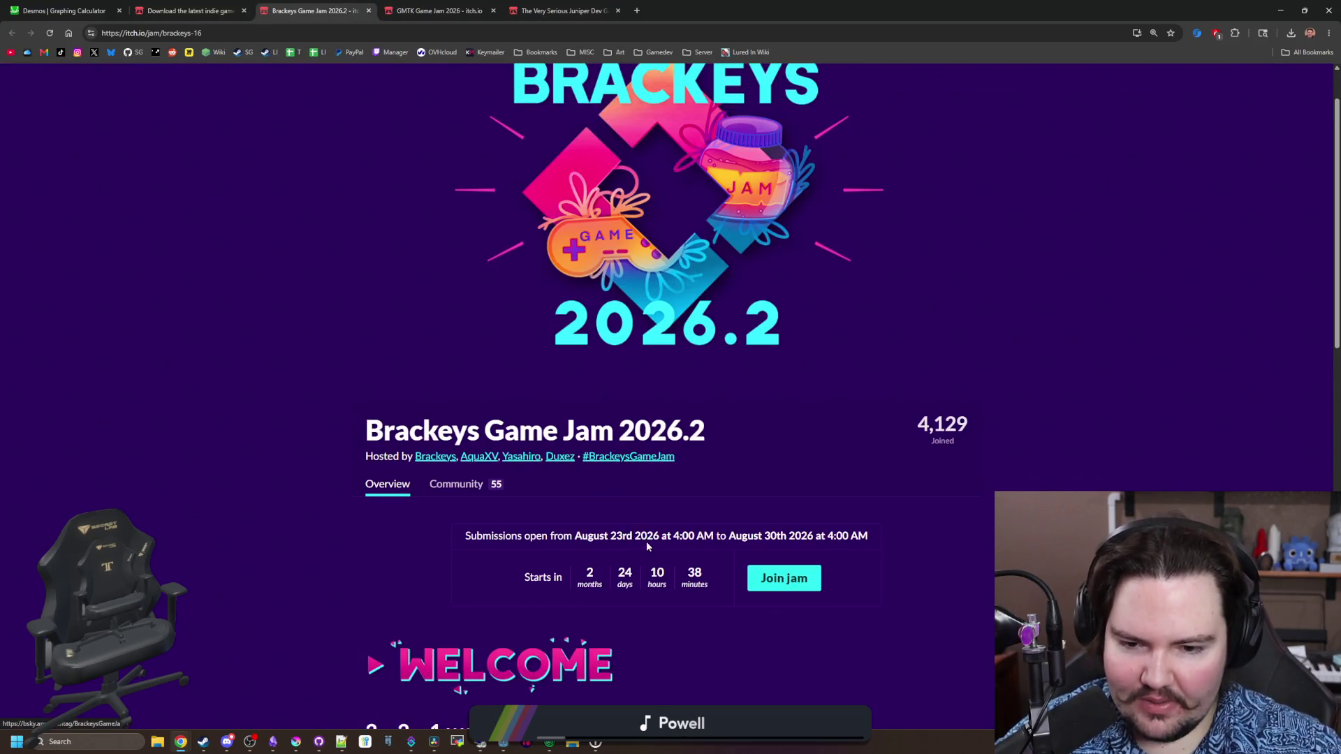
{"action": "left_click_drag", "start_coordinate": [575, 538], "coordinate": [642, 547]}
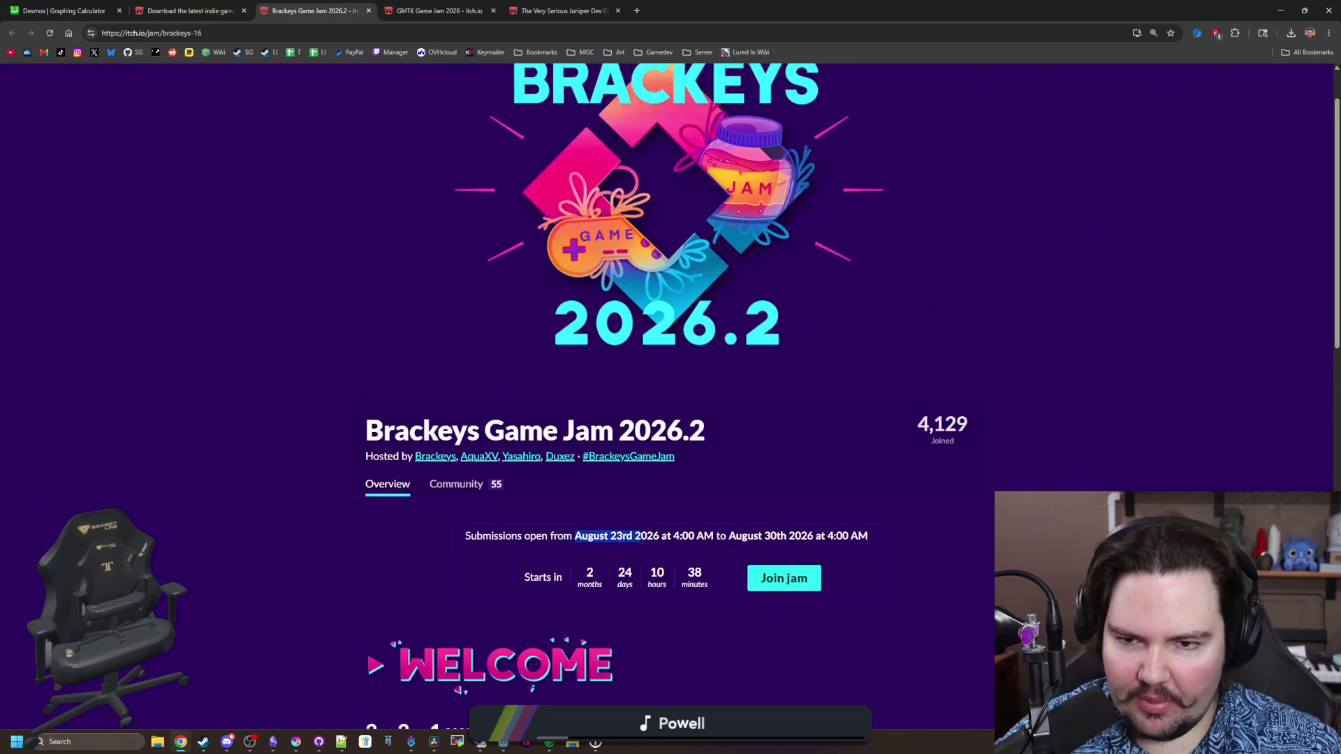
{"action": "left_click_drag", "start_coordinate": [554, 540], "coordinate": [661, 547]}
{"action": "left_click", "coordinate": [661, 547]}
{"action": "scroll", "coordinate": [659, 542], "scroll_direction": "down", "scroll_amount": 11}
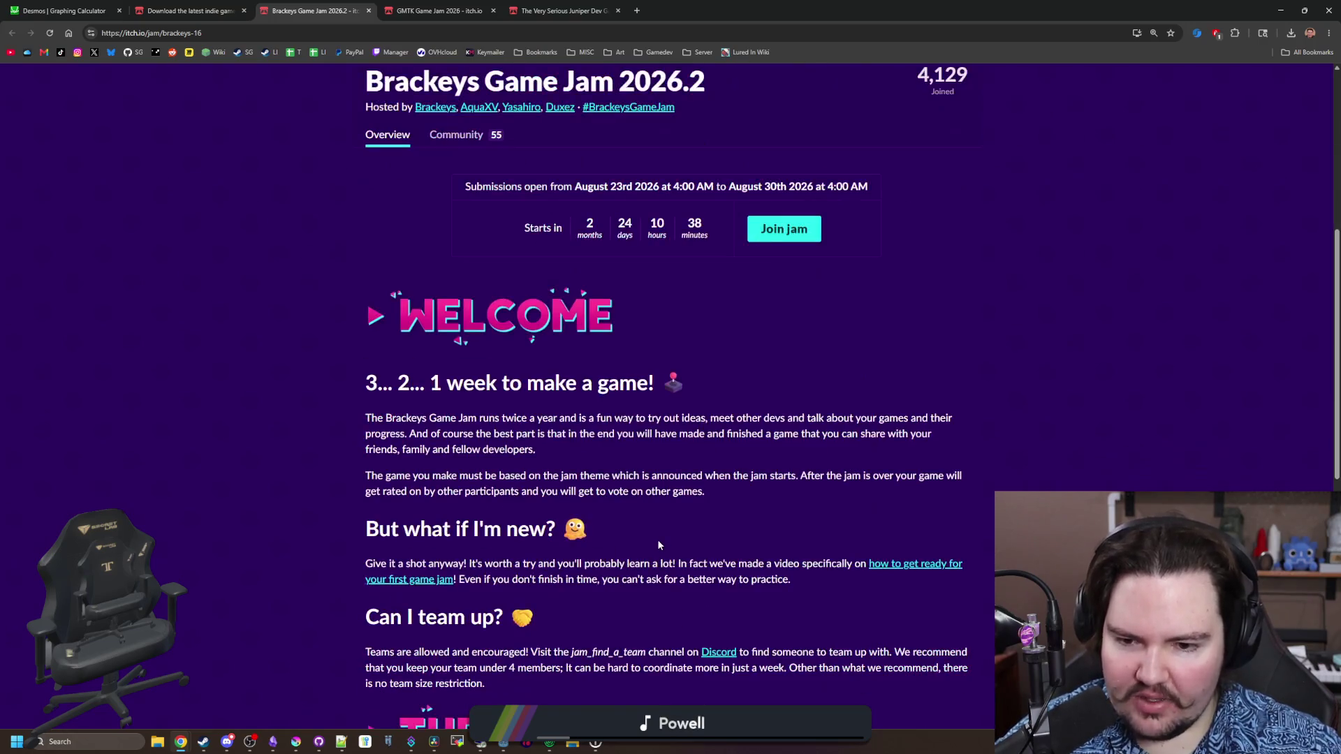
{"action": "scroll", "coordinate": [651, 520], "scroll_direction": "up", "scroll_amount": 7}
{"action": "scroll", "coordinate": [651, 521], "scroll_direction": "up", "scroll_amount": 3}
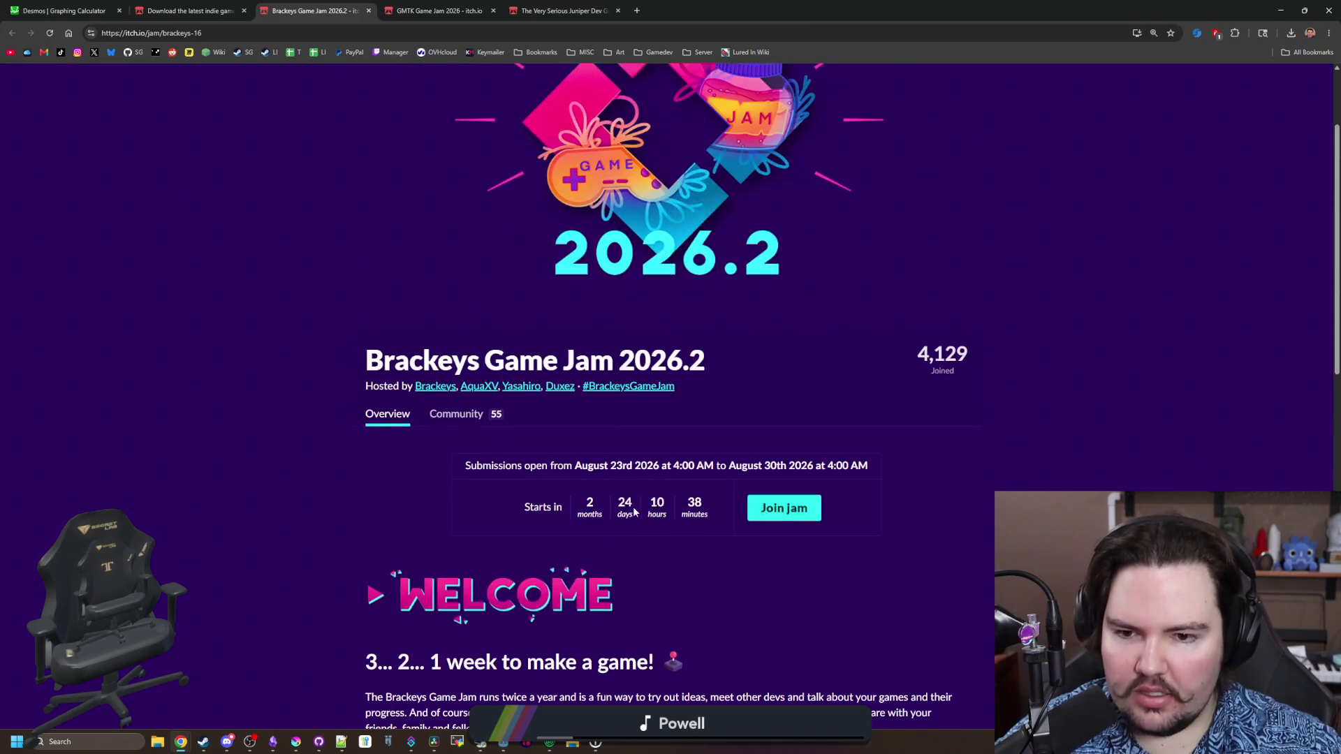
Check the Brackeys jam's submission period running through August 30th 2026.
{"action": "left_click_drag", "start_coordinate": [575, 466], "coordinate": [639, 474]}
{"action": "left_click", "coordinate": [617, 476]}
{"action": "left_click", "coordinate": [640, 476]}
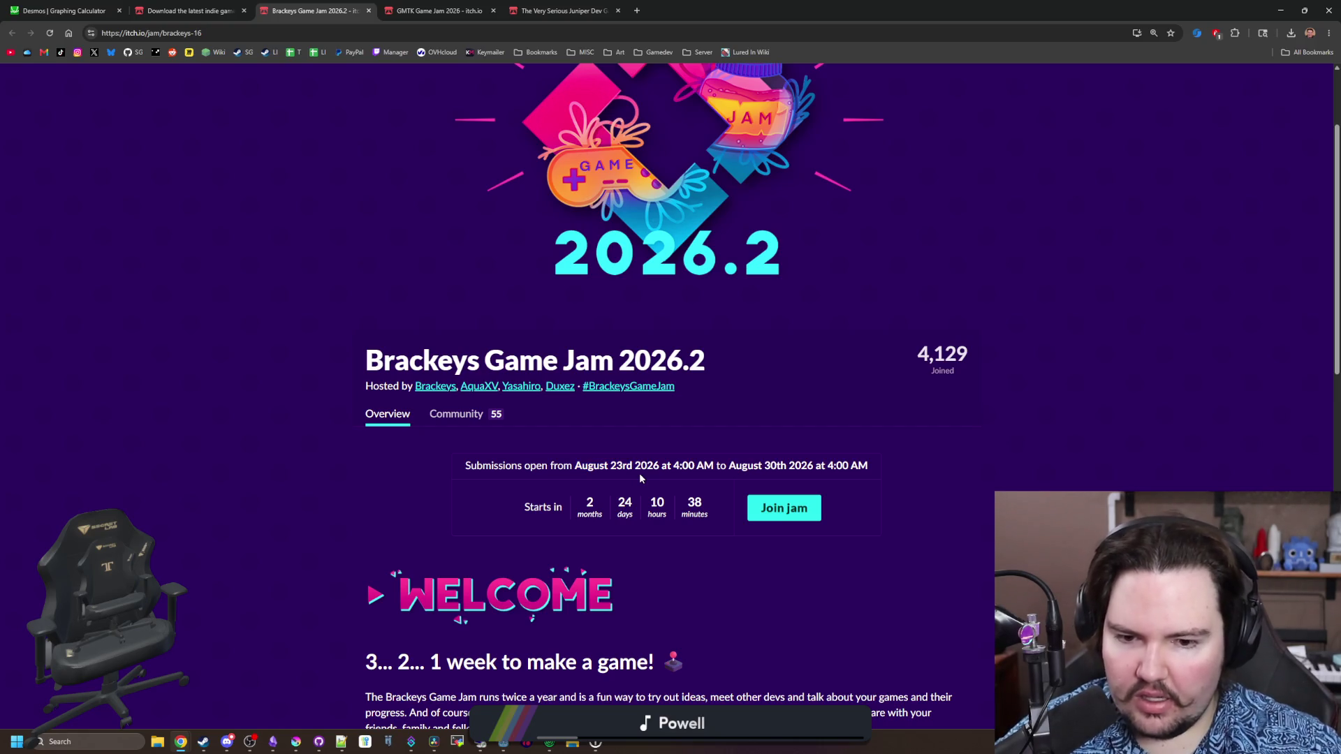
{"action": "left_click_drag", "start_coordinate": [800, 466], "coordinate": [619, 465]}
{"action": "left_click", "coordinate": [622, 463]}
{"action": "scroll", "coordinate": [771, 461], "scroll_direction": "down", "scroll_amount": 3}
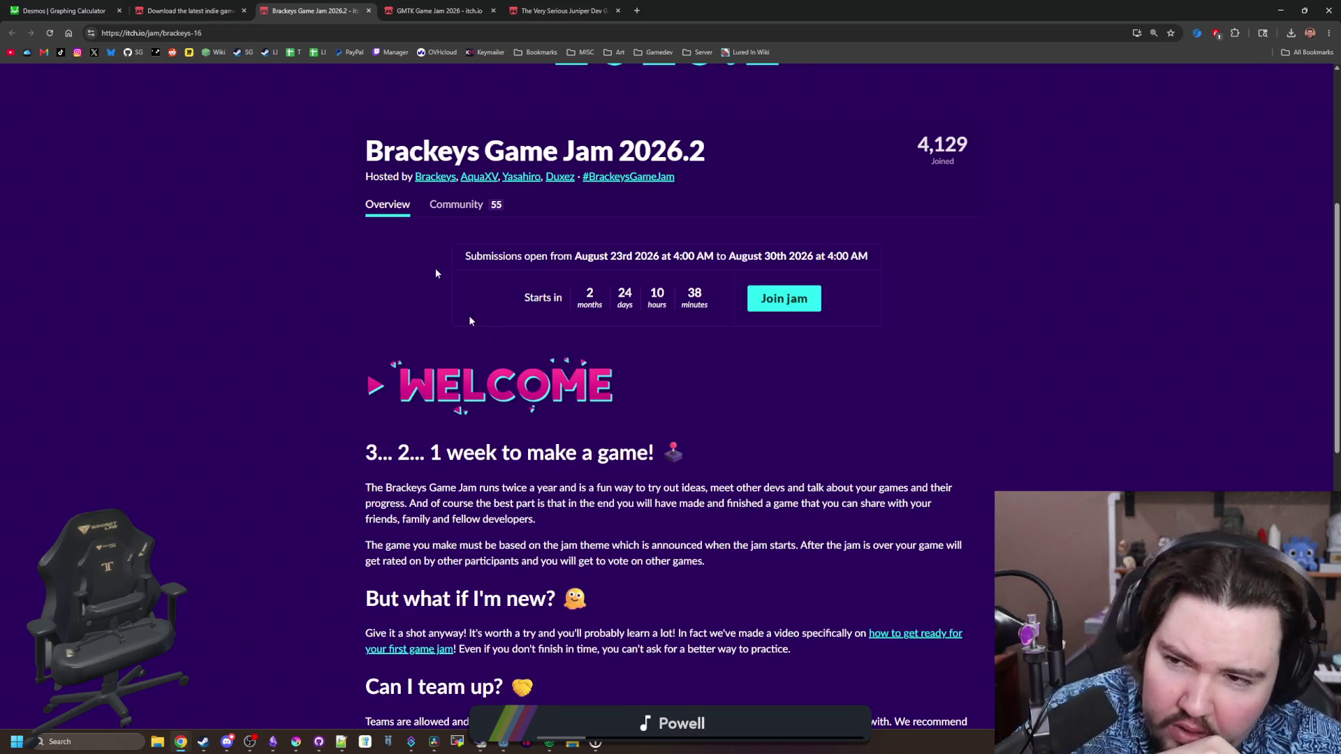
Open the Comfy Jam: Summer page from the itch.io homepage.
{"action": "left_click", "coordinate": [186, 5]}
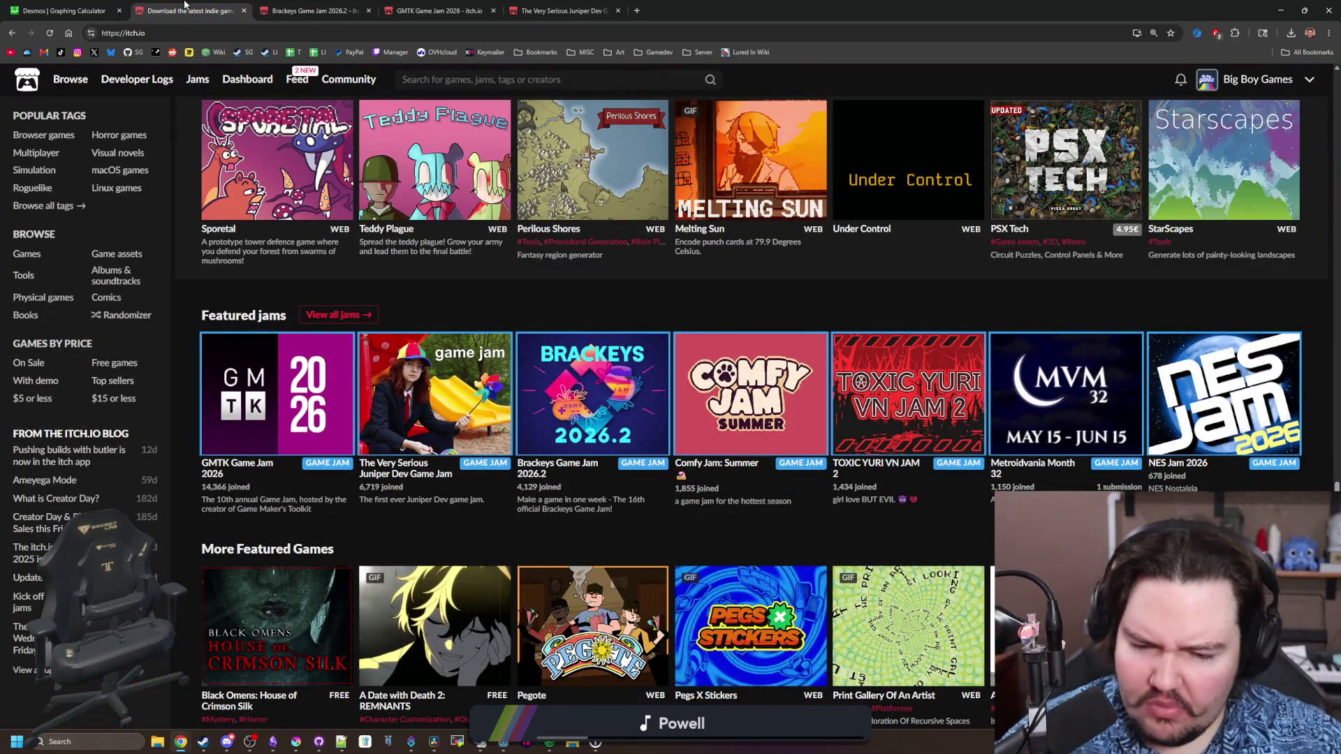
{"action": "mouse_move", "coordinate": [388, 216]}
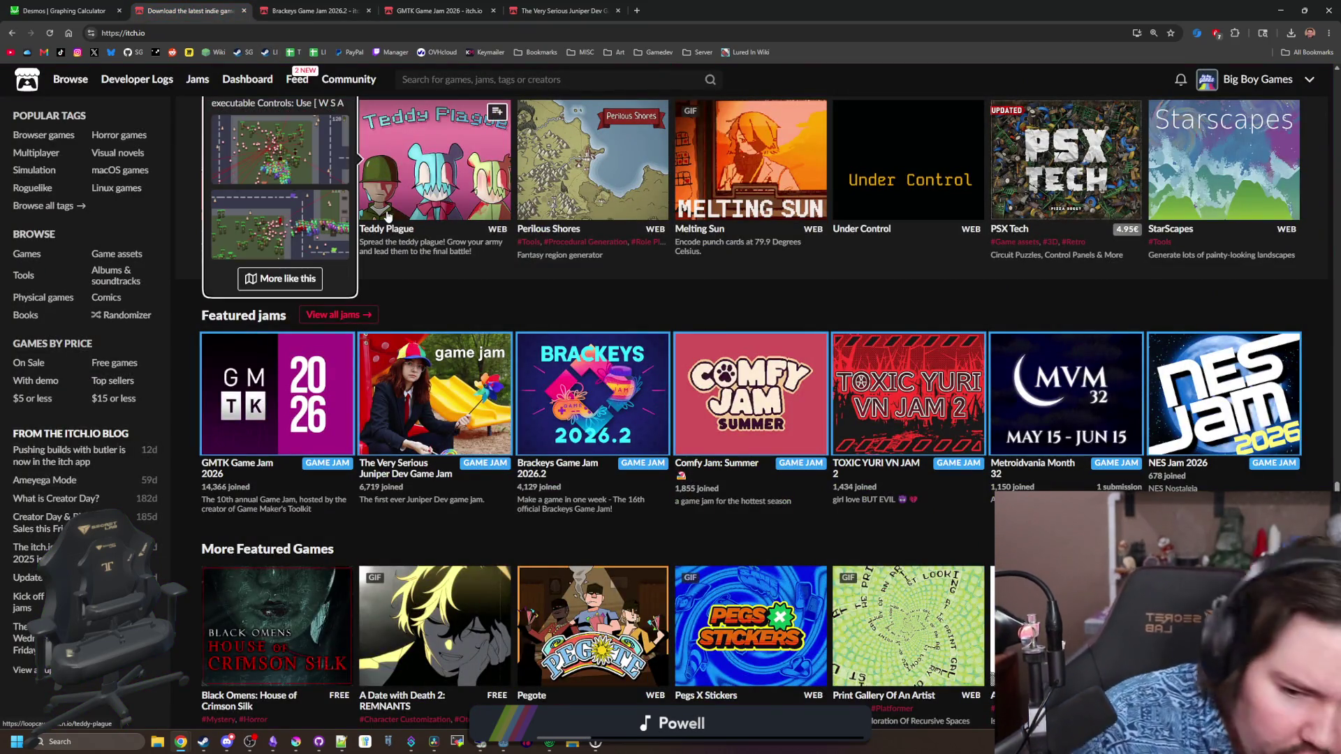
{"action": "middle_click", "coordinate": [781, 417]}
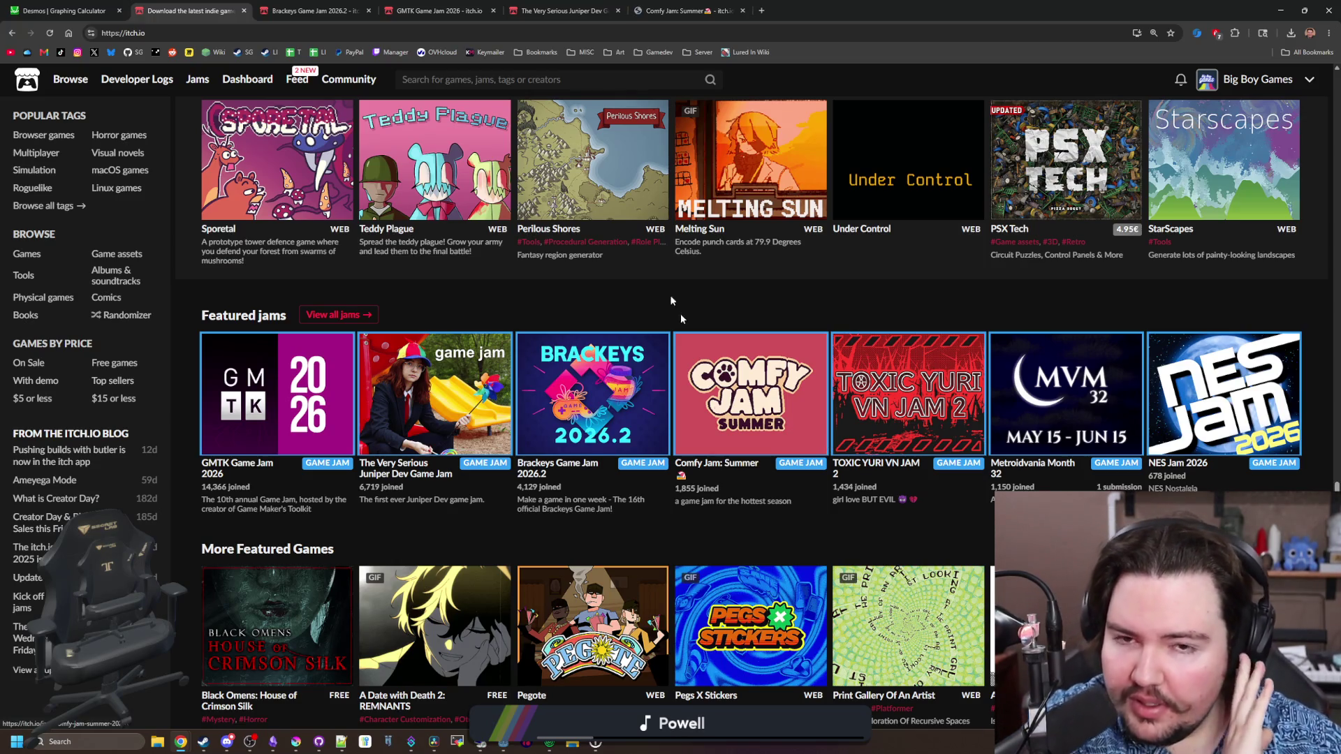
{"action": "left_click", "coordinate": [681, 10]}
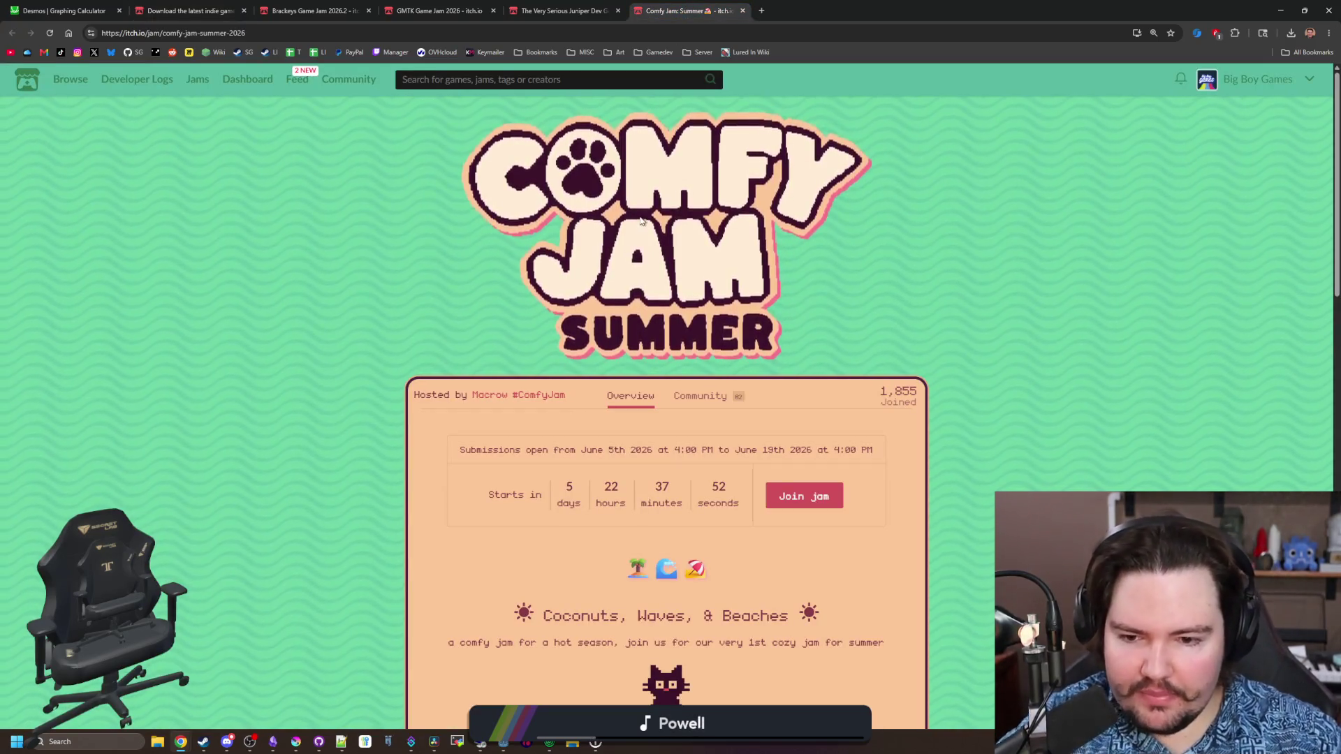
{"action": "mouse_move", "coordinate": [629, 450]}
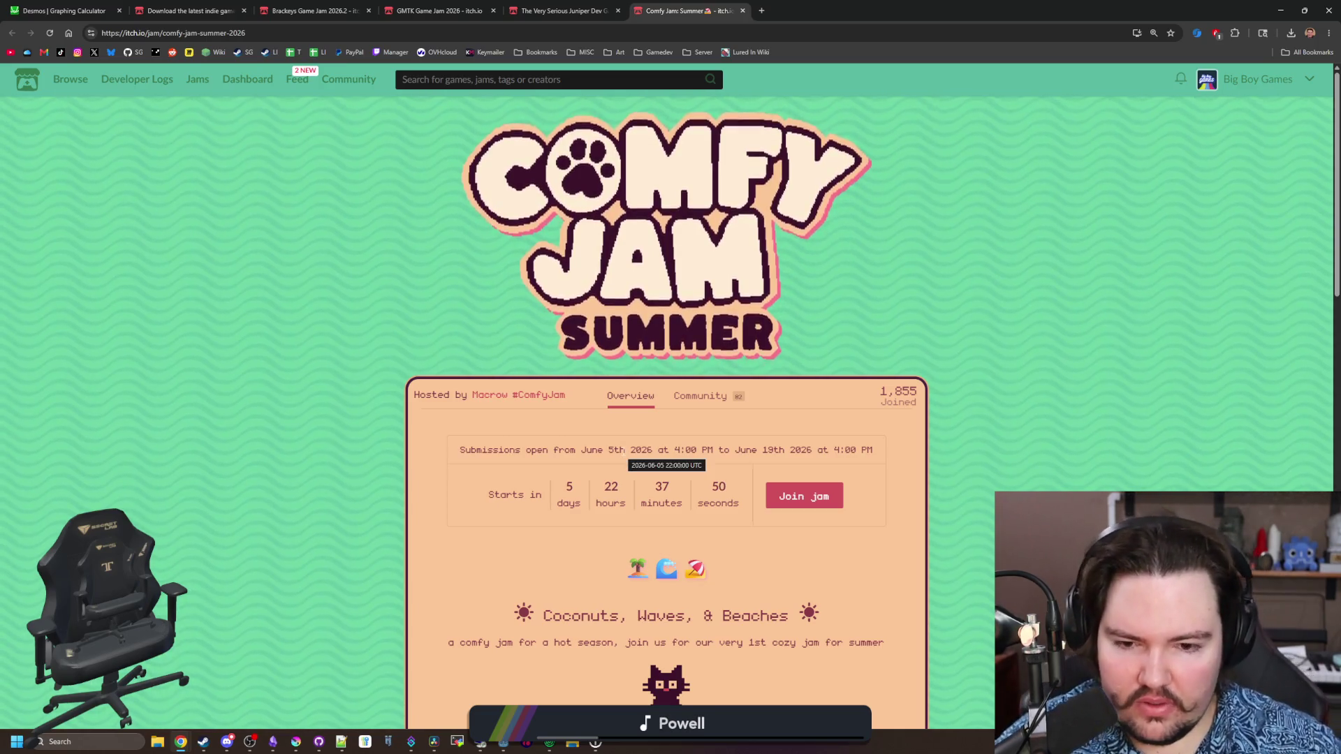
Browse the itch.io home page's featured games, then bring up the Desmos calculator.
{"action": "key", "text": "ctrl+2"}
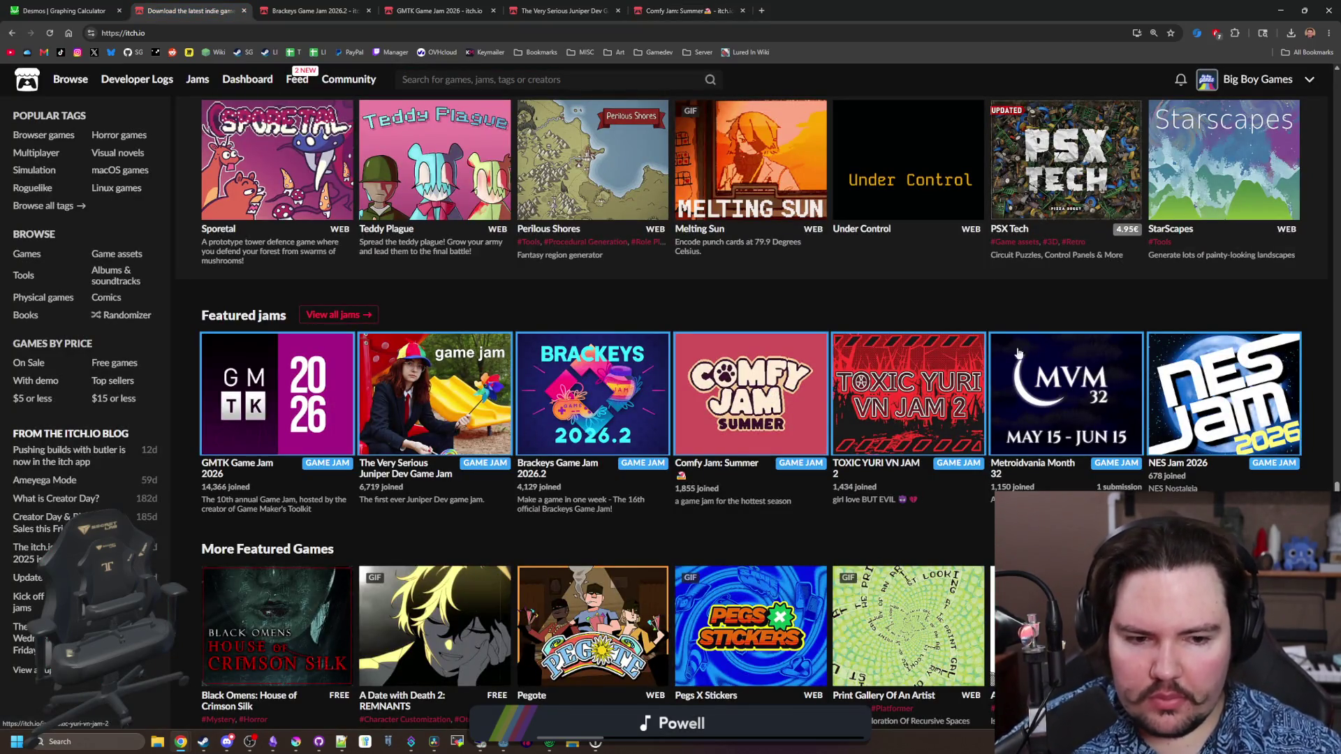
{"action": "scroll", "coordinate": [640, 372], "scroll_direction": "down", "scroll_amount": 2}
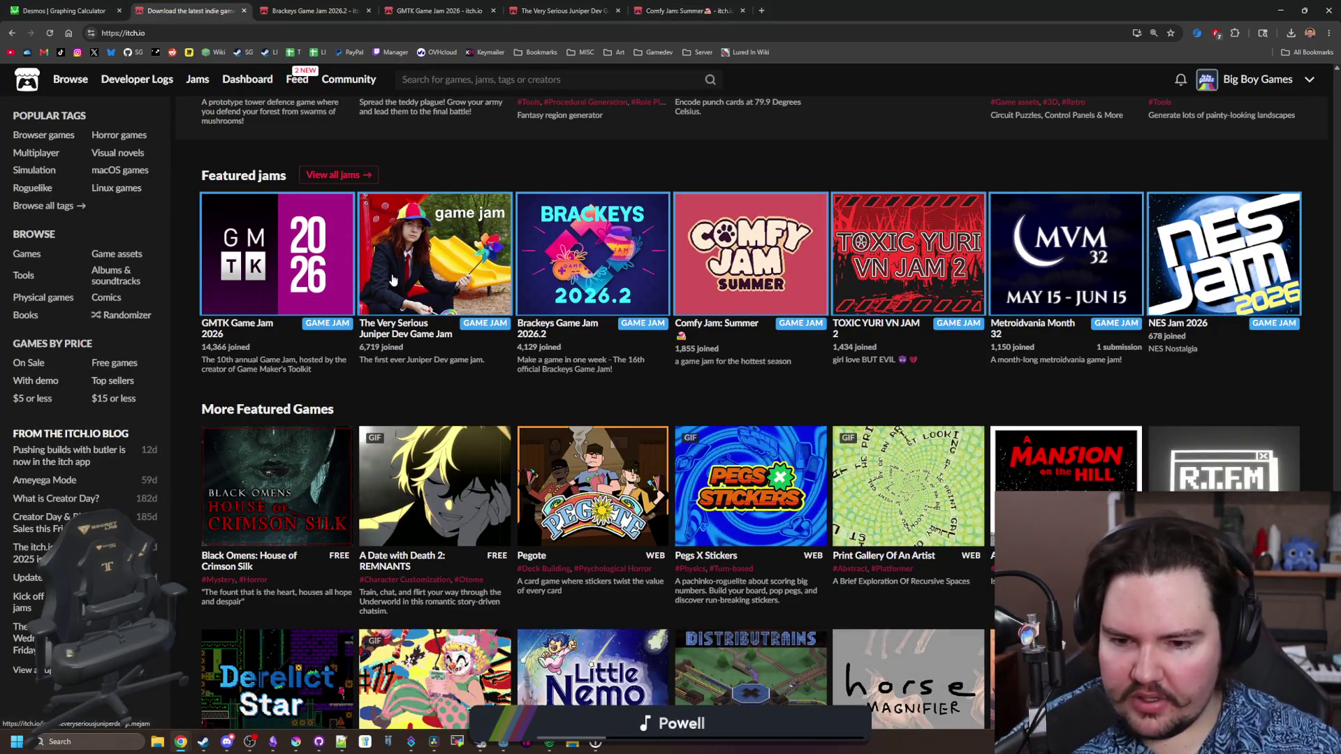
{"action": "scroll", "coordinate": [689, 337], "scroll_direction": "down", "scroll_amount": 4}
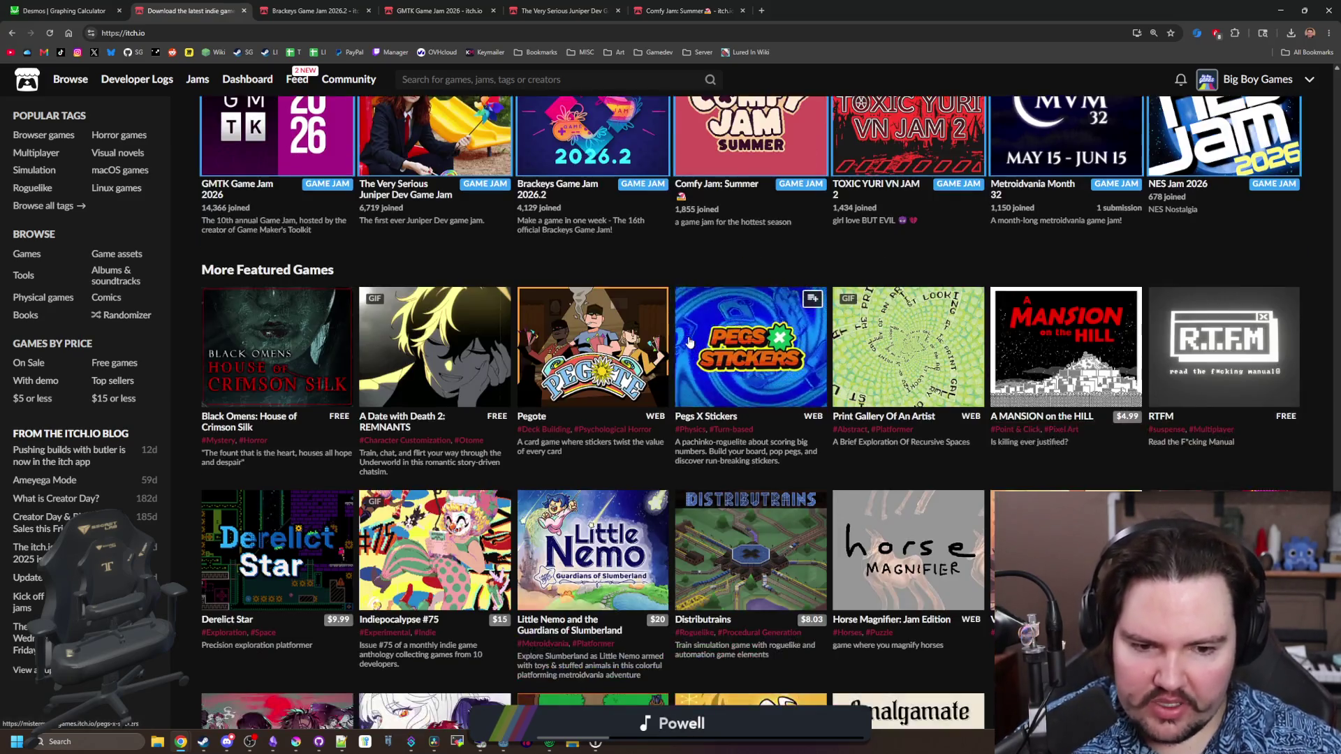
{"action": "scroll", "coordinate": [688, 338], "scroll_direction": "down", "scroll_amount": 1}
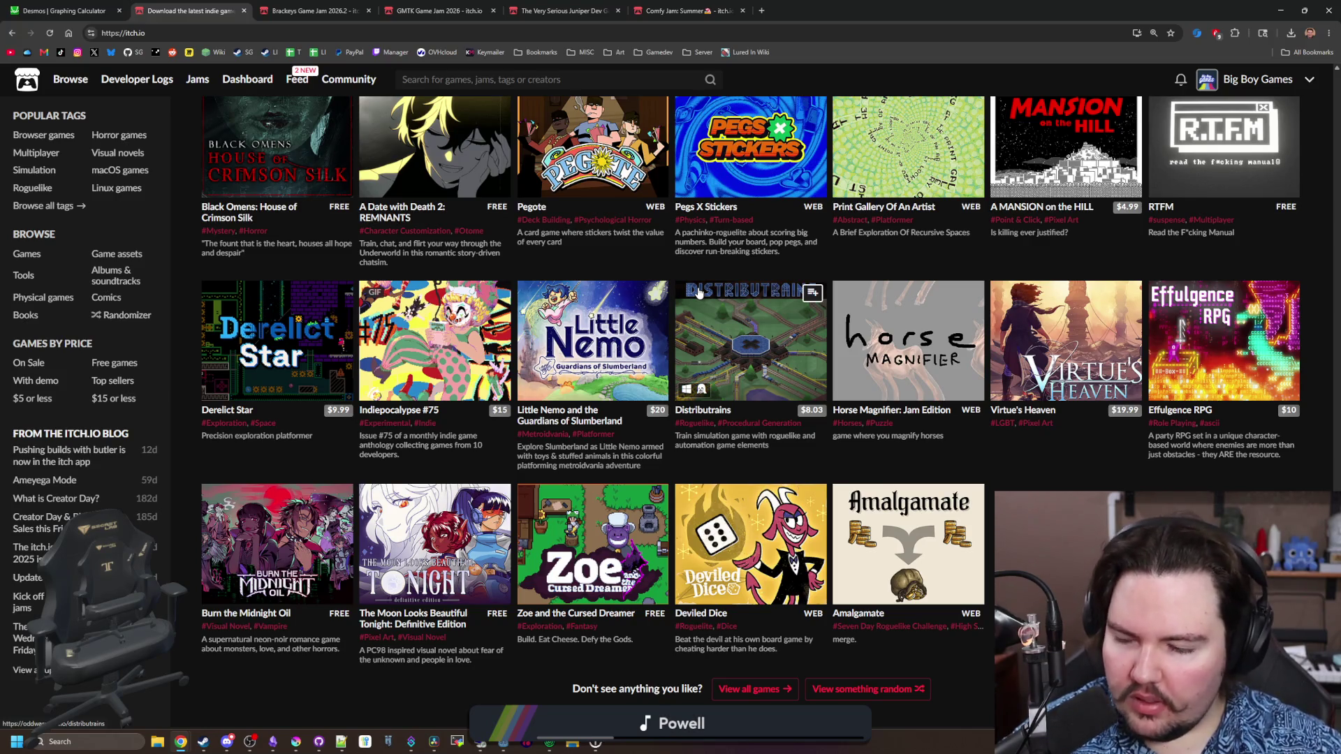
{"action": "key", "text": "Home"}
{"action": "left_click", "coordinate": [62, 10]}
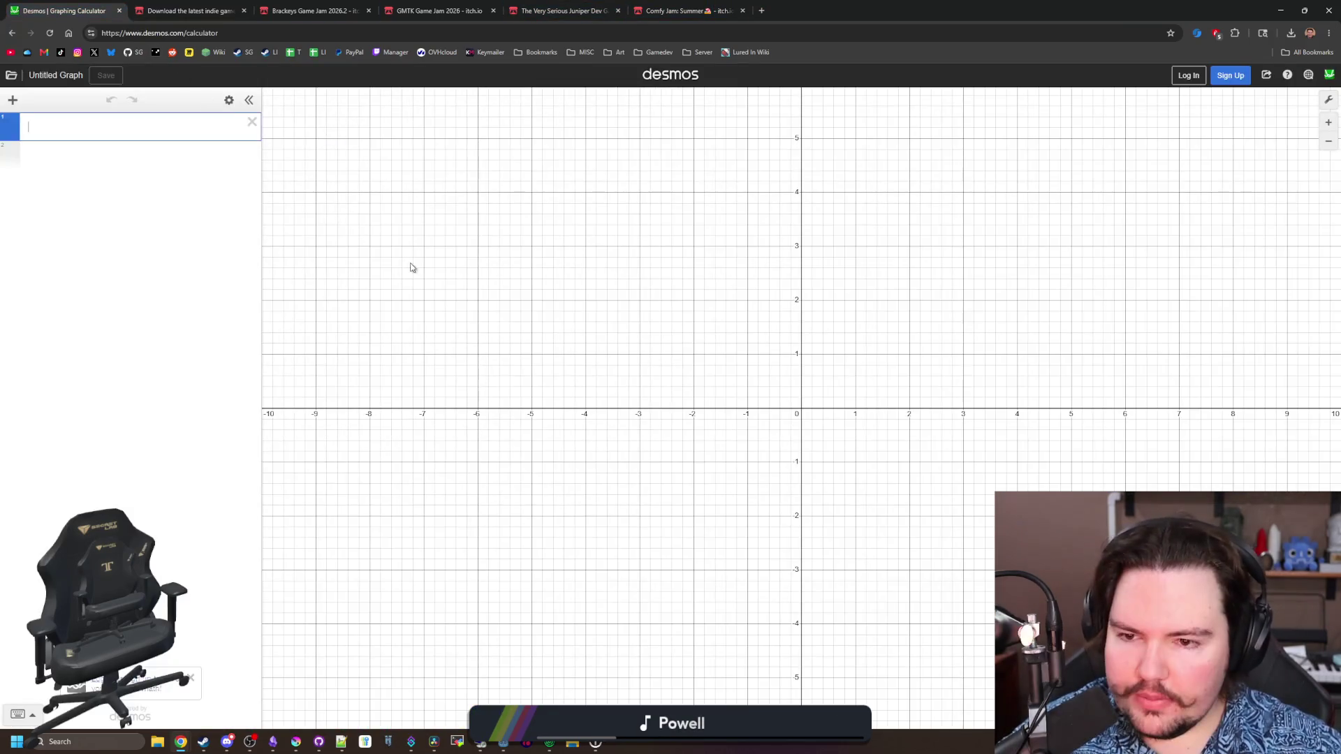
Graph 100/x in Desmos and trace the curve to read its value at x = 1.
{"action": "type", "text": "100"}
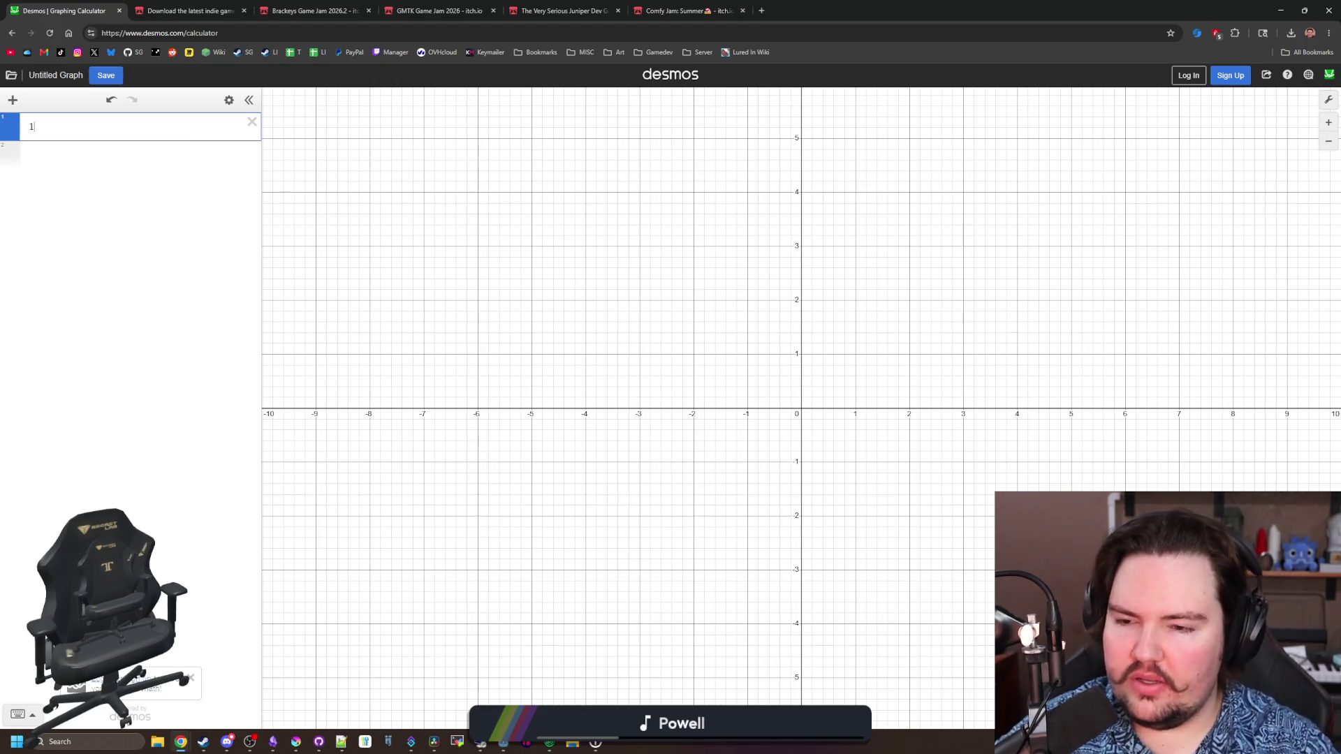
{"action": "type", "text": "*x"}
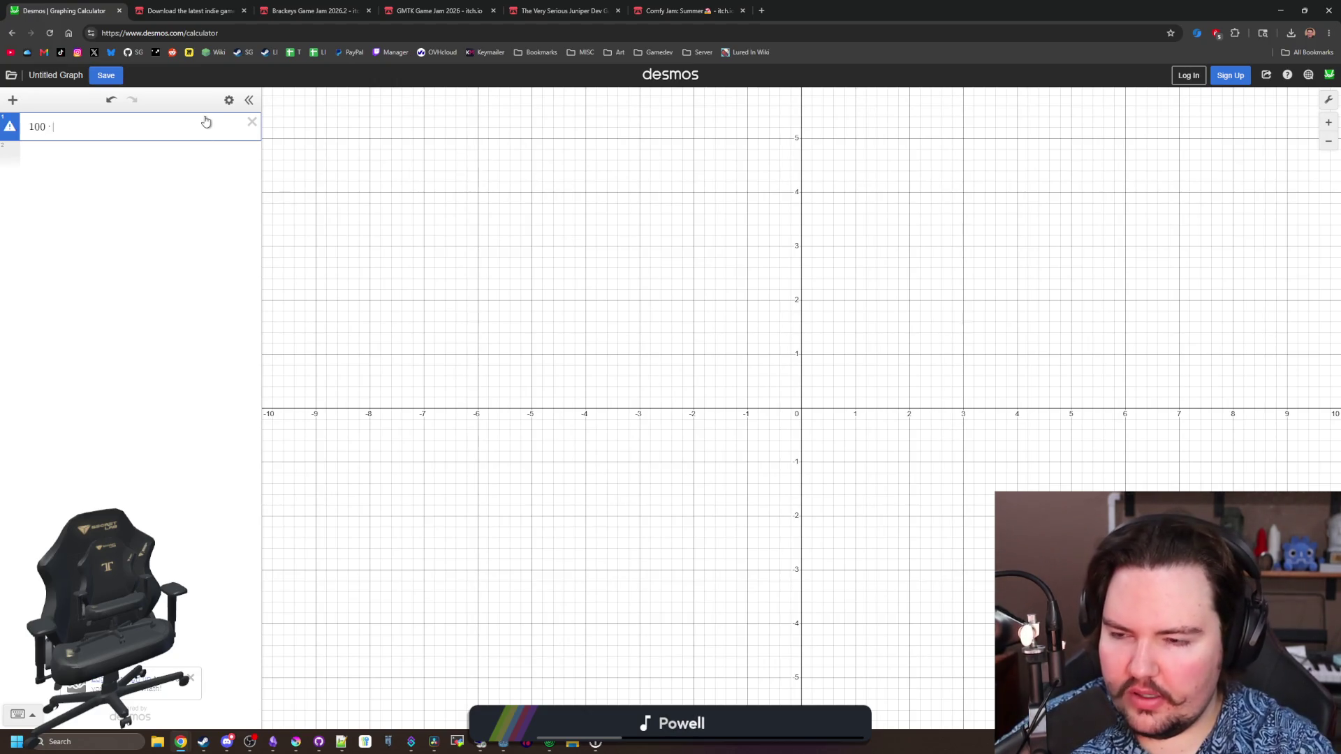
{"action": "key", "text": "BackSpace"}
{"action": "key", "text": "BackSpace"}
{"action": "type", "text": "/x"}
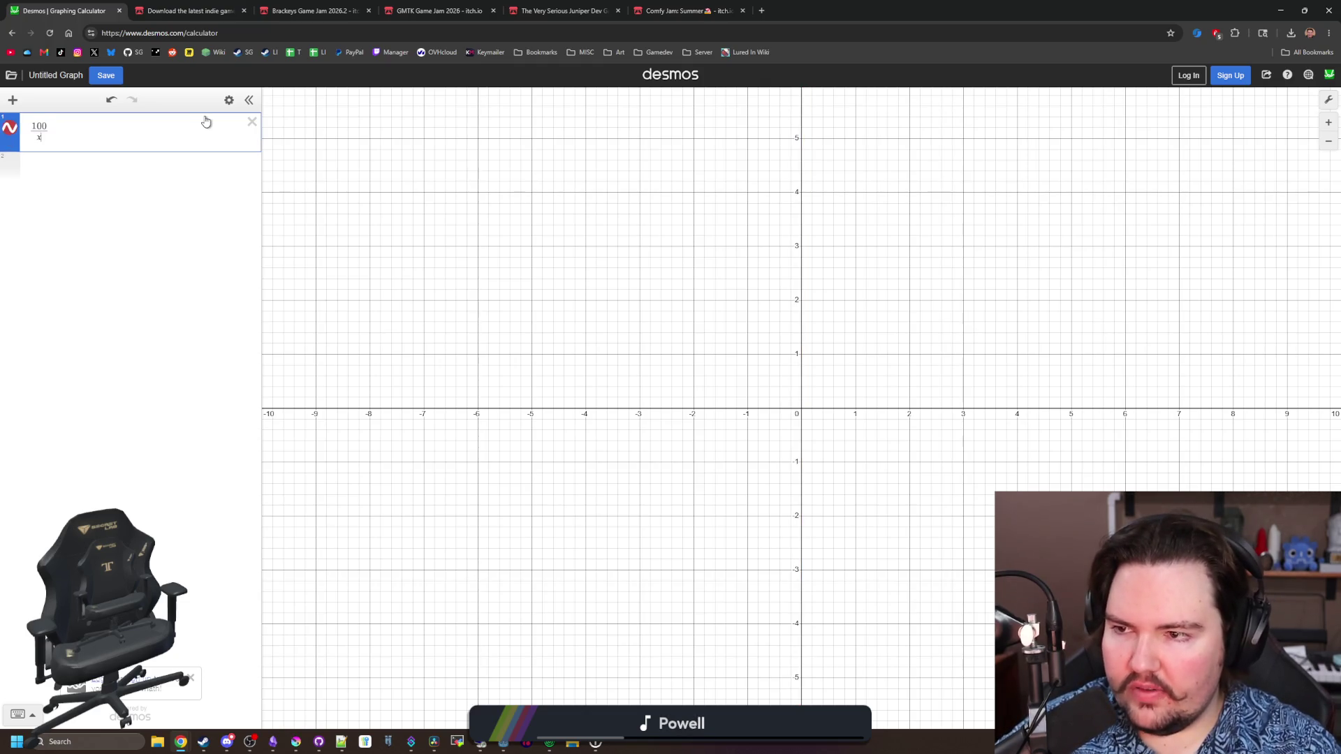
{"action": "scroll", "coordinate": [593, 617], "scroll_direction": "down", "scroll_amount": 8}
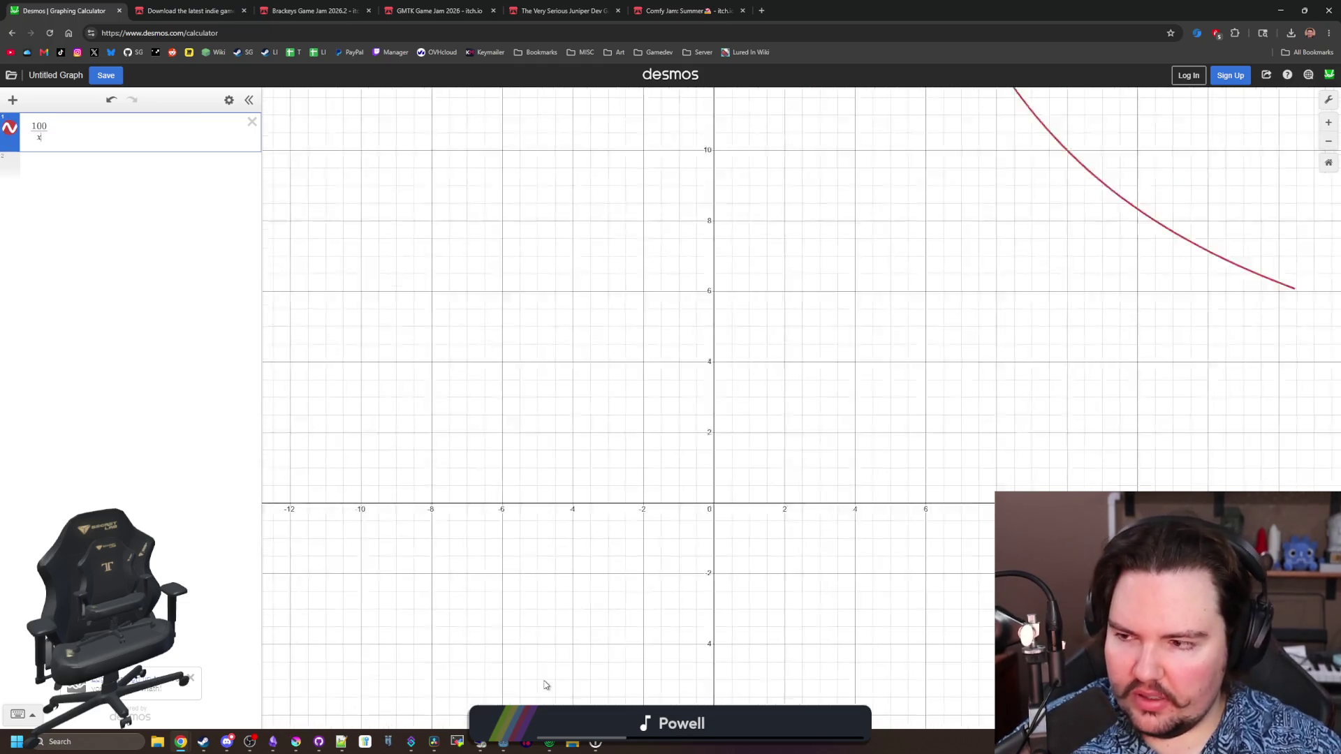
{"action": "scroll", "coordinate": [602, 594], "scroll_direction": "down", "scroll_amount": 6}
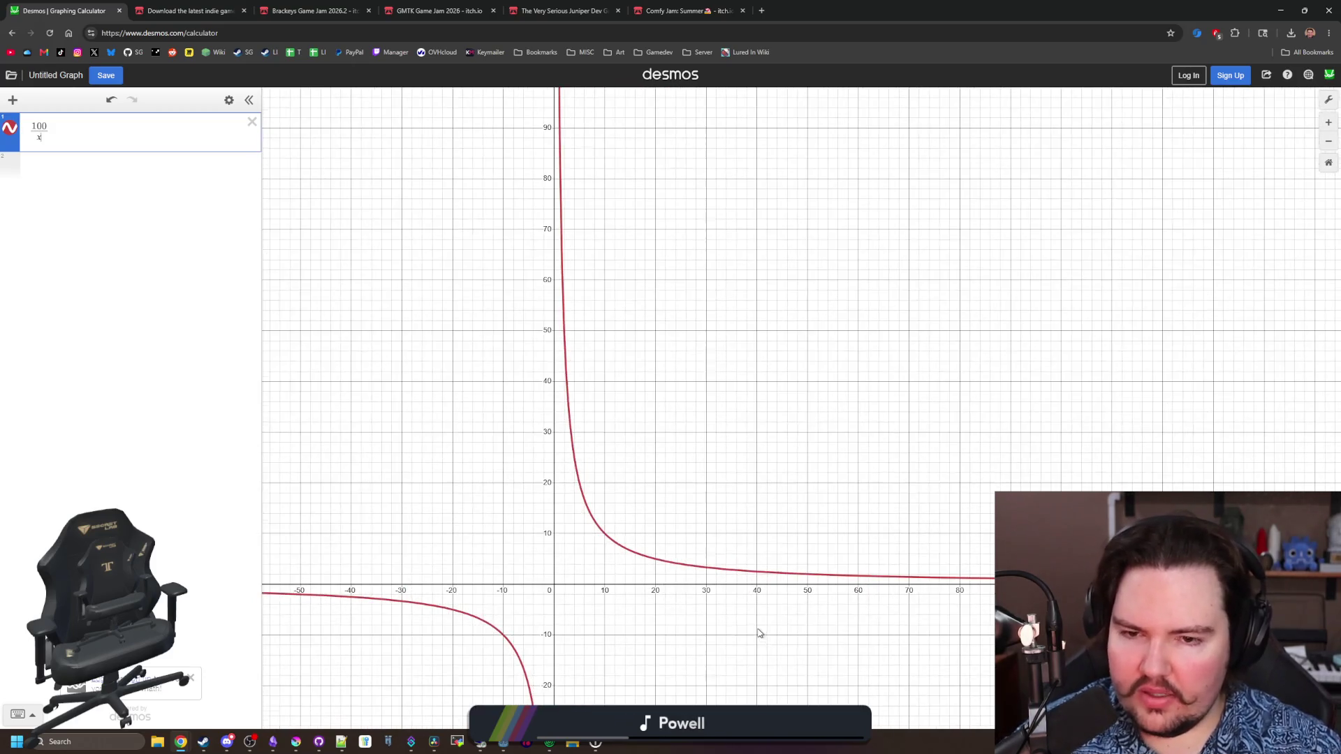
{"action": "scroll", "coordinate": [569, 301], "scroll_direction": "up", "scroll_amount": 4}
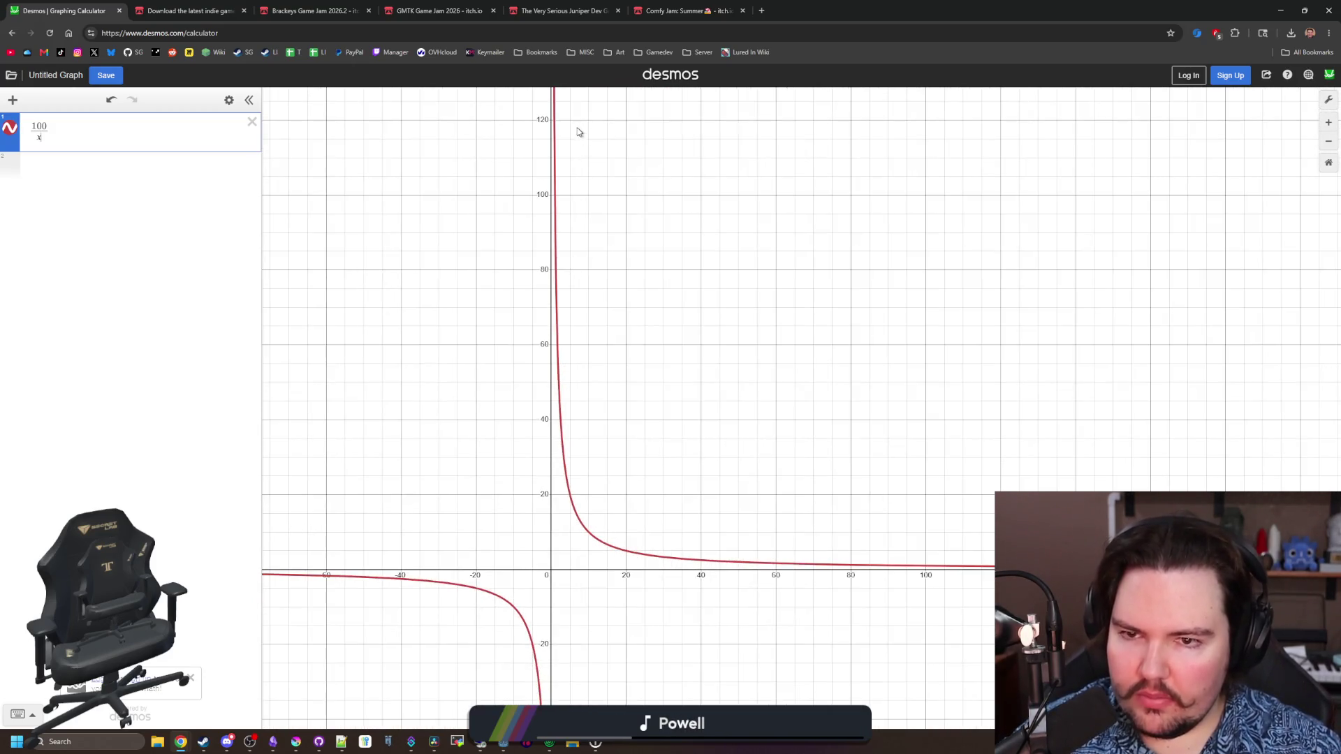
{"action": "mouse_move", "coordinate": [552, 242]}
{"action": "left_mouse_down"}
{"action": "mouse_move", "coordinate": [554, 619]}
{"action": "mouse_move", "coordinate": [561, 580]}
{"action": "left_mouse_up"}
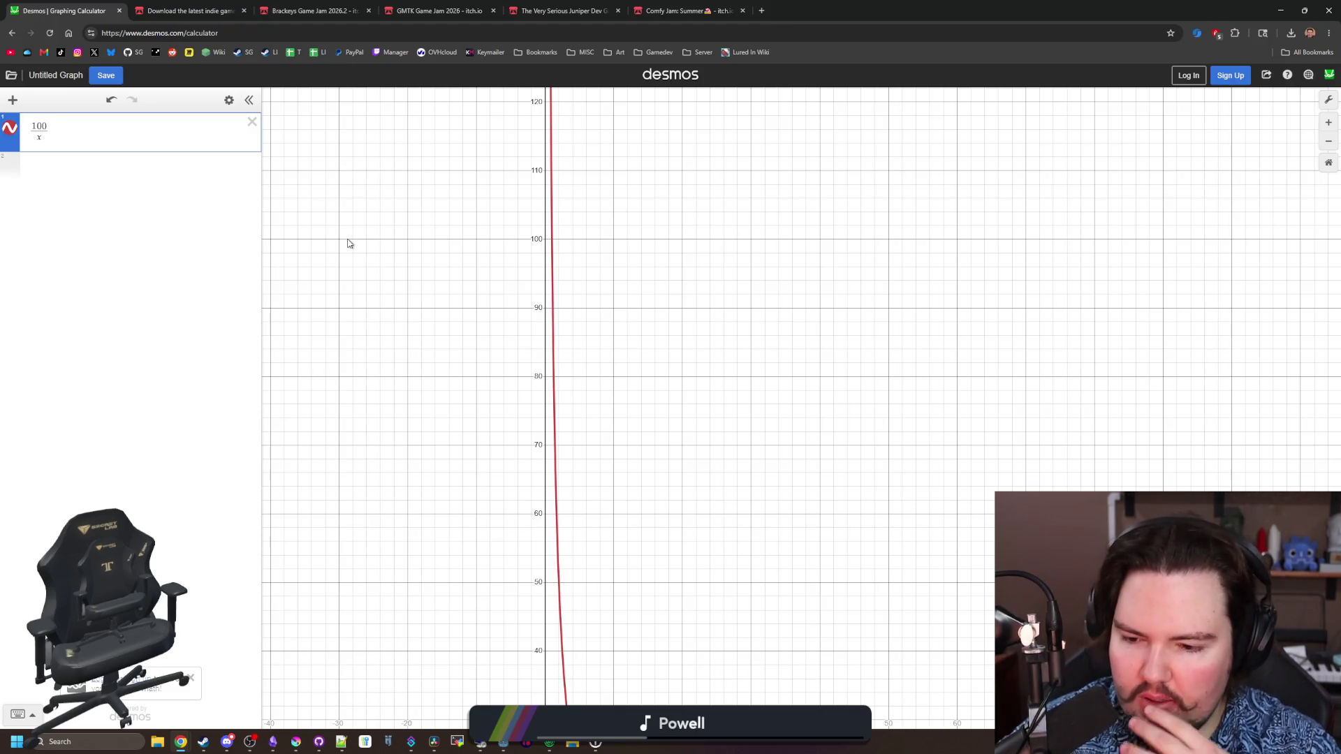
Divide x by .25 in the expression and pan the graph to centre the curve's bend.
{"action": "type", "text": "/"}
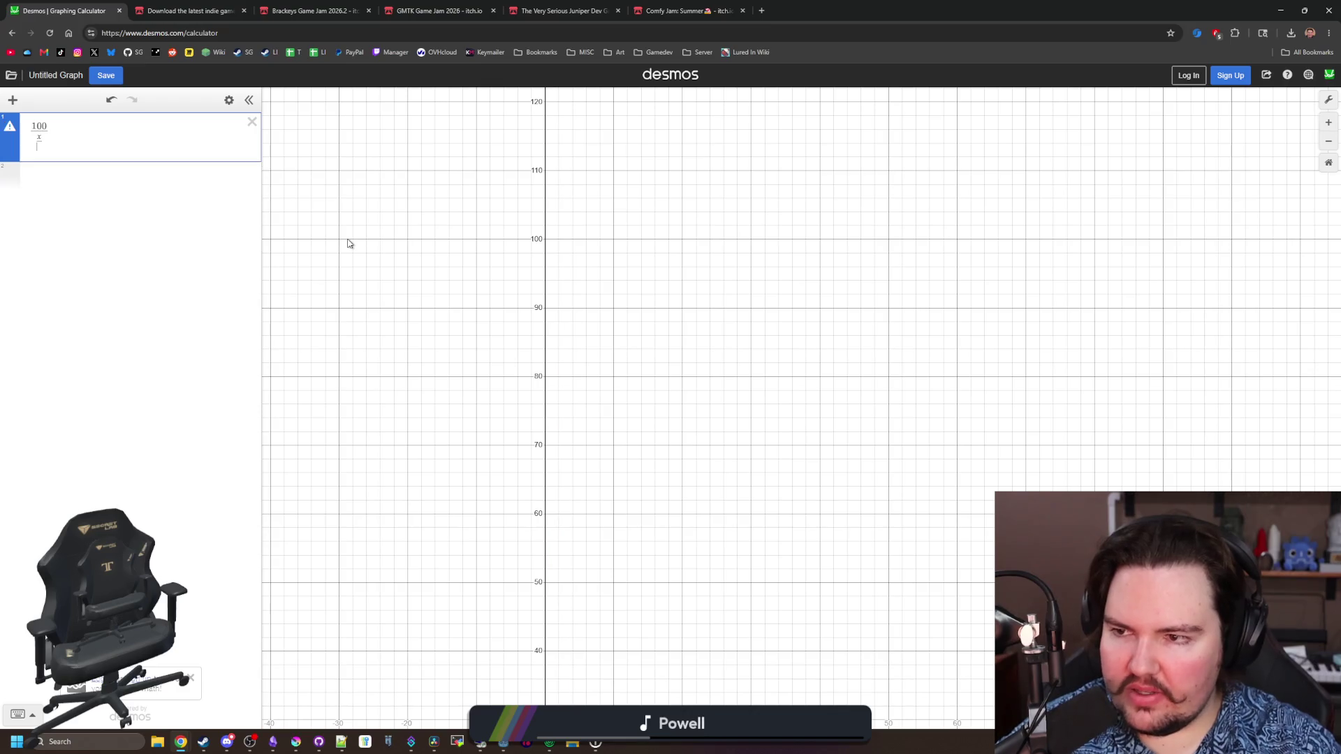
{"action": "type", "text": ".25"}
{"action": "scroll", "coordinate": [680, 323], "scroll_direction": "down", "scroll_amount": 3}
{"action": "scroll", "coordinate": [680, 324], "scroll_direction": "down", "scroll_amount": 5}
{"action": "scroll", "coordinate": [662, 647], "scroll_direction": "up", "scroll_amount": 8}
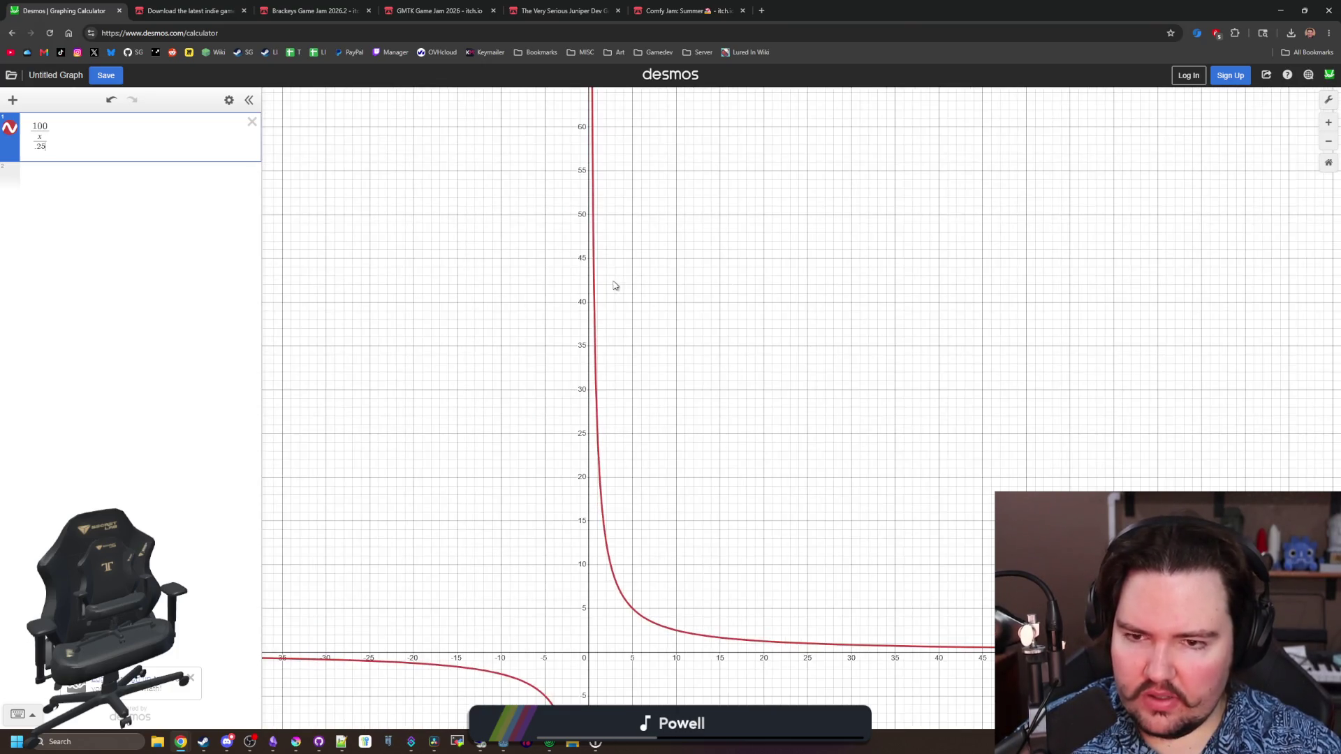
{"action": "left_click_drag", "start_coordinate": [615, 286], "coordinate": [524, 398]}
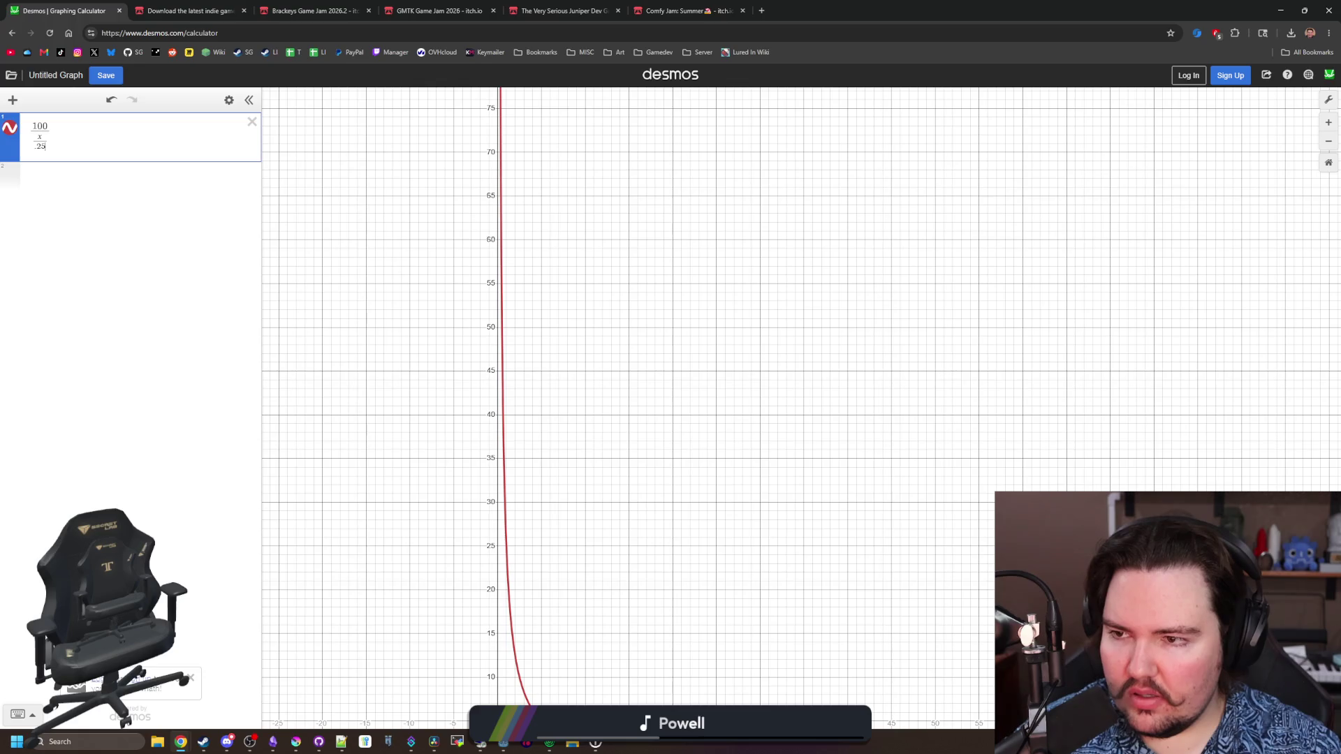
Change the denominator to x/4, trace where the curve hits 100, then delete the expression.
{"action": "key", "text": "BackSpace"}
{"action": "key", "text": "BackSpace"}
{"action": "key", "text": "BackSpace"}
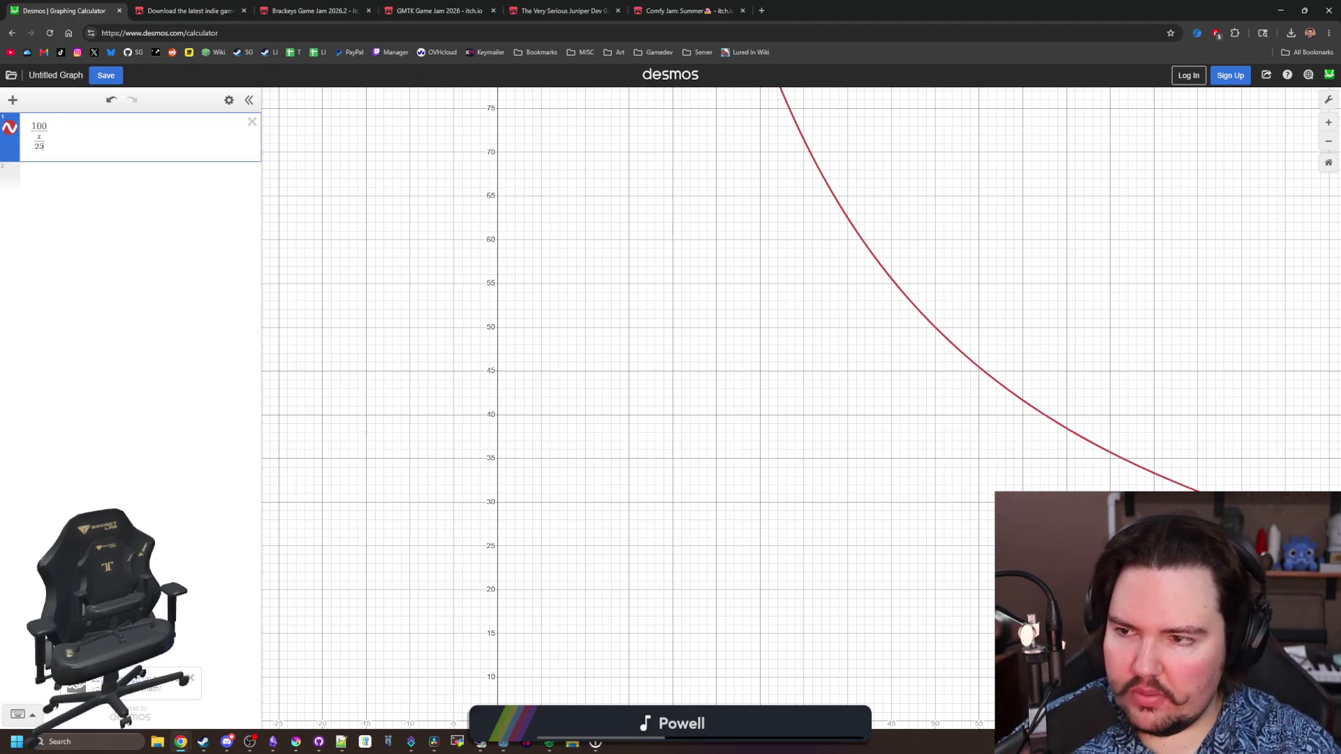
{"action": "type", "text": "/"}
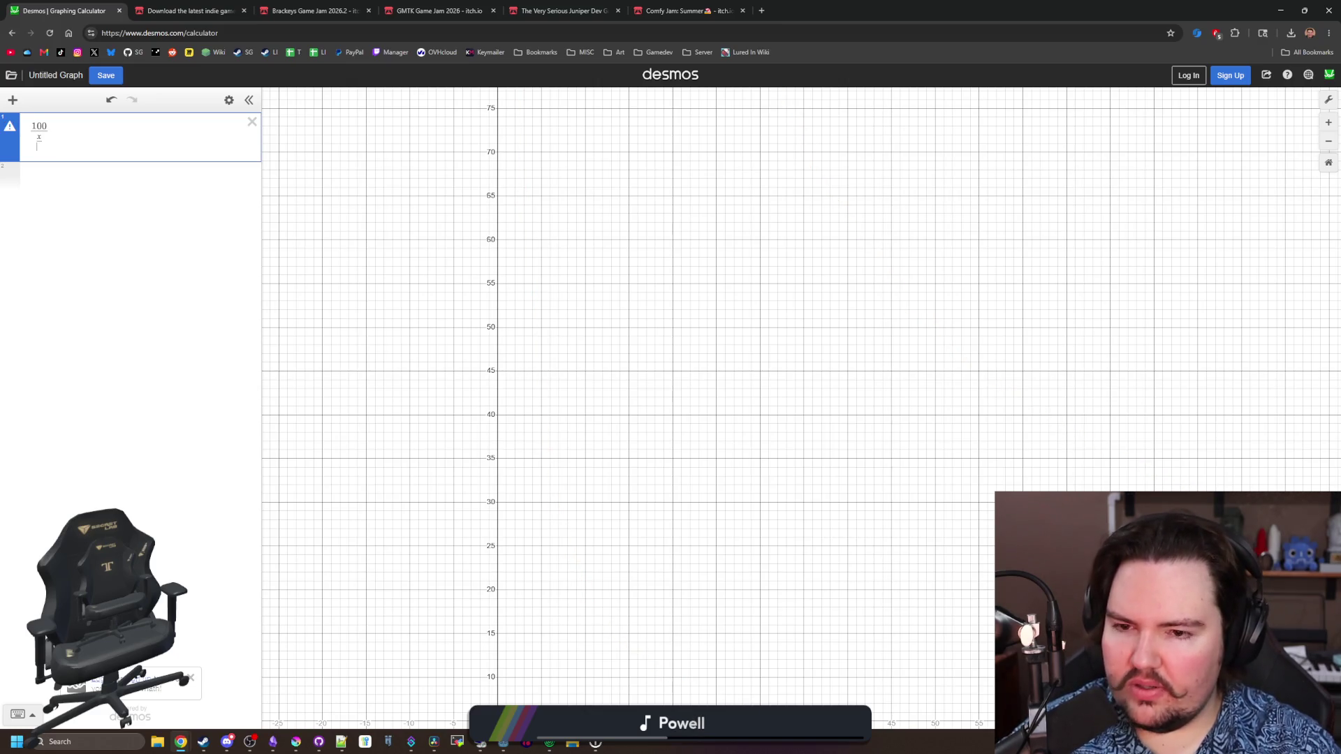
{"action": "type", "text": "4"}
{"action": "scroll", "coordinate": [681, 531], "scroll_direction": "down", "scroll_amount": 4}
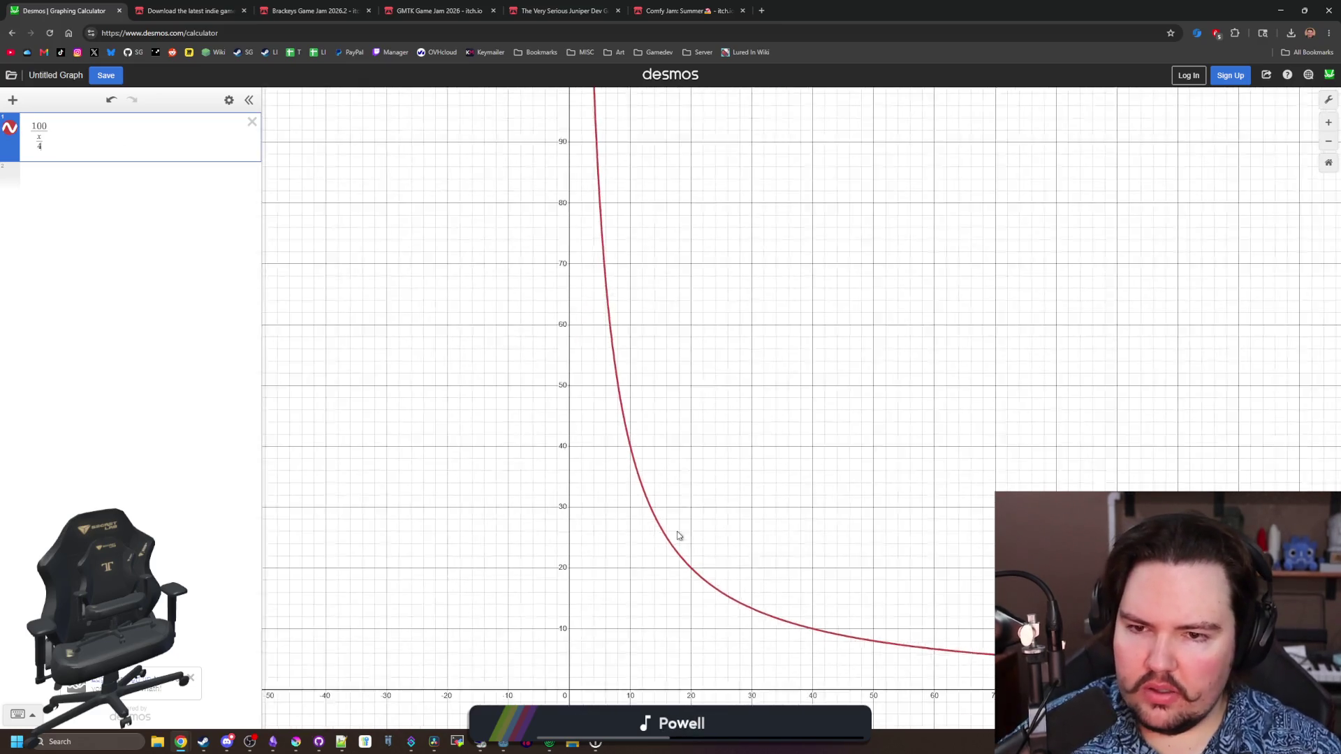
{"action": "left_click", "coordinate": [610, 203]}
{"action": "left_click_drag", "start_coordinate": [610, 203], "coordinate": [599, 198]}
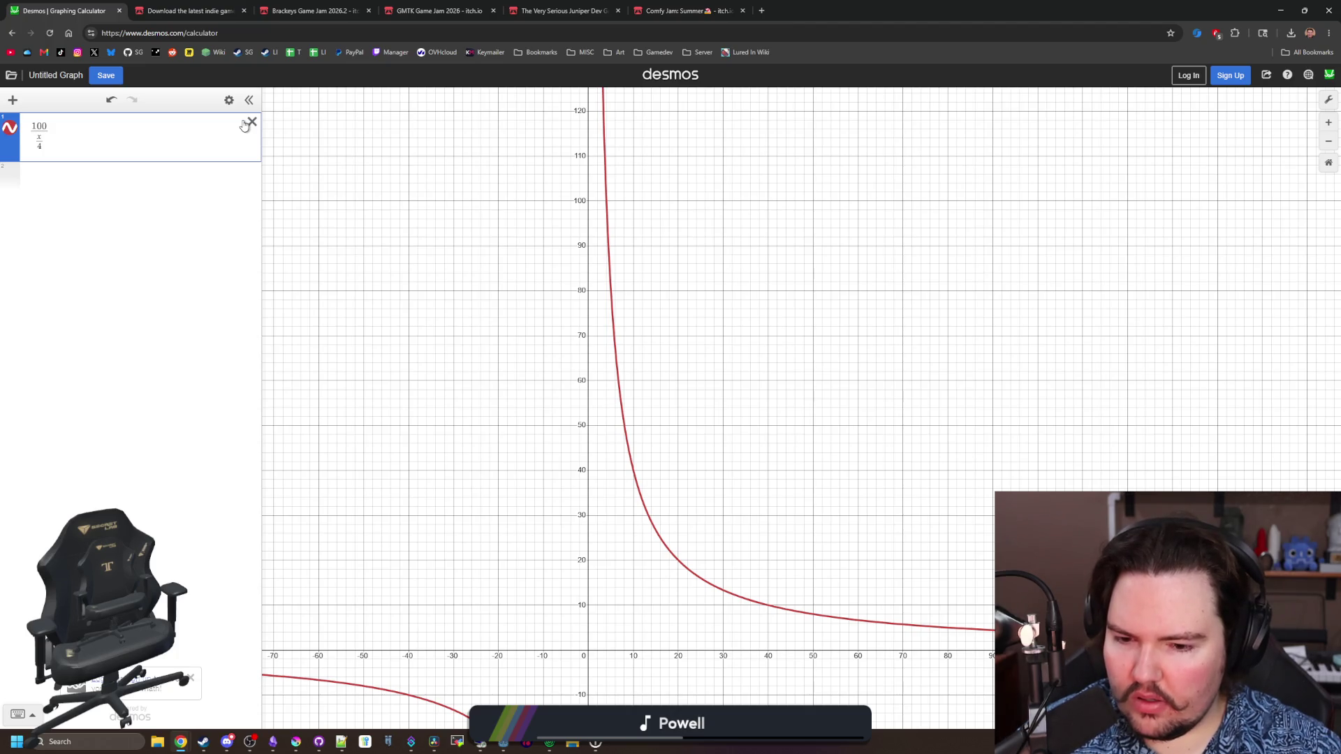
{"action": "left_click", "coordinate": [251, 122]}
Start a new Desmos expression 100− and pan the graph to show where the line crosses.
{"action": "left_click", "coordinate": [108, 143]}
{"action": "type", "text": "100-"}
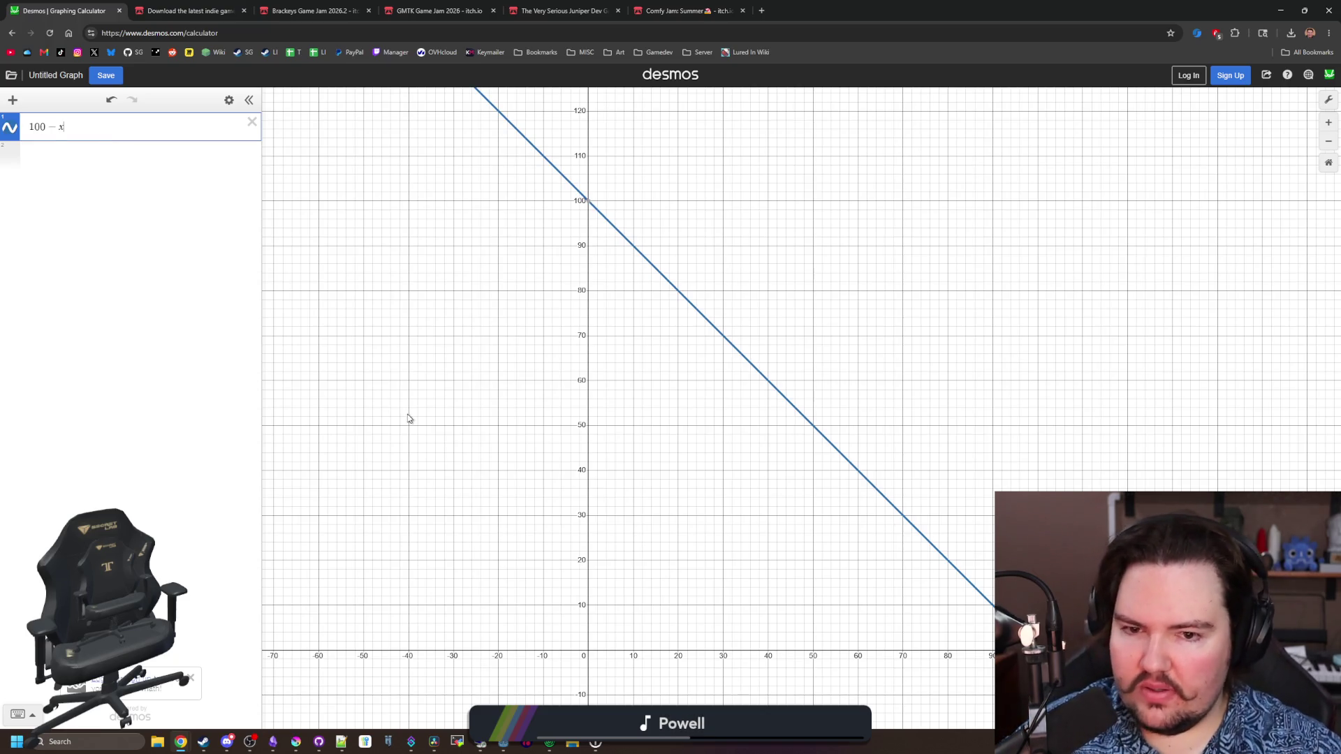
{"action": "scroll", "coordinate": [410, 419], "scroll_direction": "down", "scroll_amount": 2}
{"action": "left_click_drag", "start_coordinate": [598, 464], "coordinate": [584, 505]}
{"action": "scroll", "coordinate": [620, 434], "scroll_direction": "up", "scroll_amount": 1}
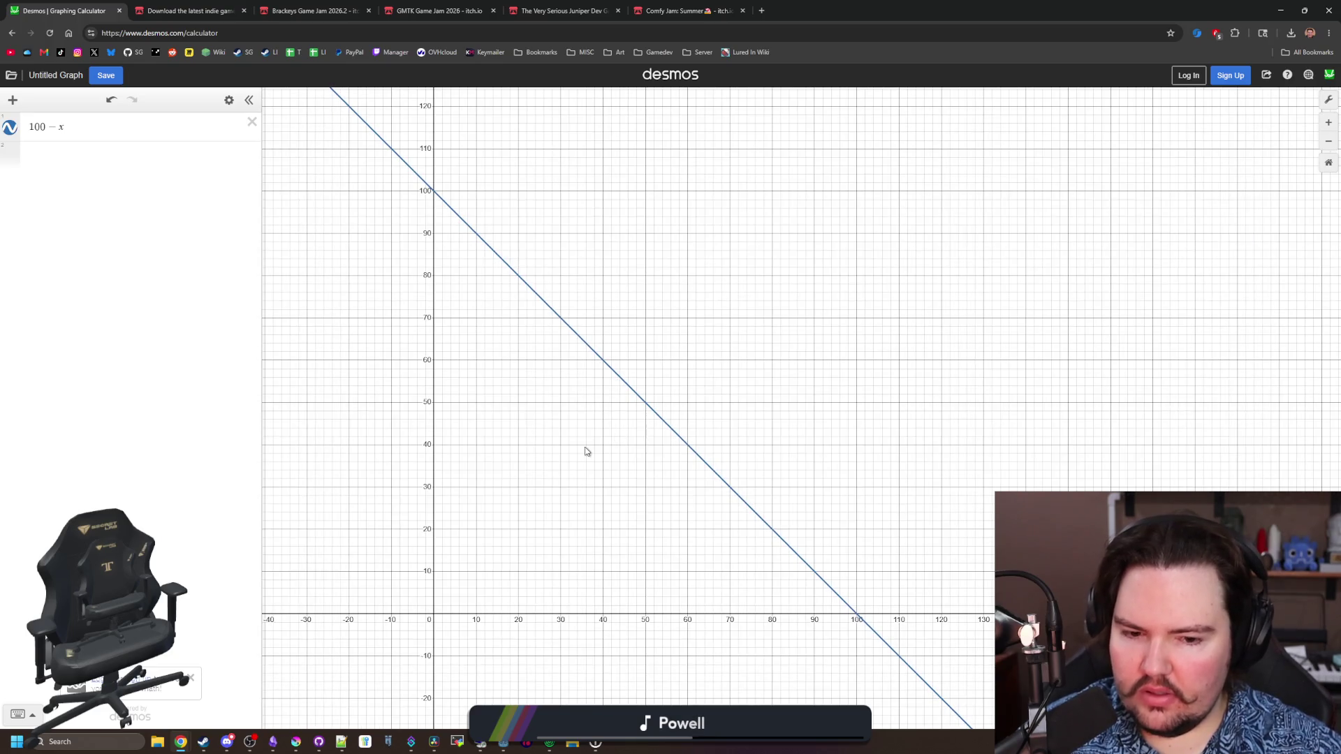
{"action": "scroll", "coordinate": [589, 453], "scroll_direction": "up", "scroll_amount": 1}
Complete the line as 100-(20(x-1)), replacing the coefficient 50 with 20, then return to Godot.
{"action": "left_click", "coordinate": [82, 138]}
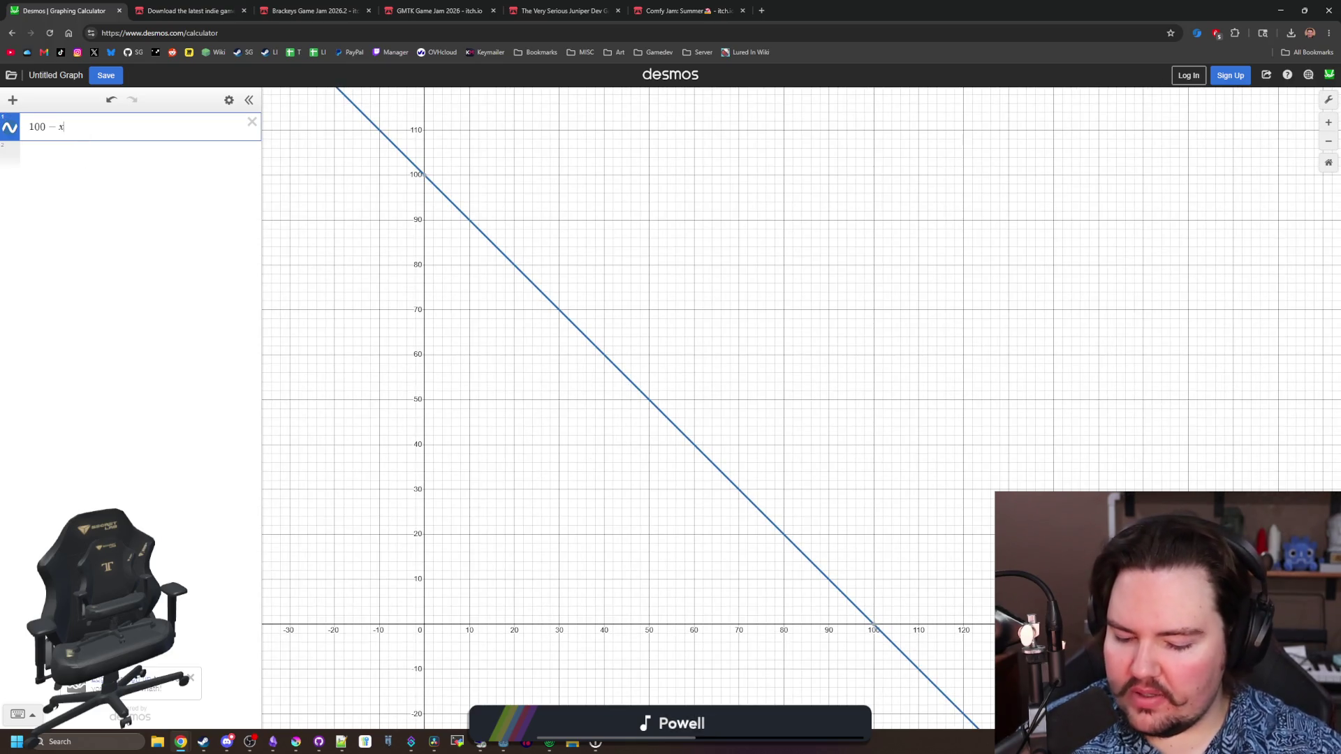
{"action": "type", "text": "50"}
{"action": "type", "text": "("}
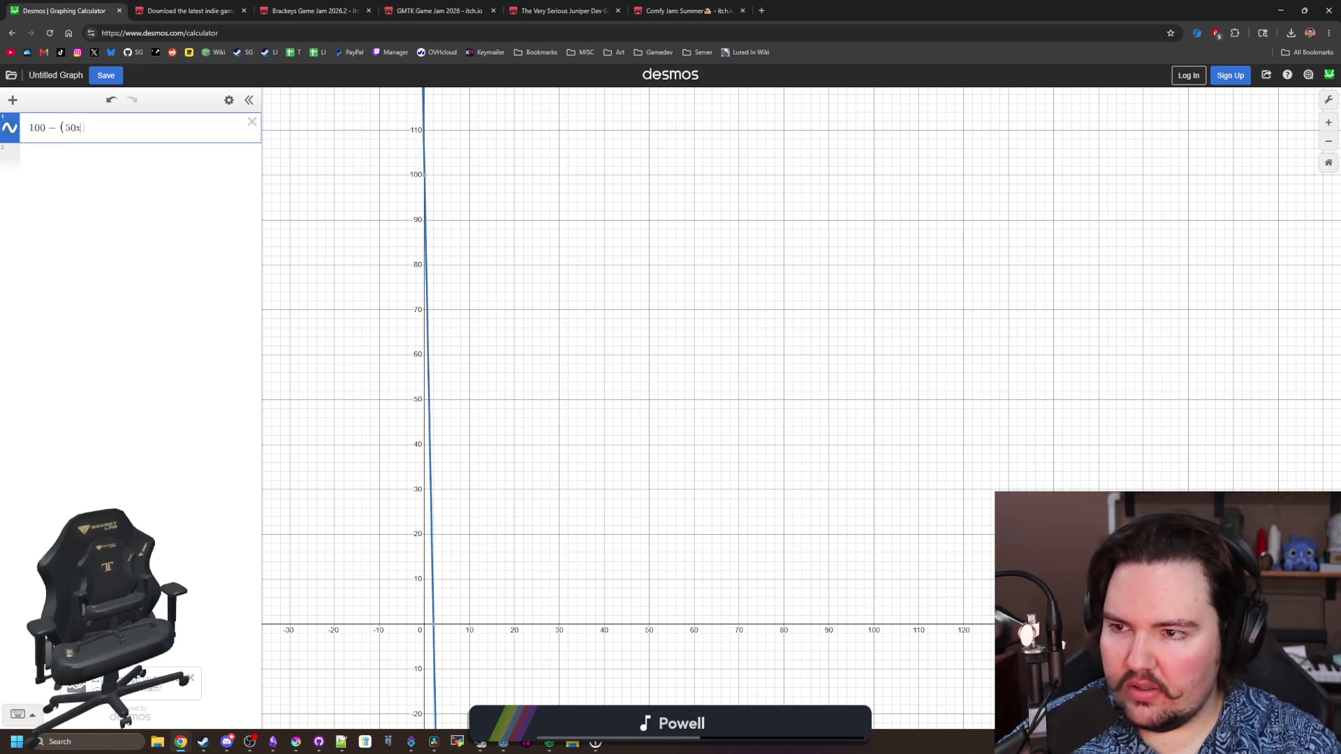
{"action": "type", "text": ")"}
{"action": "scroll", "coordinate": [402, 313], "scroll_direction": "up", "scroll_amount": 3}
{"action": "mouse_move", "coordinate": [436, 319]}
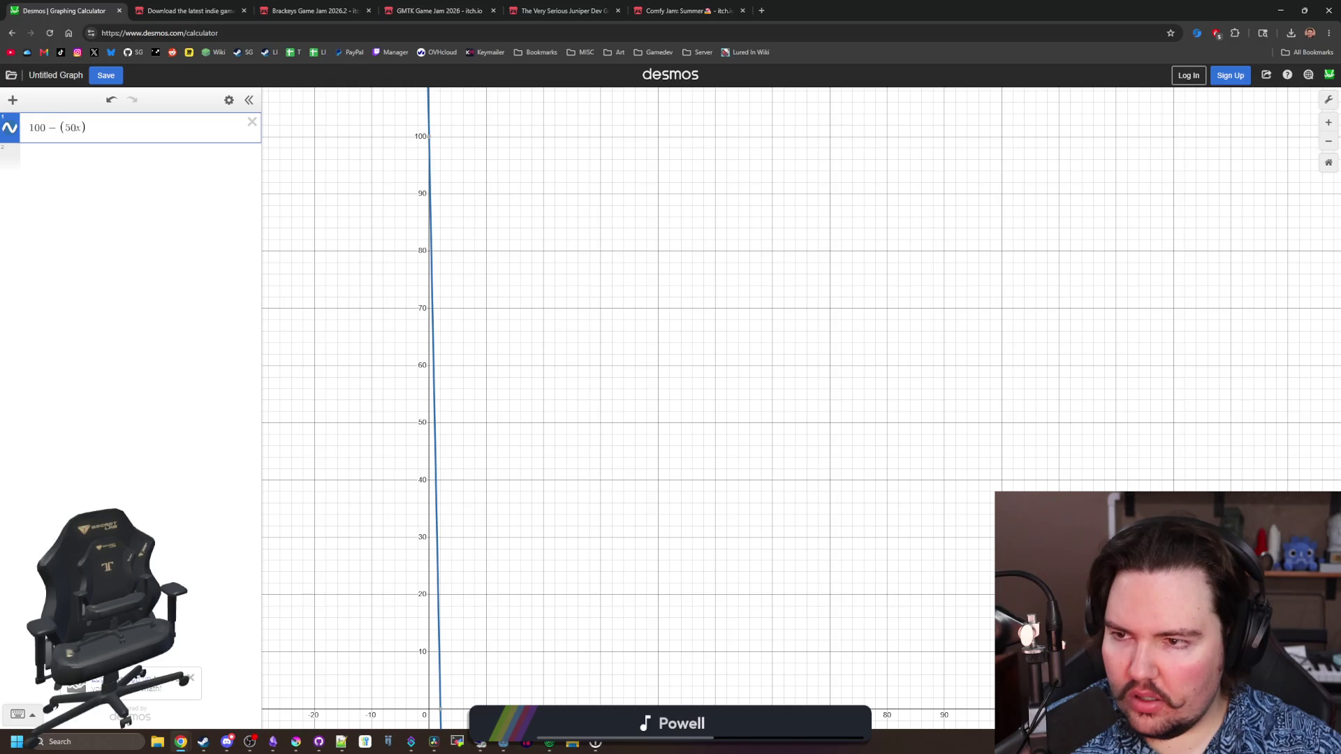
{"action": "type", "text": "("}
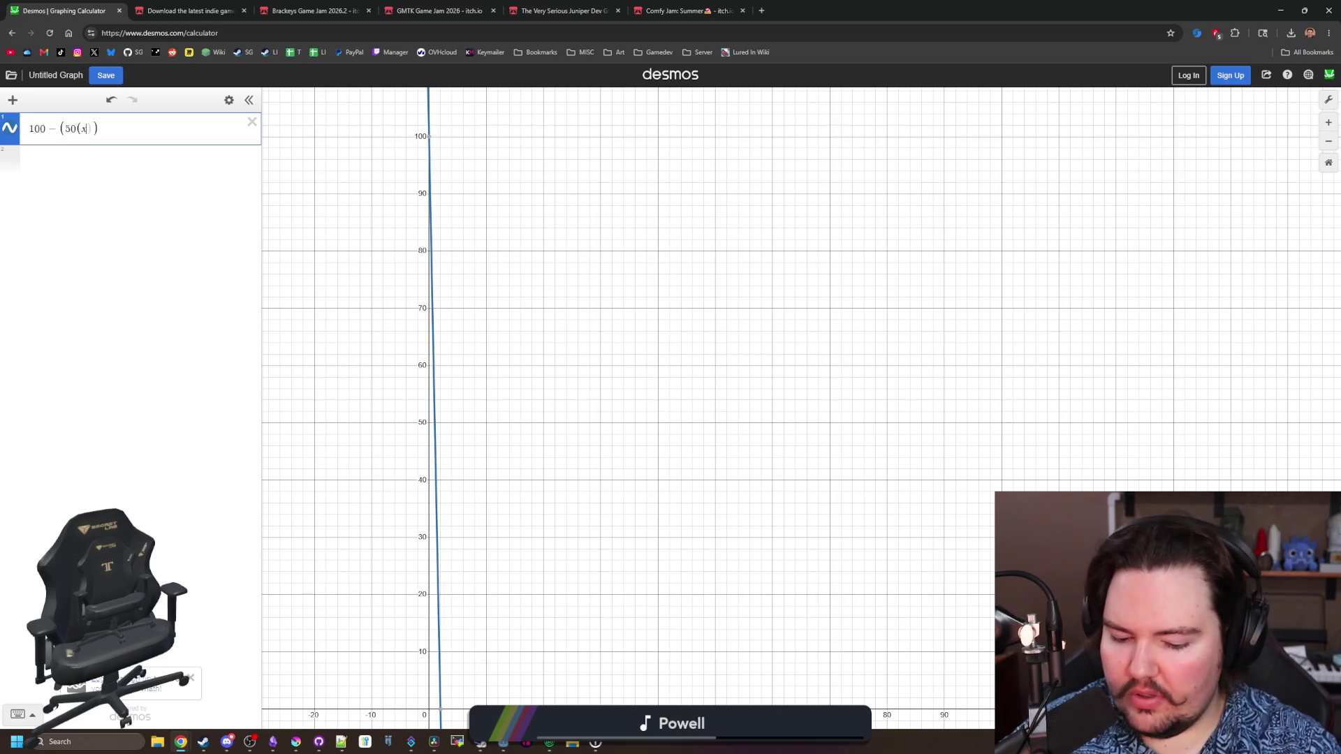
{"action": "type", "text": "-1"}
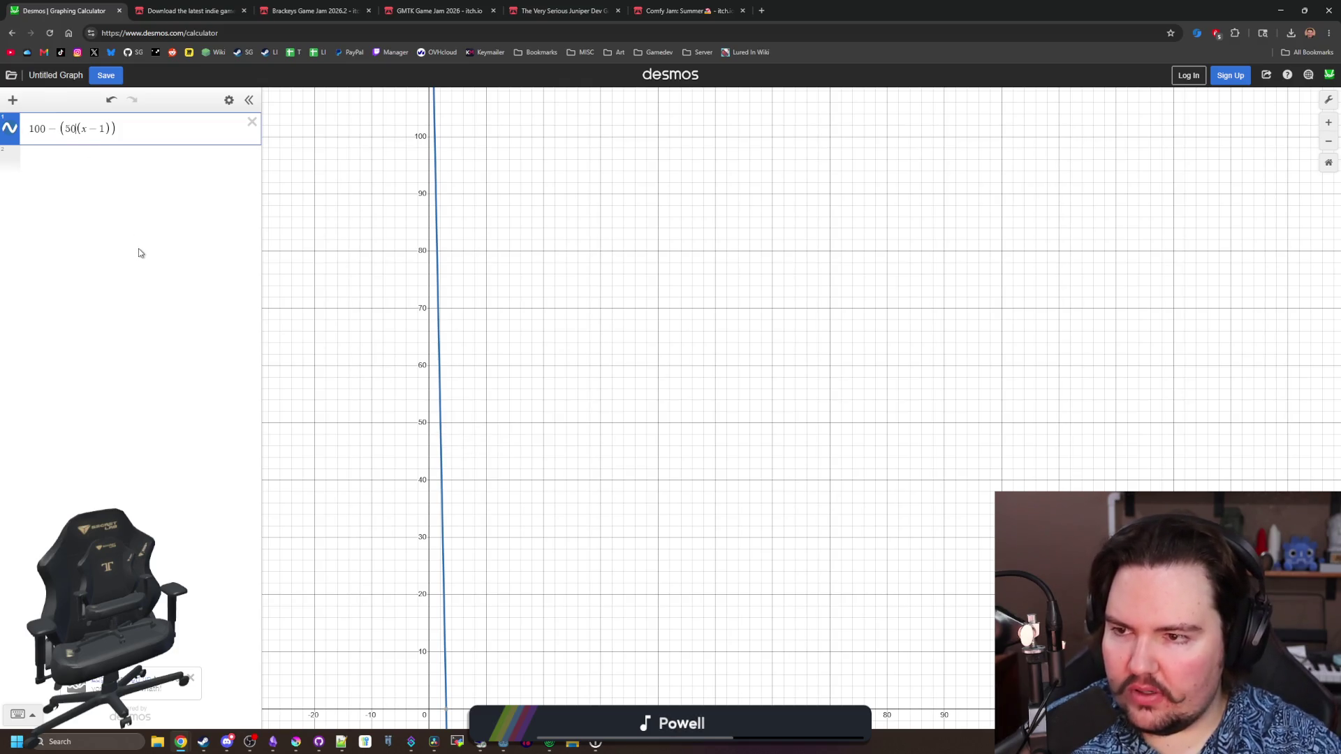
{"action": "key", "text": "BackSpace"}
{"action": "key", "text": "BackSpace"}
{"action": "type", "text": "20"}
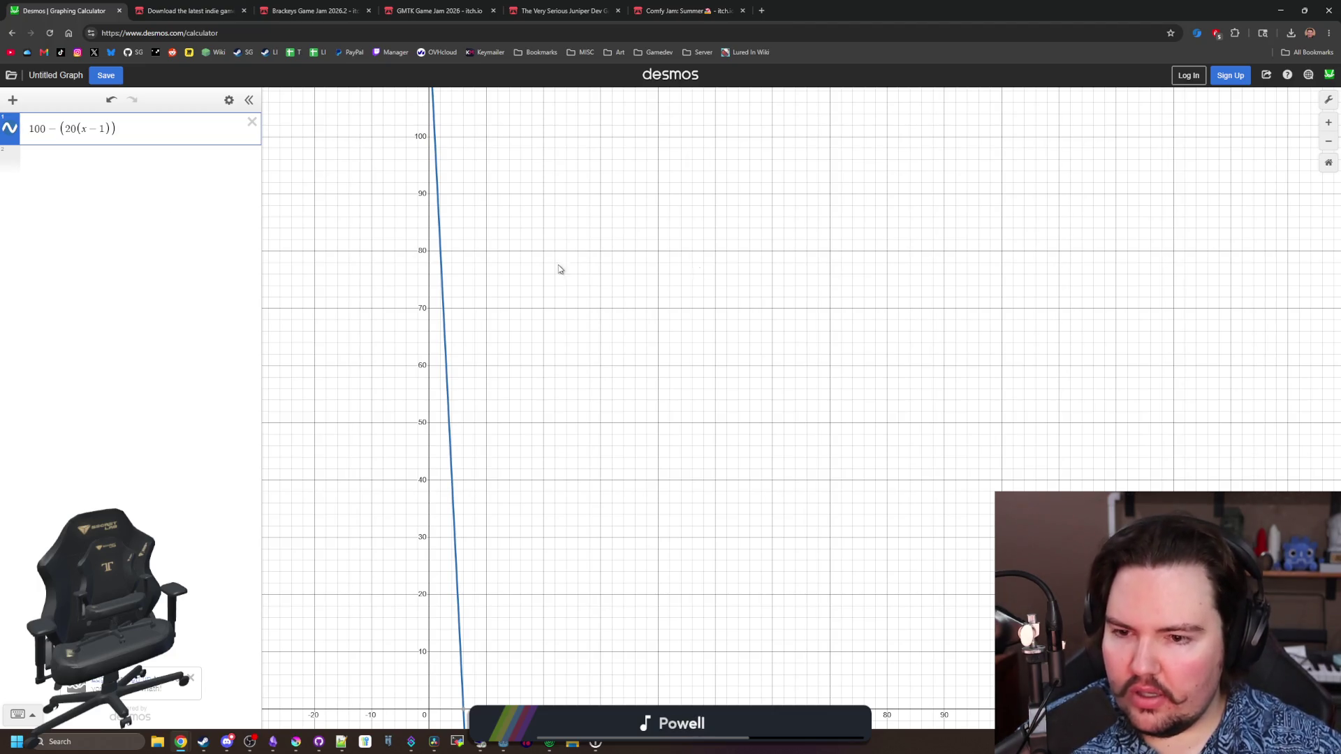
{"action": "key", "text": "alt+Tab"}
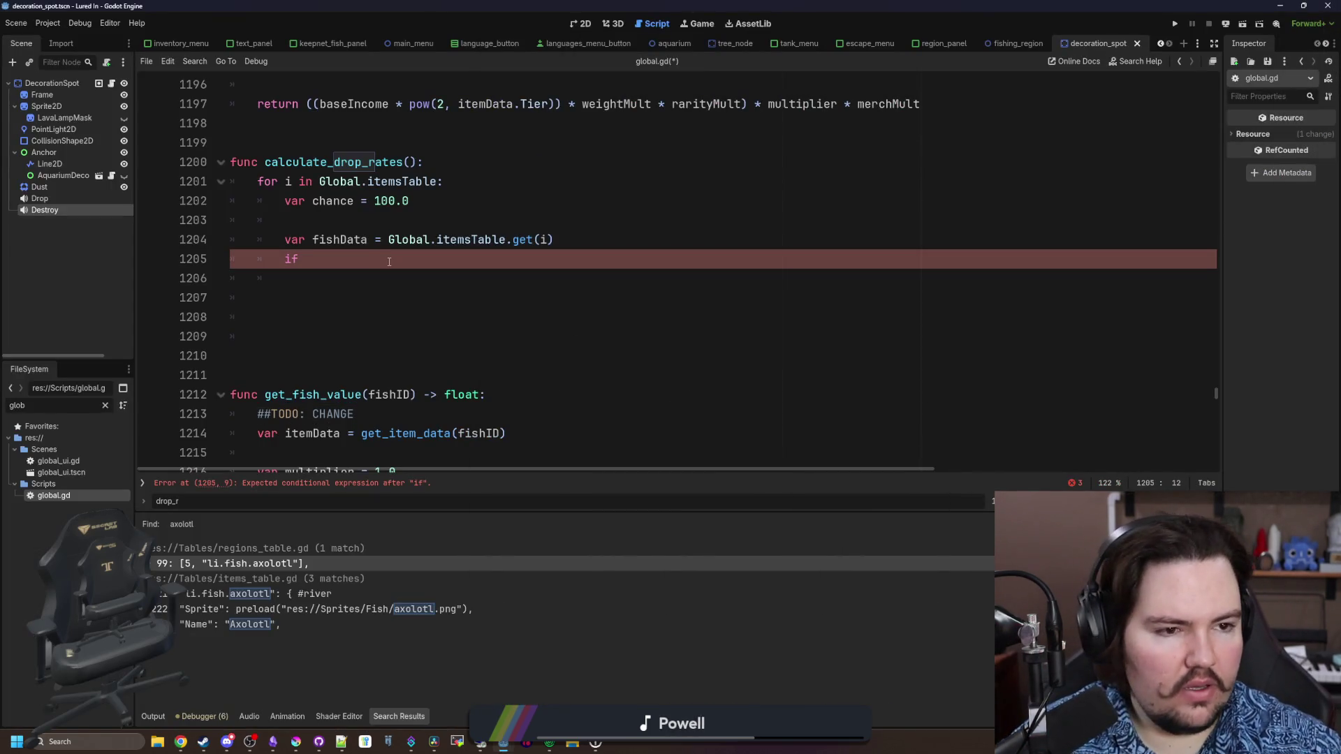
Replace the unfinished if on line 1205 with chance -= (fishData.Weight-1)*10.
{"action": "key", "text": "BackSpace"}
{"action": "key", "text": "BackSpace"}
{"action": "key", "text": "BackSpace"}
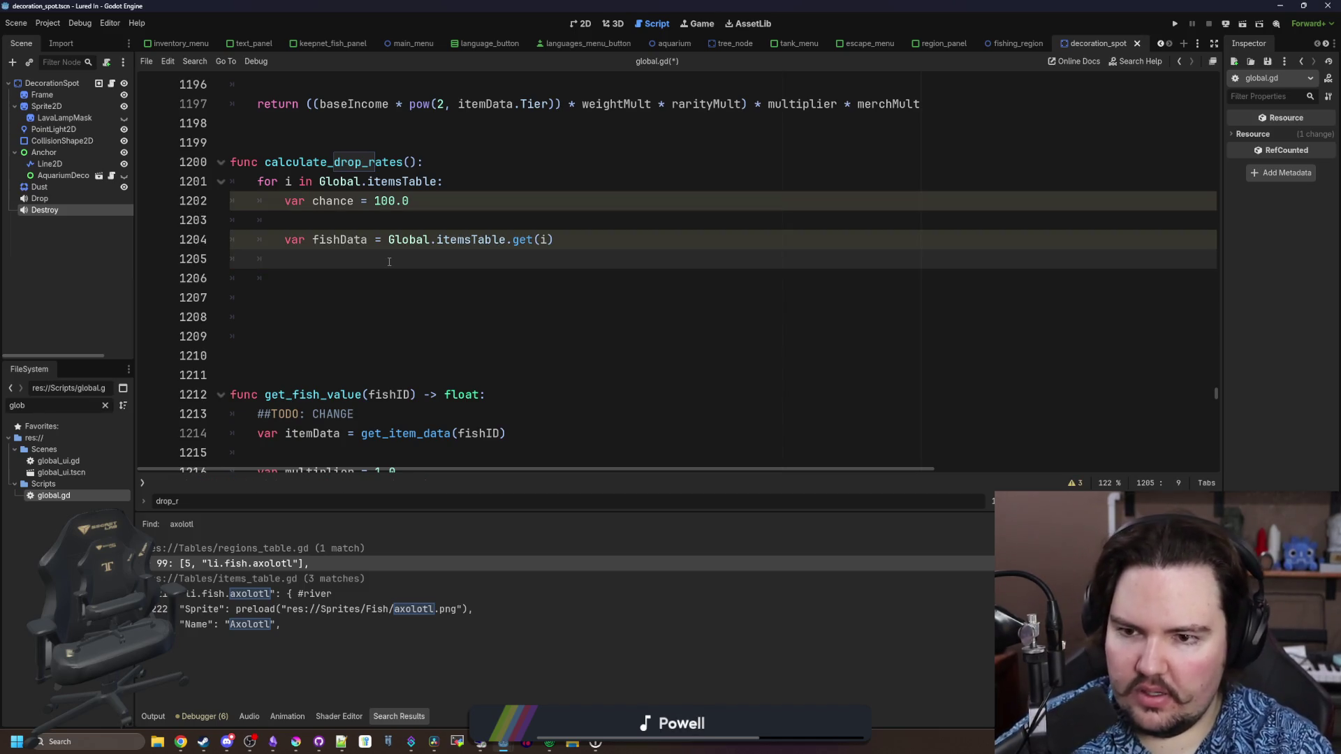
{"action": "type", "text": "chance -= "}
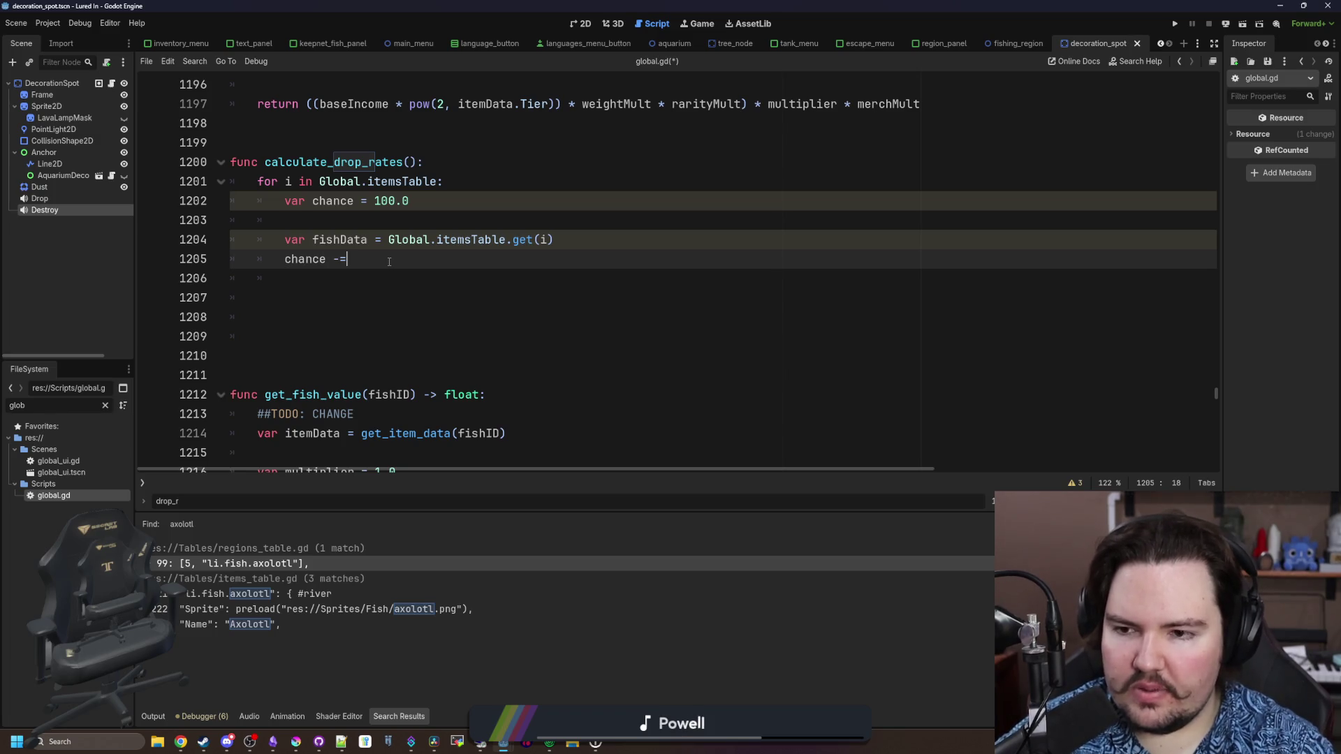
{"action": "type", "text": "fishData.weight"}
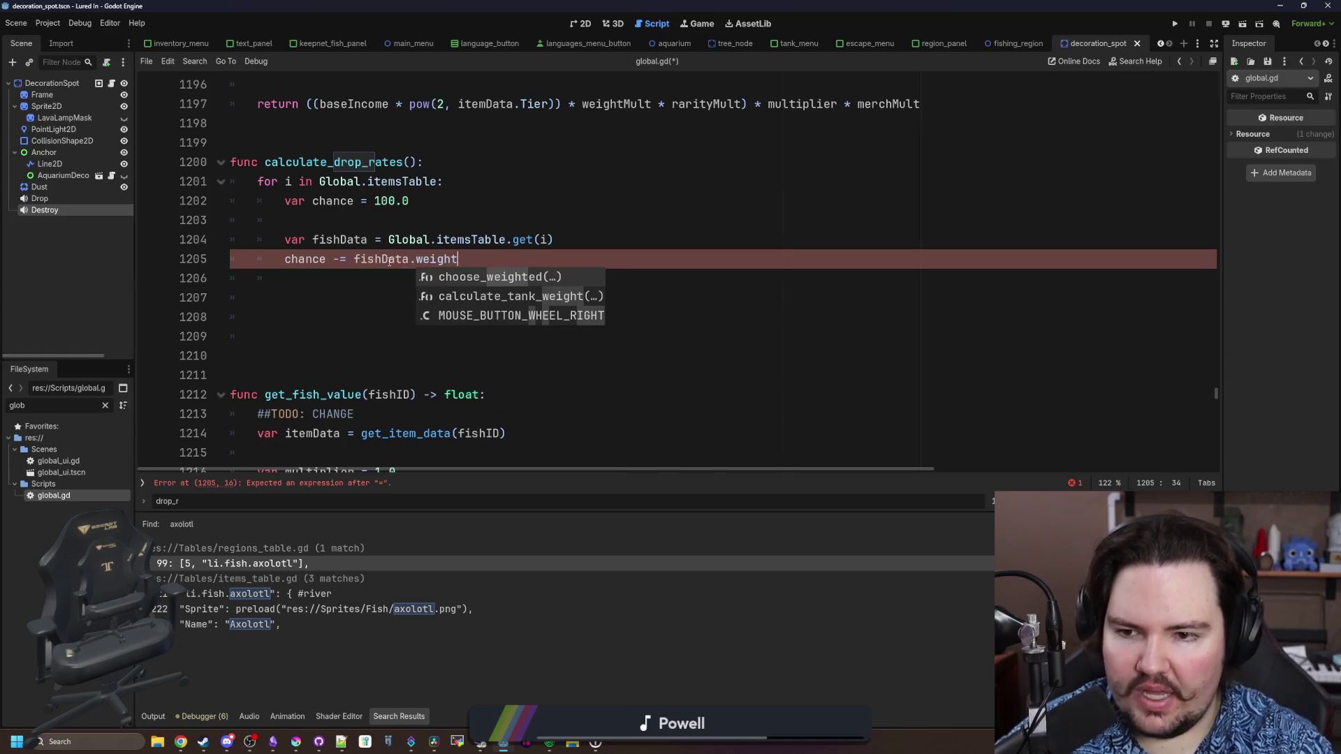
{"action": "key", "text": "BackSpace"}
{"action": "key", "text": "BackSpace"}
{"action": "key", "text": "BackSpace"}
{"action": "type", "text": "Weight"}
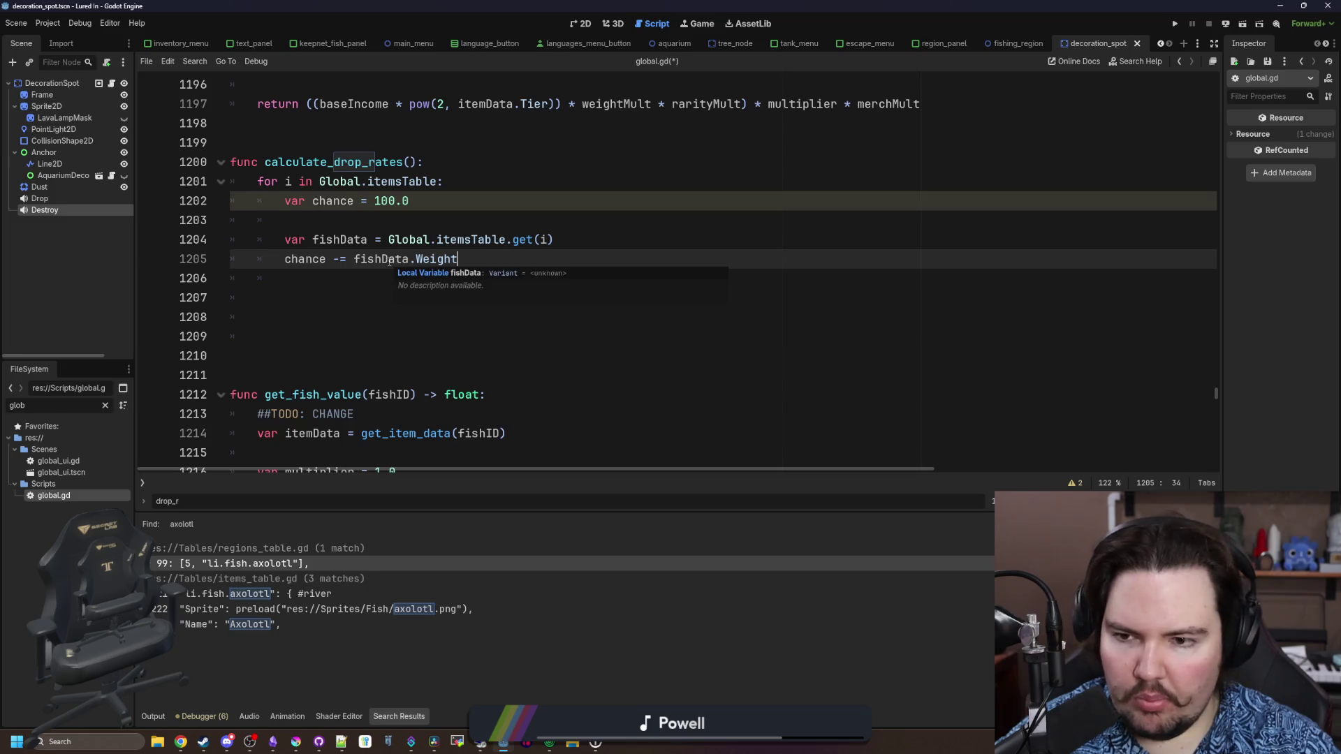
{"action": "type", "text": "-1)"}
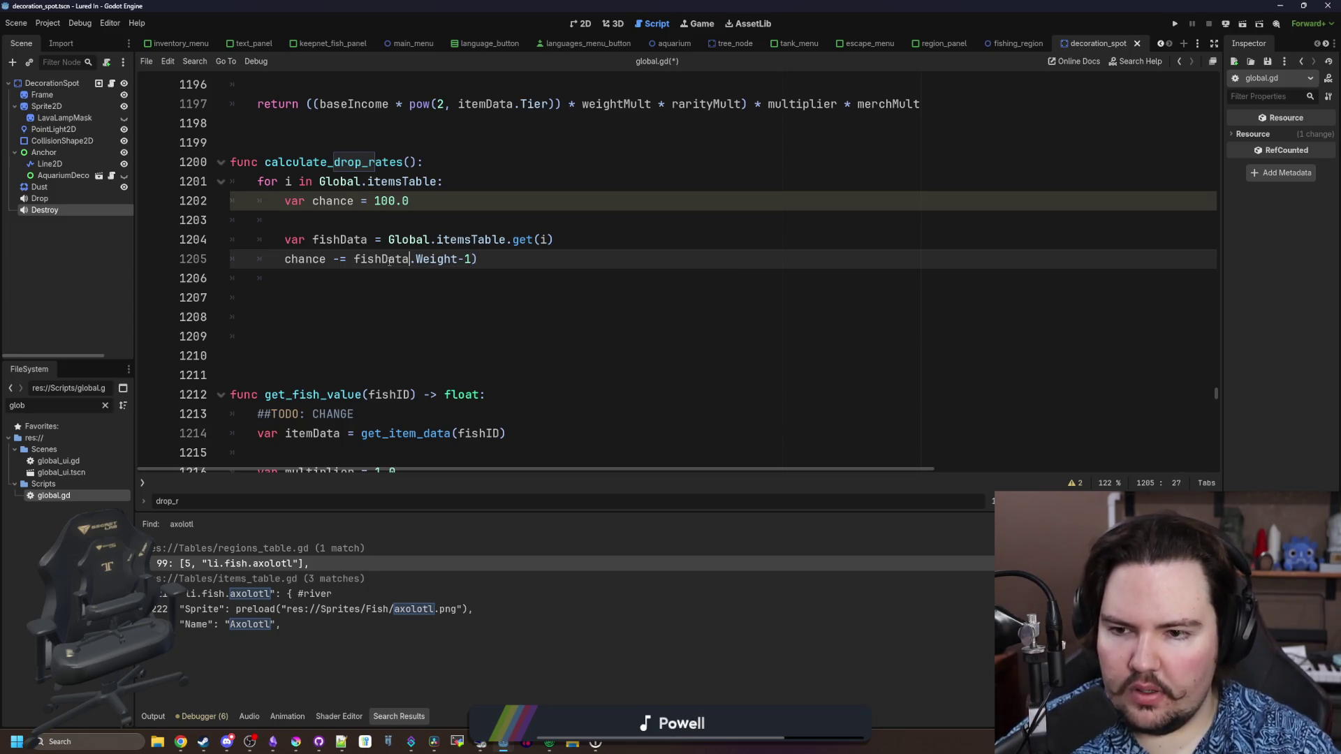
{"action": "key", "text": "ctrl+Left"}
{"action": "type", "text": "("}
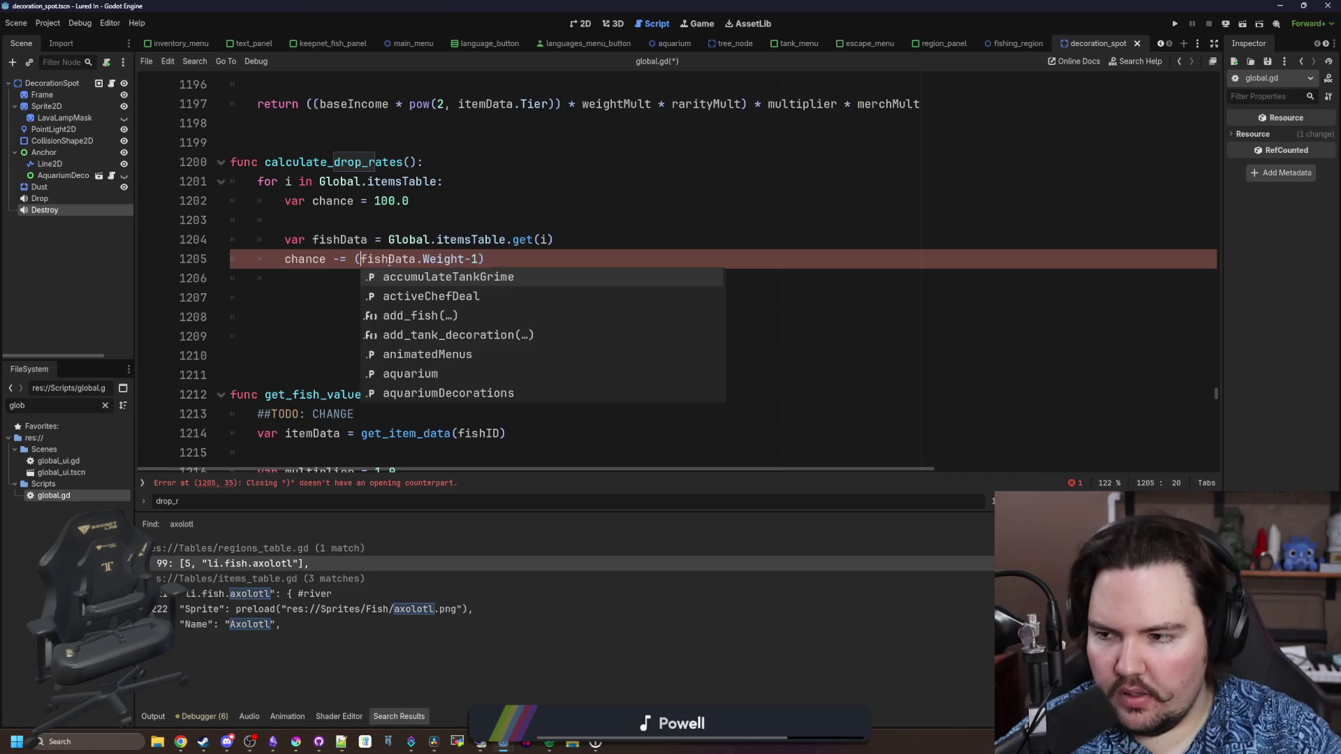
{"action": "key", "text": "Right"}
{"action": "key", "text": "Right"}
{"action": "key", "text": "Right"}
{"action": "key", "text": "End"}
{"action": "type", "text": "*10"}
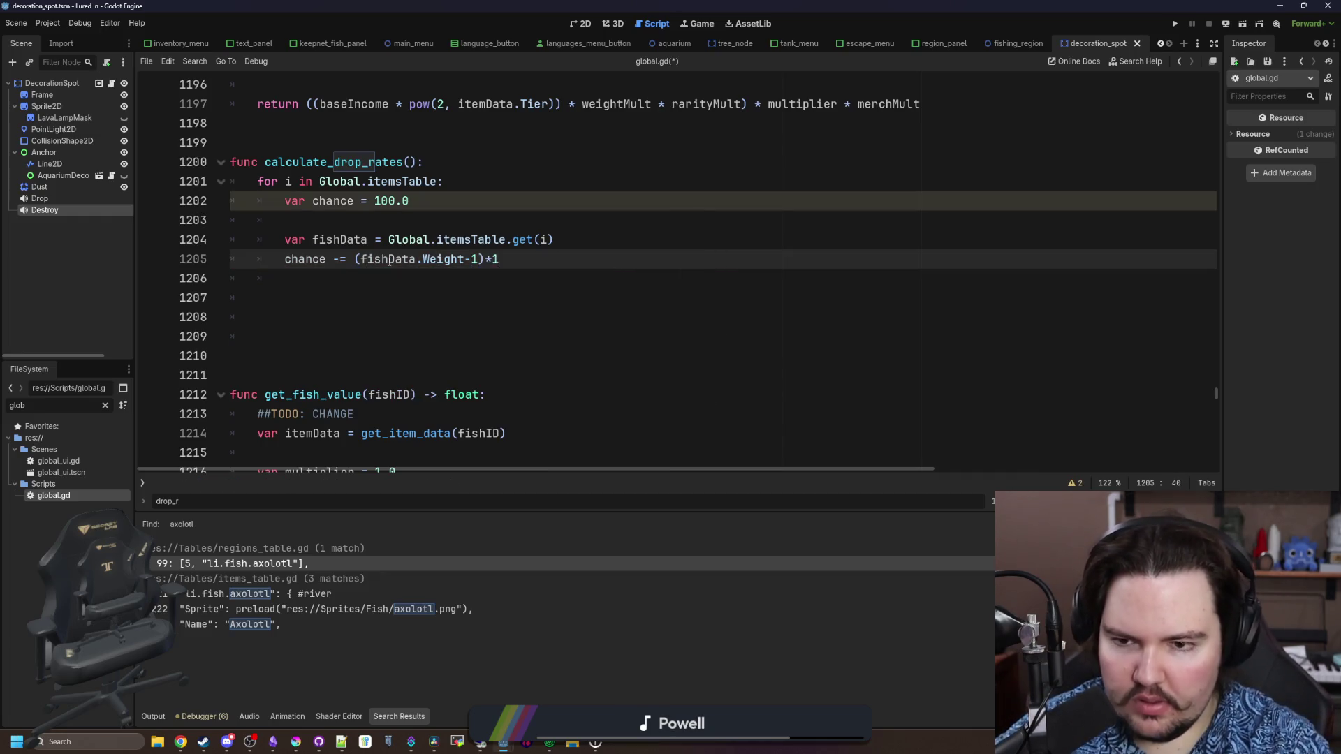
Save global.gd with the new weight-based chance reduction.
{"action": "left_click", "coordinate": [444, 227]}
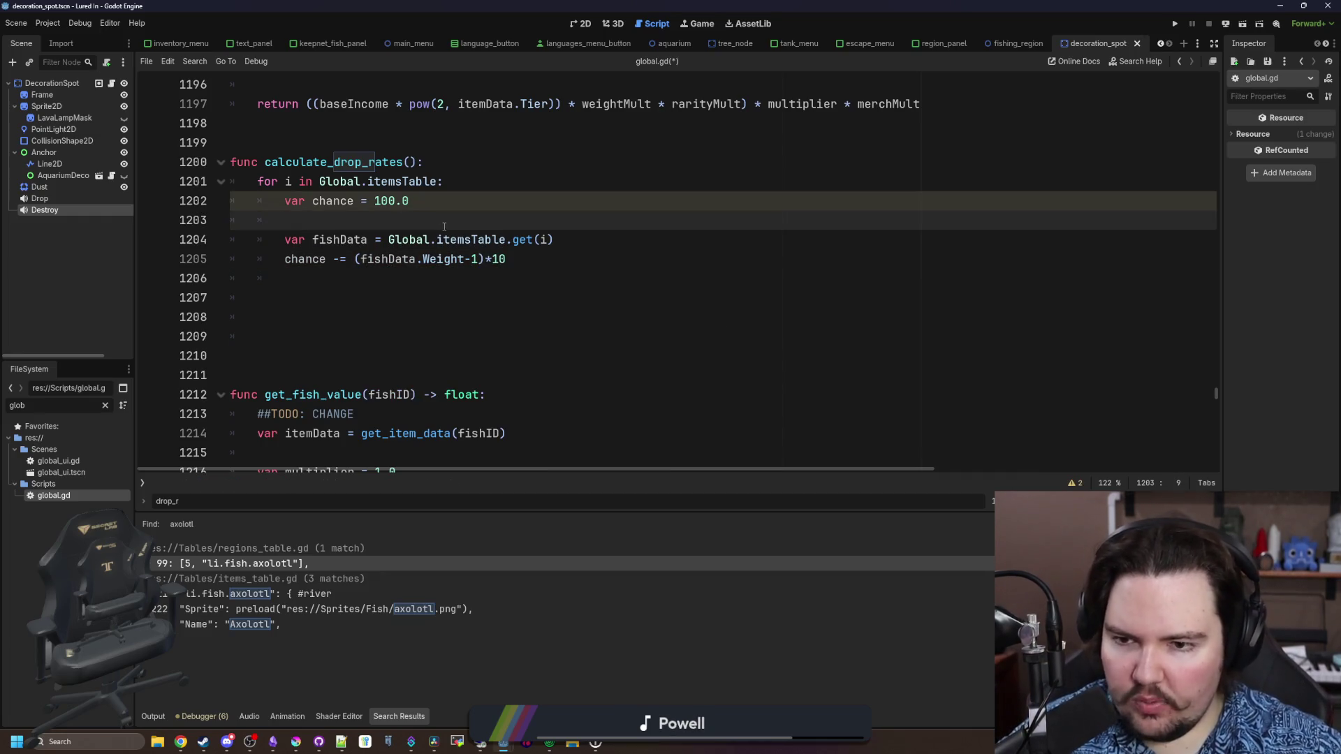
{"action": "left_click", "coordinate": [567, 262]}
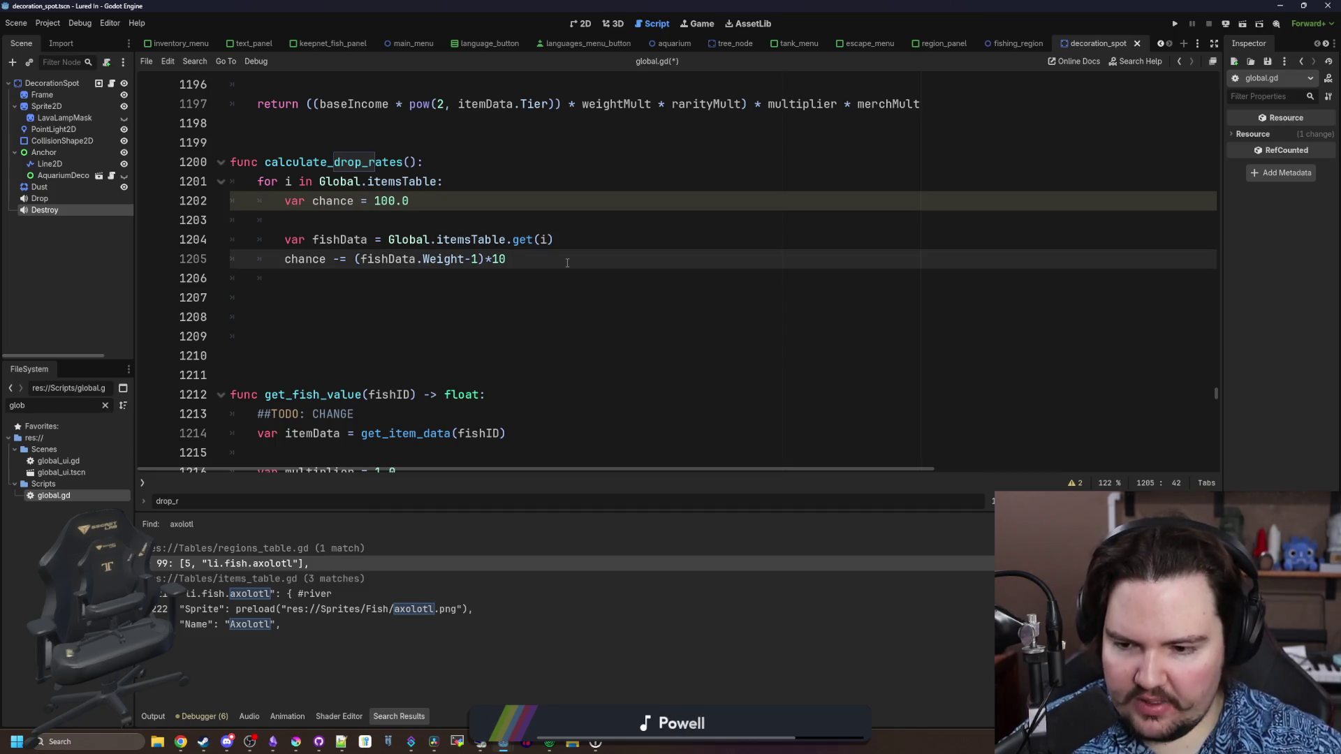
{"action": "left_click", "coordinate": [389, 222]}
{"action": "key", "text": "ctrl+s"}
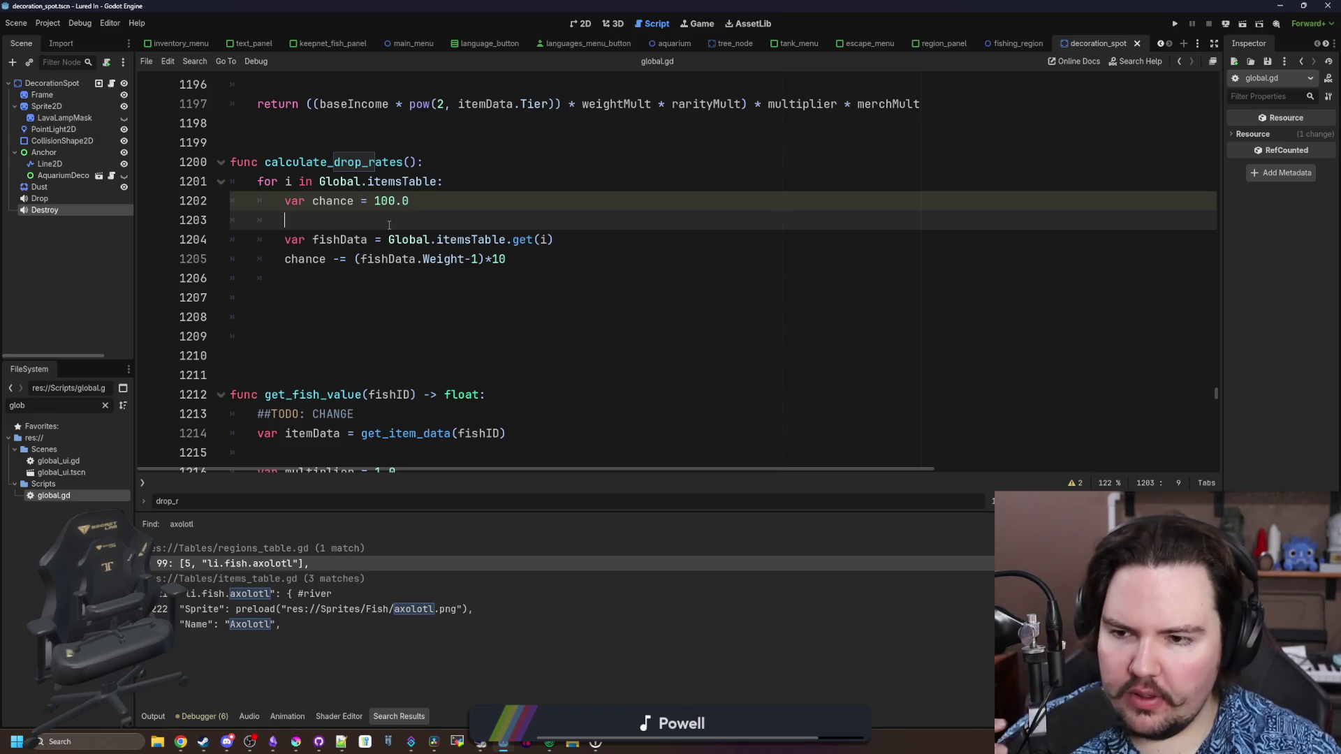
Add chance = clampf(chance, 50, 100) below the weight reduction, followed by blank lines.
{"action": "left_click", "coordinate": [355, 259]}
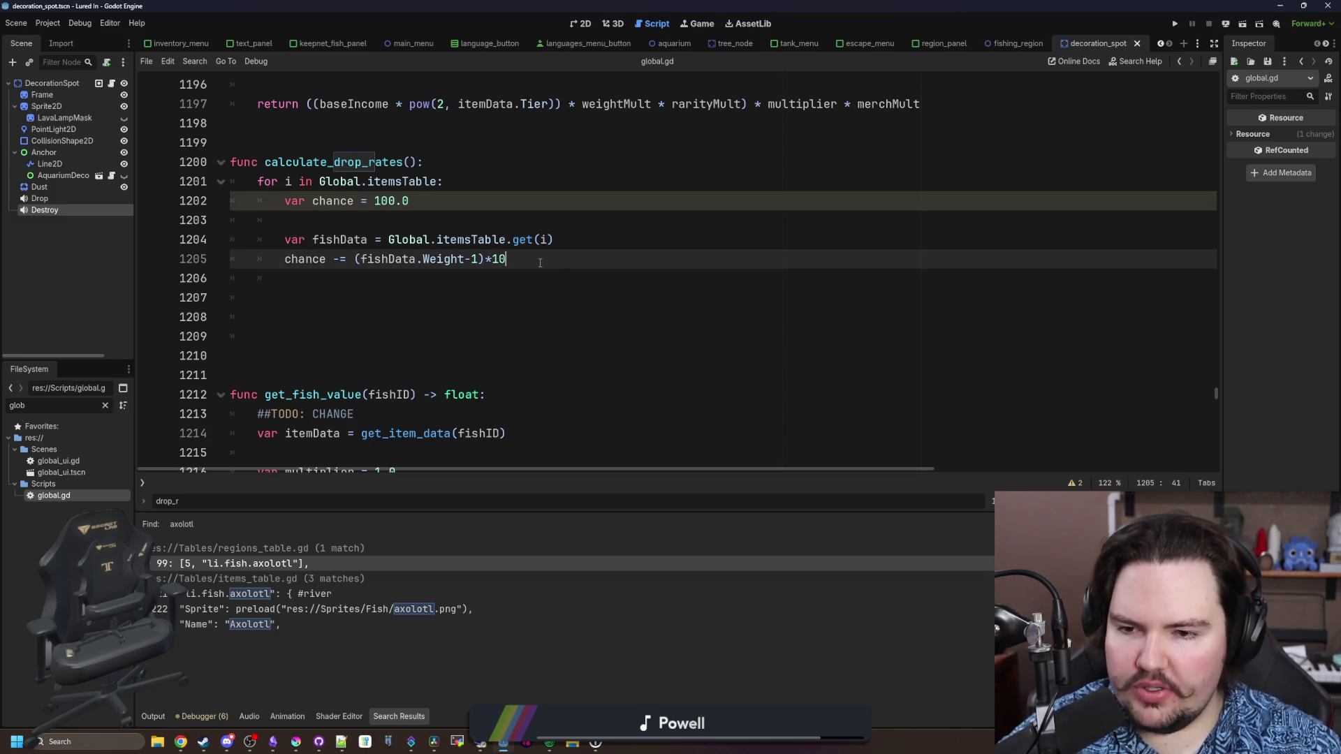
{"action": "key", "text": "Return"}
{"action": "type", "text": "chance =- "}
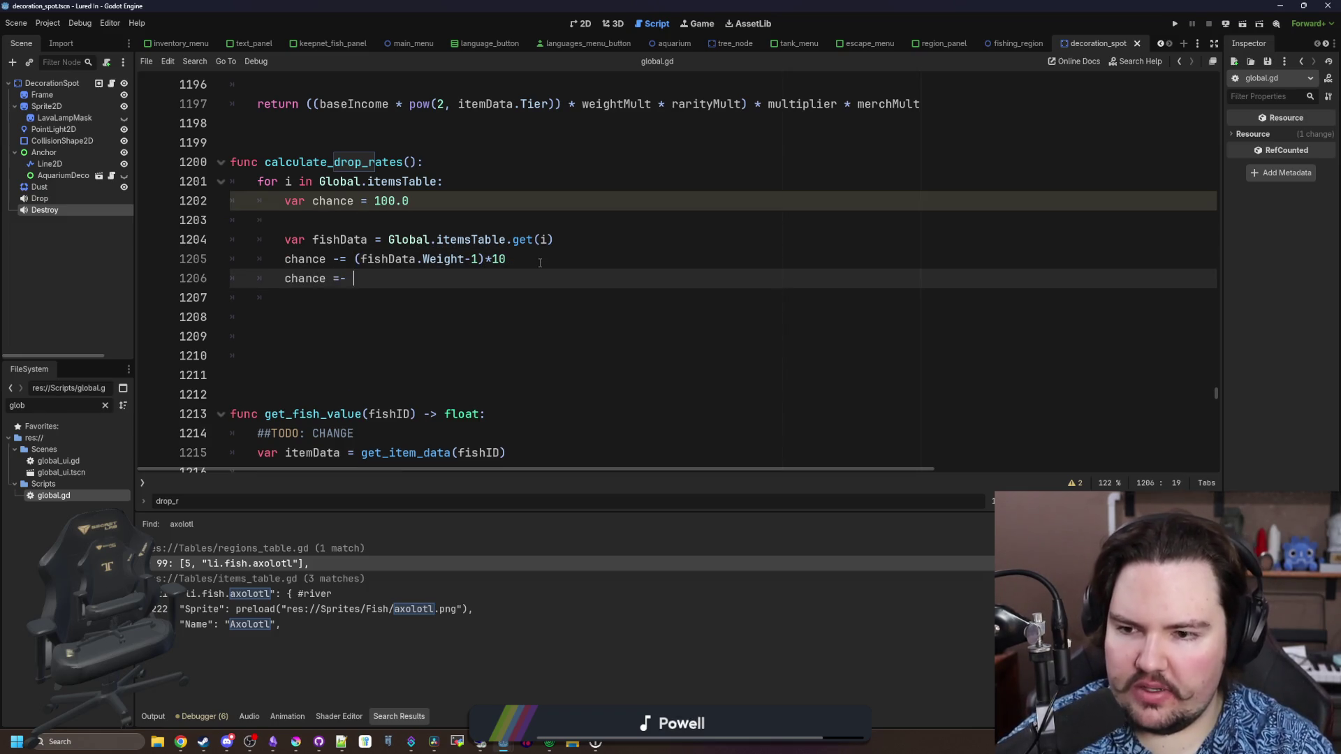
{"action": "type", "text": " clampf"}
{"action": "key", "text": "Return"}
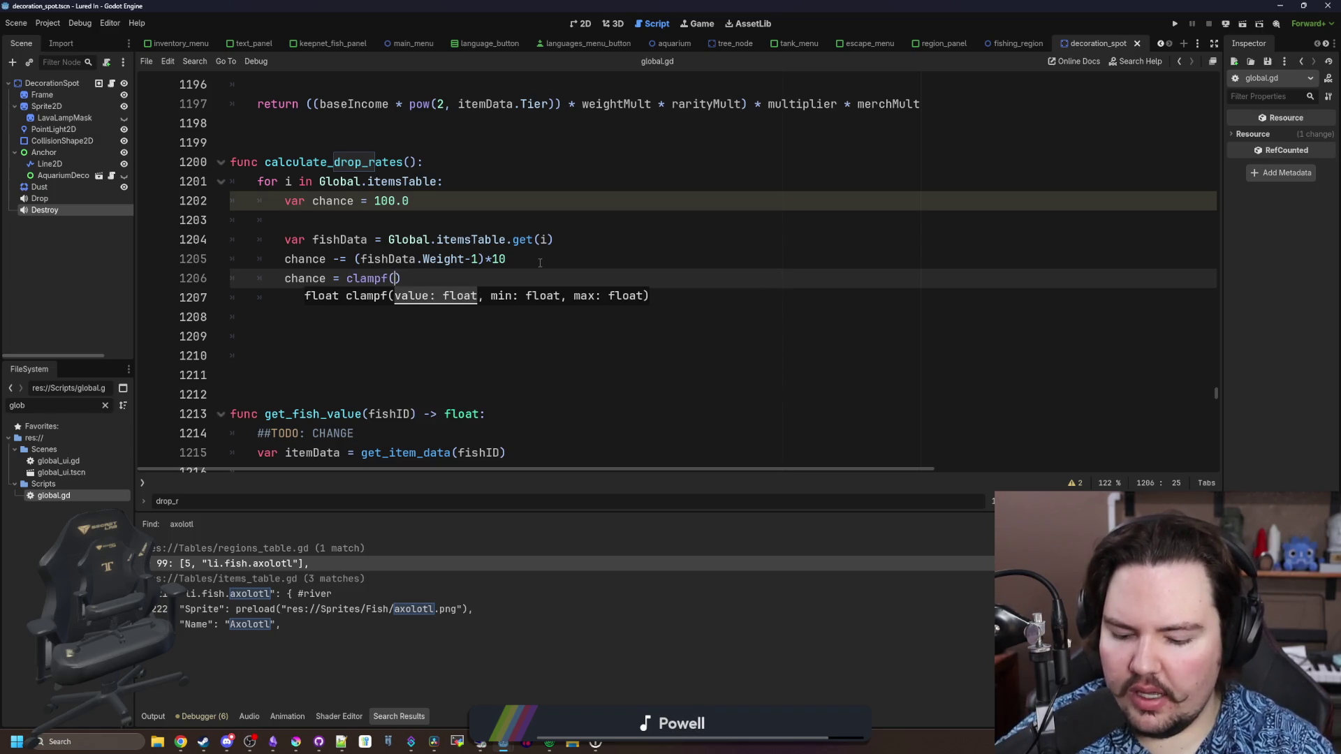
{"action": "type", "text": "chance, "}
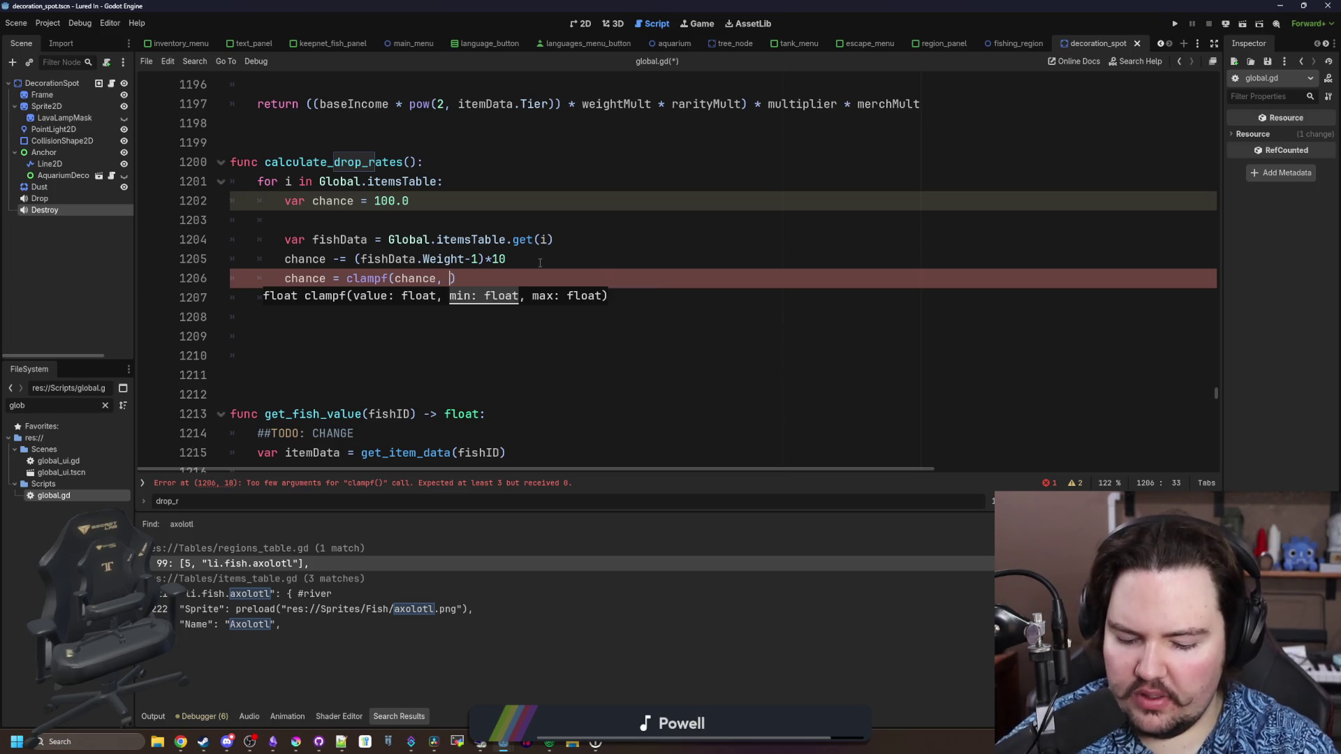
{"action": "type", "text": "50, 100"}
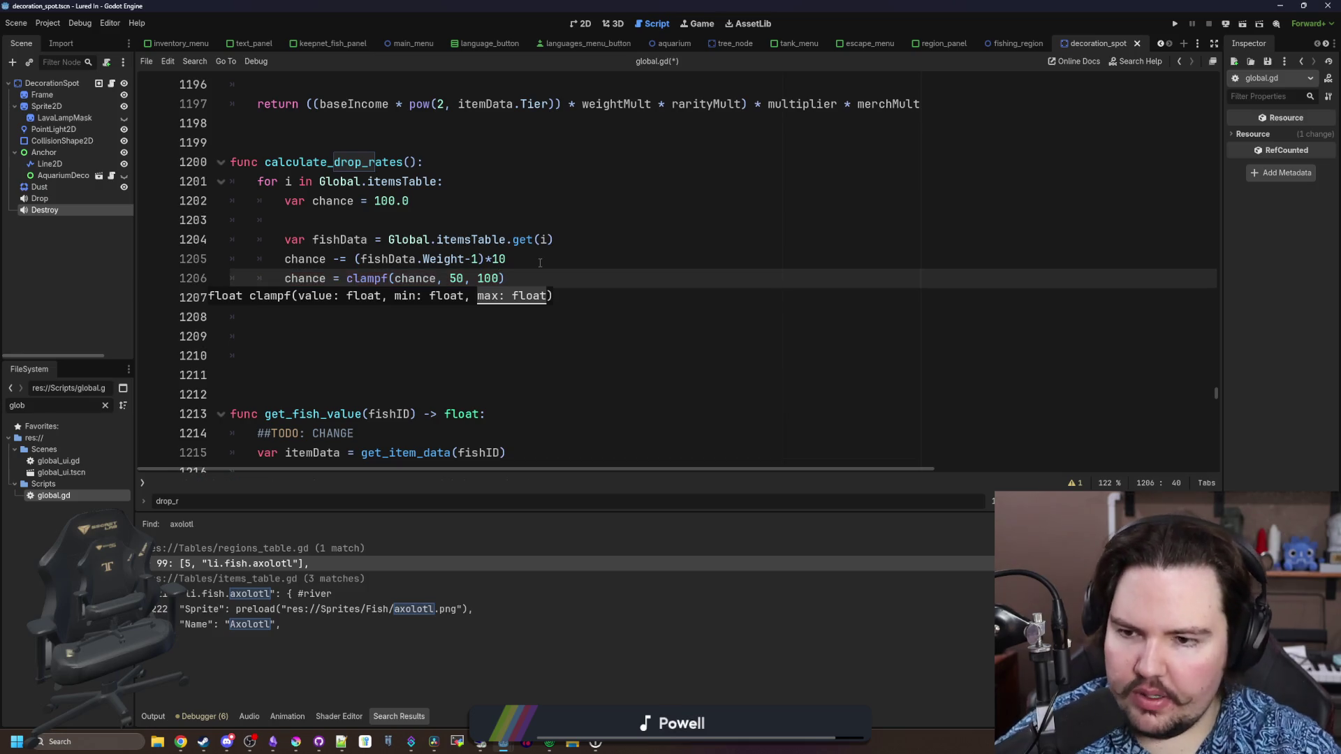
{"action": "left_click", "coordinate": [540, 263]}
{"action": "left_click", "coordinate": [557, 278]}
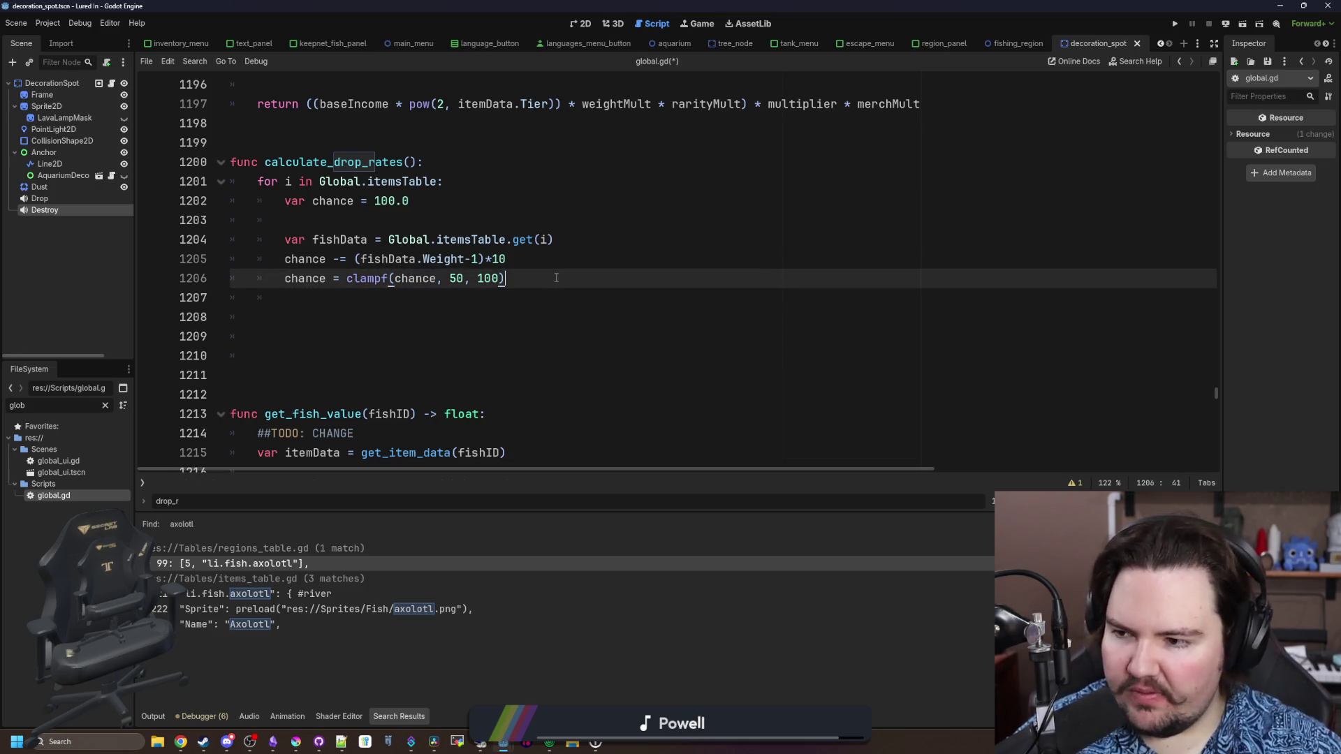
{"action": "key", "text": "Down"}
{"action": "key", "text": "Return"}
{"action": "key", "text": "Return"}
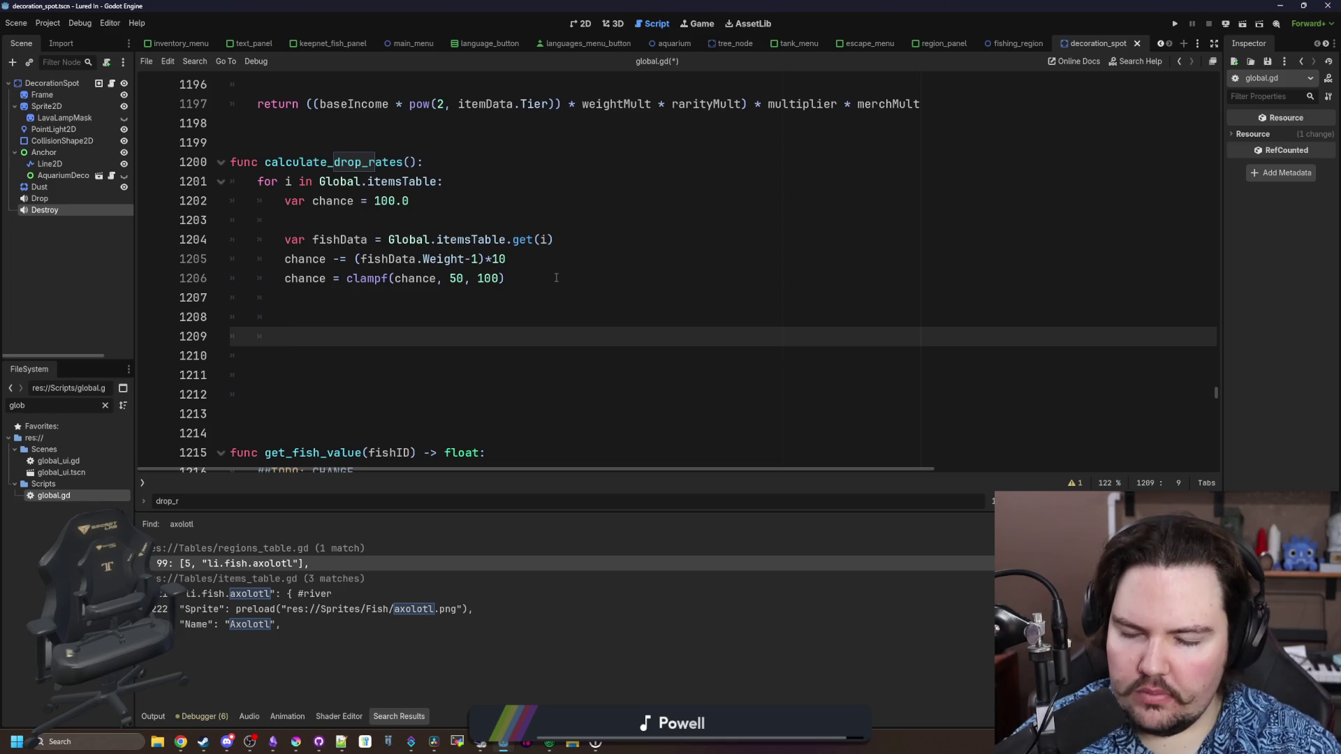
Add match(fishData.Rarity): with a first branch for the Global rarities RARE value.
{"action": "key", "text": "BackSpace"}
{"action": "key", "text": "BackSpace"}
{"action": "key", "text": "BackSpace"}
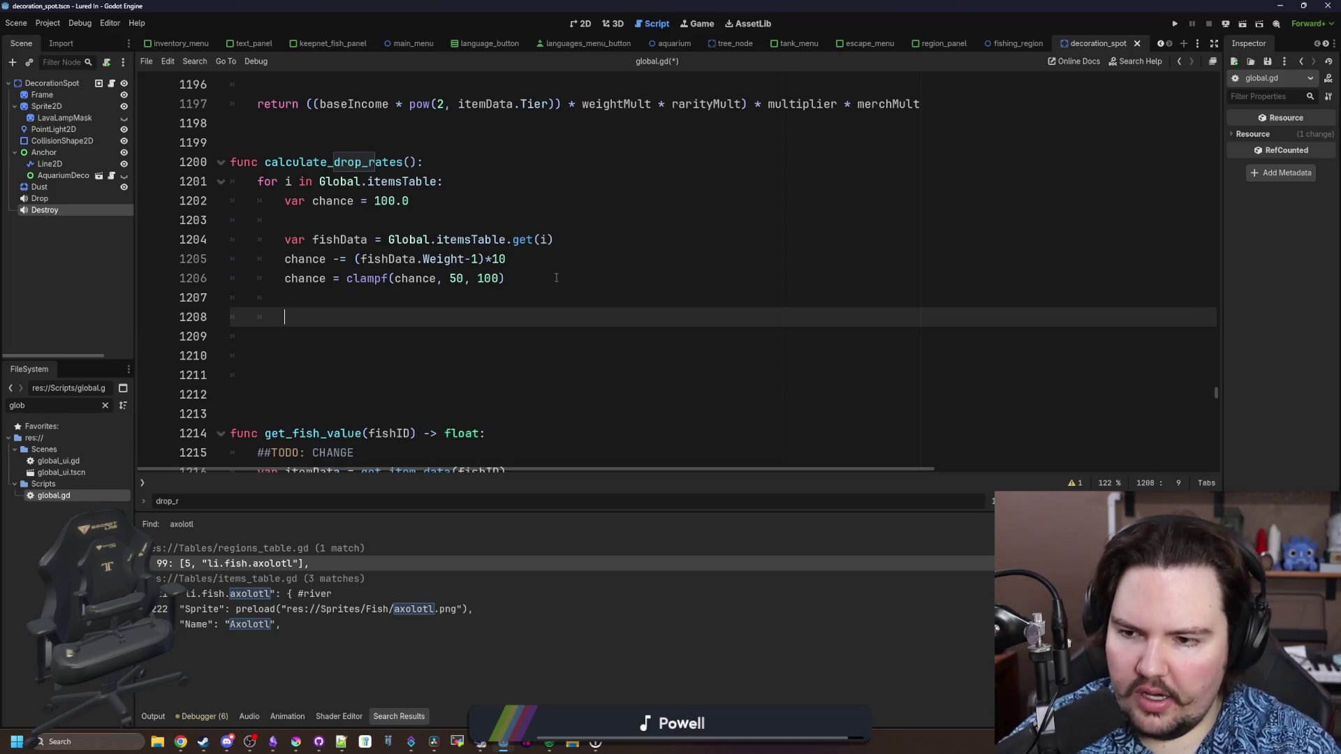
{"action": "type", "text": "if fi"}
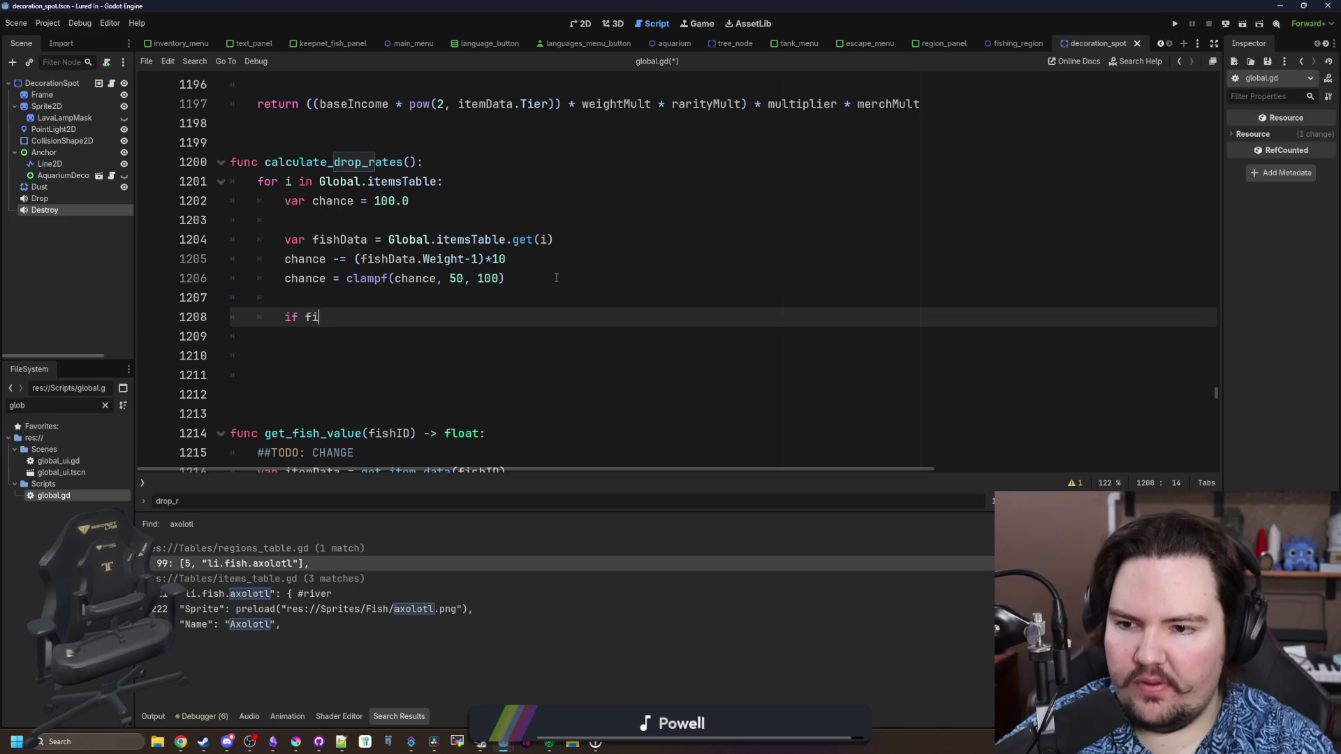
{"action": "key", "text": "BackSpace"}
{"action": "key", "text": "BackSpace"}
{"action": "key", "text": "BackSpace"}
{"action": "type", "text": "match(f"}
{"action": "type", "text": "ishData.R"}
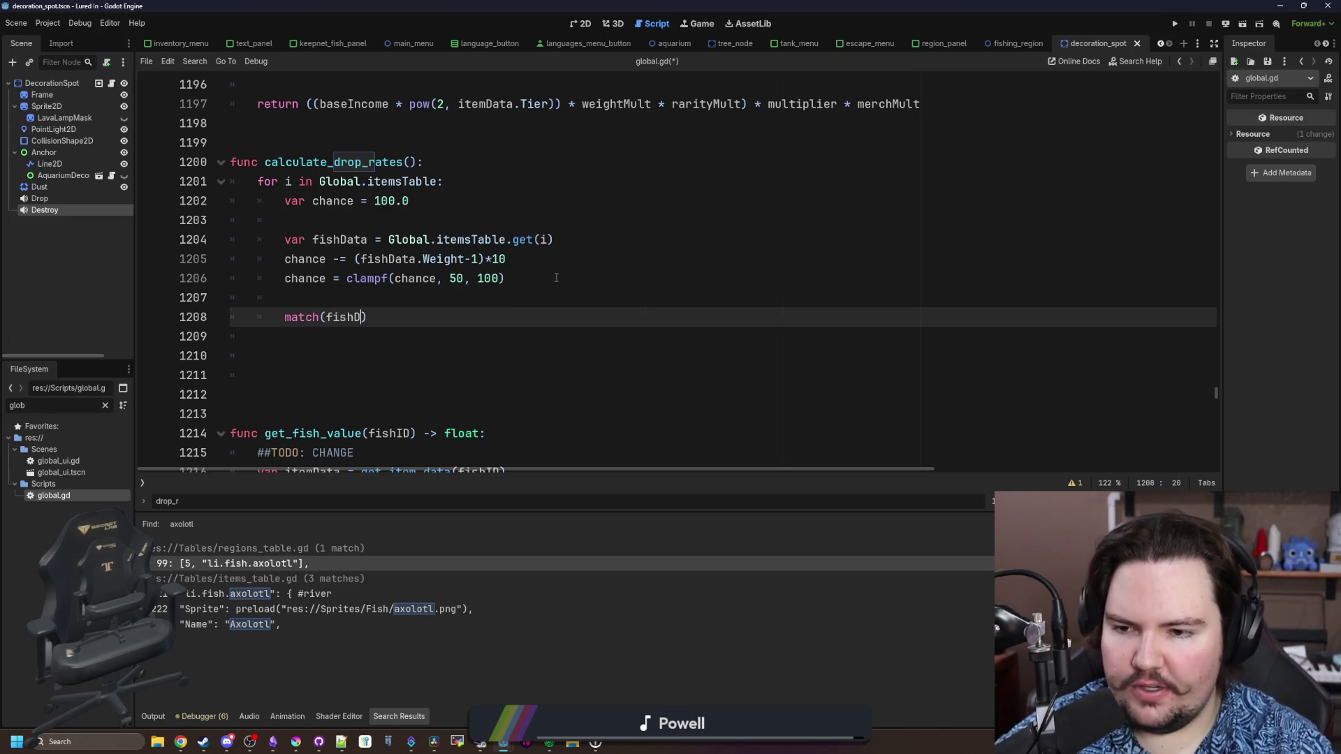
{"action": "type", "text": "arity):"}
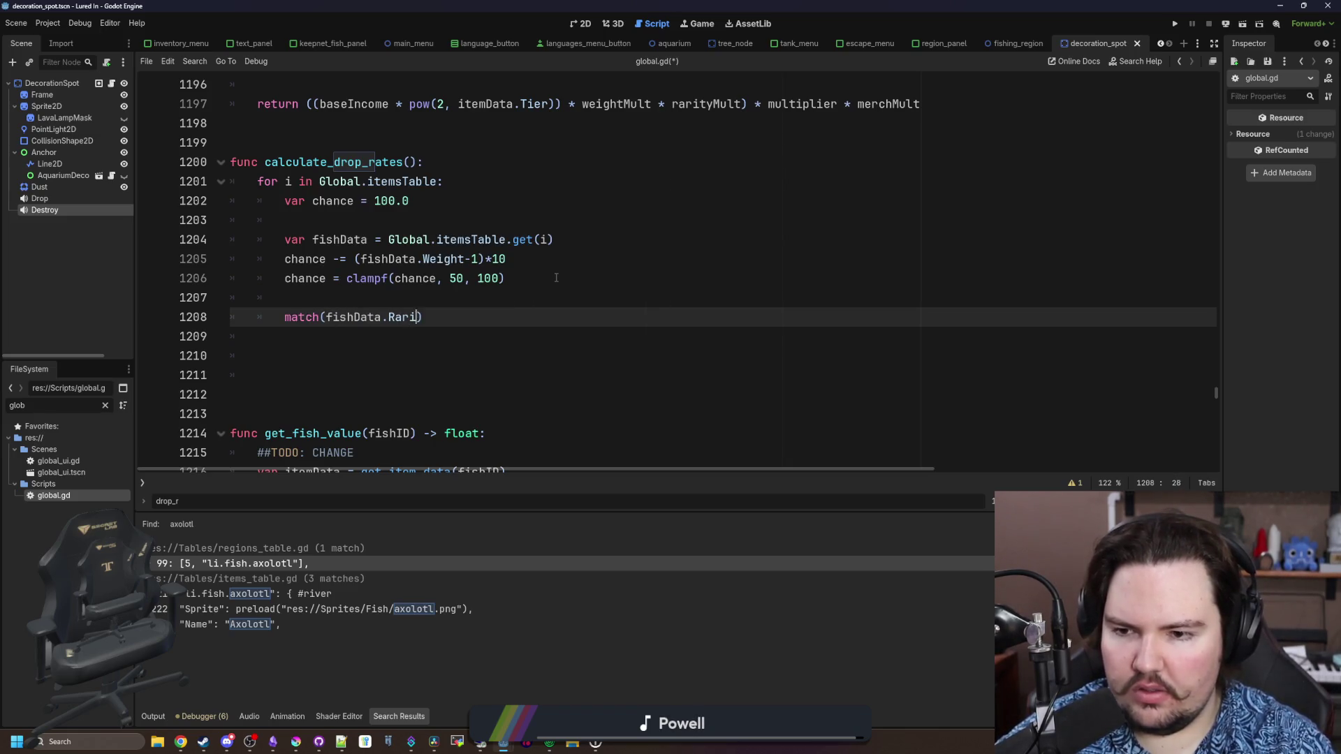
{"action": "key", "text": "Return"}
{"action": "type", "text": "Global.FISH_R"}
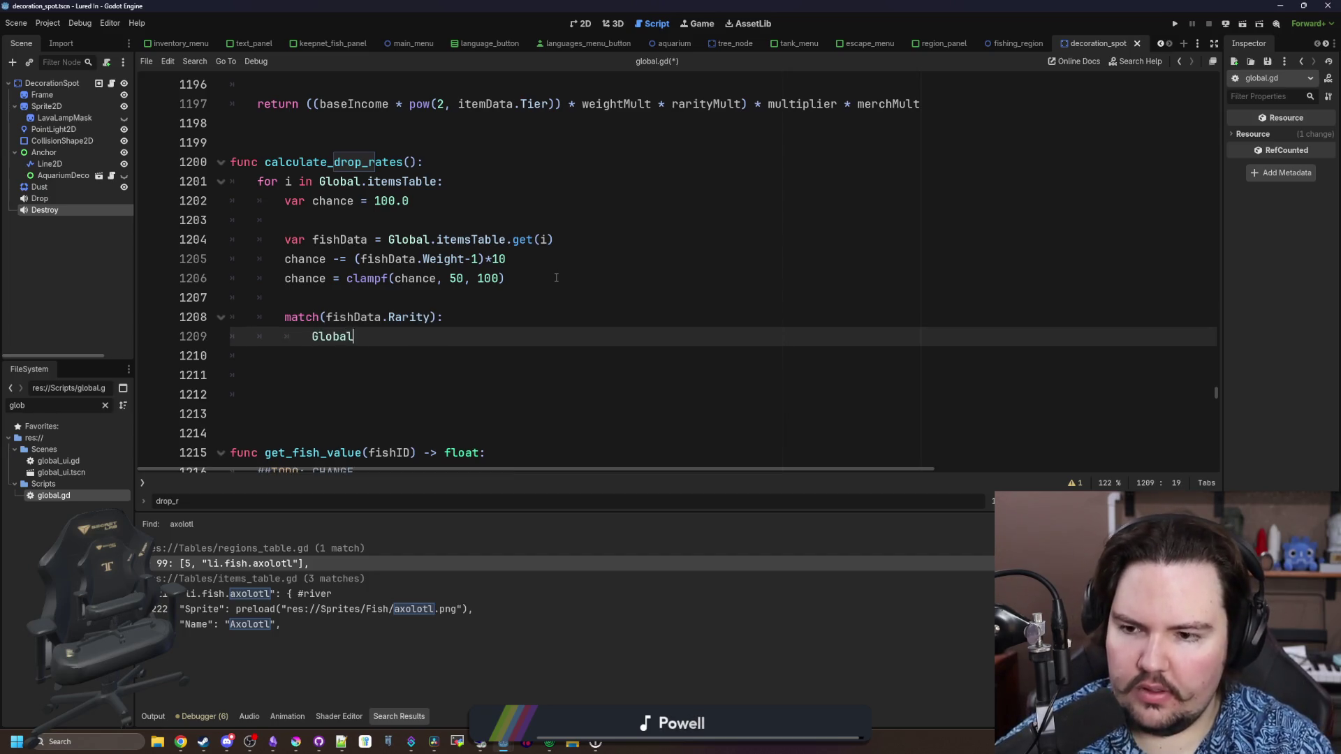
{"action": "type", "text": "AR"}
{"action": "key", "text": "BackSpace"}
{"action": "key", "text": "BackSpace"}
{"action": "key", "text": "BackSpace"}
{"action": "type", "text": "AR"}
{"action": "key", "text": "Return"}
{"action": "type", "text": ".RARE"}
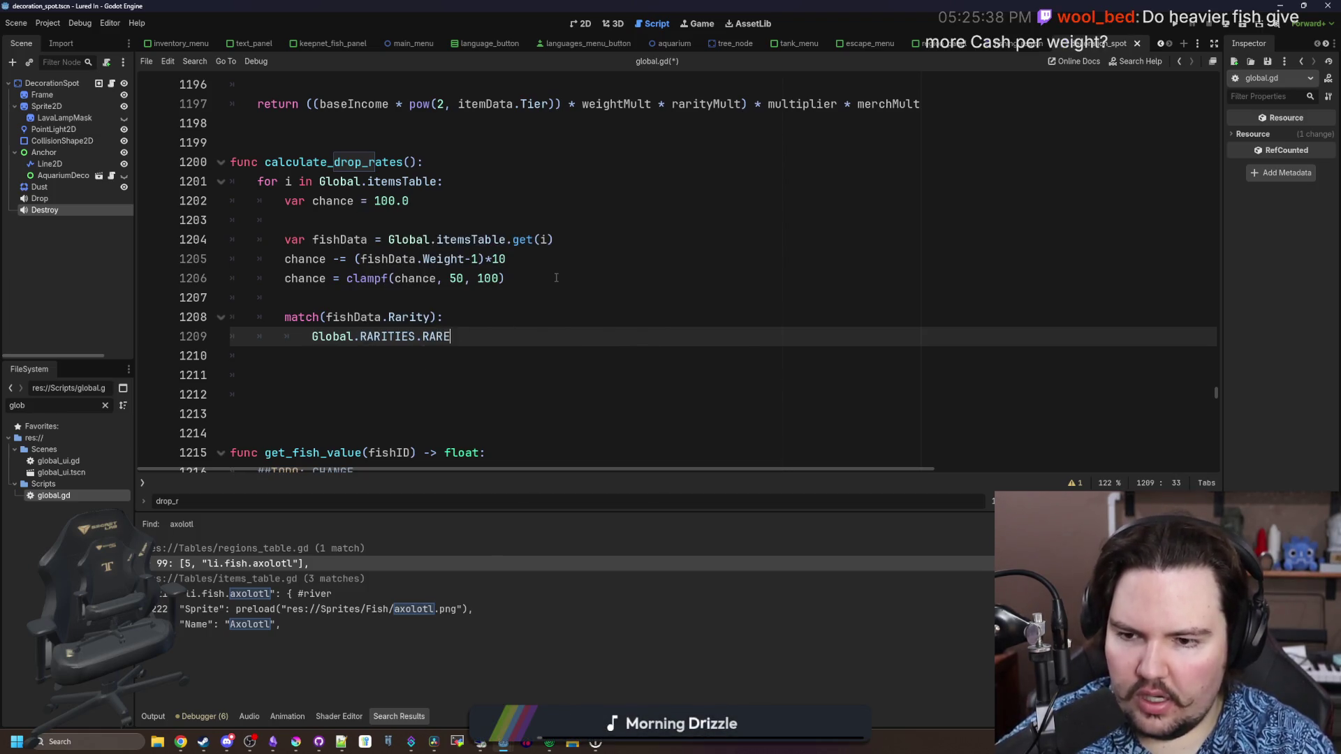
{"action": "type", "text": ":"}
Add a GLOBAL.RARITIES.LEGENDARY: branch and remove the empty line between the branches.
{"action": "key", "text": "Return"}
{"action": "key", "text": "Return"}
{"action": "type", "text": "Global"}
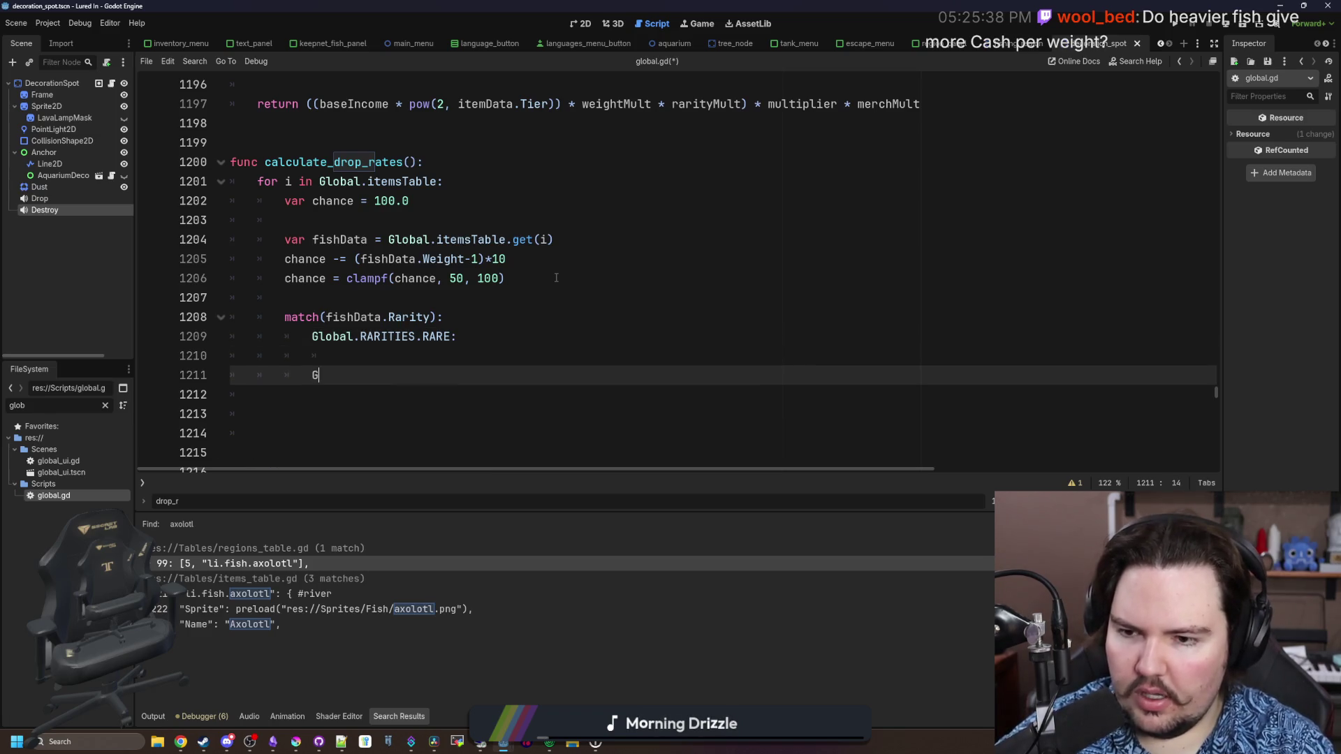
{"action": "key", "text": "ctrl+BackSpace"}
{"action": "type", "text": "GLOBAL.RARITIES."}
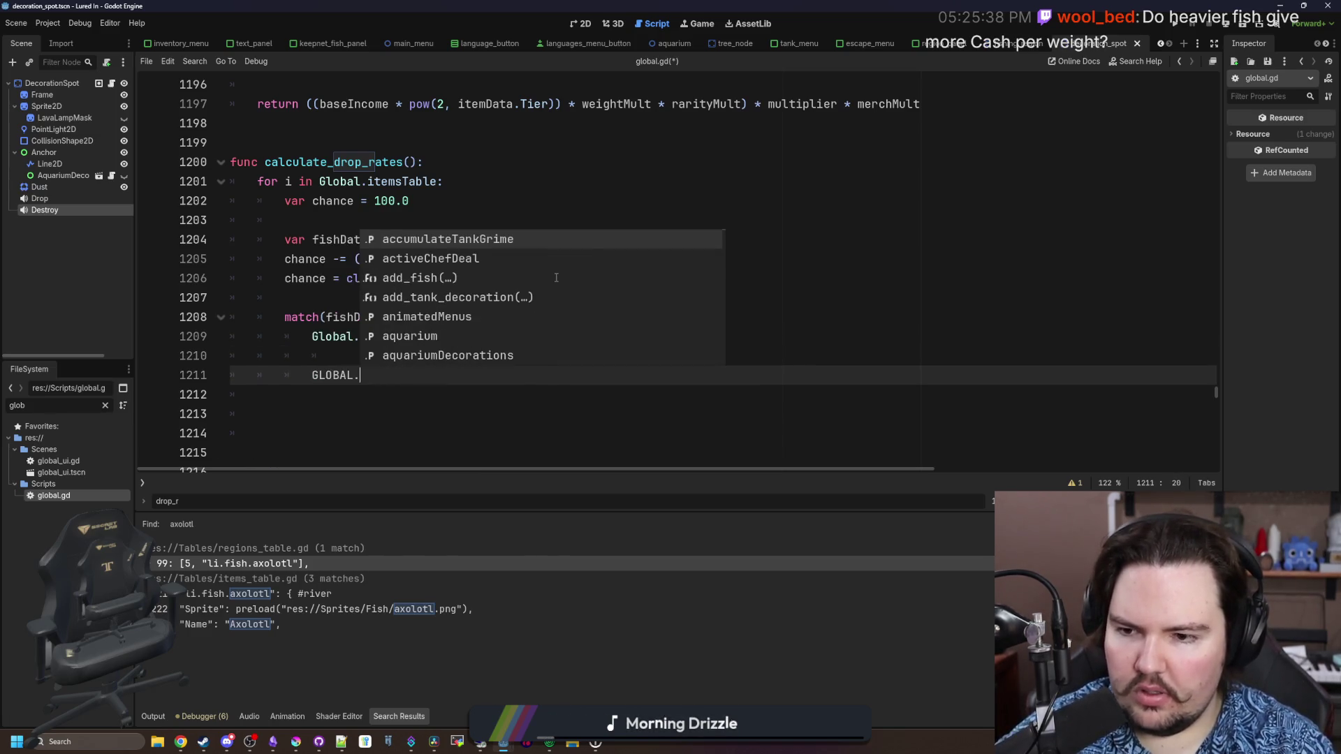
{"action": "type", "text": "LEGENDARY:"}
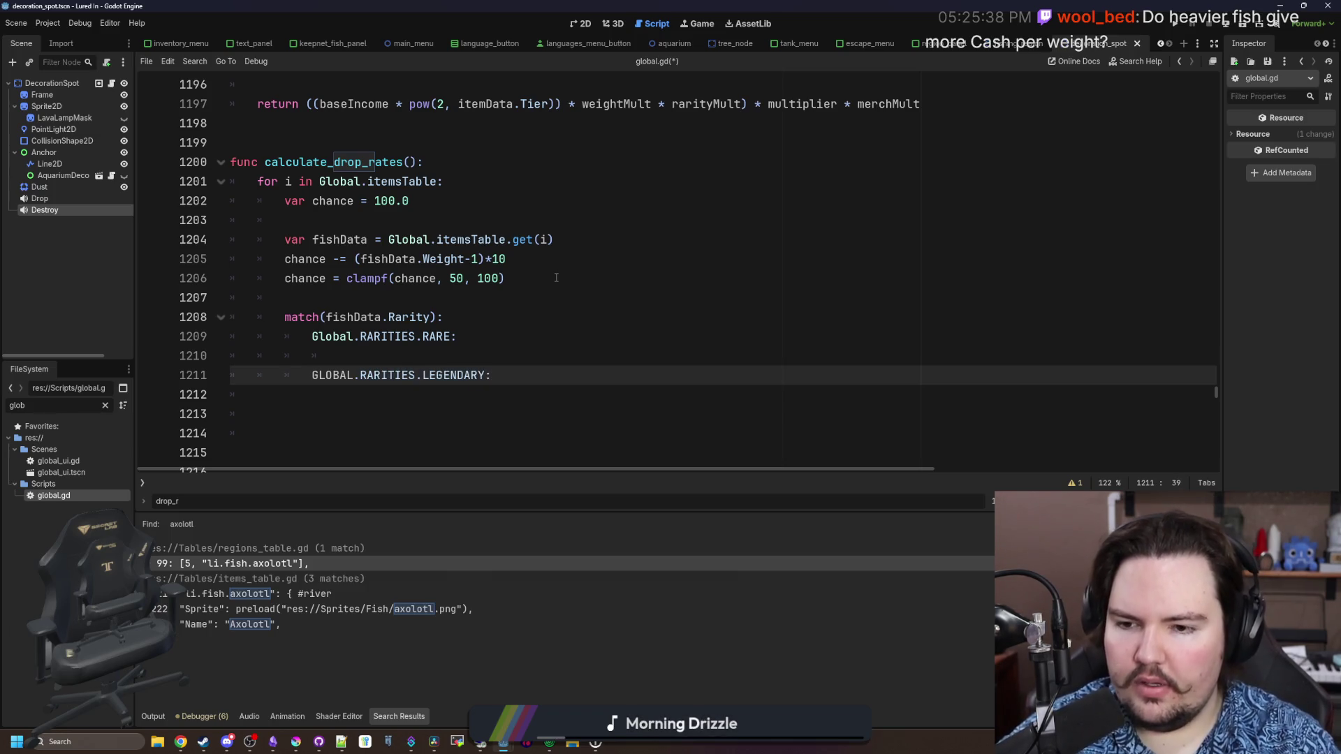
{"action": "key", "text": "Up"}
{"action": "key", "text": "BackSpace"}
{"action": "key", "text": "BackSpace"}
{"action": "key", "text": "BackSpace"}
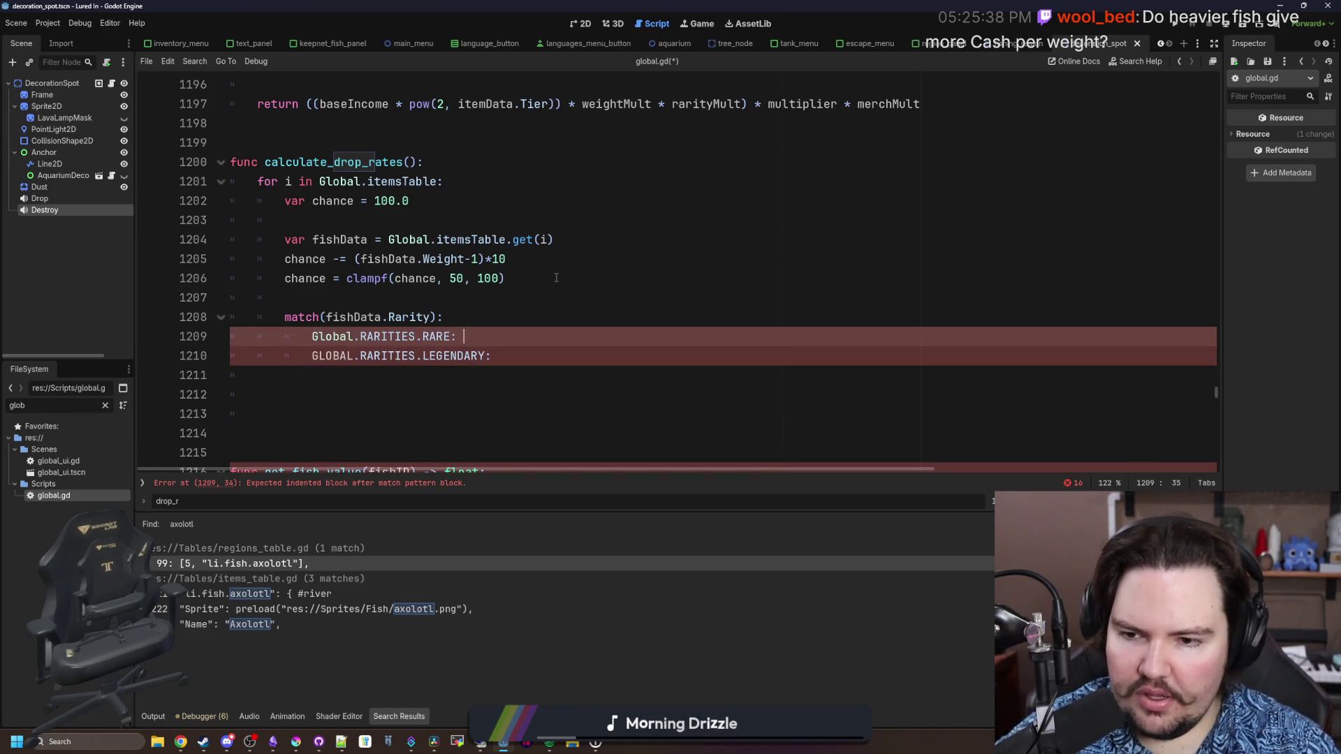
{"action": "key", "text": "Down"}
{"action": "key", "text": "Right"}
{"action": "key", "text": "Right"}
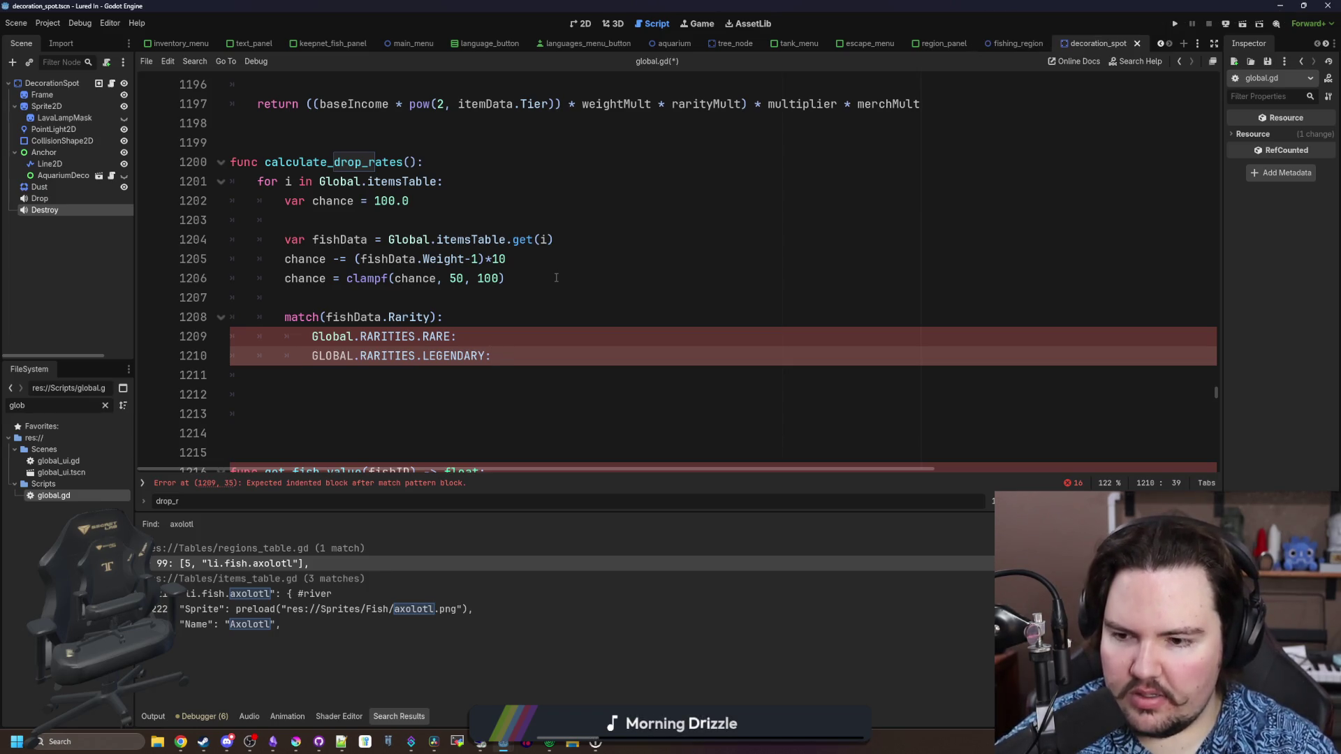
Set chance = 3.0 for LEGENDARY and chance = 10.0 for RARE, deleting the extra blank lines.
{"action": "type", "text": "chance = 3.0"}
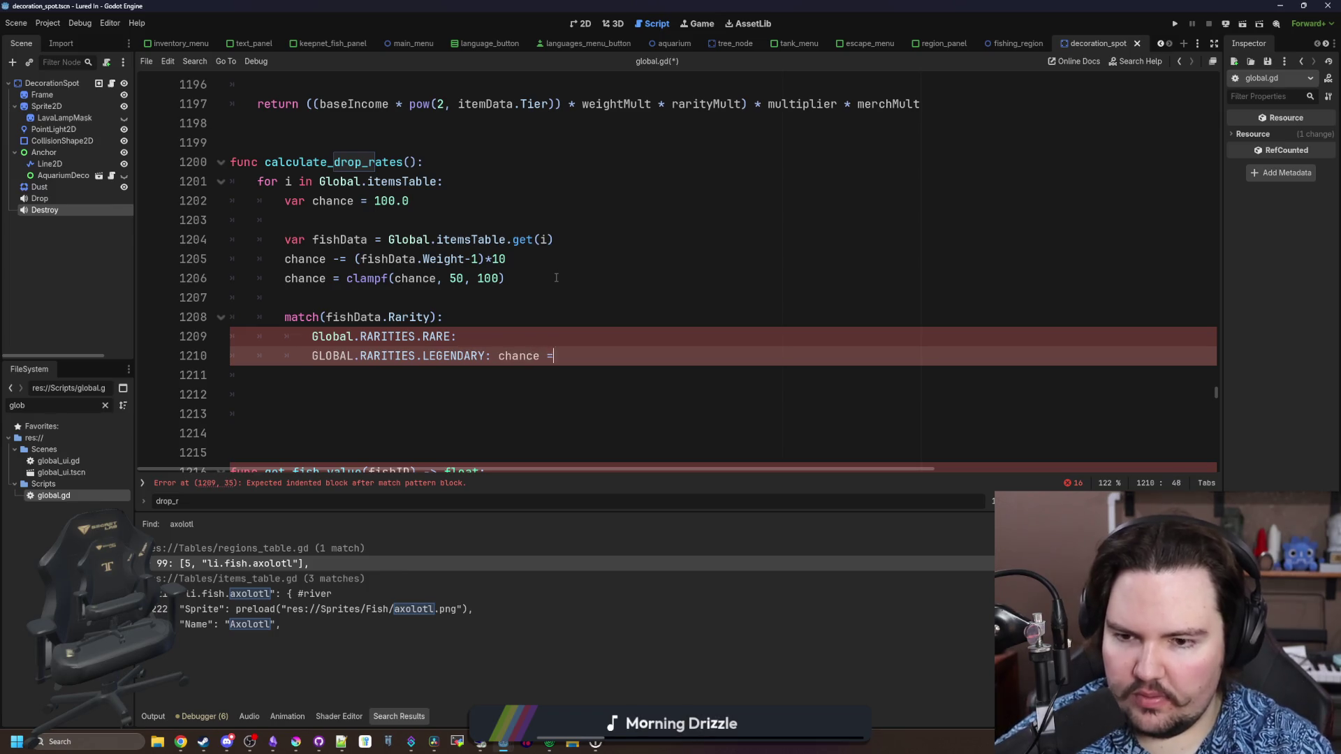
{"action": "key", "text": "Up"}
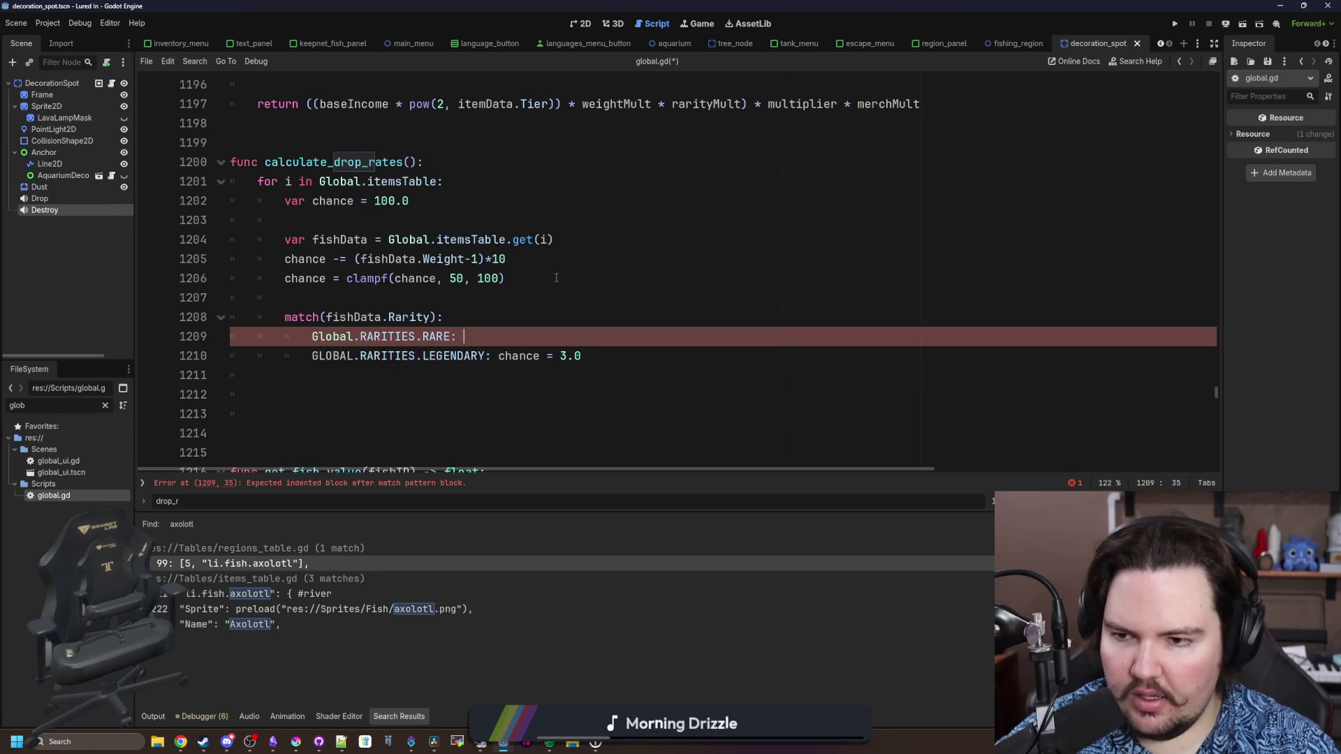
{"action": "type", "text": "chance = 10.0"}
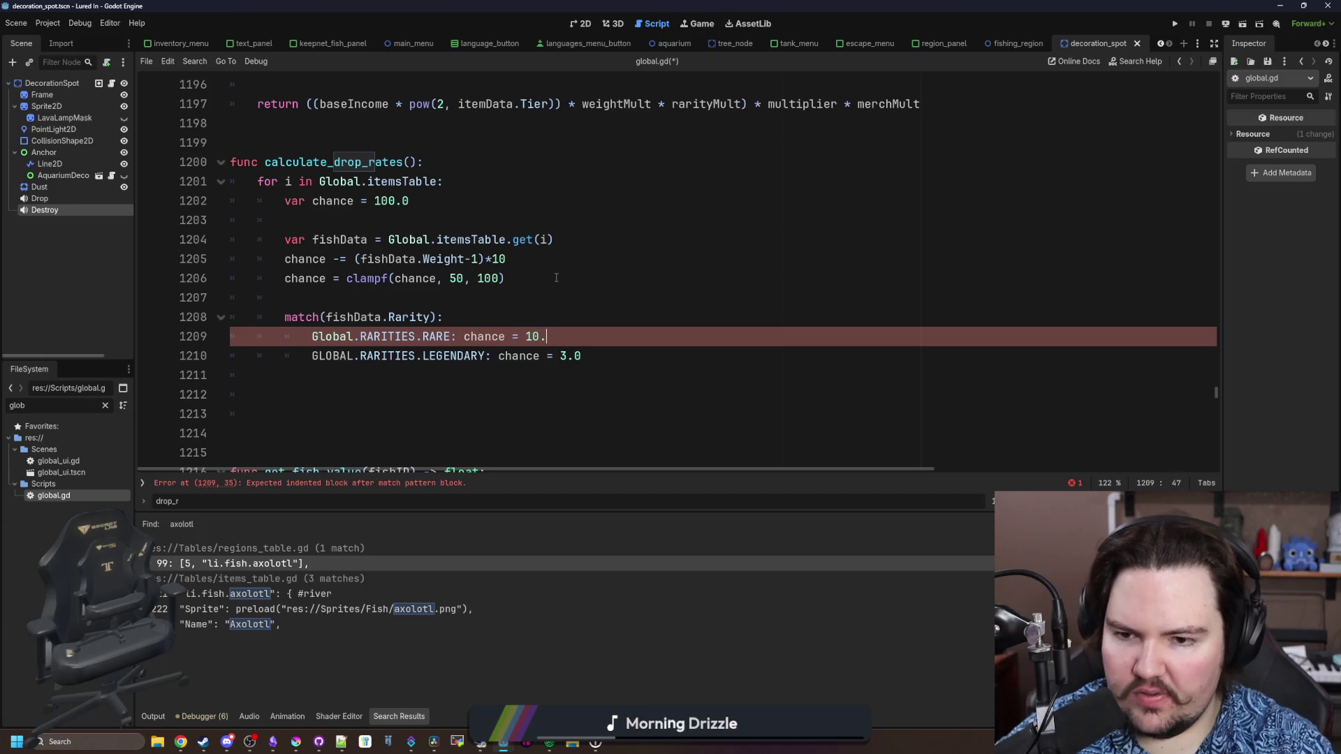
{"action": "left_click_drag", "start_coordinate": [428, 423], "coordinate": [237, 375]}
{"action": "key", "text": "BackSpace"}
{"action": "key", "text": "BackSpace"}
Correct GLOBAL to Global on the LEGENDARY line, add a line after the match, and save global.gd.
{"action": "left_click", "coordinate": [559, 340]}
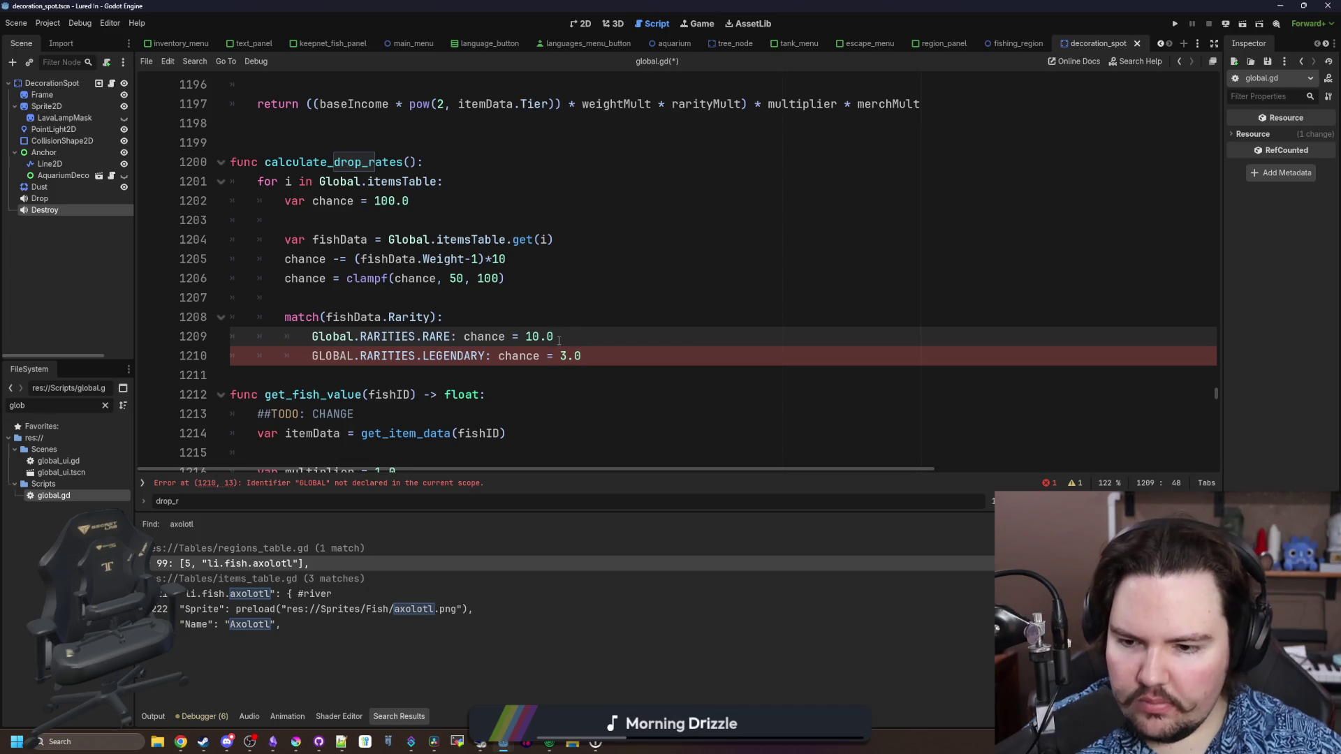
{"action": "left_click", "coordinate": [354, 357]}
{"action": "key", "text": "ctrl+BackSpace"}
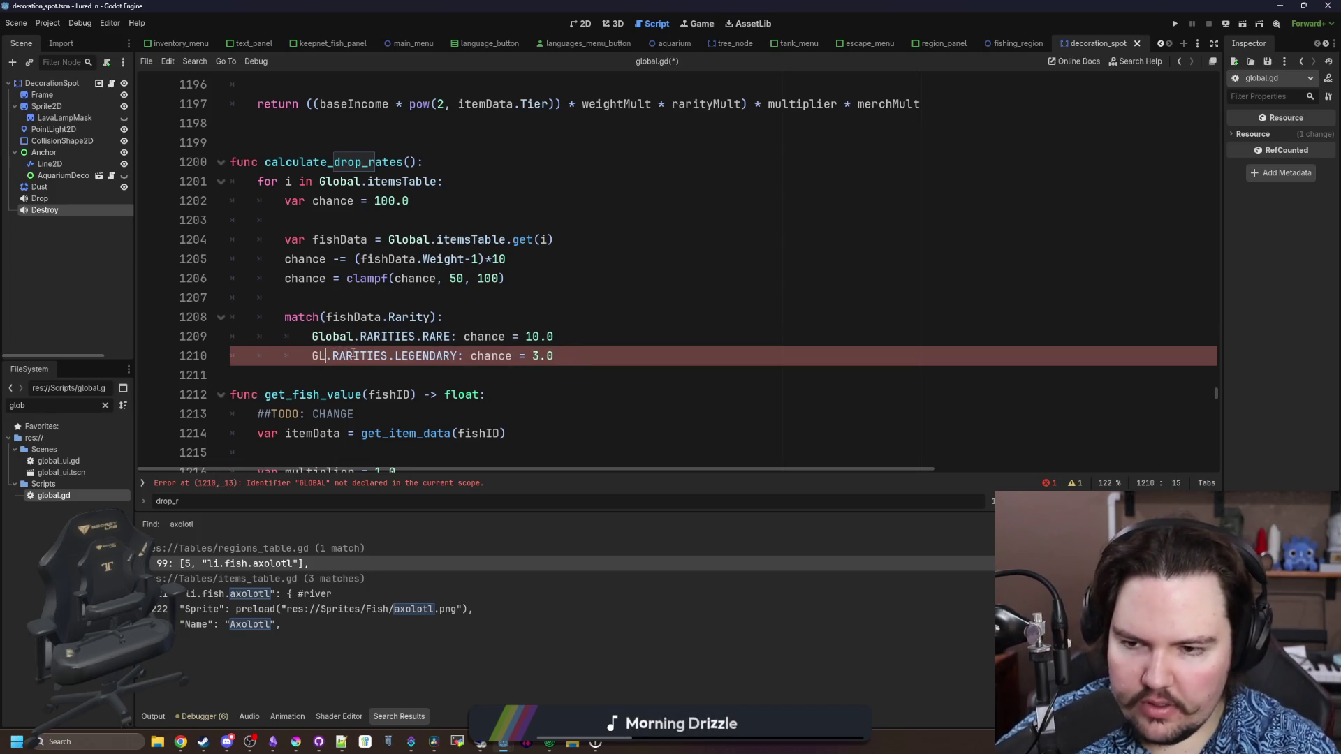
{"action": "type", "text": "Global"}
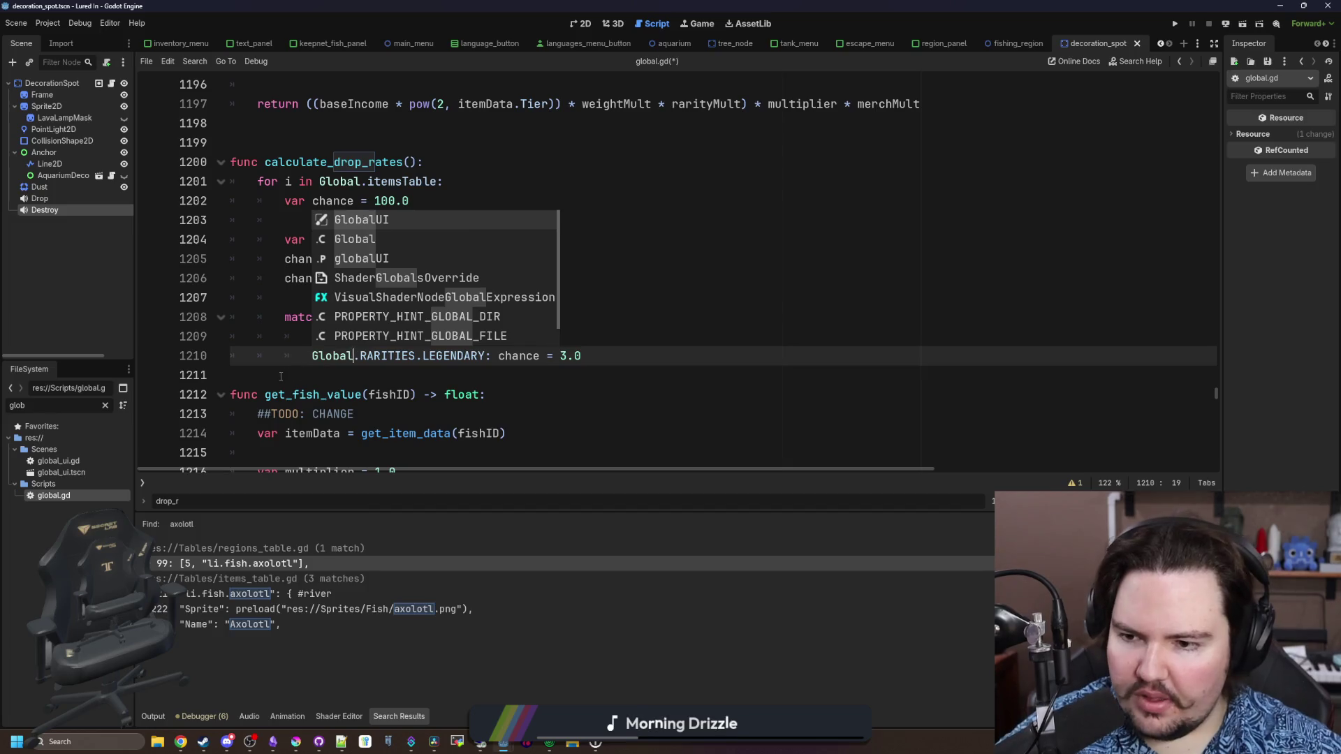
{"action": "left_click", "coordinate": [281, 377]}
{"action": "key", "text": "Return"}
{"action": "key", "text": "ctrl+s"}
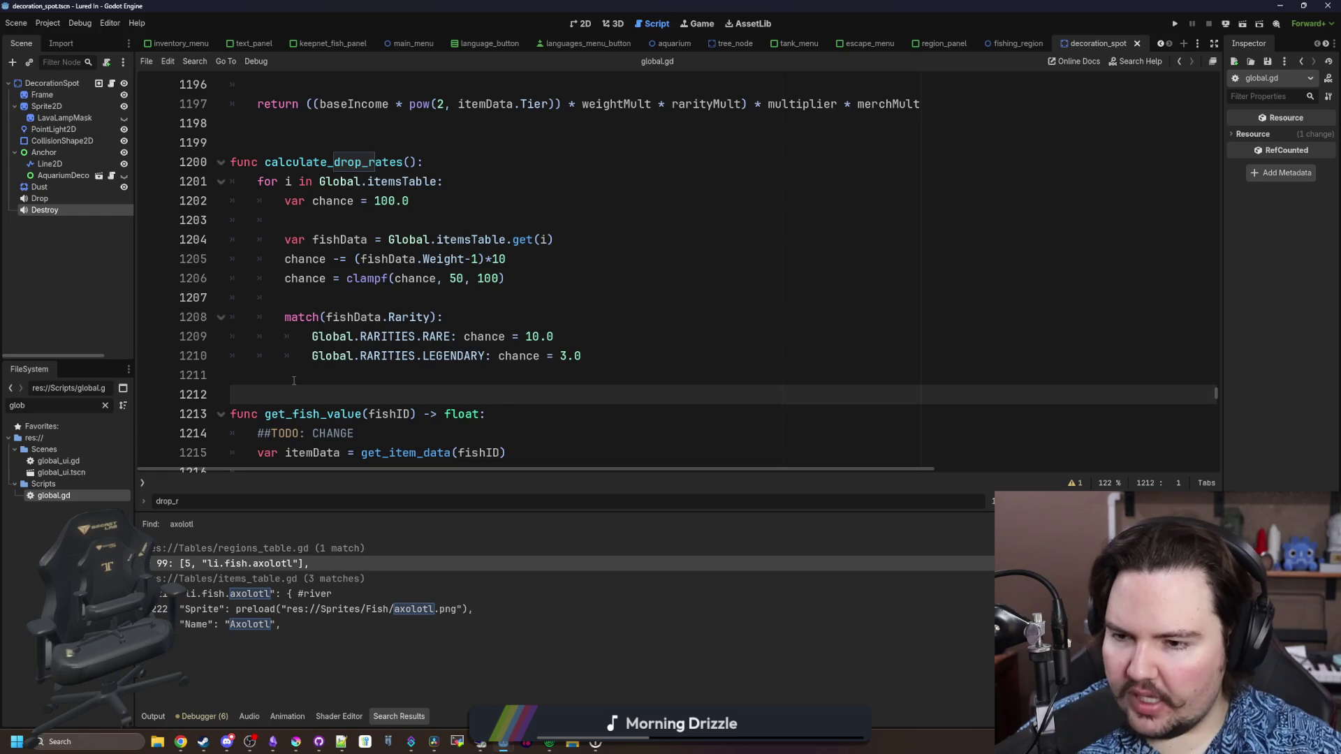
{"action": "left_click", "coordinate": [293, 381]}
{"action": "key", "text": "ctrl+s"}
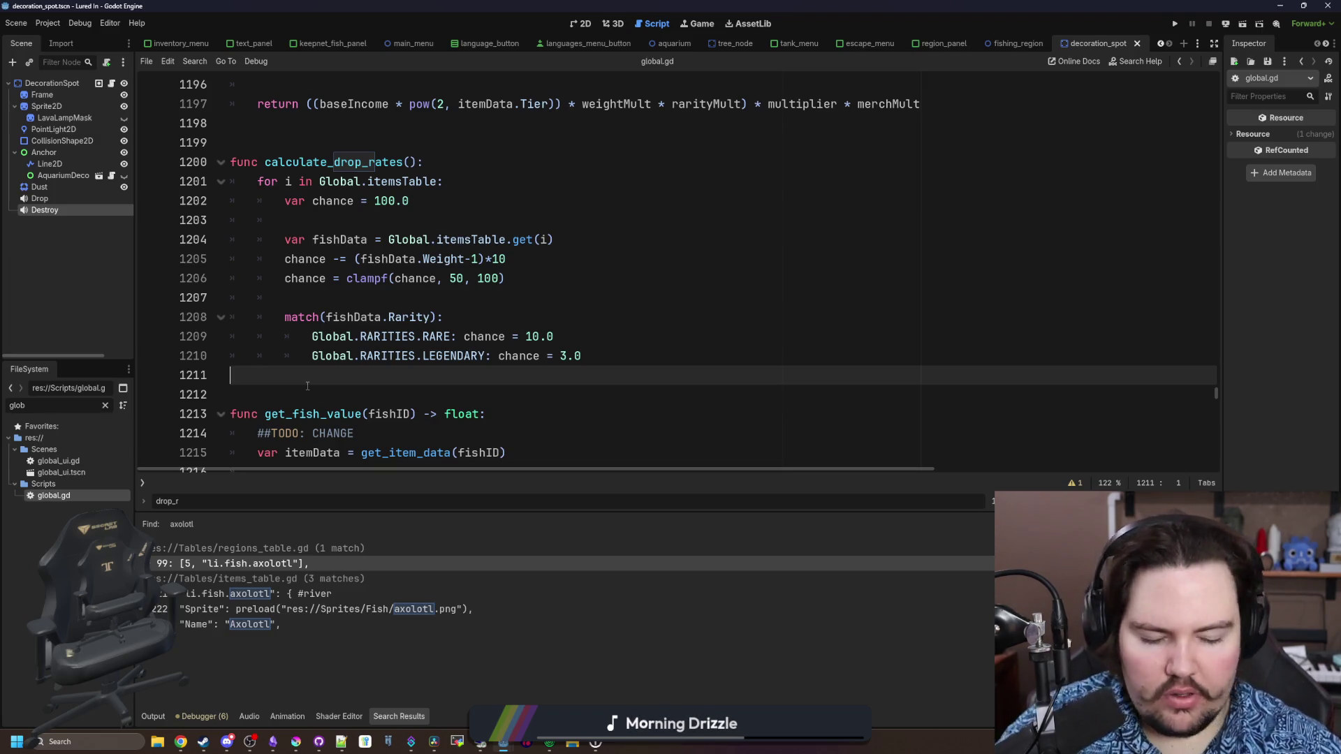
Save global.gd, then insert two indented lines directly after the RARE/LEGENDARY match block.
{"action": "key", "text": "ctrl+s"}
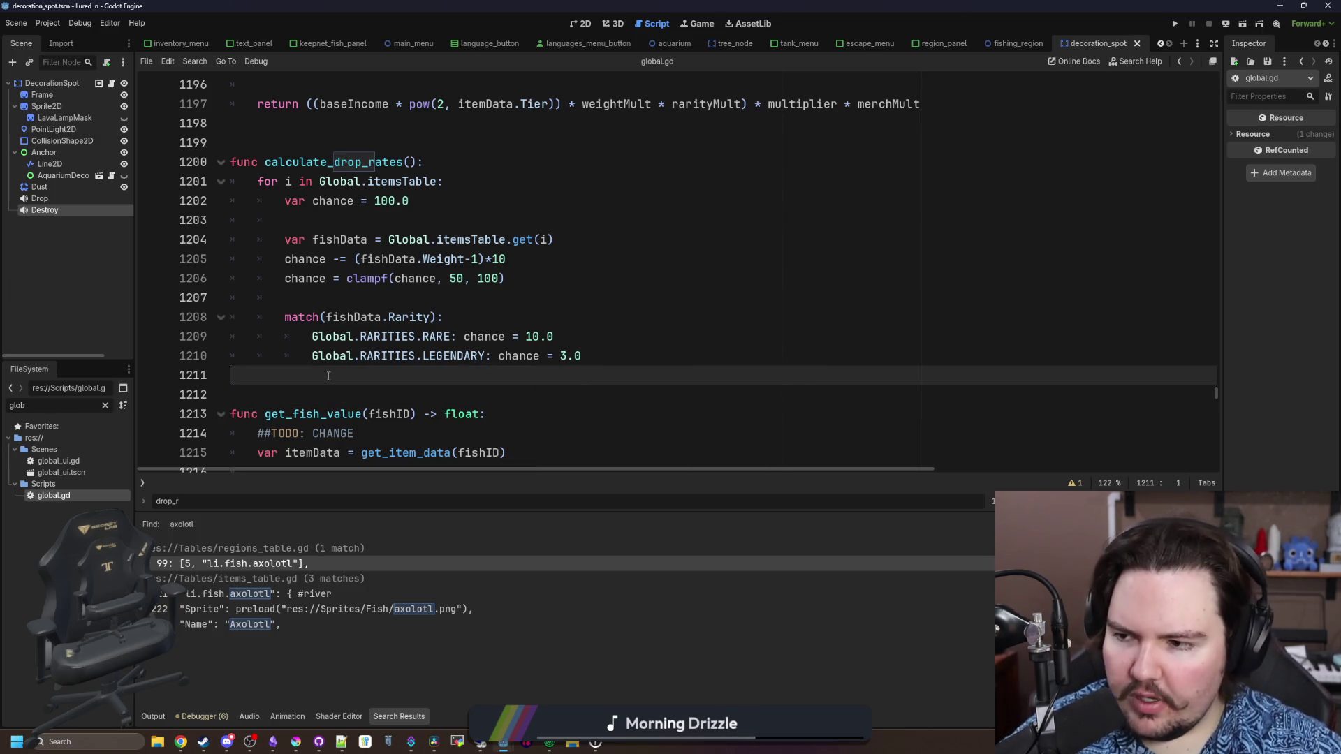
{"action": "key", "text": "ctrl+s"}
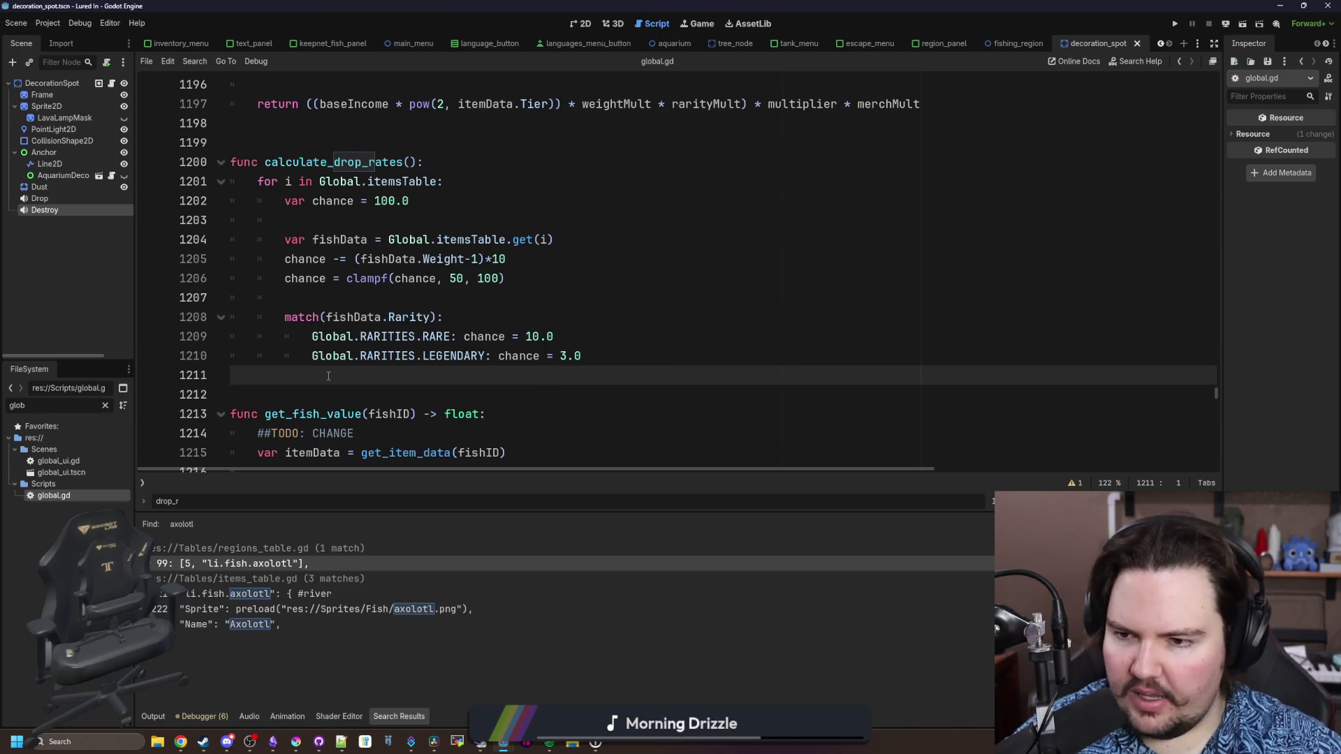
{"action": "left_click", "coordinate": [452, 302]}
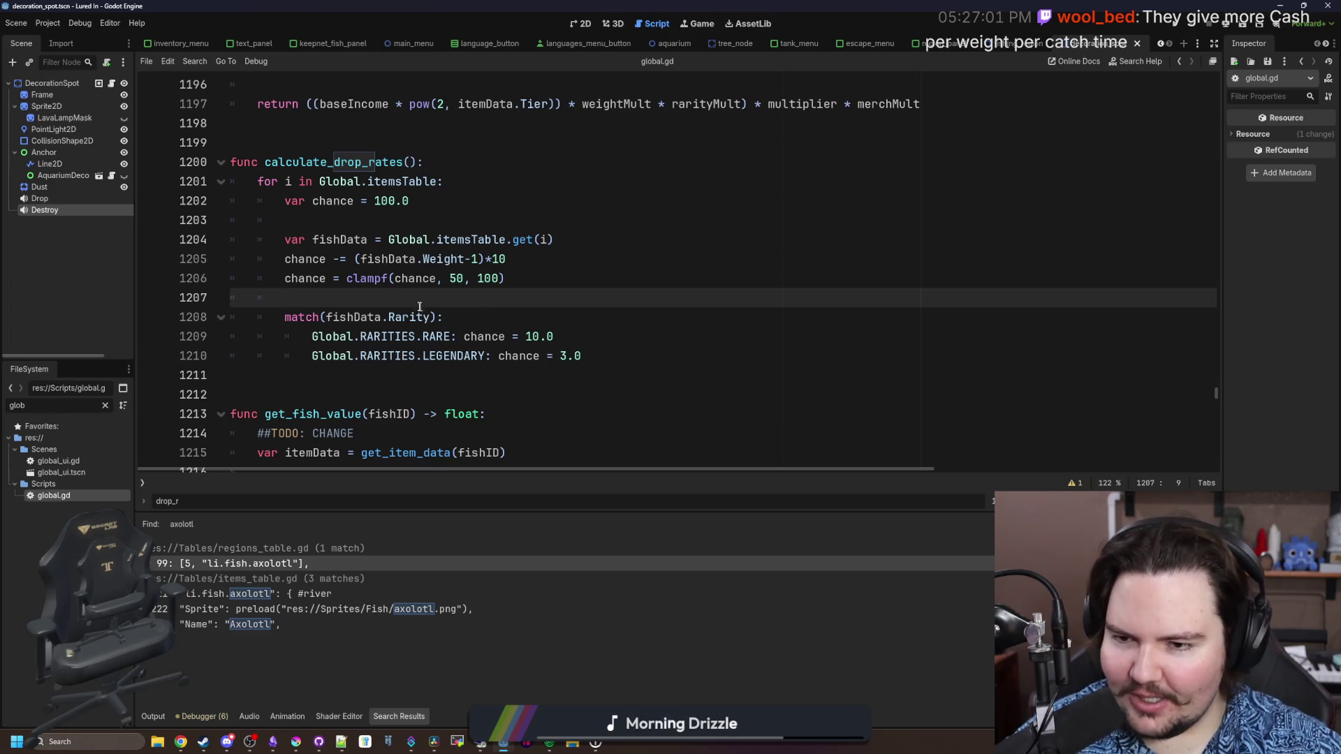
{"action": "left_click", "coordinate": [343, 368]}
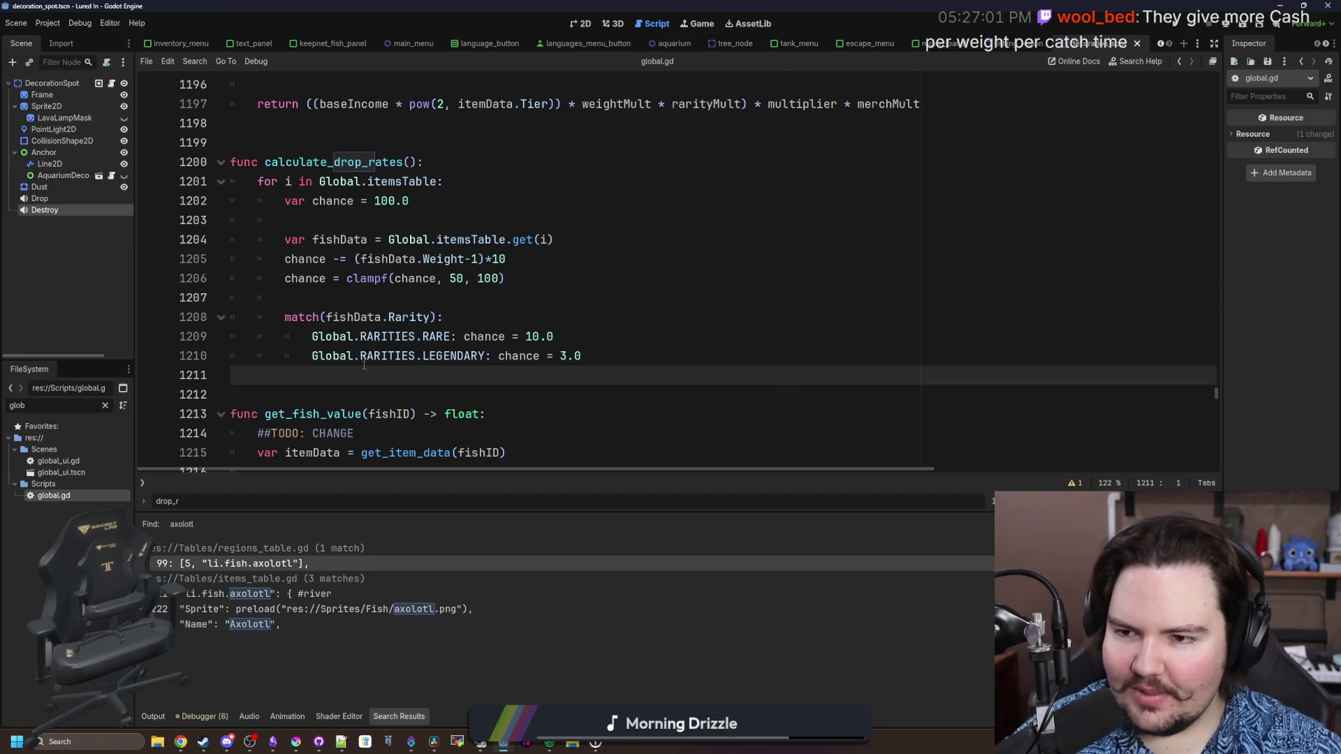
{"action": "key", "text": "Return"}
{"action": "key", "text": "Return"}
{"action": "key", "text": "Up"}
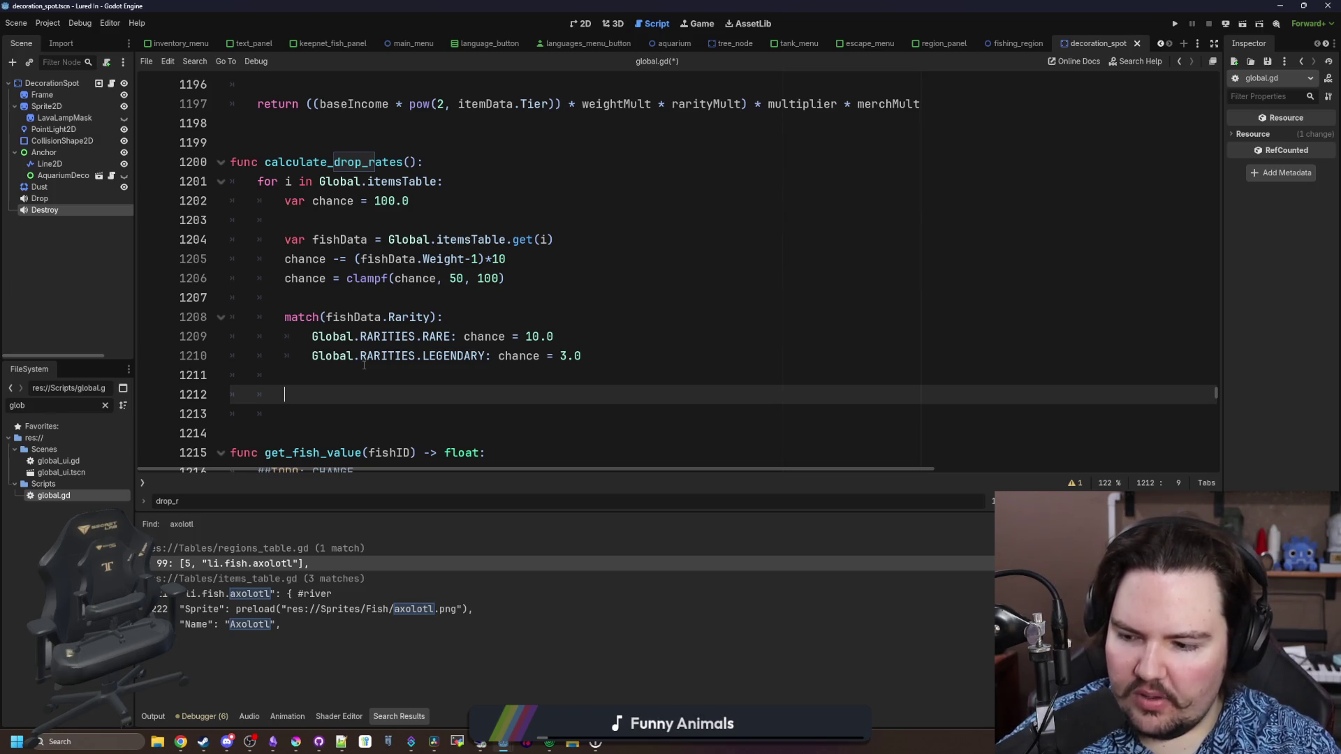
Write 'for i in fishData.Regions:' with a Global.regionsTable line in its body, plus a blank line.
{"action": "type", "text": "for d"}
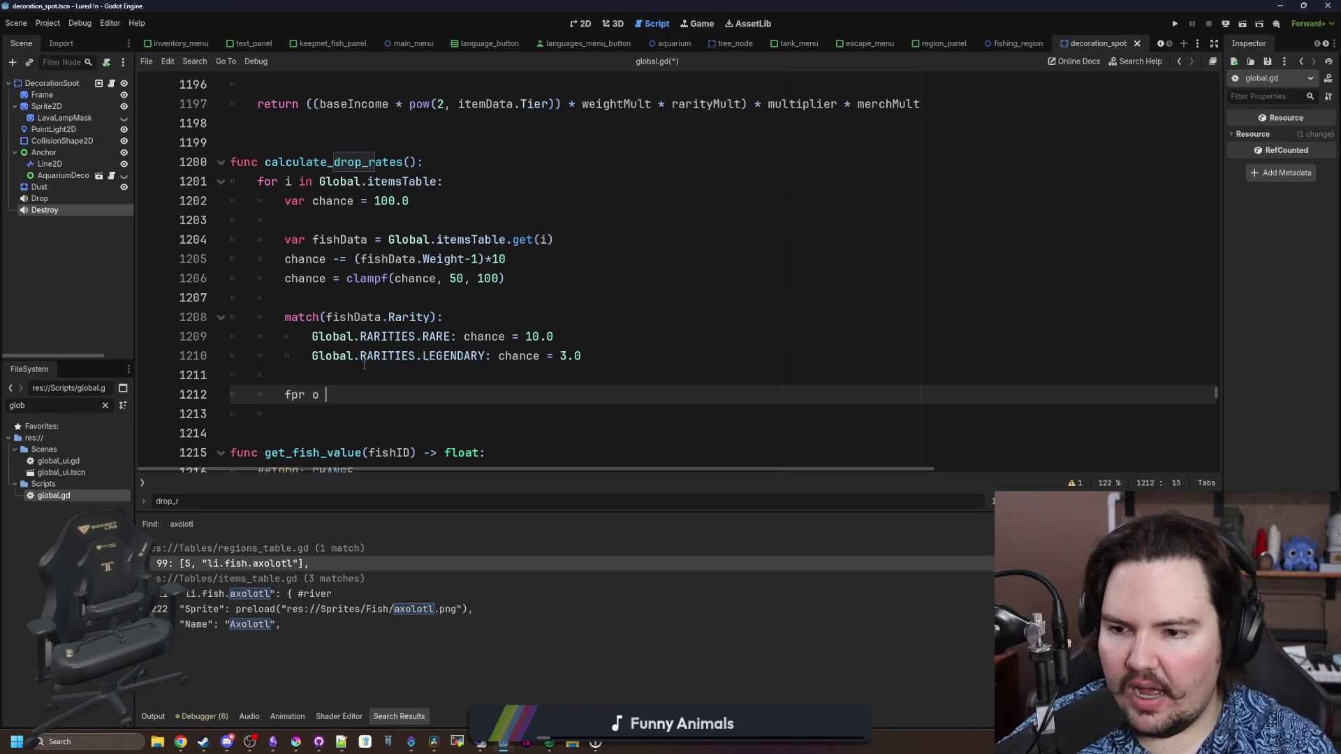
{"action": "key", "text": "BackSpace"}
{"action": "key", "text": "BackSpace"}
{"action": "key", "text": "BackSpace"}
{"action": "type", "text": "or"}
{"action": "key", "text": "BackSpace"}
{"action": "key", "text": "BackSpace"}
{"action": "key", "text": "BackSpace"}
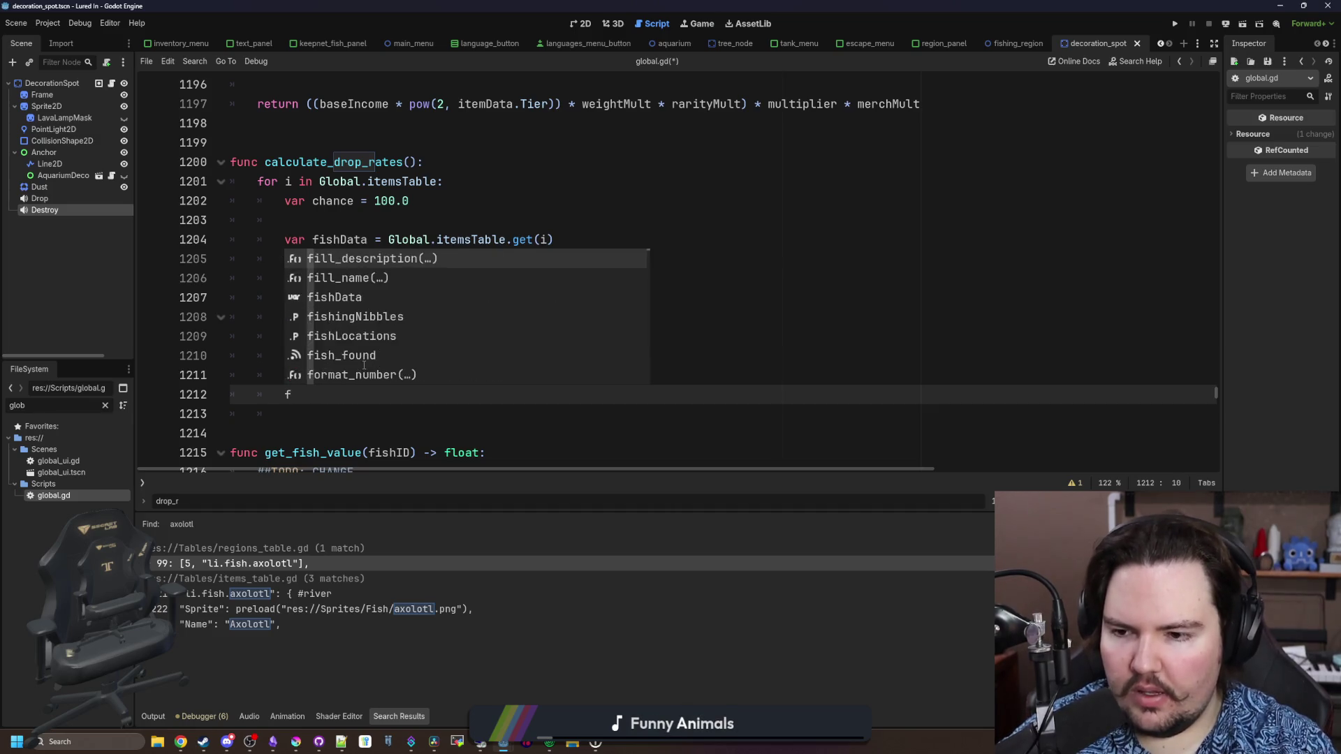
{"action": "type", "text": "or i in fishData.R"}
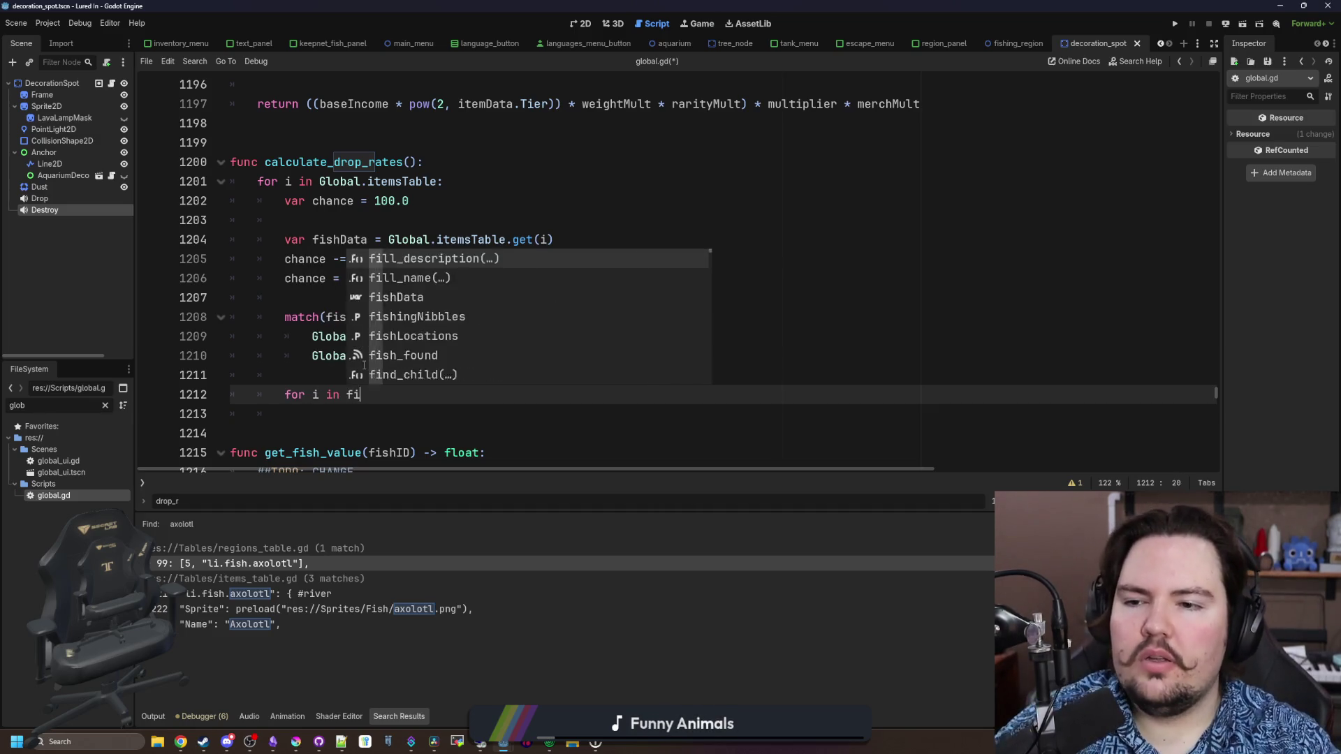
{"action": "type", "text": "egions:"}
{"action": "key", "text": "Return"}
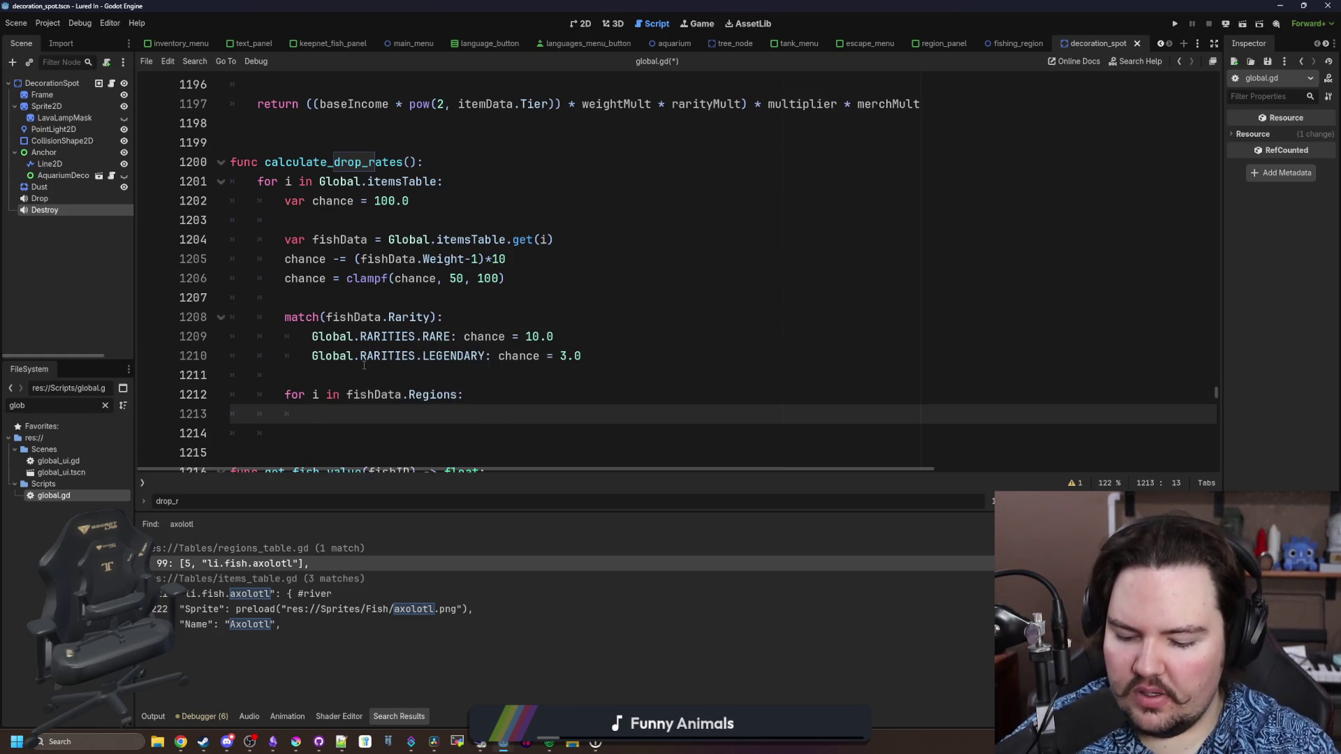
{"action": "type", "text": "Global.regio"}
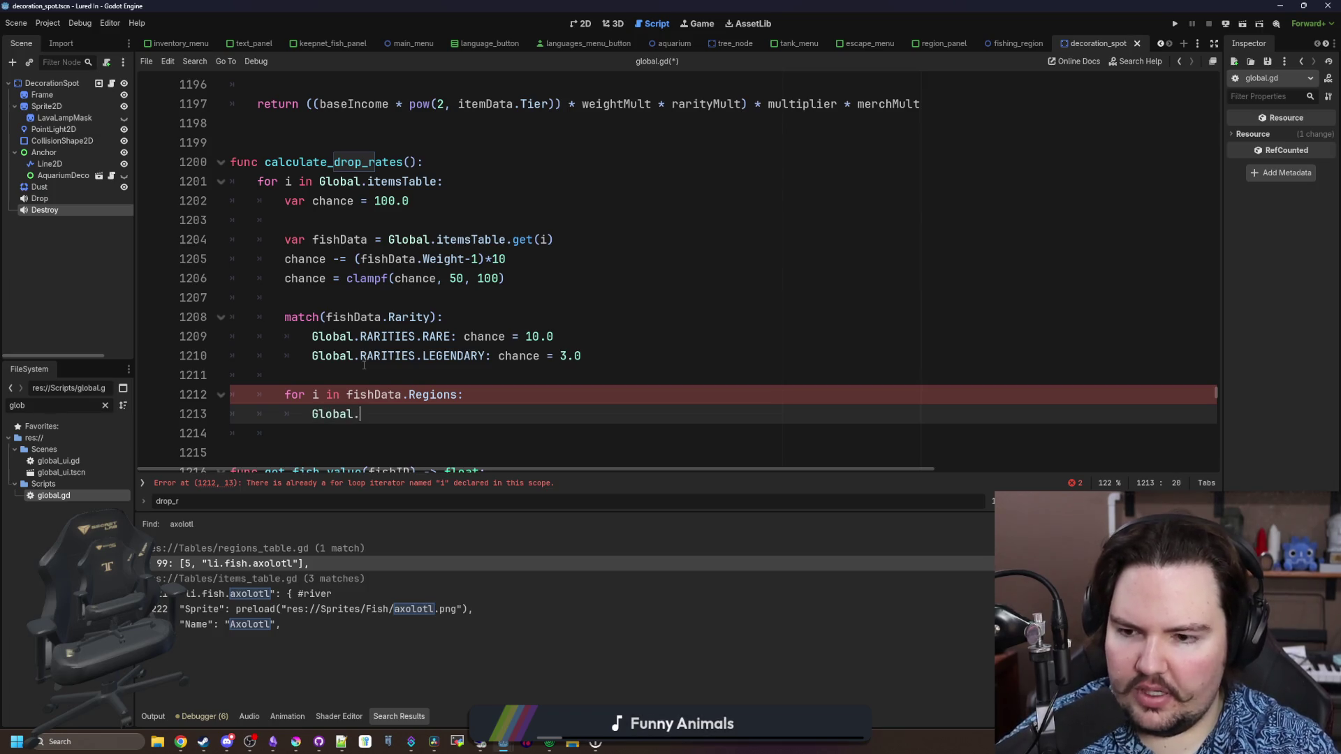
{"action": "type", "text": "nsTable"}
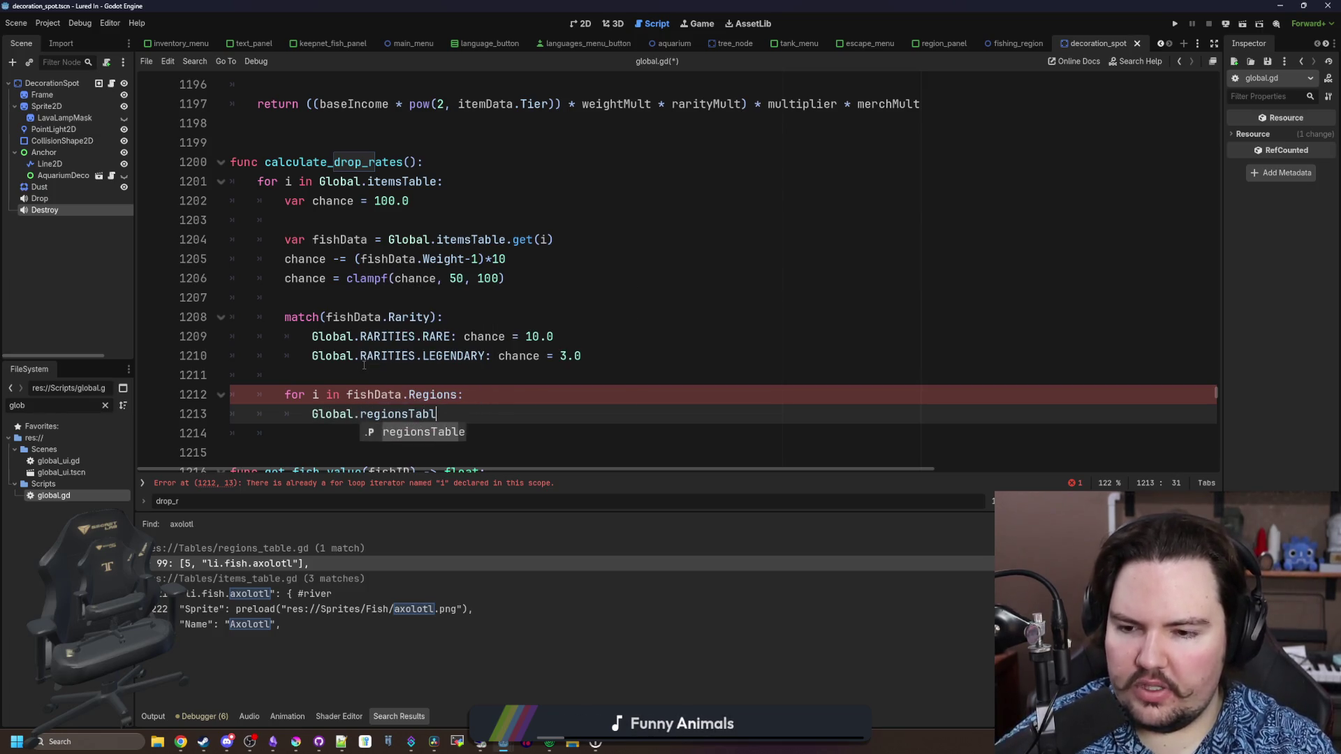
{"action": "scroll", "coordinate": [364, 364], "scroll_direction": "down", "scroll_amount": 1}
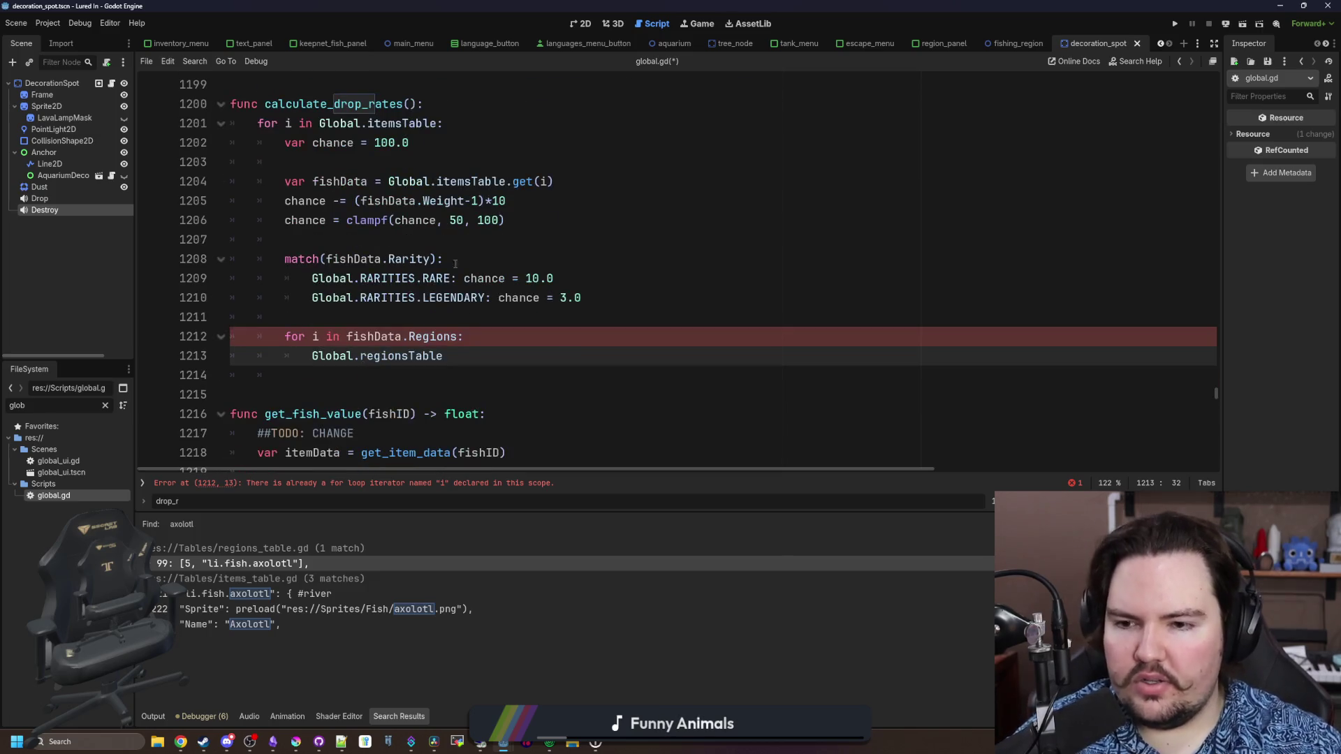
{"action": "left_click", "coordinate": [519, 335]}
{"action": "key", "text": "Return"}
{"action": "key", "text": "Return"}
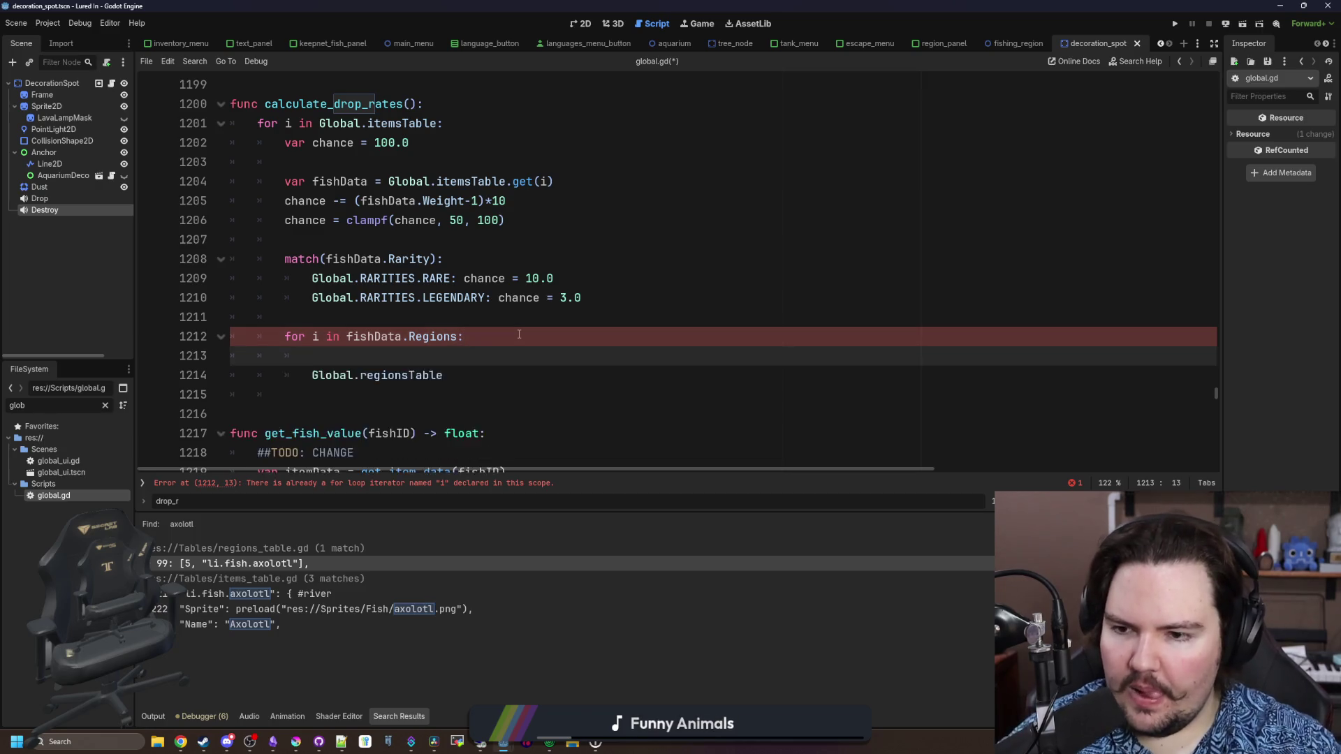
Inside the loop add 'if fishData.CatchType == Global.CATCH_TYPES.ROD:' followed by an 'else:' branch.
{"action": "key", "text": "Up"}
{"action": "type", "text": "if Global."}
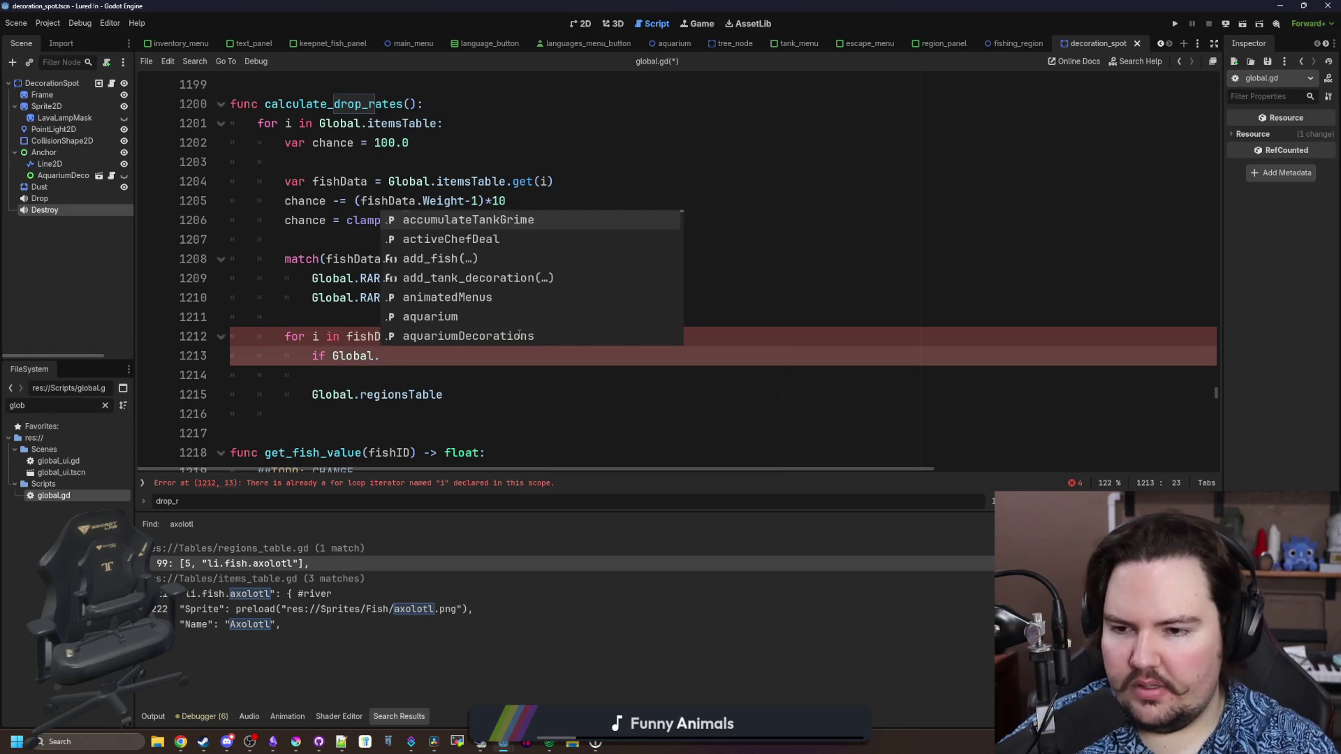
{"action": "type", "text": "regionsTable"}
{"action": "key", "text": "BackSpace"}
{"action": "key", "text": "BackSpace"}
{"action": "key", "text": "BackSpace"}
{"action": "type", "text": "fishData.CatchType == "}
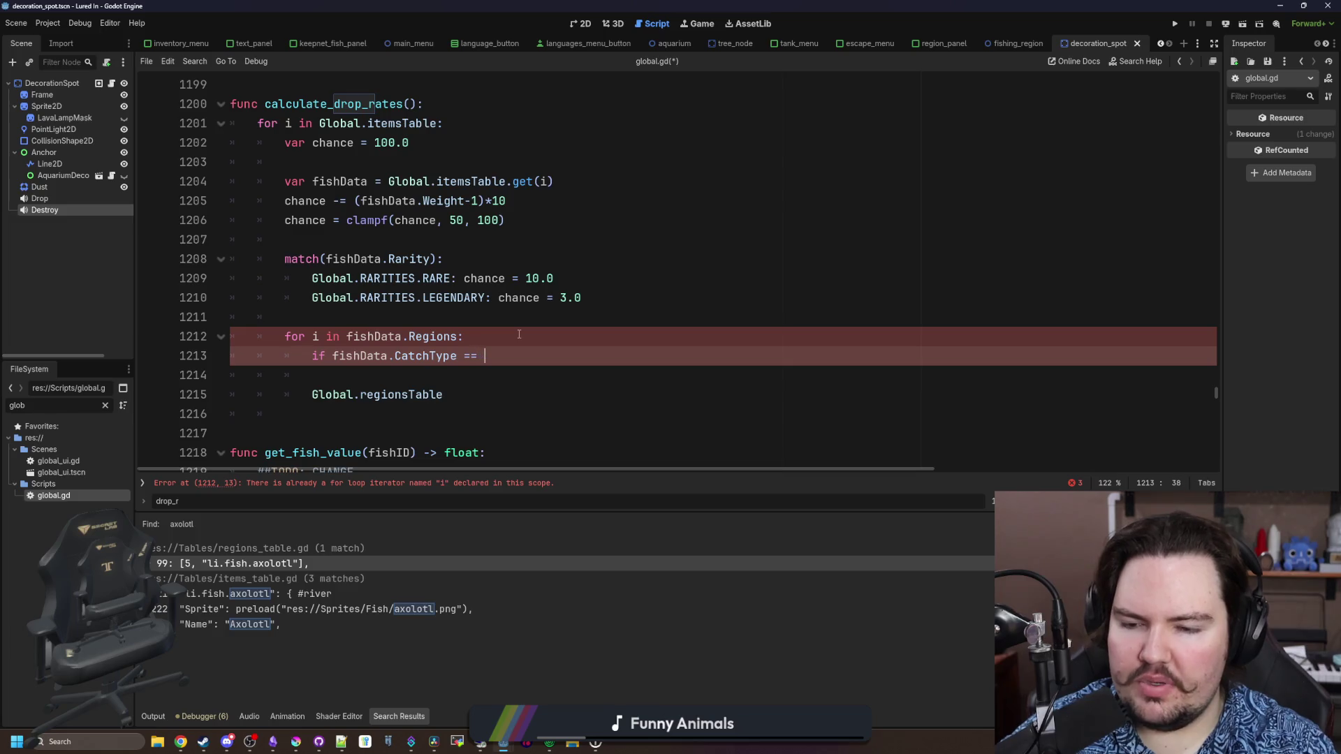
{"action": "type", "text": "Global.CATCH_TYPES.ROD:"}
{"action": "key", "text": "Return"}
{"action": "key", "text": "Return"}
{"action": "key", "text": "BackSpace"}
{"action": "type", "text": "else:"}
Place Global.regionsTable in both branches, append '[i' in the ROD branch, and rename the loop variable to regionID.
{"action": "scroll", "coordinate": [419, 363], "scroll_direction": "right", "scroll_amount": 2}
{"action": "left_click", "coordinate": [260, 433]}
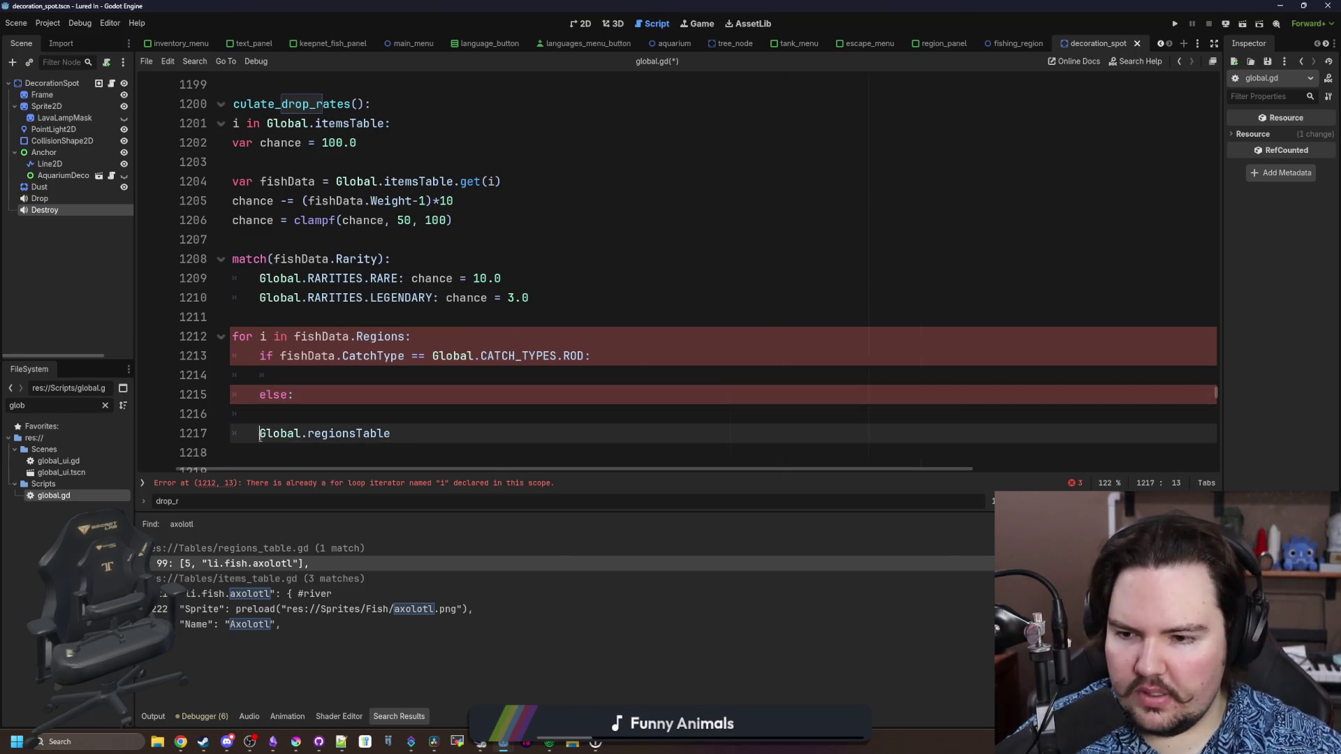
{"action": "left_click", "coordinate": [323, 414]}
{"action": "key", "text": "Delete"}
{"action": "key", "text": "ctrl+c"}
{"action": "left_click", "coordinate": [489, 375]}
{"action": "key", "text": "ctrl+v"}
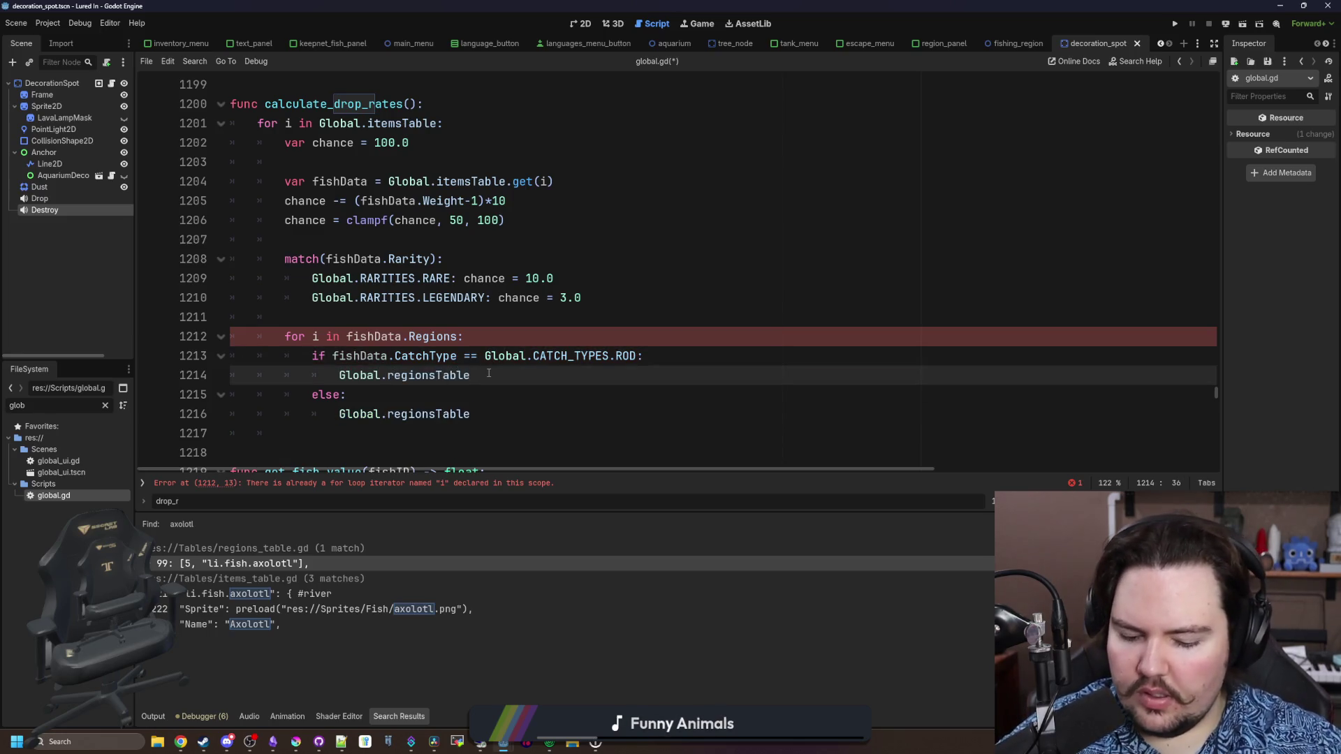
{"action": "type", "text": "[i"}
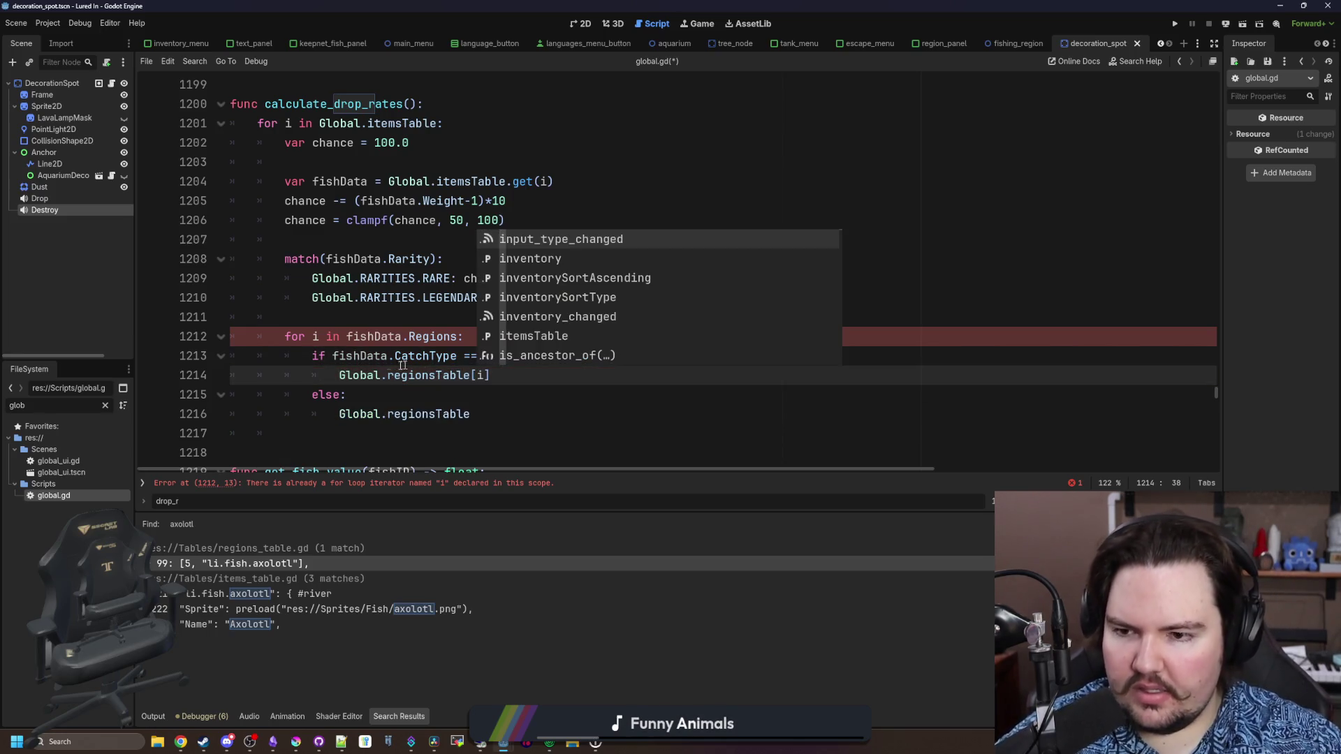
{"action": "left_click", "coordinate": [319, 336]}
{"action": "type", "text": "gionID"}
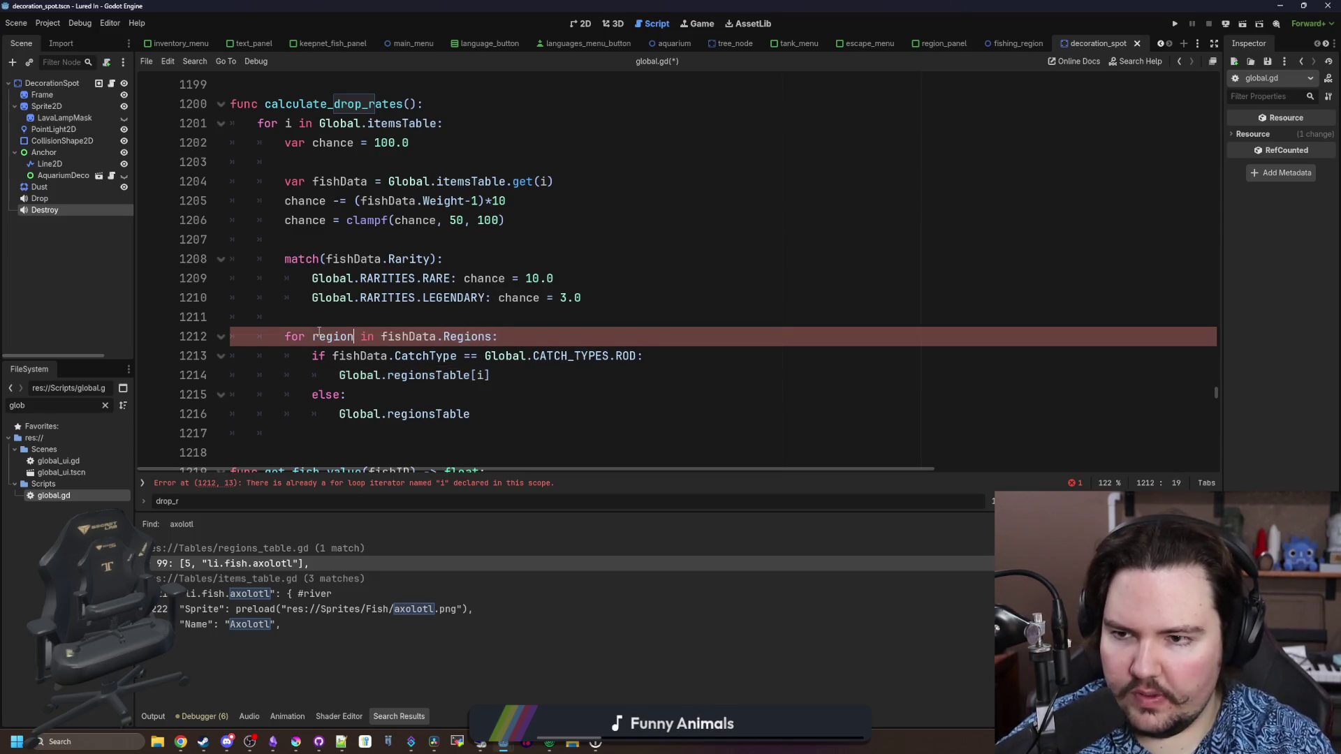
Index regionsTable by regionID in both branches and target .Fish on the rod branch.
{"action": "double_click", "coordinate": [481, 375]}
{"action": "type", "text": "regionID"}
{"action": "left_click", "coordinate": [550, 408]}
{"action": "type", "text": "[regionID]"}
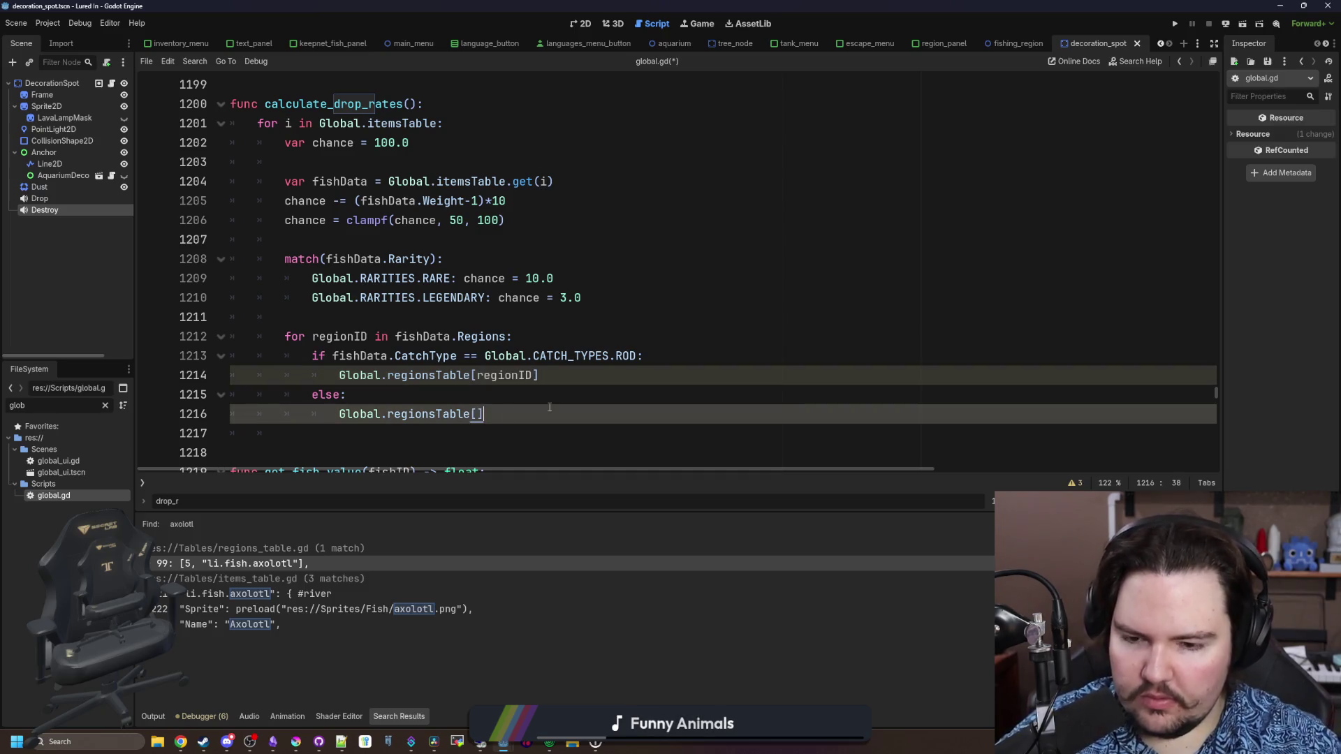
{"action": "key", "text": "Up"}
{"action": "key", "text": "Up"}
{"action": "key", "text": "Home"}
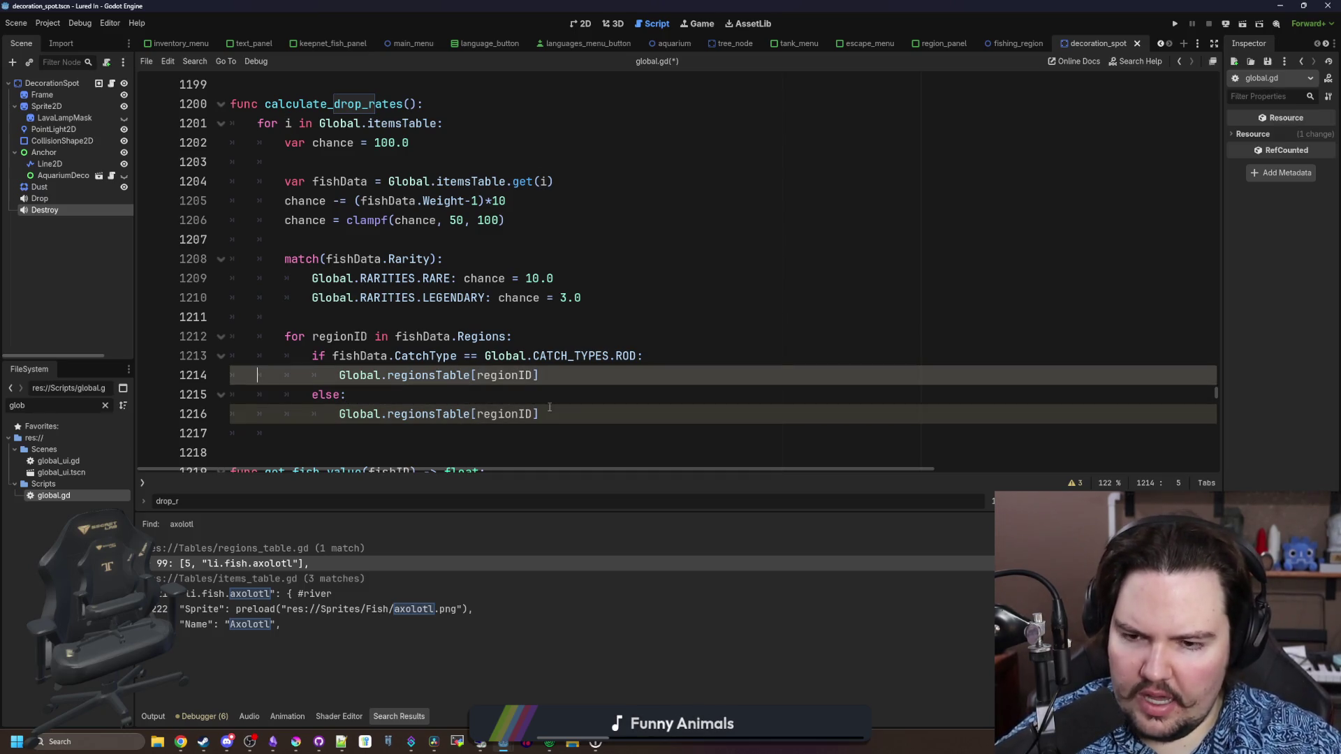
{"action": "scroll", "coordinate": [555, 394], "scroll_direction": "right", "scroll_amount": 1}
{"action": "left_click", "coordinate": [560, 378]}
{"action": "type", "text": ".Fish"}
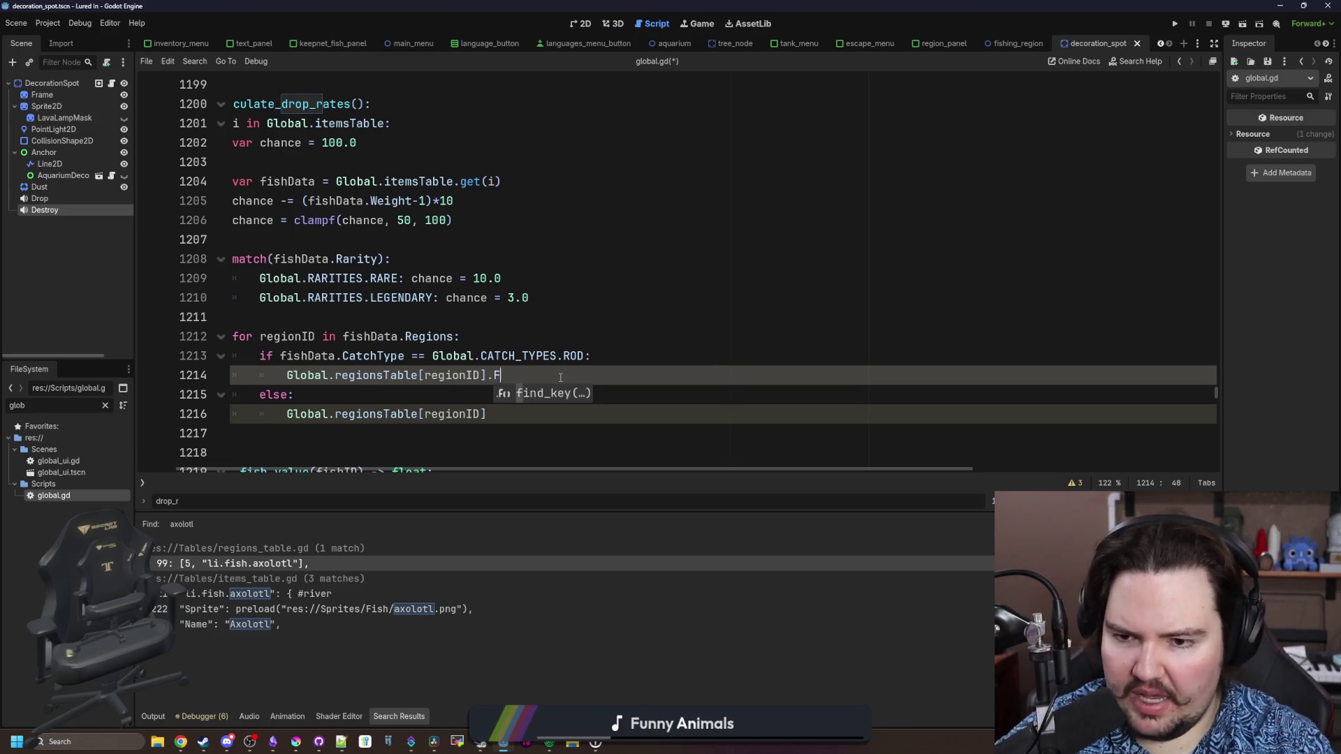
Append .push_back([chance, i]) to PotFish on the else branch and to Fish on line 1214.
{"action": "left_click", "coordinate": [522, 405]}
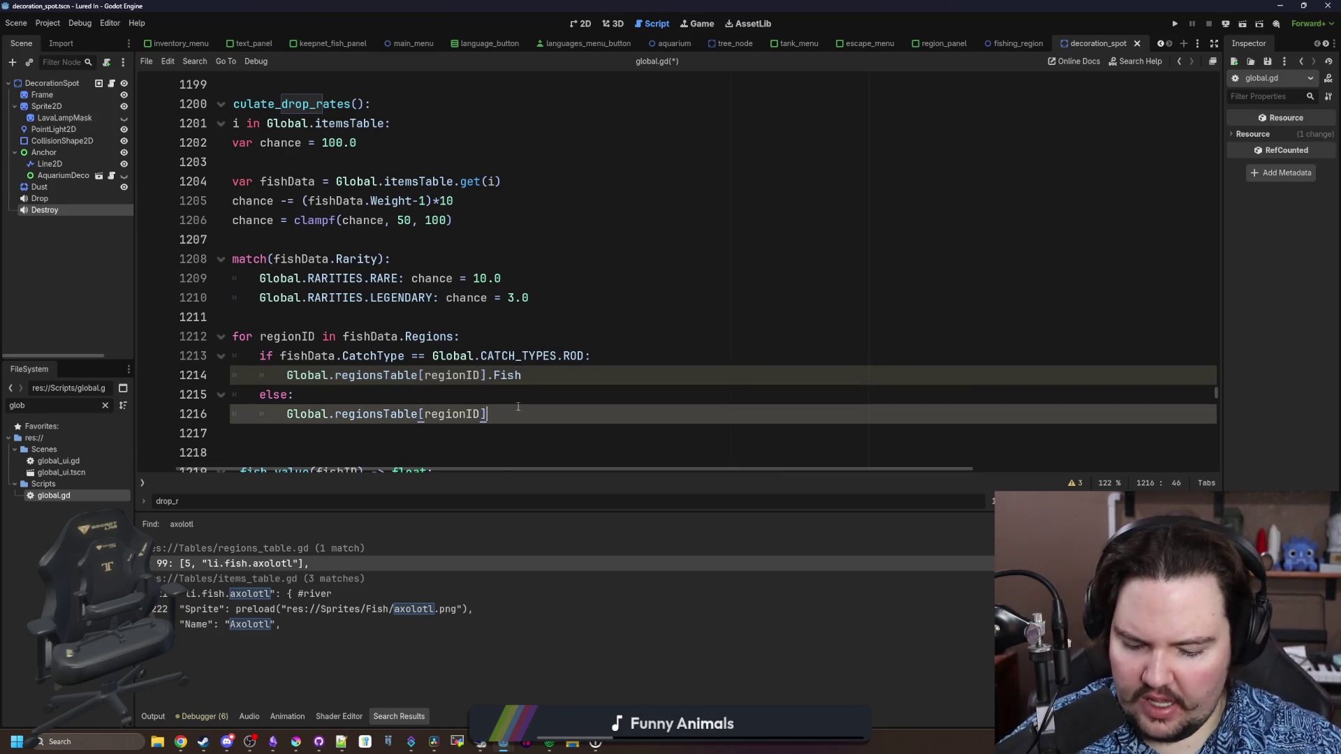
{"action": "type", "text": ".PotFish"}
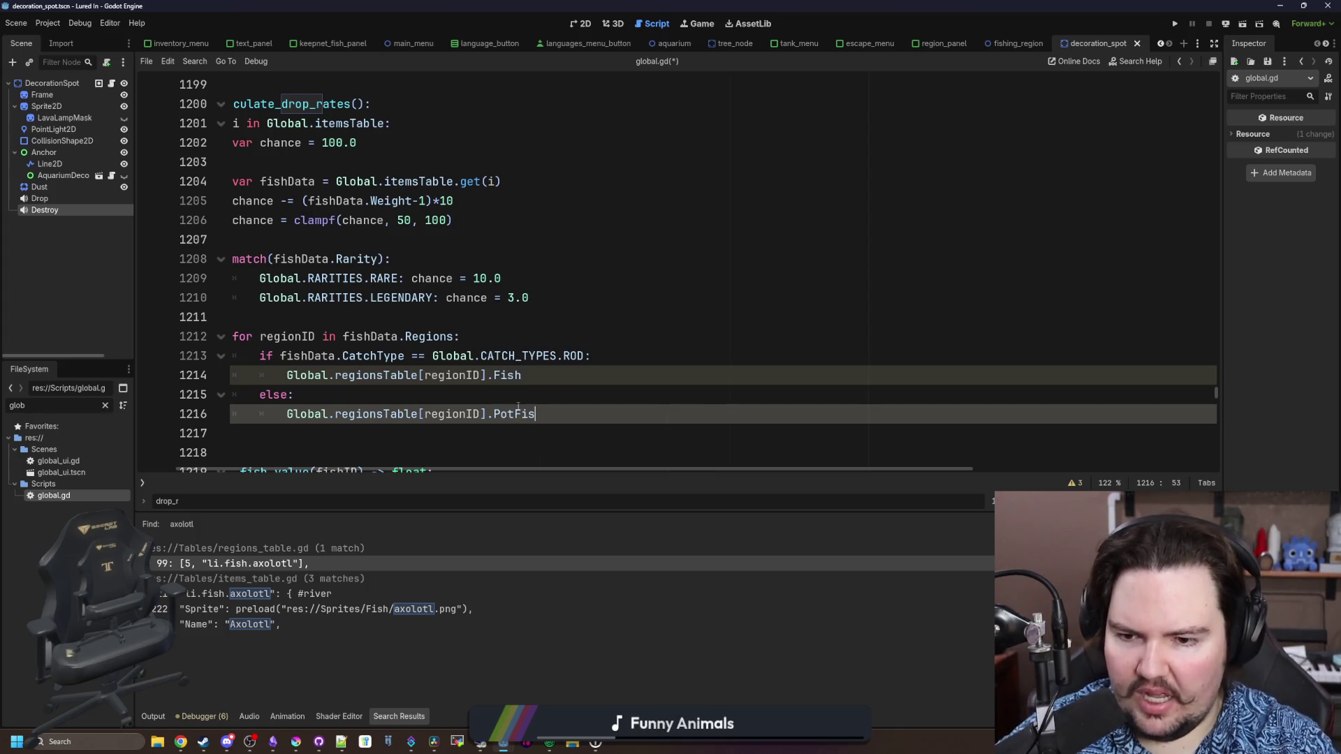
{"action": "type", "text": ".push_back("}
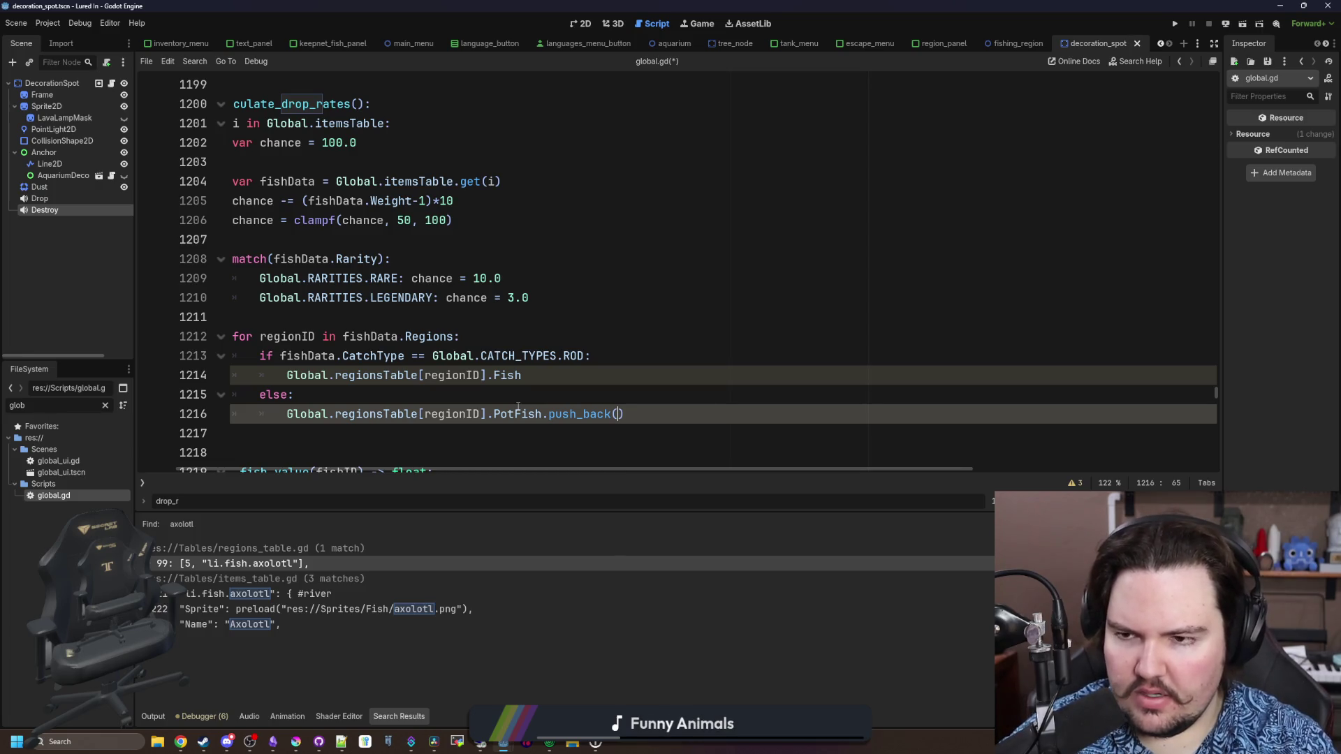
{"action": "type", "text": "[chance, i"}
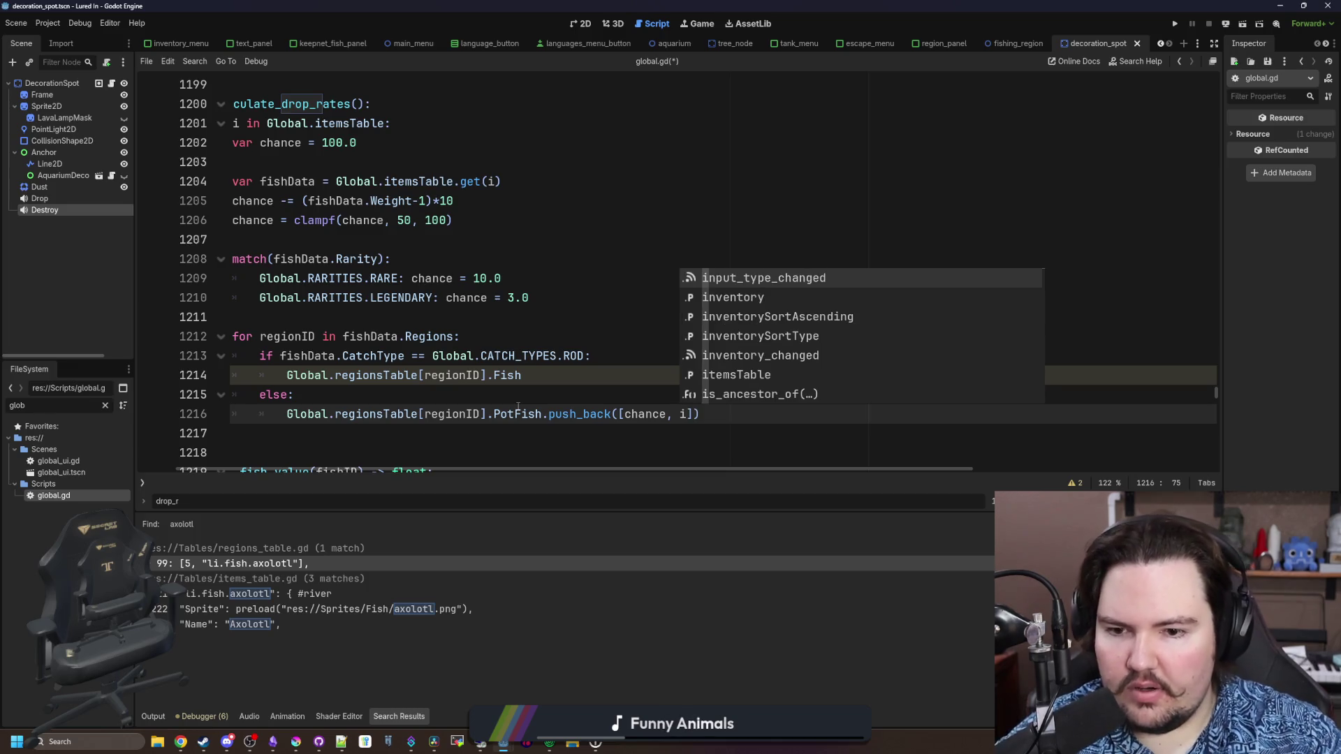
{"action": "scroll", "coordinate": [519, 406], "scroll_direction": "up", "scroll_amount": 3}
{"action": "key", "text": "Right"}
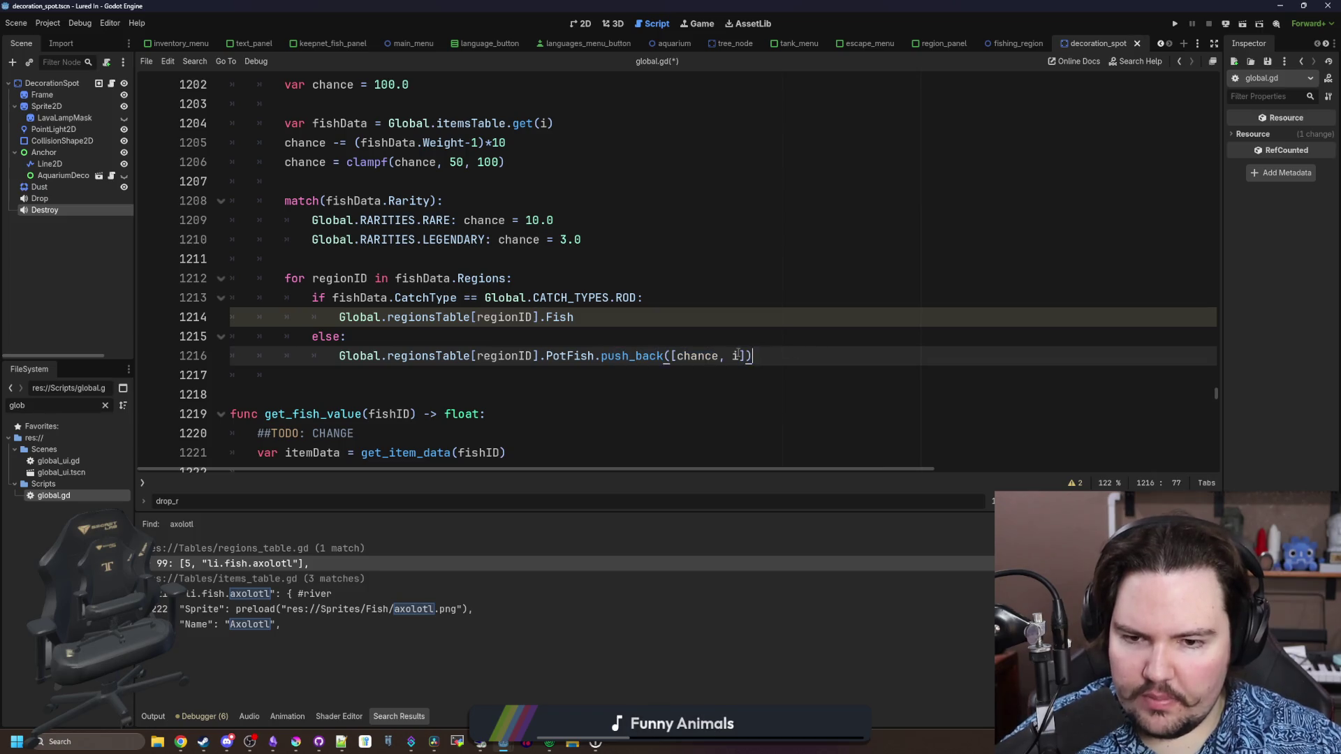
{"action": "left_click", "coordinate": [595, 322]}
{"action": "type", "text": ".push_back([chance, i])"}
{"action": "left_click", "coordinate": [459, 278]}
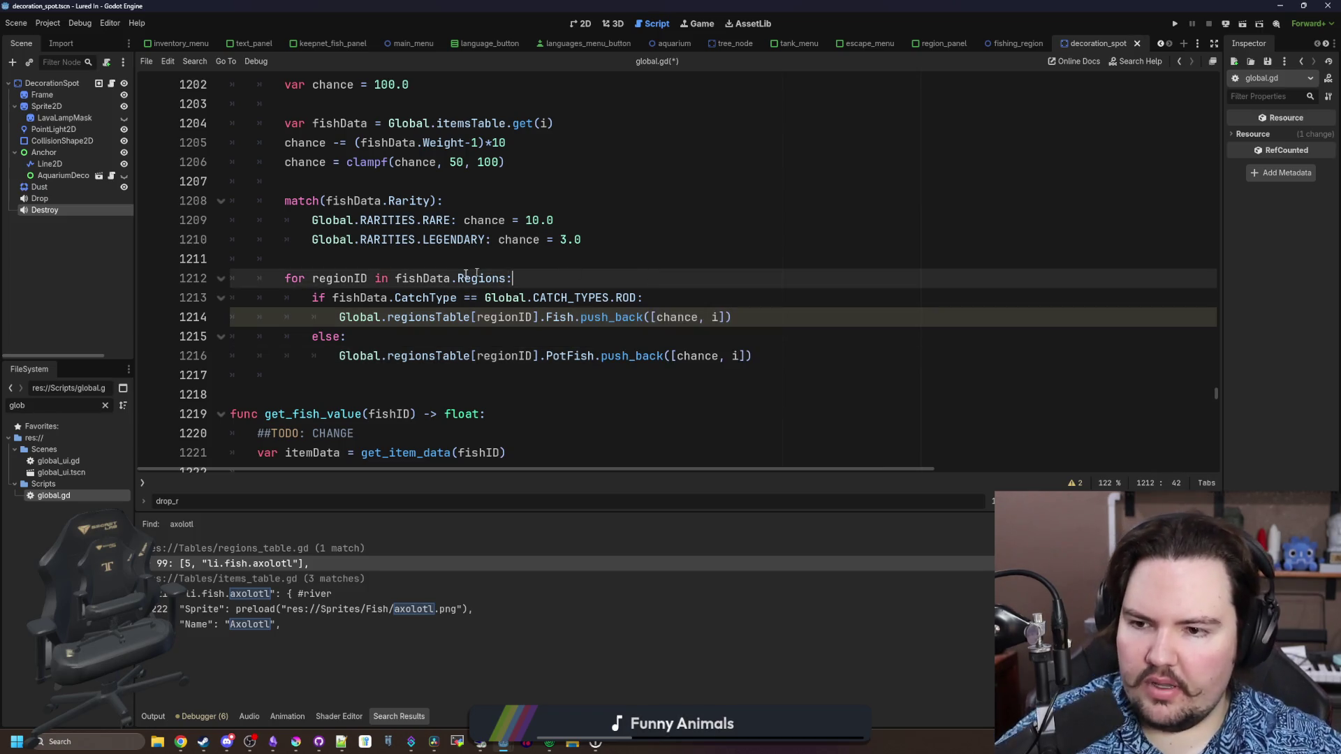
{"action": "scroll", "coordinate": [458, 278], "scroll_direction": "up", "scroll_amount": 1}
{"action": "left_click", "coordinate": [378, 318]}
{"action": "scroll", "coordinate": [382, 333], "scroll_direction": "down", "scroll_amount": 1}
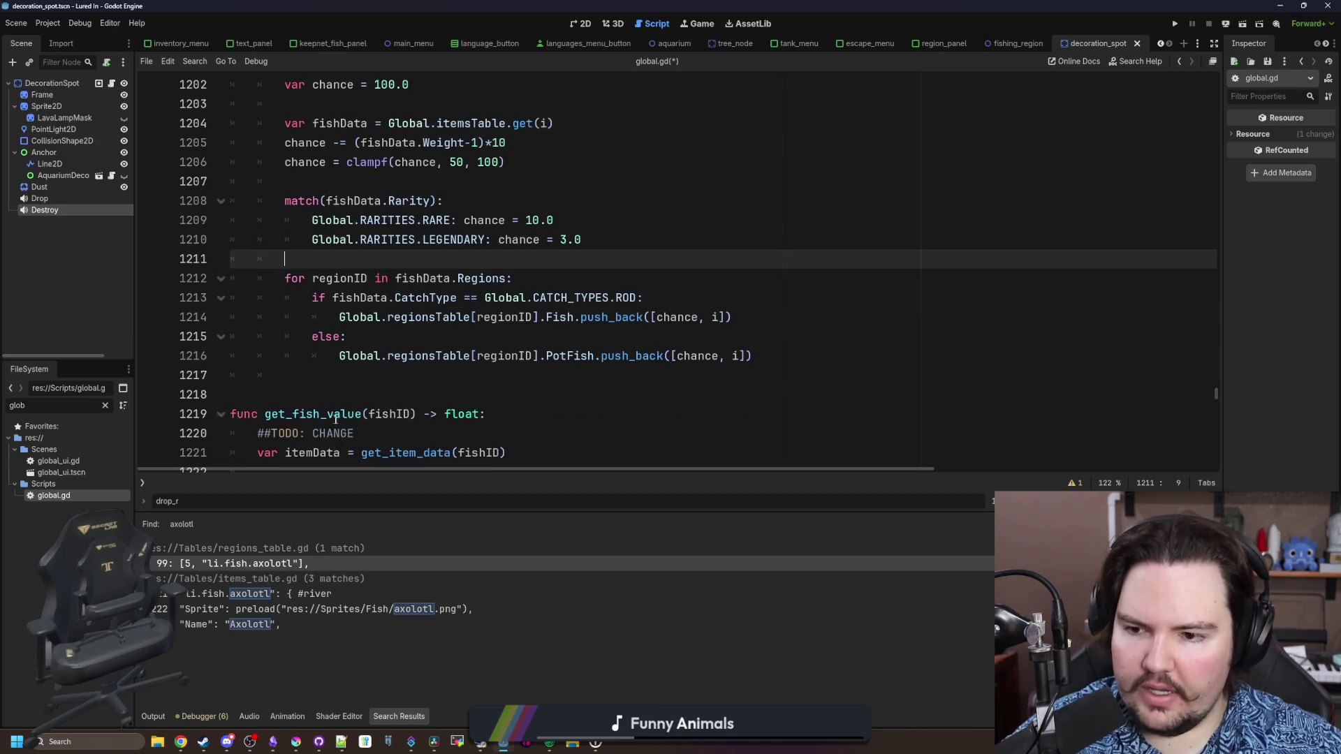
{"action": "left_click", "coordinate": [335, 373]}
{"action": "scroll", "coordinate": [366, 340], "scroll_direction": "up", "scroll_amount": 4}
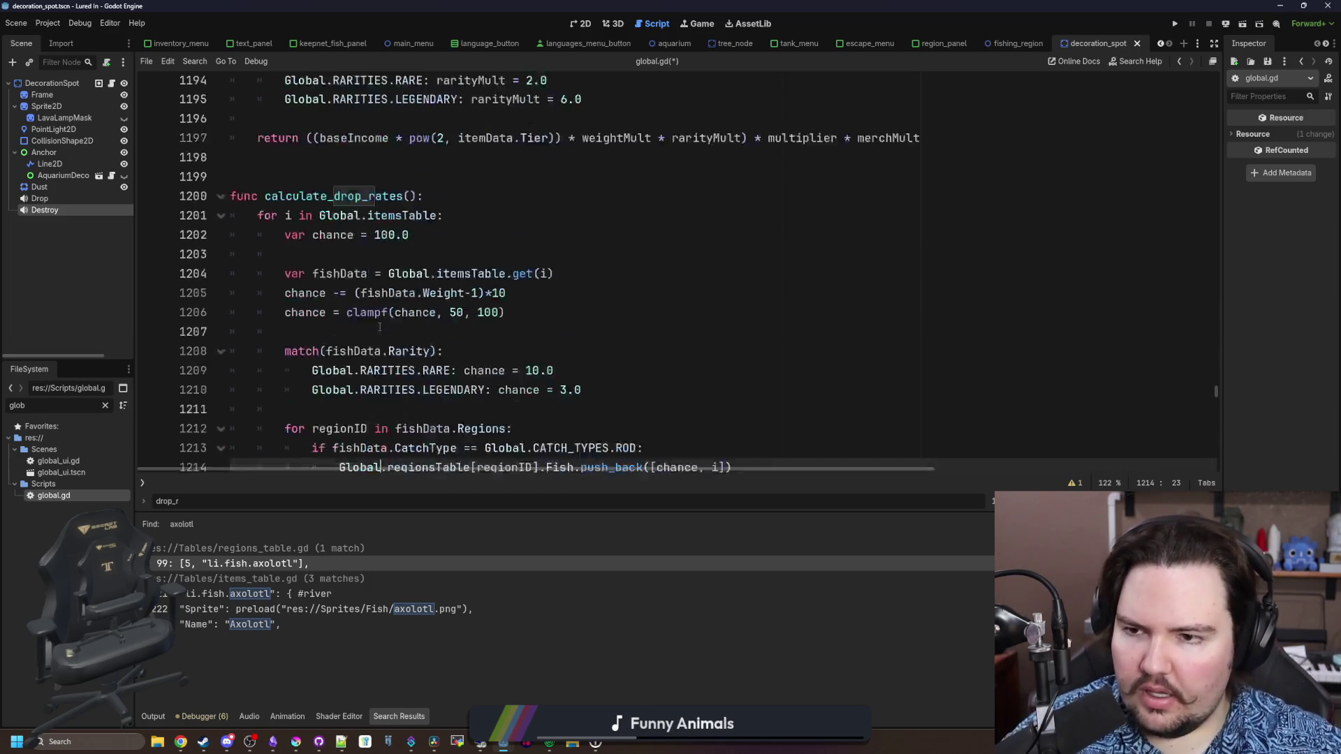
Save global.gd and jump to the top of the script.
{"action": "left_click", "coordinate": [311, 205]}
{"action": "key", "text": "ctrl+s"}
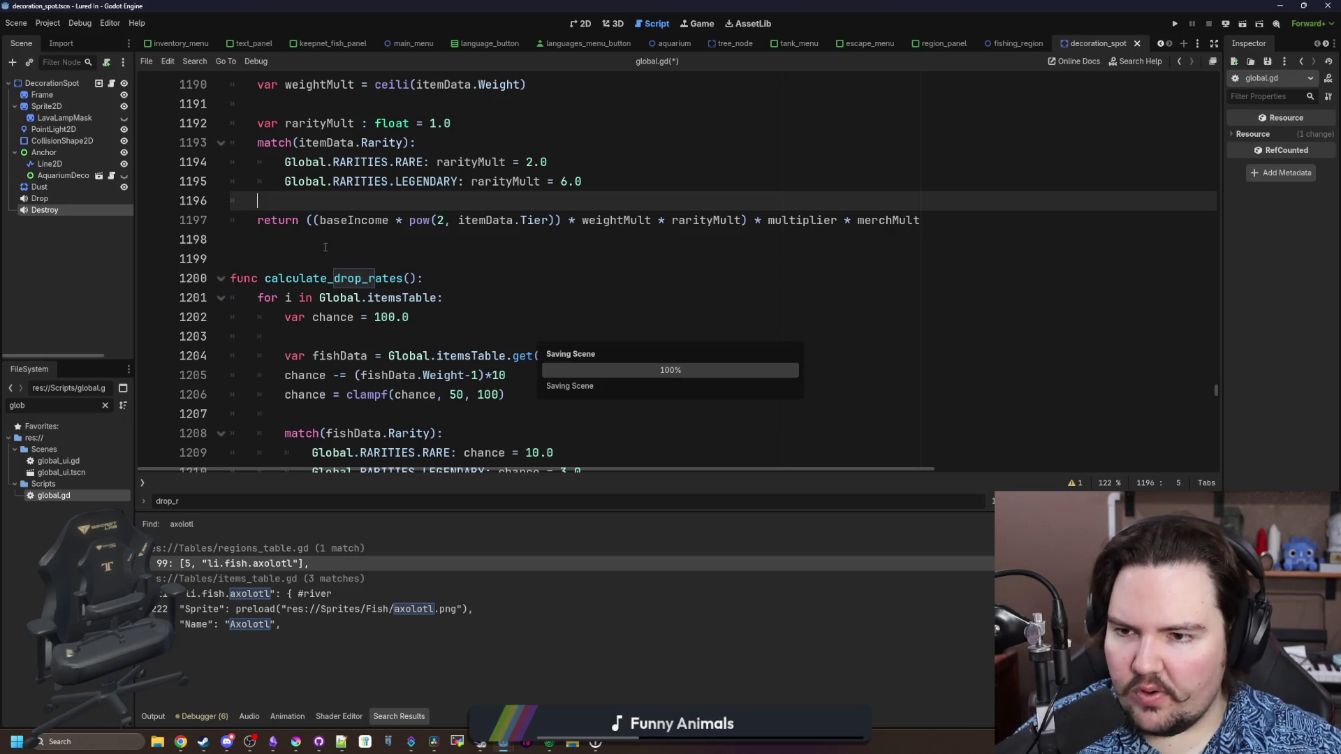
{"action": "left_click", "coordinate": [327, 247]}
{"action": "scroll", "coordinate": [326, 247], "scroll_direction": "up", "scroll_amount": 12}
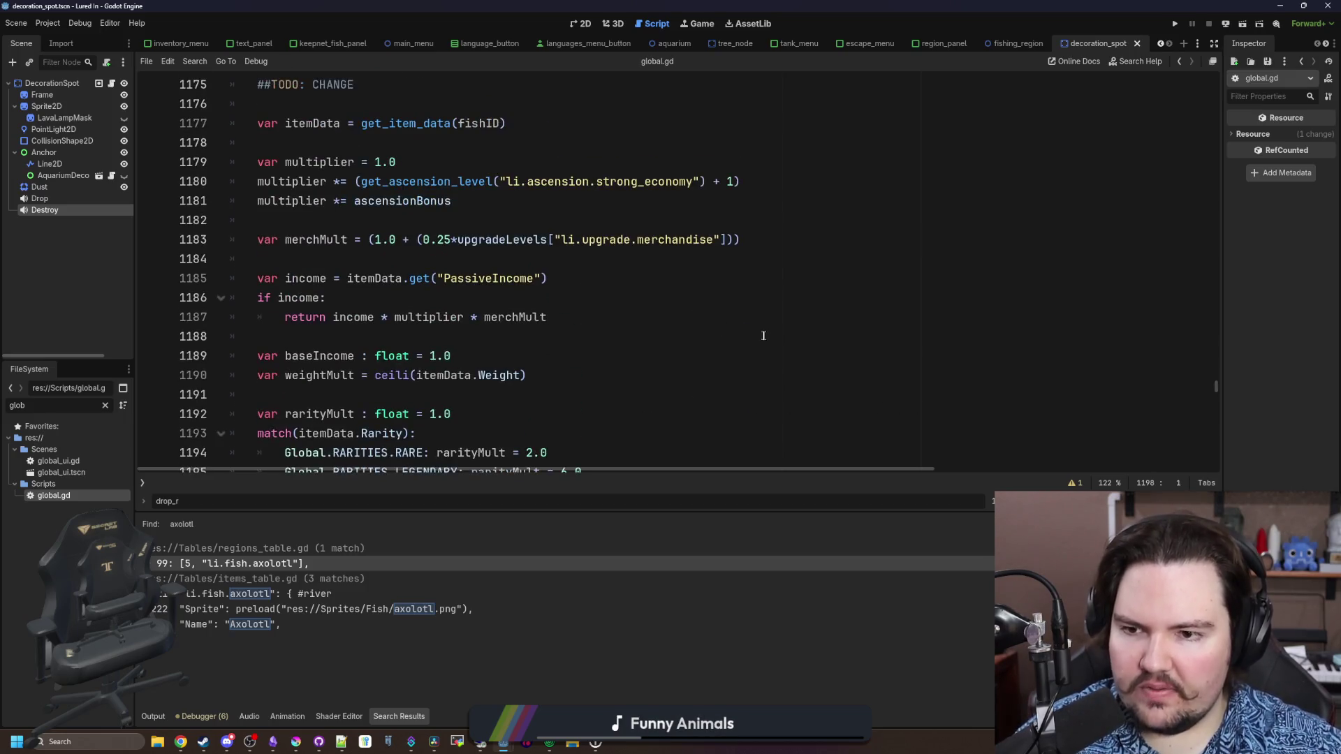
{"action": "left_click_drag", "start_coordinate": [1216, 391], "coordinate": [1201, 46]}
{"action": "scroll", "coordinate": [500, 271], "scroll_direction": "down", "scroll_amount": 2}
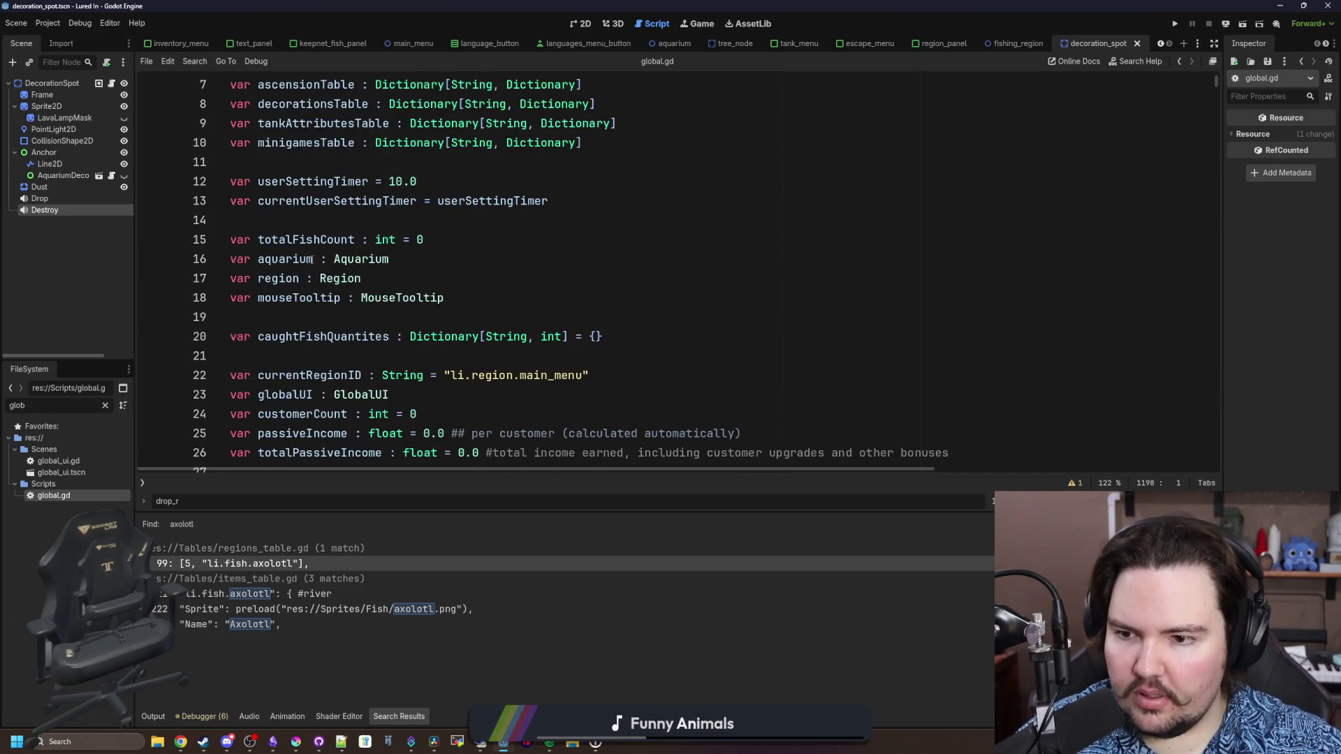
{"action": "scroll", "coordinate": [312, 259], "scroll_direction": "down", "scroll_amount": 2}
Read down through the variable declarations and search the script for 'fishLoc'.
{"action": "left_click", "coordinate": [329, 240]}
{"action": "scroll", "coordinate": [330, 239], "scroll_direction": "down", "scroll_amount": 3}
{"action": "scroll", "coordinate": [331, 239], "scroll_direction": "down", "scroll_amount": 8}
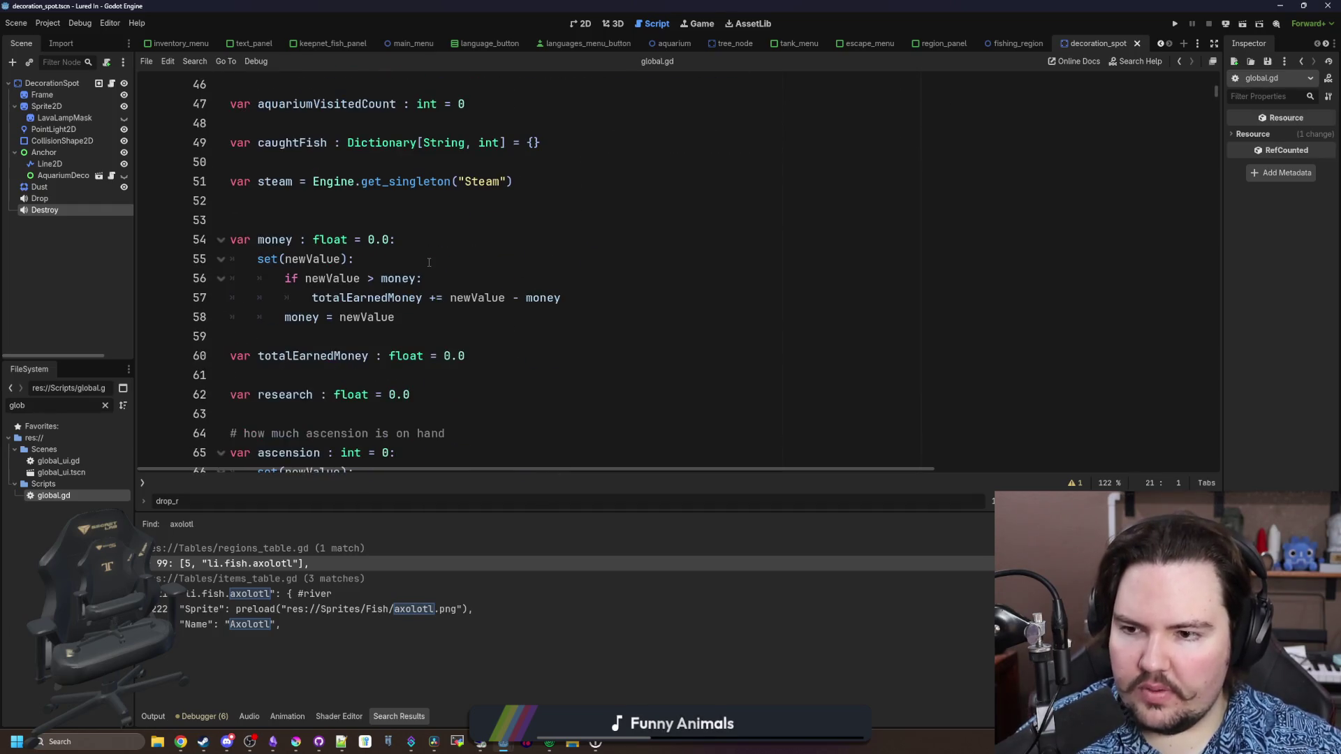
{"action": "scroll", "coordinate": [392, 227], "scroll_direction": "down", "scroll_amount": 7}
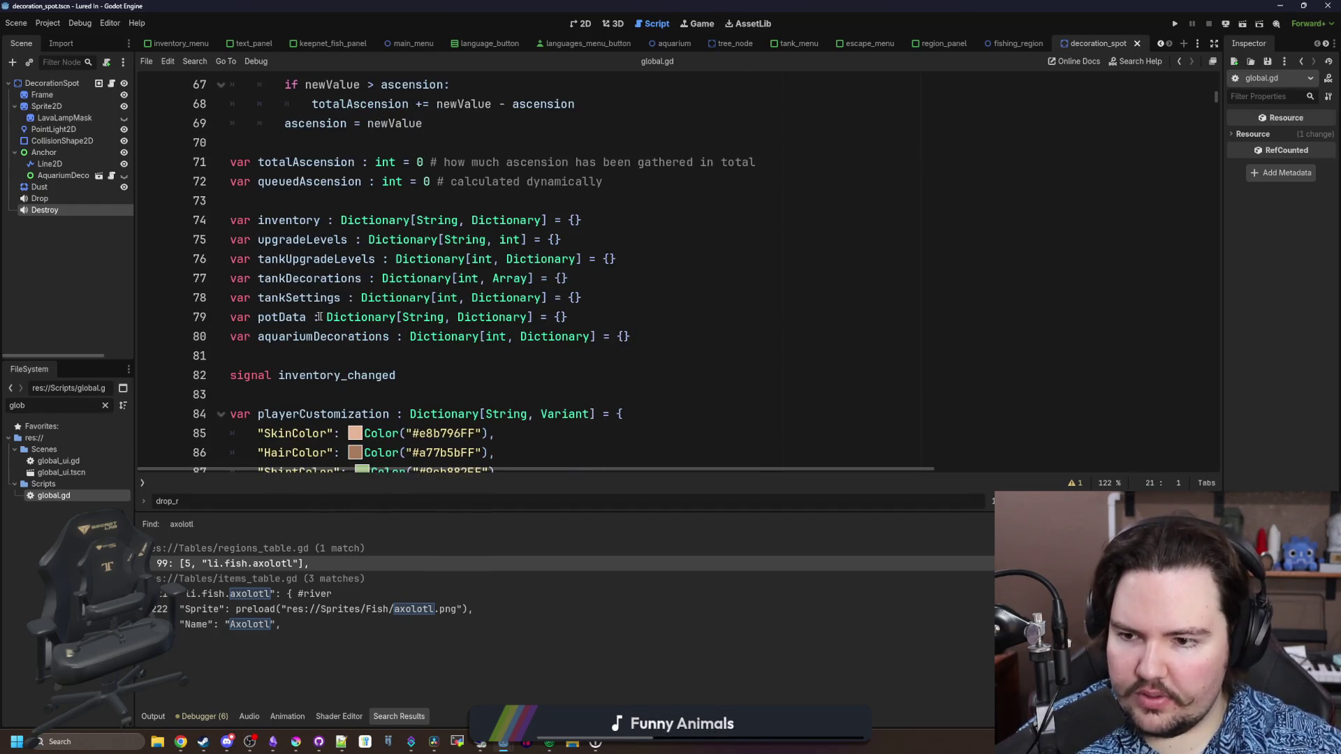
{"action": "left_click", "coordinate": [332, 353]}
{"action": "key", "text": "ctrl+f"}
{"action": "type", "text": "fishLoc"}
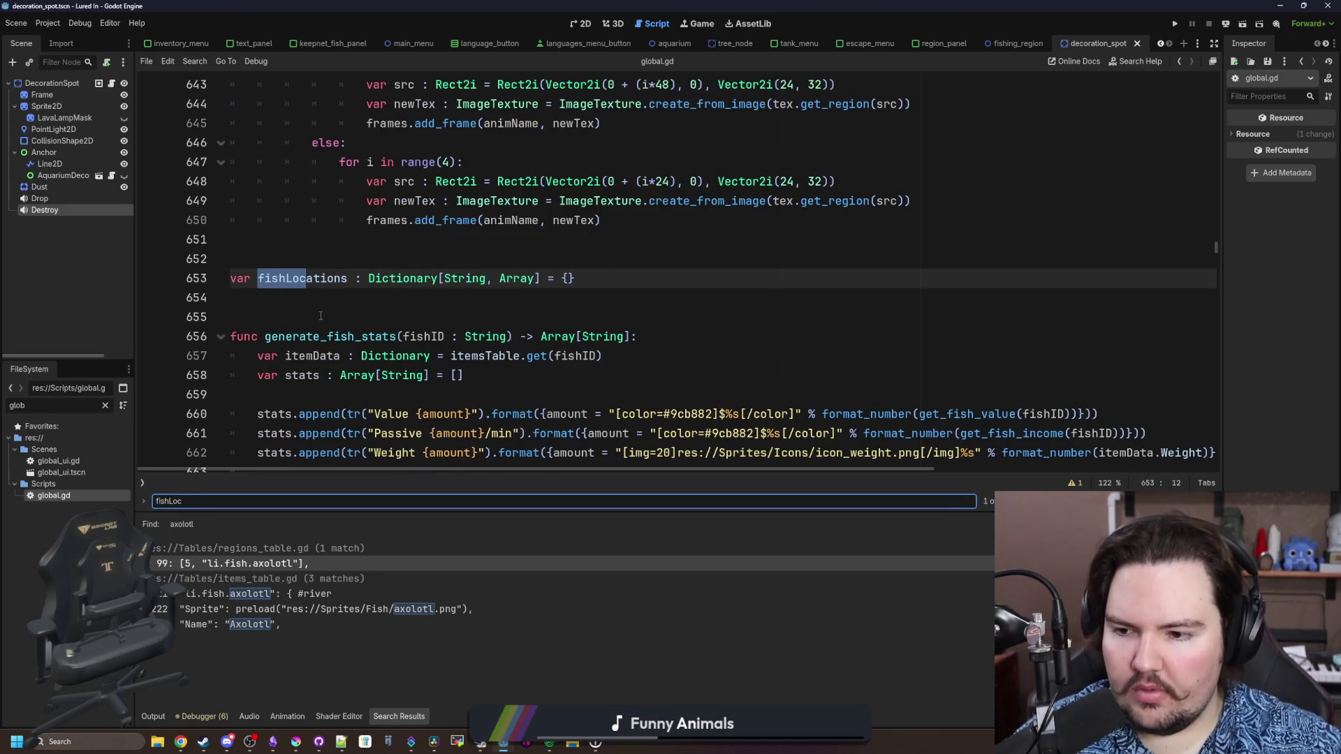
Step through the 'fishLoc' matches and select lines 776–789 that fill fishLocations.
{"action": "key", "text": "Return"}
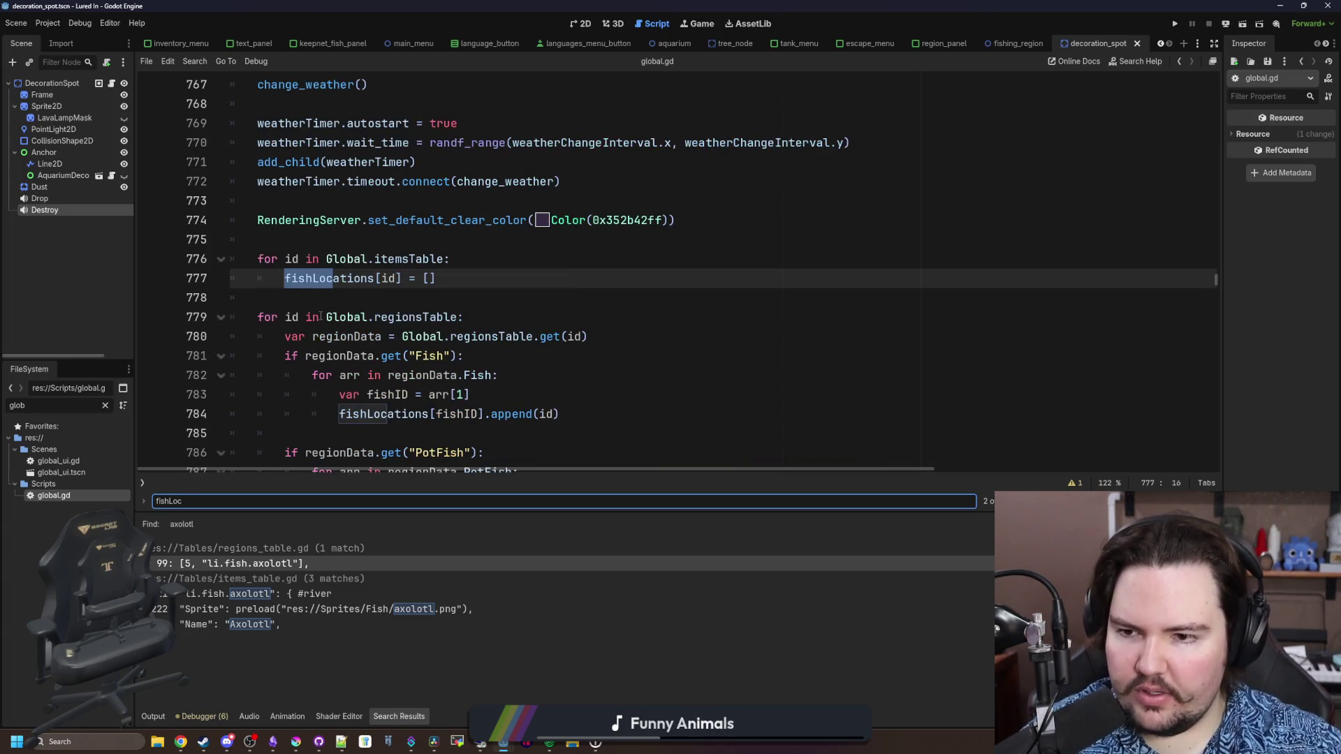
{"action": "key", "text": "Return"}
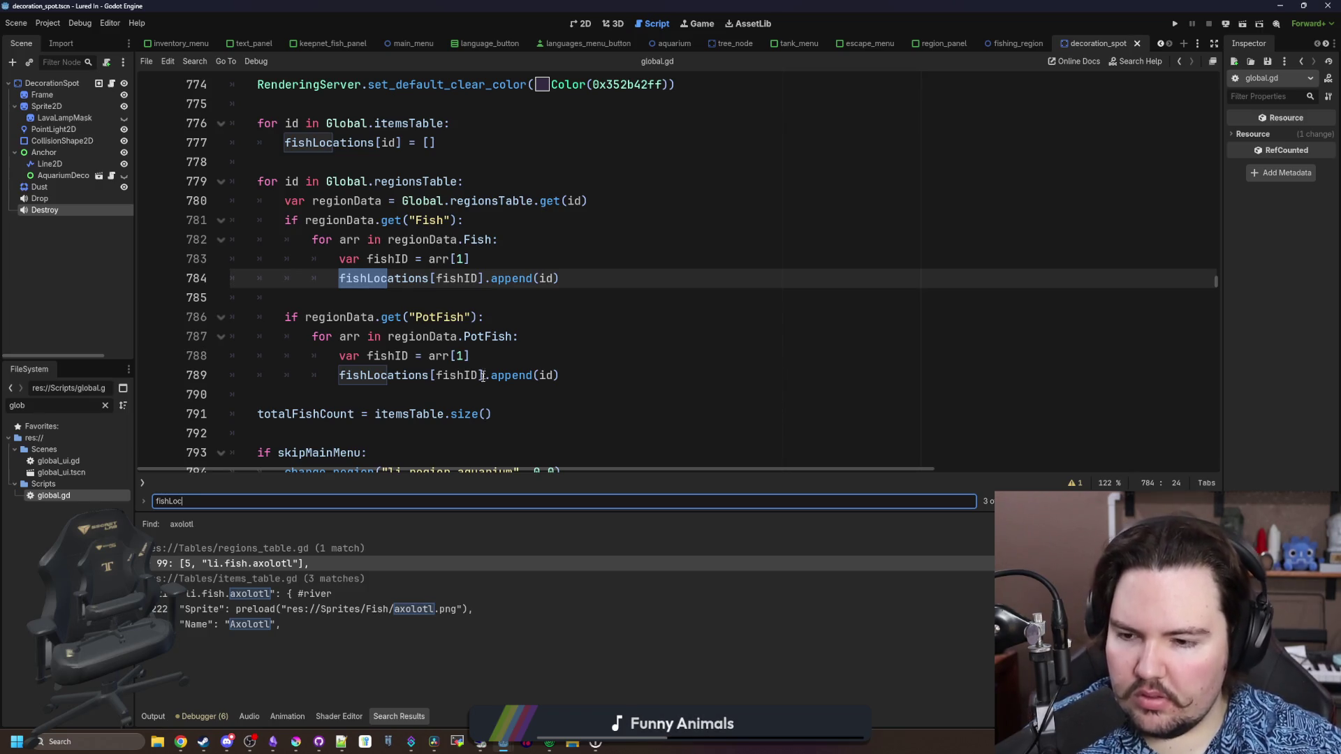
{"action": "left_click", "coordinate": [526, 396]}
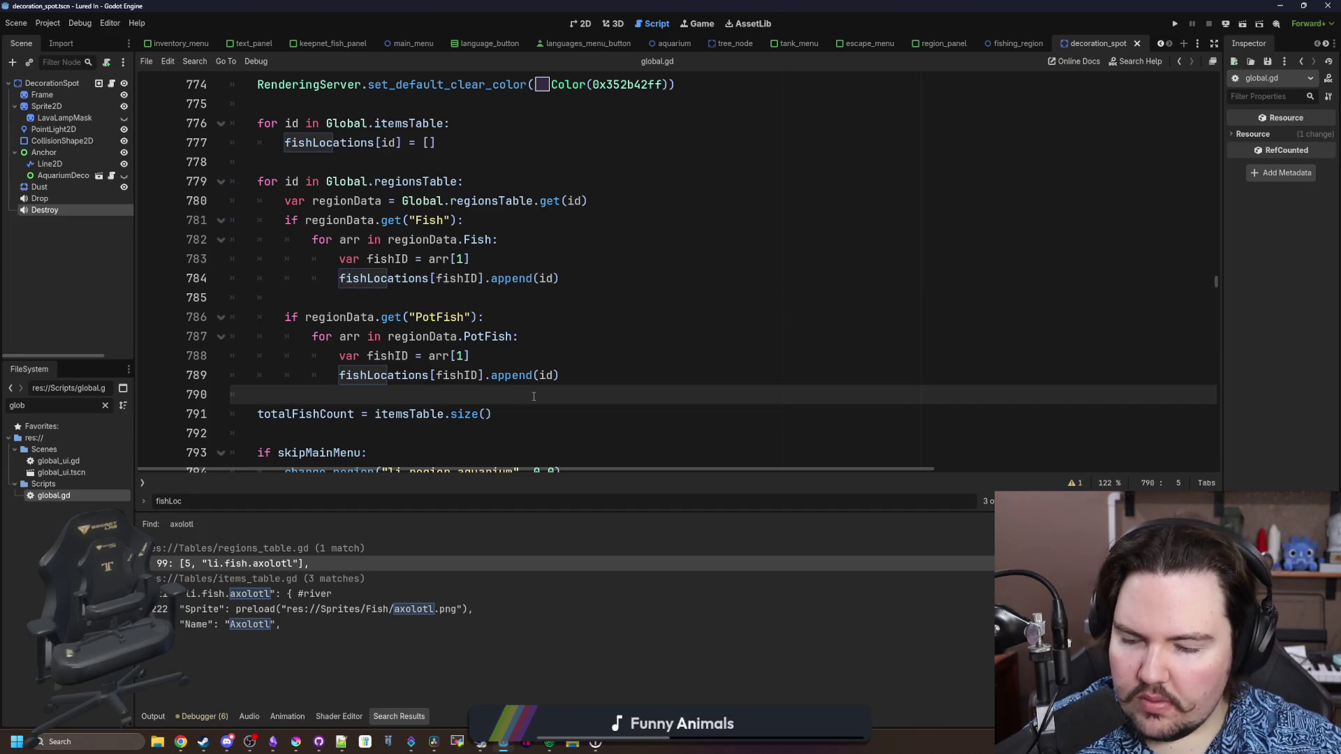
{"action": "left_click_drag", "start_coordinate": [257, 412], "coordinate": [529, 417]}
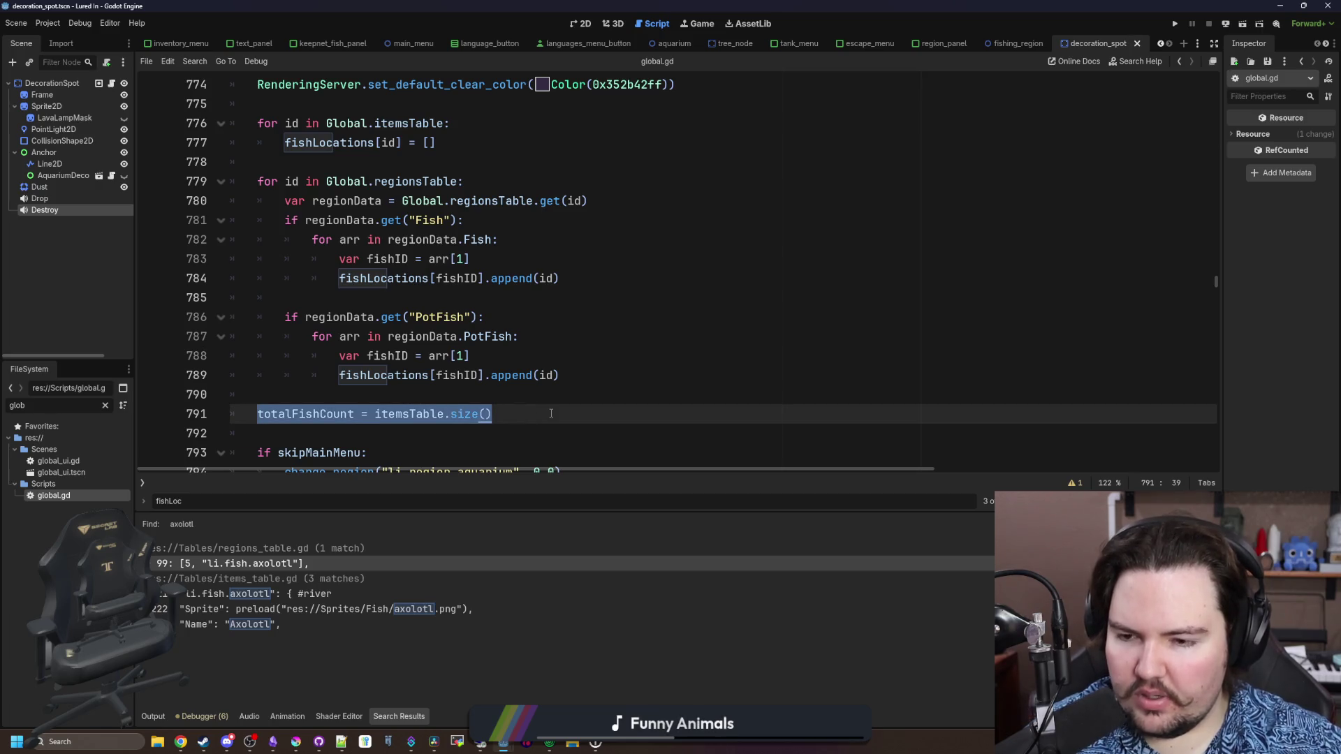
{"action": "key", "text": "Up"}
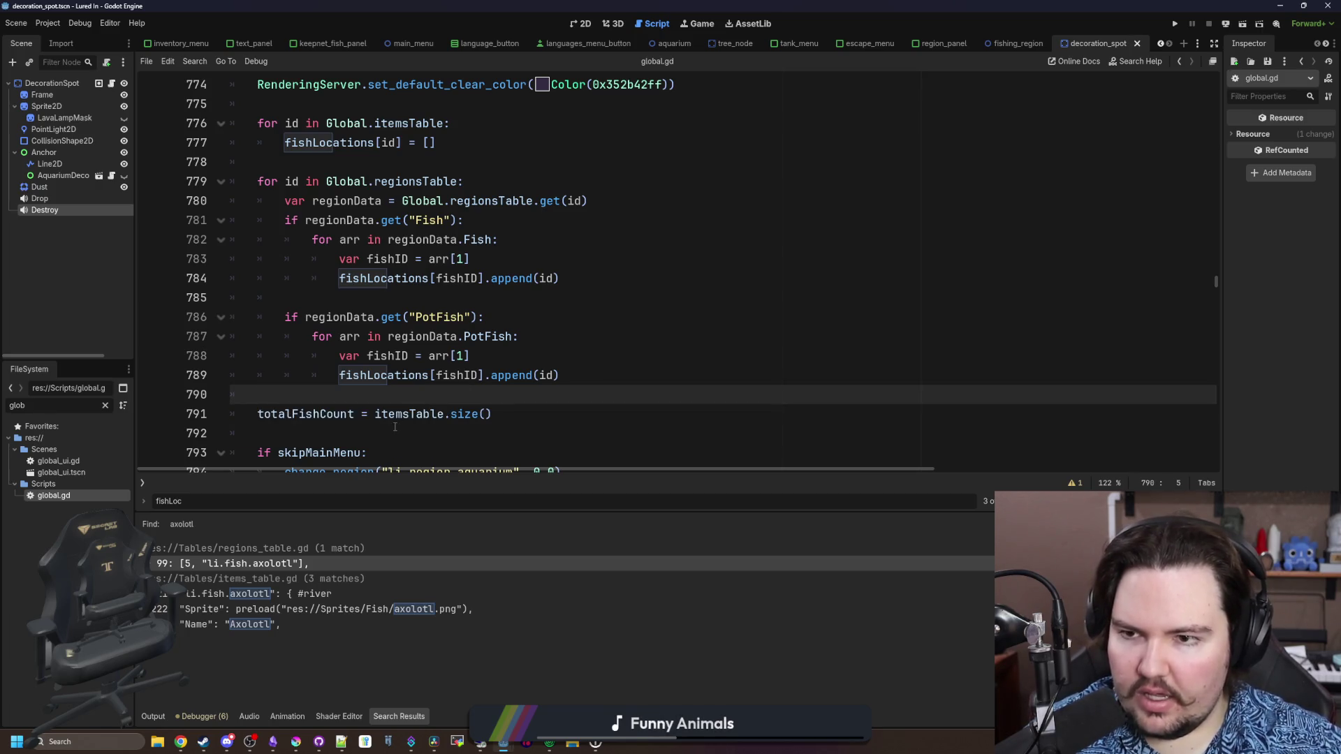
{"action": "scroll", "coordinate": [419, 413], "scroll_direction": "up", "scroll_amount": 1}
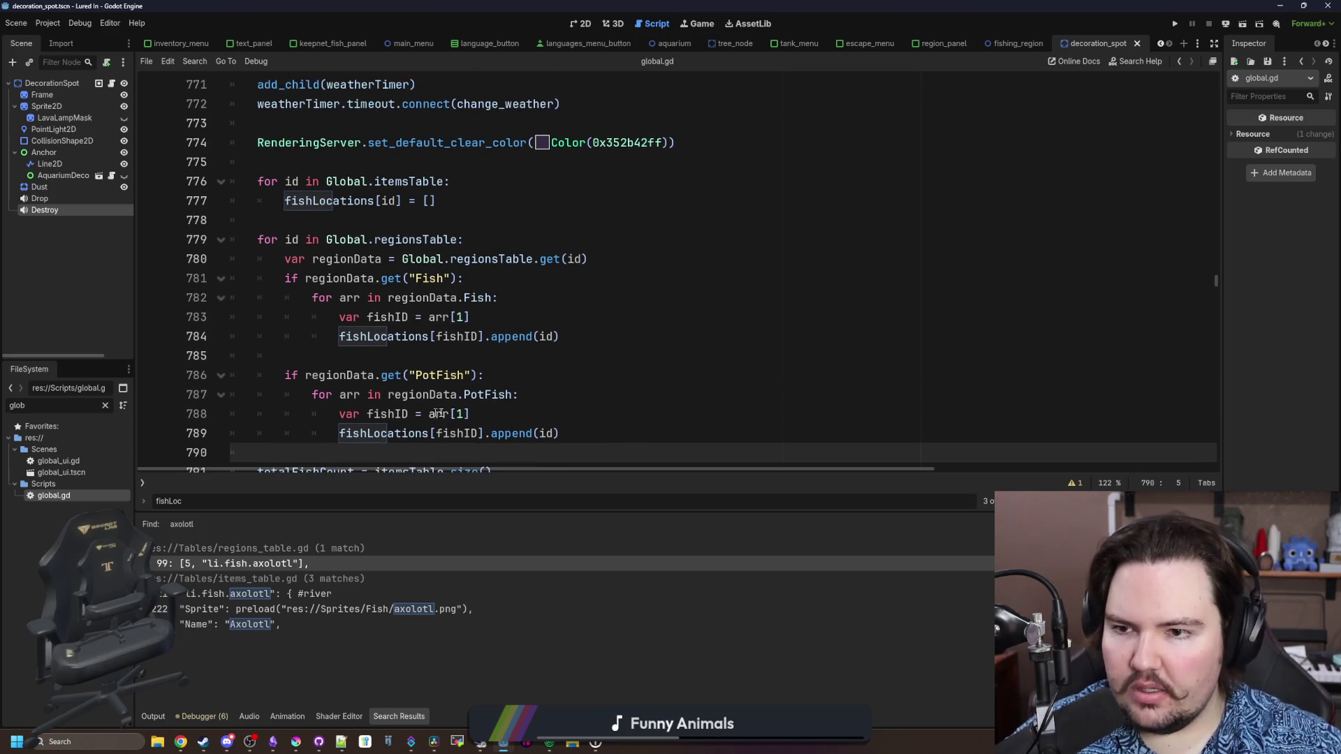
{"action": "mouse_move", "coordinate": [578, 433]}
{"action": "left_mouse_down"}
{"action": "mouse_move", "coordinate": [531, 419]}
{"action": "mouse_move", "coordinate": [265, 222]}
{"action": "mouse_move", "coordinate": [185, 194]}
{"action": "left_mouse_up"}
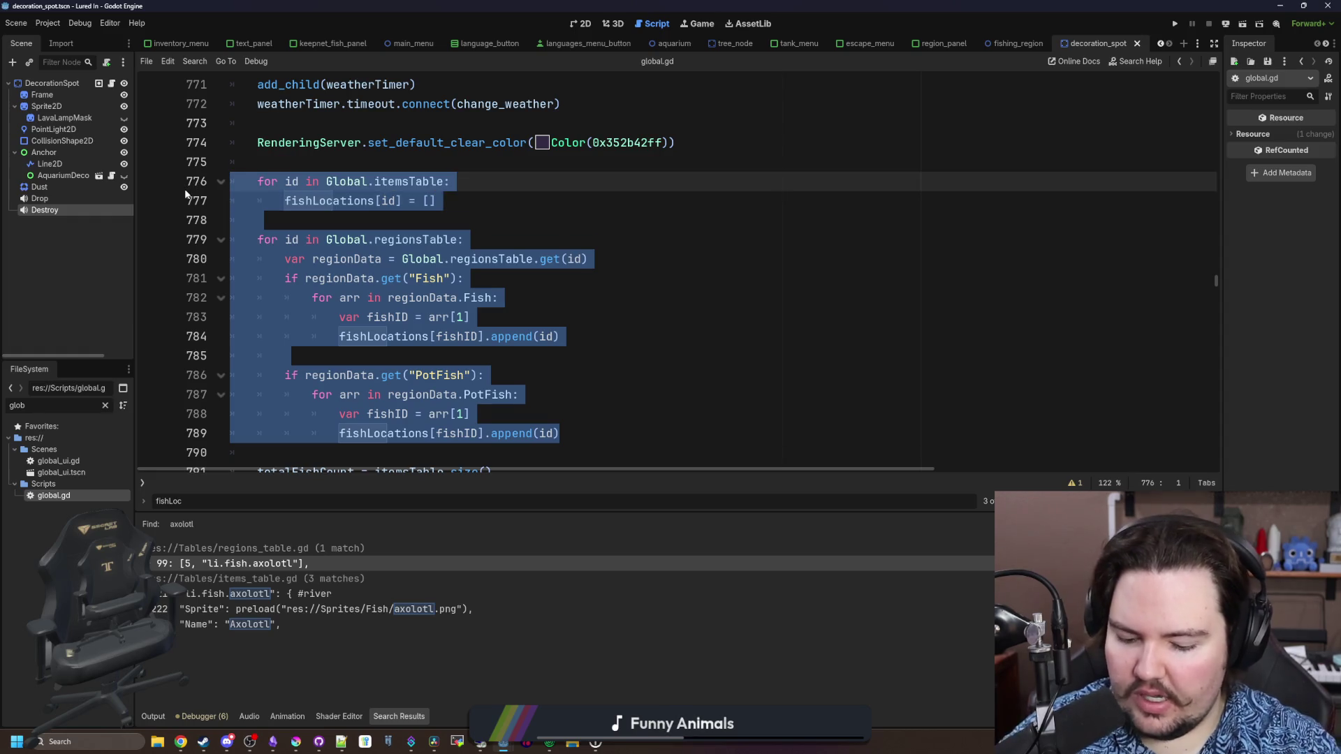
Comment out the fishLocations-filling loops on lines 776–789 with Ctrl+K.
{"action": "key", "text": "ctrl+k"}
{"action": "left_click", "coordinate": [378, 181]}
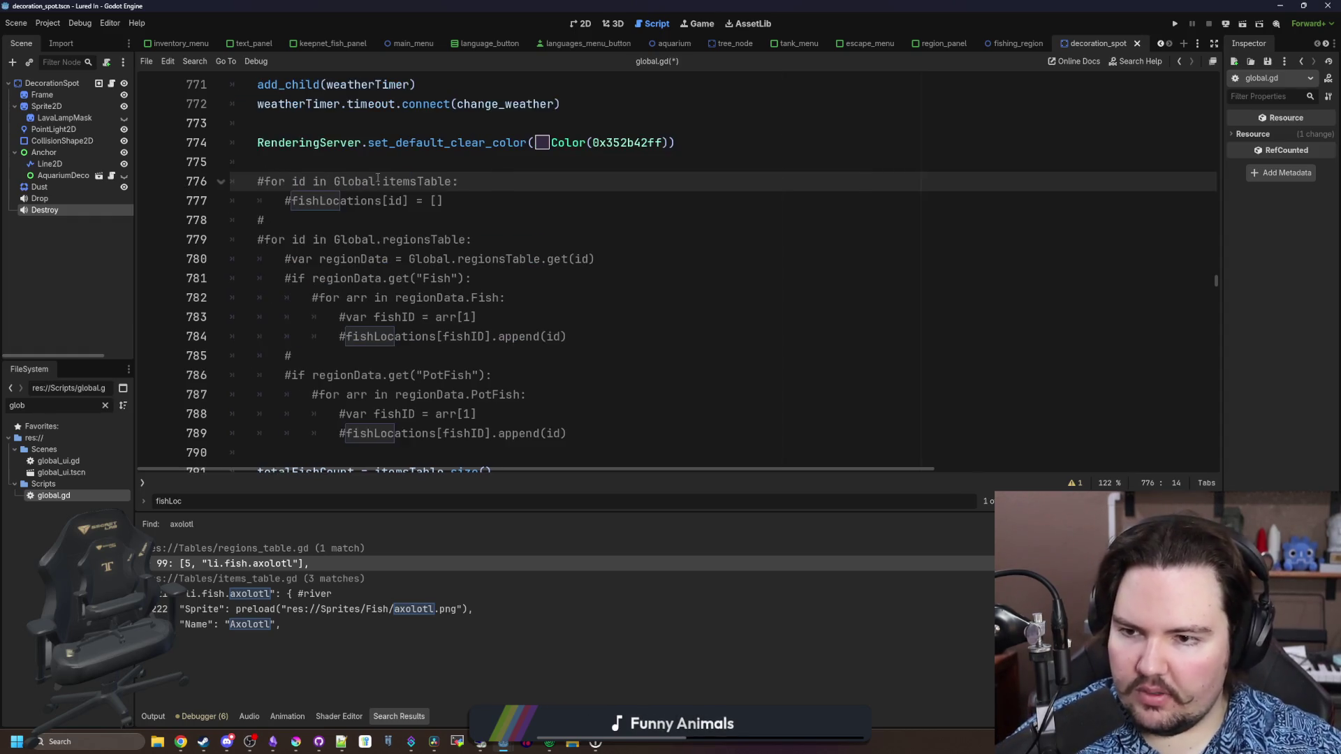
{"action": "left_click", "coordinate": [532, 242]}
Comment out the fishLocations declaration on line 653 and save global.gd.
{"action": "key", "text": "ctrl+f"}
{"action": "type", "text": "fishLocations"}
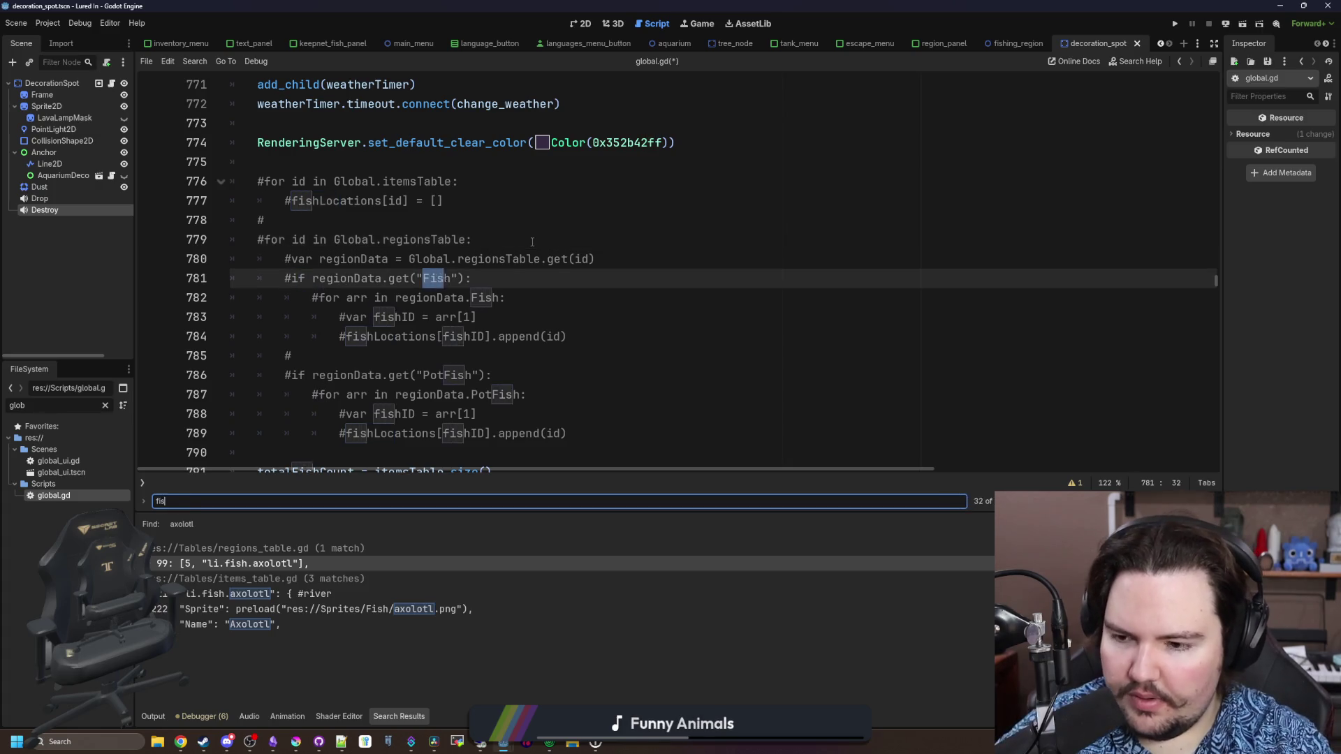
{"action": "key", "text": "Return"}
{"action": "key", "text": "Return"}
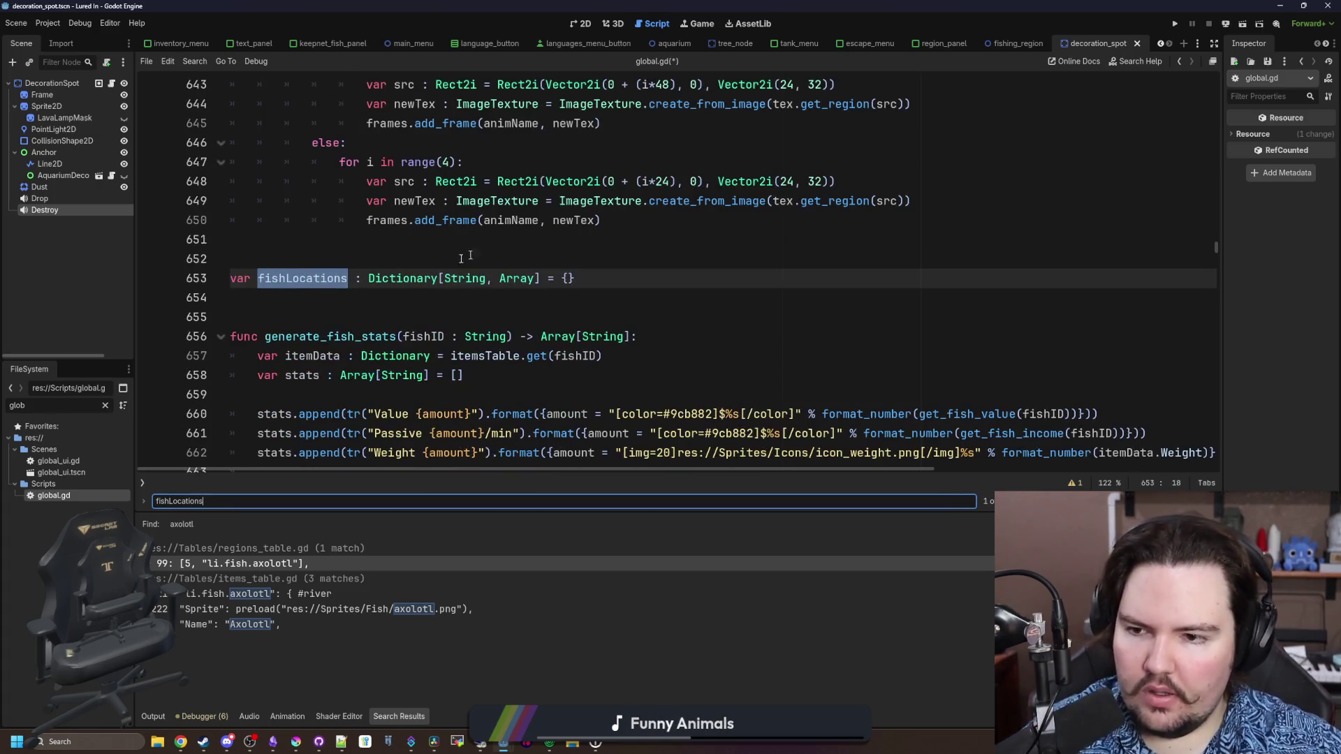
{"action": "left_click", "coordinate": [228, 274]}
{"action": "key", "text": "ctrl+k"}
{"action": "left_click", "coordinate": [282, 259]}
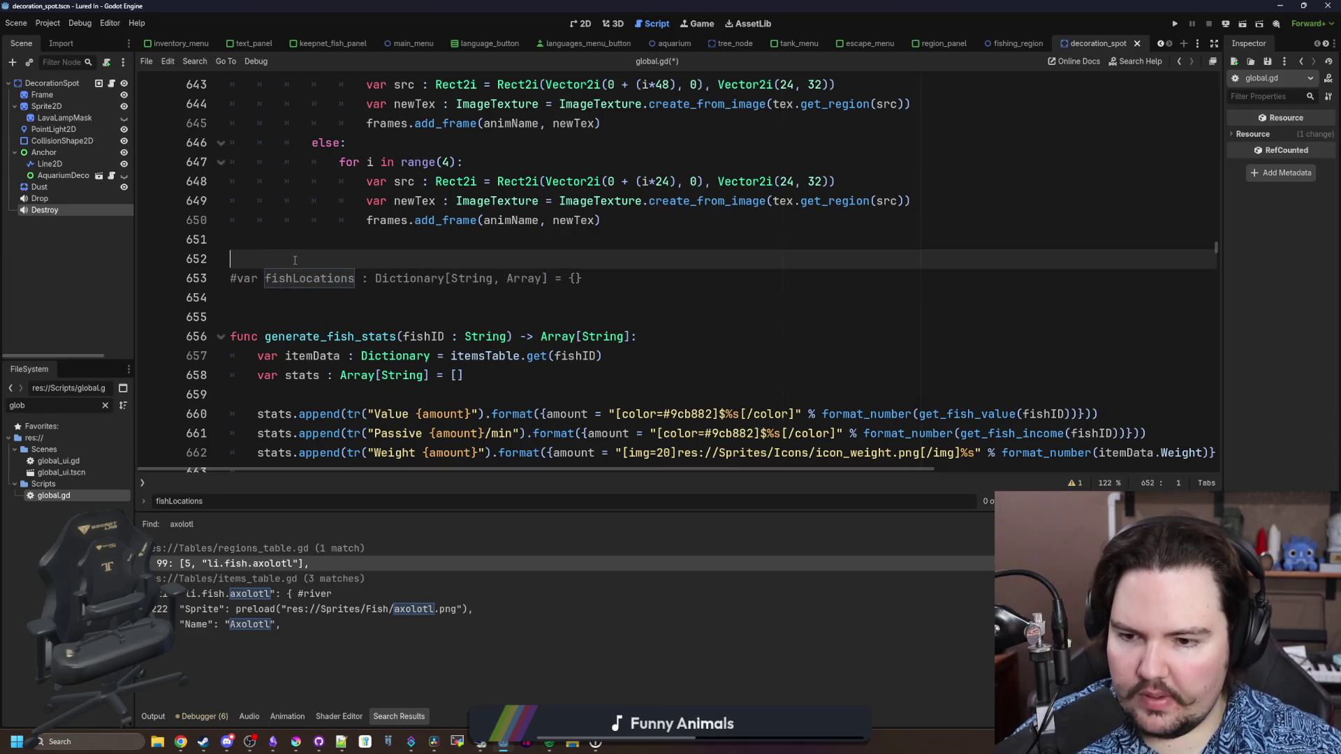
{"action": "key", "text": "ctrl+s"}
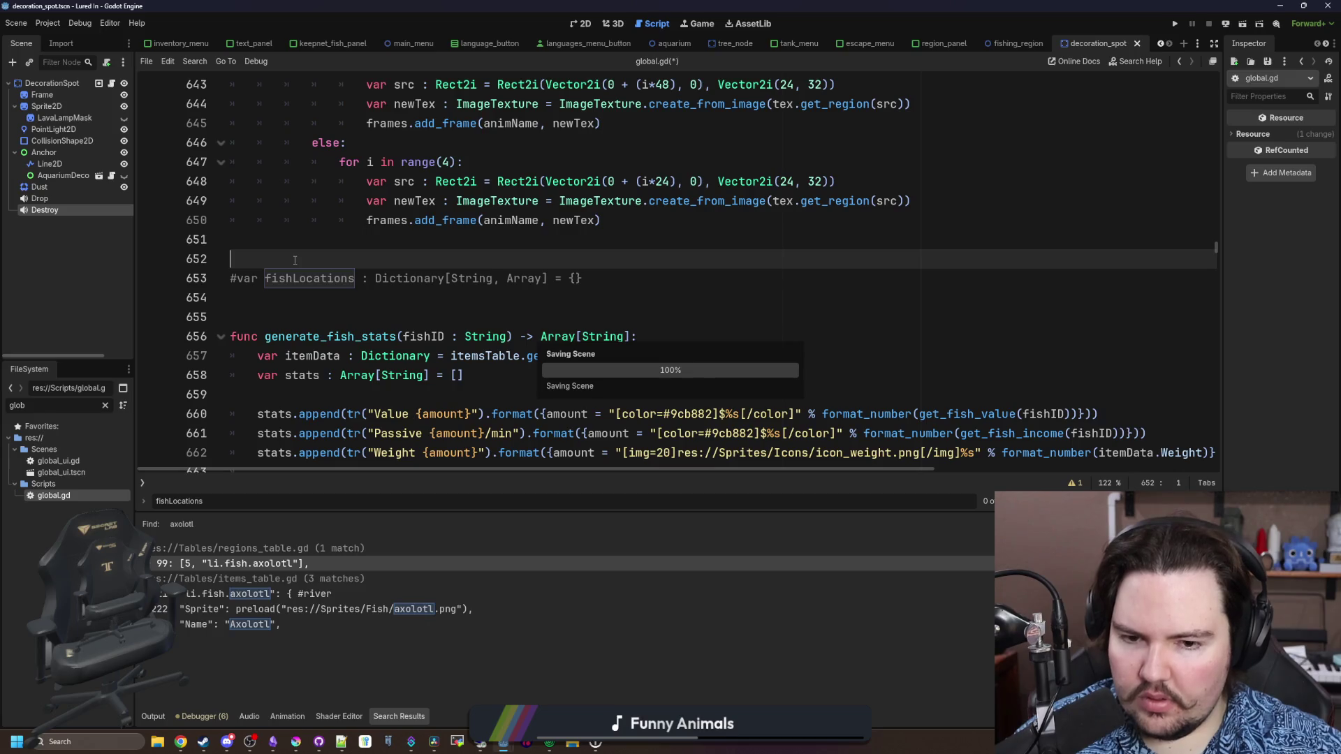
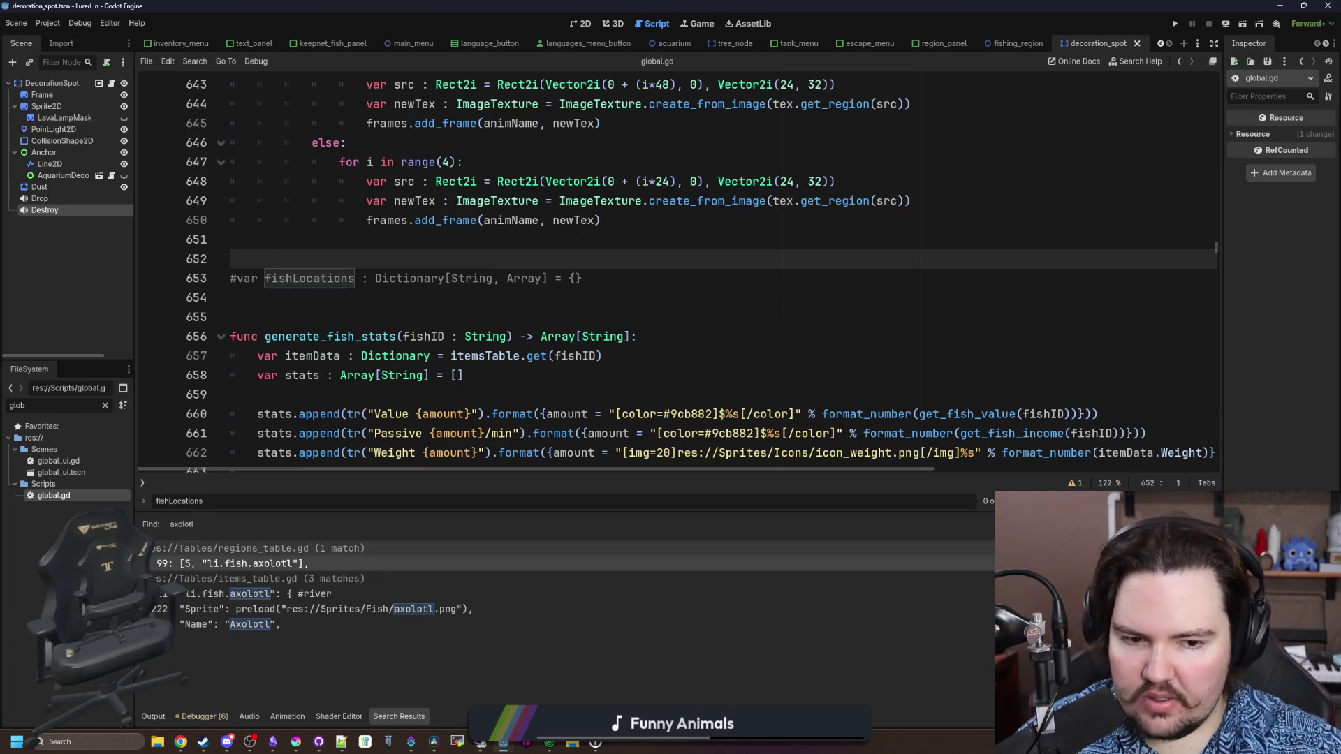
Search the whole project for fishLocations and go to its use in inventory_menu.gd.
{"action": "left_click", "coordinate": [390, 245]}
{"action": "key", "text": "ctrl+shift+f"}
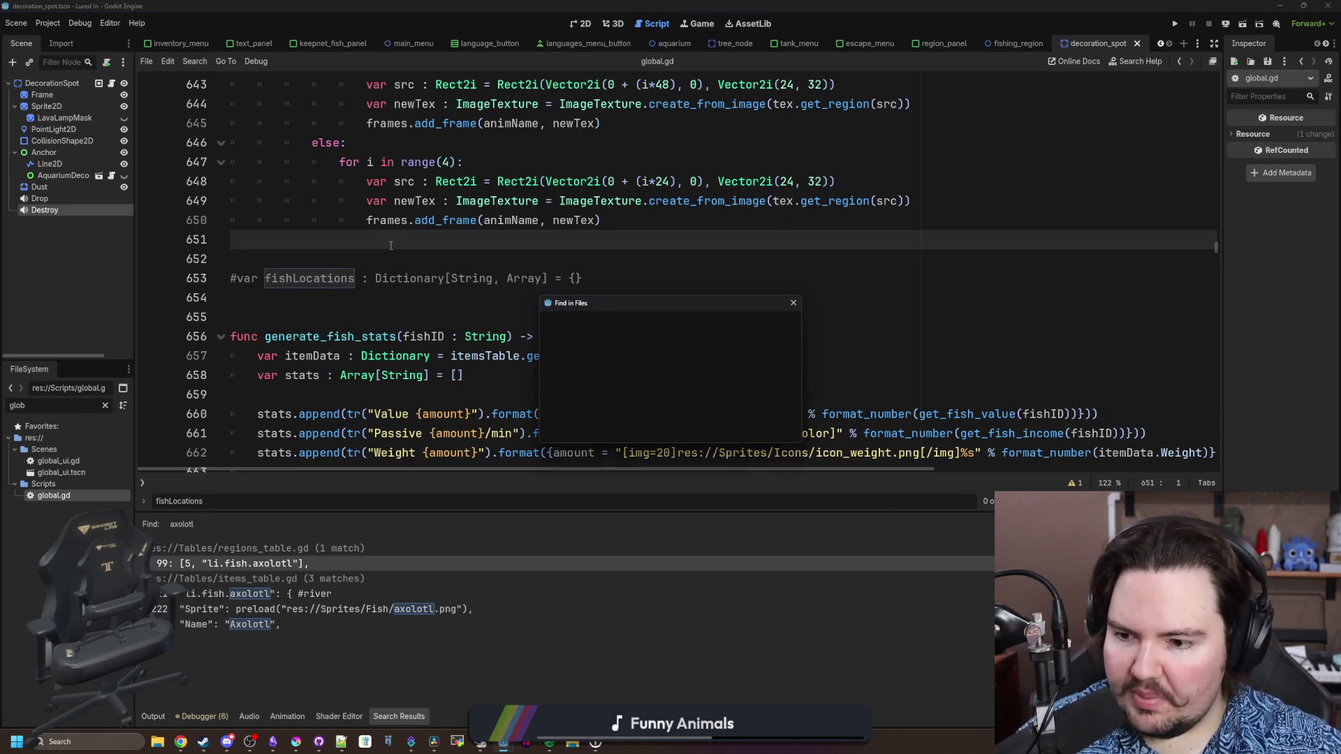
{"action": "type", "text": "fishLocations"}
{"action": "key", "text": "Return"}
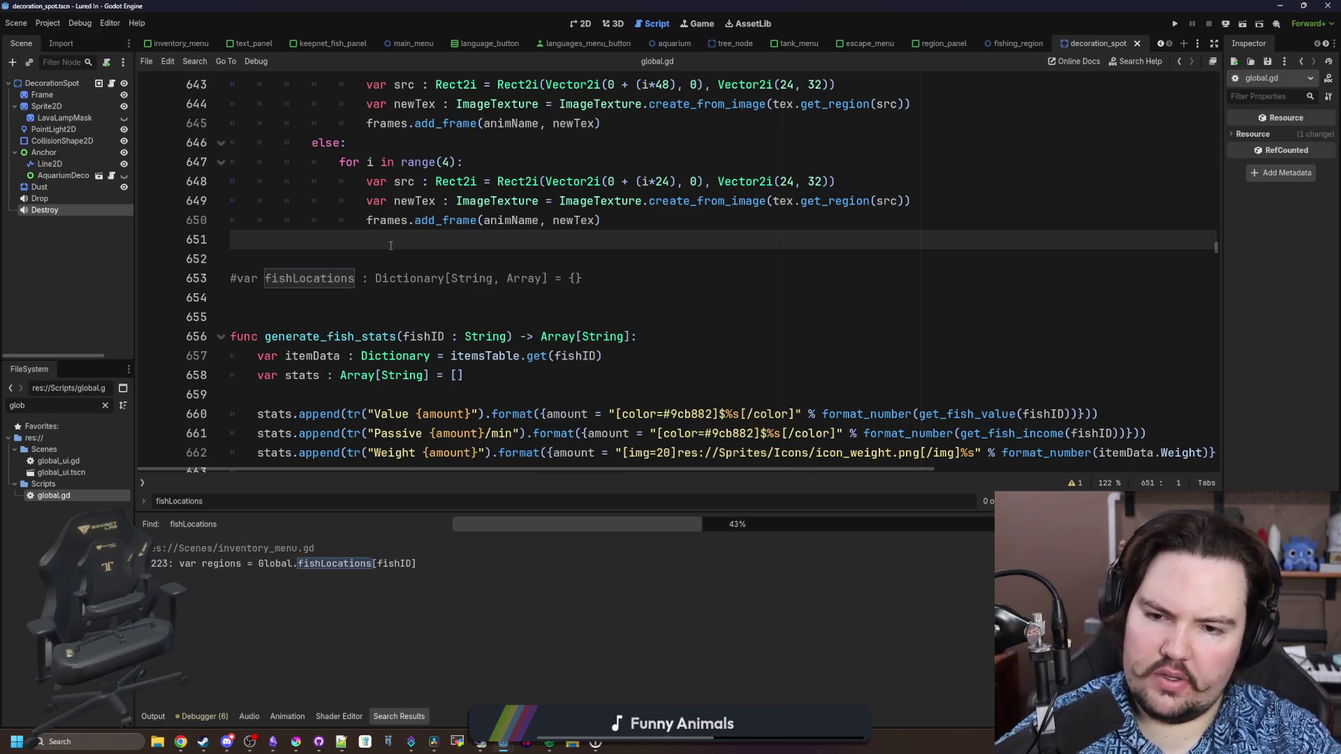
{"action": "left_click", "coordinate": [370, 565]}
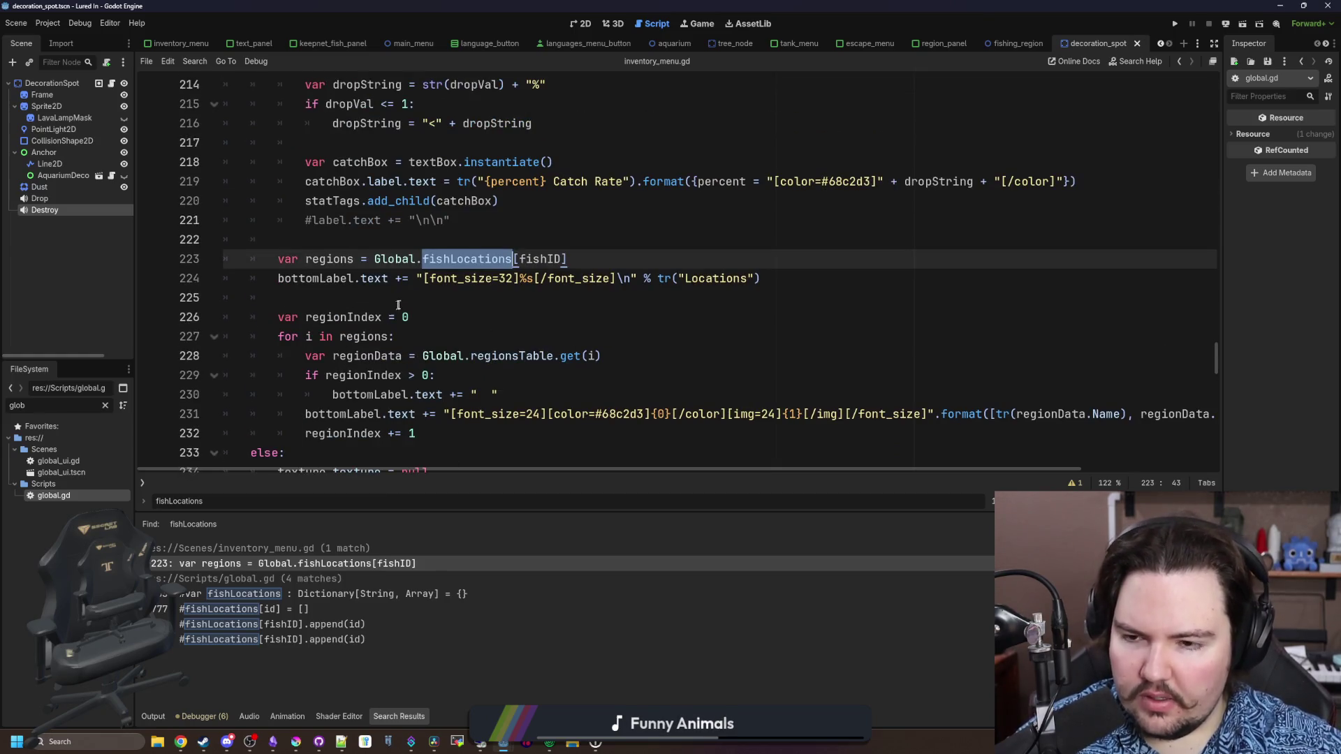
Replace Global.fishLocations[fishID] on line 223 with fishData.Regions and save inventory_menu.gd.
{"action": "scroll", "coordinate": [401, 302], "scroll_direction": "up", "scroll_amount": 1}
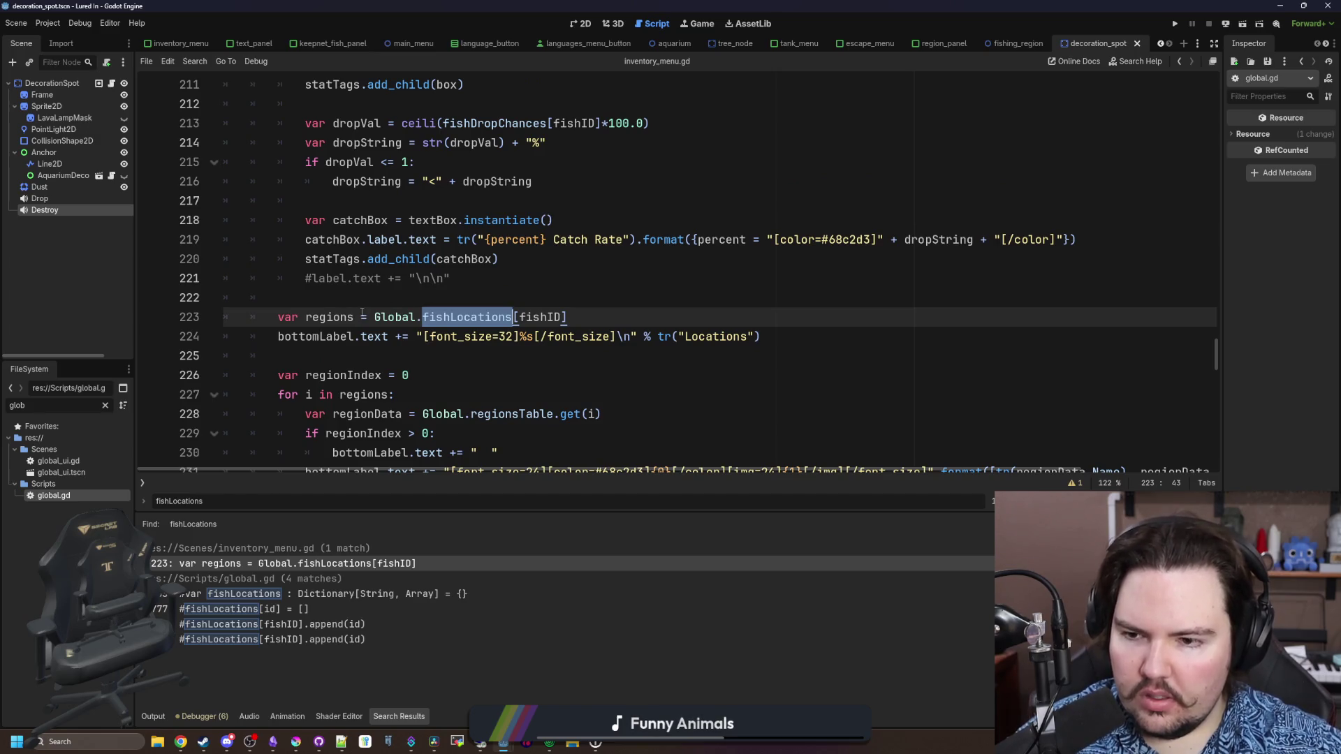
{"action": "left_click", "coordinate": [458, 311]}
{"action": "left_click_drag", "start_coordinate": [614, 317], "coordinate": [374, 317]}
{"action": "scroll", "coordinate": [465, 250], "scroll_direction": "up", "scroll_amount": 4}
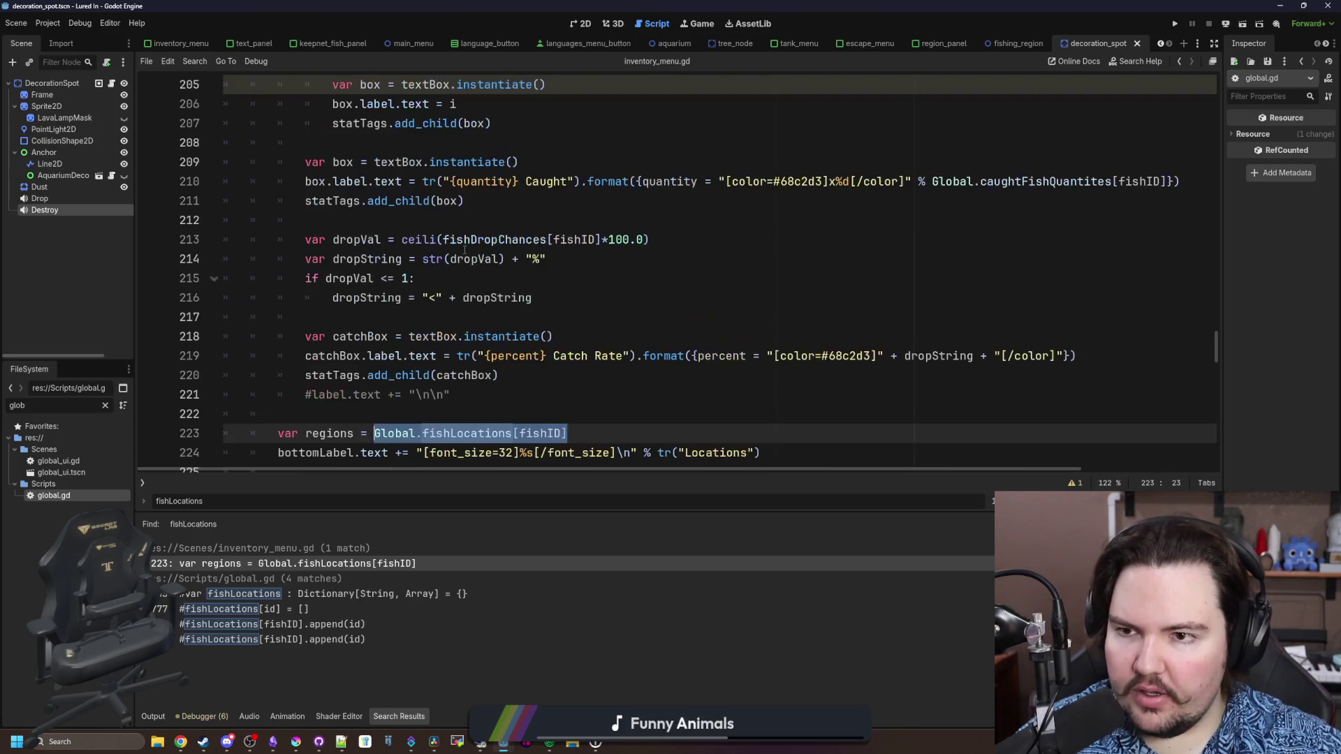
{"action": "scroll", "coordinate": [515, 243], "scroll_direction": "up", "scroll_amount": 6}
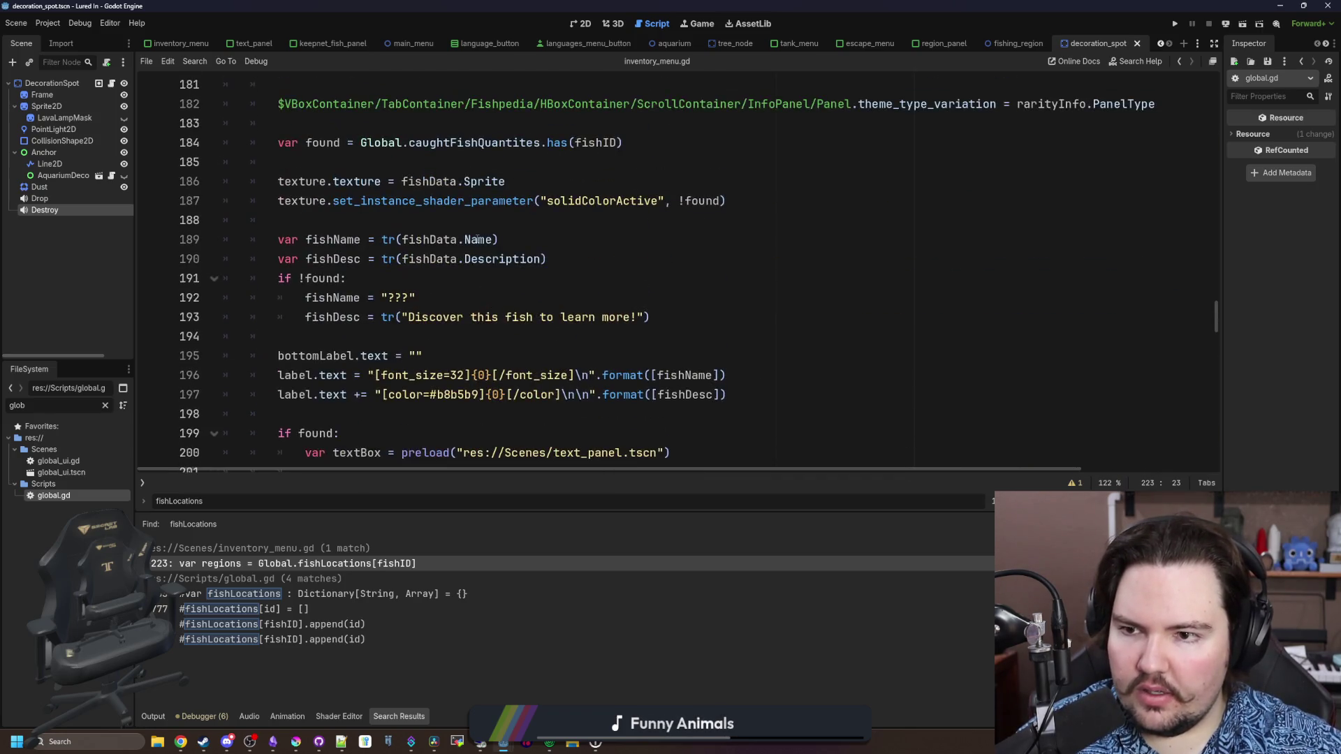
{"action": "scroll", "coordinate": [477, 240], "scroll_direction": "up", "scroll_amount": 4}
{"action": "scroll", "coordinate": [413, 279], "scroll_direction": "down", "scroll_amount": 4}
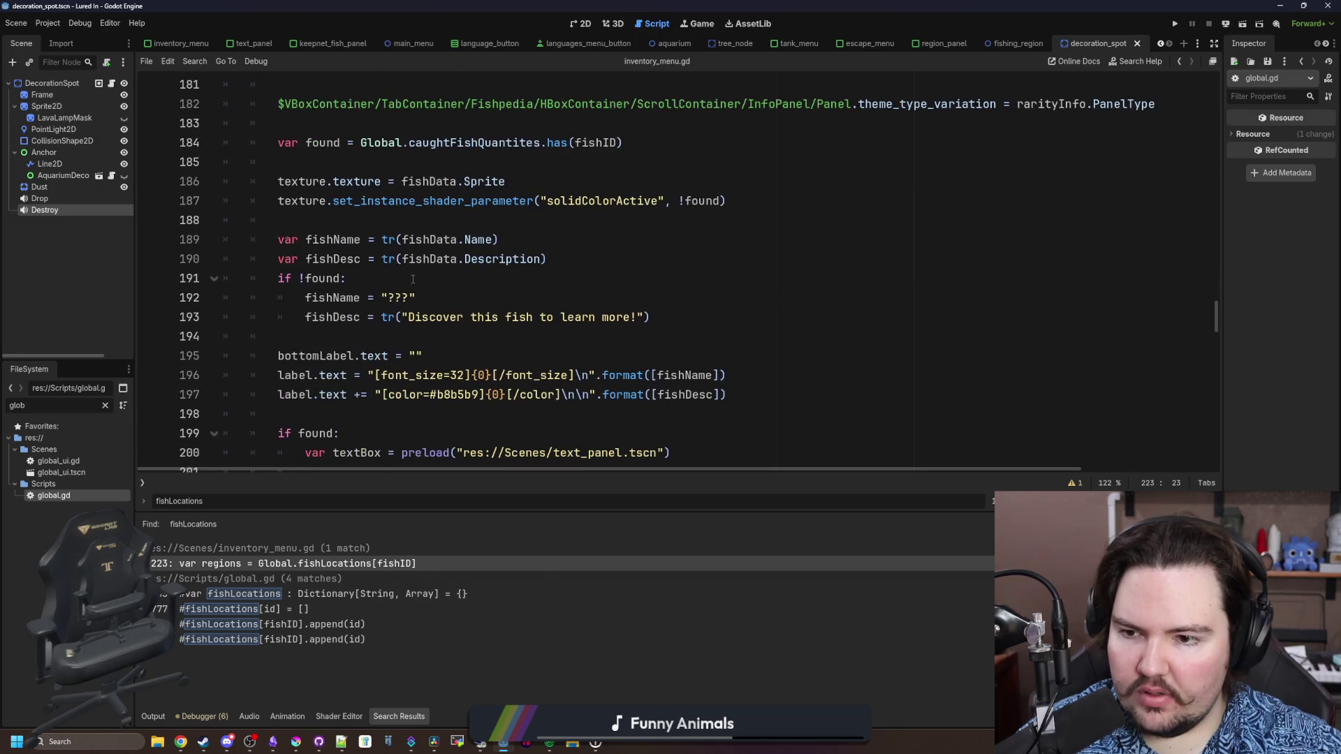
{"action": "scroll", "coordinate": [419, 265], "scroll_direction": "down", "scroll_amount": 10}
{"action": "key", "text": "shift+End"}
{"action": "type", "text": "fishData.Regions"}
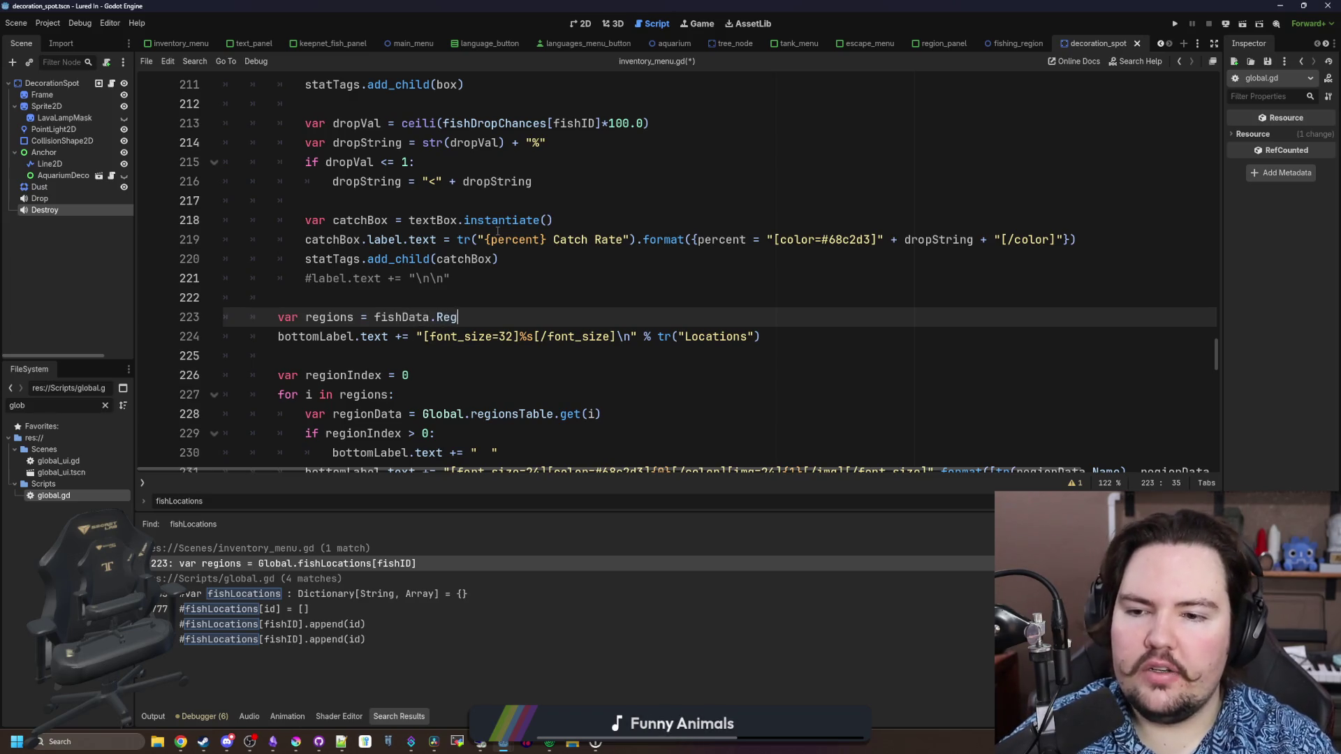
{"action": "left_click", "coordinate": [565, 290]}
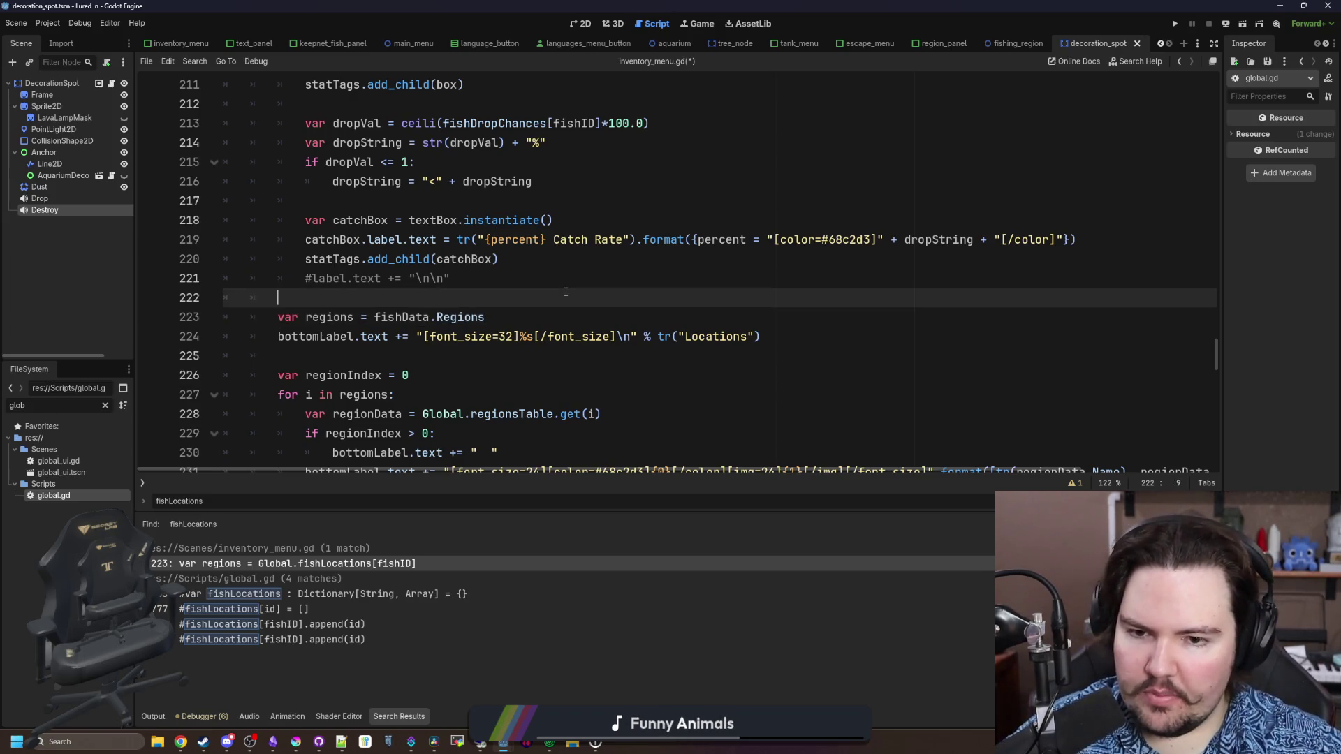
{"action": "key", "text": "ctrl+s"}
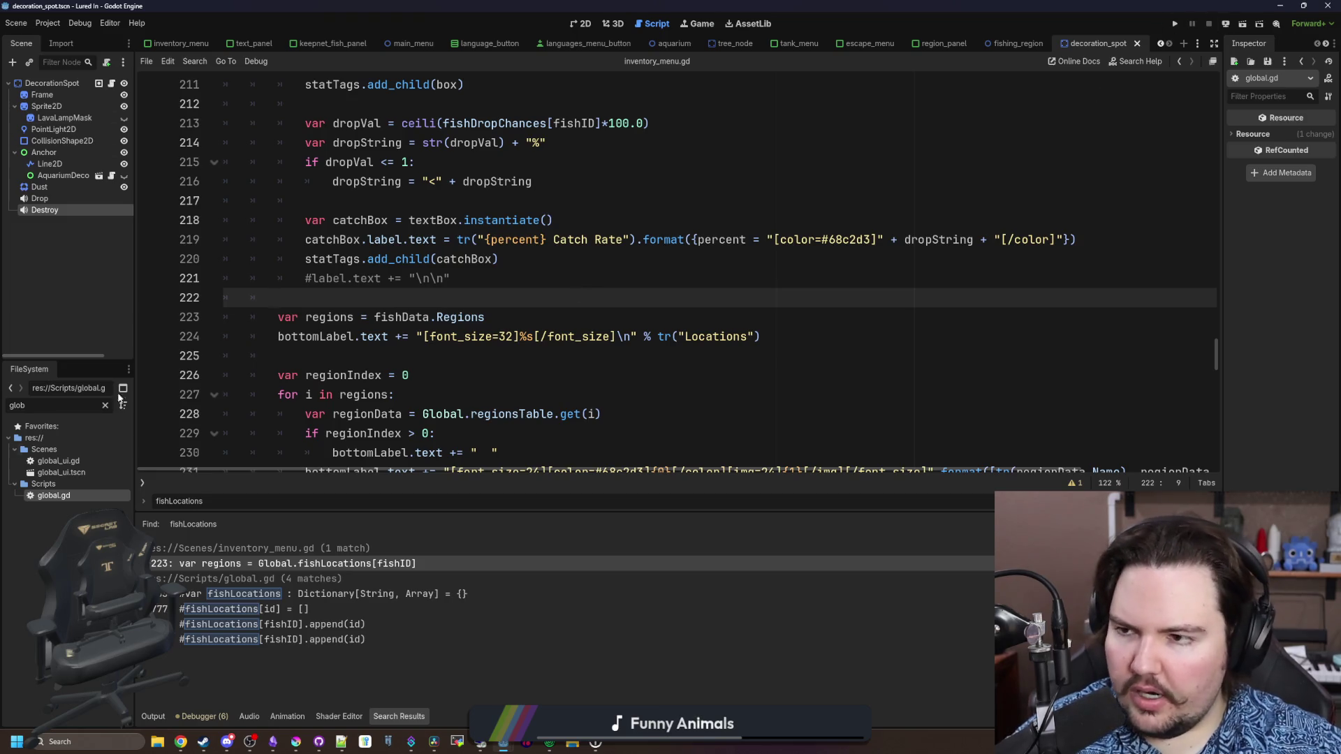
Bring up global.gd in the script editor with its find bar ready.
{"action": "left_click", "coordinate": [65, 501]}
{"action": "double_click", "coordinate": [65, 495]}
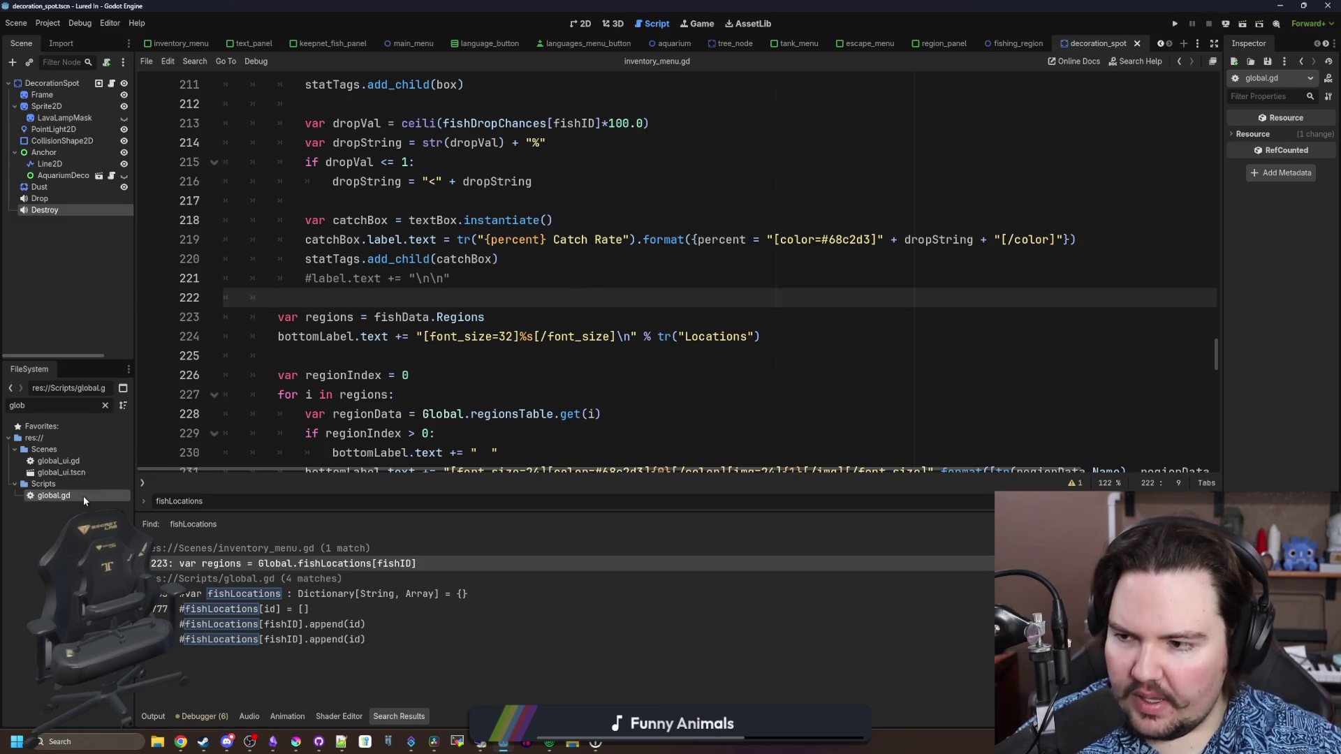
{"action": "key", "text": "ctrl+f"}
Add a calculate_drop_rates() call after the table preloads in _ready and save global.gd.
{"action": "type", "text": "_ready"}
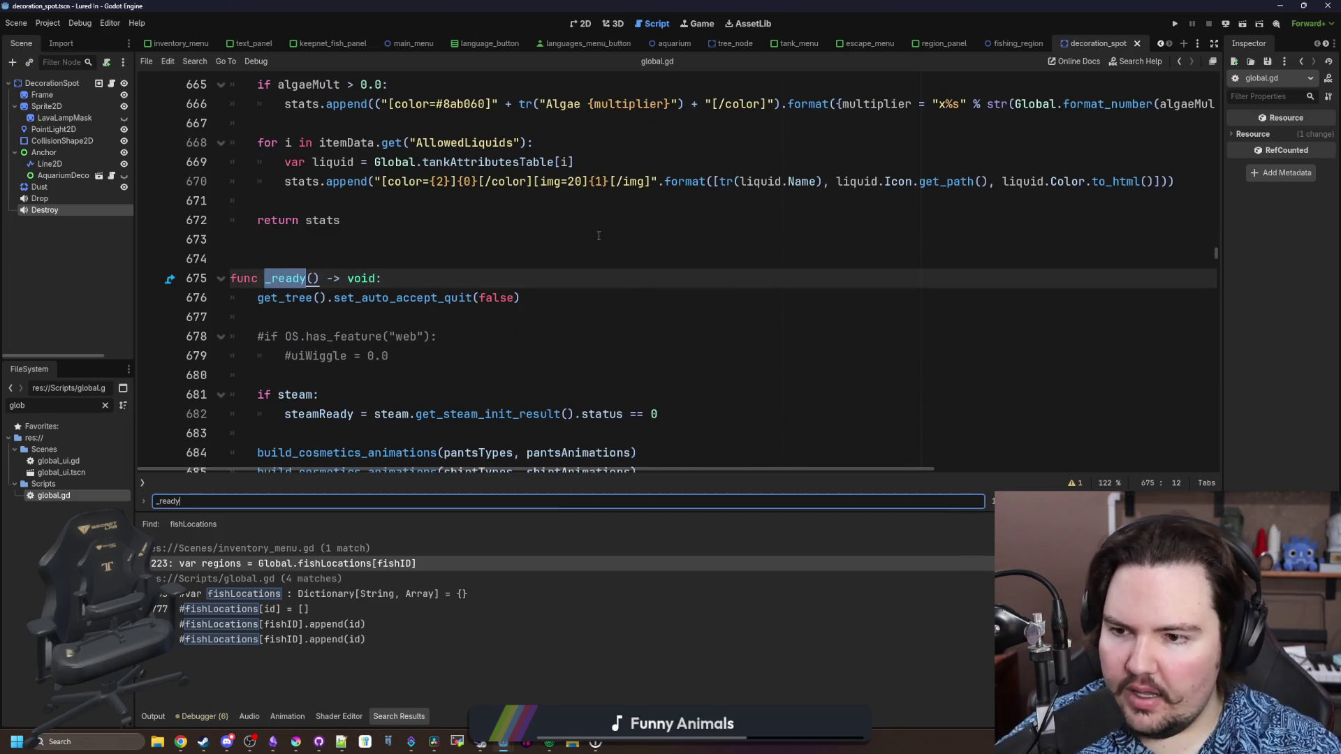
{"action": "scroll", "coordinate": [276, 308], "scroll_direction": "down", "scroll_amount": 1}
{"action": "left_click", "coordinate": [337, 268]}
{"action": "scroll", "coordinate": [339, 267], "scroll_direction": "down", "scroll_amount": 2}
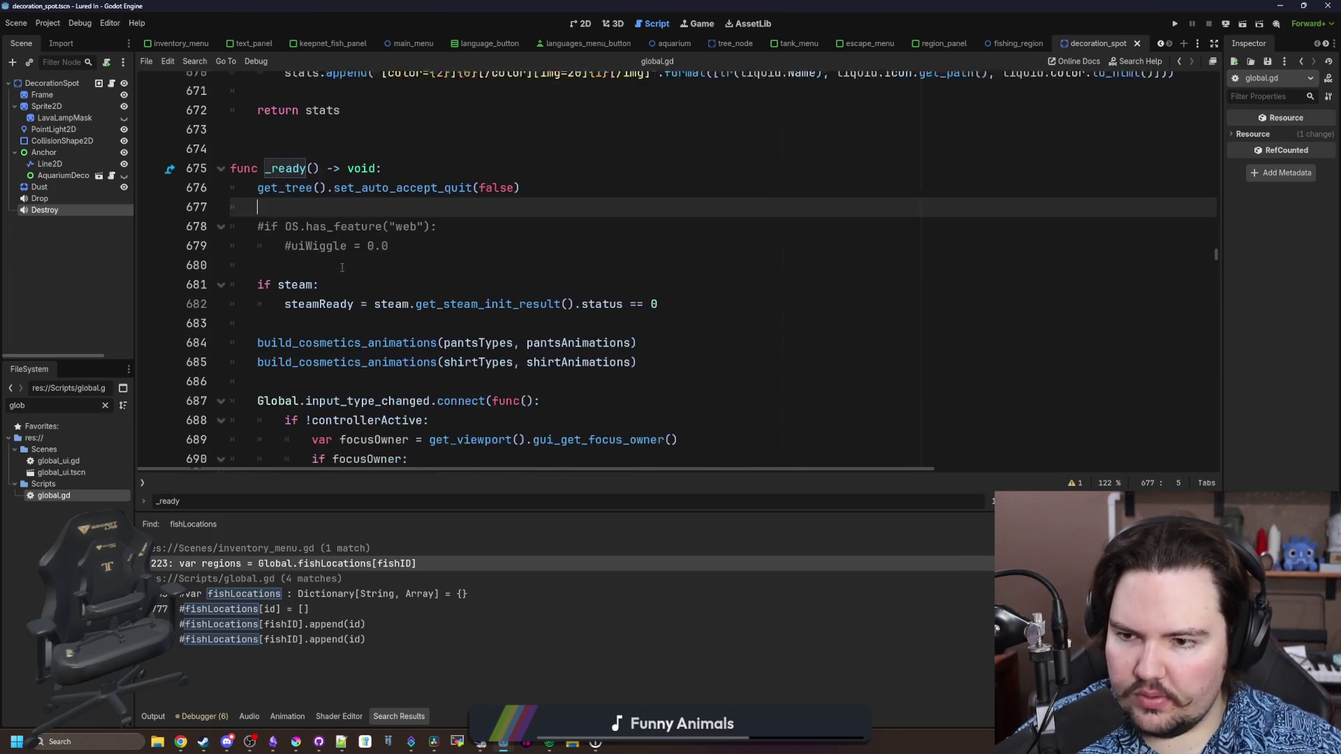
{"action": "scroll", "coordinate": [323, 301], "scroll_direction": "down", "scroll_amount": 9}
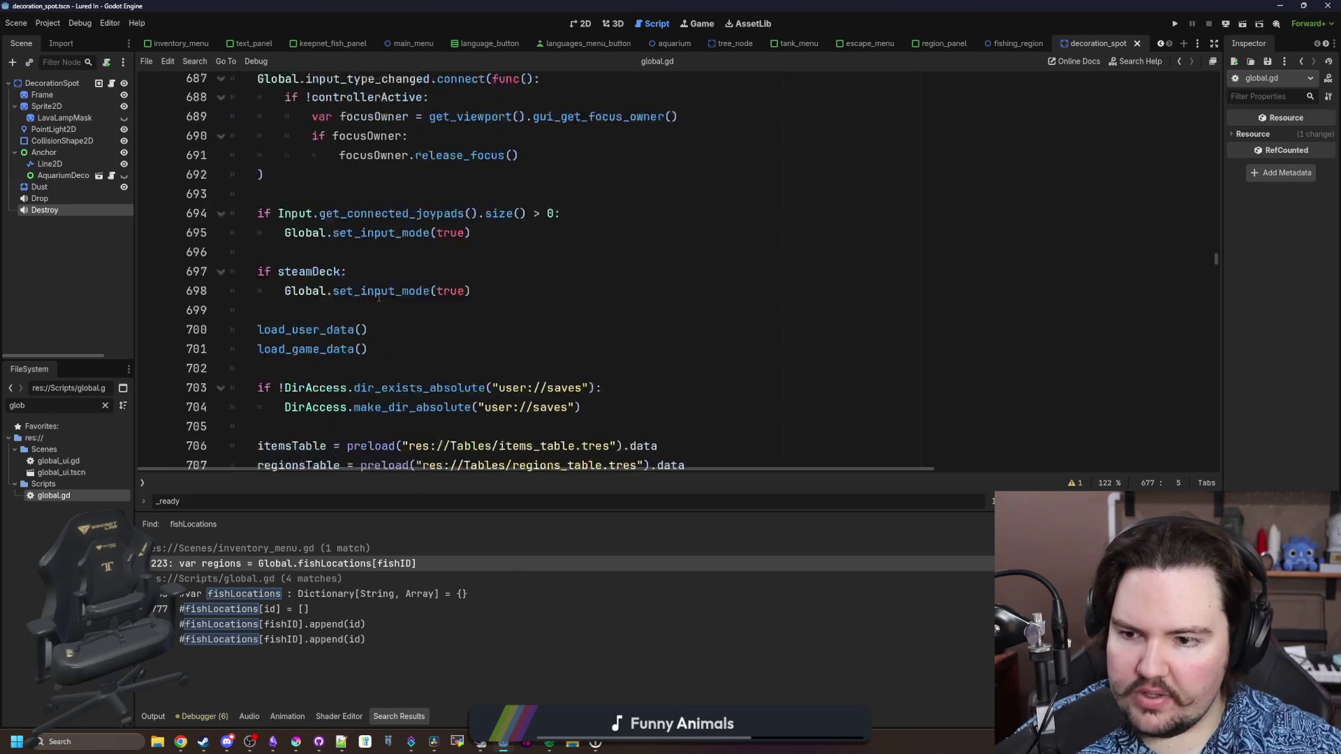
{"action": "left_click", "coordinate": [320, 332]}
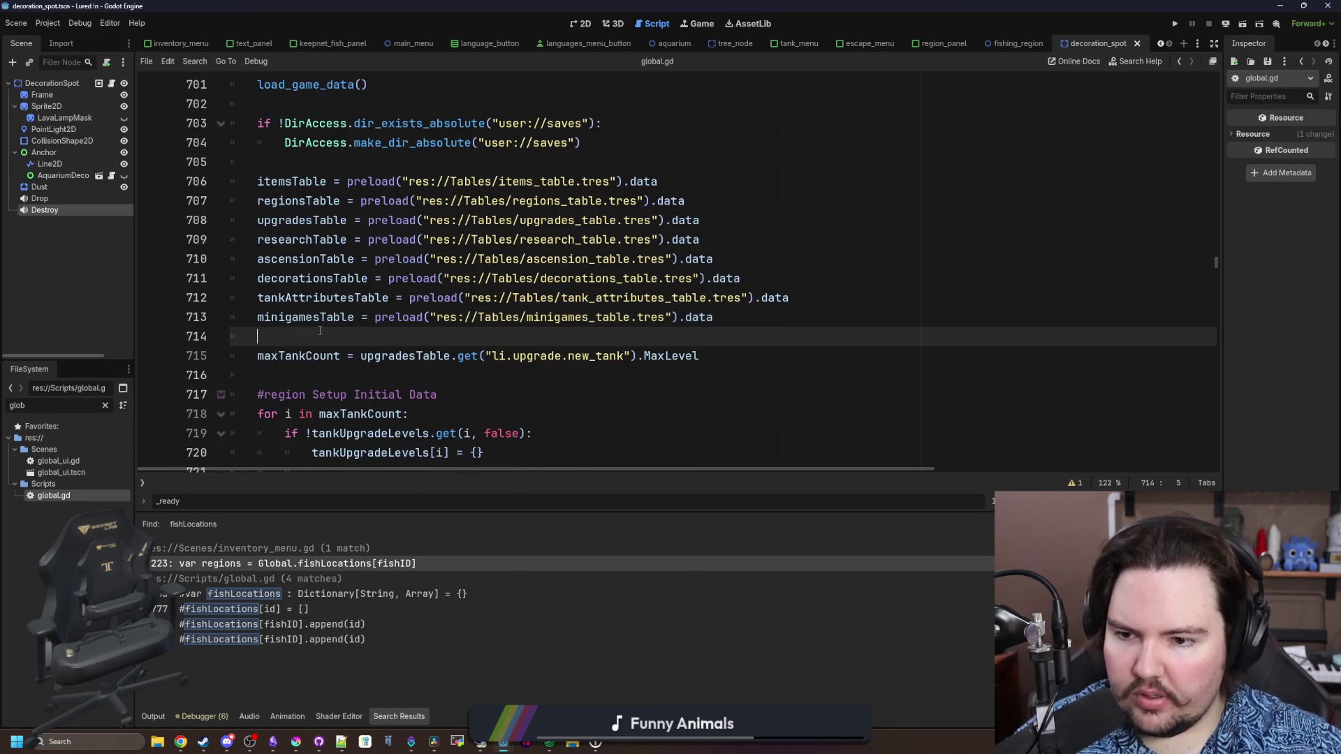
{"action": "key", "text": "Return"}
{"action": "key", "text": "Return"}
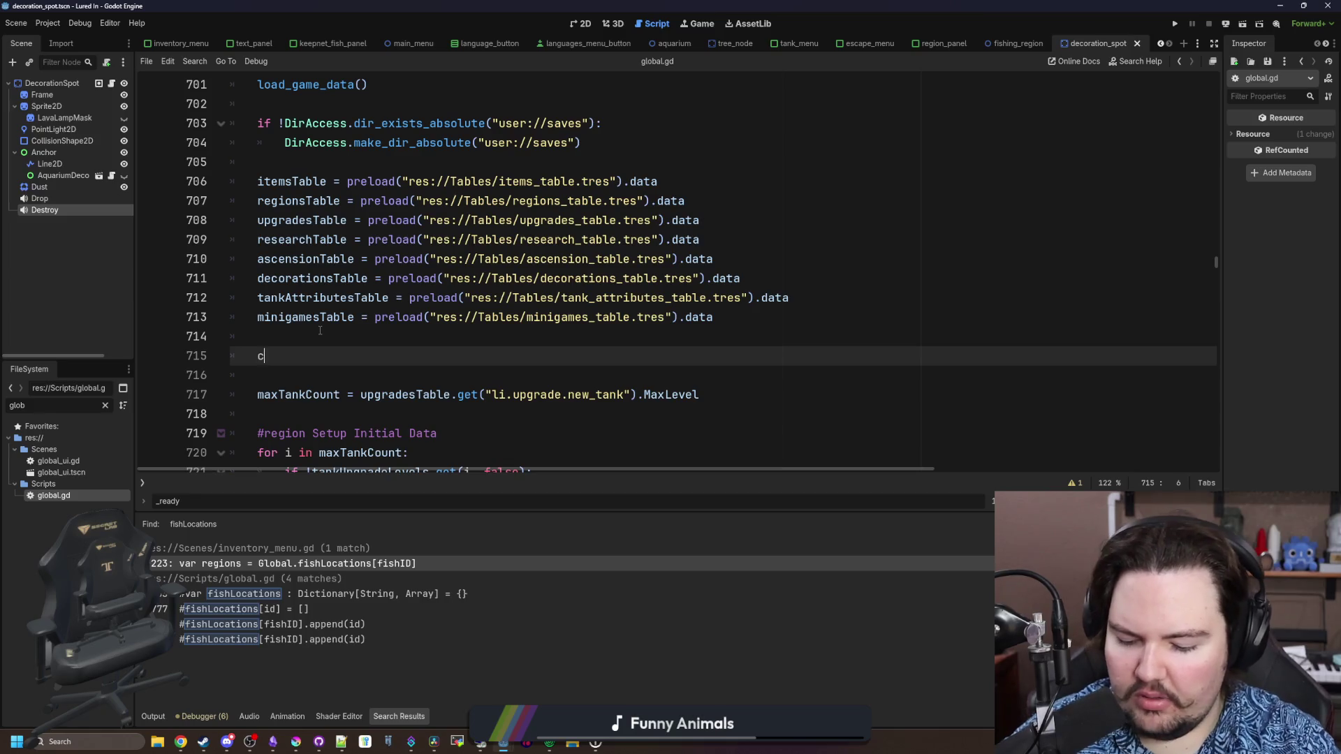
{"action": "type", "text": "drop_r"}
{"action": "key", "text": "Return"}
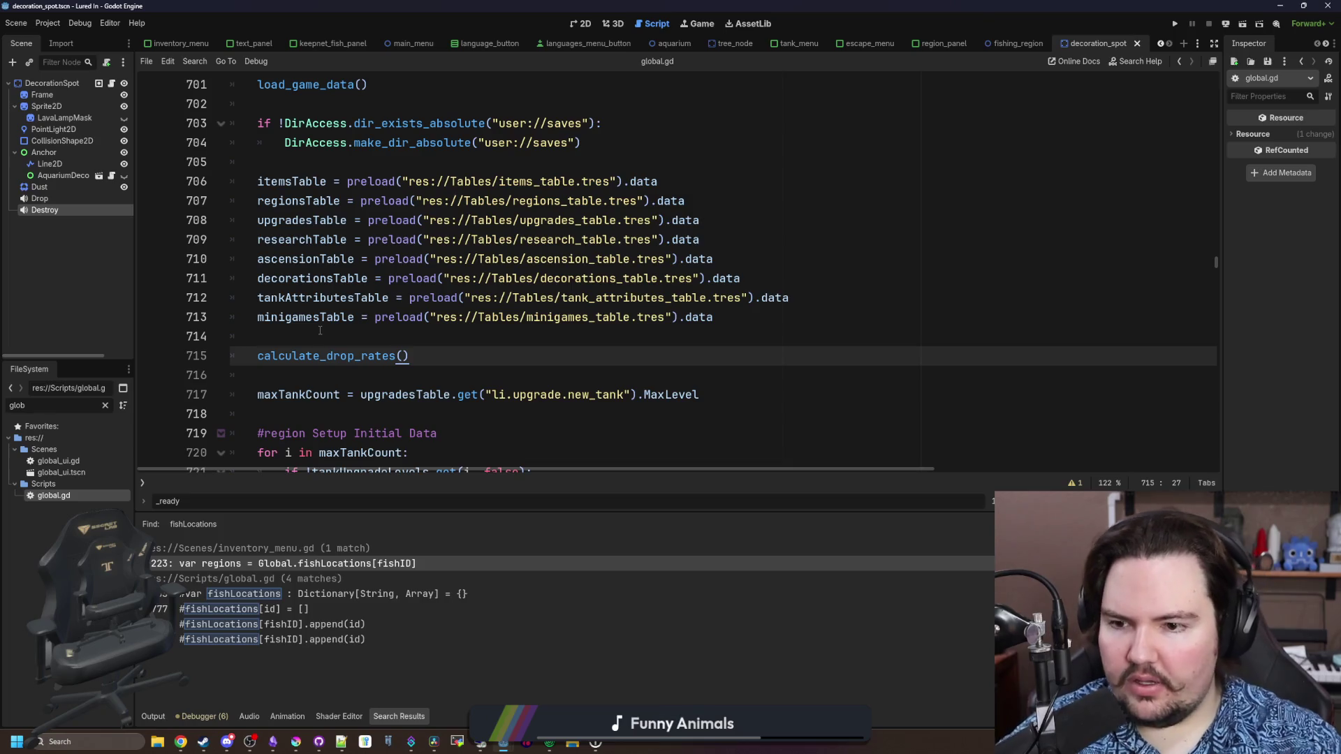
{"action": "left_click", "coordinate": [320, 331]}
{"action": "key", "text": "ctrl+s"}
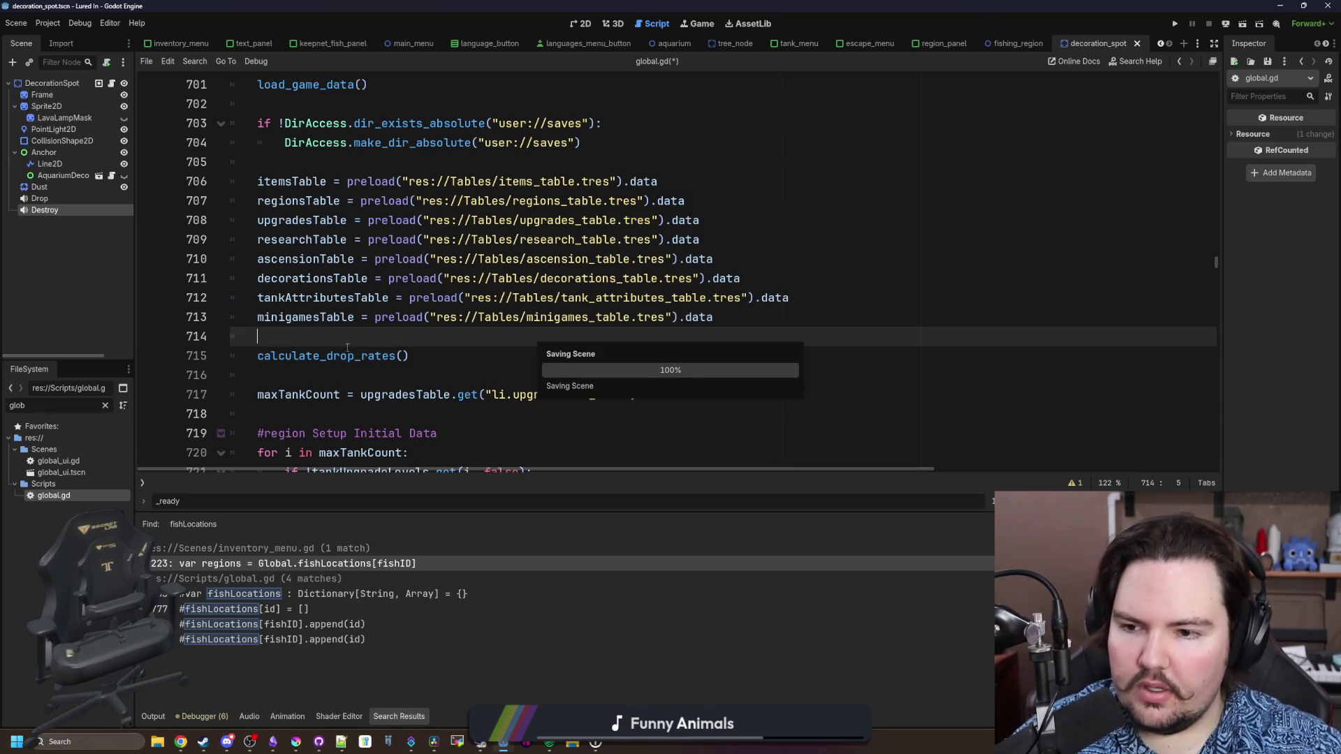
Tidy the blank lines around the new call and jump to the calculate_drop_rates definition.
{"action": "left_click", "coordinate": [431, 356]}
{"action": "key", "text": "Return"}
{"action": "key", "text": "Return"}
{"action": "key", "text": "BackSpace"}
{"action": "key", "text": "BackSpace"}
{"action": "key", "text": "BackSpace"}
{"action": "left_click", "coordinate": [326, 356]}
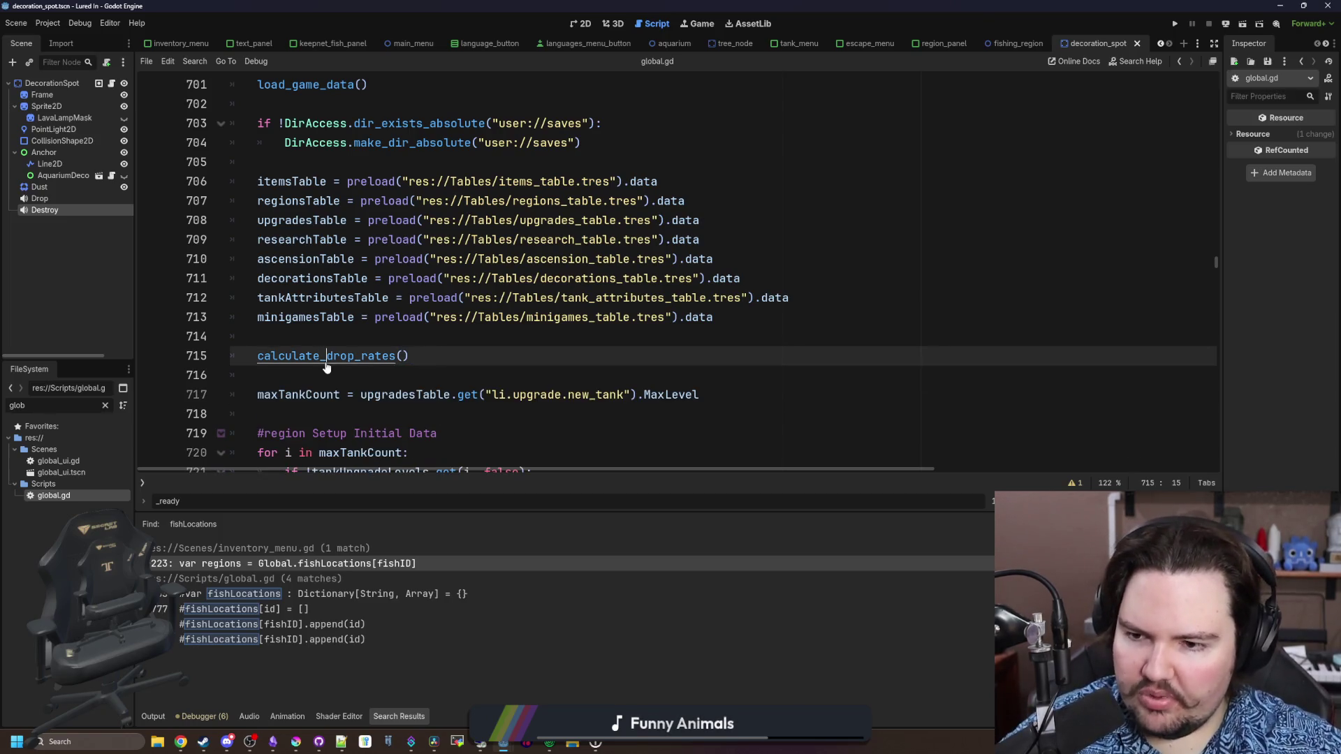
{"action": "left_click", "coordinate": [325, 356], "text": "ctrl"}
Append a 'for i in Global.regionsTable' loop printing i.Fish to calculate_drop_rates.
{"action": "scroll", "coordinate": [522, 311], "scroll_direction": "down", "scroll_amount": 4}
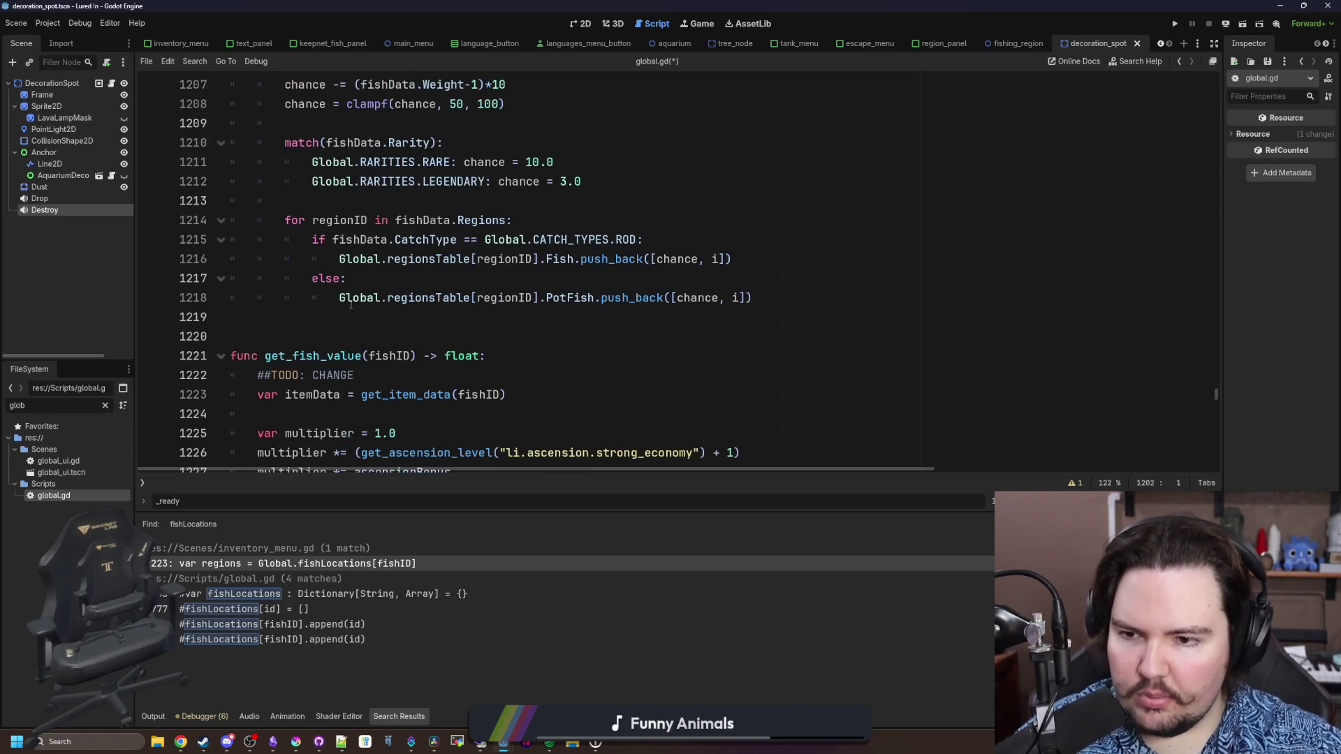
{"action": "left_click_drag", "start_coordinate": [539, 317], "coordinate": [340, 324]}
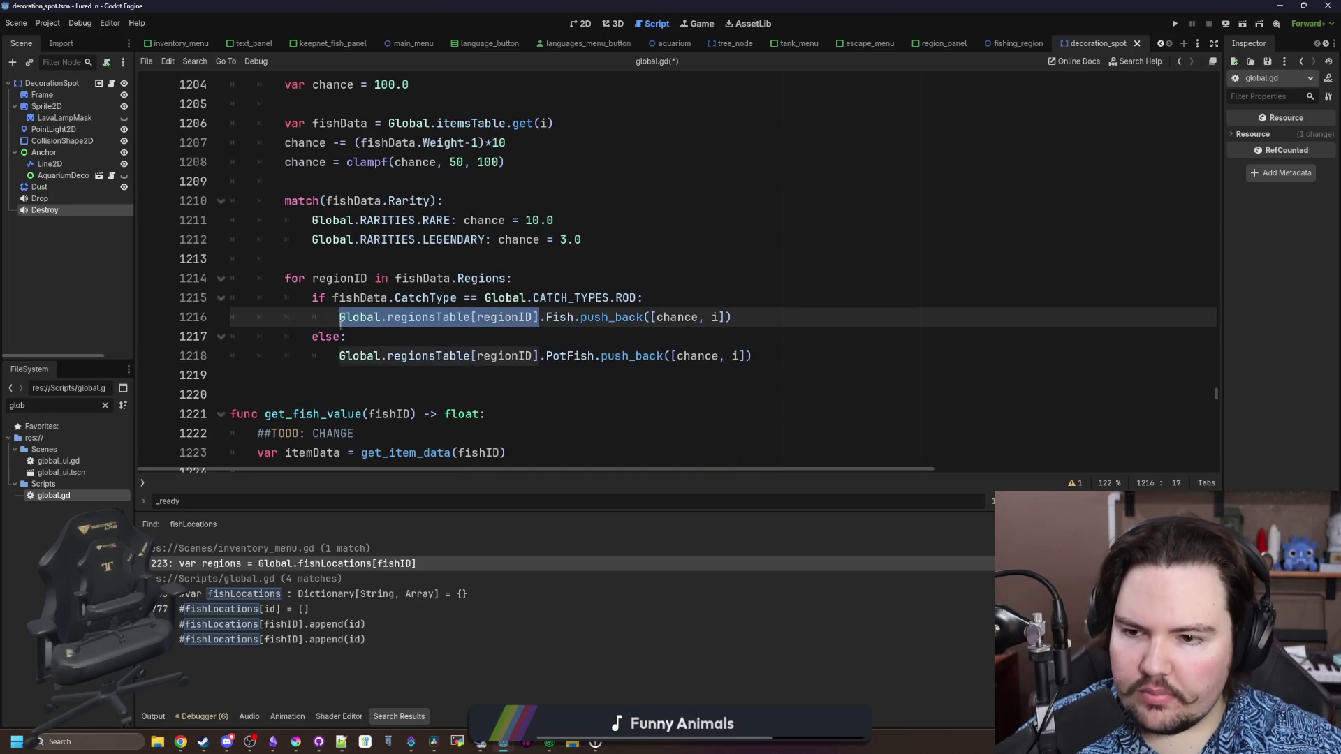
{"action": "scroll", "coordinate": [379, 414], "scroll_direction": "up", "scroll_amount": 1}
{"action": "left_click", "coordinate": [332, 427]}
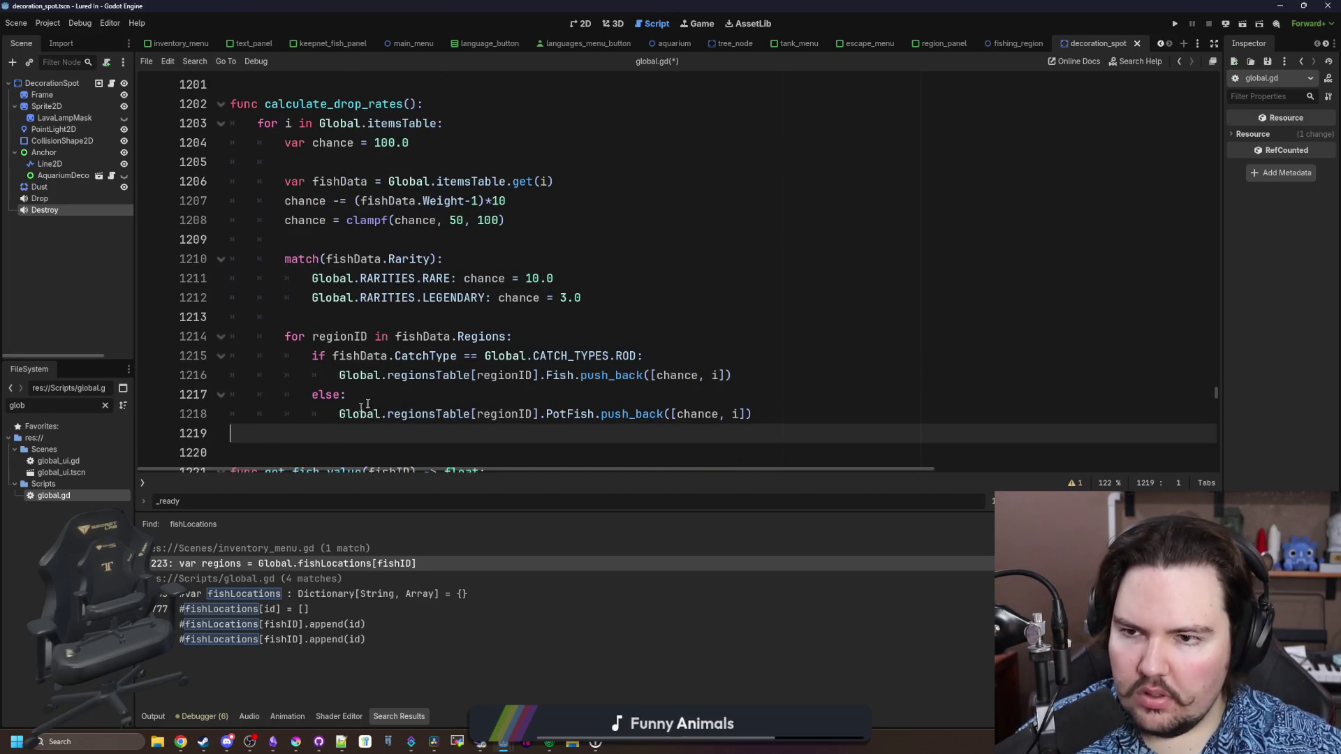
{"action": "key", "text": "Return"}
{"action": "type", "text": "for i in "}
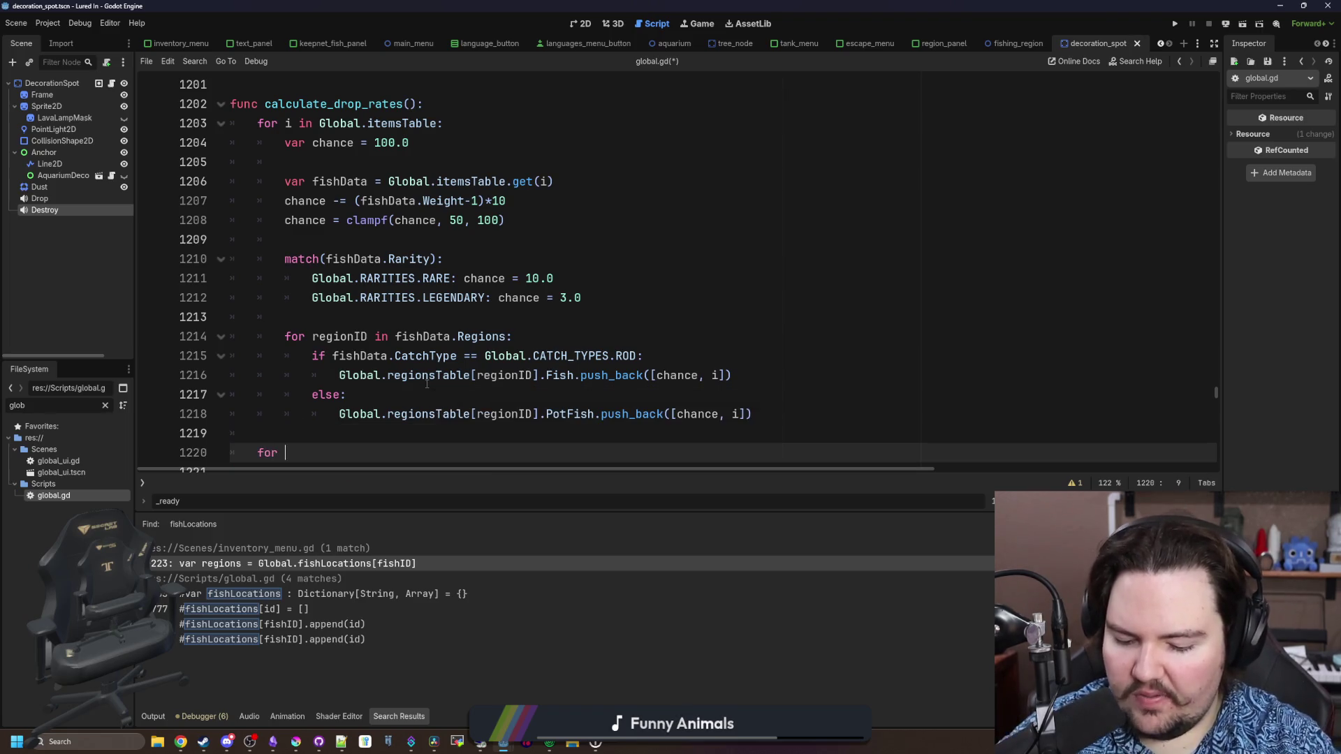
{"action": "type", "text": "Global.regionsTa"}
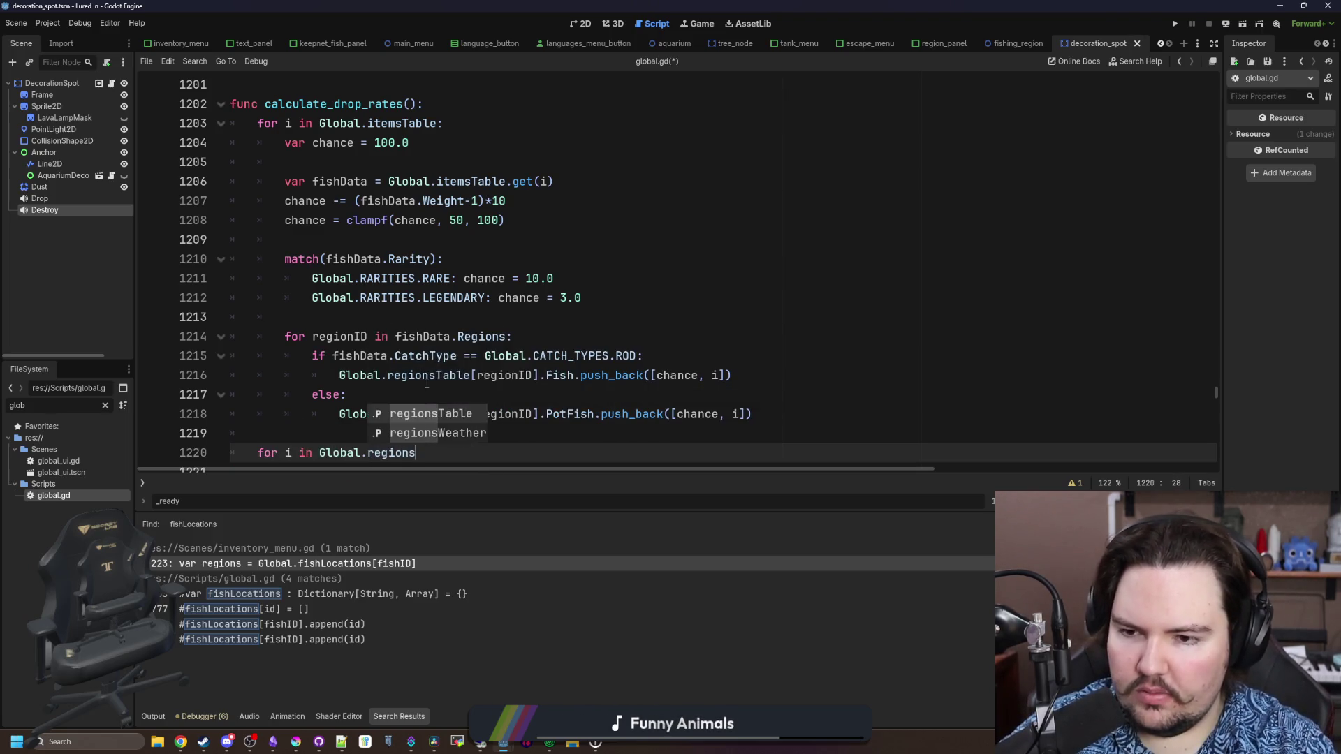
{"action": "key", "text": "Return"}
{"action": "type", "text": ":"}
{"action": "key", "text": "Return"}
{"action": "type", "text": "print(i."}
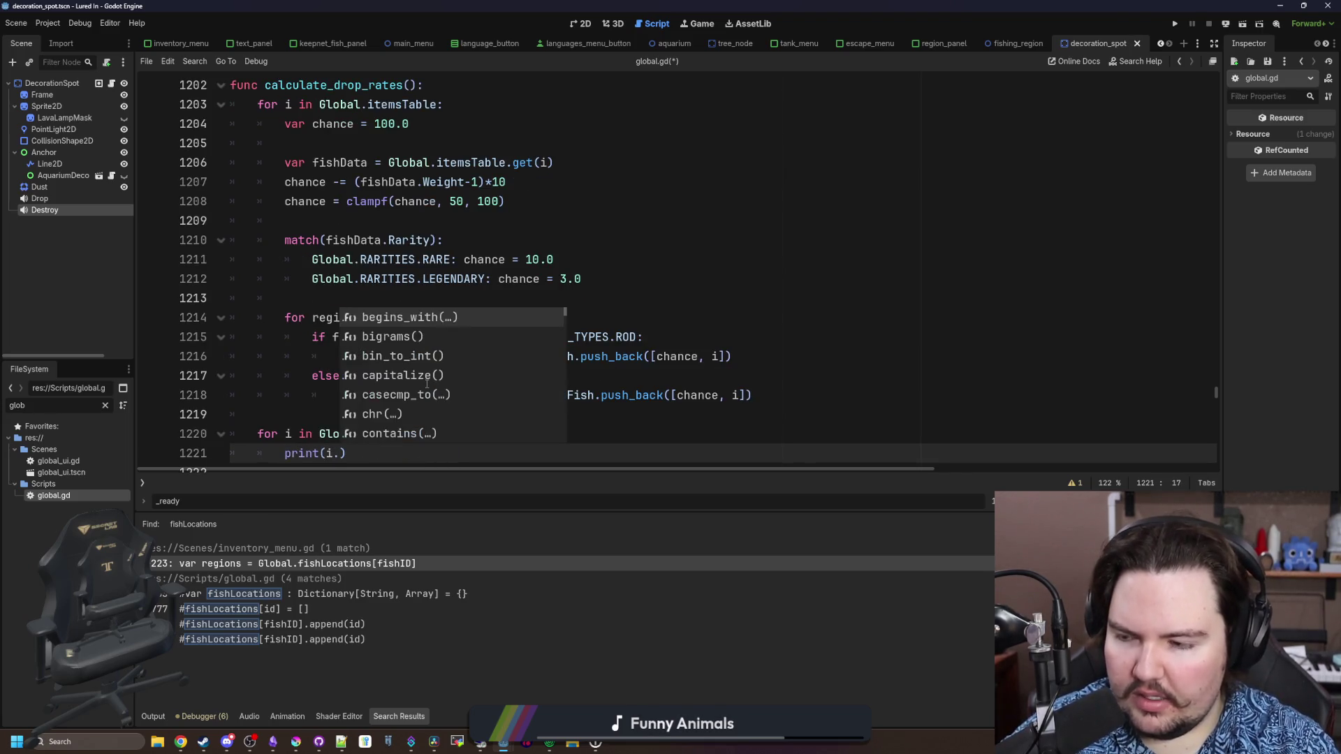
{"action": "type", "text": "Fish"}
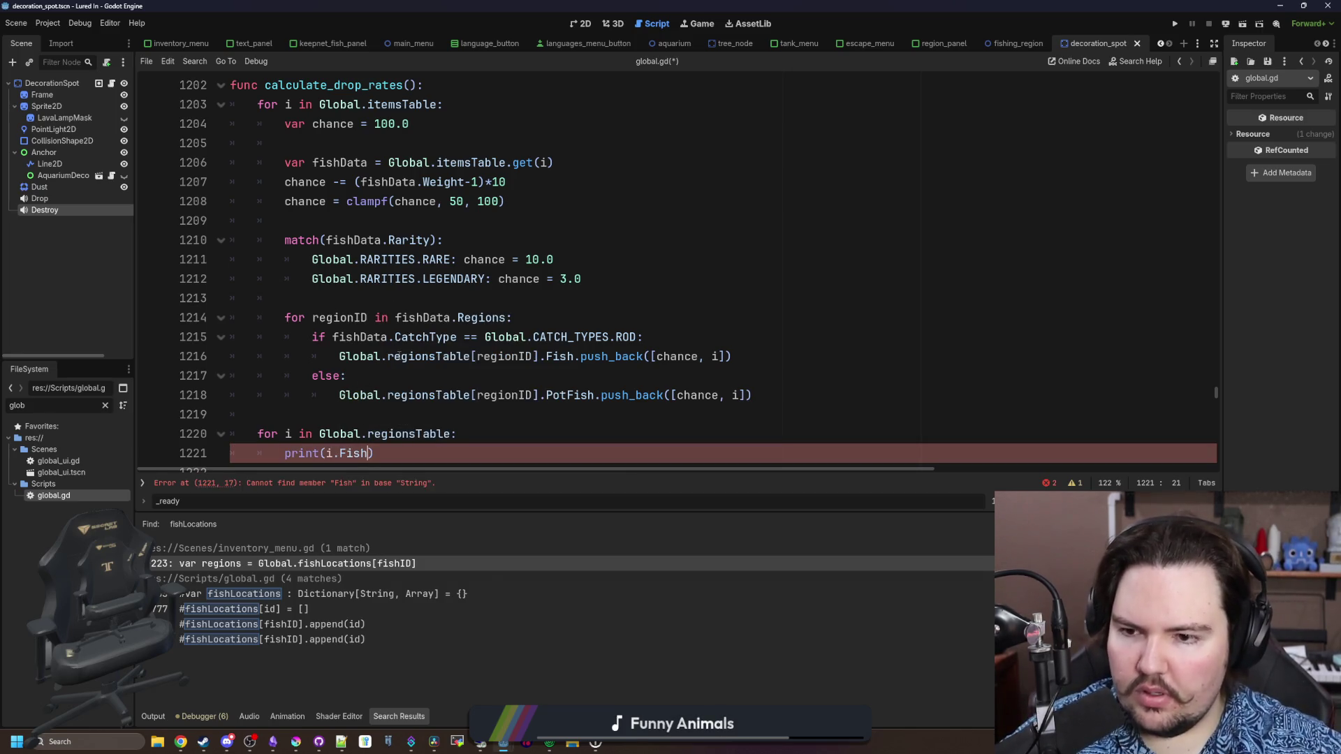
Review the existing regionID loop and its fishData.Regions lookup on line 1214.
{"action": "left_click", "coordinate": [526, 319]}
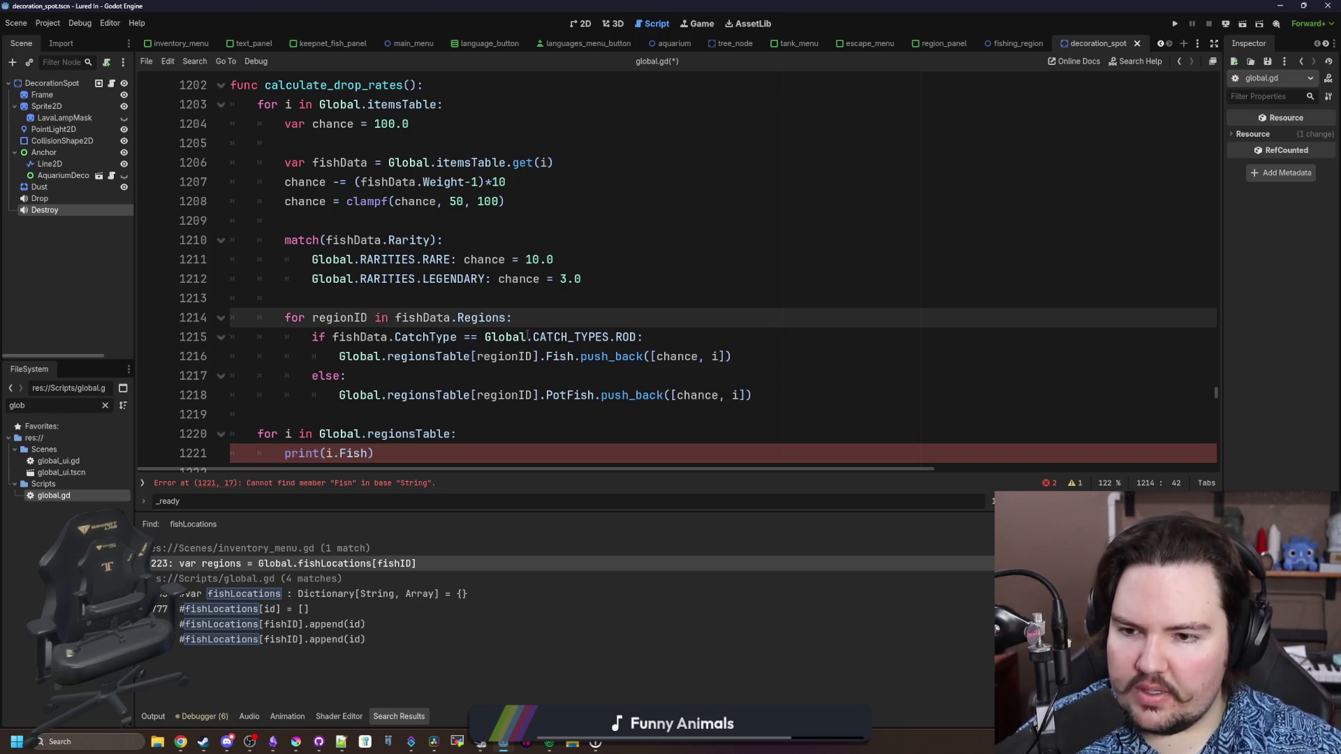
{"action": "left_click_drag", "start_coordinate": [526, 320], "coordinate": [285, 319]}
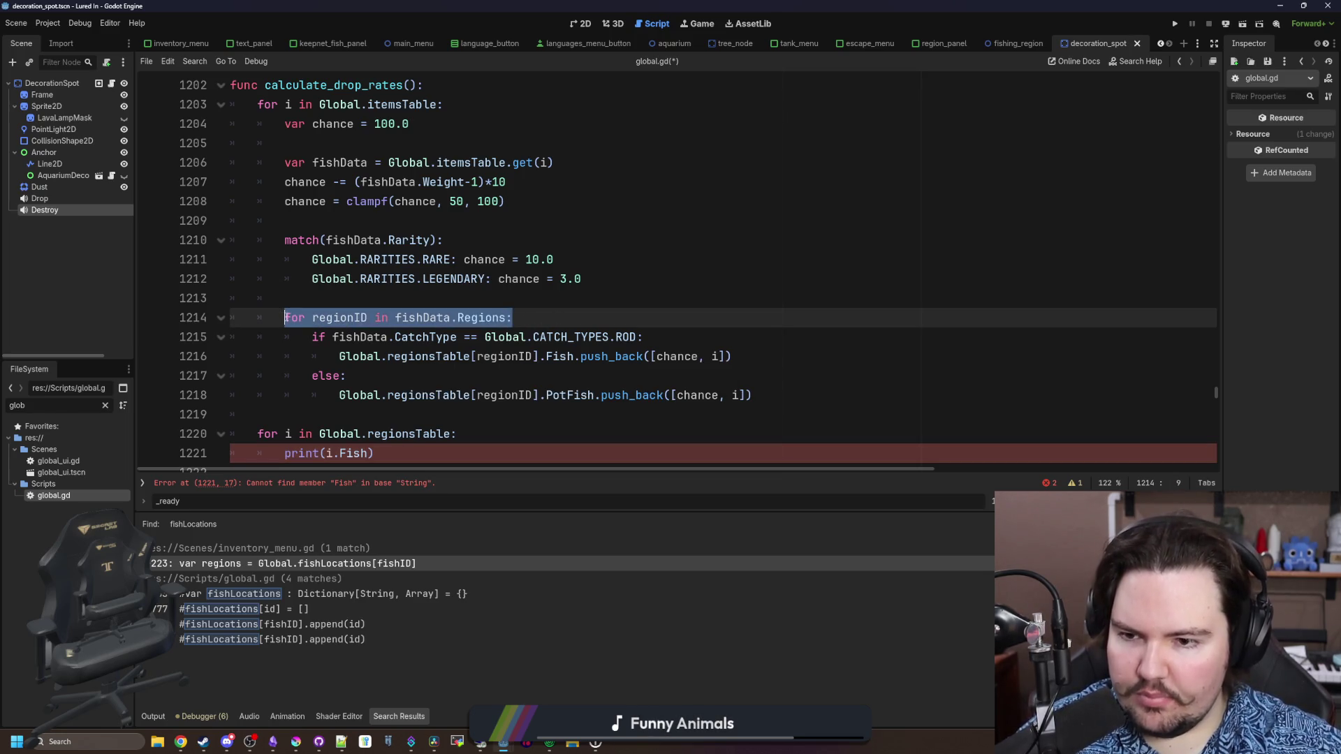
{"action": "left_click", "coordinate": [301, 308]}
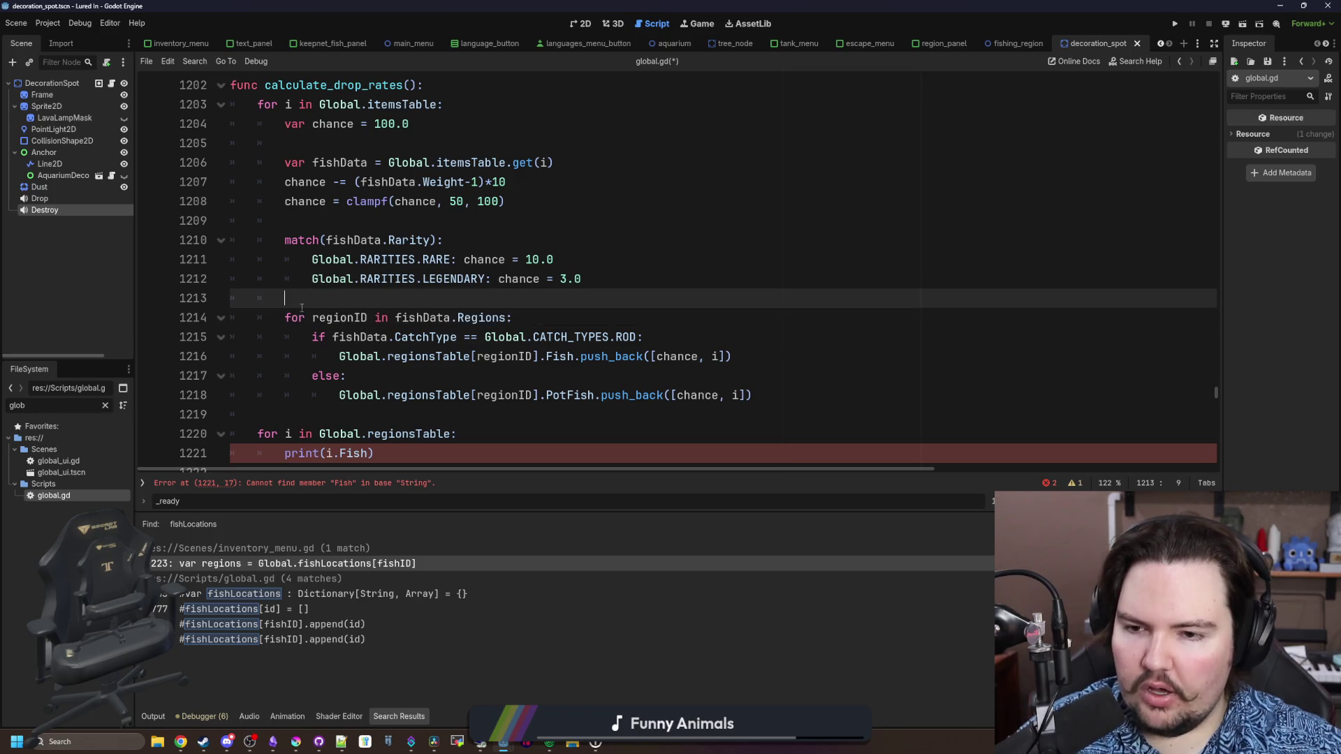
{"action": "left_click", "coordinate": [453, 319]}
{"action": "left_click_drag", "start_coordinate": [509, 319], "coordinate": [396, 319]}
{"action": "left_click", "coordinate": [405, 294]}
{"action": "scroll", "coordinate": [405, 294], "scroll_direction": "down", "scroll_amount": 1}
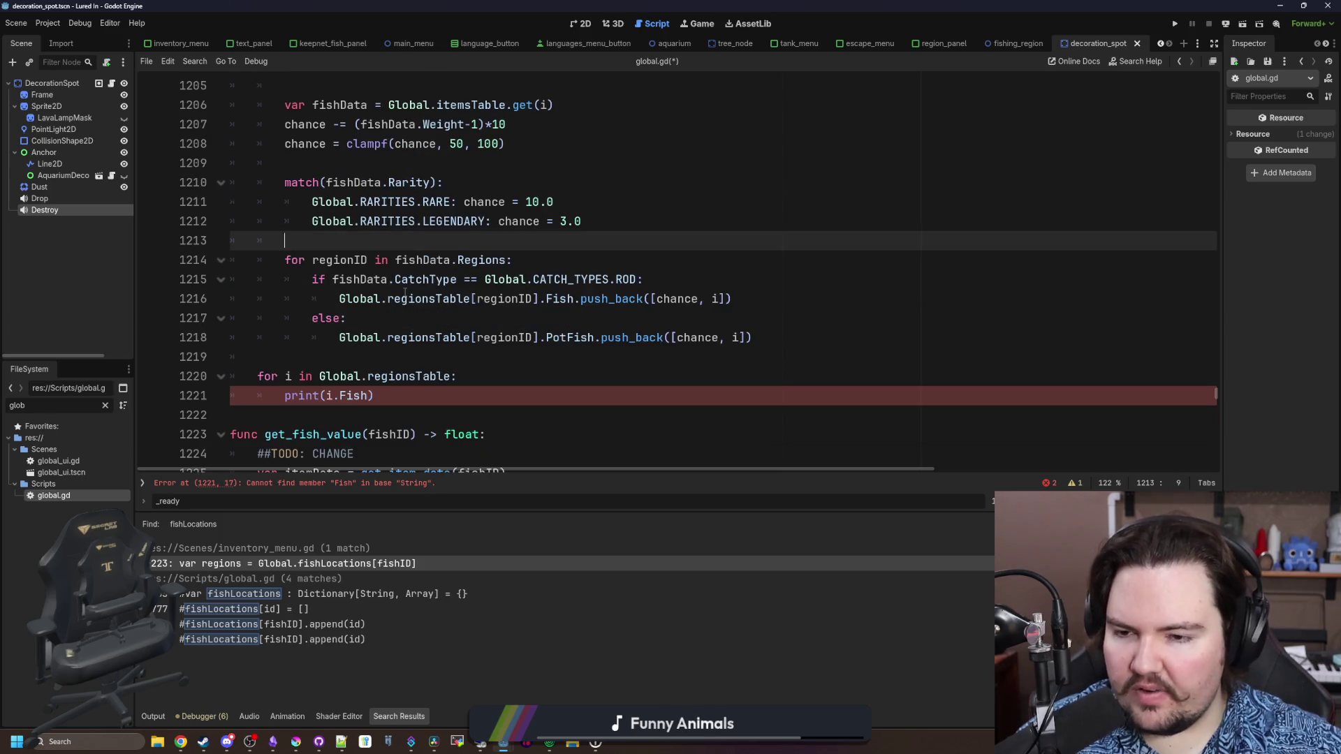
{"action": "left_click", "coordinate": [390, 396]}
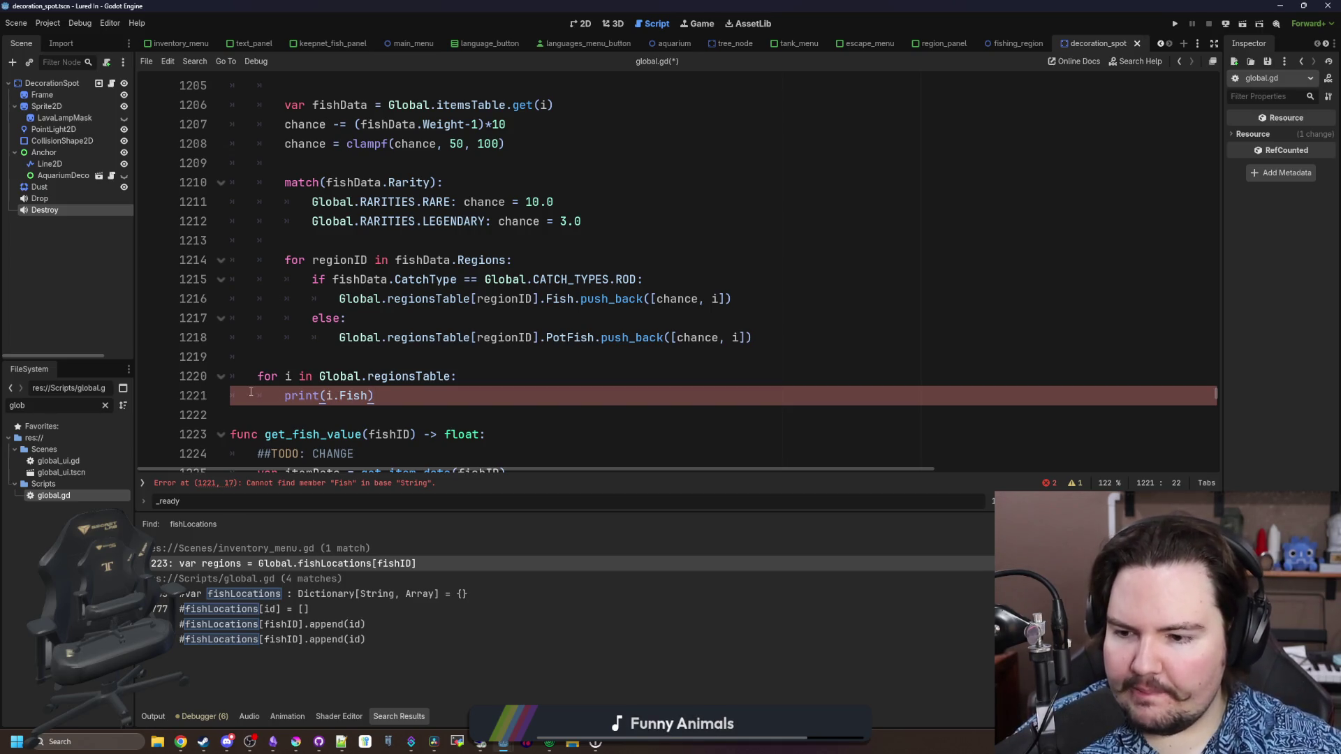
Add 'var regionData = Global.regionsTable.get(i)' as the new loop's first line.
{"action": "key", "text": "Up"}
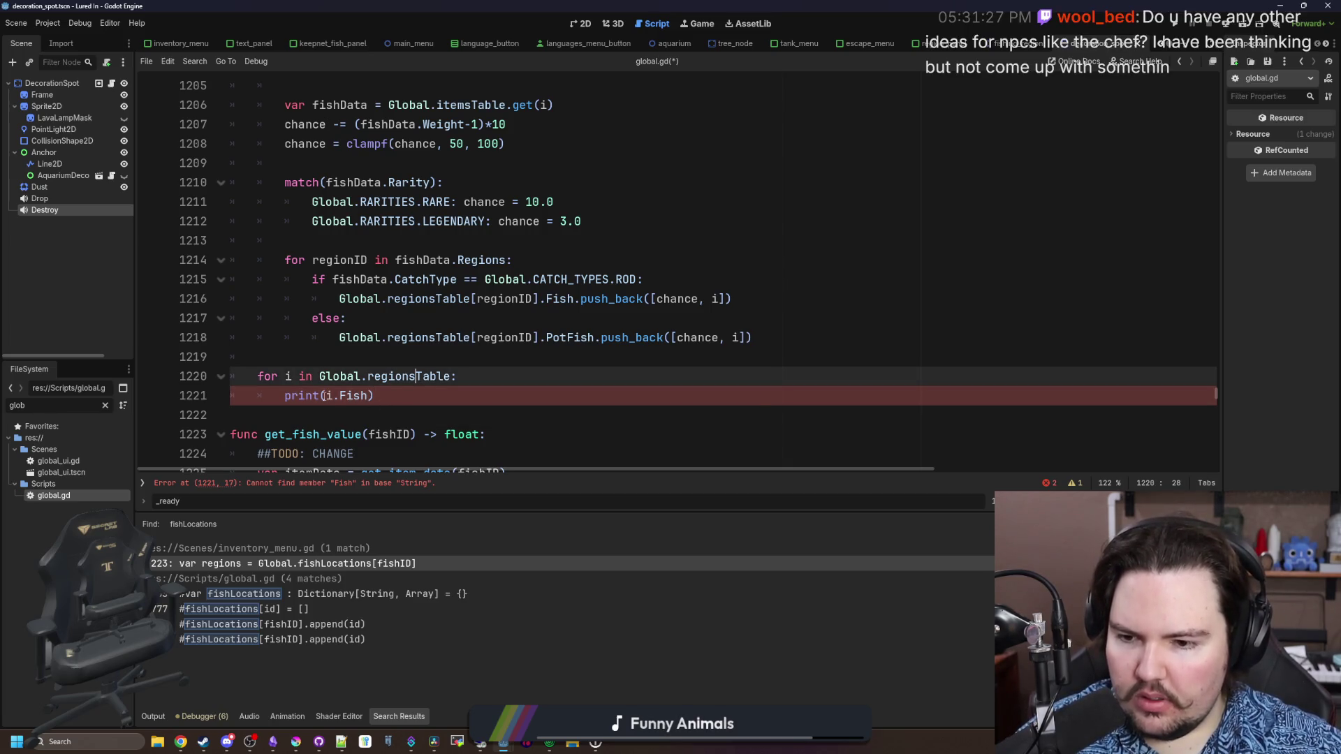
{"action": "key", "text": "Return"}
{"action": "type", "text": "var regionData = Global."}
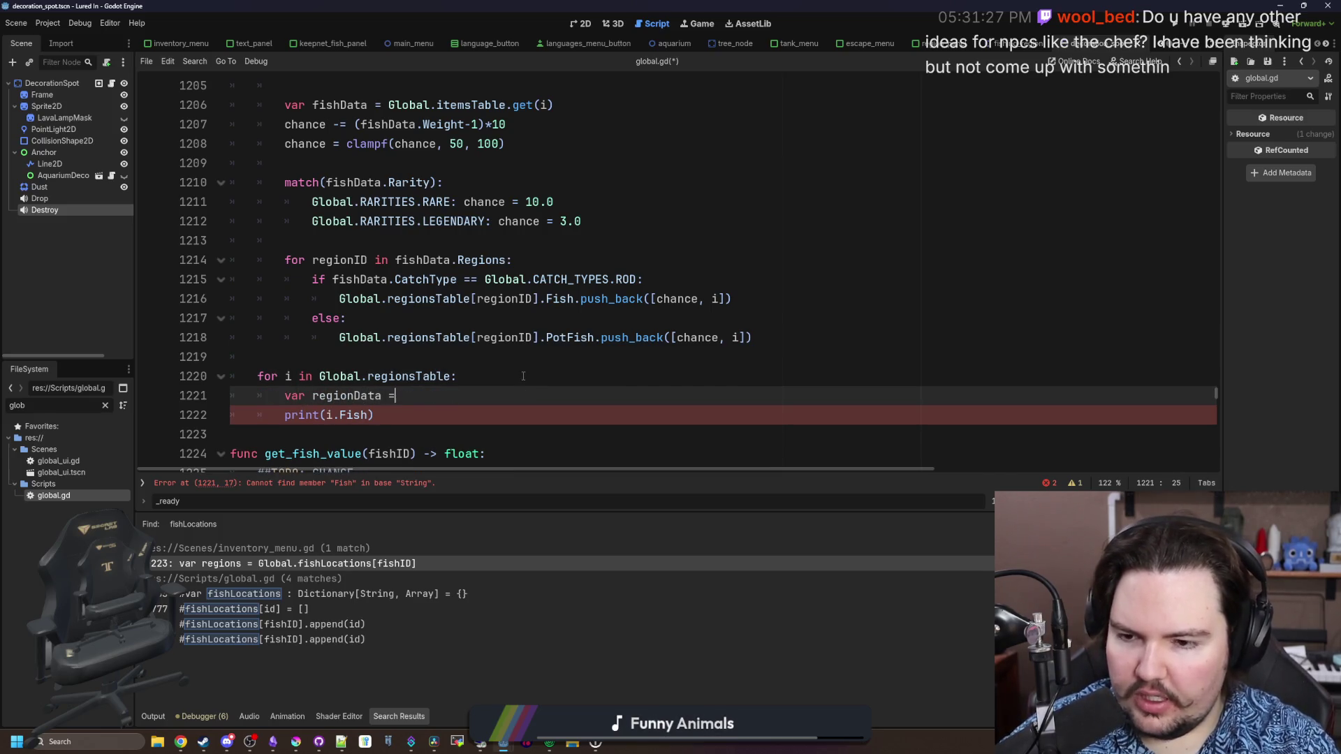
{"action": "type", "text": "regionsTable.g"}
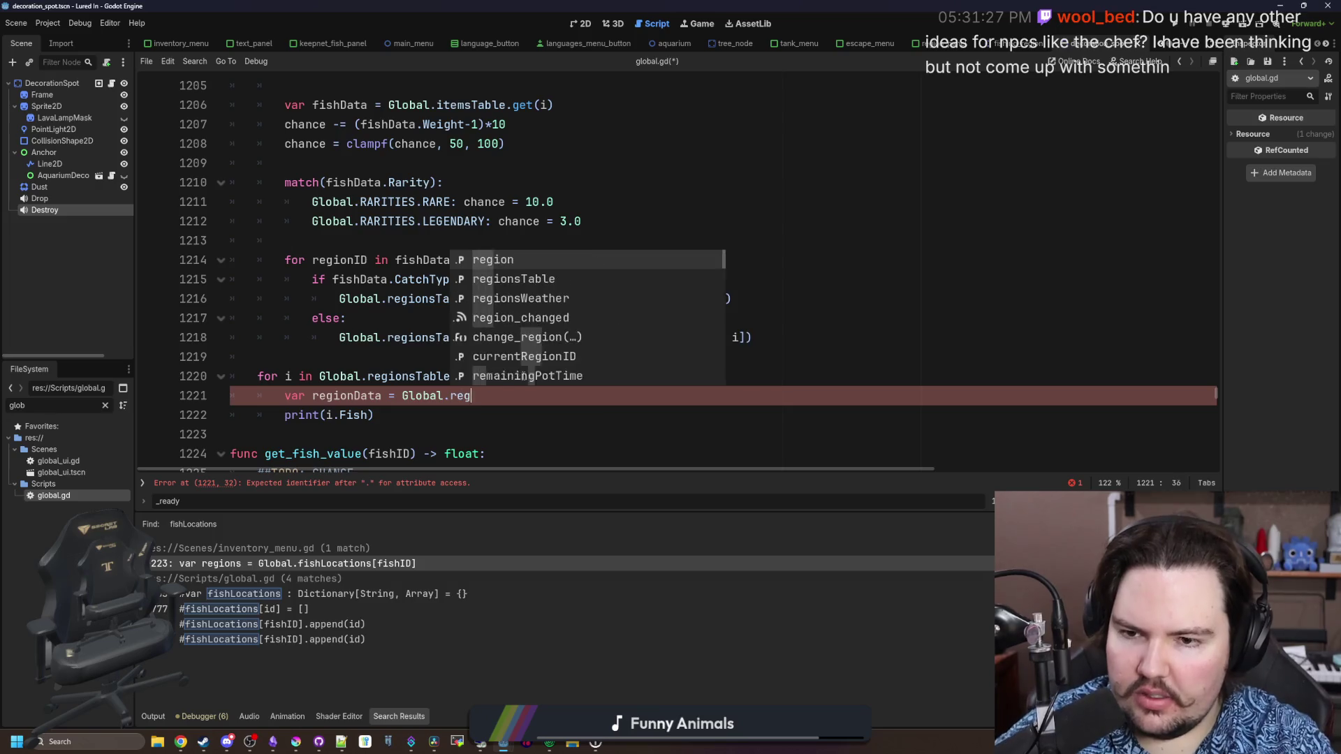
{"action": "type", "text": "et(i"}
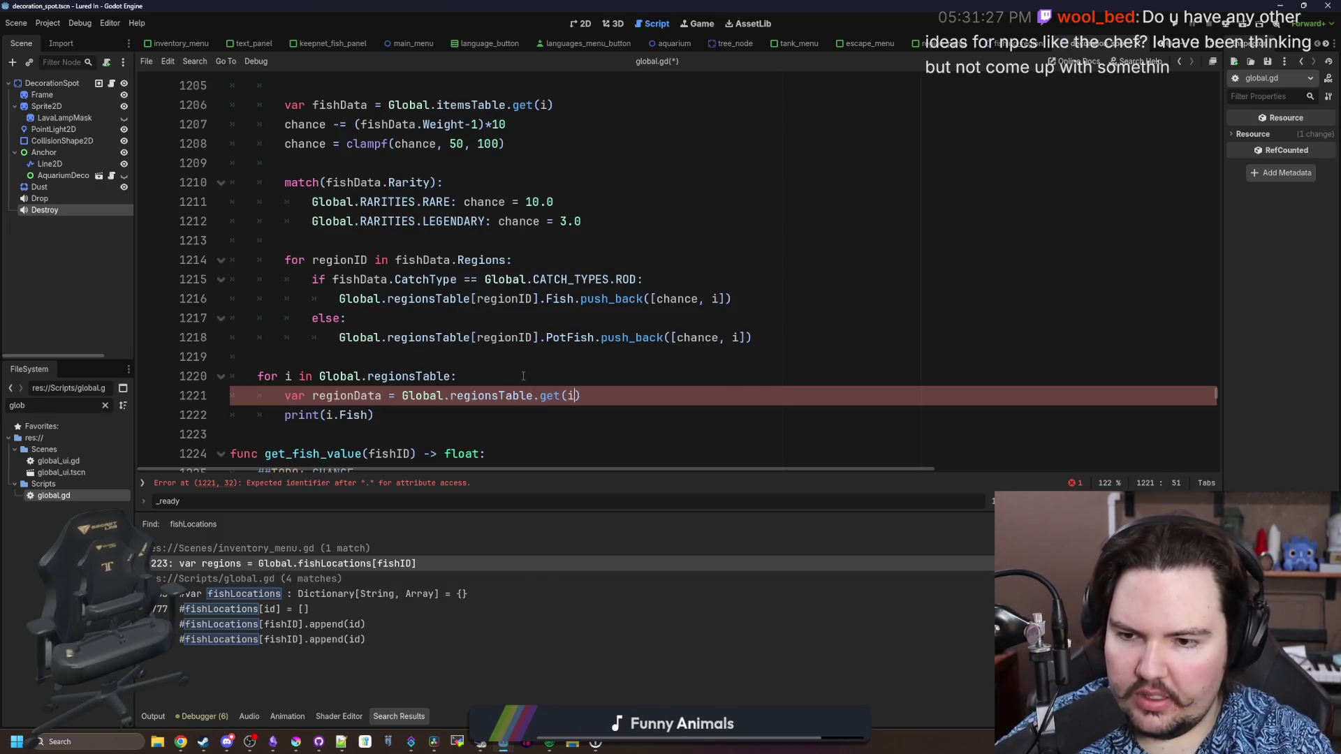
{"action": "key", "text": "Escape"}
Change the print to regionData.get("Fish", ""), save the script, and run the project.
{"action": "double_click", "coordinate": [347, 396]}
{"action": "key", "text": "ctrl+c"}
{"action": "double_click", "coordinate": [331, 415]}
{"action": "key", "text": "ctrl+v"}
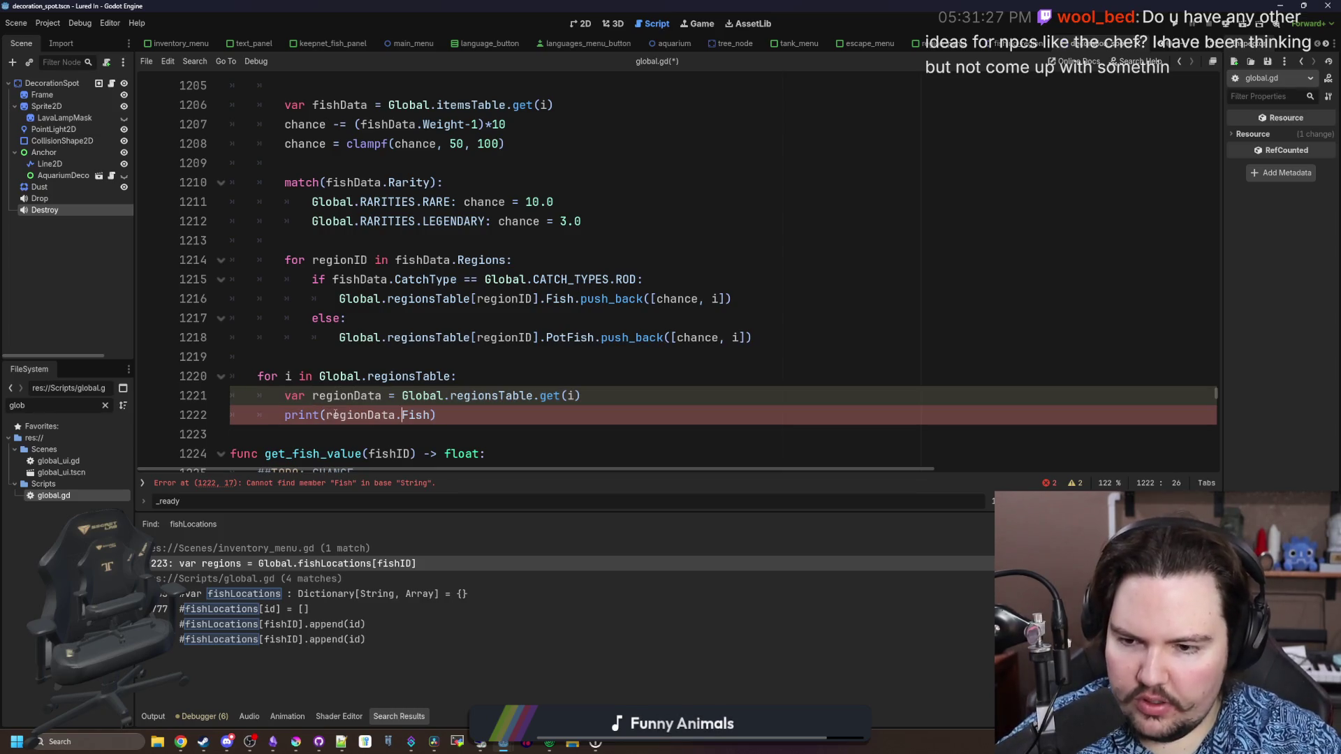
{"action": "type", "text": "get("}
{"action": "key", "text": "ctrl+Right"}
{"action": "type", "text": ", \"\")"}
{"action": "left_click", "coordinate": [246, 440]}
{"action": "key", "text": "Return"}
{"action": "scroll", "coordinate": [420, 393], "scroll_direction": "down", "scroll_amount": 1}
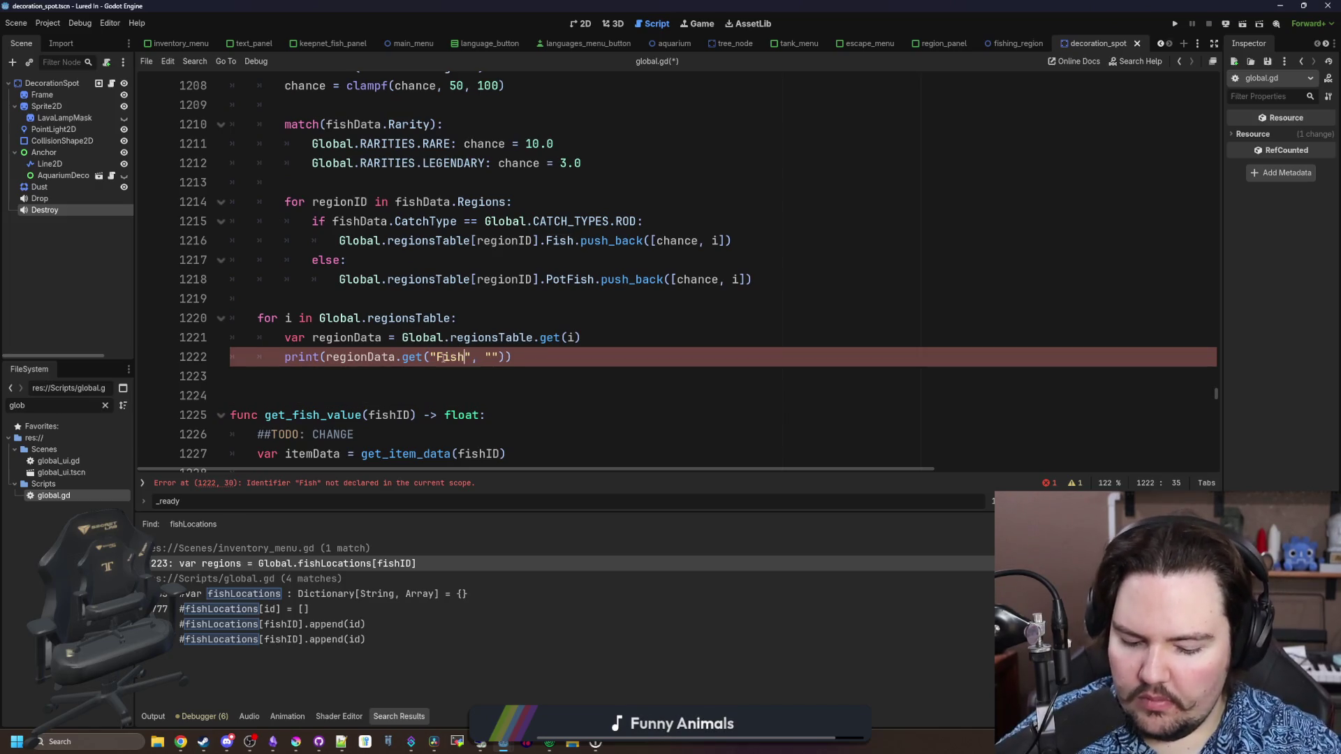
{"action": "key", "text": "BackSpace"}
{"action": "key", "text": "BackSpace"}
{"action": "key", "text": "BackSpace"}
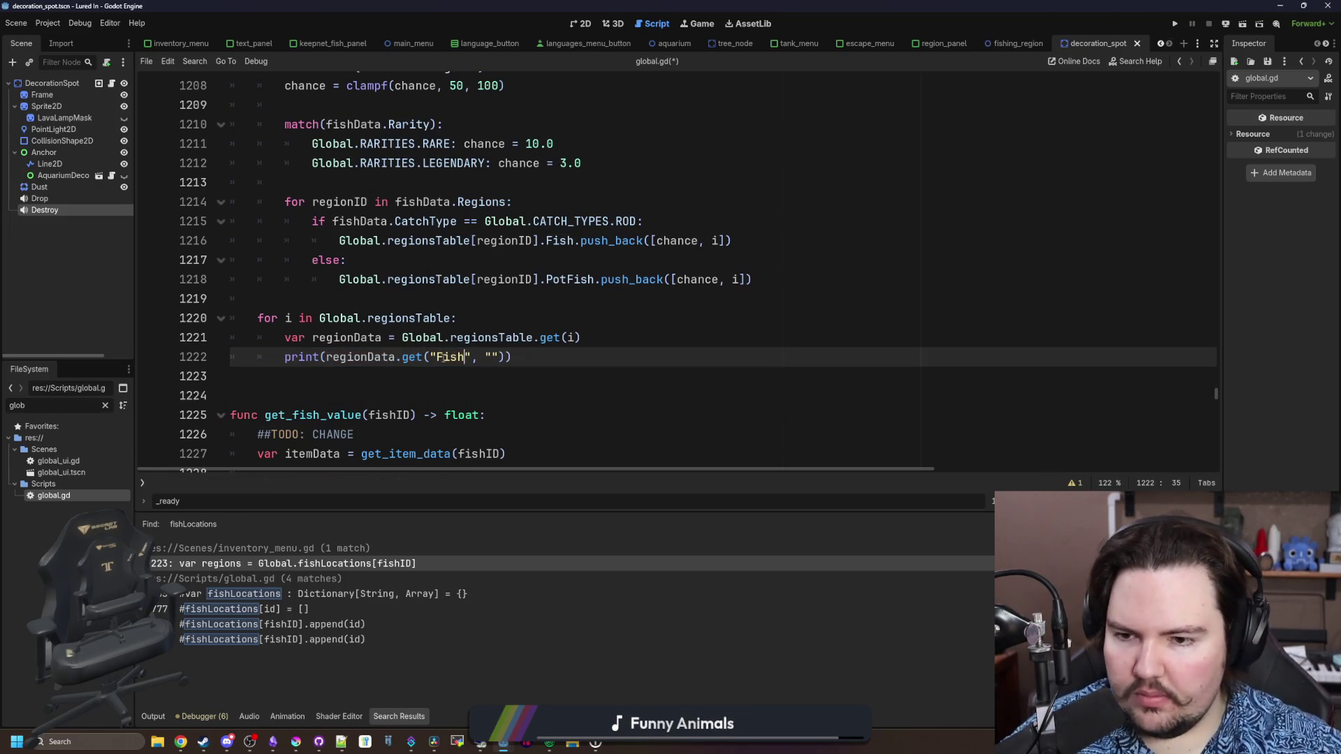
{"action": "left_click", "coordinate": [418, 376]}
{"action": "key", "text": "ctrl+s"}
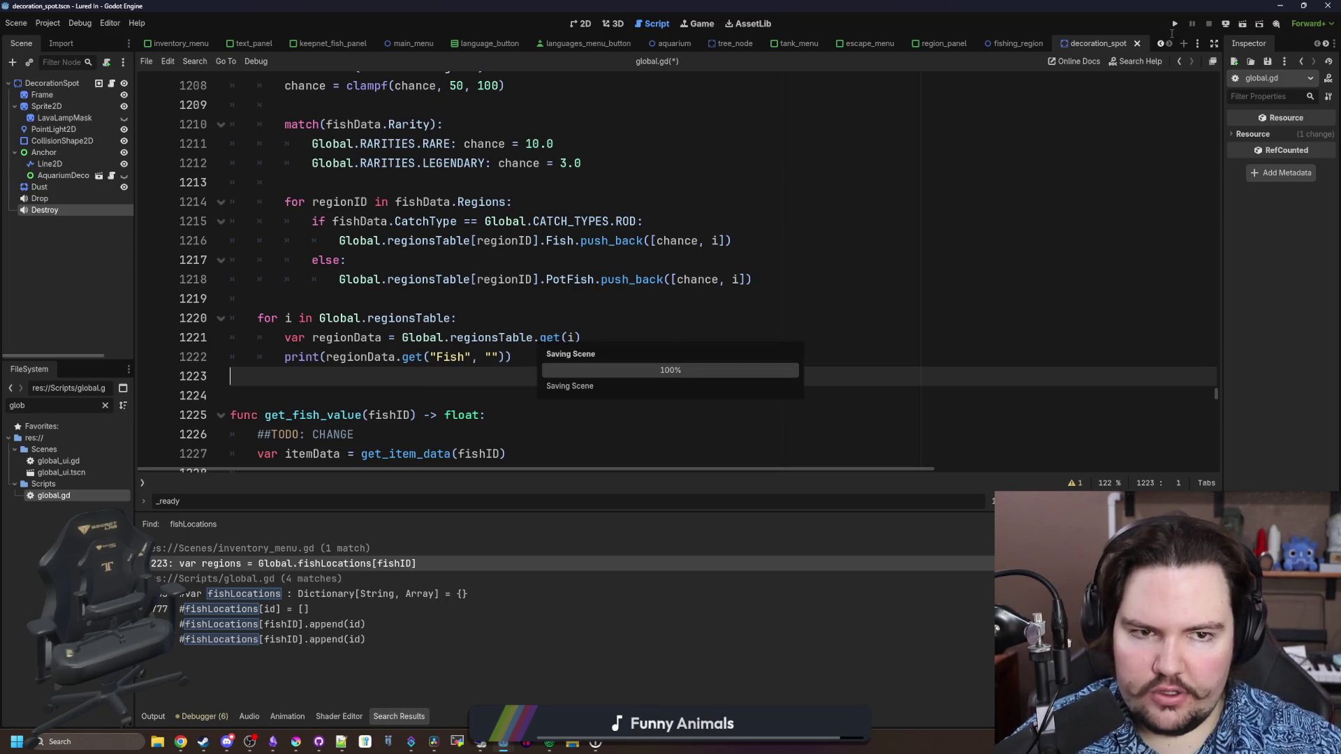
{"action": "left_click", "coordinate": [1174, 26]}
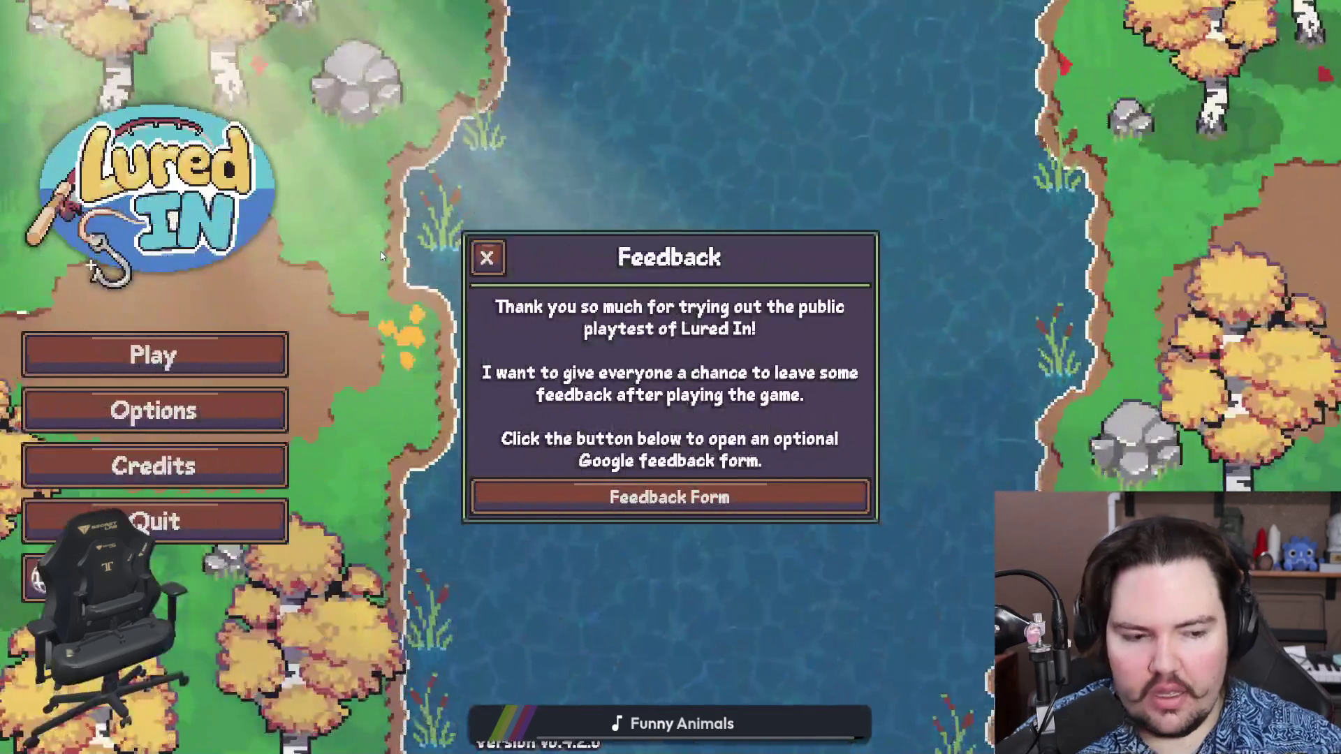
Close the Feedback notice, glance at Options, then press Play on the main menu.
{"action": "left_click", "coordinate": [489, 257]}
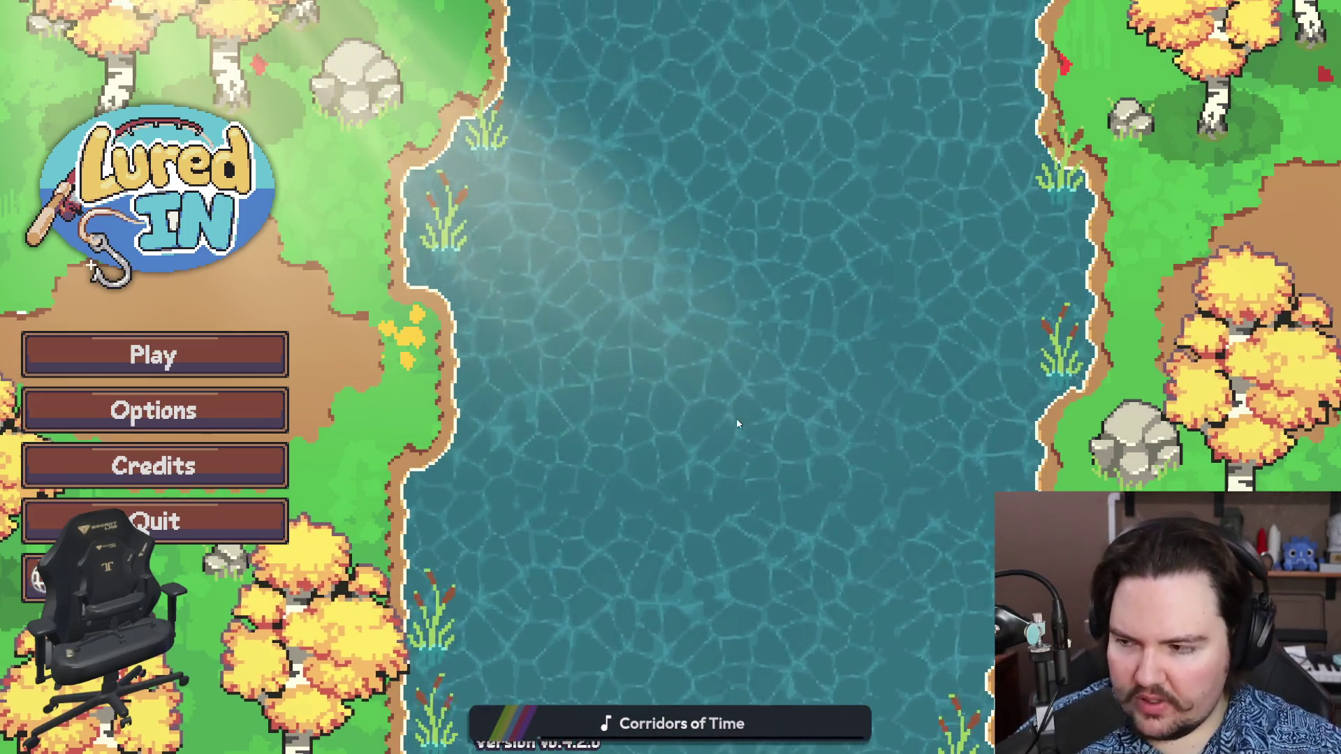
{"action": "left_click", "coordinate": [185, 395]}
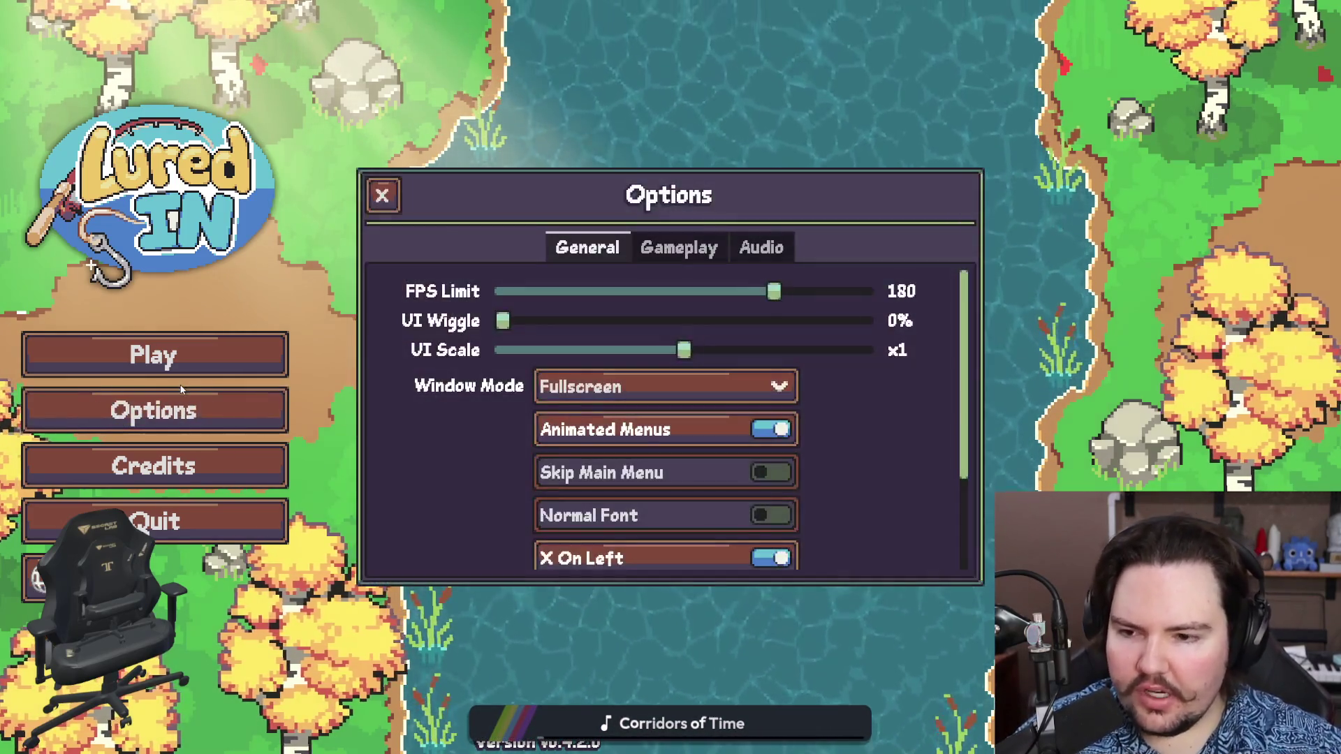
{"action": "scroll", "coordinate": [526, 498], "scroll_direction": "down", "scroll_amount": 3}
{"action": "scroll", "coordinate": [527, 498], "scroll_direction": "up", "scroll_amount": 3}
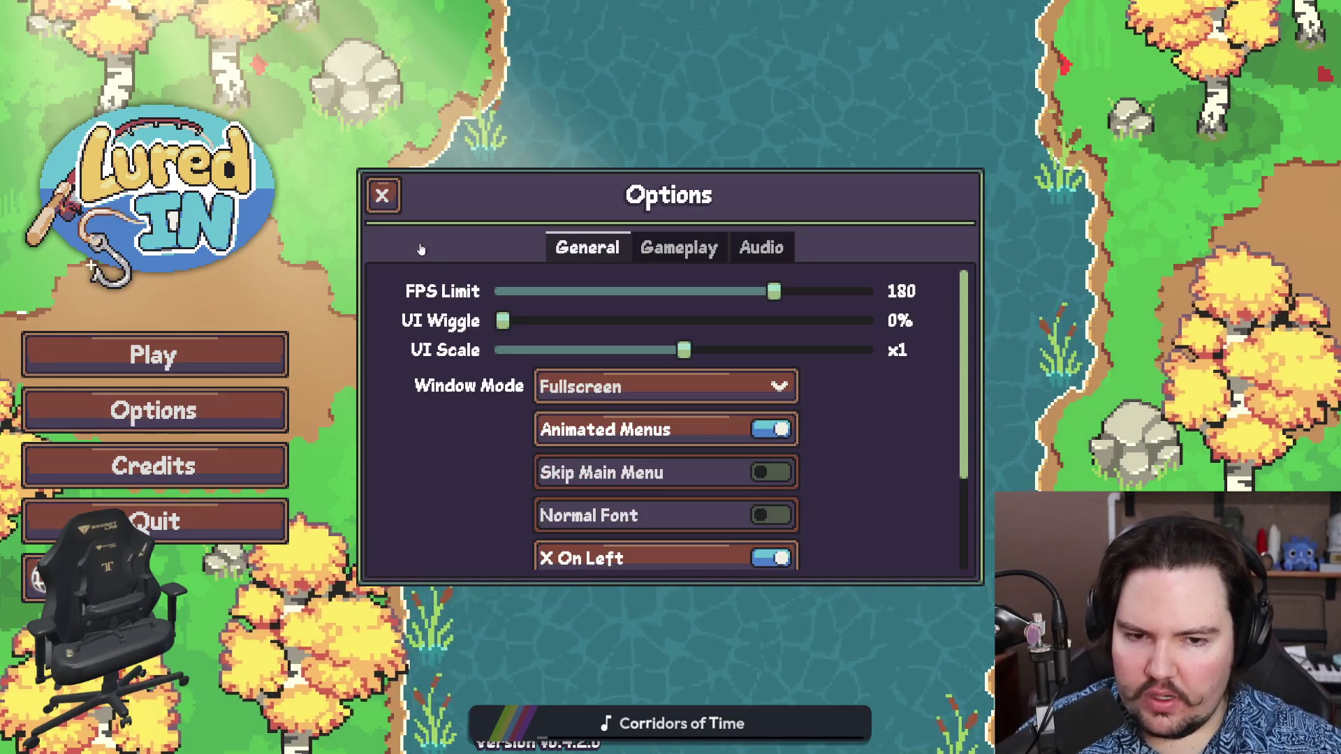
{"action": "left_click", "coordinate": [382, 195]}
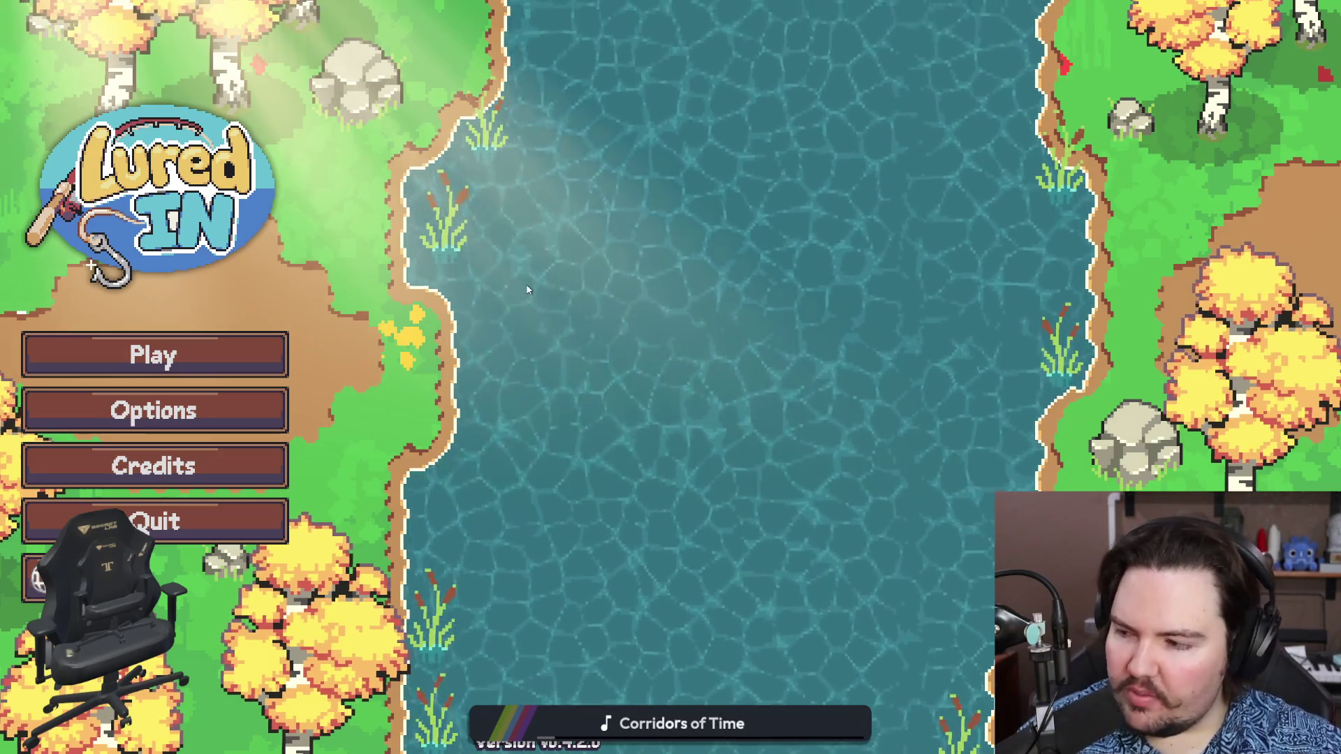
{"action": "left_click", "coordinate": [233, 365]}
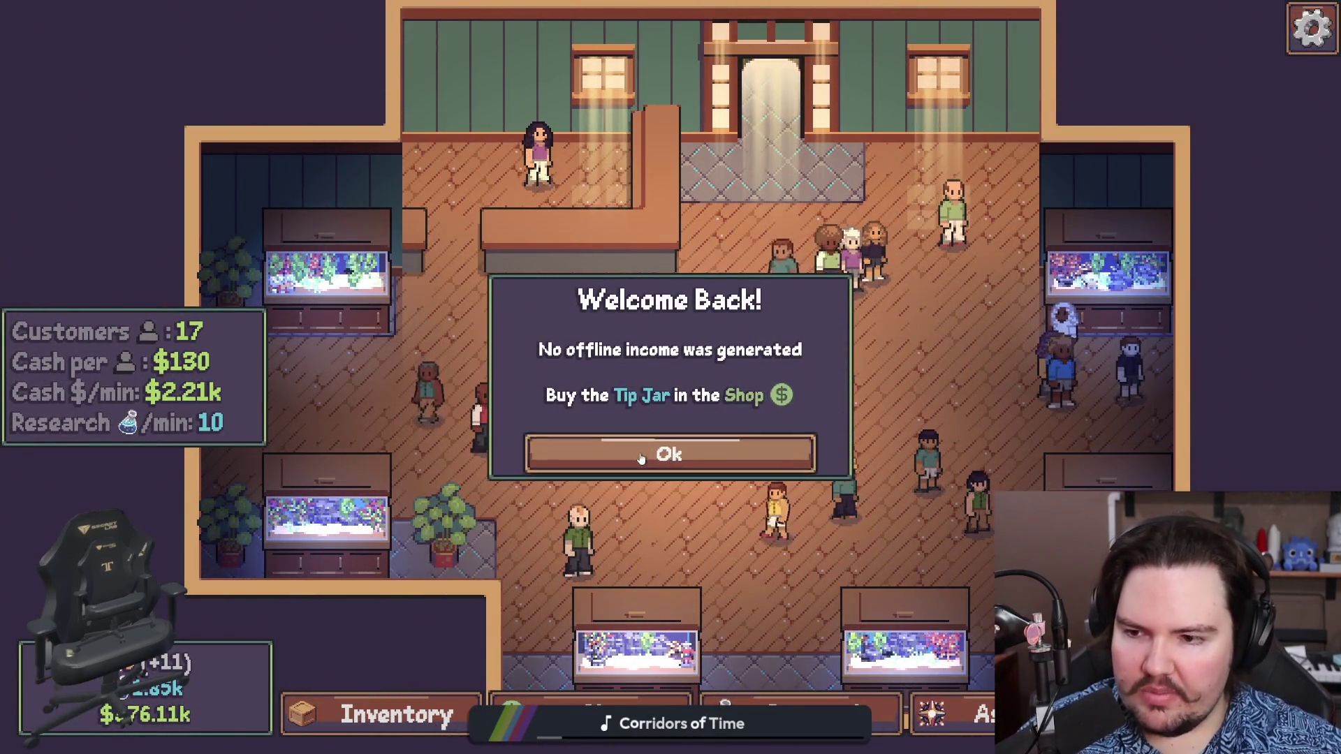
Dismiss Welcome Back, pan across the shop, and open and close the research tree.
{"action": "left_click", "coordinate": [649, 452]}
{"action": "left_click_drag", "start_coordinate": [820, 309], "coordinate": [655, 356]}
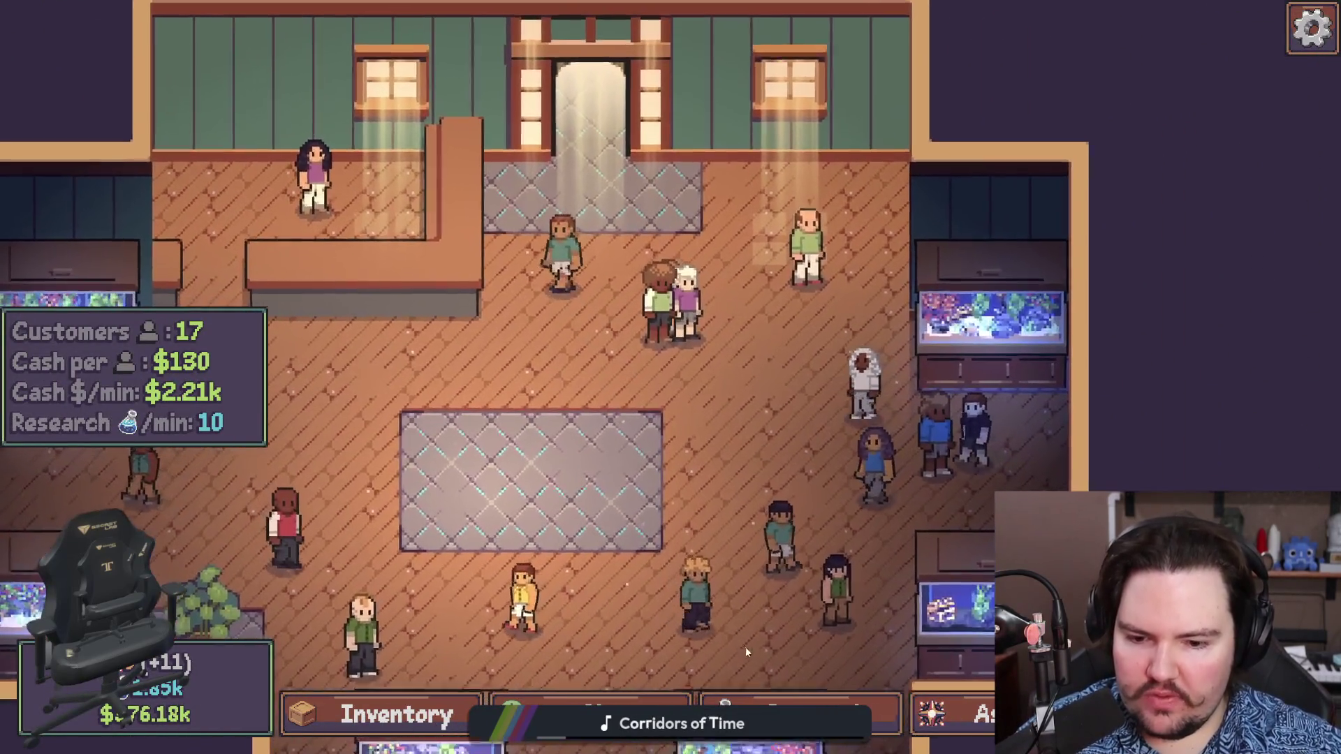
{"action": "left_click", "coordinate": [761, 709]}
{"action": "scroll", "coordinate": [785, 481], "scroll_direction": "down", "scroll_amount": 5}
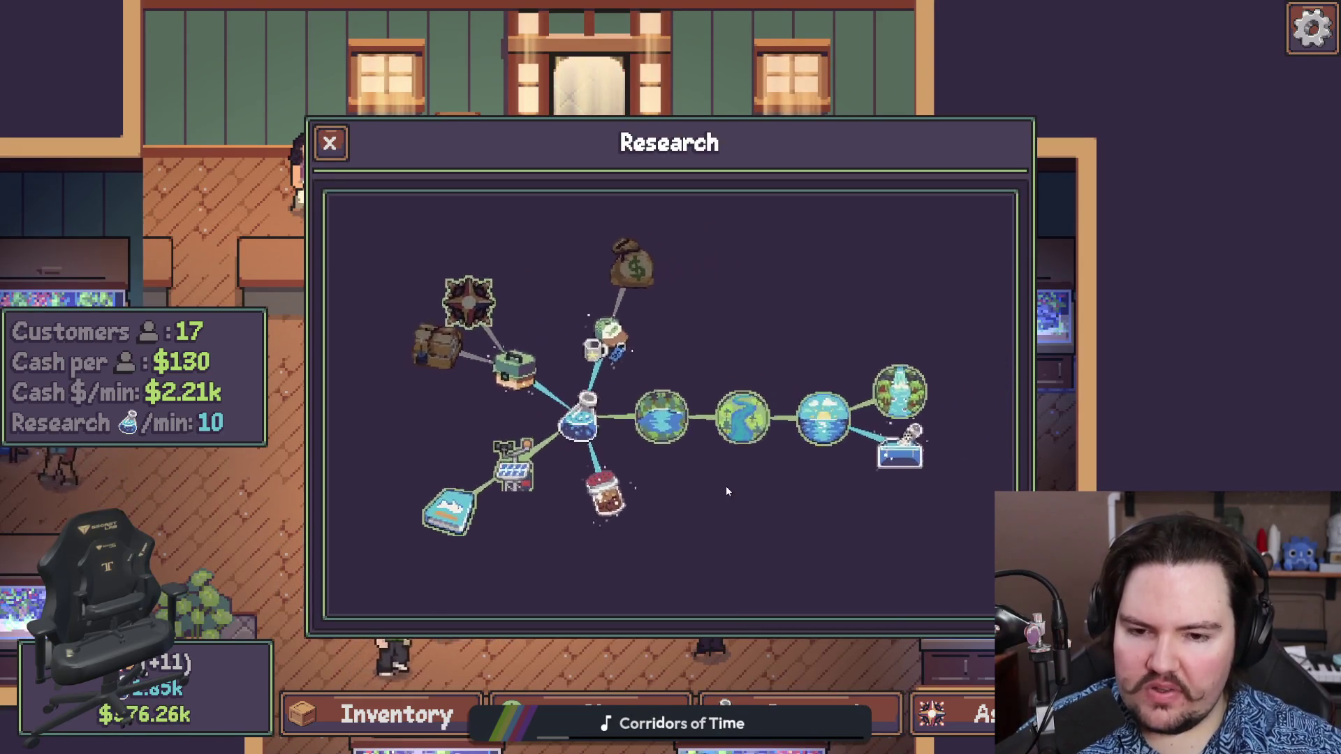
{"action": "left_click", "coordinate": [329, 145]}
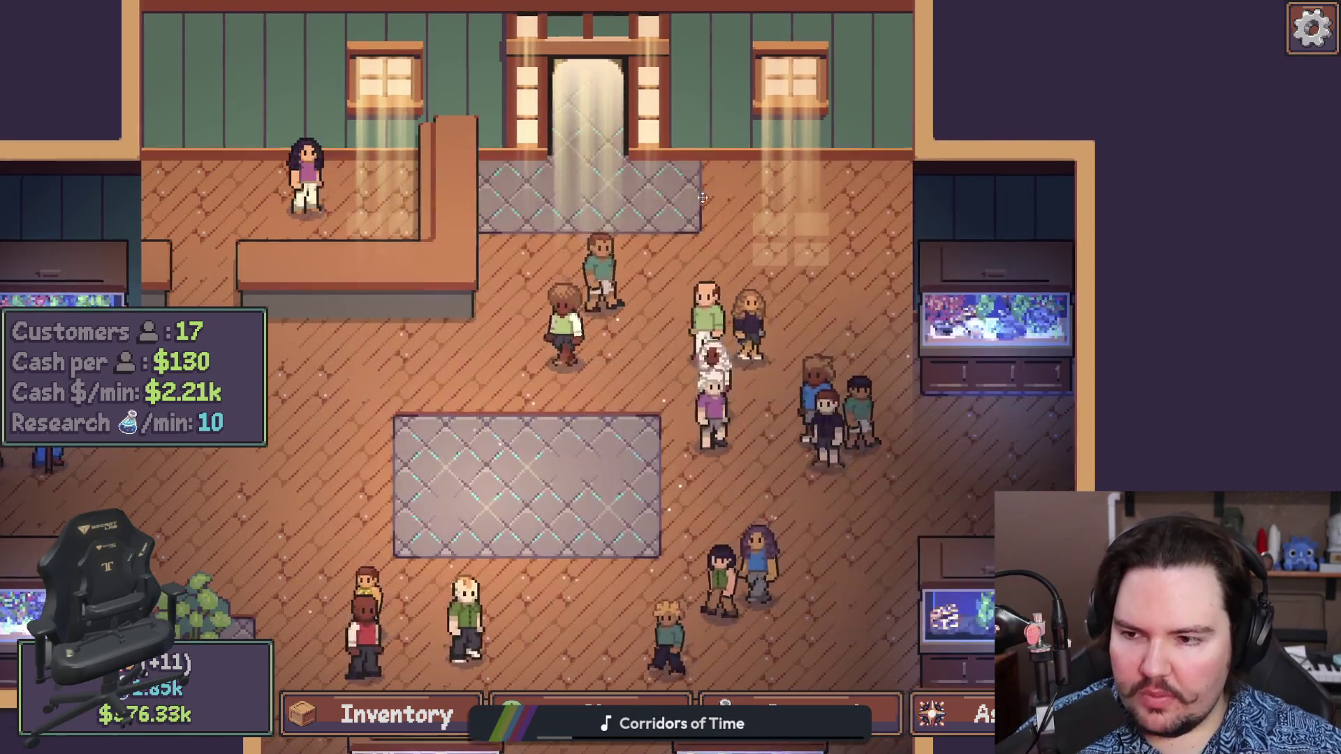
{"action": "scroll", "coordinate": [534, 368], "scroll_direction": "up", "scroll_amount": 3}
{"action": "scroll", "coordinate": [535, 368], "scroll_direction": "down", "scroll_amount": 5}
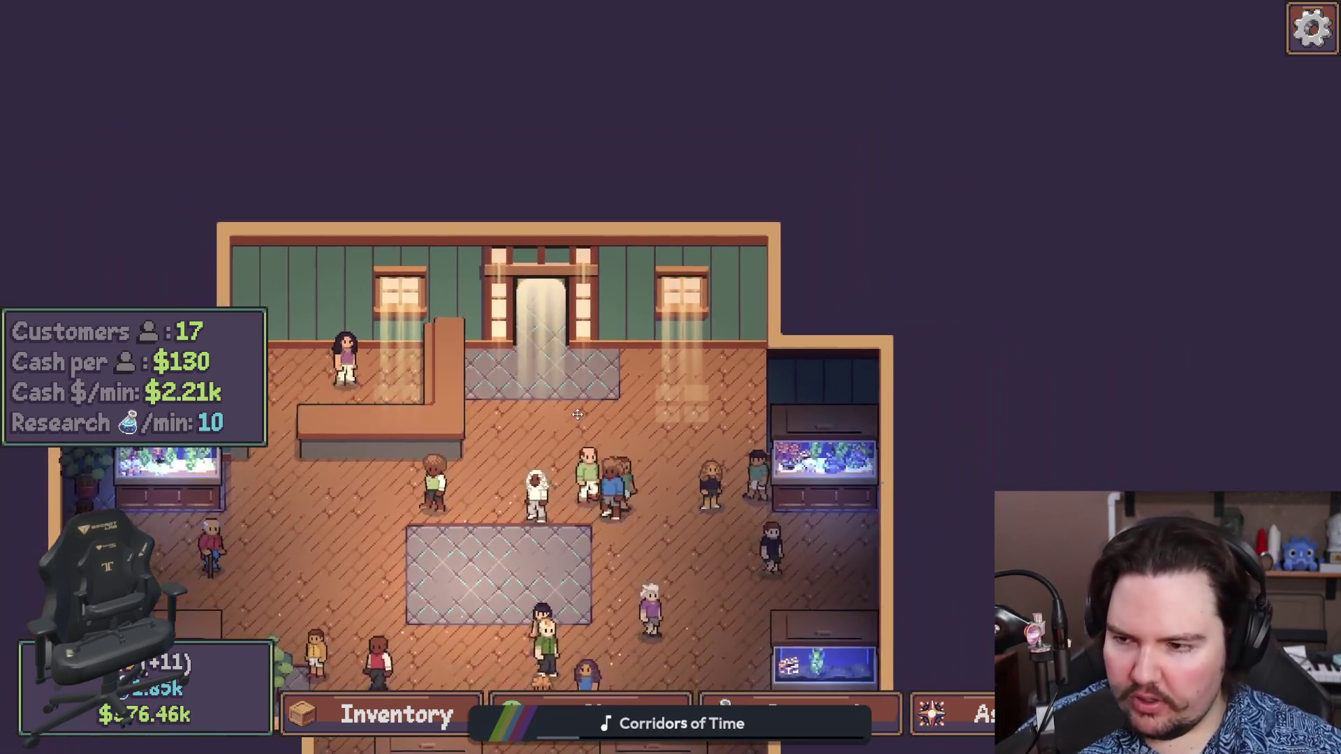
{"action": "left_click_drag", "start_coordinate": [578, 414], "coordinate": [659, 348]}
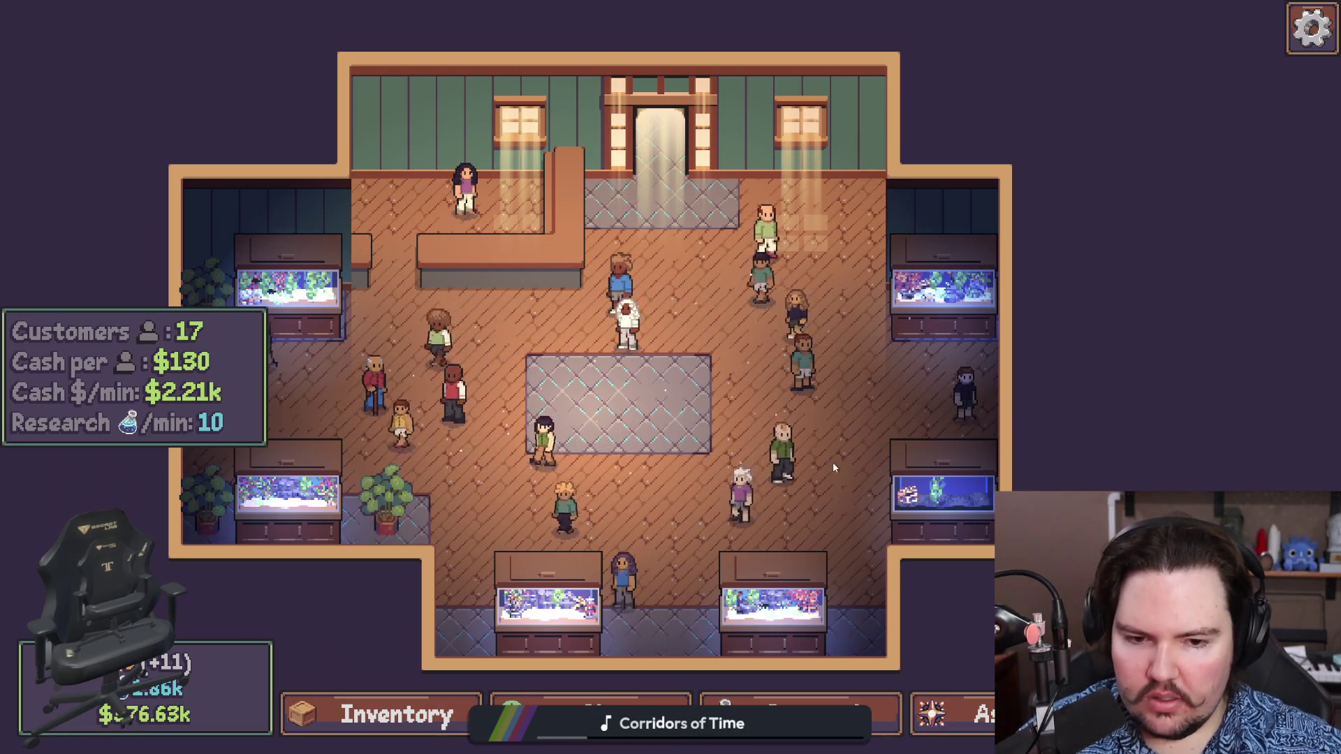
Open and close the inventory, then bring up the Windows Start menu.
{"action": "left_click", "coordinate": [391, 714]}
{"action": "left_click", "coordinate": [330, 141]}
{"action": "key", "text": "super"}
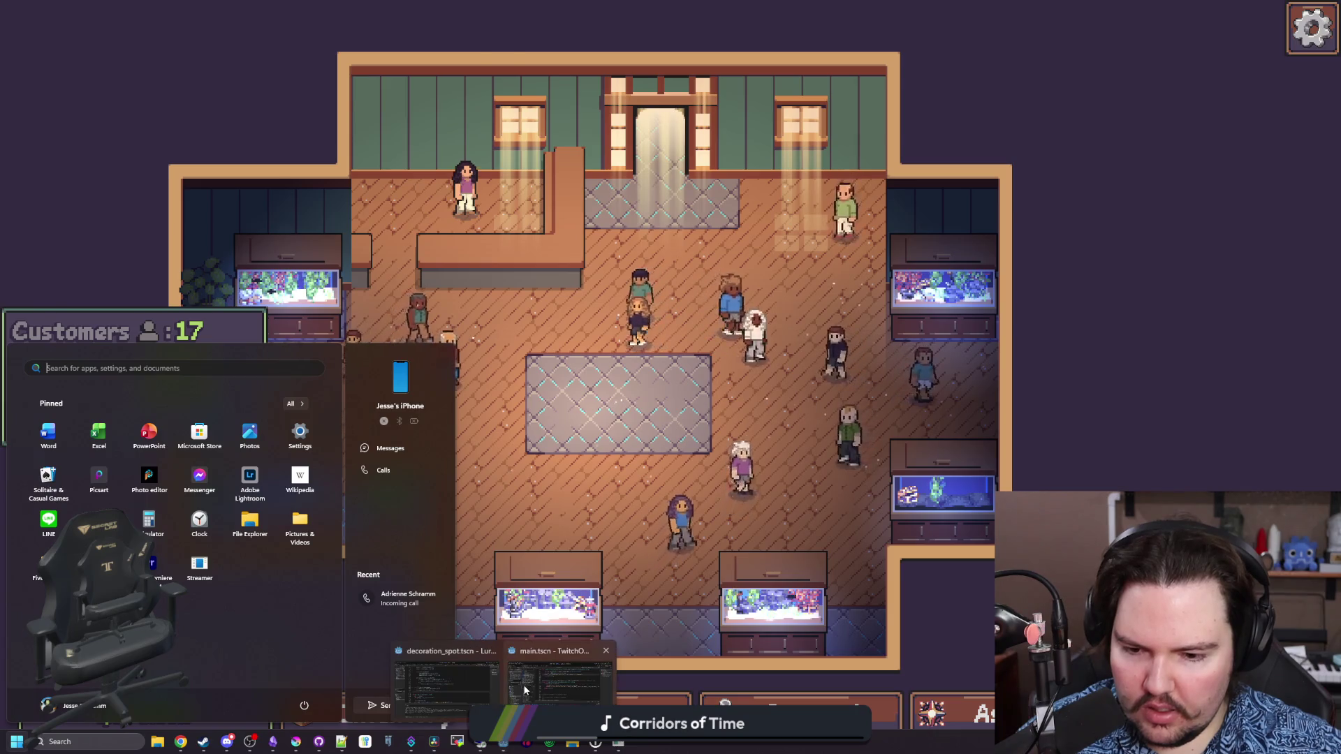
Back in Godot, check the per-region Fish printouts in Output, save, then return to the game window.
{"action": "left_click", "coordinate": [502, 744]}
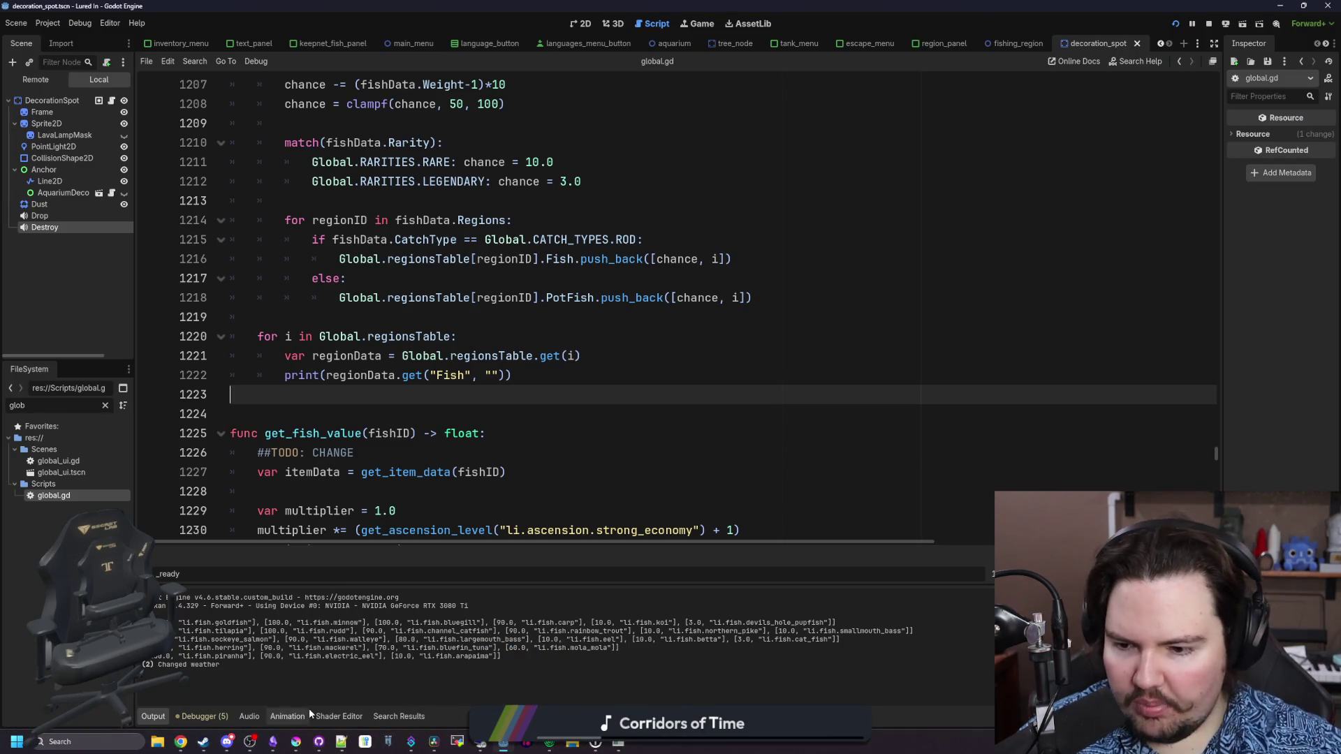
{"action": "left_click", "coordinate": [535, 429]}
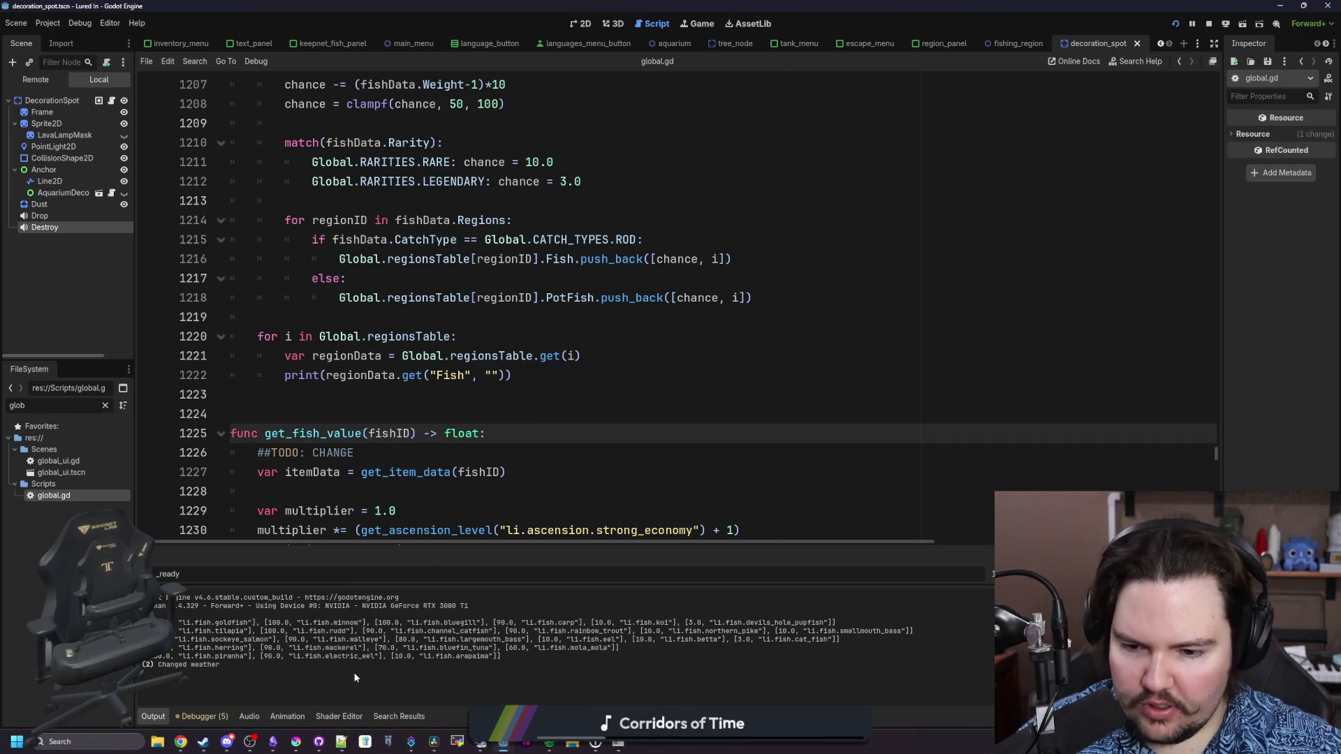
{"action": "left_click", "coordinate": [598, 401]}
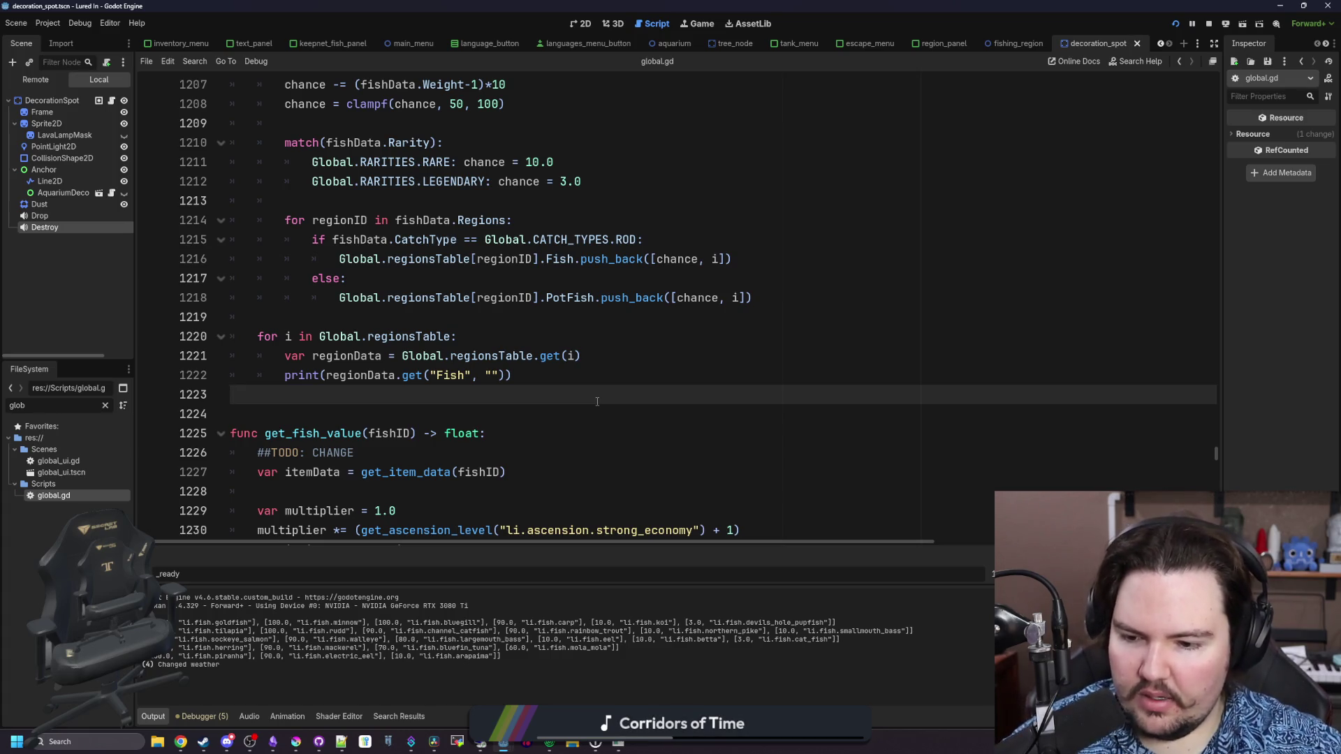
{"action": "key", "text": "ctrl+s"}
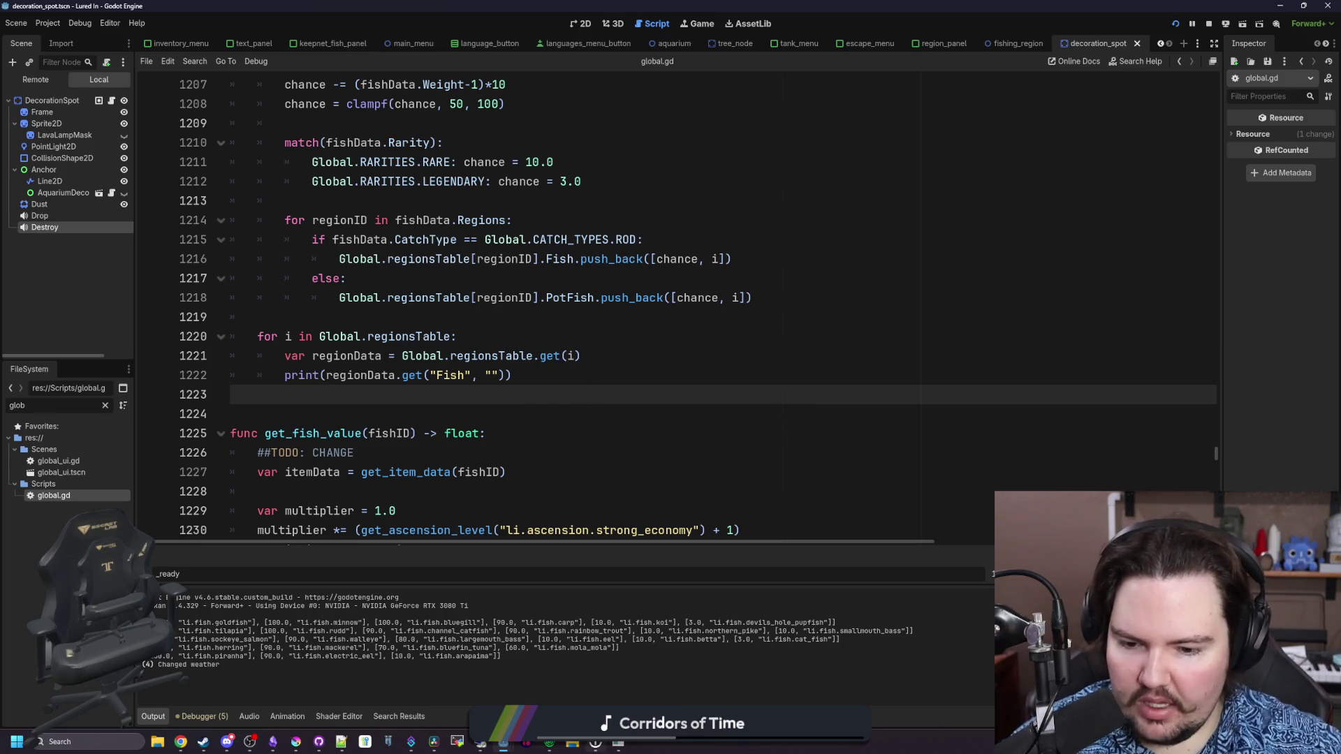
{"action": "left_click", "coordinate": [621, 746]}
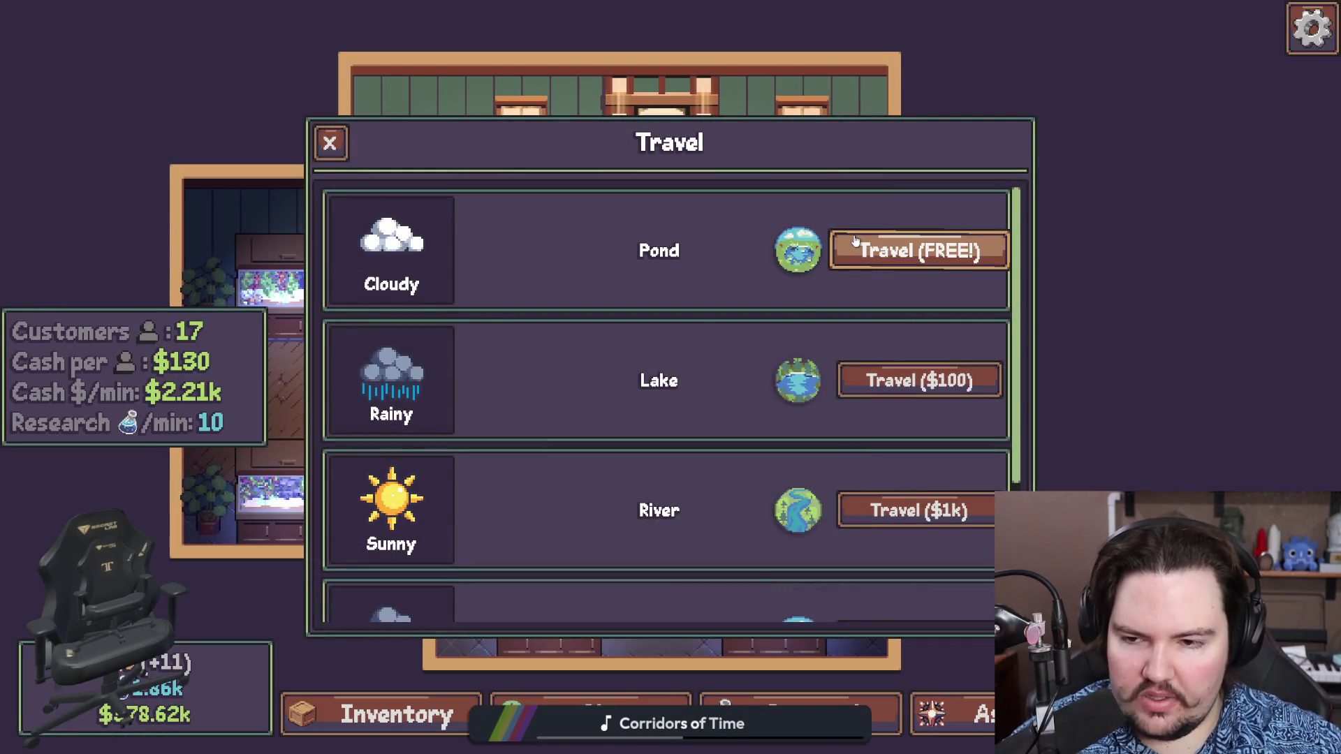
Travel to the Pond for free and view the Devils Hole Pupfish and Koi Fishpedia entries.
{"action": "left_click", "coordinate": [856, 244]}
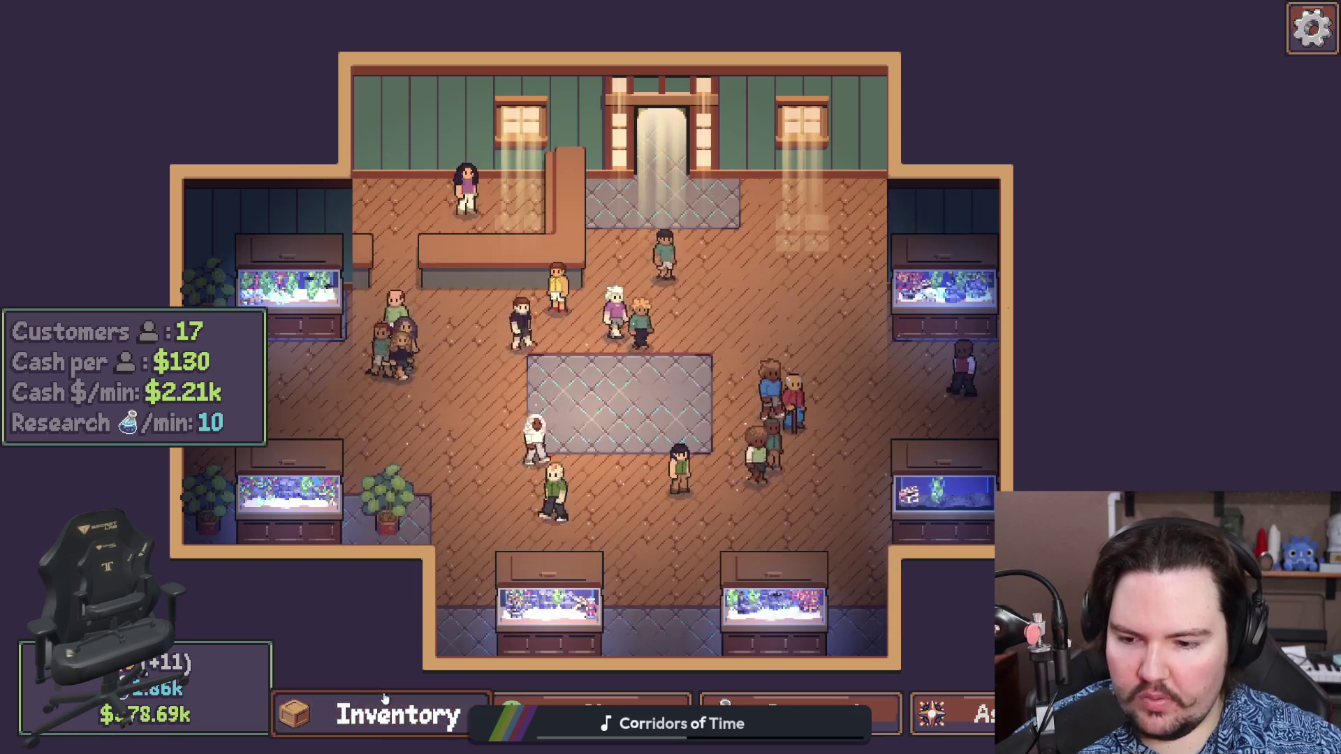
{"action": "key", "text": "i"}
{"action": "left_click", "coordinate": [727, 195]}
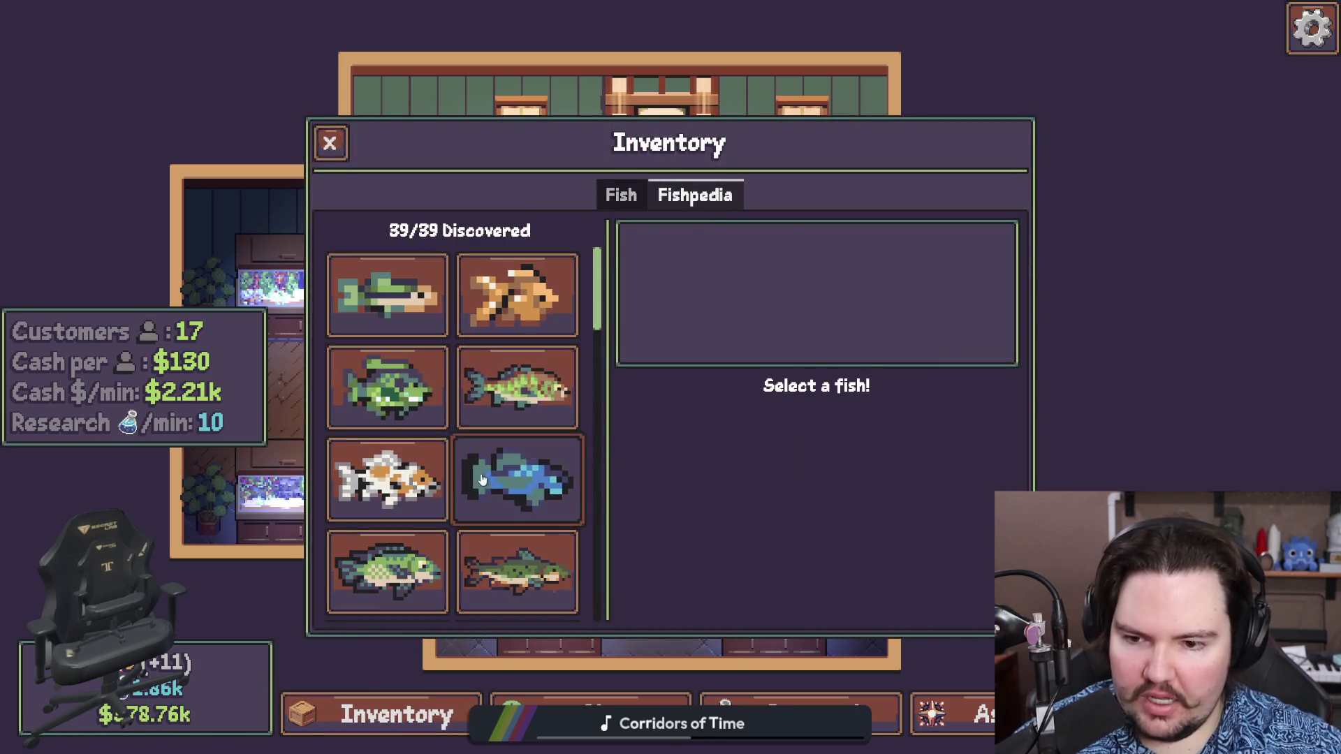
{"action": "left_click", "coordinate": [479, 477]}
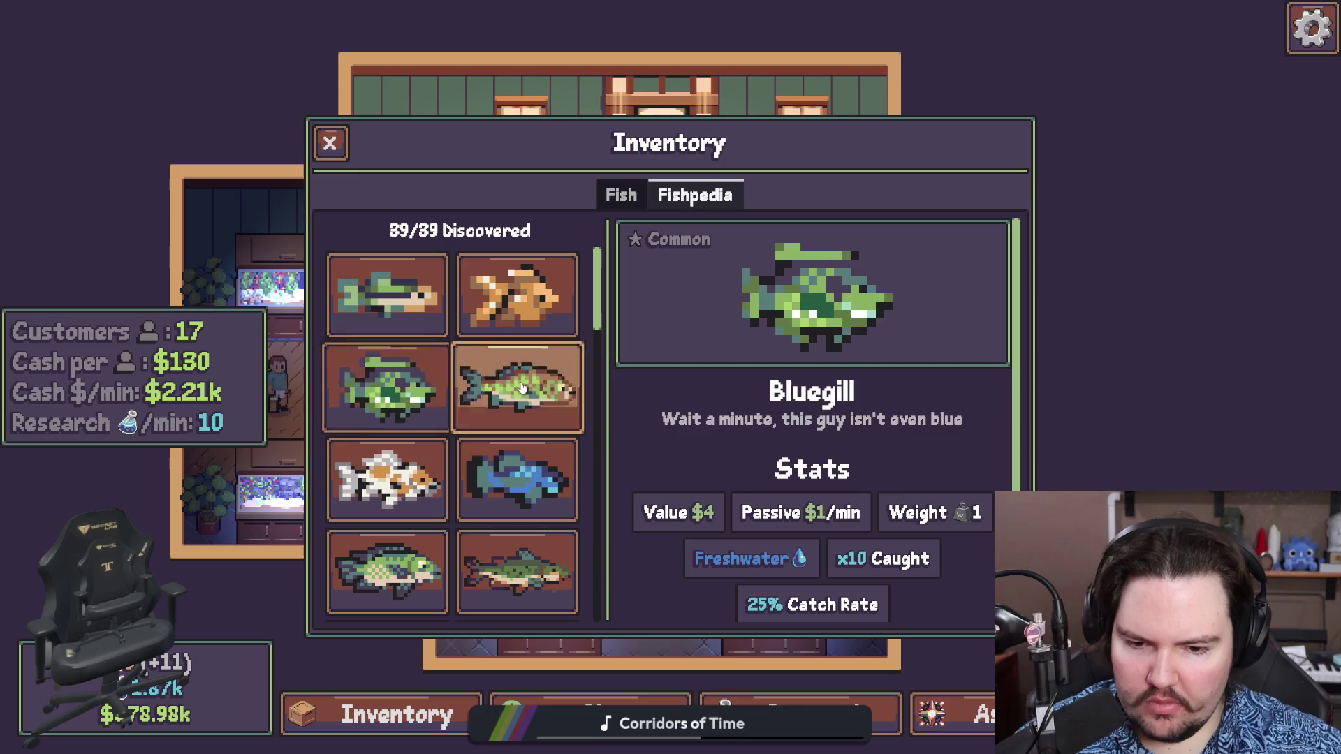
{"action": "left_click", "coordinate": [400, 475]}
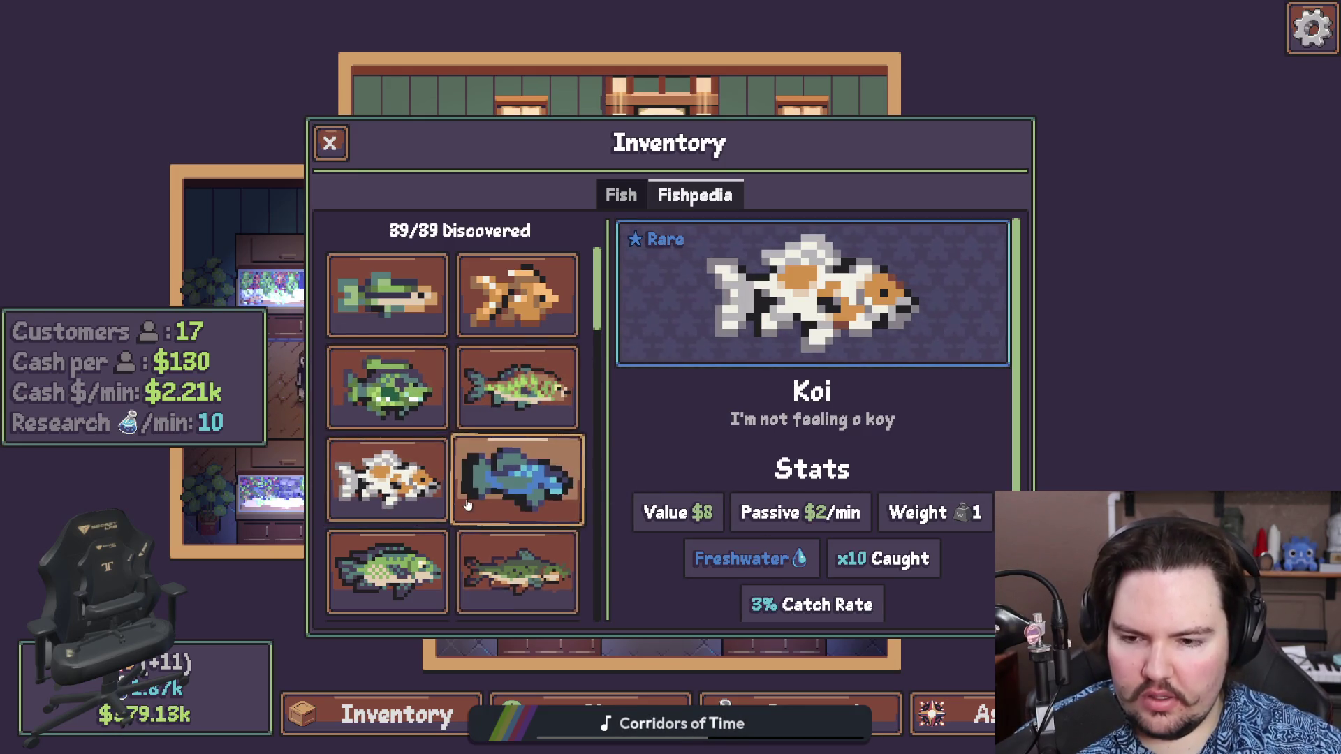
{"action": "scroll", "coordinate": [468, 504], "scroll_direction": "down", "scroll_amount": 10}
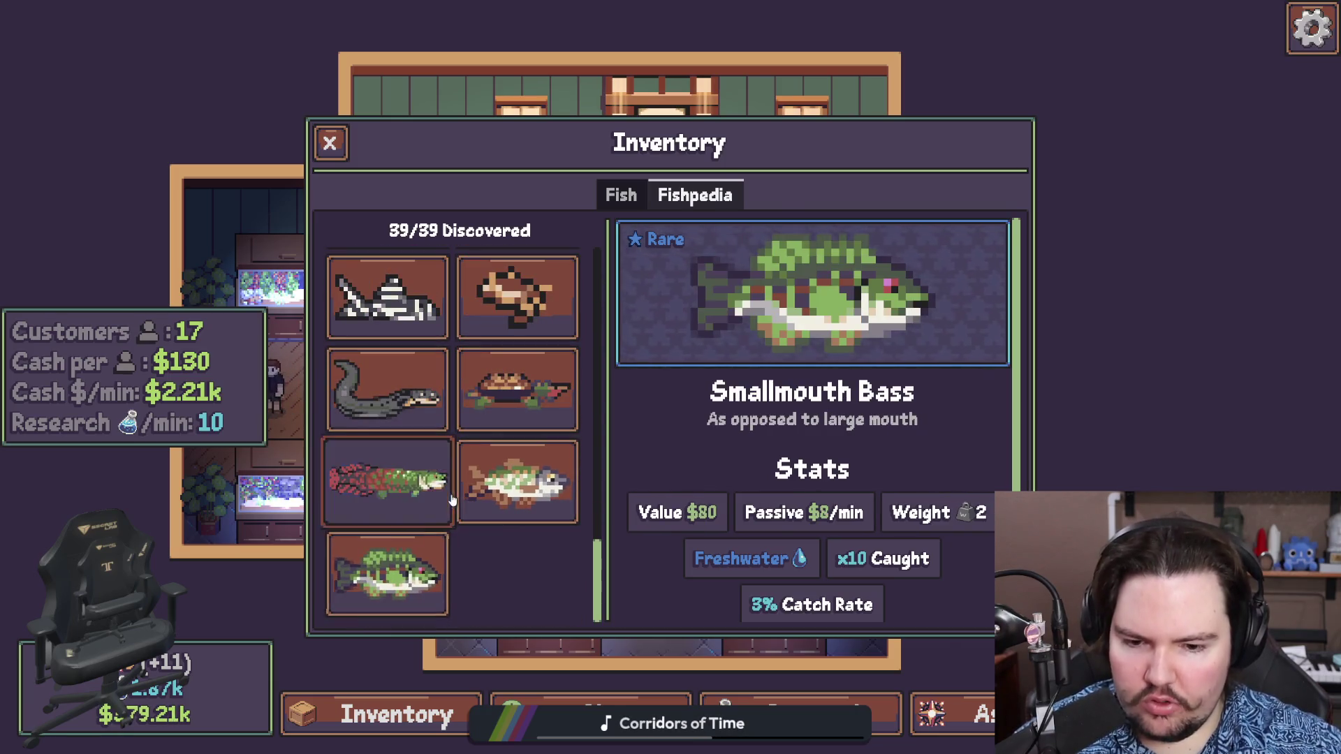
Check locations of Arapaima, Electric Eel, Mata Mata, Diving Beetle, Zebra Pleco, Piranha, Quahog and Pink Frogfish.
{"action": "left_click", "coordinate": [423, 503]}
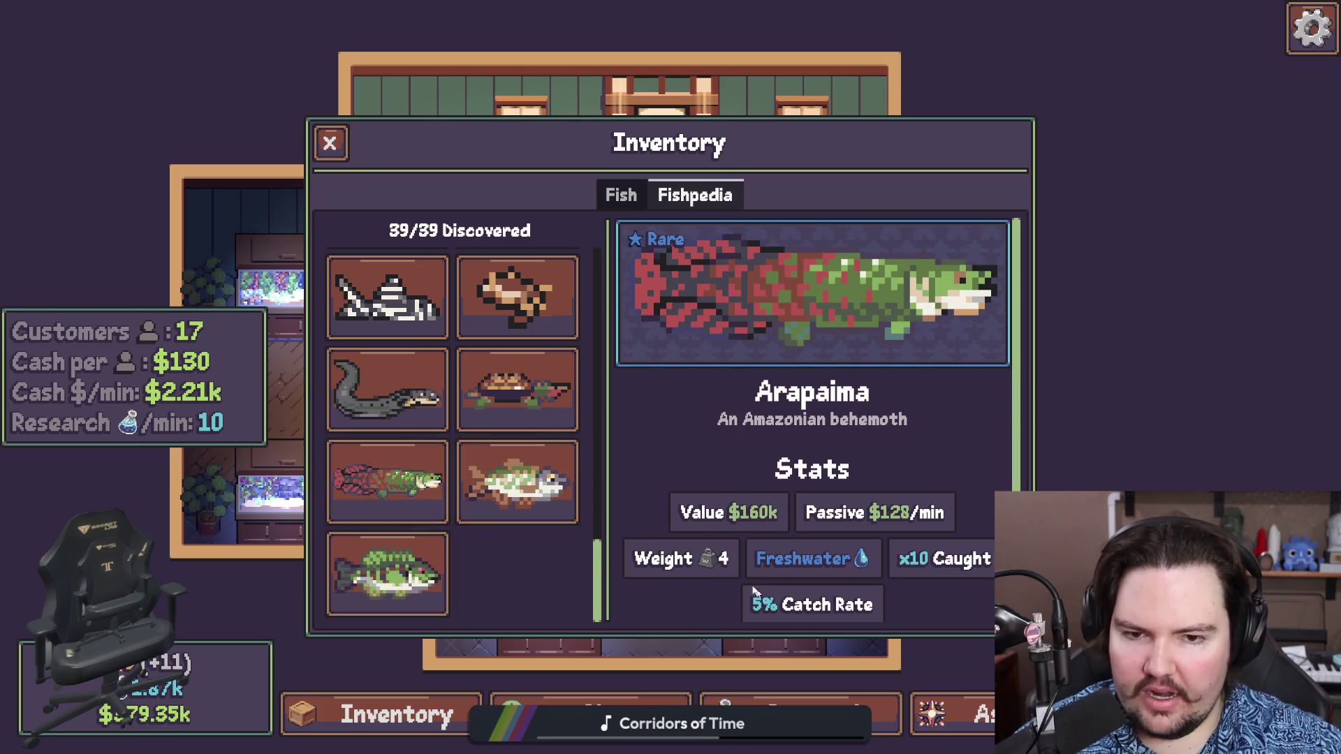
{"action": "left_click", "coordinate": [426, 402]}
{"action": "scroll", "coordinate": [489, 433], "scroll_direction": "up", "scroll_amount": 1}
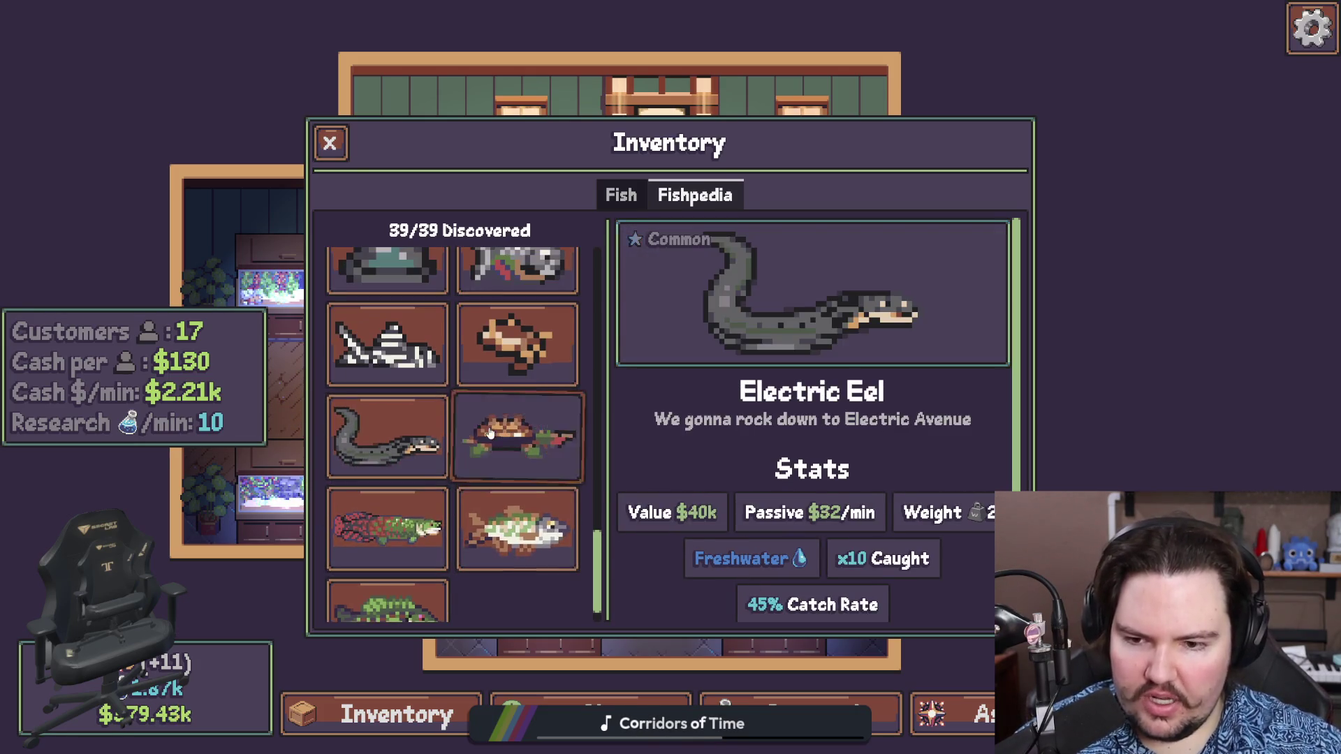
{"action": "left_click", "coordinate": [489, 433]}
{"action": "scroll", "coordinate": [517, 429], "scroll_direction": "up", "scroll_amount": 1}
{"action": "left_click", "coordinate": [517, 427]}
{"action": "left_click", "coordinate": [420, 401]}
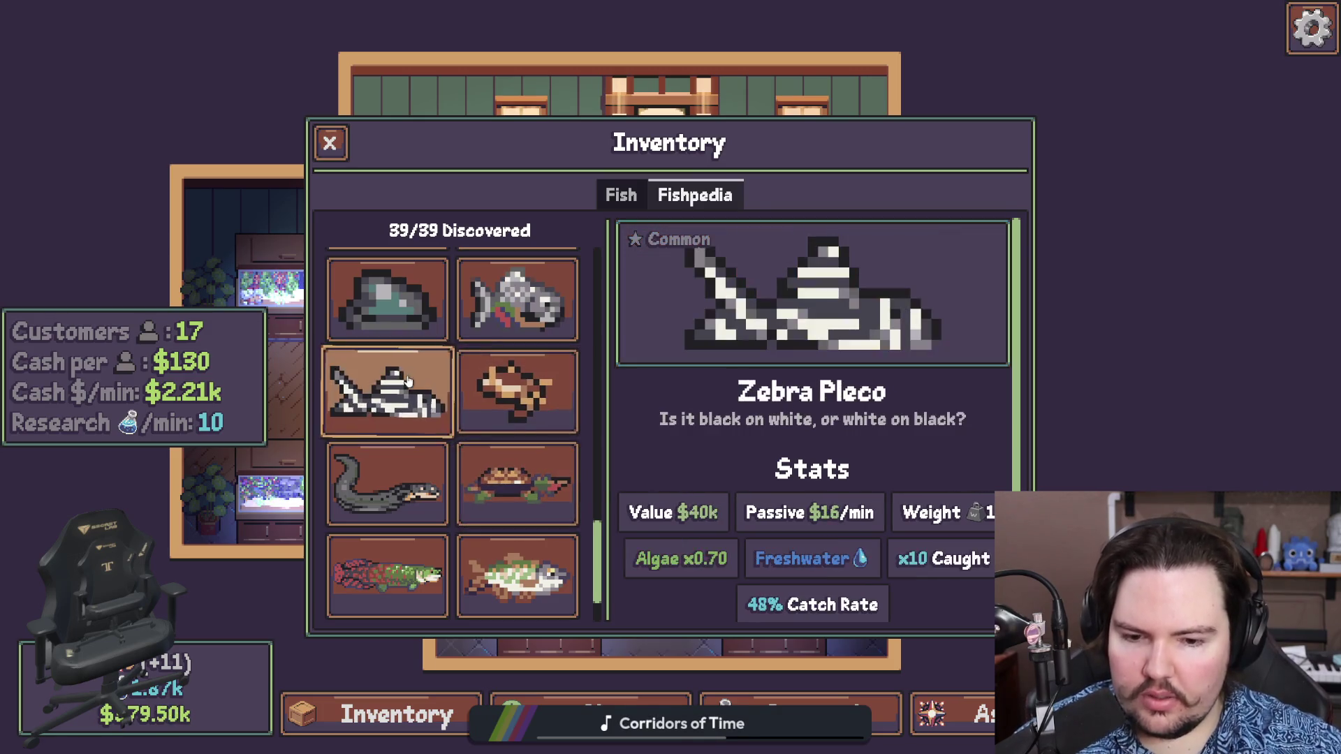
{"action": "scroll", "coordinate": [487, 436], "scroll_direction": "up", "scroll_amount": 2}
{"action": "left_click", "coordinate": [487, 436]}
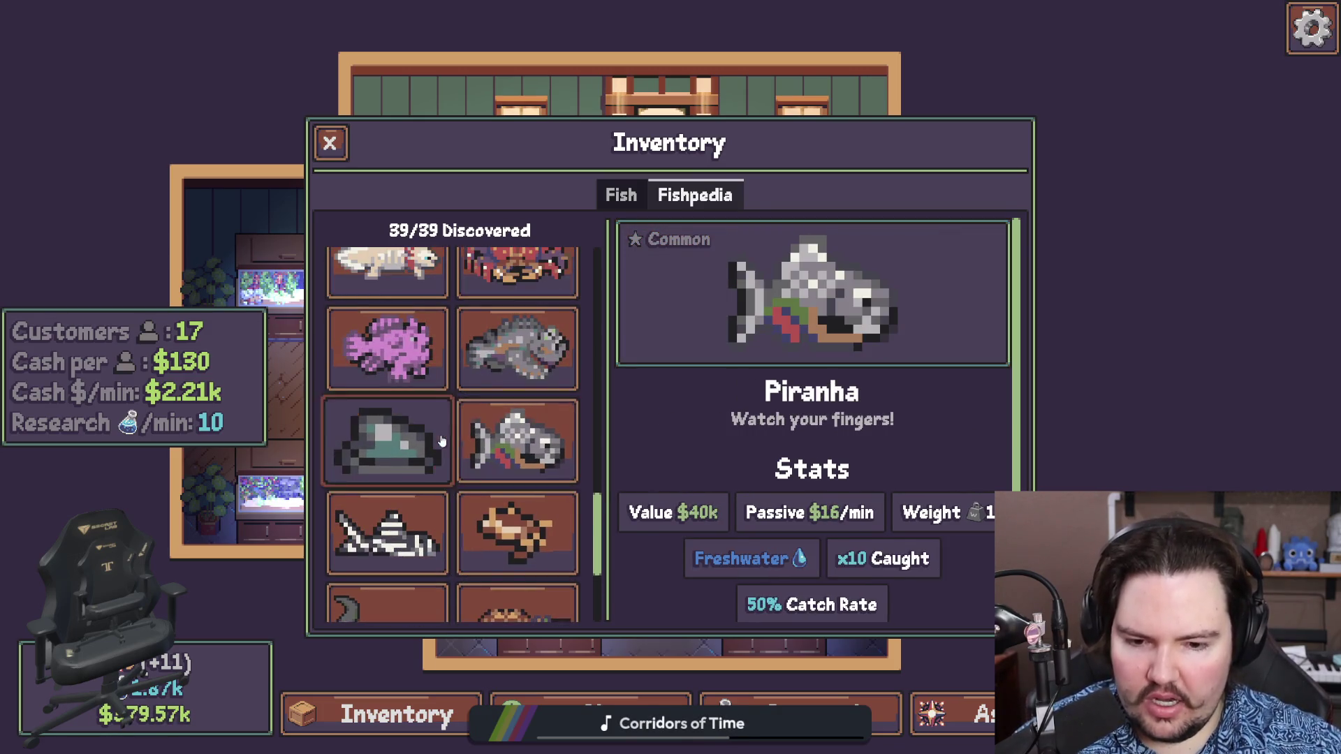
{"action": "left_click", "coordinate": [388, 440]}
{"action": "scroll", "coordinate": [494, 398], "scroll_direction": "up", "scroll_amount": 1}
{"action": "left_click", "coordinate": [388, 394]}
{"action": "scroll", "coordinate": [774, 471], "scroll_direction": "down", "scroll_amount": 1}
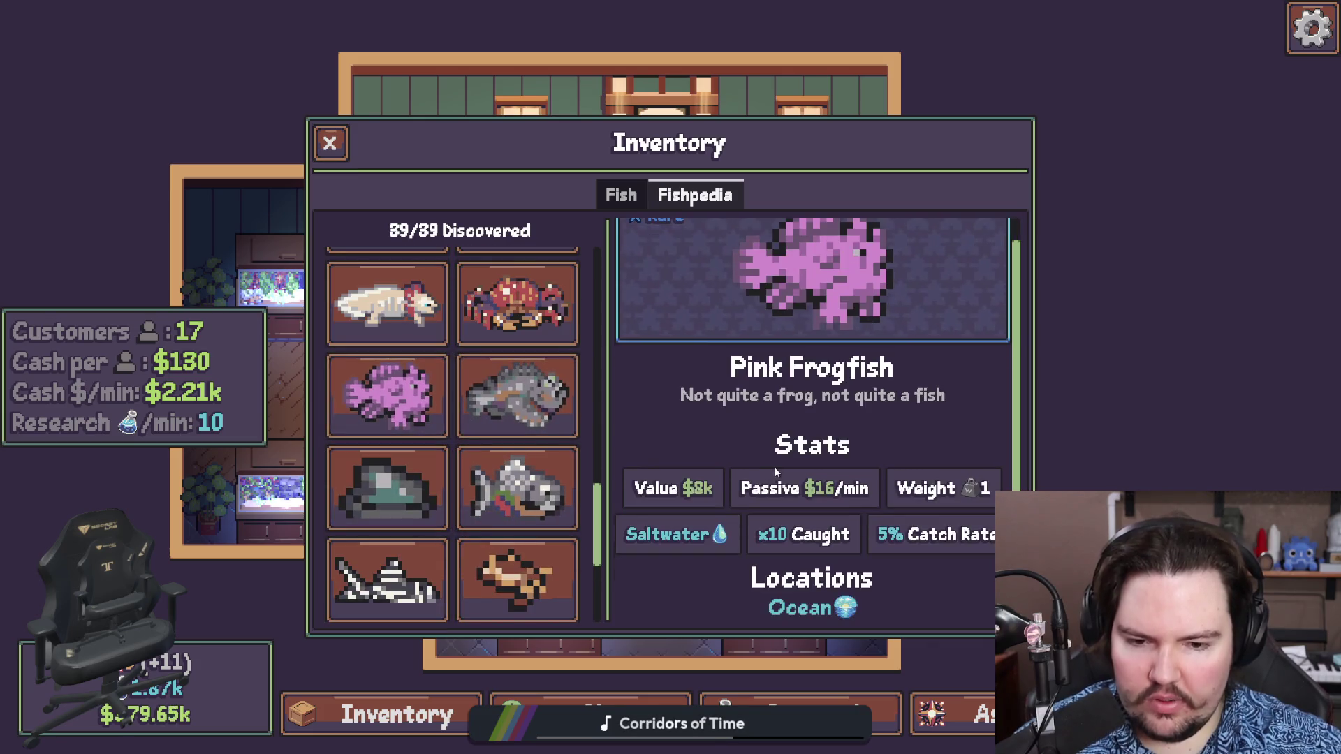
{"action": "scroll", "coordinate": [489, 433], "scroll_direction": "up", "scroll_amount": 2}
Compare Red King Crab, Axolotl, Corydoras and Bristlenose Pleco, ending on Axolotl's River location, then return to Godot.
{"action": "left_click", "coordinate": [517, 440]}
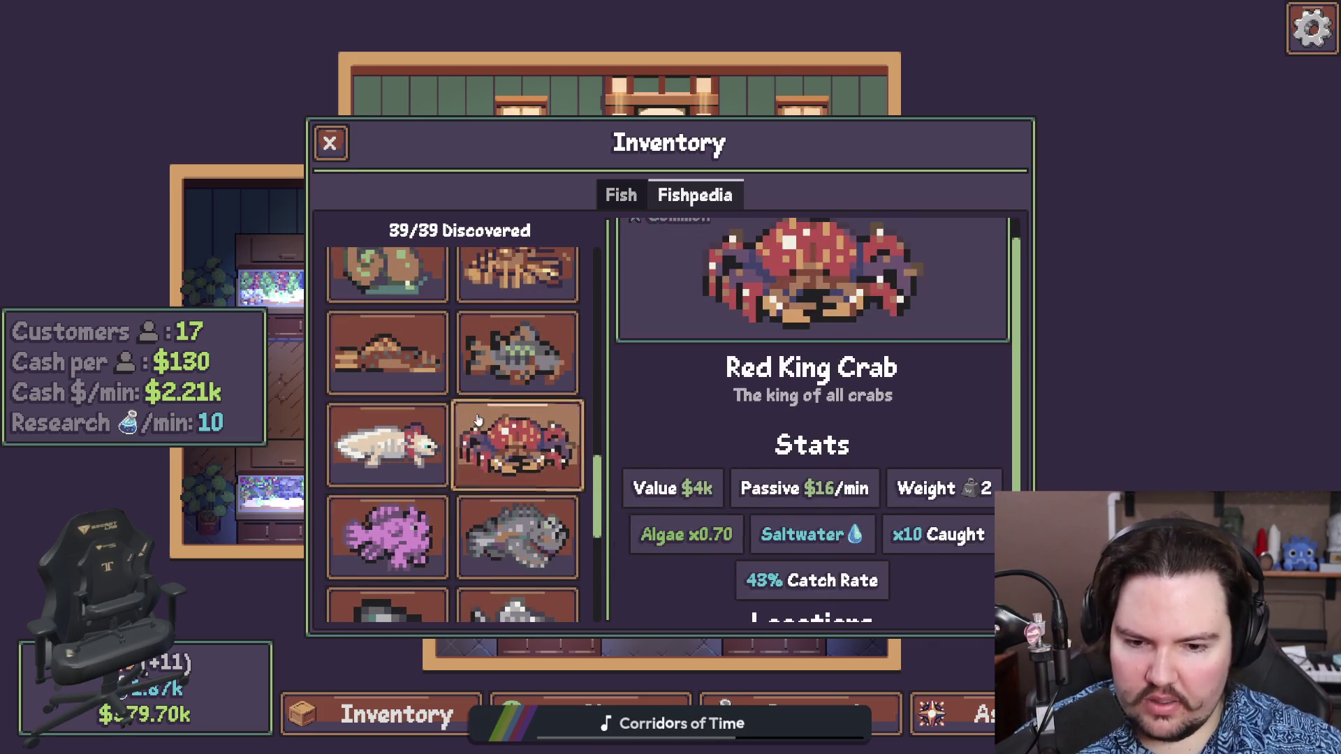
{"action": "left_click", "coordinate": [430, 426]}
{"action": "scroll", "coordinate": [431, 426], "scroll_direction": "up", "scroll_amount": 1}
{"action": "left_click", "coordinate": [517, 399]}
{"action": "left_click", "coordinate": [431, 409]}
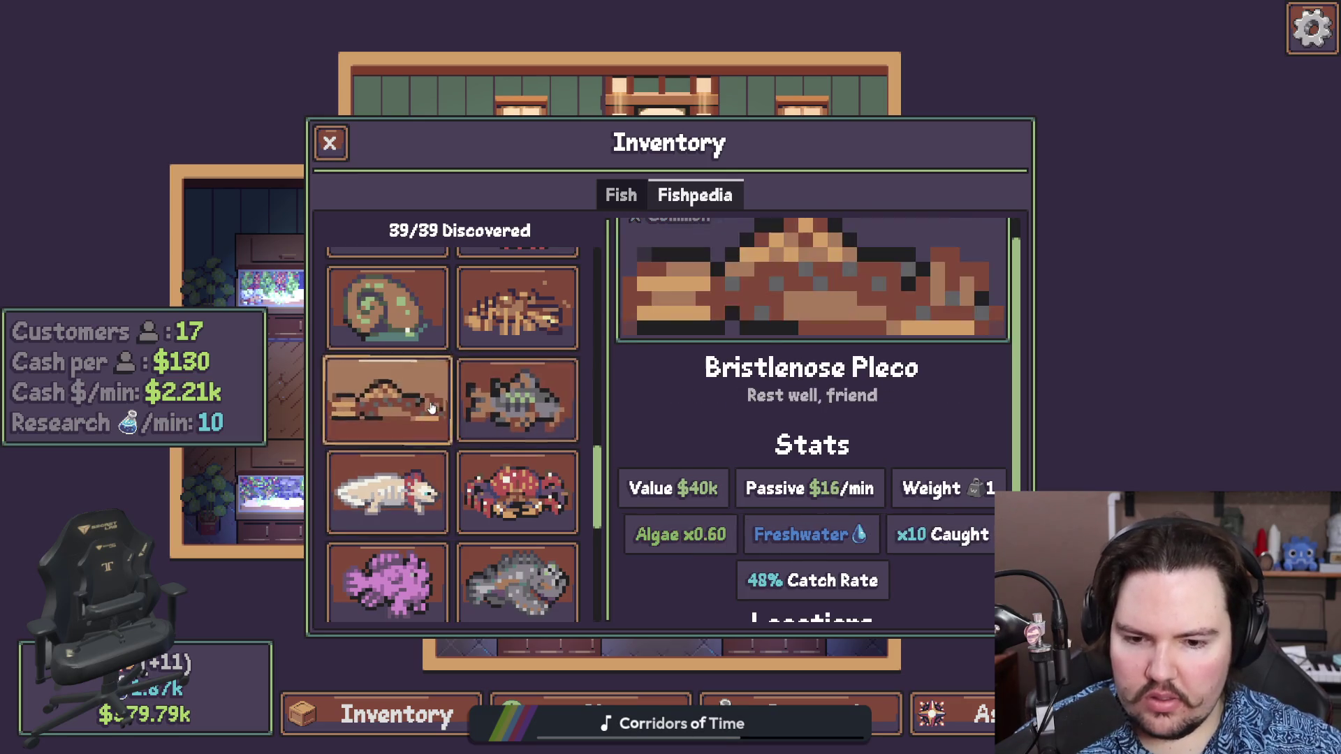
{"action": "left_click", "coordinate": [386, 489]}
{"action": "left_click", "coordinate": [517, 399]}
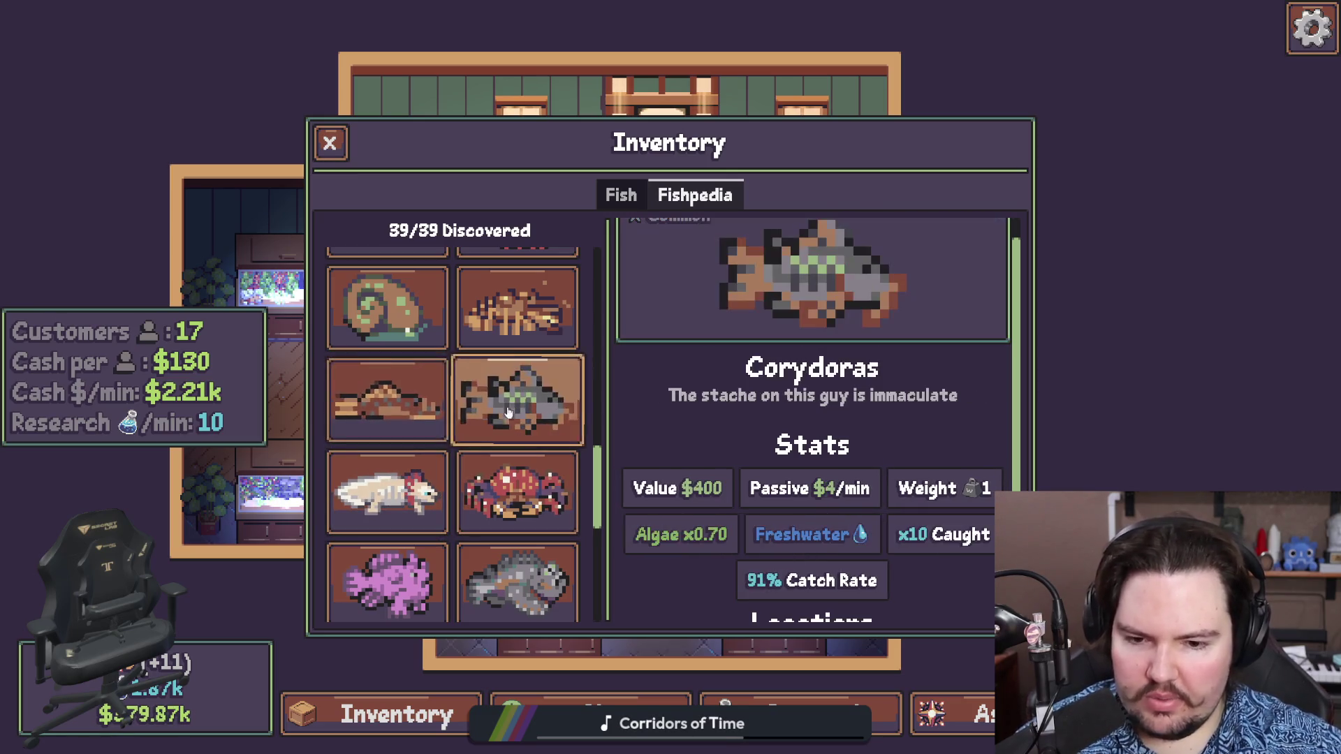
{"action": "scroll", "coordinate": [788, 589], "scroll_direction": "up", "scroll_amount": 1}
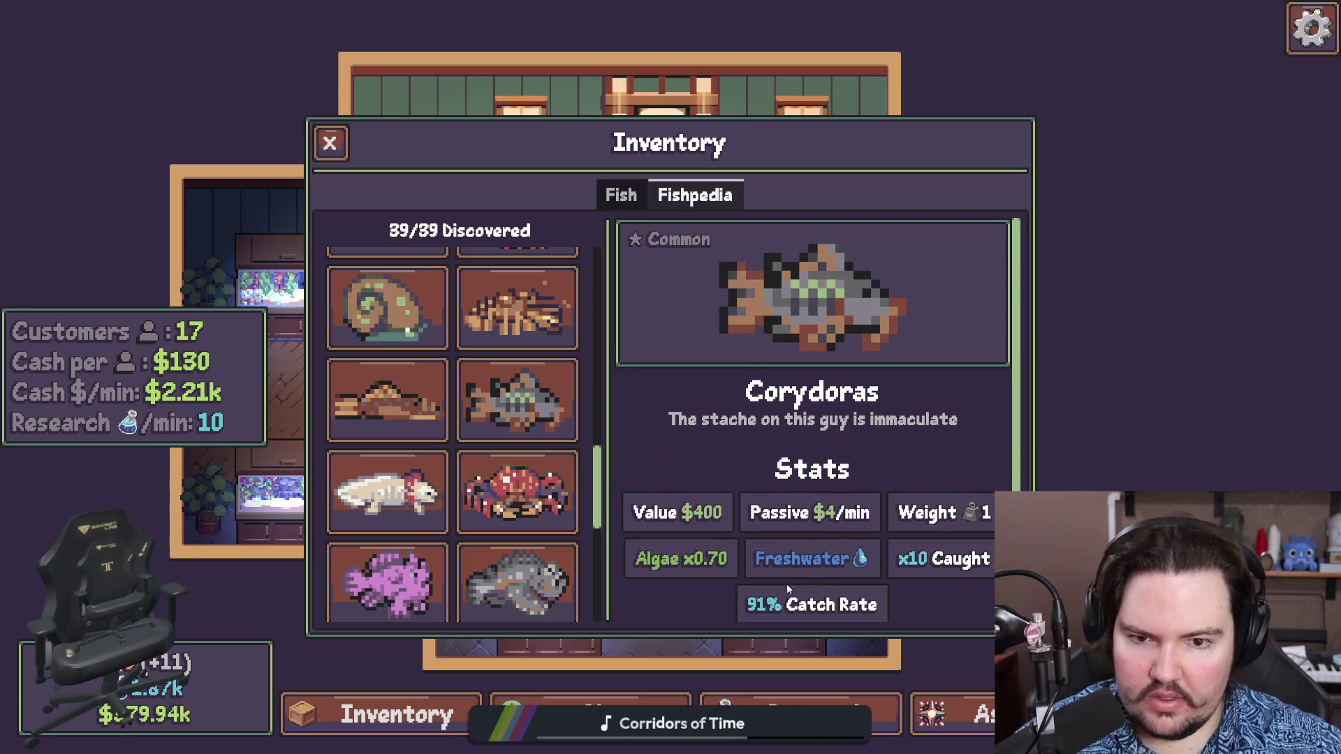
{"action": "scroll", "coordinate": [787, 558], "scroll_direction": "down", "scroll_amount": 2}
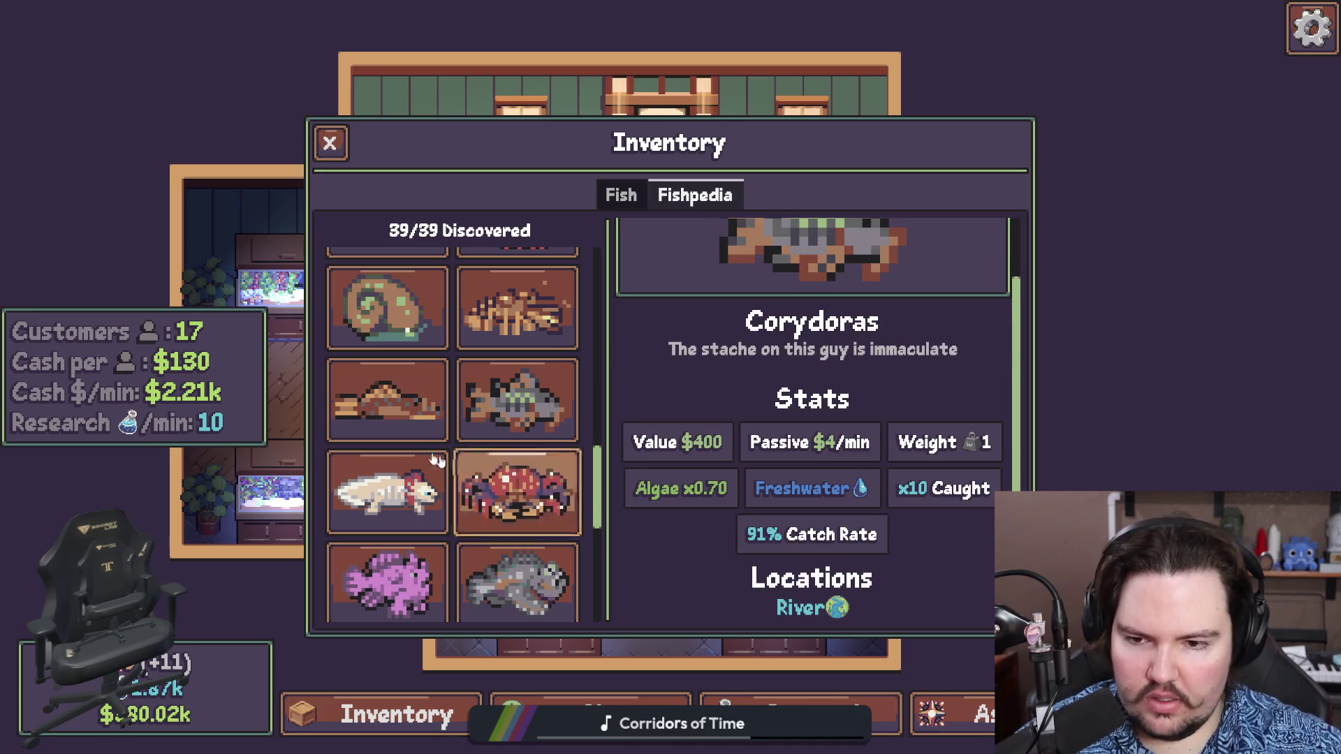
{"action": "scroll", "coordinate": [419, 407], "scroll_direction": "up", "scroll_amount": 1}
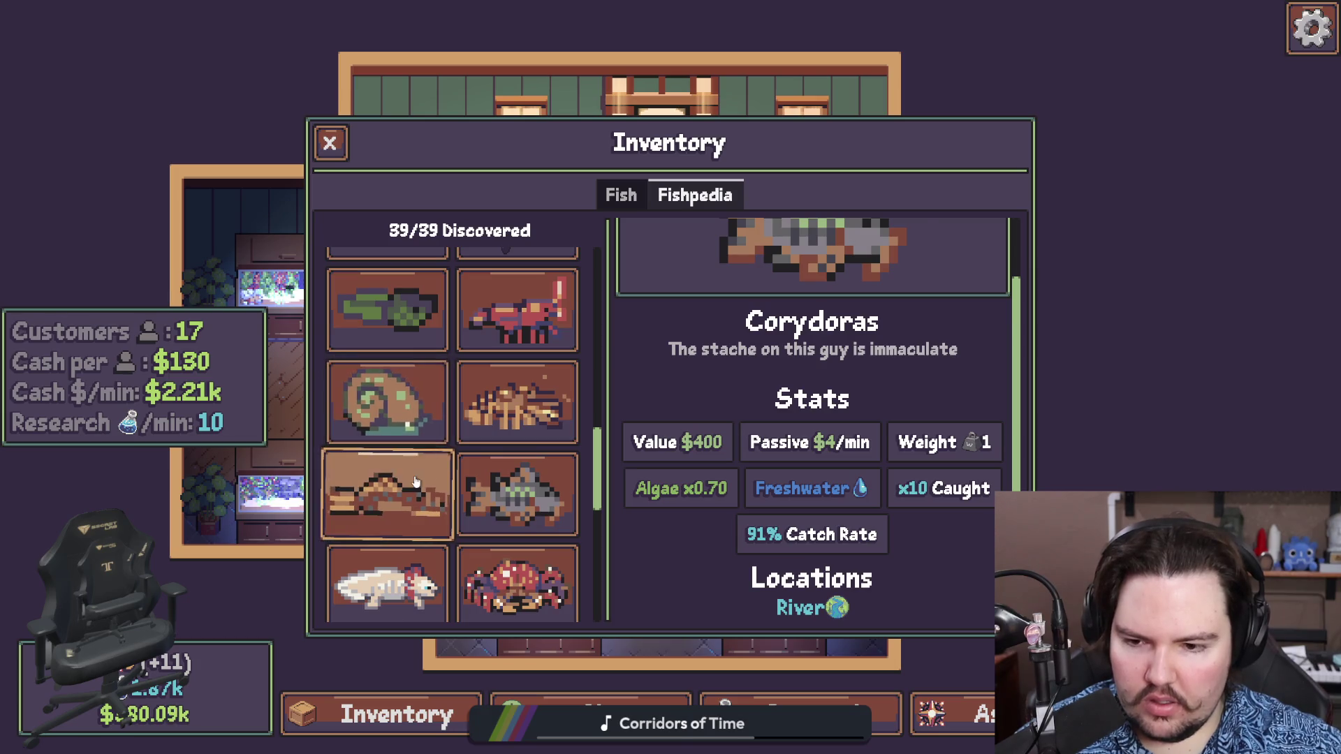
{"action": "left_click", "coordinate": [417, 482]}
{"action": "left_click", "coordinate": [491, 485]}
{"action": "scroll", "coordinate": [491, 485], "scroll_direction": "down", "scroll_amount": 1}
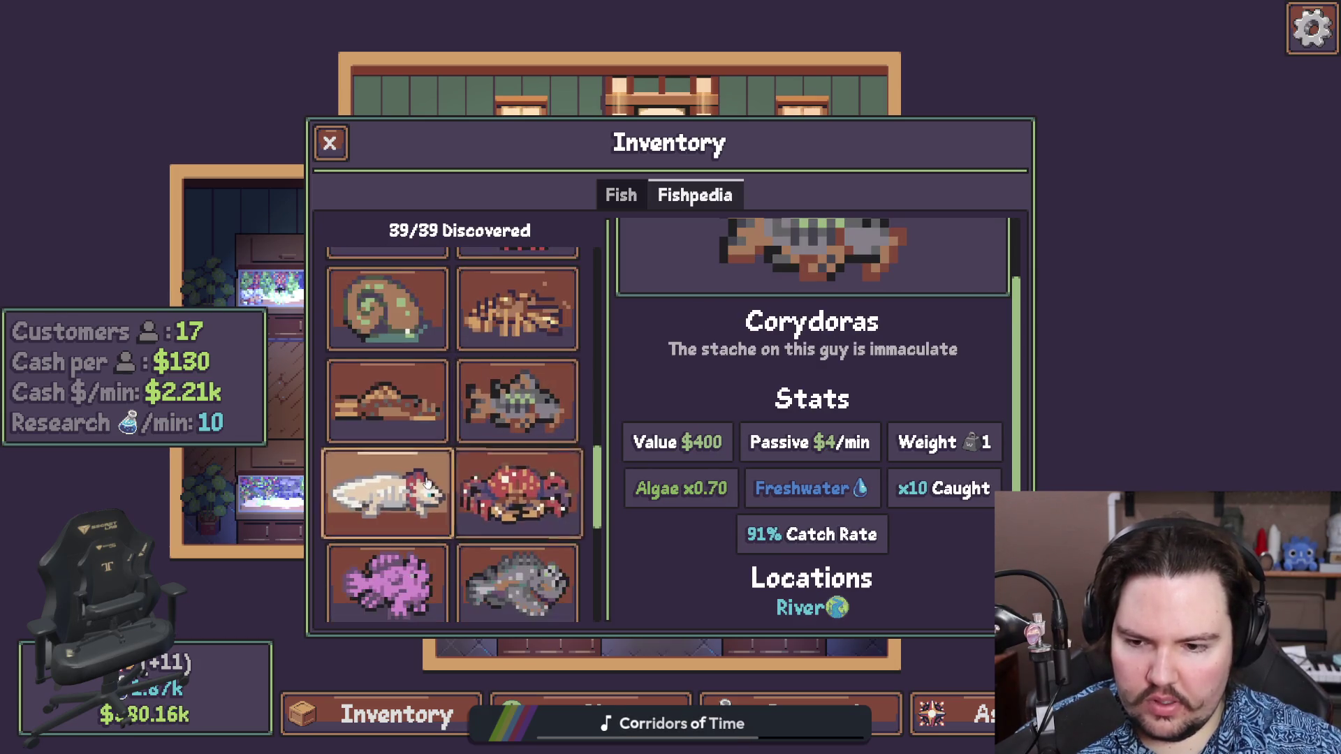
{"action": "left_click", "coordinate": [386, 491]}
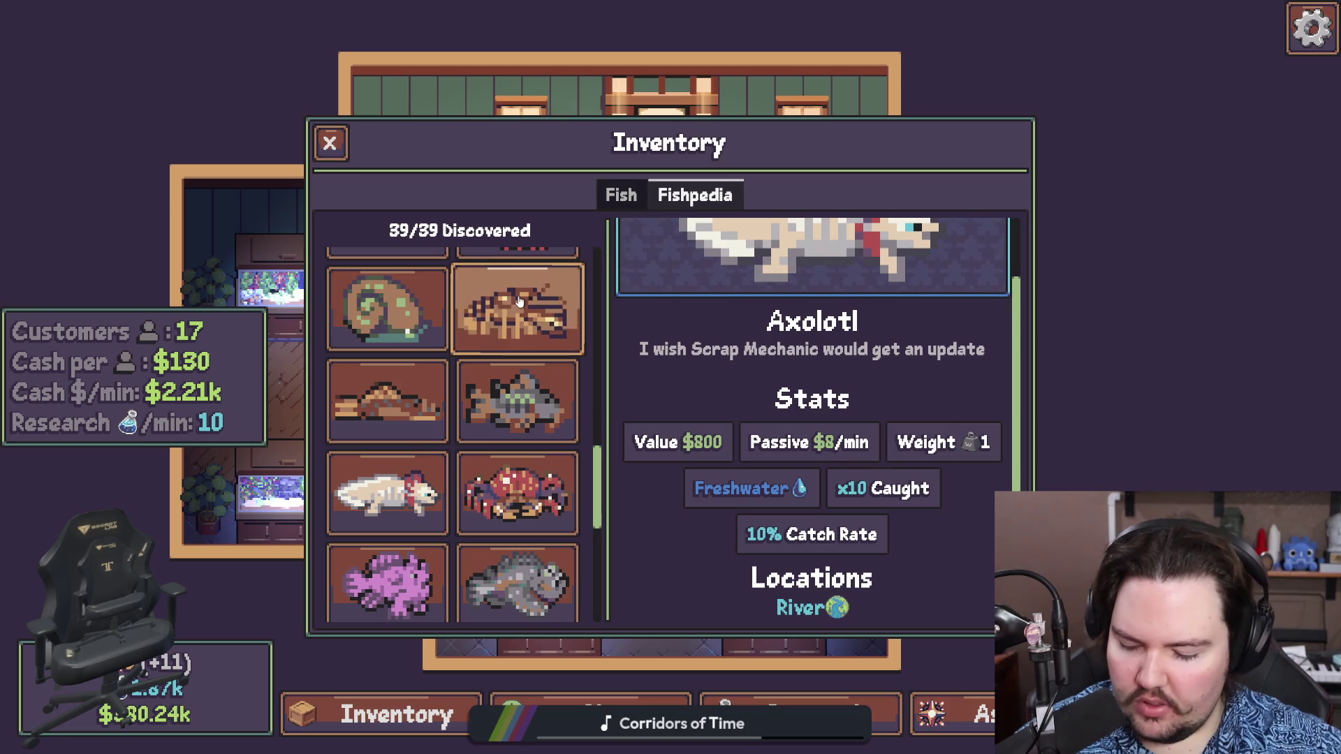
{"action": "key", "text": "super"}
{"action": "left_click", "coordinate": [509, 747]}
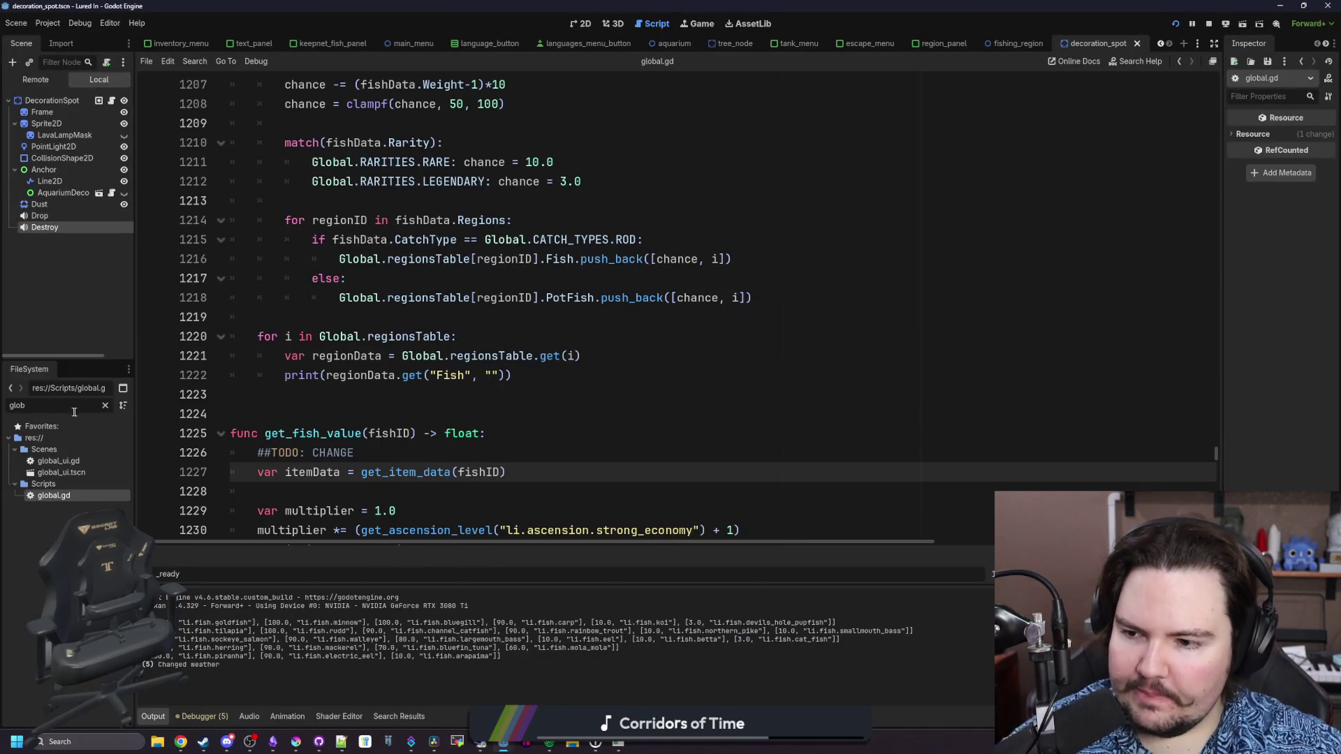
Open items_table.gd from the FileSystem panel, filtered by 'items'.
{"action": "left_click", "coordinate": [105, 406]}
{"action": "type", "text": "items"}
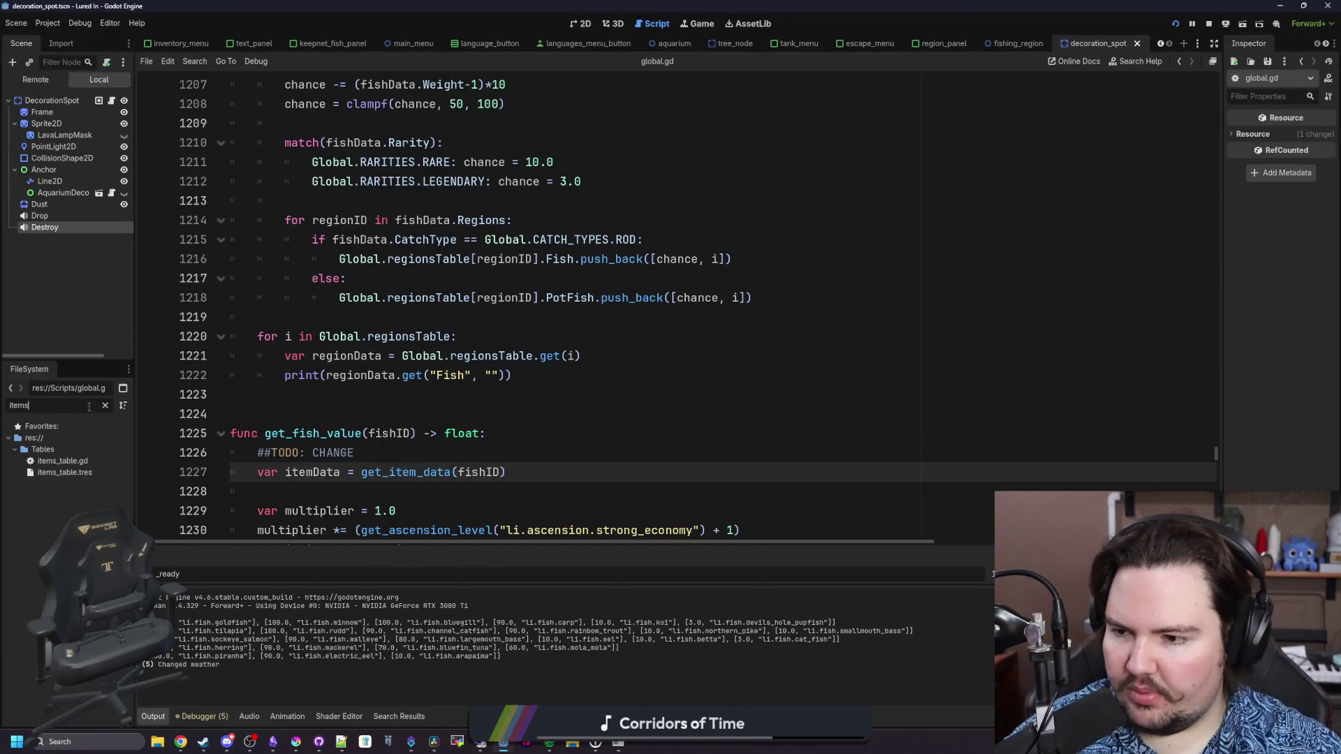
{"action": "double_click", "coordinate": [78, 460]}
Search items_table.gd for 'river' and look over the axolotl and corydora entries.
{"action": "key", "text": "ctrl+f"}
{"action": "type", "text": "rive"}
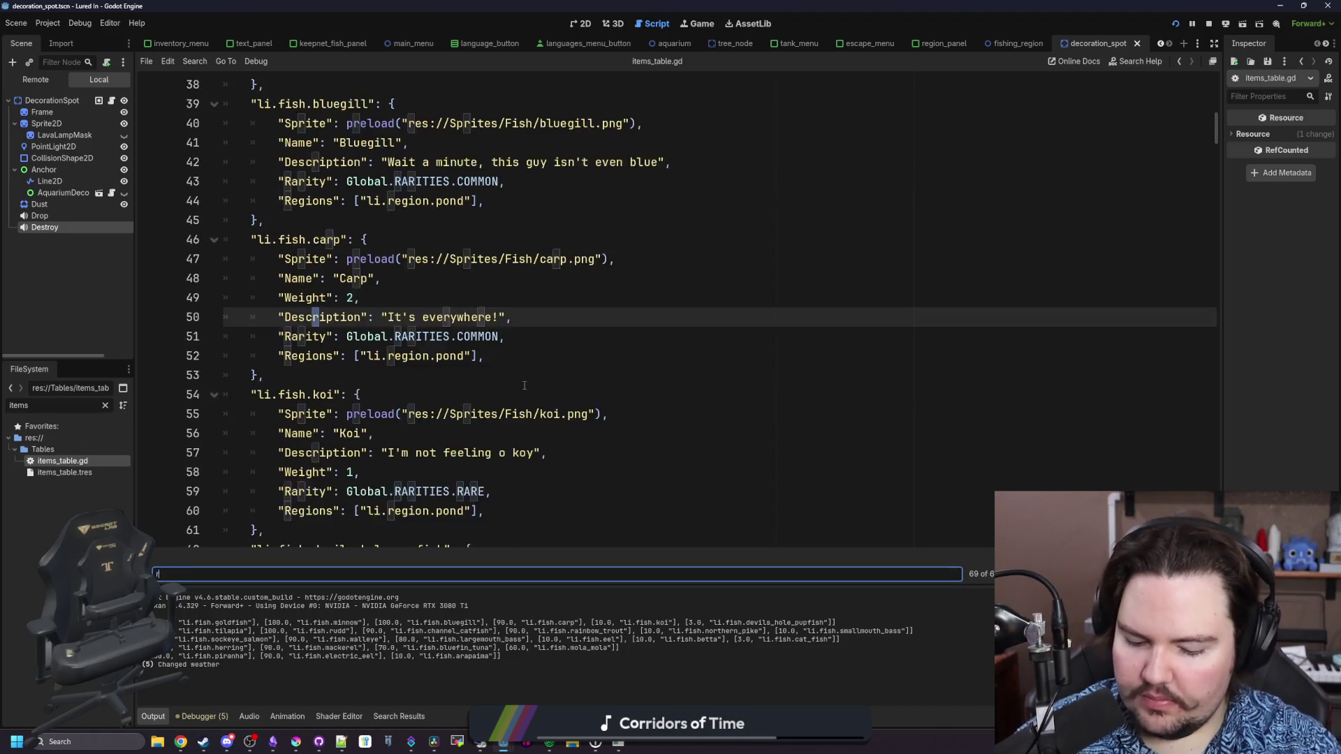
{"action": "type", "text": "r"}
{"action": "scroll", "coordinate": [531, 380], "scroll_direction": "down", "scroll_amount": 10}
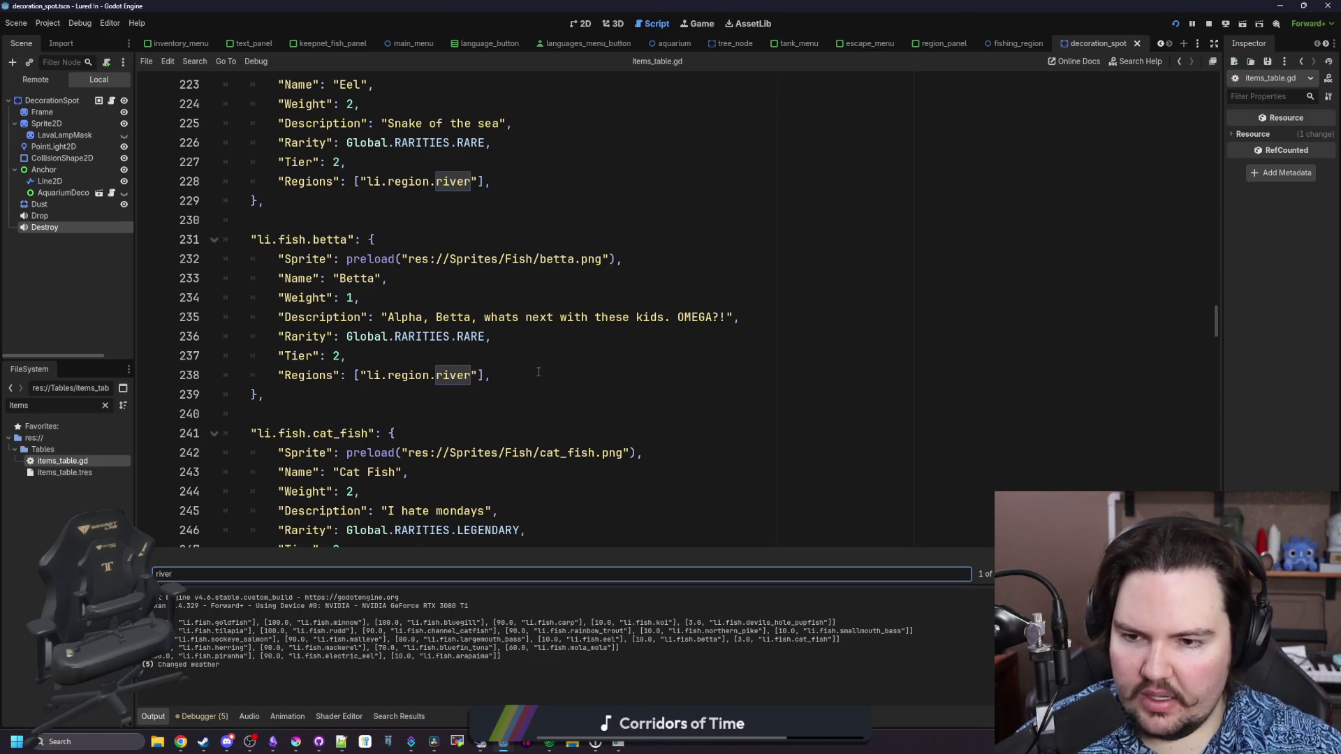
{"action": "scroll", "coordinate": [539, 371], "scroll_direction": "down", "scroll_amount": 10}
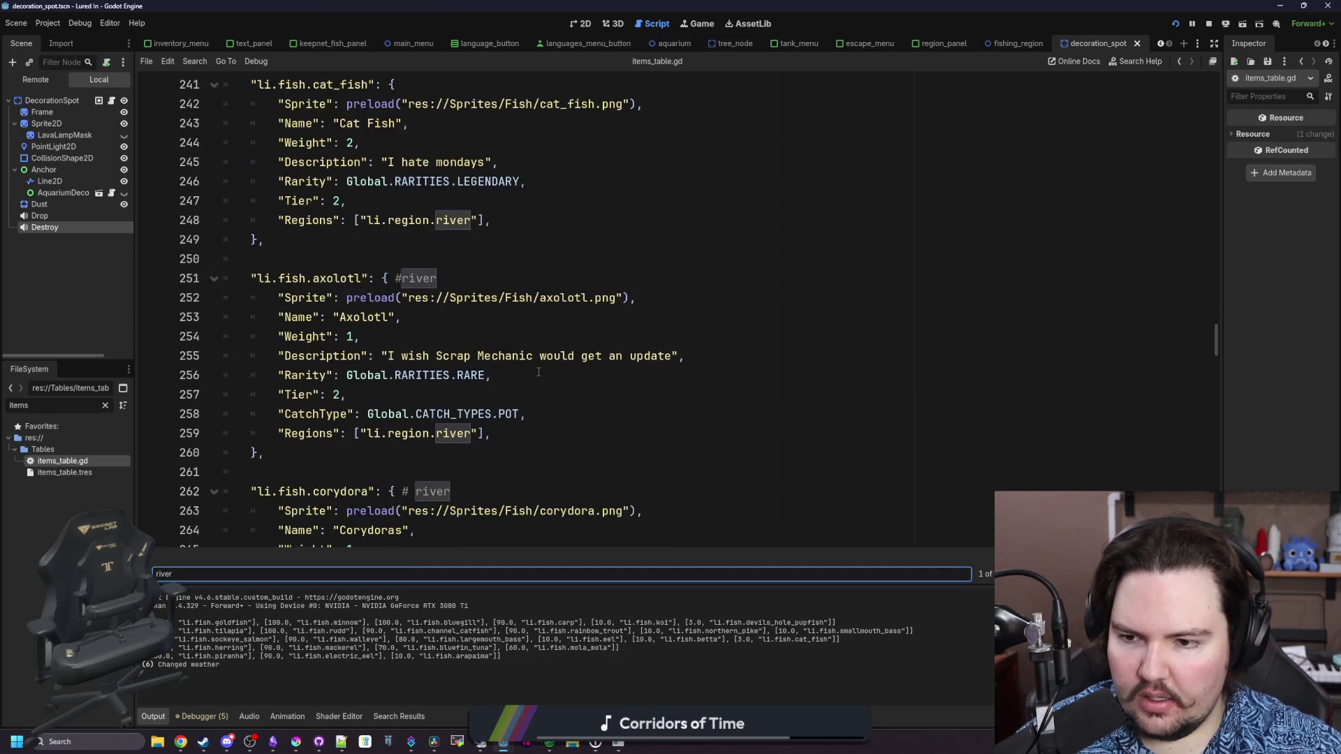
{"action": "scroll", "coordinate": [538, 371], "scroll_direction": "down", "scroll_amount": 2}
{"action": "scroll", "coordinate": [429, 389], "scroll_direction": "up", "scroll_amount": 3}
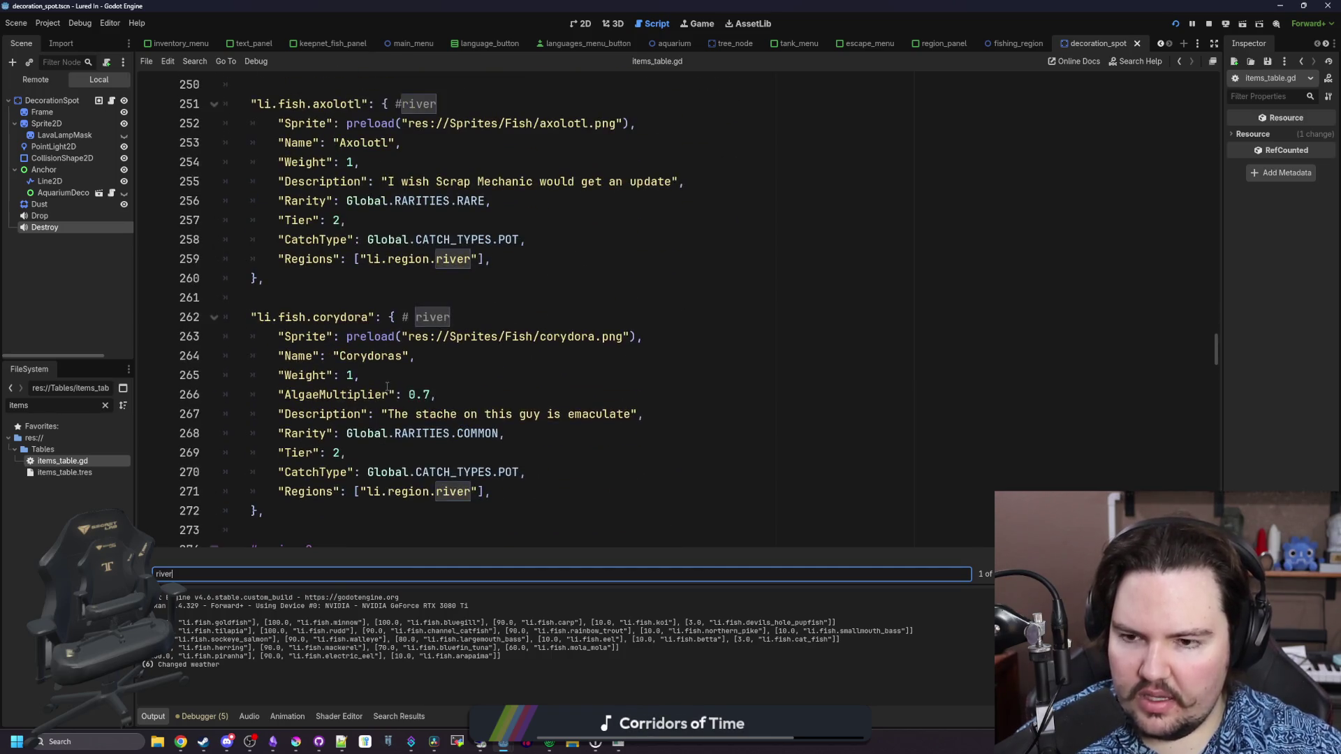
Save the script and switch back to the running game's Fishpedia.
{"action": "left_click", "coordinate": [320, 302]}
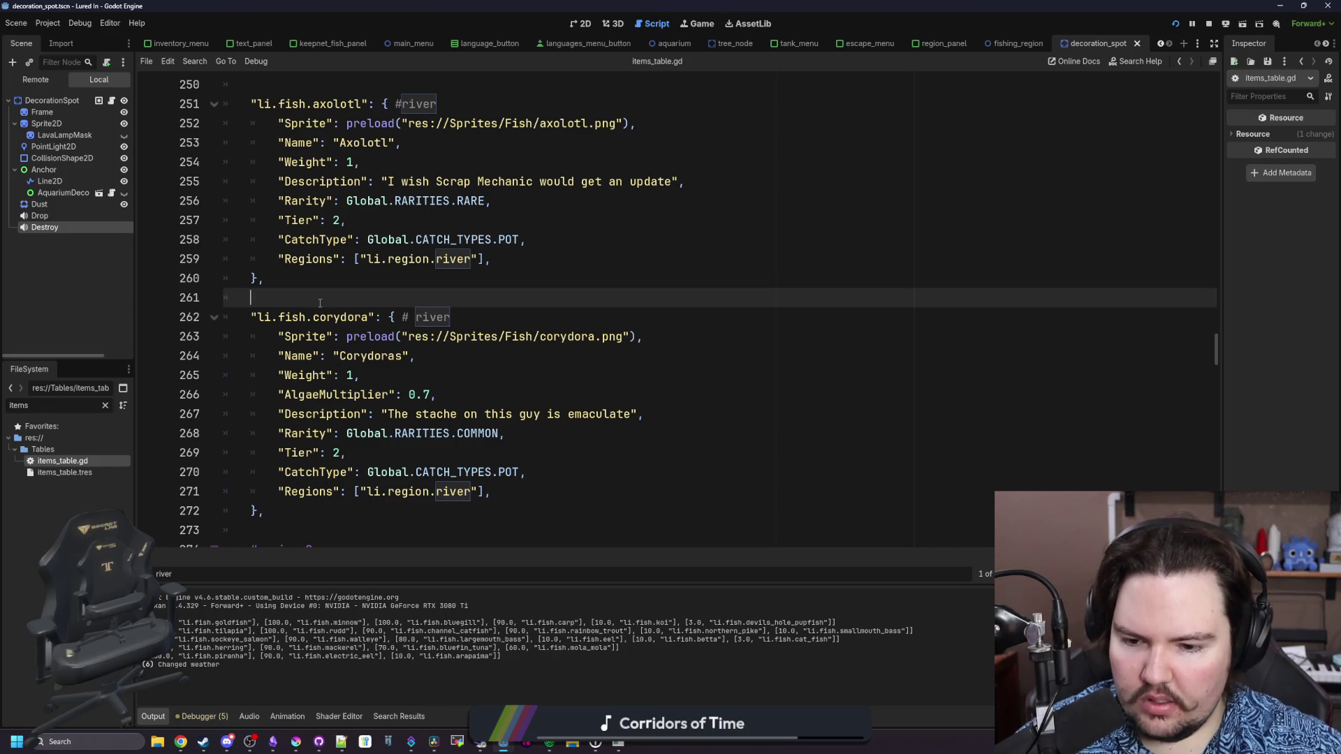
{"action": "key", "text": "ctrl+s"}
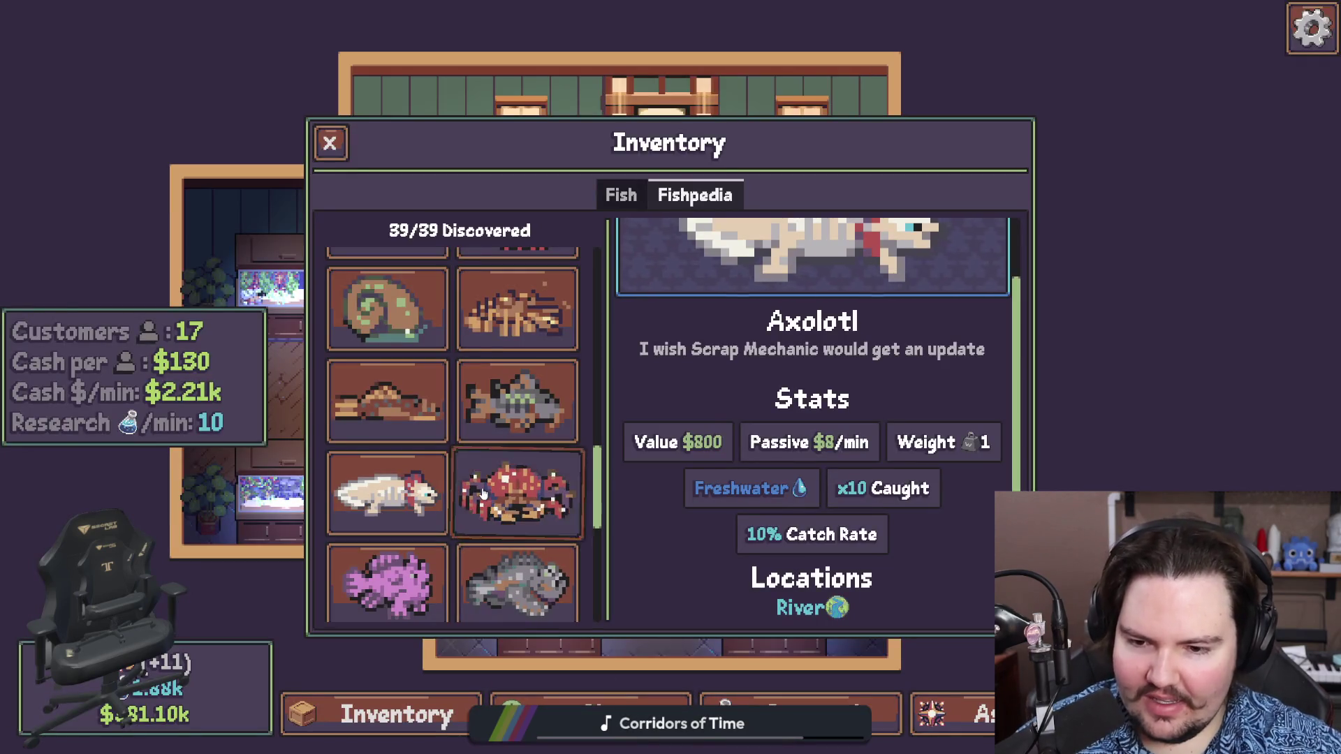
{"action": "left_click", "coordinate": [491, 466]}
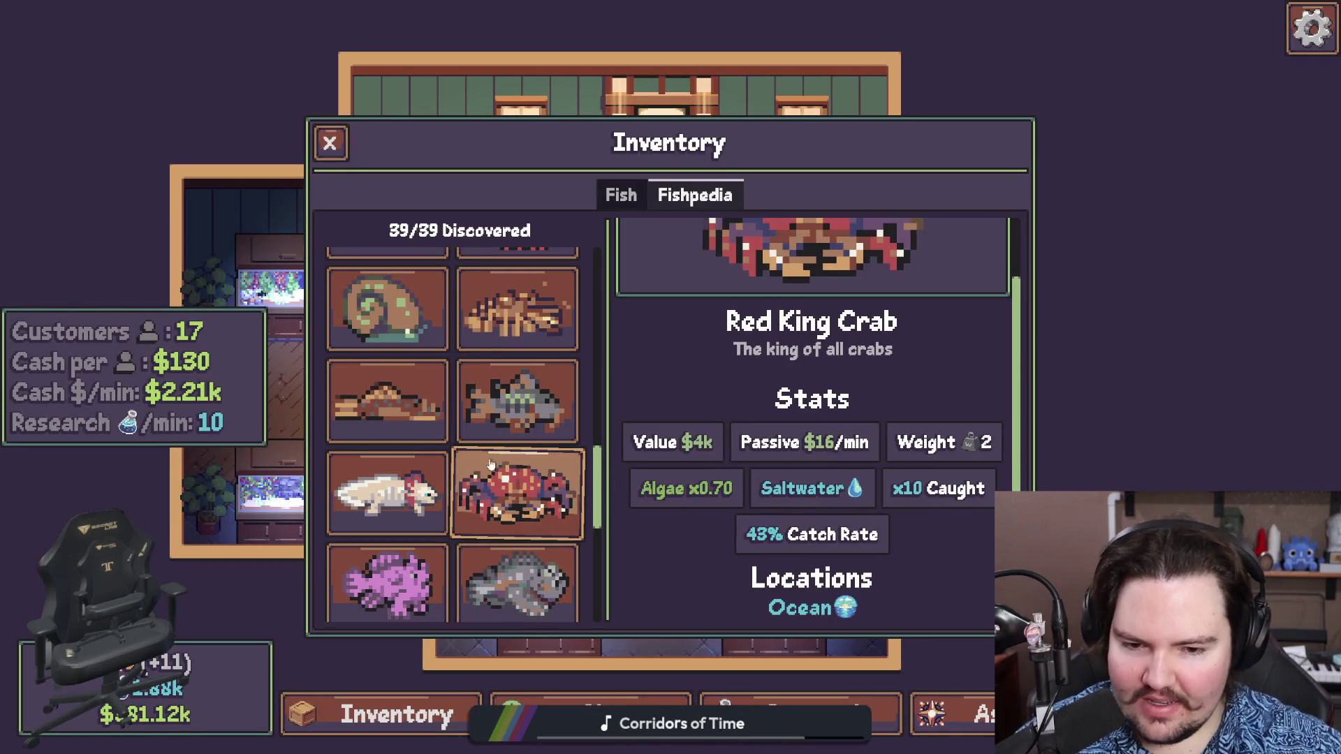
View the Corydoras, Axolotl, Bristlenose Pleco, Crayfish, Freshwater Snail, Shrimp and Tadpole entries.
{"action": "scroll", "coordinate": [491, 466], "scroll_direction": "up", "scroll_amount": 1}
{"action": "left_click", "coordinate": [495, 451]}
{"action": "left_click", "coordinate": [402, 510]}
{"action": "left_click", "coordinate": [402, 457]}
{"action": "scroll", "coordinate": [447, 419], "scroll_direction": "up", "scroll_amount": 1}
{"action": "left_click", "coordinate": [517, 356]}
{"action": "left_click", "coordinate": [391, 454]}
{"action": "scroll", "coordinate": [496, 444], "scroll_direction": "up", "scroll_amount": 1}
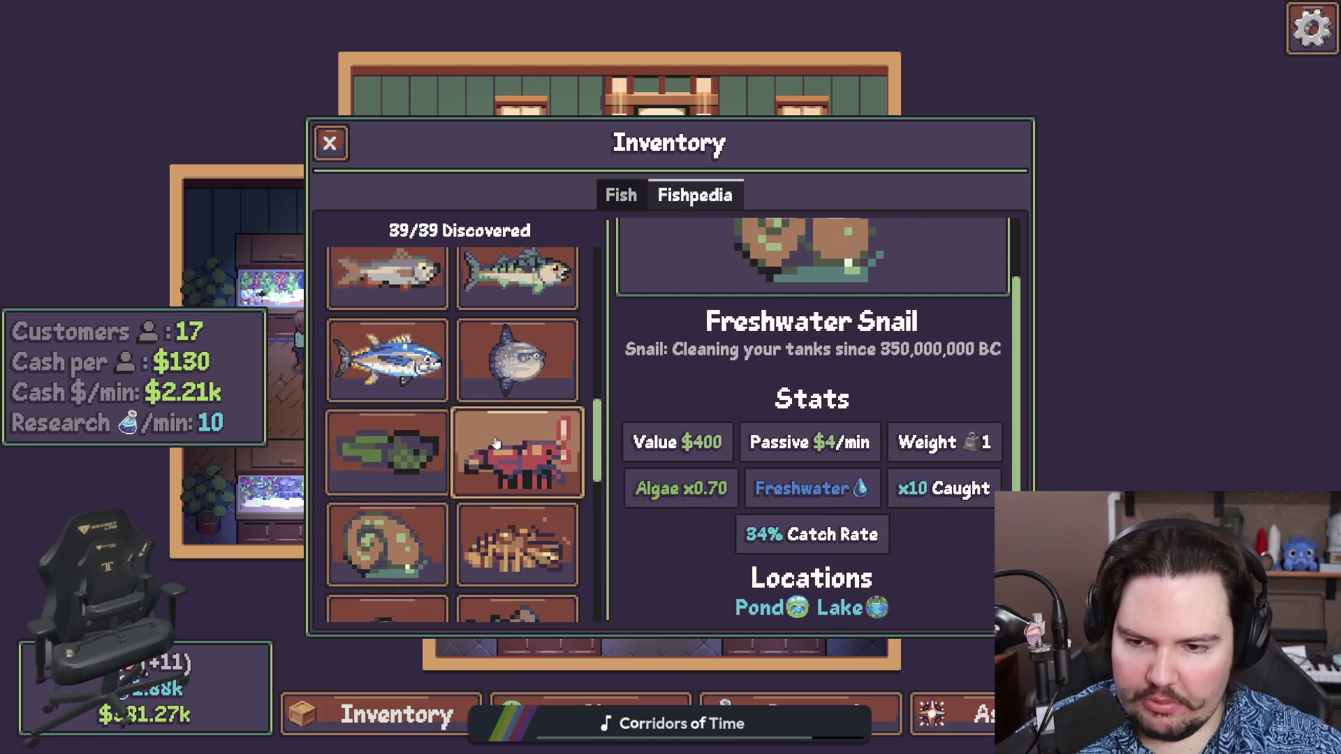
{"action": "left_click", "coordinate": [496, 444]}
{"action": "left_click", "coordinate": [388, 454]}
View the Mola Mola, Bluefin Tuna, Mackerel and Herring entries.
{"action": "scroll", "coordinate": [387, 454], "scroll_direction": "up", "scroll_amount": 1}
{"action": "left_click", "coordinate": [517, 454]}
{"action": "left_click", "coordinate": [381, 438]}
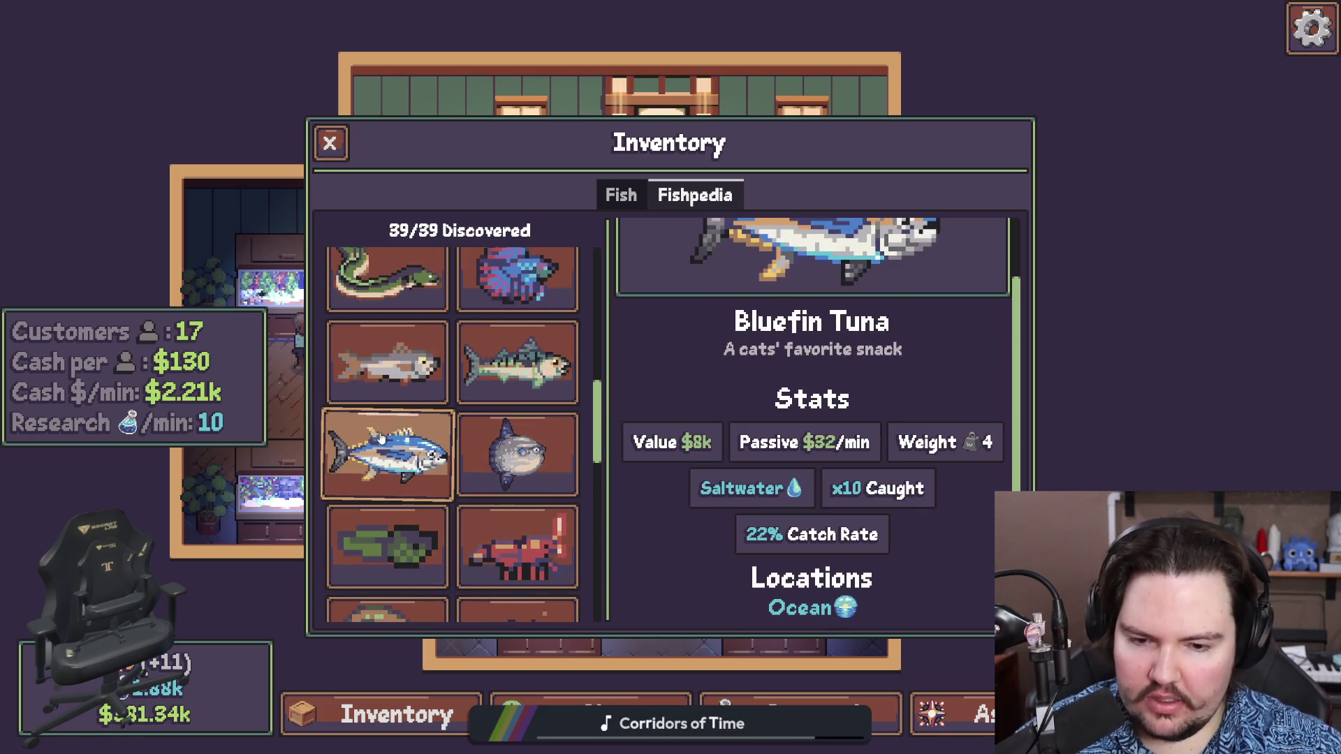
{"action": "left_click", "coordinate": [516, 454]}
{"action": "left_click", "coordinate": [516, 361]}
{"action": "left_click", "coordinate": [398, 367]}
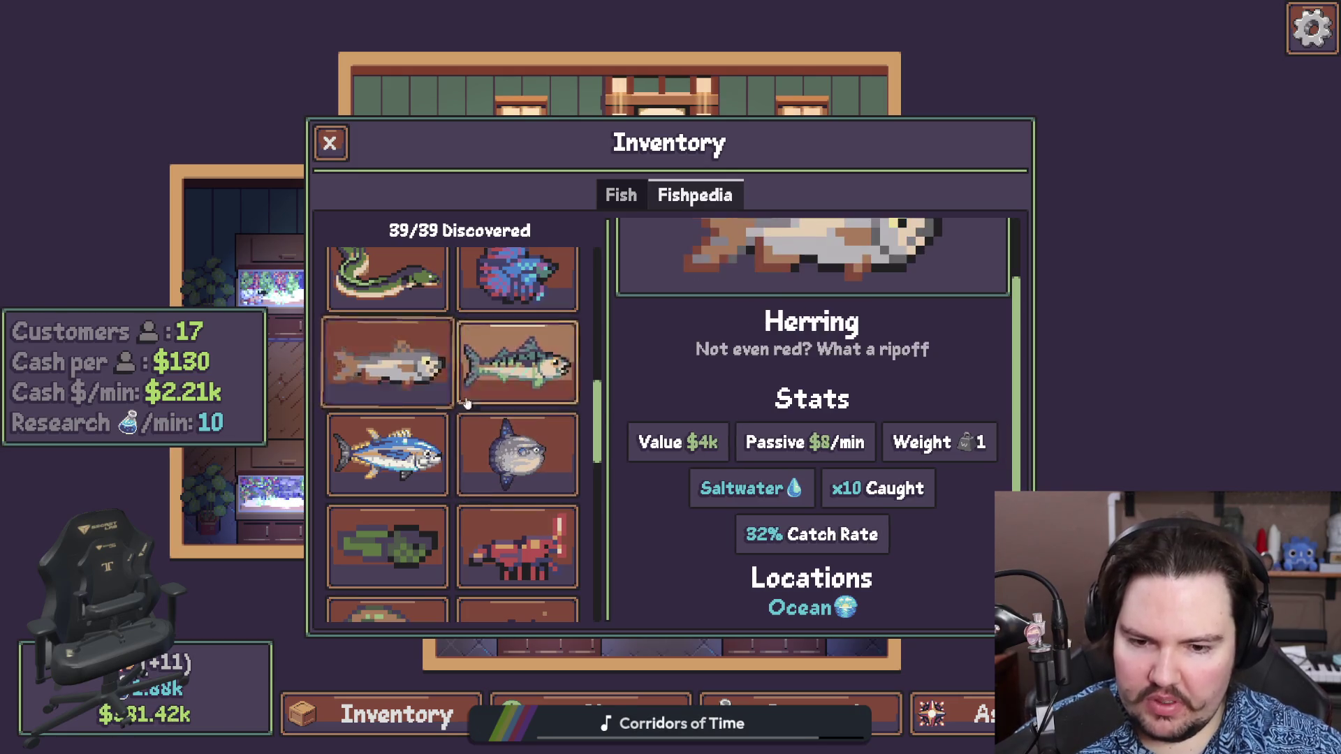
View the Betta, Eel, Walleye, Sockeye Salmon and Cat Fish entries, comparing the last two.
{"action": "scroll", "coordinate": [467, 404], "scroll_direction": "up", "scroll_amount": 2}
{"action": "left_click", "coordinate": [517, 454]}
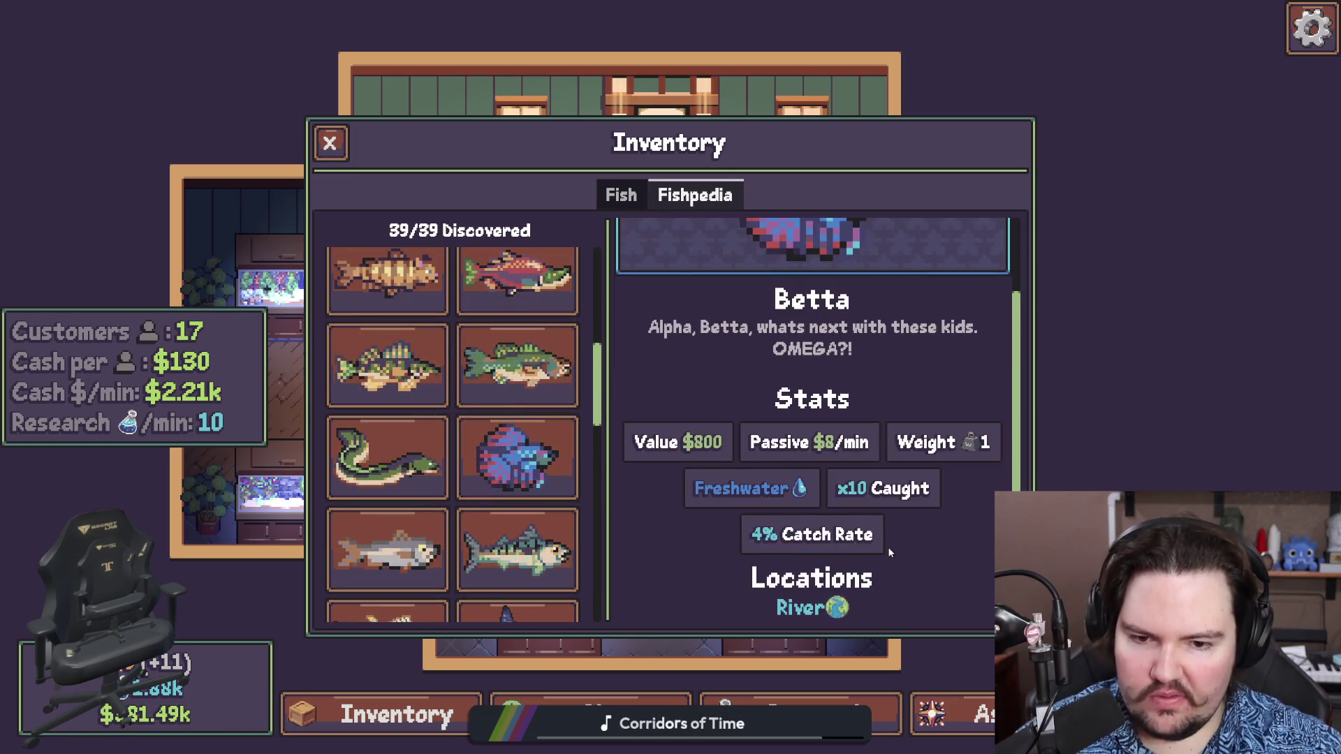
{"action": "scroll", "coordinate": [765, 537], "scroll_direction": "up", "scroll_amount": 2}
{"action": "left_click", "coordinate": [385, 459]}
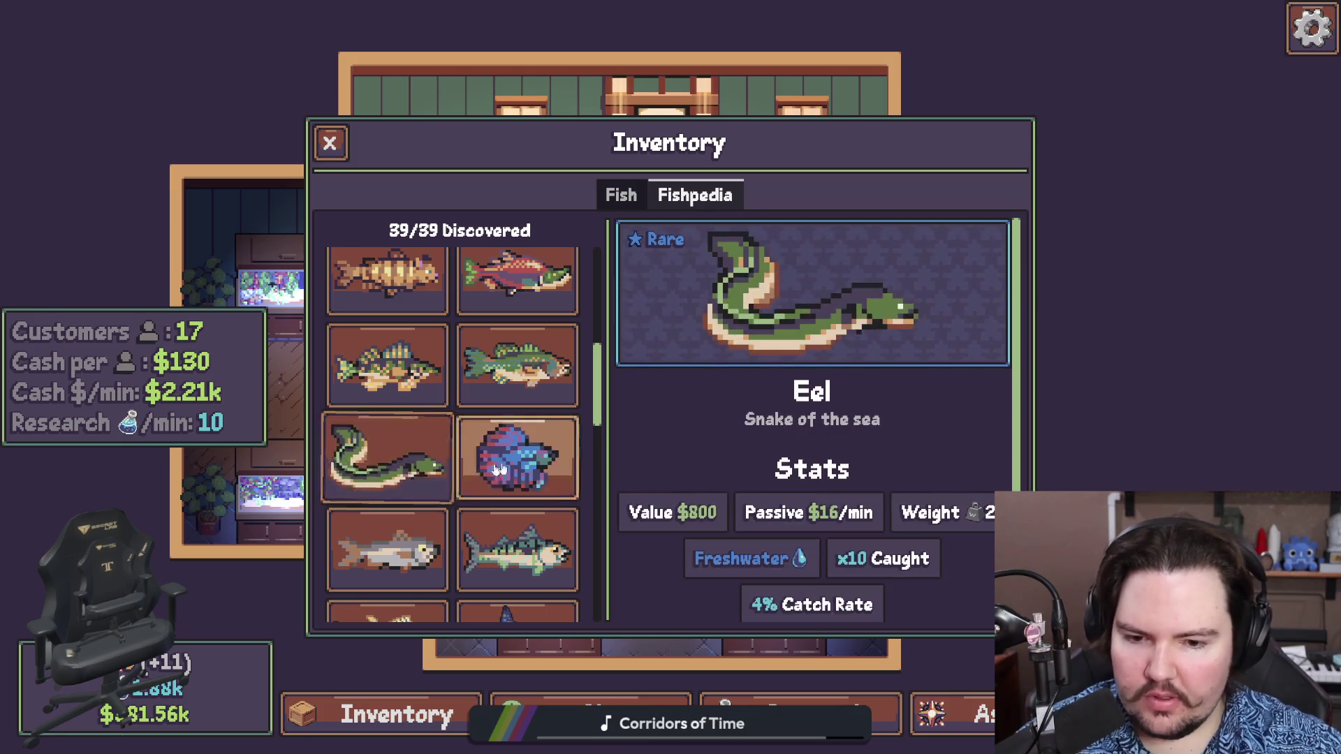
{"action": "scroll", "coordinate": [523, 458], "scroll_direction": "up", "scroll_amount": 1}
{"action": "left_click", "coordinate": [385, 460]}
{"action": "left_click", "coordinate": [517, 367]}
{"action": "left_click", "coordinate": [385, 367]}
{"action": "scroll", "coordinate": [493, 377], "scroll_direction": "up", "scroll_amount": 1}
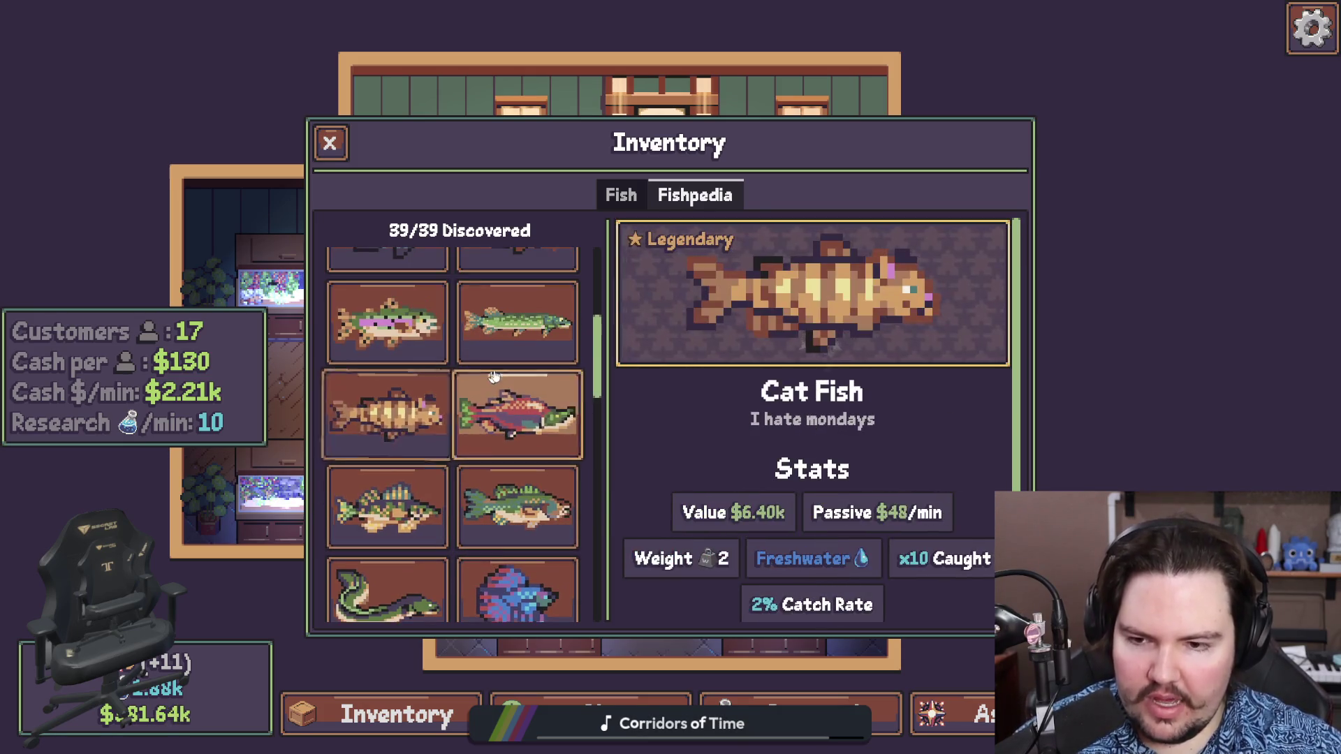
{"action": "left_click", "coordinate": [494, 408]}
{"action": "left_click", "coordinate": [386, 412]}
{"action": "left_click", "coordinate": [517, 412]}
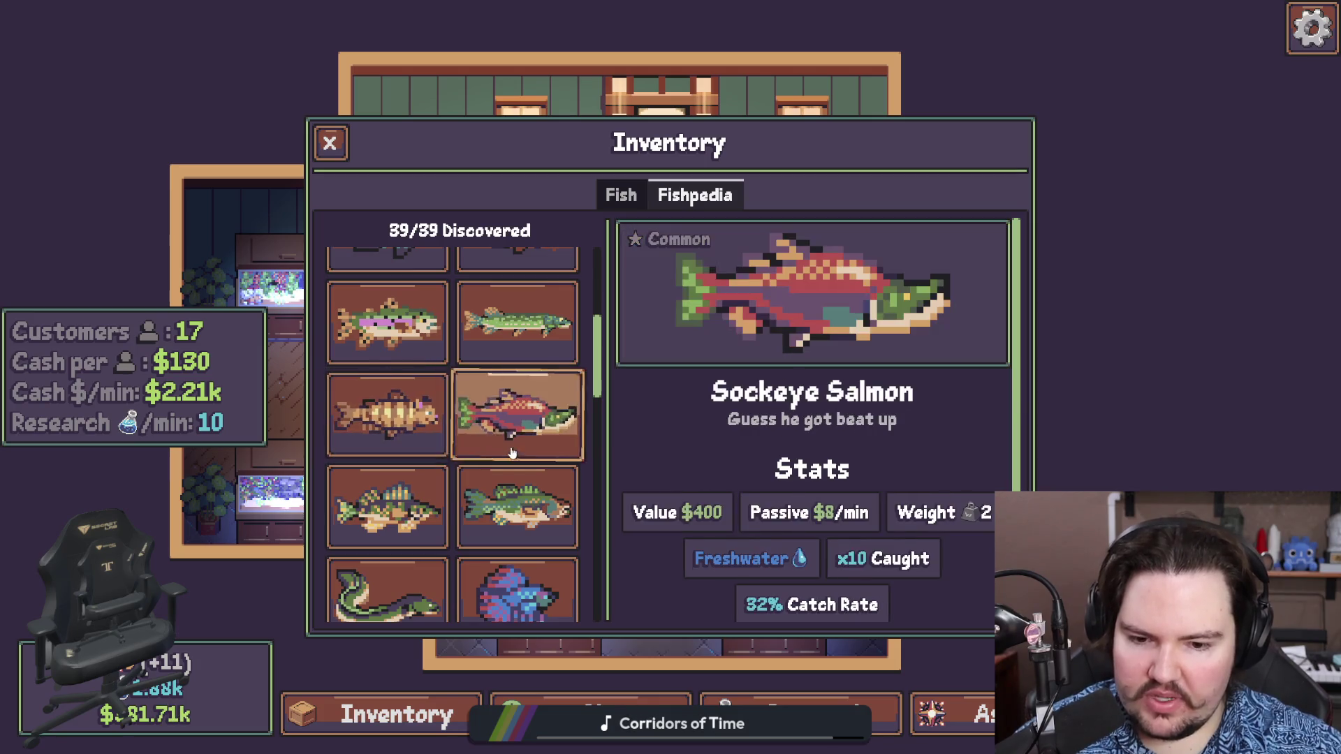
View the Northern Pike, Rainbow Trout, Walleye and Cat Fish entries.
{"action": "scroll", "coordinate": [511, 419], "scroll_direction": "up", "scroll_amount": 1}
{"action": "left_click", "coordinate": [513, 370]}
{"action": "left_click", "coordinate": [385, 366]}
{"action": "scroll", "coordinate": [419, 391], "scroll_direction": "up", "scroll_amount": 1}
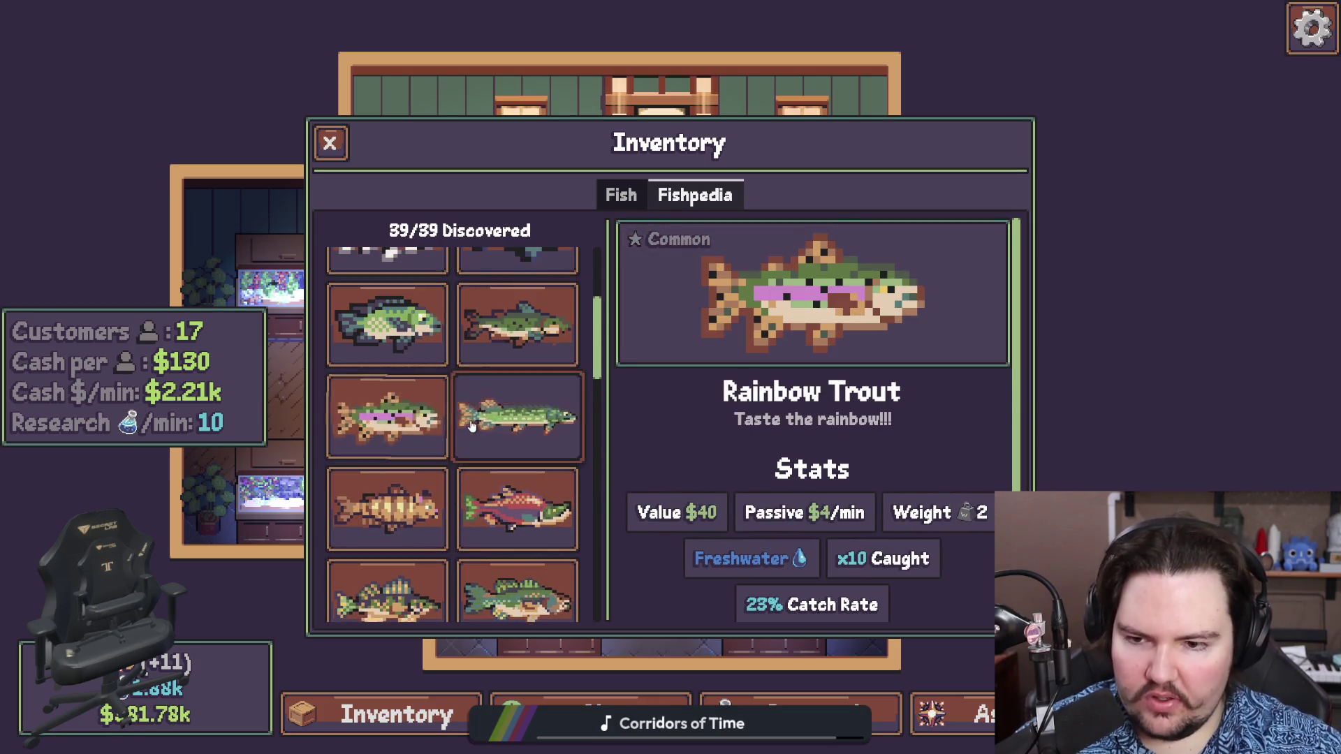
{"action": "left_click", "coordinate": [482, 416]}
{"action": "scroll", "coordinate": [474, 428], "scroll_direction": "up", "scroll_amount": 1}
{"action": "scroll", "coordinate": [474, 427], "scroll_direction": "down", "scroll_amount": 2}
{"action": "left_click", "coordinate": [391, 510]}
{"action": "left_click", "coordinate": [417, 445]}
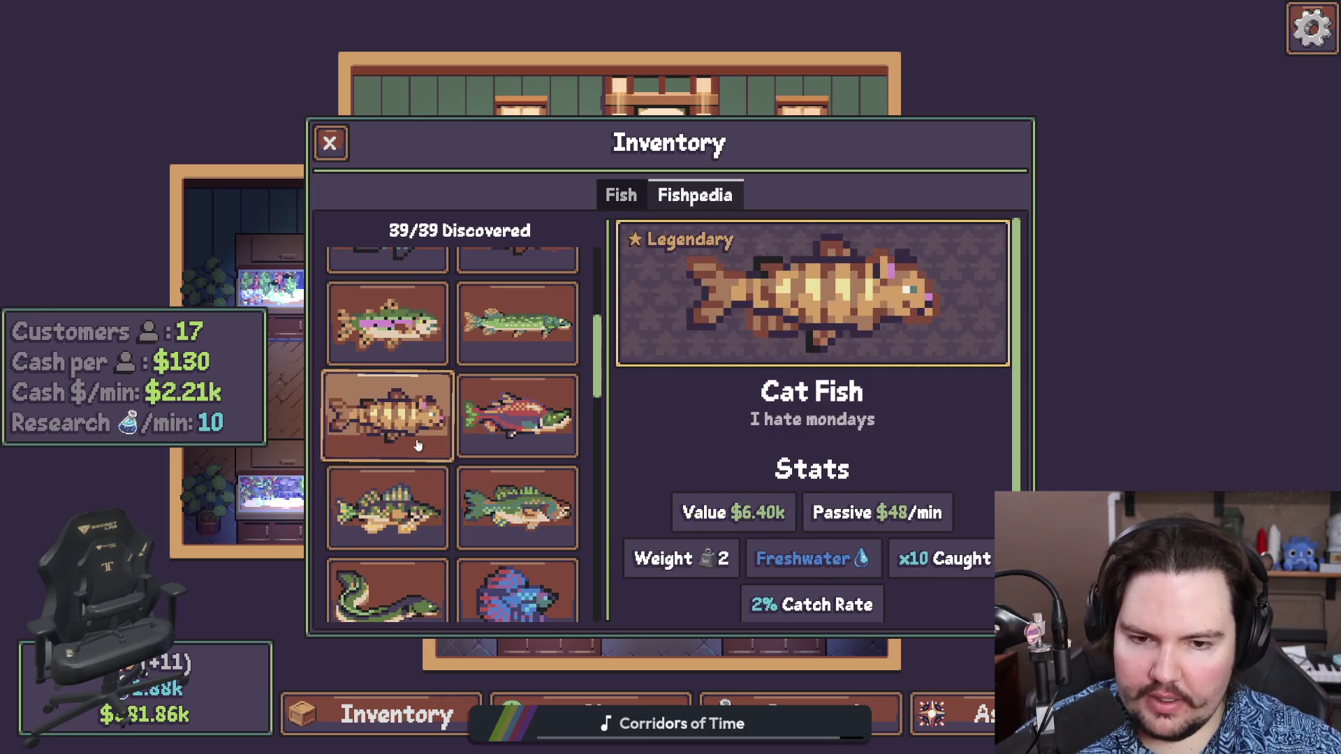
{"action": "scroll", "coordinate": [789, 565], "scroll_direction": "down", "scroll_amount": 1}
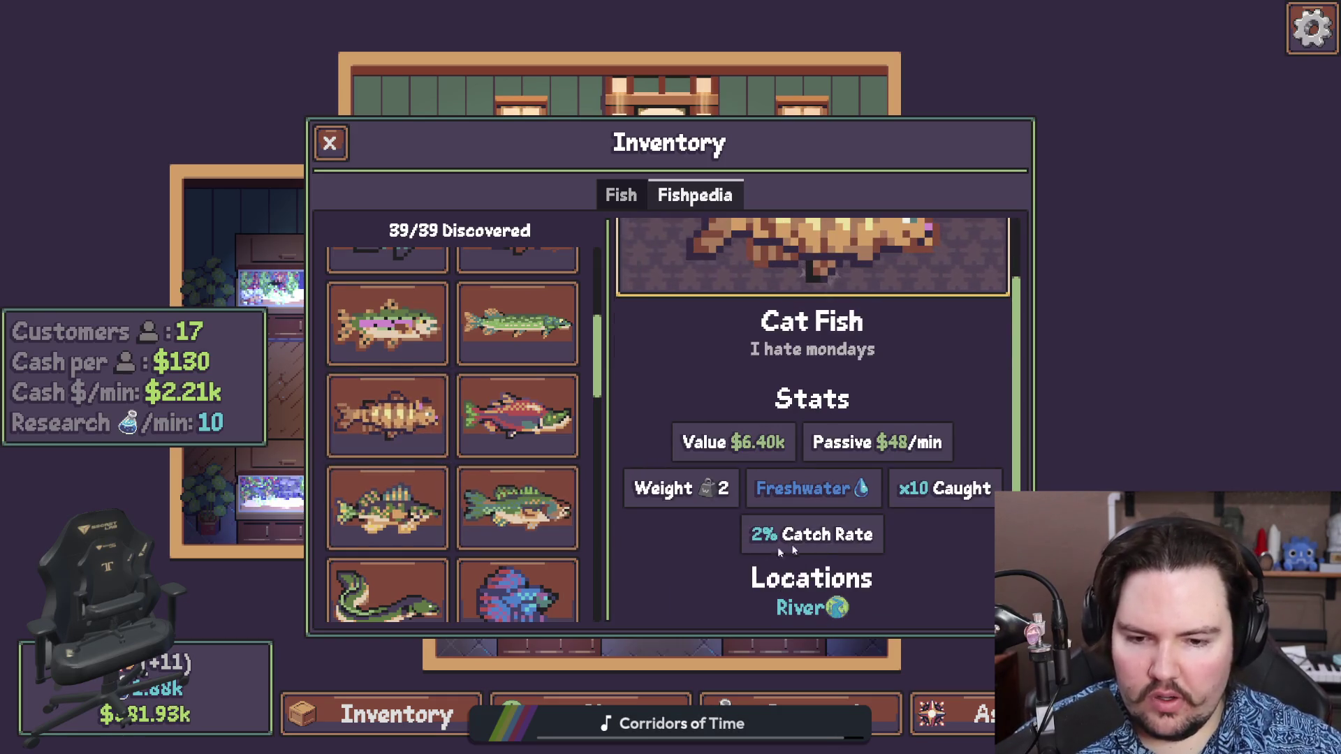
{"action": "scroll", "coordinate": [454, 433], "scroll_direction": "up", "scroll_amount": 2}
View Channel Catfish, Tilapia, Devils Hole Pupfish, Bluegill and Minnow, ending on Koi (Pond).
{"action": "left_click", "coordinate": [515, 419]}
{"action": "left_click", "coordinate": [387, 327]}
{"action": "left_click", "coordinate": [508, 335]}
{"action": "left_click", "coordinate": [433, 340]}
{"action": "left_click", "coordinate": [470, 350]}
{"action": "scroll", "coordinate": [391, 352], "scroll_direction": "up", "scroll_amount": 2}
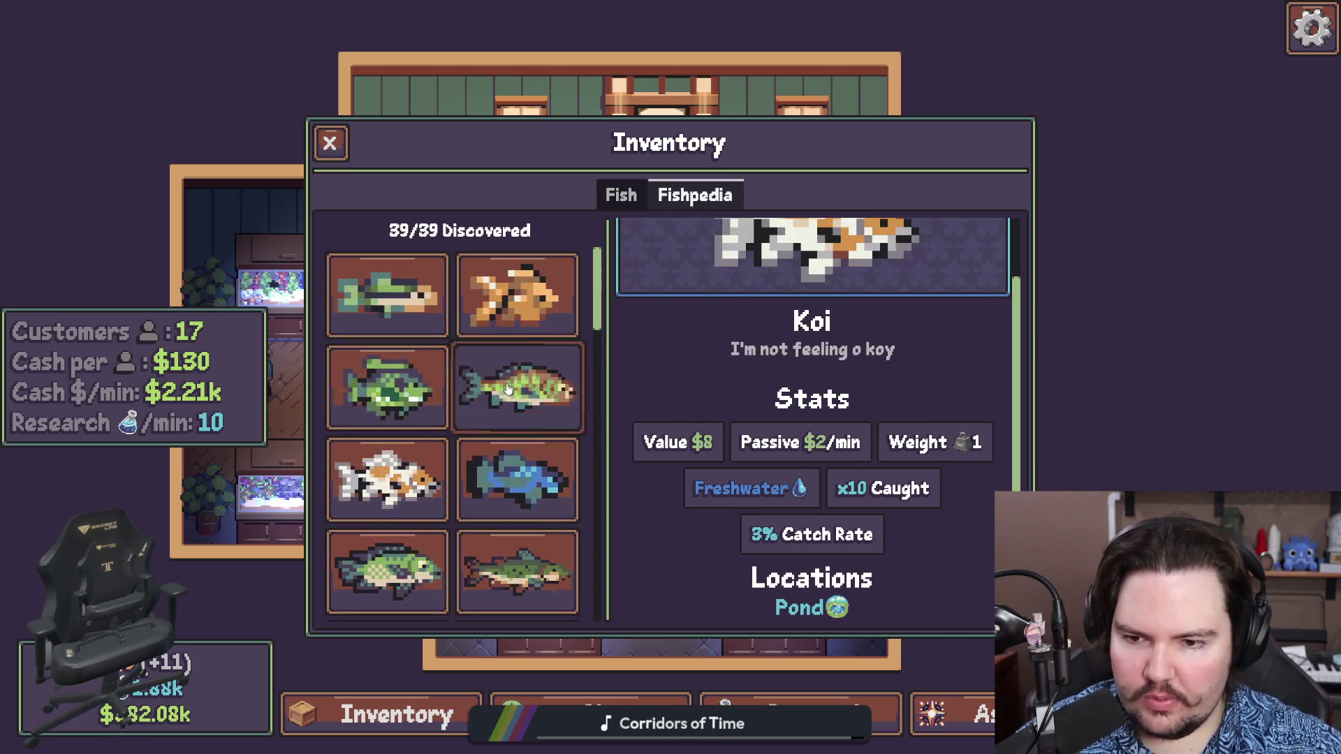
{"action": "left_click", "coordinate": [388, 385]}
{"action": "left_click", "coordinate": [388, 293]}
{"action": "left_click", "coordinate": [385, 461]}
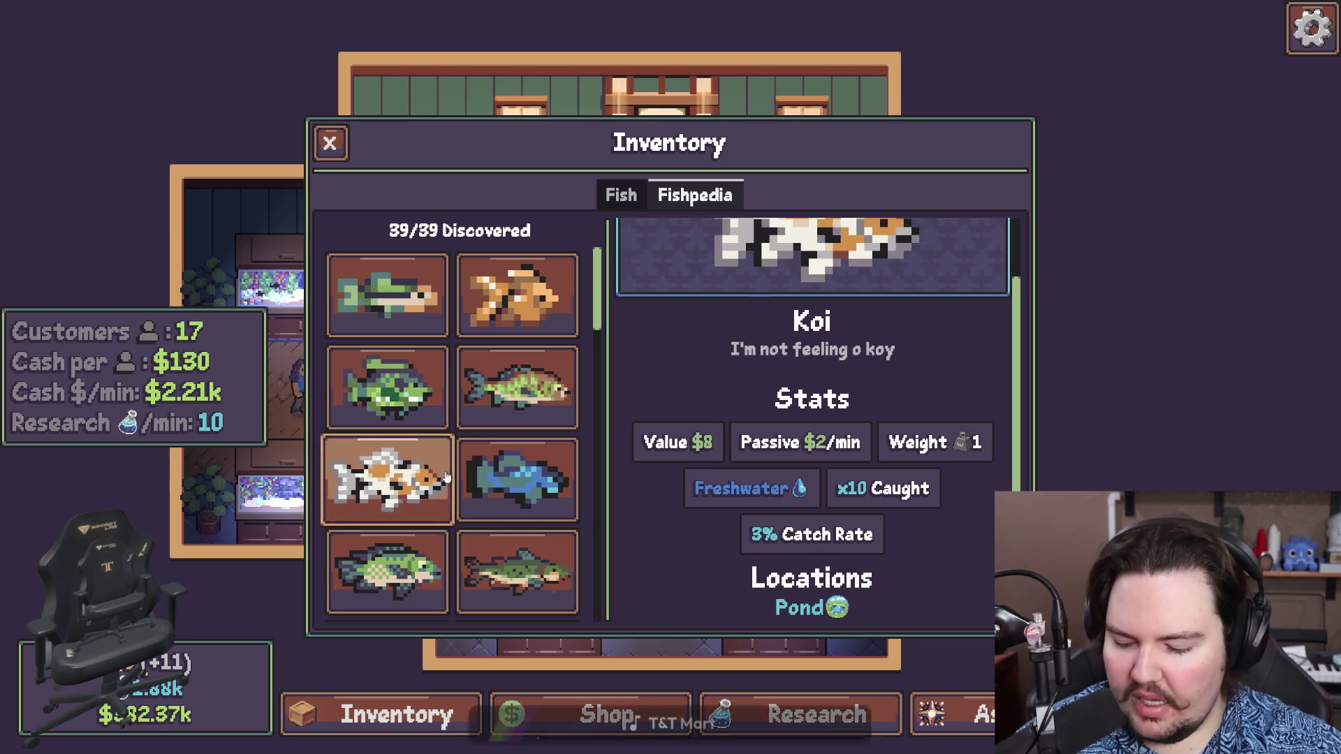
{"action": "key", "text": "super"}
Close the inventory, quit Lured In to the desktop, and save the project.
{"action": "left_click", "coordinate": [1081, 235]}
{"action": "key", "text": "Escape"}
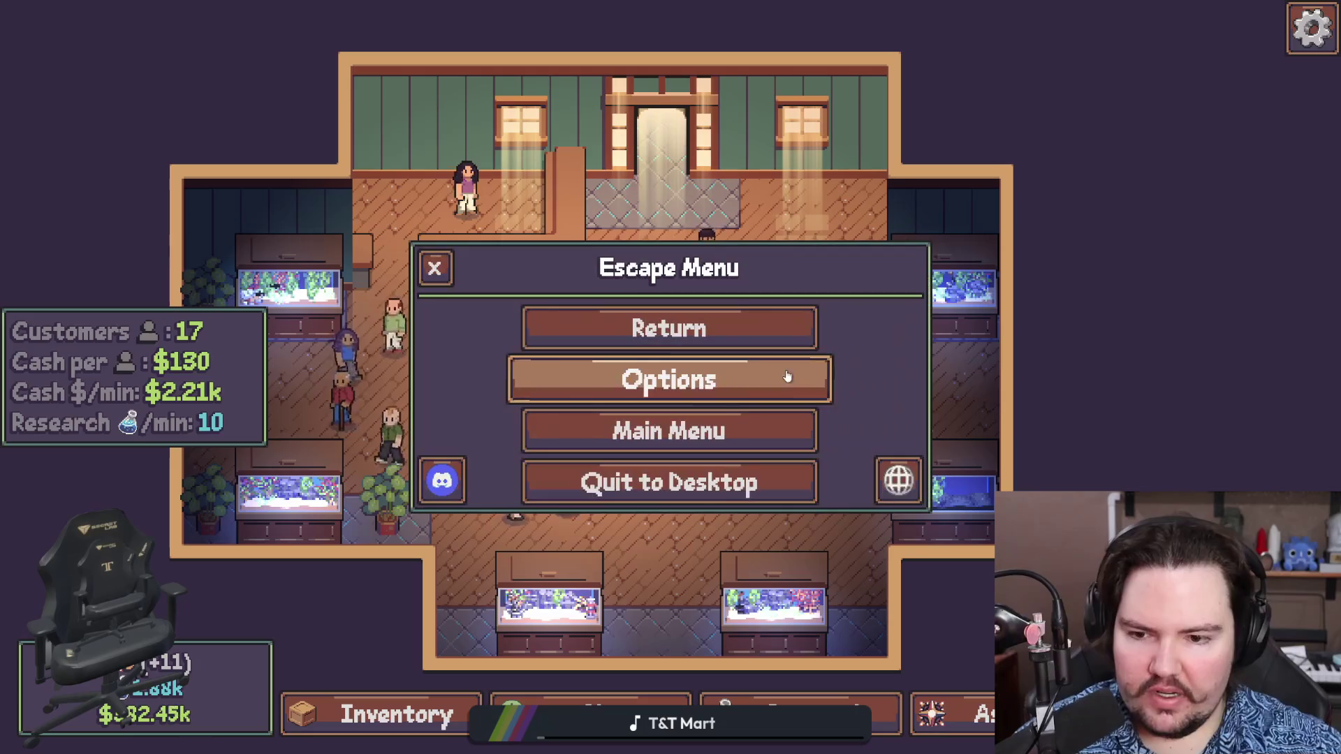
{"action": "left_click", "coordinate": [656, 481]}
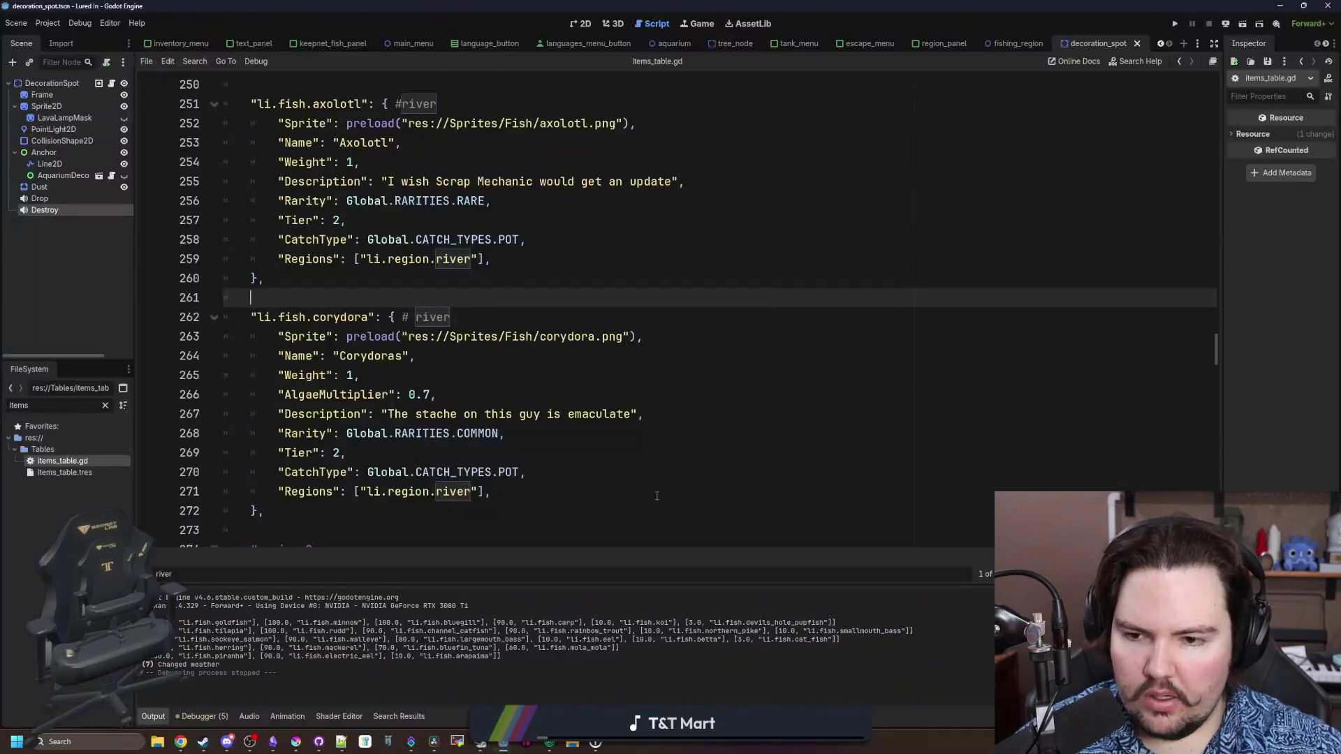
{"action": "left_click", "coordinate": [315, 290]}
{"action": "key", "text": "ctrl+s"}
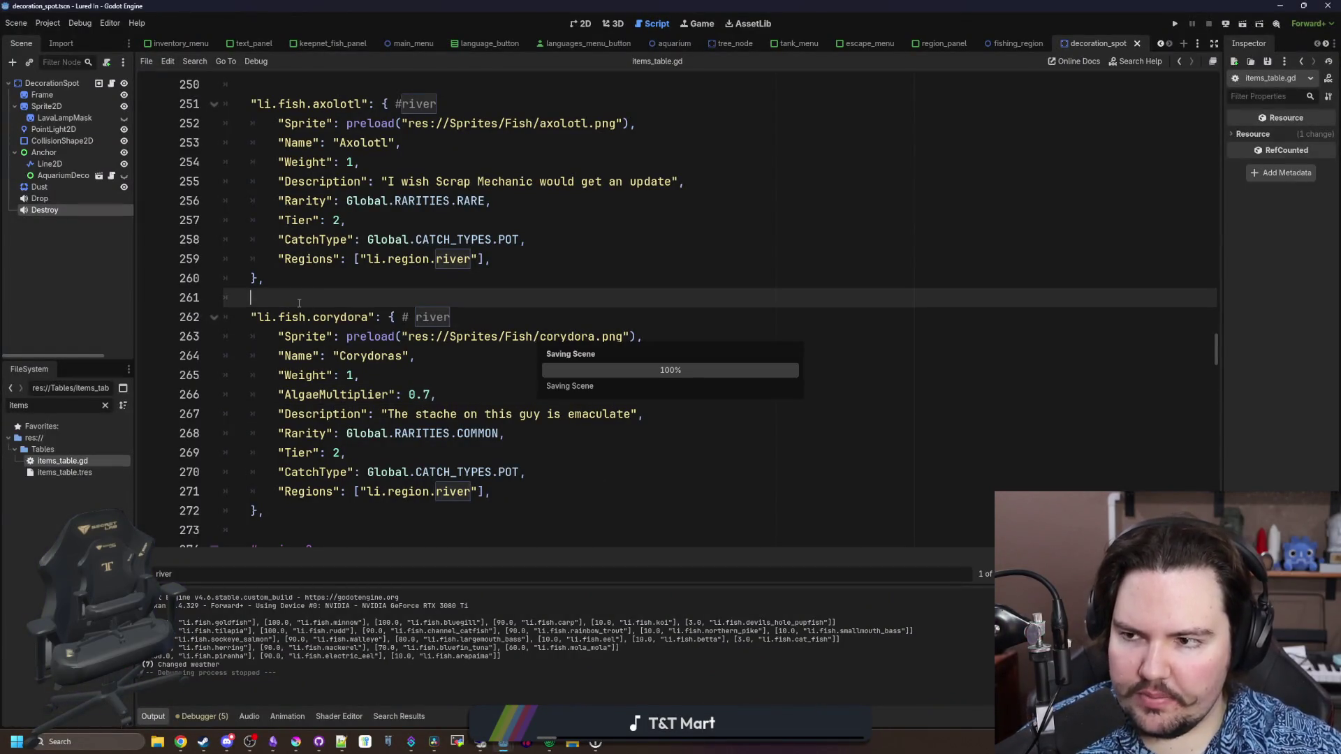
Open global.gd via the 'glob' filter and scroll to calculate_drop_rates' region loop.
{"action": "left_click", "coordinate": [105, 406]}
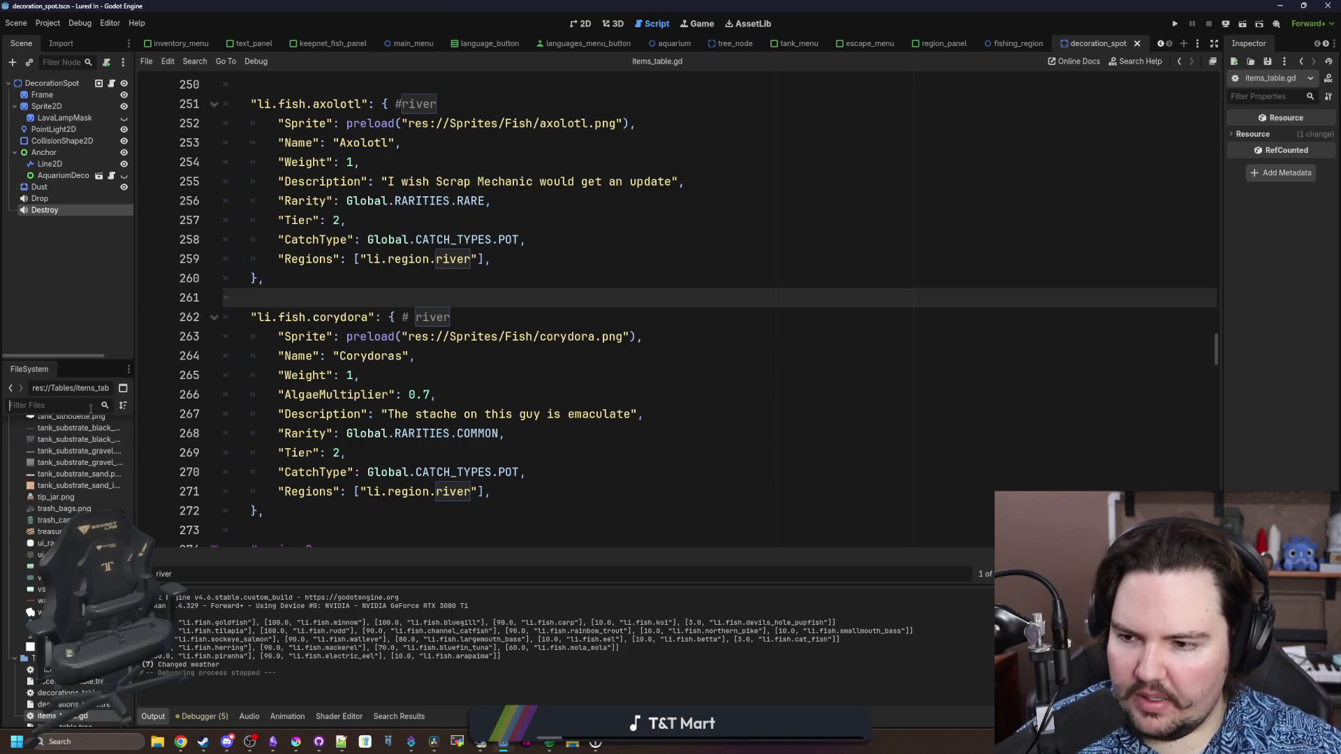
{"action": "type", "text": "glob"}
{"action": "double_click", "coordinate": [71, 495]}
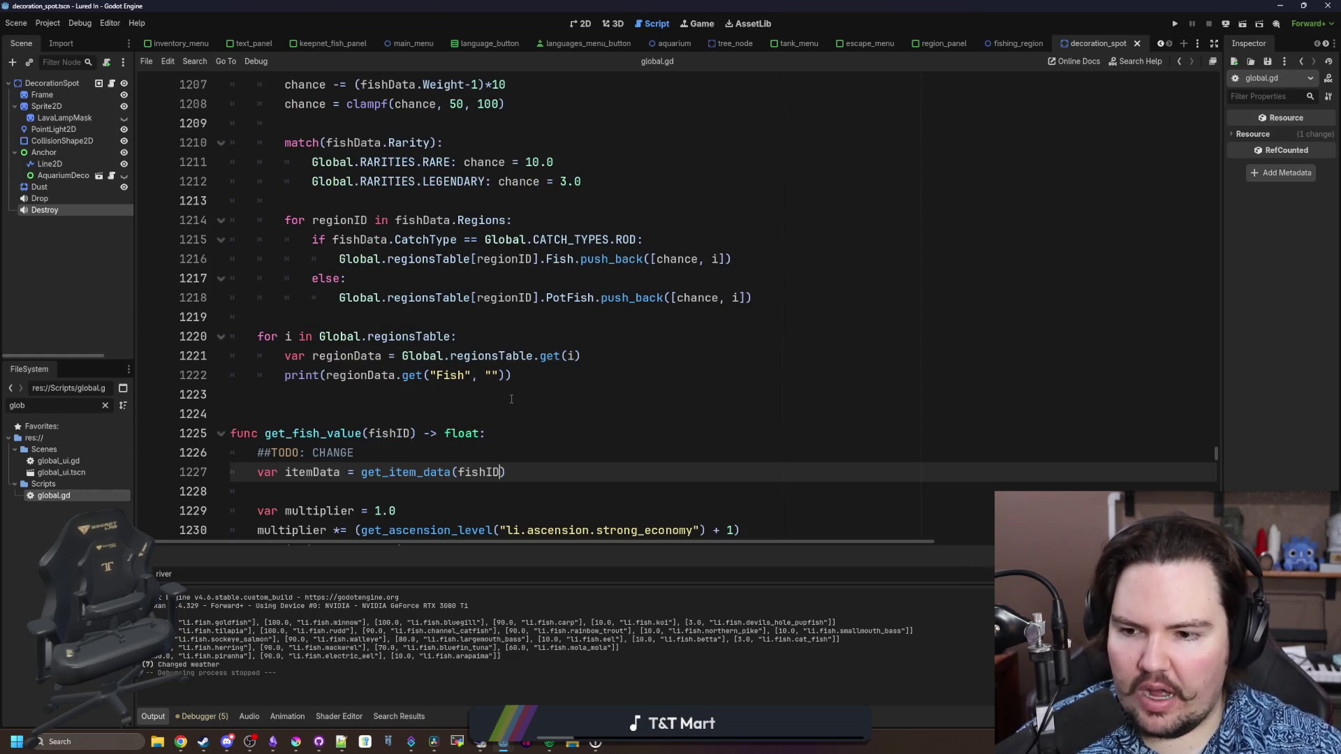
{"action": "left_click", "coordinate": [511, 398]}
{"action": "scroll", "coordinate": [529, 368], "scroll_direction": "down", "scroll_amount": 3}
{"action": "scroll", "coordinate": [548, 407], "scroll_direction": "down", "scroll_amount": 2}
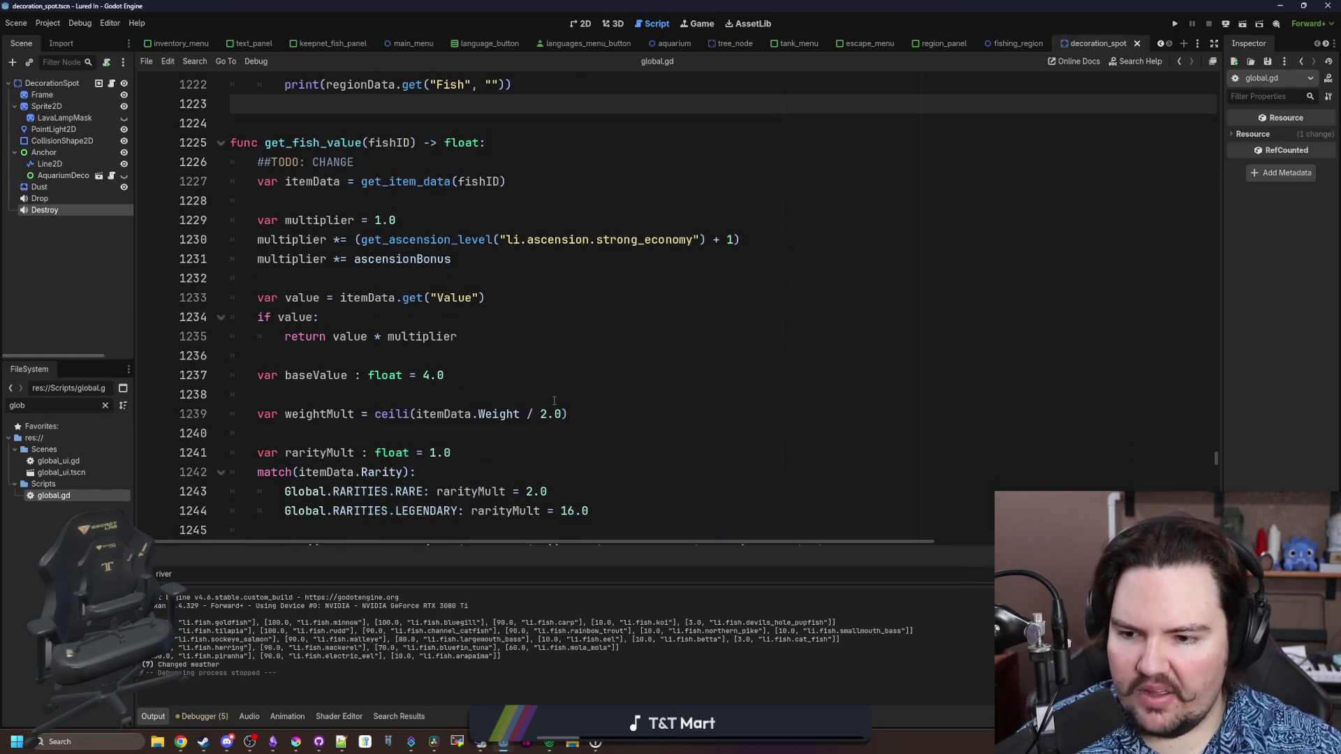
{"action": "scroll", "coordinate": [554, 400], "scroll_direction": "down", "scroll_amount": 2}
{"action": "scroll", "coordinate": [556, 378], "scroll_direction": "up", "scroll_amount": 7}
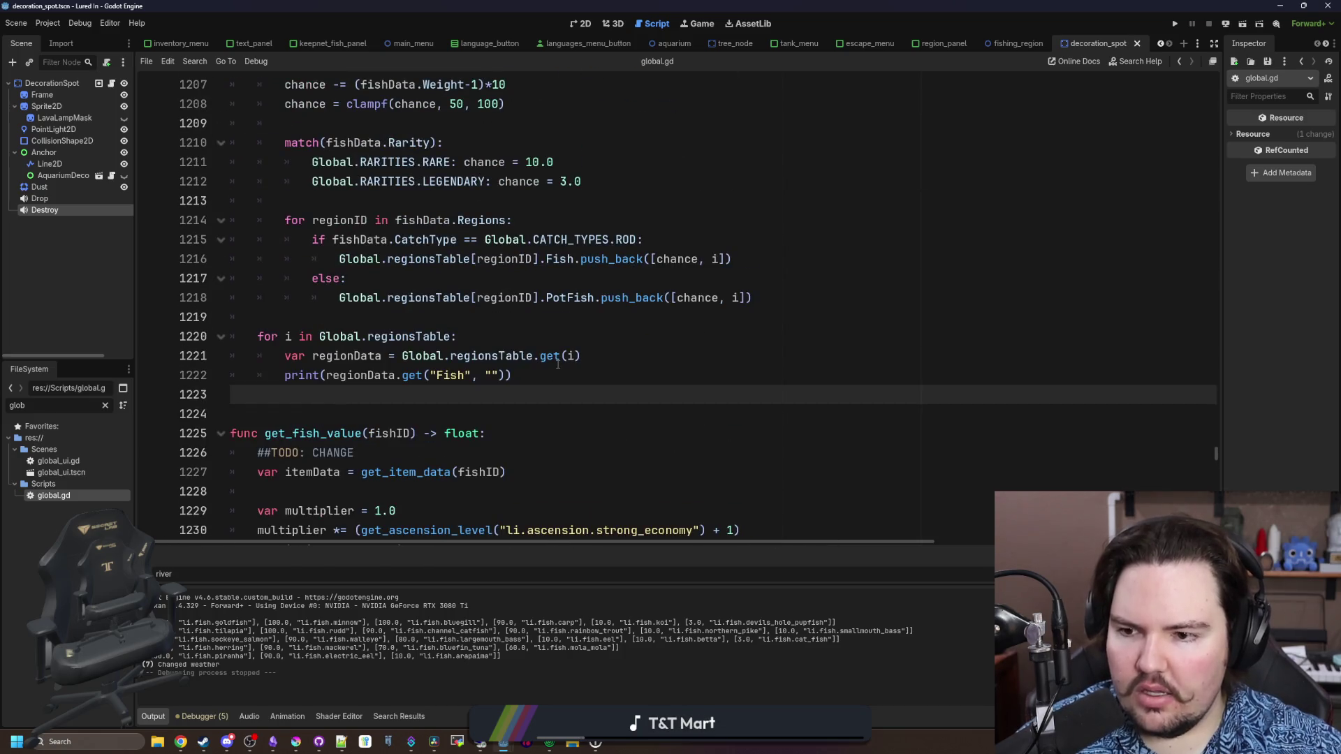
{"action": "scroll", "coordinate": [522, 391], "scroll_direction": "up", "scroll_amount": 8}
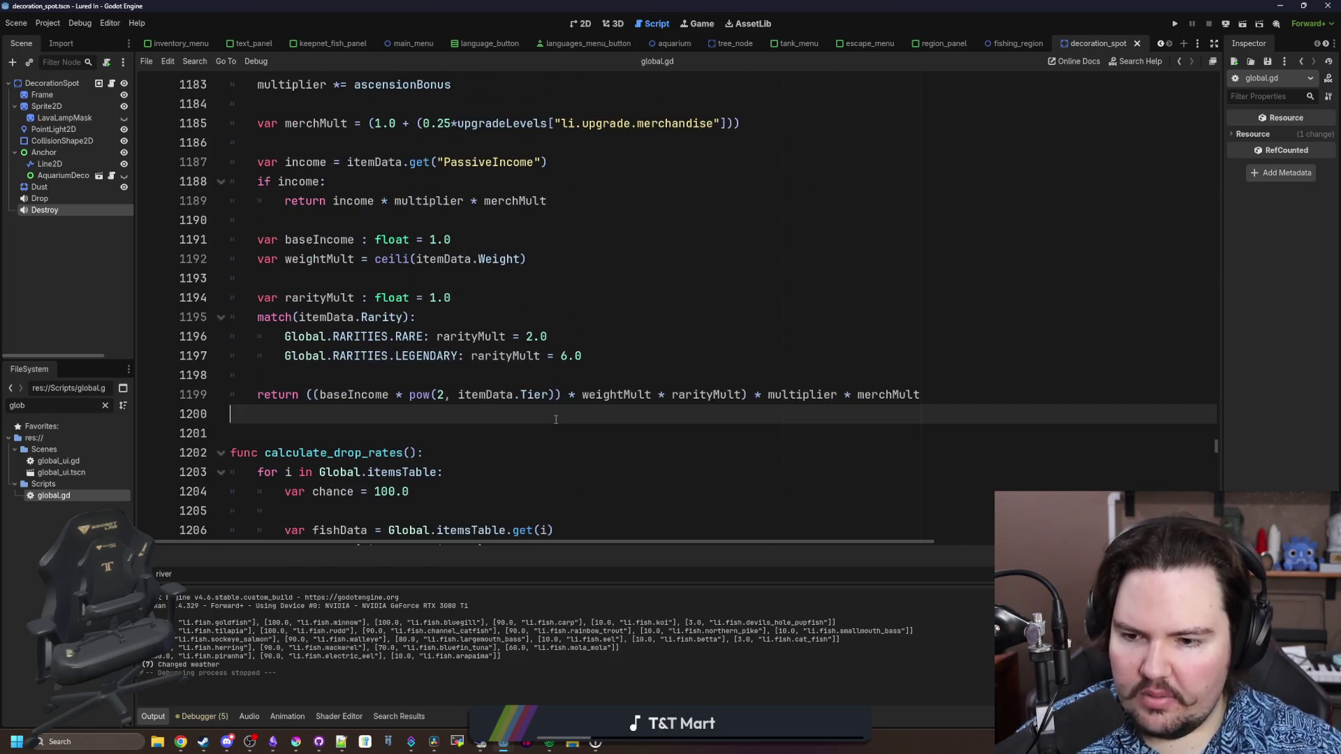
{"action": "scroll", "coordinate": [552, 412], "scroll_direction": "down", "scroll_amount": 7}
Place the caret after the region print line, save, then move to blank line 1219.
{"action": "left_click", "coordinate": [543, 445]}
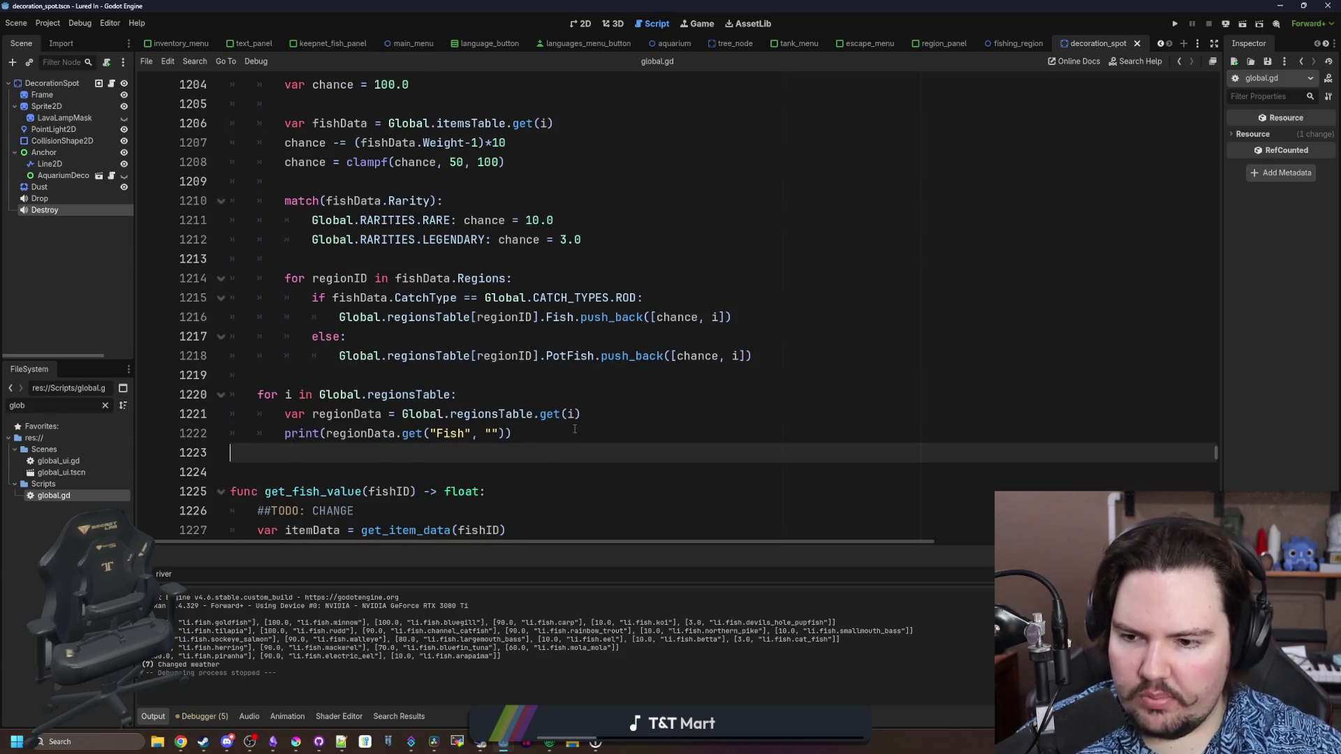
{"action": "key", "text": "Up"}
{"action": "key", "text": "ctrl+s"}
{"action": "left_click", "coordinate": [277, 376]}
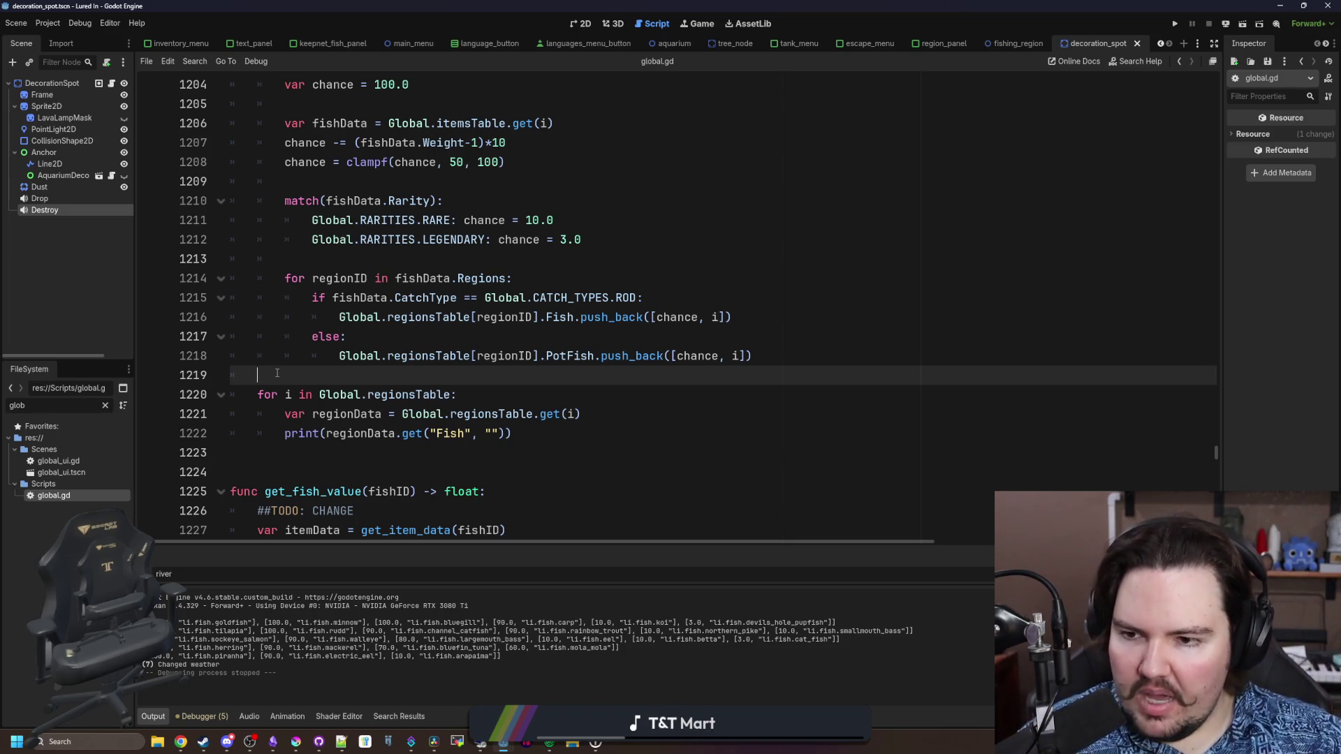
{"action": "scroll", "coordinate": [280, 364], "scroll_direction": "up", "scroll_amount": 4}
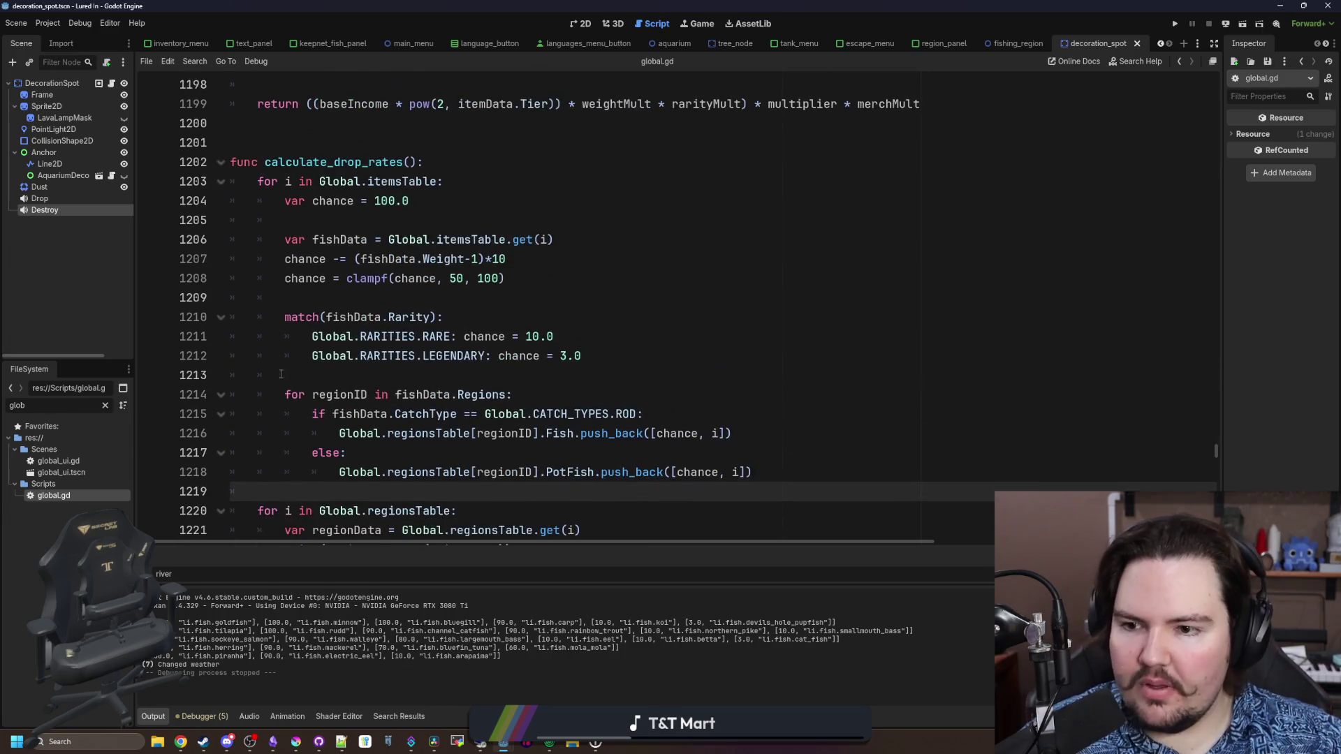
{"action": "scroll", "coordinate": [282, 343], "scroll_direction": "down", "scroll_amount": 3}
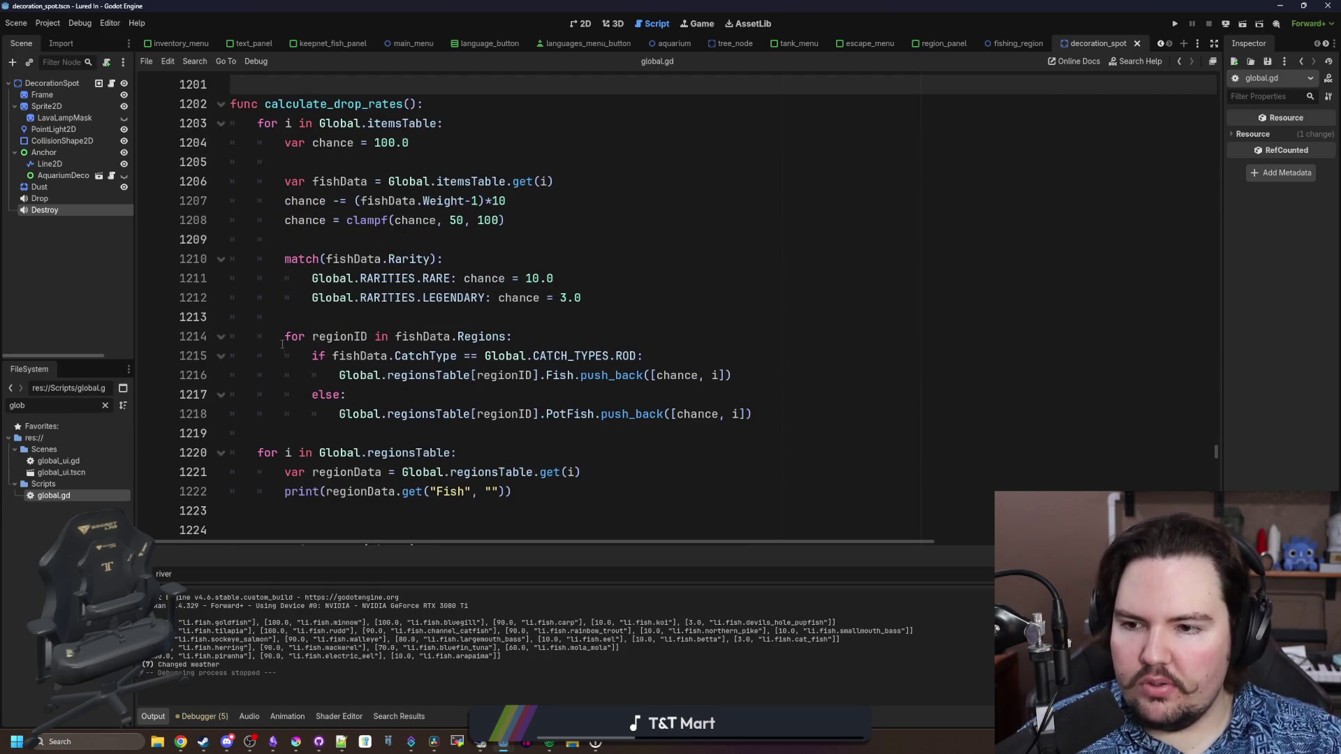
{"action": "left_click", "coordinate": [289, 426]}
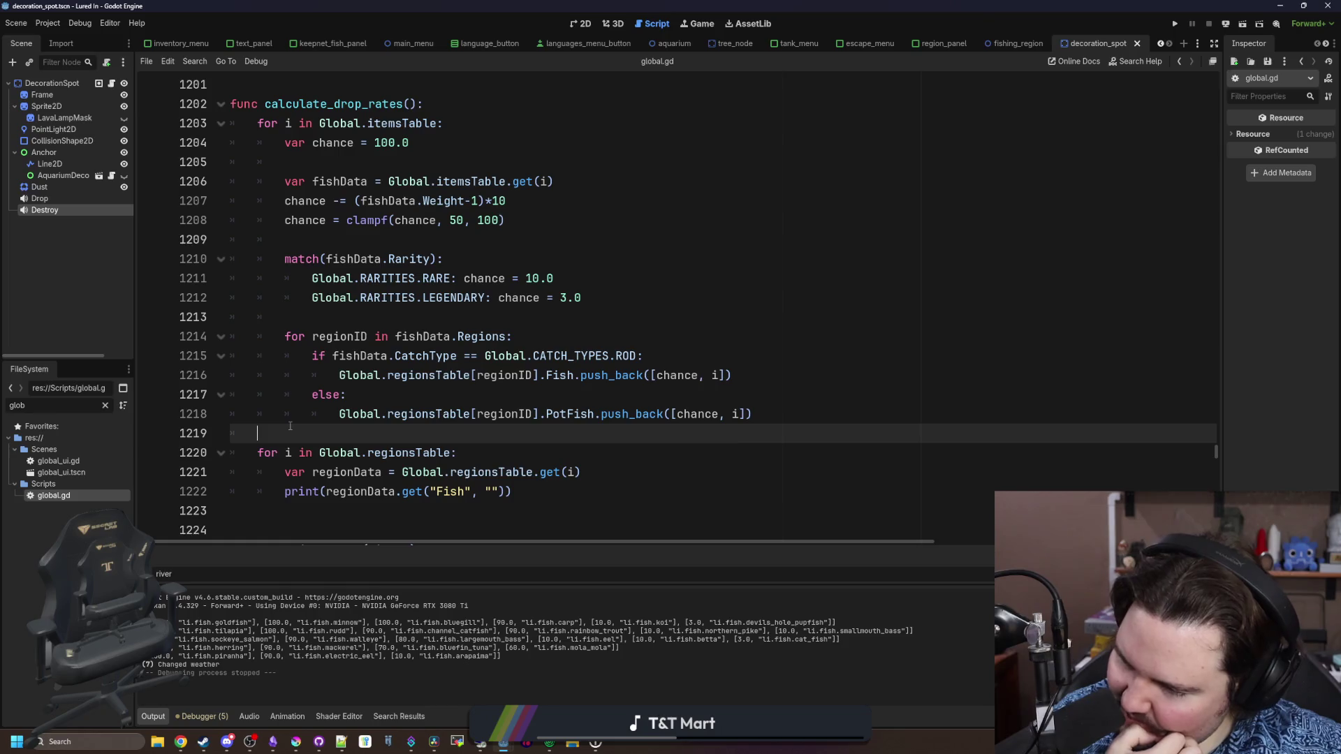
Check global.gd lines 1212–1221 (LEGENDARY chance, PotFish), save, and clear the FileSystem filter.
{"action": "left_click", "coordinate": [698, 375]}
{"action": "left_click", "coordinate": [733, 297]}
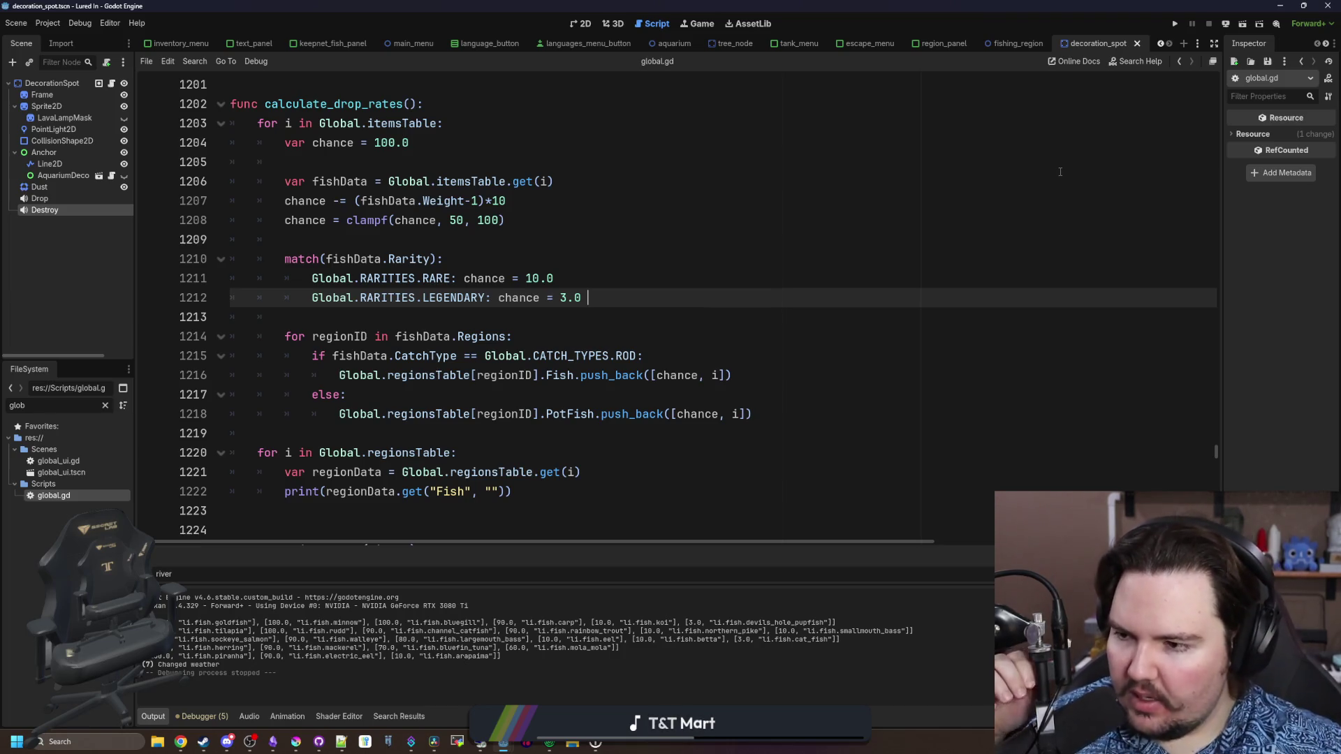
{"action": "left_click", "coordinate": [799, 407]}
{"action": "key", "text": "Down"}
{"action": "key", "text": "Down"}
{"action": "key", "text": "Down"}
{"action": "key", "text": "ctrl+s"}
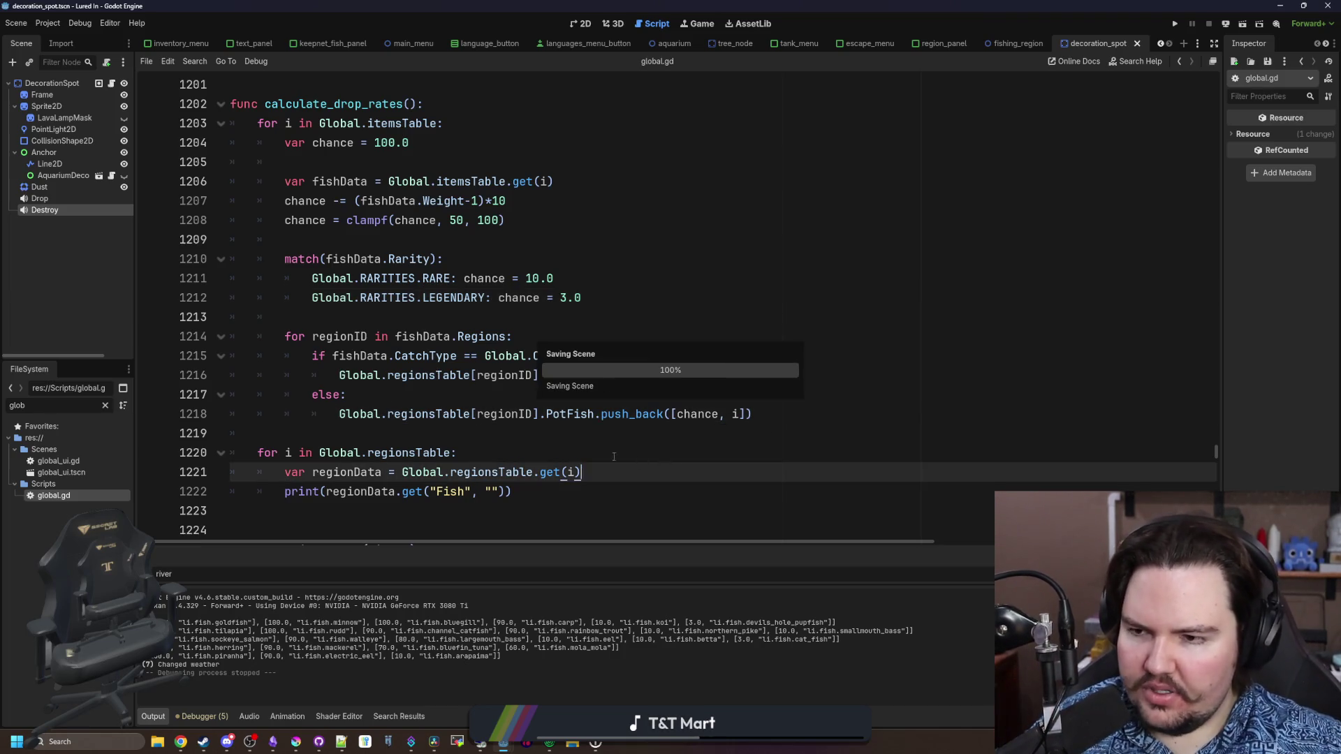
{"action": "left_click", "coordinate": [104, 405]}
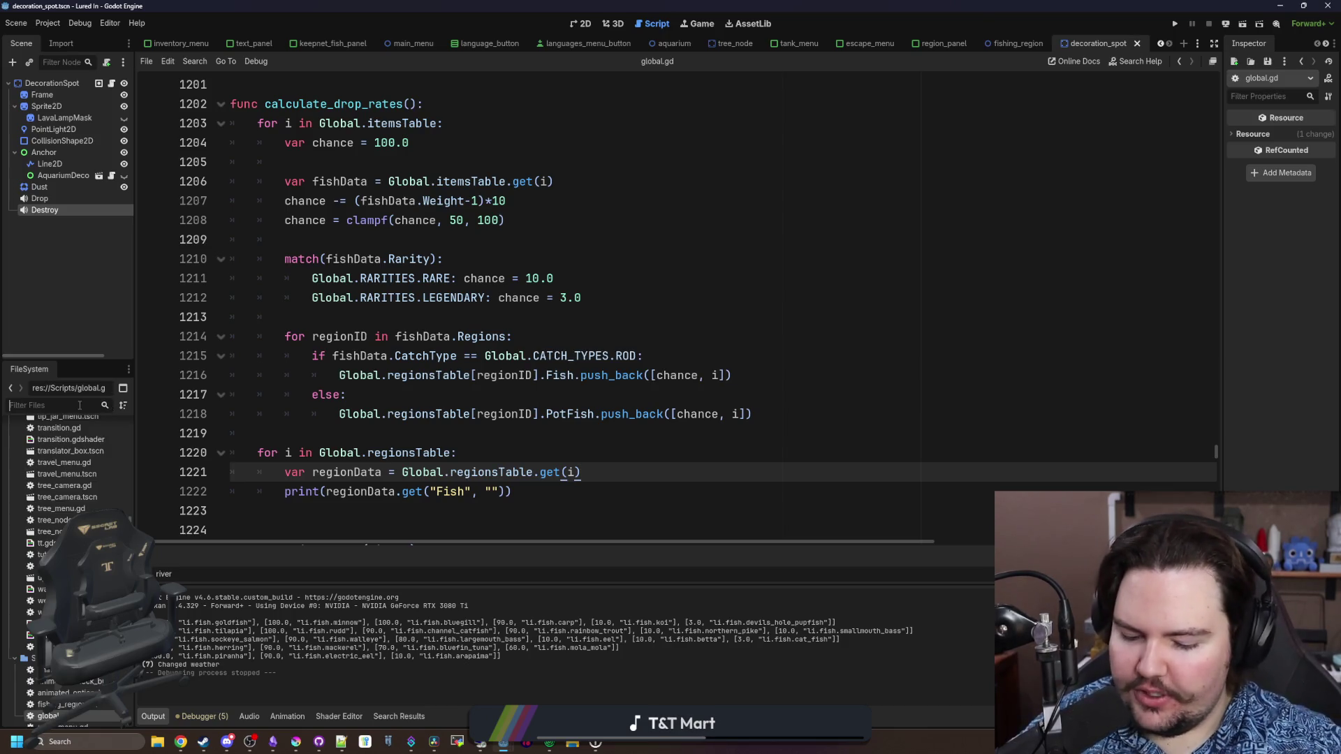
Open items_table.gd via the 'items' filter and inspect the axolotl's CatchType, Tier and description.
{"action": "type", "text": "items"}
{"action": "double_click", "coordinate": [87, 462]}
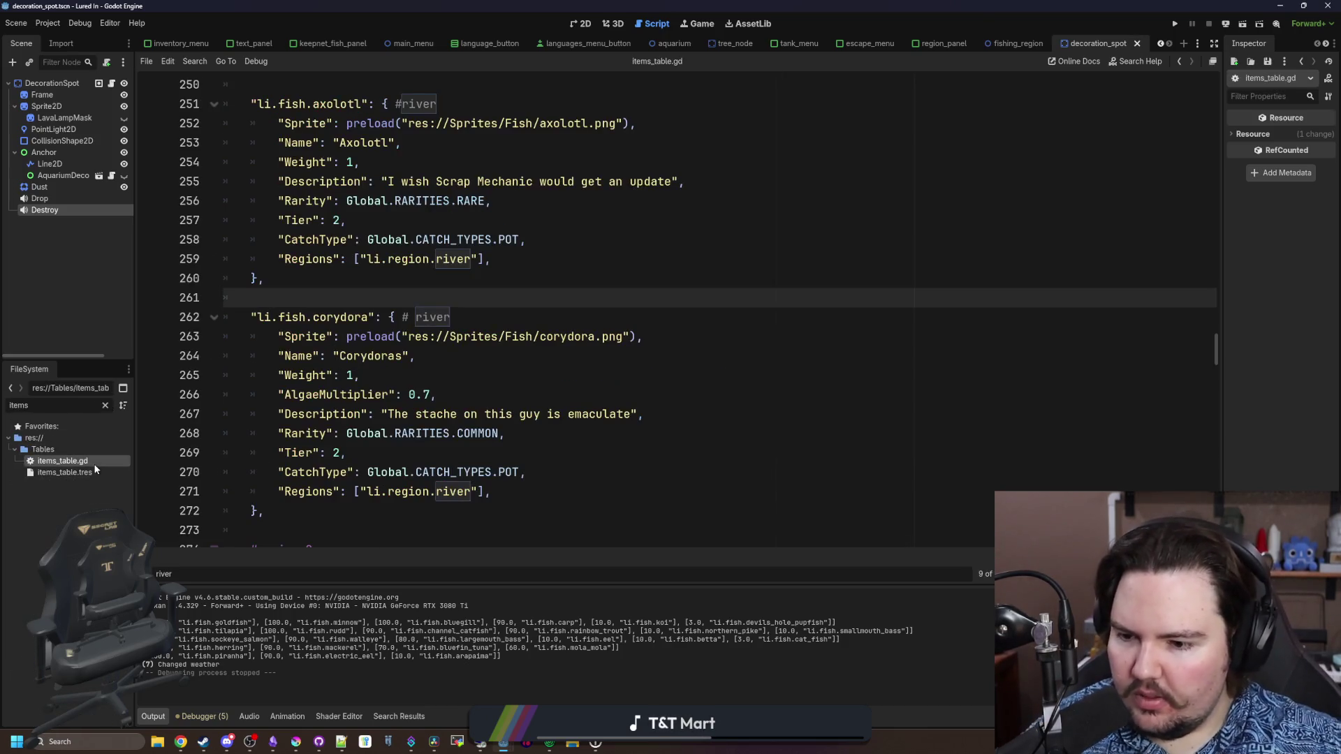
{"action": "scroll", "coordinate": [729, 437], "scroll_direction": "up", "scroll_amount": 3}
{"action": "left_click", "coordinate": [682, 405]}
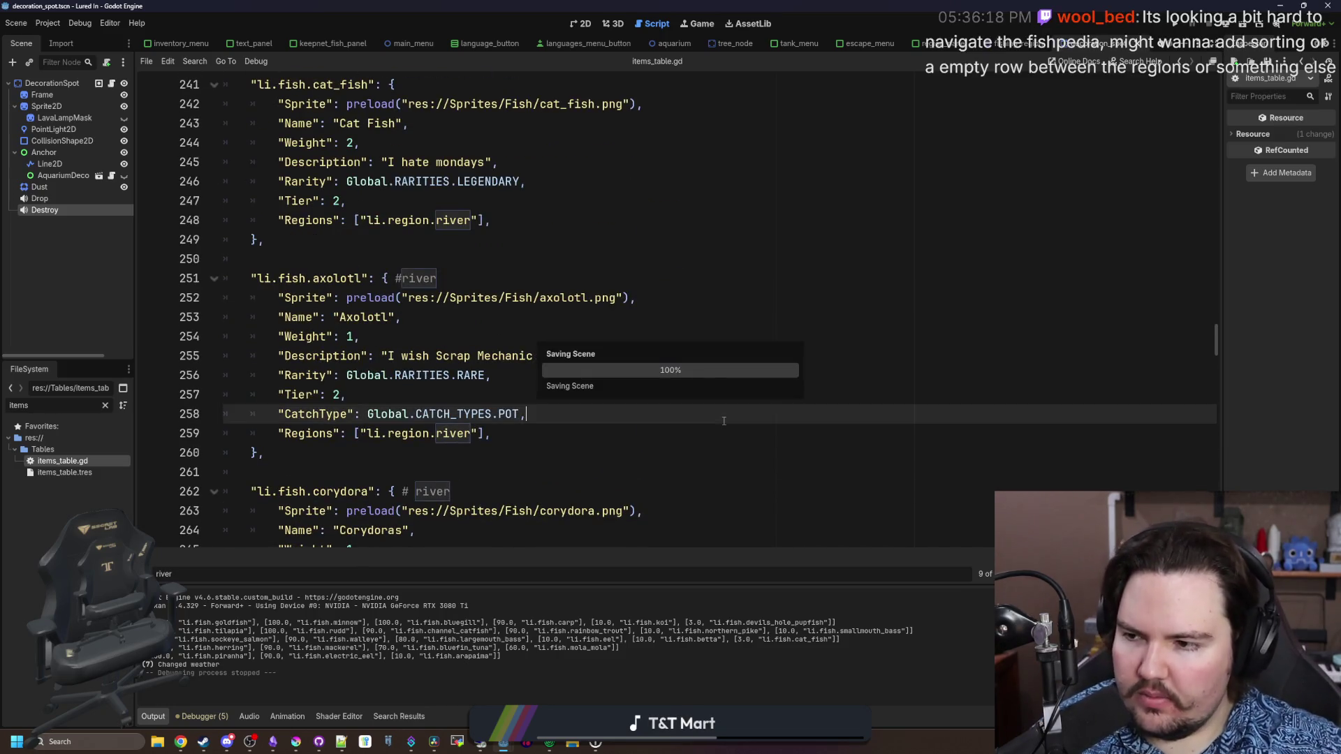
{"action": "left_click", "coordinate": [681, 394]}
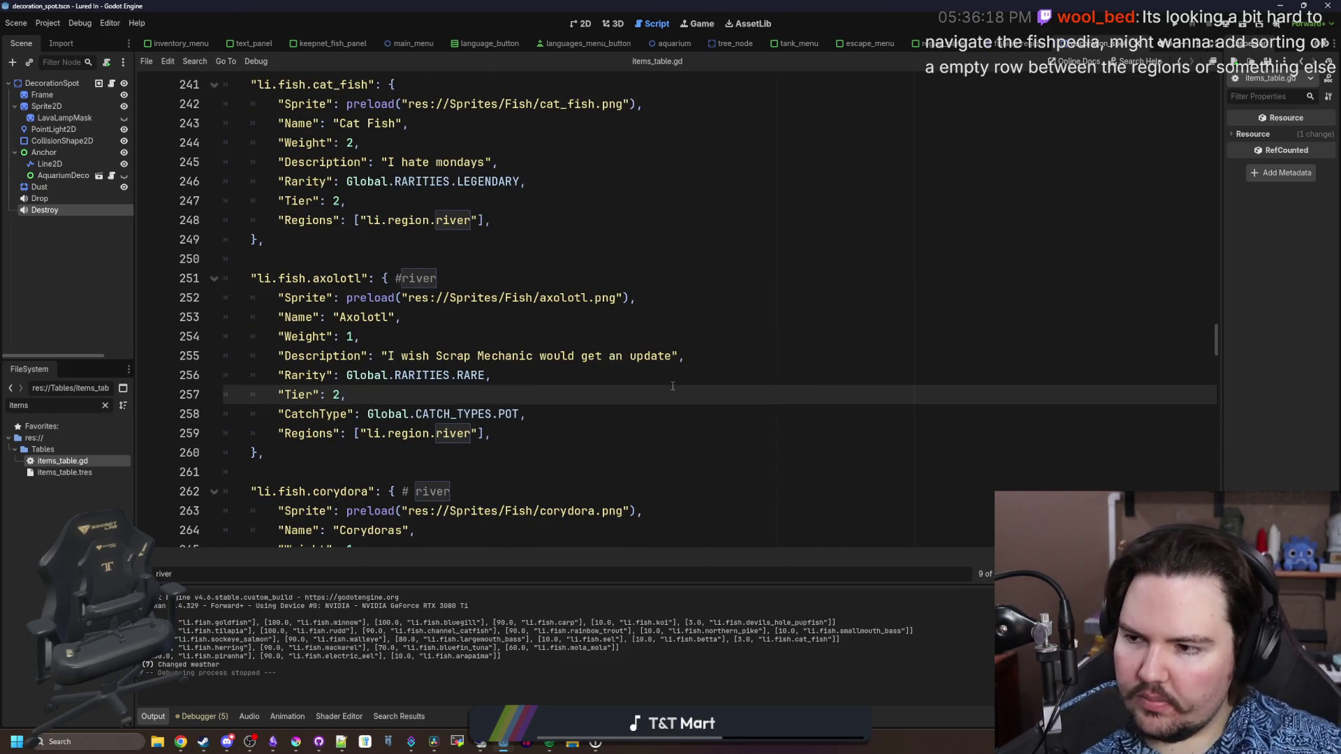
{"action": "left_click", "coordinate": [686, 356]}
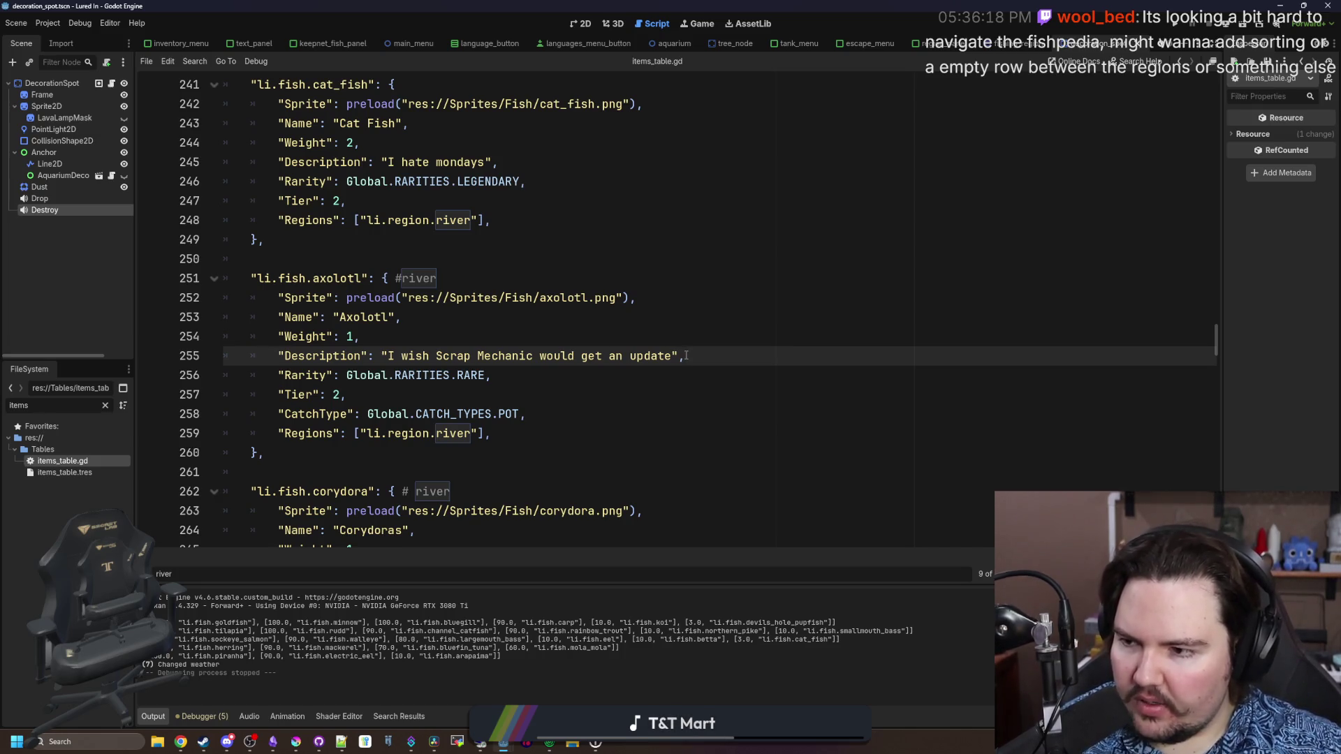
Check the Cat Fish entry, save the project, and run the game.
{"action": "left_click", "coordinate": [317, 246]}
{"action": "key", "text": "ctrl+s"}
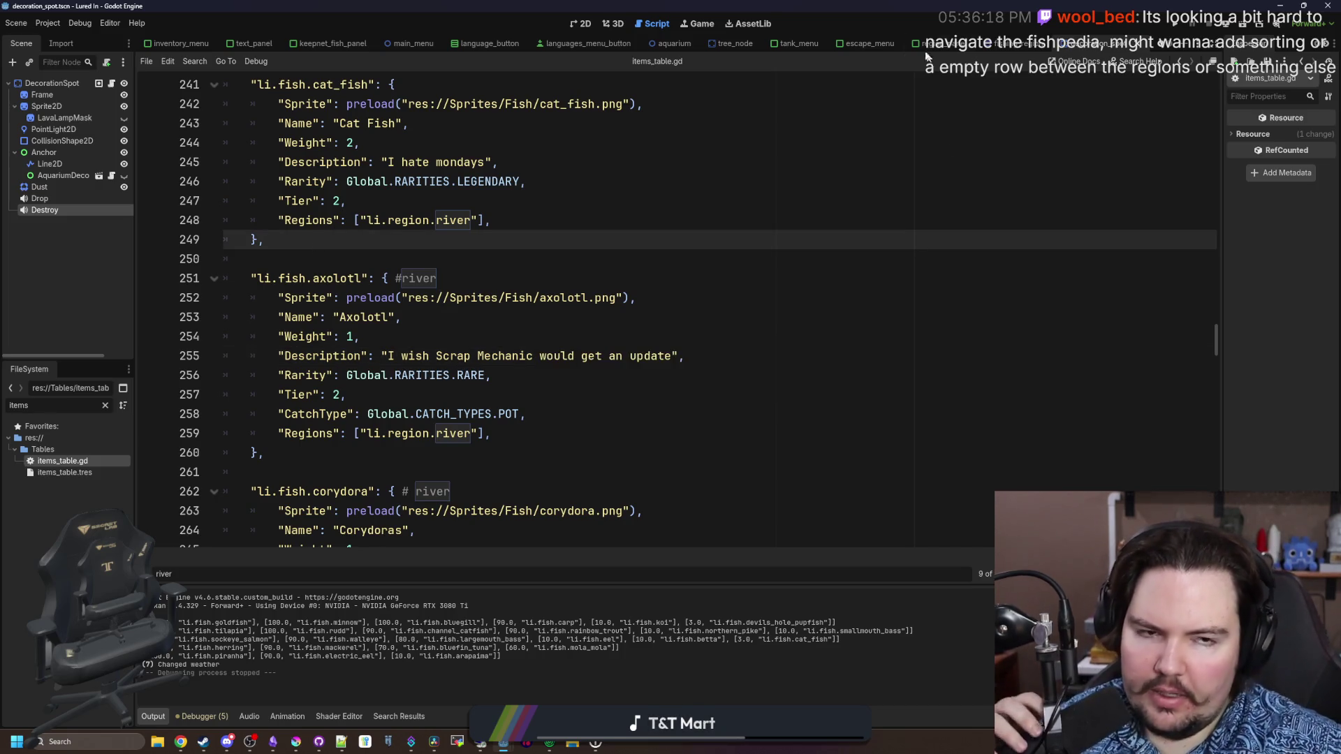
{"action": "left_click", "coordinate": [1181, 23]}
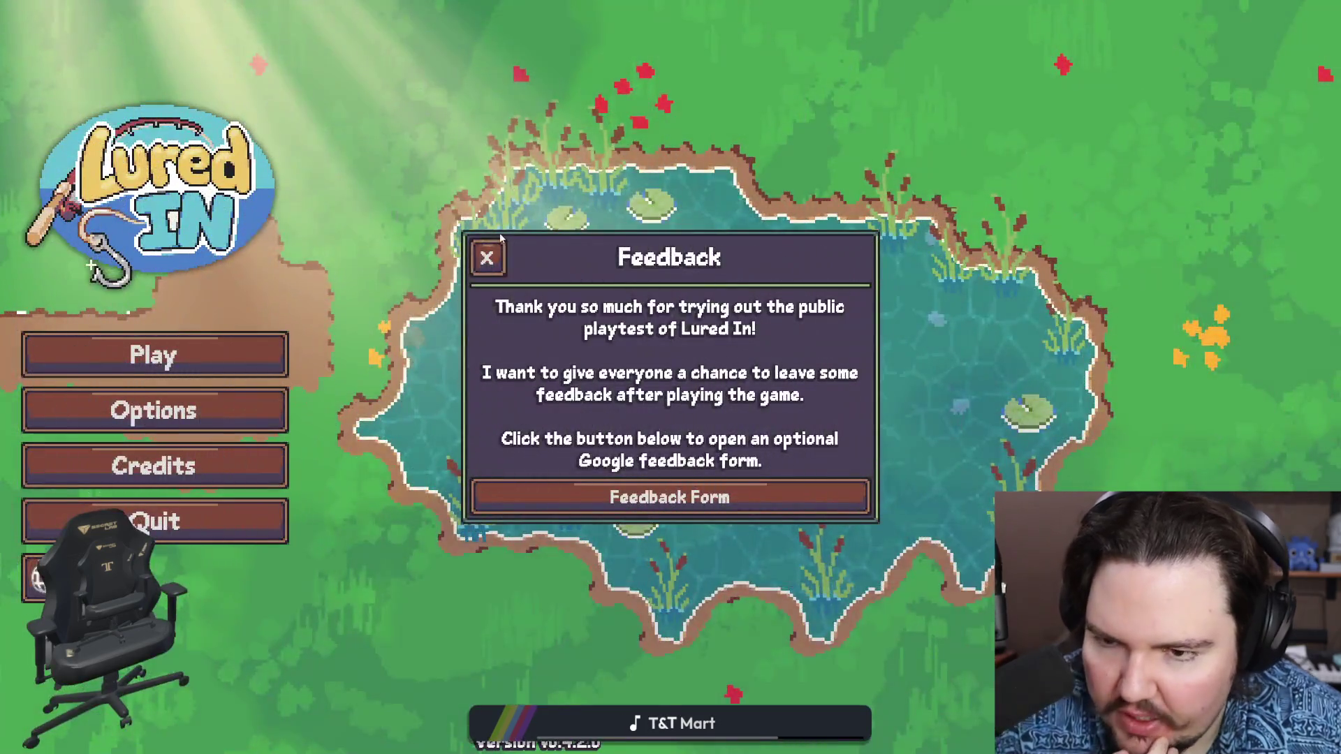
Start Lured In, dismiss the welcome back notice and open the inventory's Fishpedia.
{"action": "left_click", "coordinate": [207, 375]}
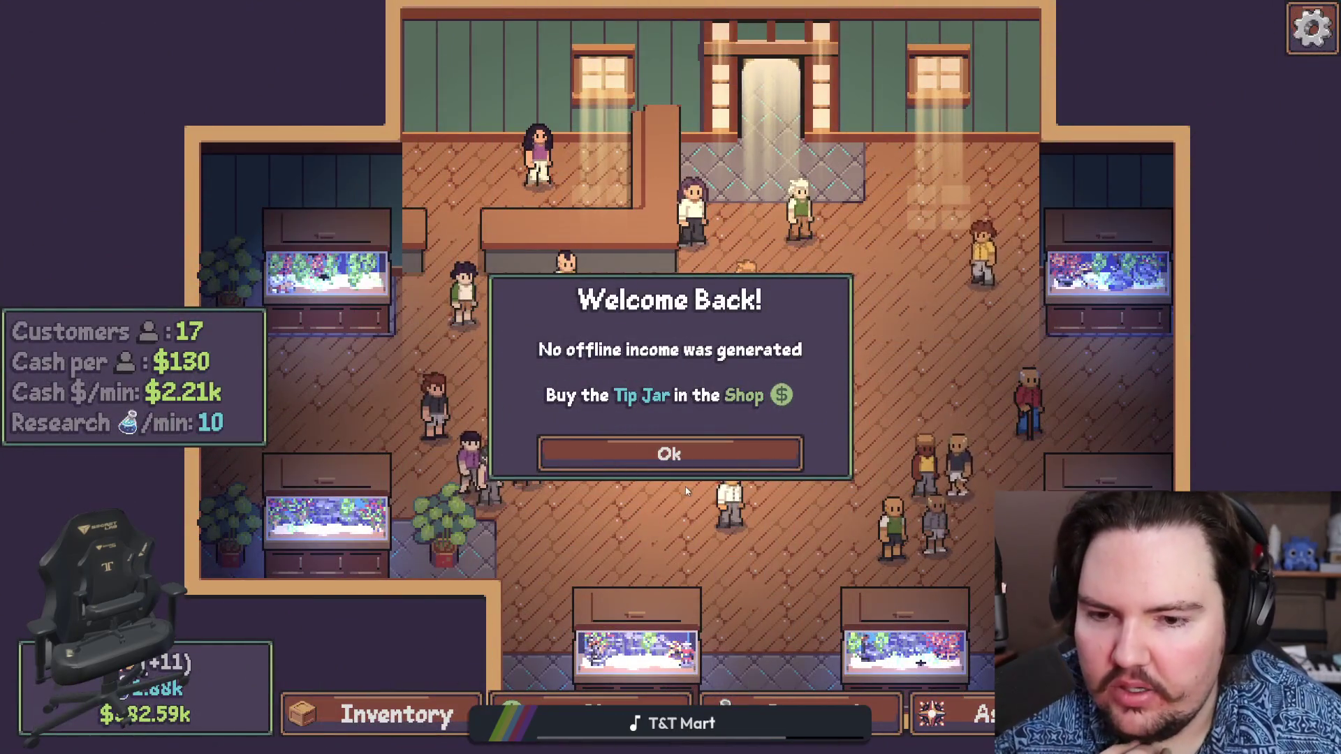
{"action": "left_click", "coordinate": [671, 453]}
{"action": "left_click", "coordinate": [380, 713]}
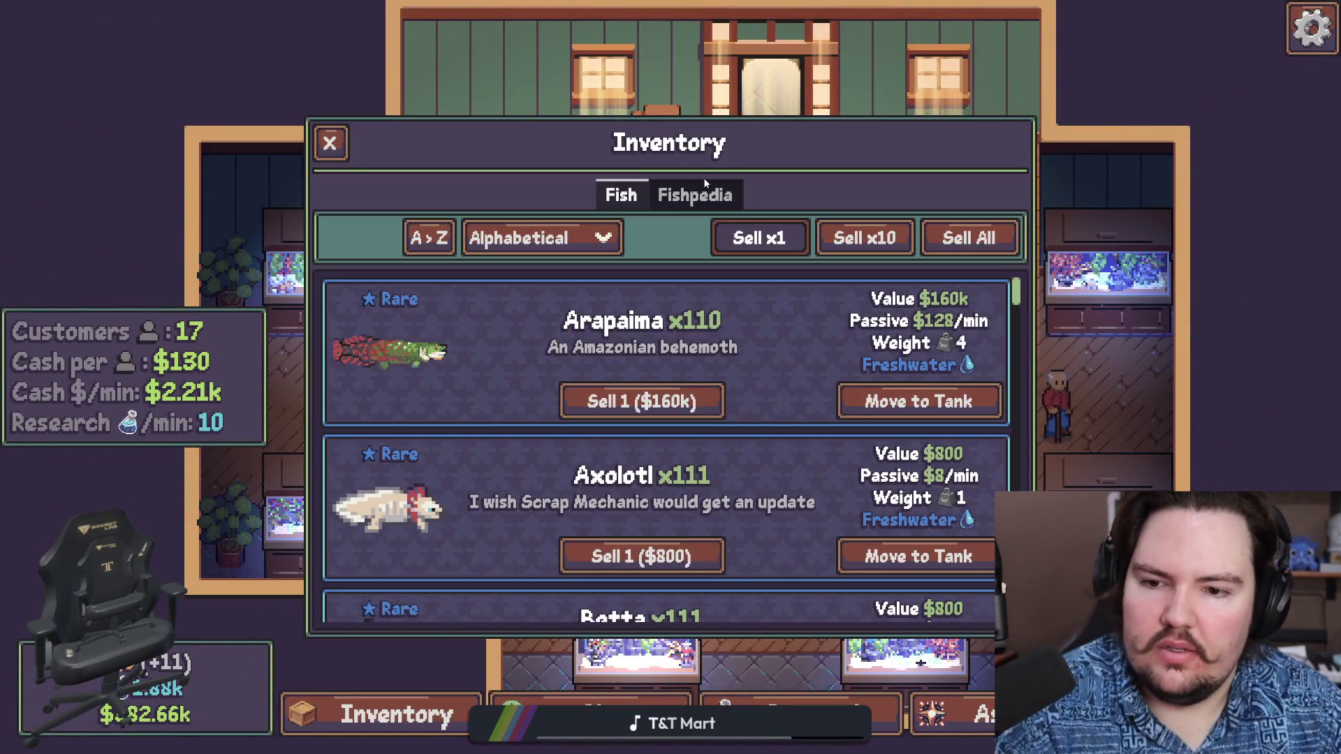
{"action": "left_click", "coordinate": [695, 195]}
{"action": "scroll", "coordinate": [545, 489], "scroll_direction": "down", "scroll_amount": 5}
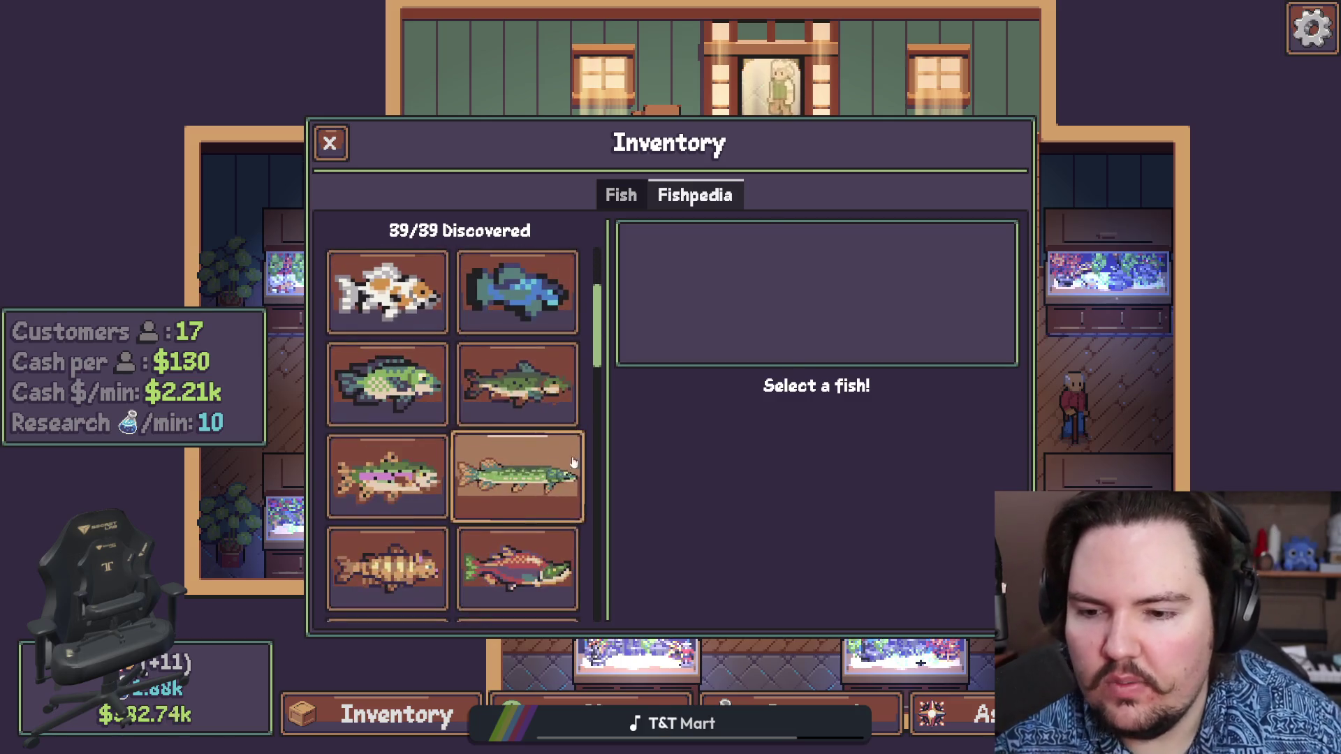
{"action": "scroll", "coordinate": [569, 355], "scroll_direction": "down", "scroll_amount": 10}
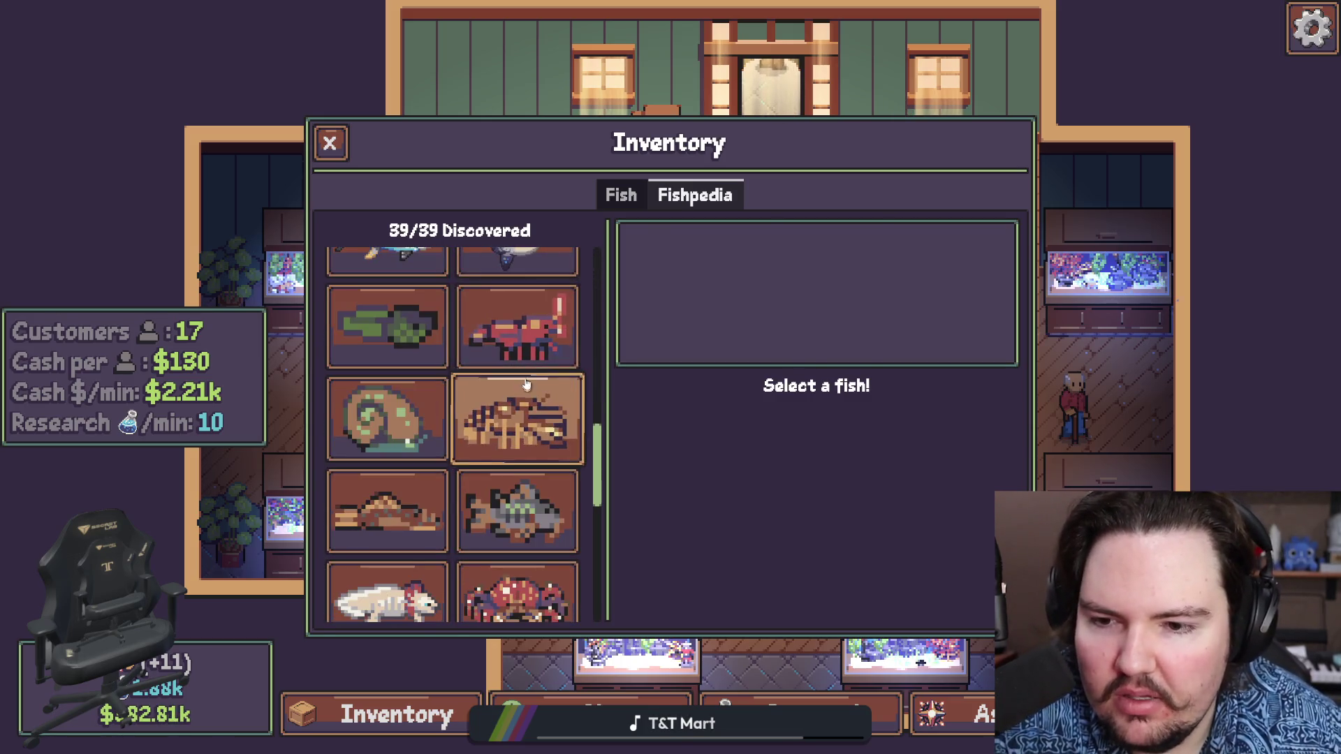
Compare the Freshwater Shrimp, Rudd and Smallmouth Bass entries' stats.
{"action": "left_click", "coordinate": [517, 327]}
{"action": "scroll", "coordinate": [388, 420], "scroll_direction": "down", "scroll_amount": 8}
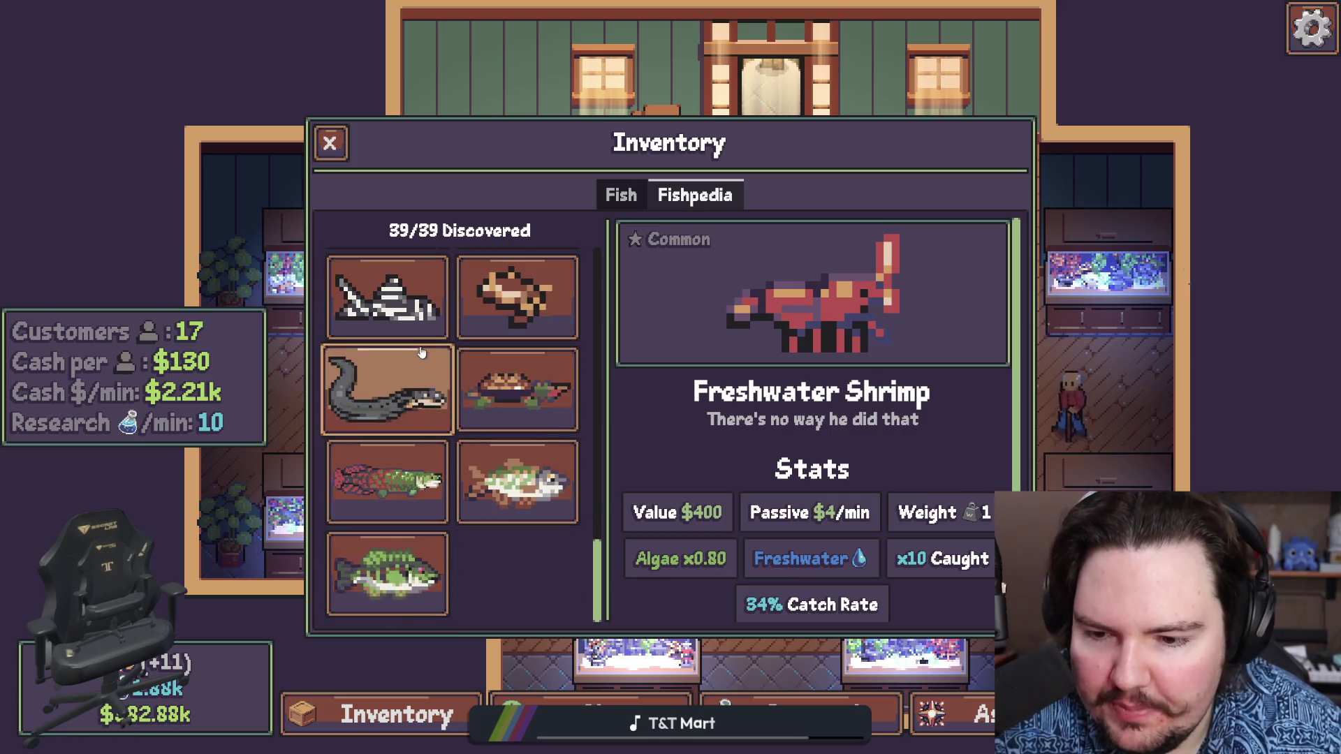
{"action": "left_click", "coordinate": [466, 482]}
{"action": "left_click", "coordinate": [392, 559]}
{"action": "left_click", "coordinate": [489, 482]}
{"action": "left_click", "coordinate": [405, 535]}
{"action": "left_click", "coordinate": [517, 482]}
{"action": "left_click", "coordinate": [388, 572]}
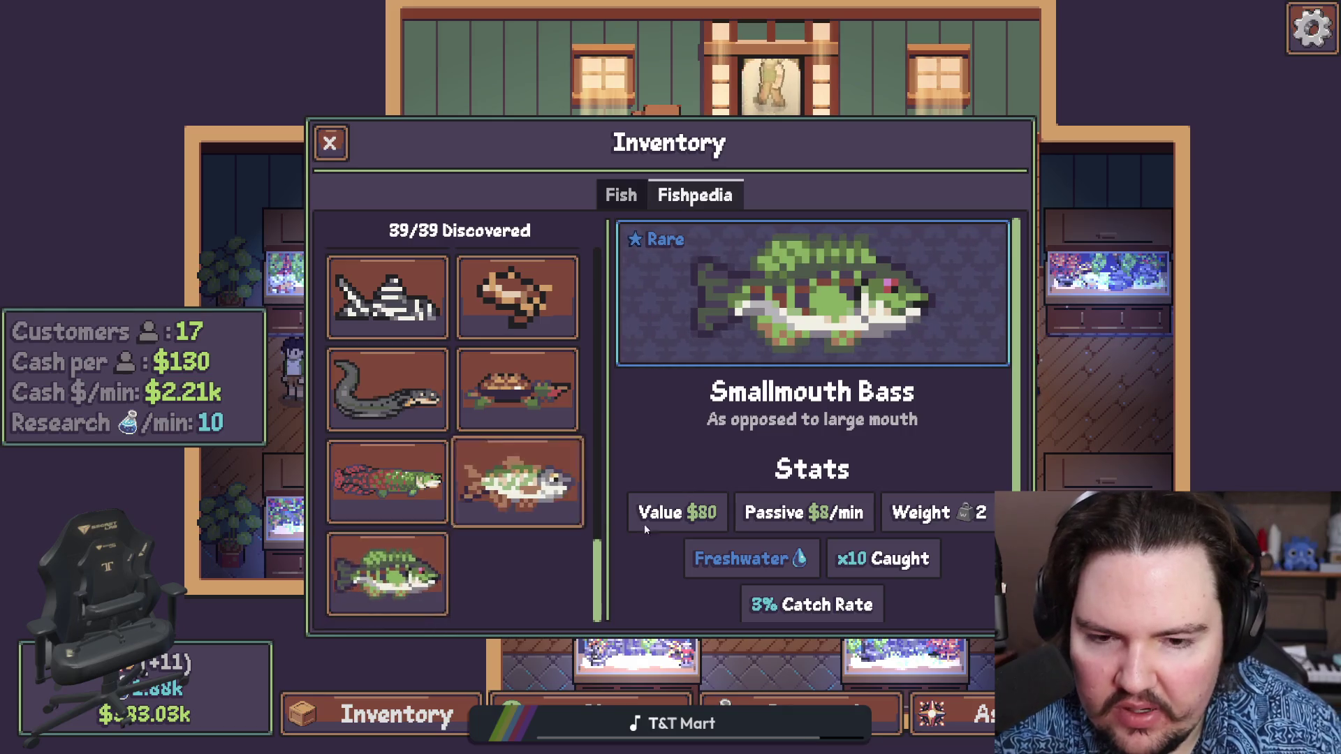
Check the Rudd entry's Locations further down the grid.
{"action": "scroll", "coordinate": [656, 530], "scroll_direction": "down", "scroll_amount": 2}
{"action": "scroll", "coordinate": [657, 532], "scroll_direction": "down", "scroll_amount": 1}
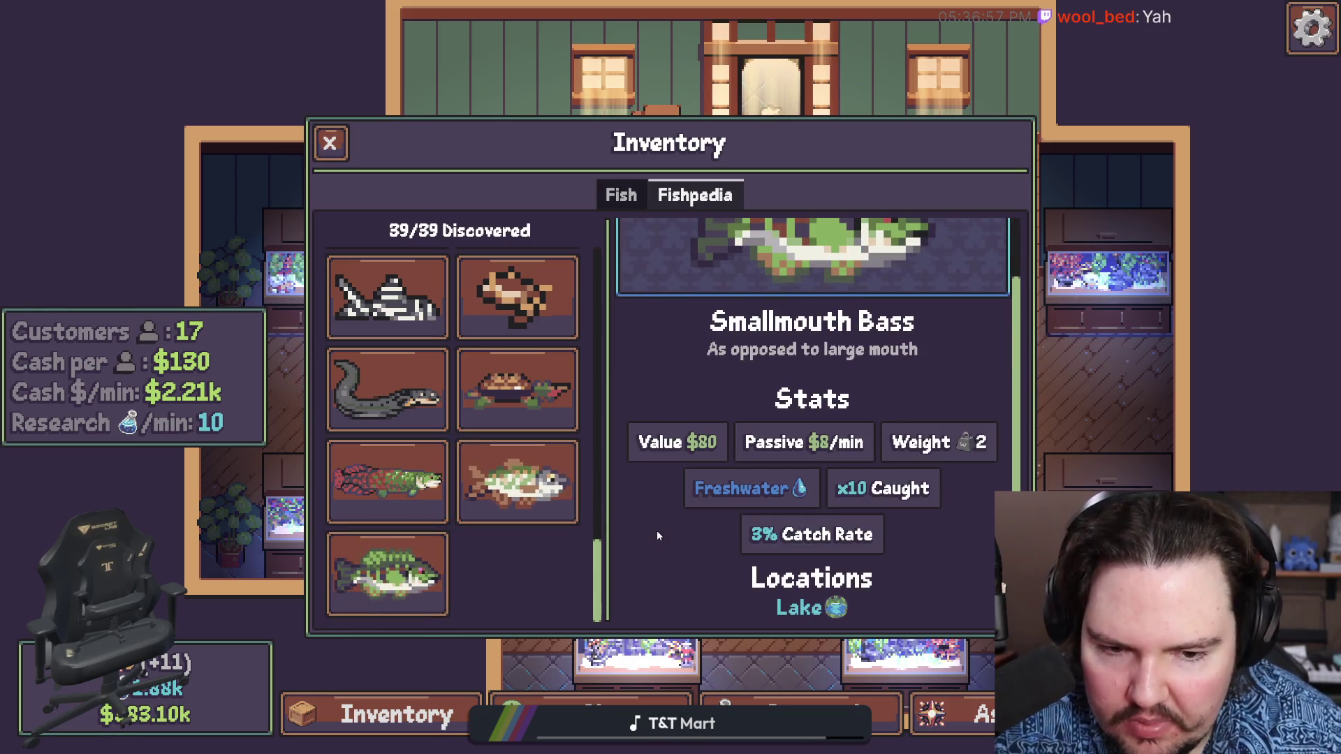
{"action": "left_click", "coordinate": [548, 495]}
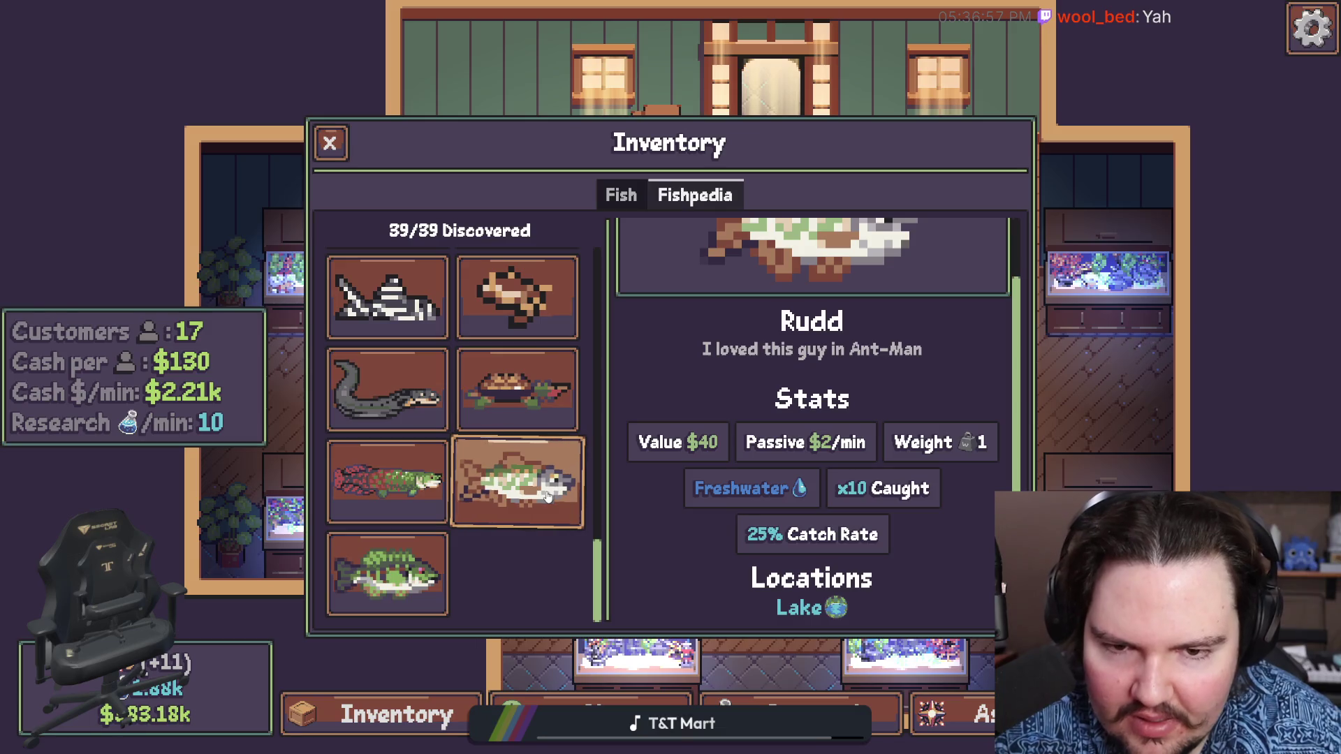
{"action": "left_click", "coordinate": [520, 491]}
{"action": "scroll", "coordinate": [515, 491], "scroll_direction": "down", "scroll_amount": 3}
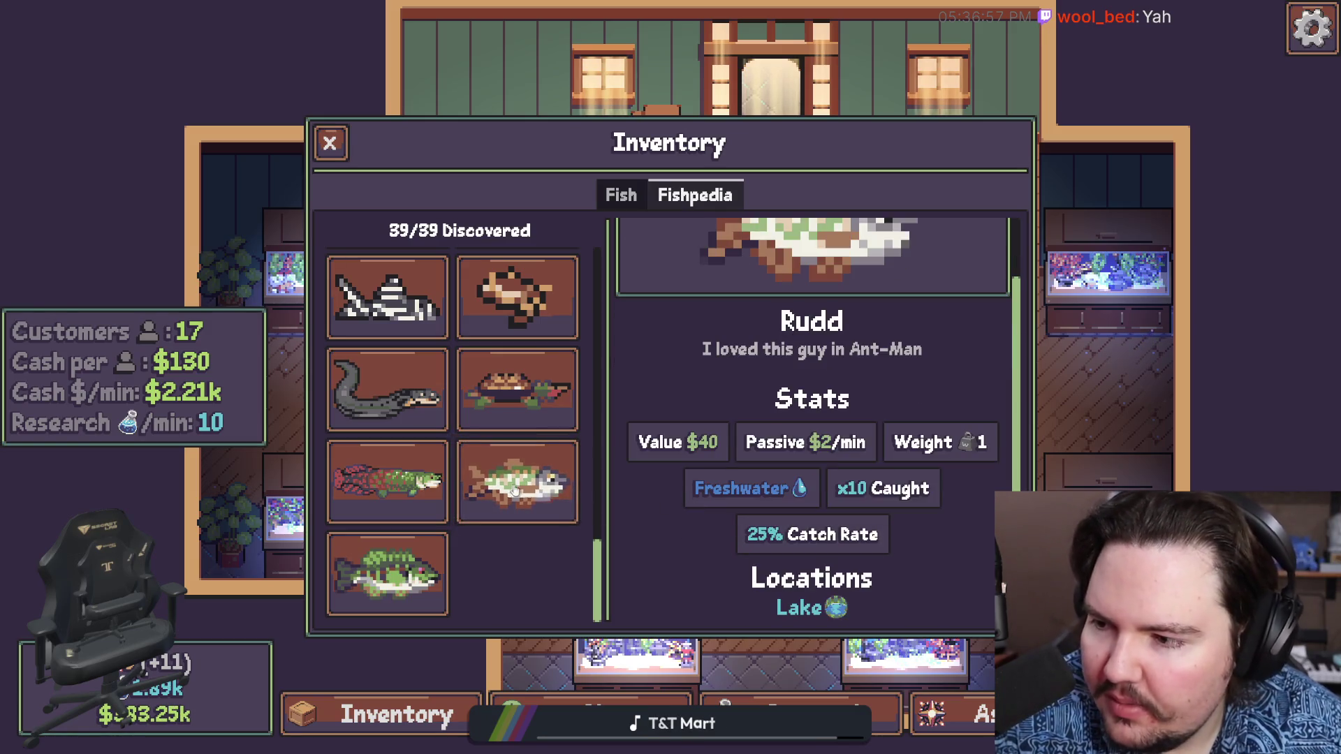
{"action": "scroll", "coordinate": [514, 491], "scroll_direction": "up", "scroll_amount": 10}
Inspect Goldfish, Carp, Devils Hole Pupfish, Tilapia, Cat Fish, Northern Pike and Sockeye Salmon.
{"action": "left_click", "coordinate": [517, 297]}
{"action": "left_click", "coordinate": [423, 366]}
{"action": "left_click", "coordinate": [517, 482]}
{"action": "scroll", "coordinate": [503, 461], "scroll_direction": "down", "scroll_amount": 3}
{"action": "left_click", "coordinate": [485, 447]}
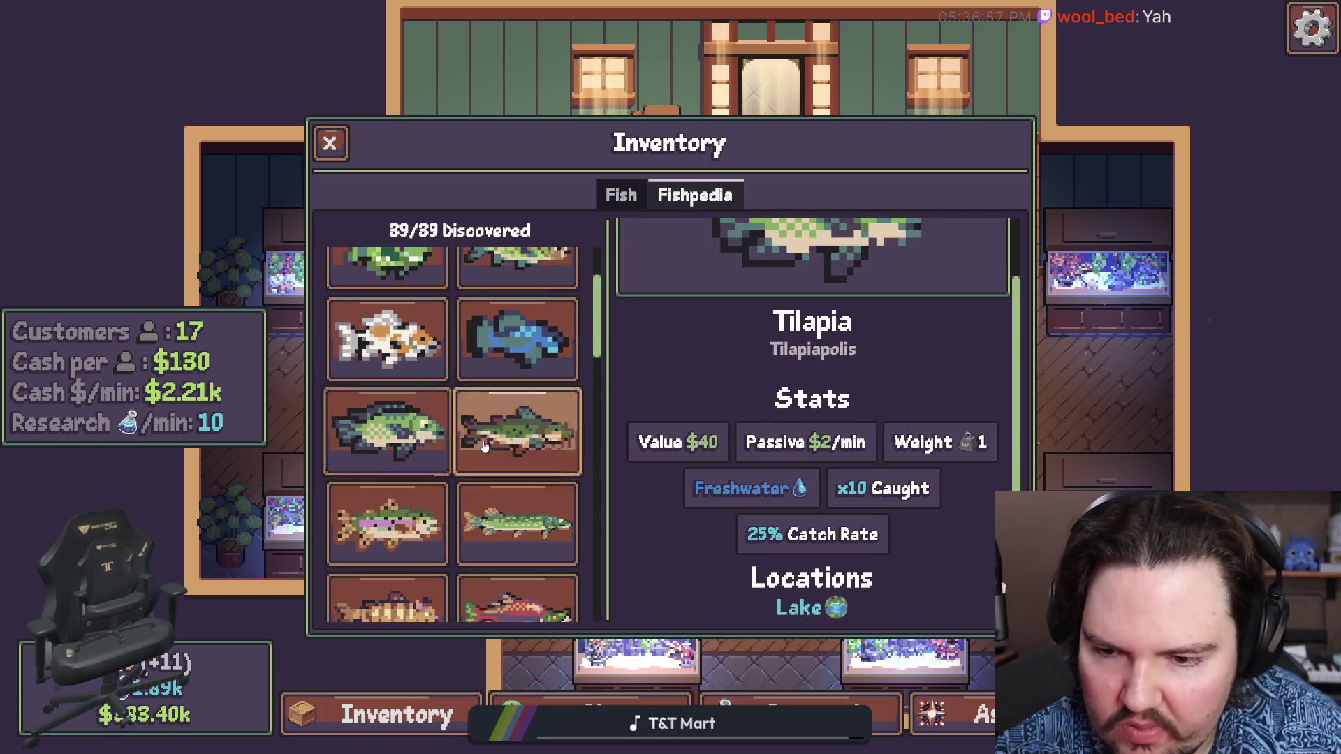
{"action": "left_click", "coordinate": [484, 448]}
{"action": "scroll", "coordinate": [484, 448], "scroll_direction": "down", "scroll_amount": 1}
{"action": "left_click", "coordinate": [484, 447]}
{"action": "scroll", "coordinate": [484, 447], "scroll_direction": "down", "scroll_amount": 1}
{"action": "left_click", "coordinate": [484, 448]}
{"action": "scroll", "coordinate": [484, 451], "scroll_direction": "down", "scroll_amount": 1}
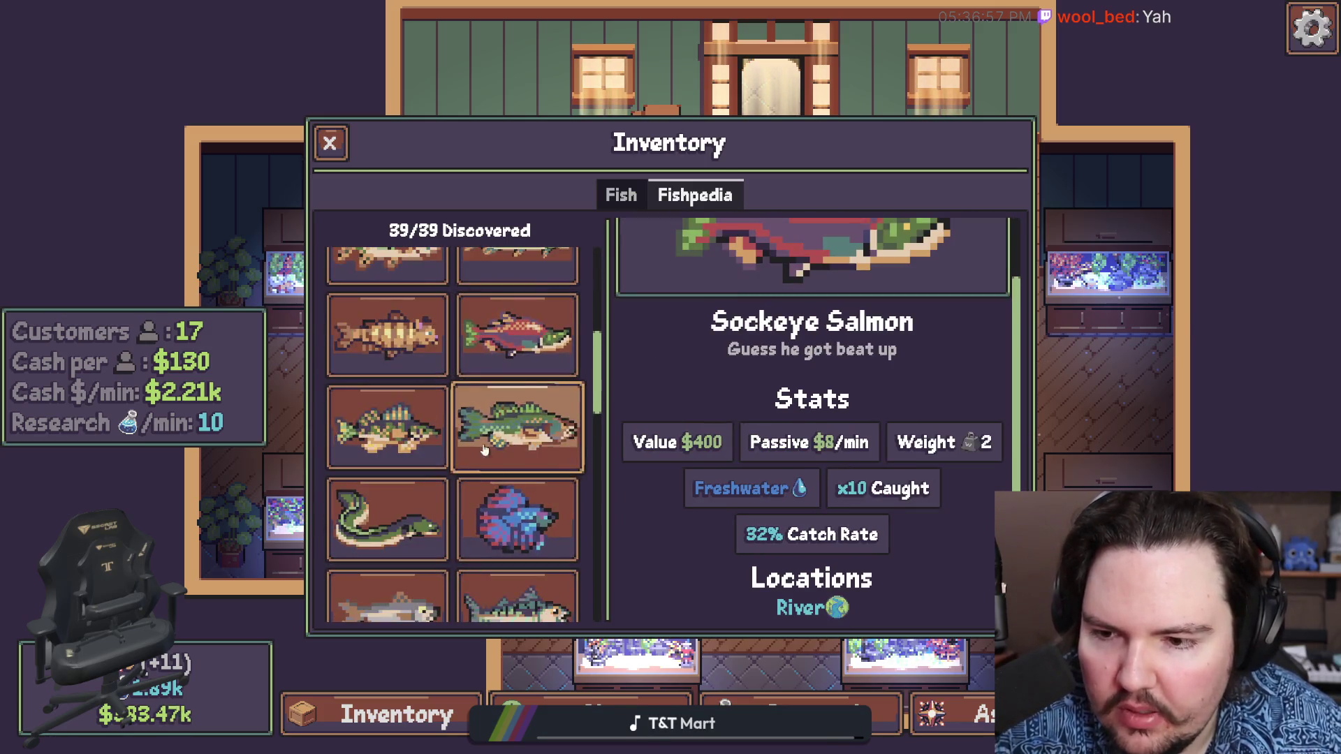
{"action": "scroll", "coordinate": [484, 449], "scroll_direction": "up", "scroll_amount": 1}
Compare the Cat Fish, Walleye, Largemouth Bass and Sockeye Salmon entries.
{"action": "left_click", "coordinate": [391, 381]}
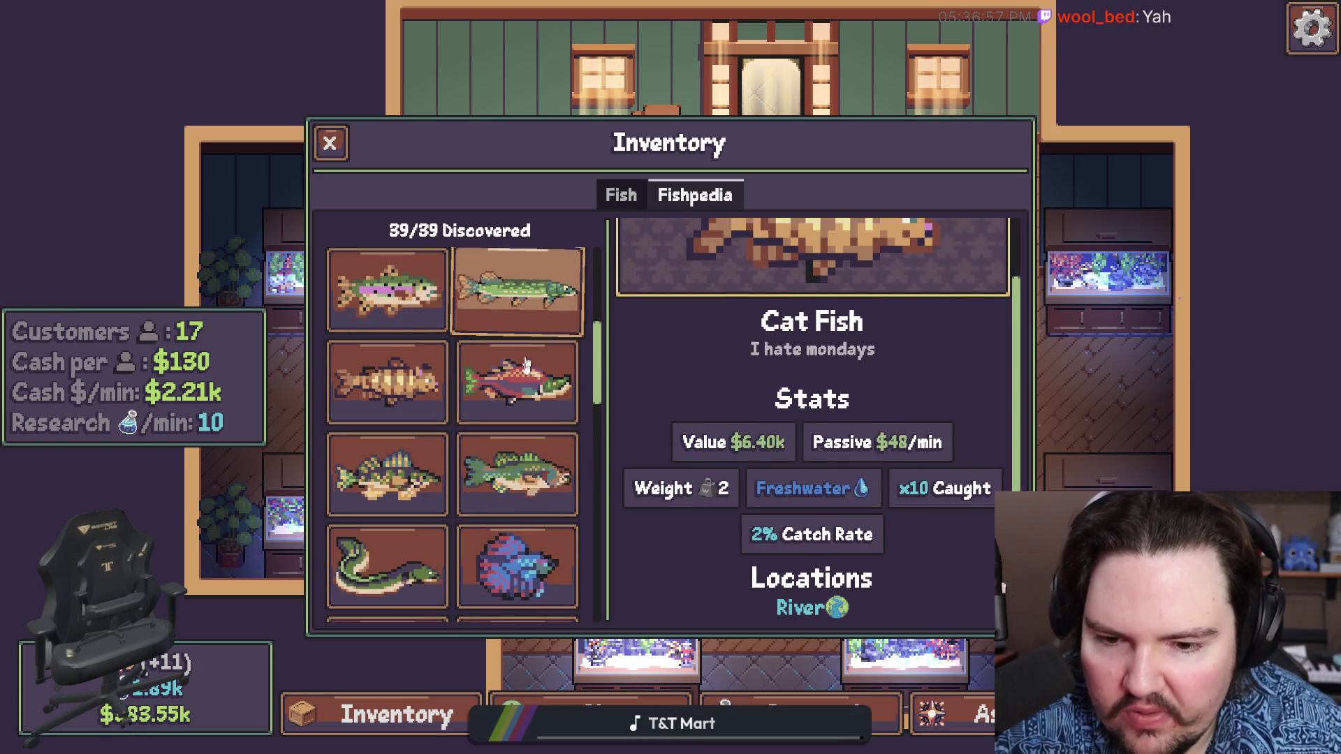
{"action": "left_click", "coordinate": [387, 475]}
{"action": "left_click", "coordinate": [517, 475]}
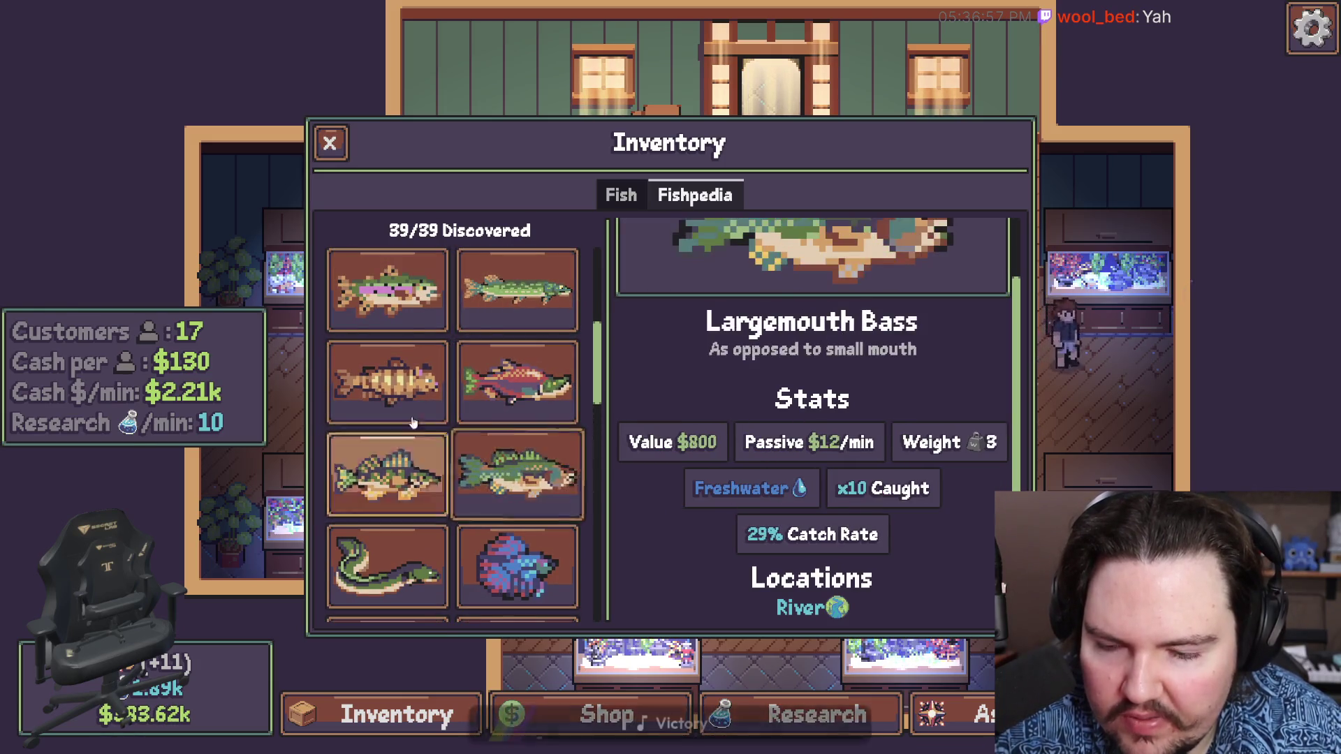
{"action": "left_click", "coordinate": [413, 419]}
{"action": "left_click", "coordinate": [517, 381]}
{"action": "left_click", "coordinate": [419, 416]}
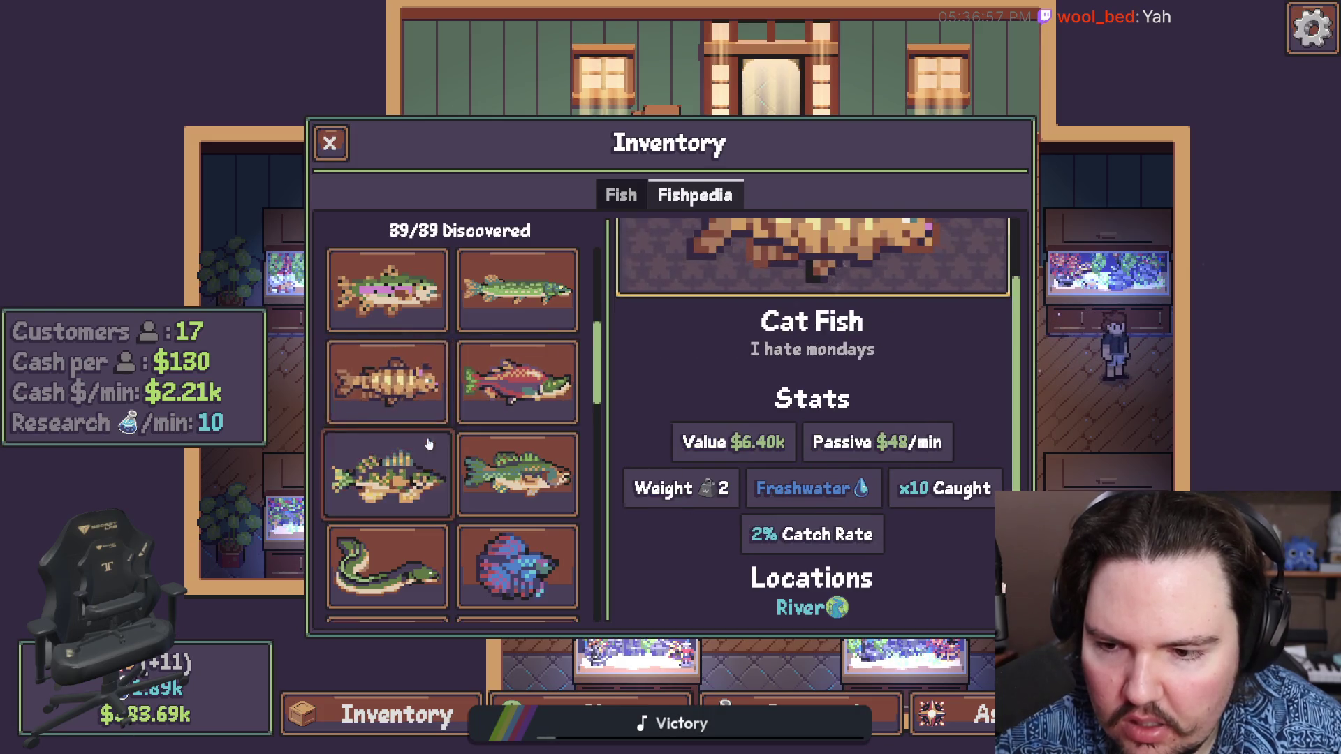
{"action": "left_click", "coordinate": [429, 444]}
{"action": "left_click", "coordinate": [399, 385]}
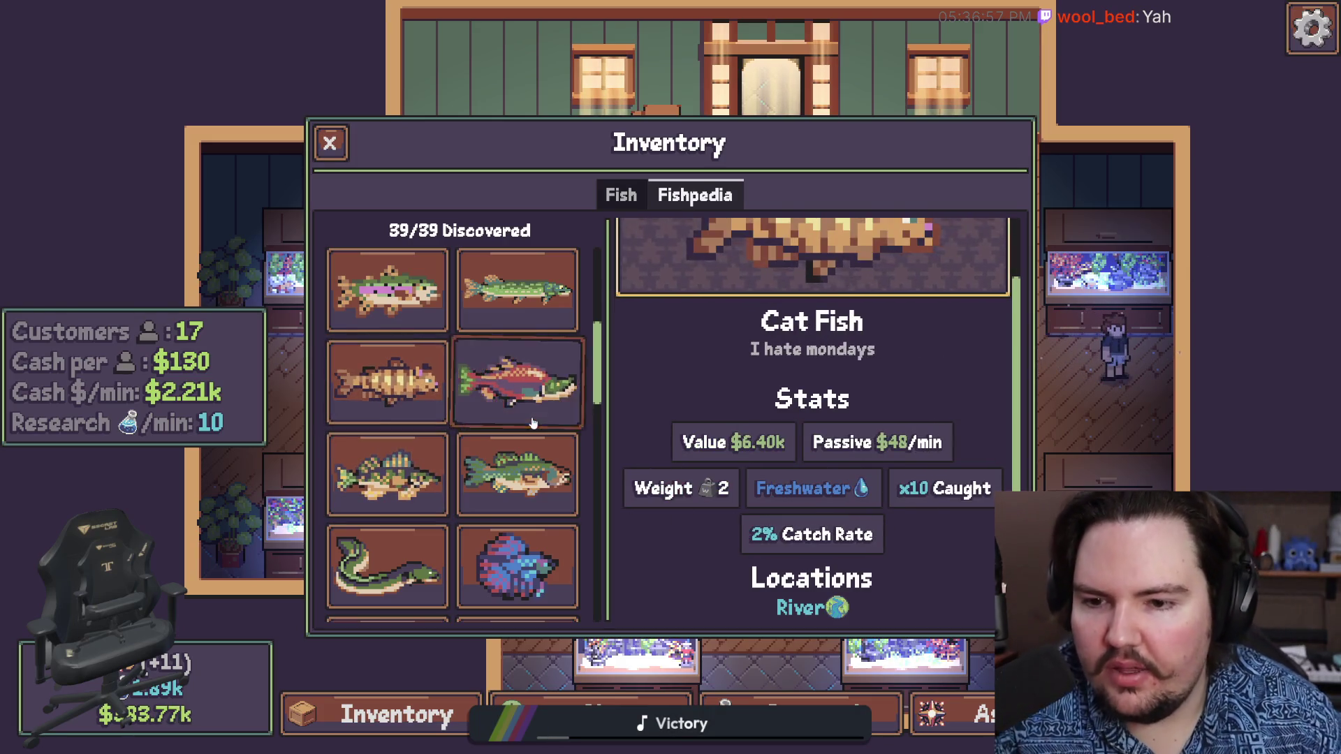
{"action": "left_click", "coordinate": [388, 475]}
{"action": "left_click", "coordinate": [517, 475]}
{"action": "scroll", "coordinate": [519, 276], "scroll_direction": "down", "scroll_amount": 3}
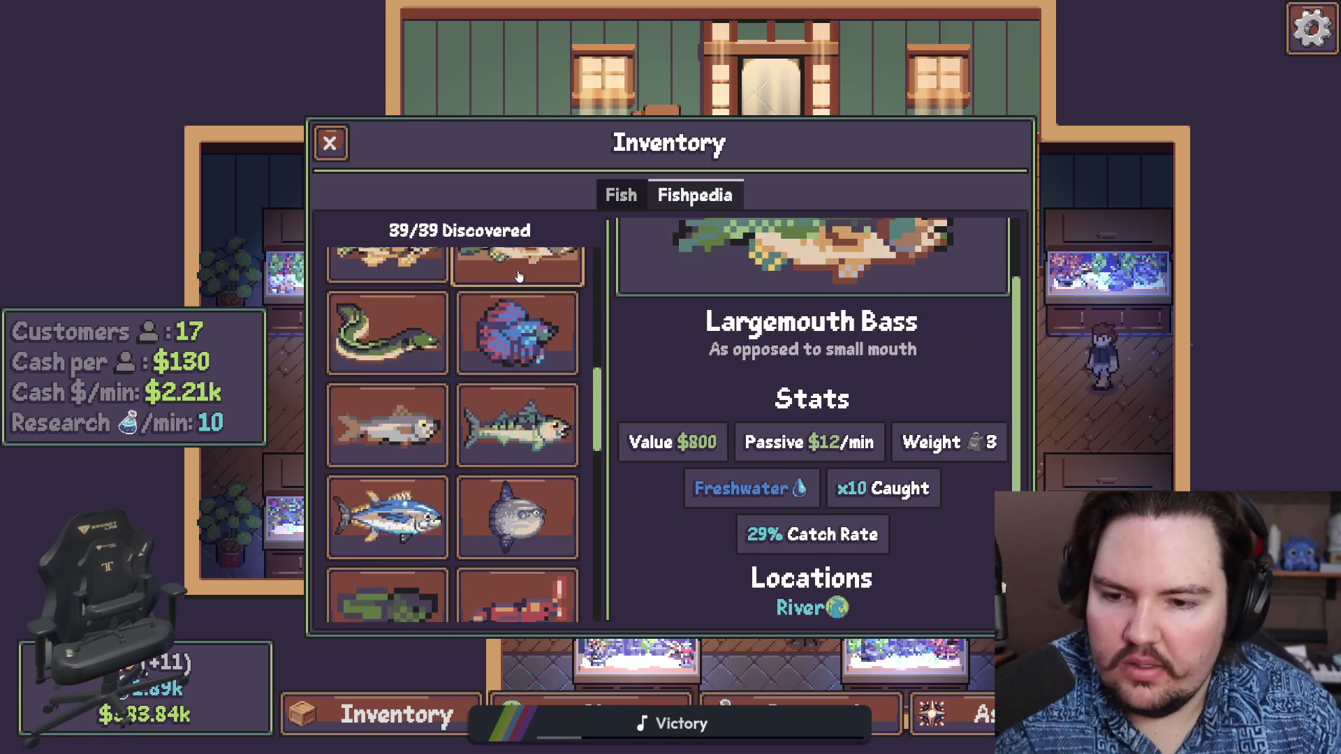
{"action": "scroll", "coordinate": [519, 279], "scroll_direction": "down", "scroll_amount": 2}
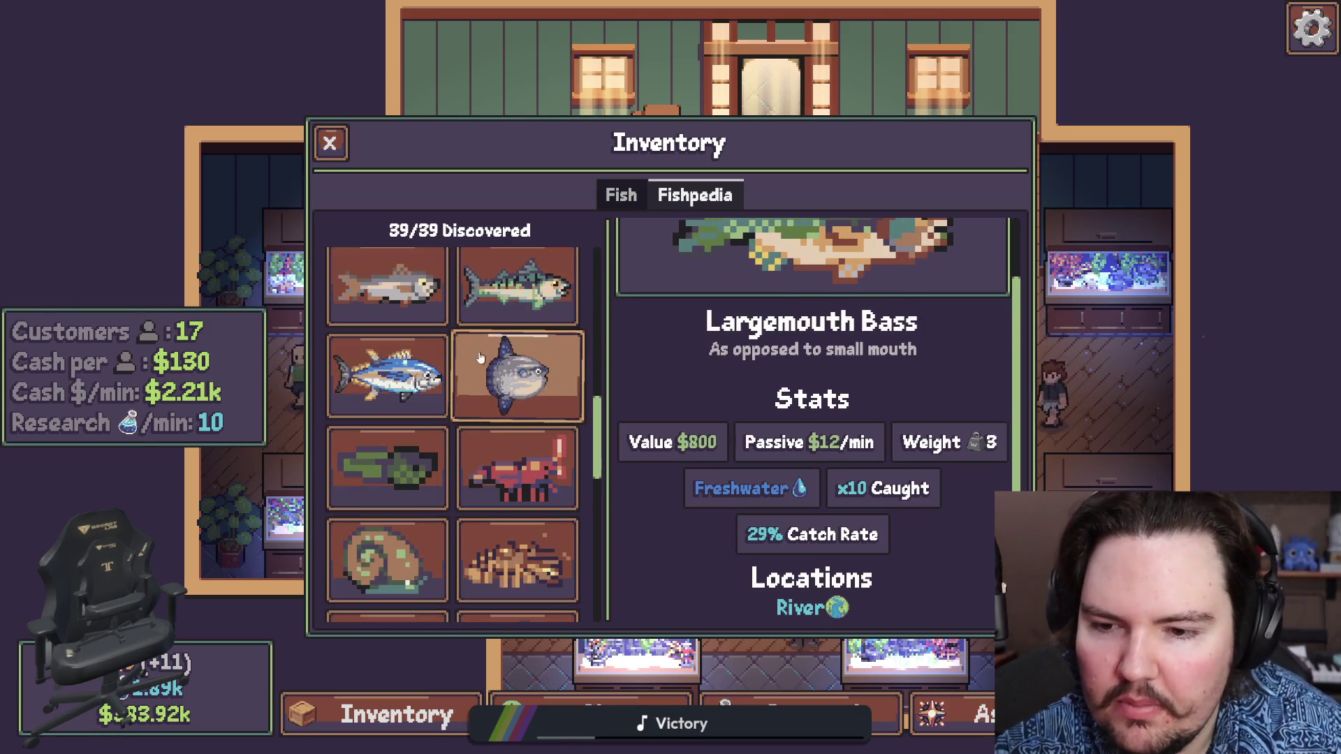
View Bluefin Tuna, Mola Mola, Smallmouth Bass, Minnow, Devils Hole Pupfish and Carp entries.
{"action": "left_click", "coordinate": [391, 374]}
{"action": "left_click", "coordinate": [503, 377]}
{"action": "scroll", "coordinate": [520, 335], "scroll_direction": "down", "scroll_amount": 3}
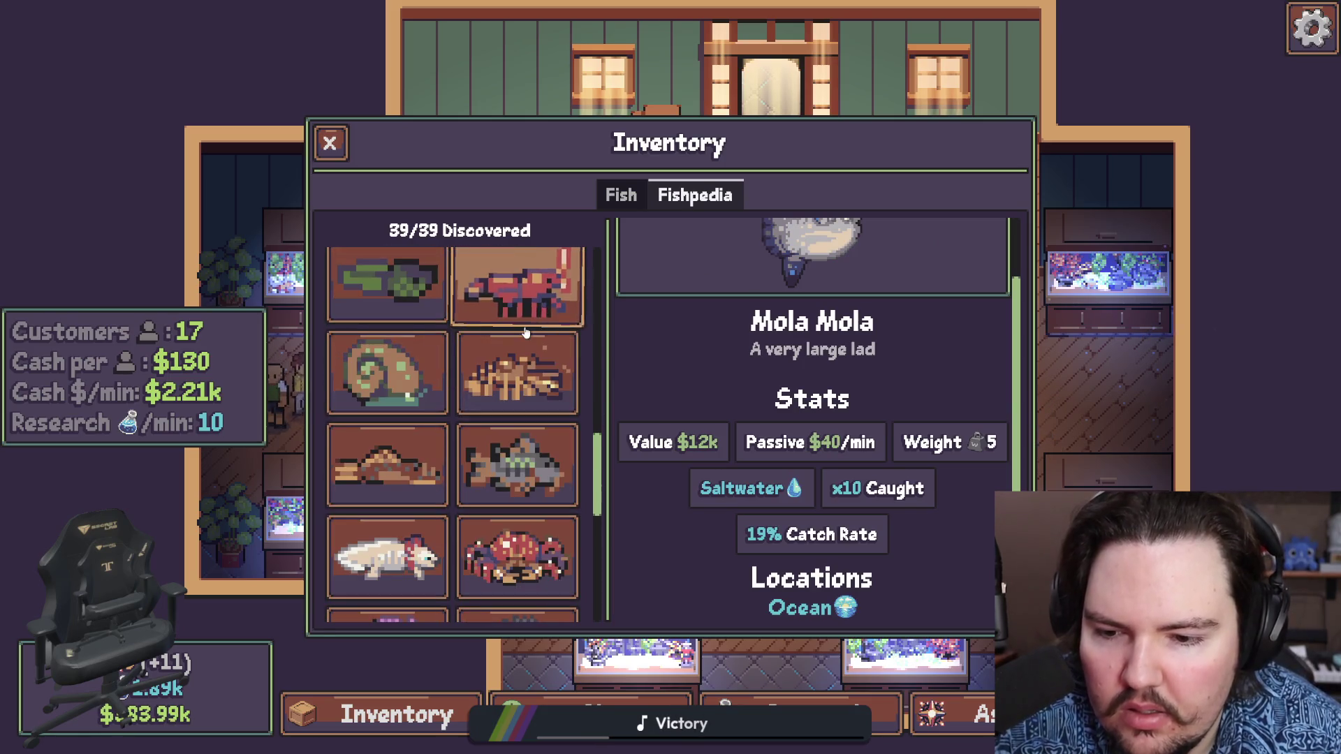
{"action": "scroll", "coordinate": [526, 333], "scroll_direction": "down", "scroll_amount": 4}
{"action": "left_click", "coordinate": [388, 569]}
{"action": "scroll", "coordinate": [447, 511], "scroll_direction": "up", "scroll_amount": 5}
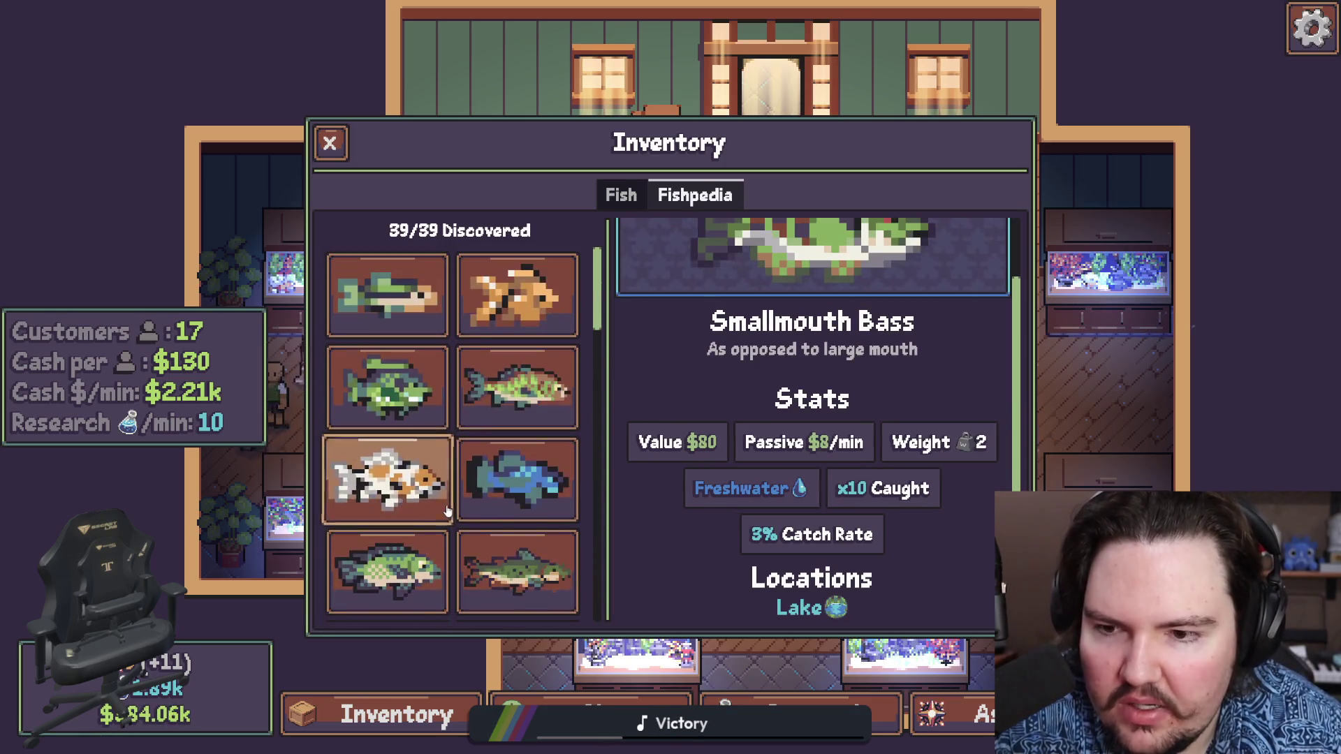
{"action": "left_click", "coordinate": [384, 275]}
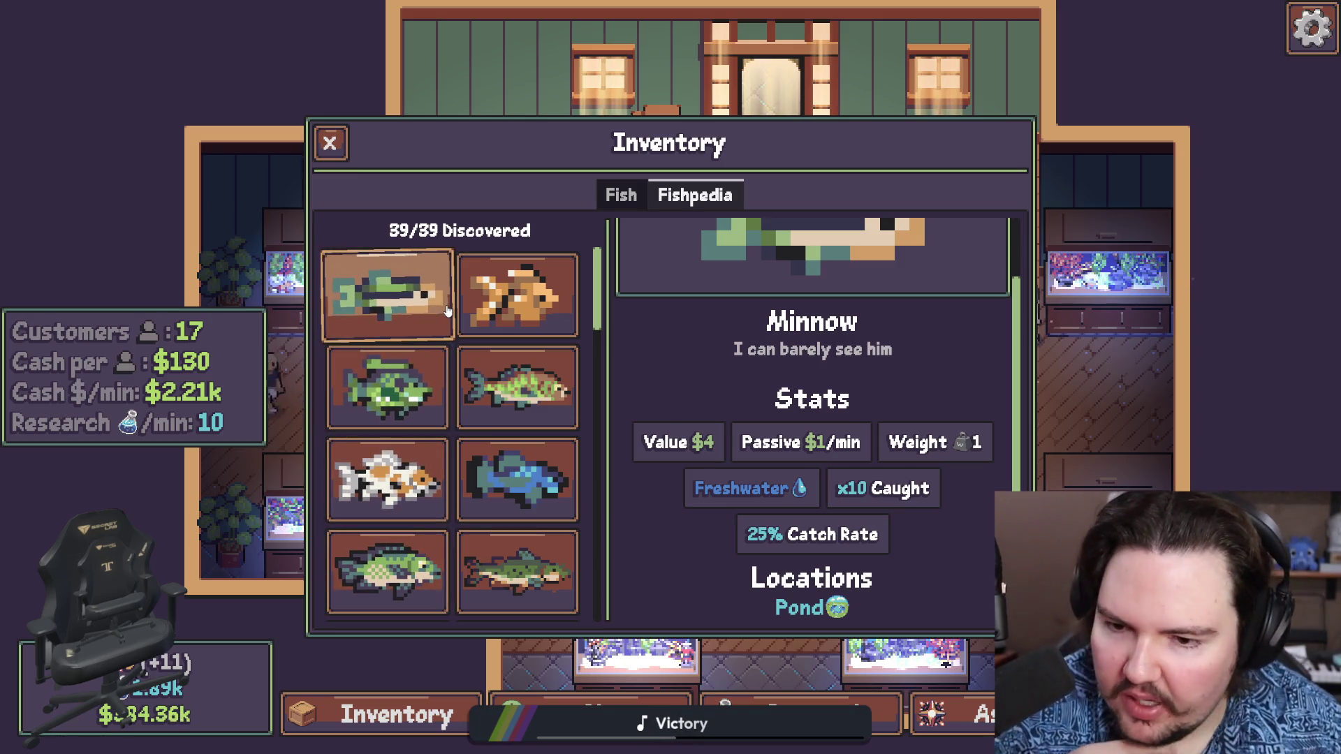
{"action": "left_click", "coordinate": [517, 482]}
{"action": "left_click", "coordinate": [515, 397]}
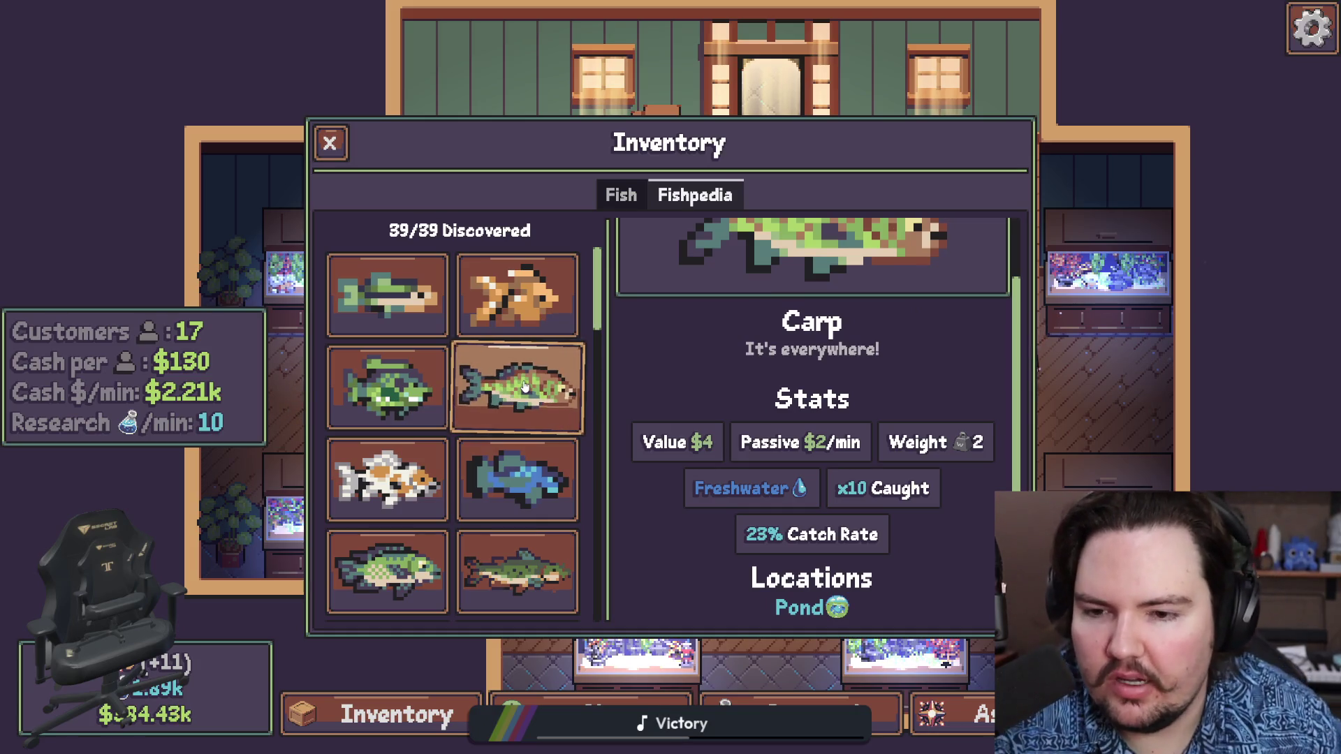
Recheck the Minnow, Goldfish, Carp and Devils Hole Pupfish entries.
{"action": "scroll", "coordinate": [517, 391], "scroll_direction": "down", "scroll_amount": 10}
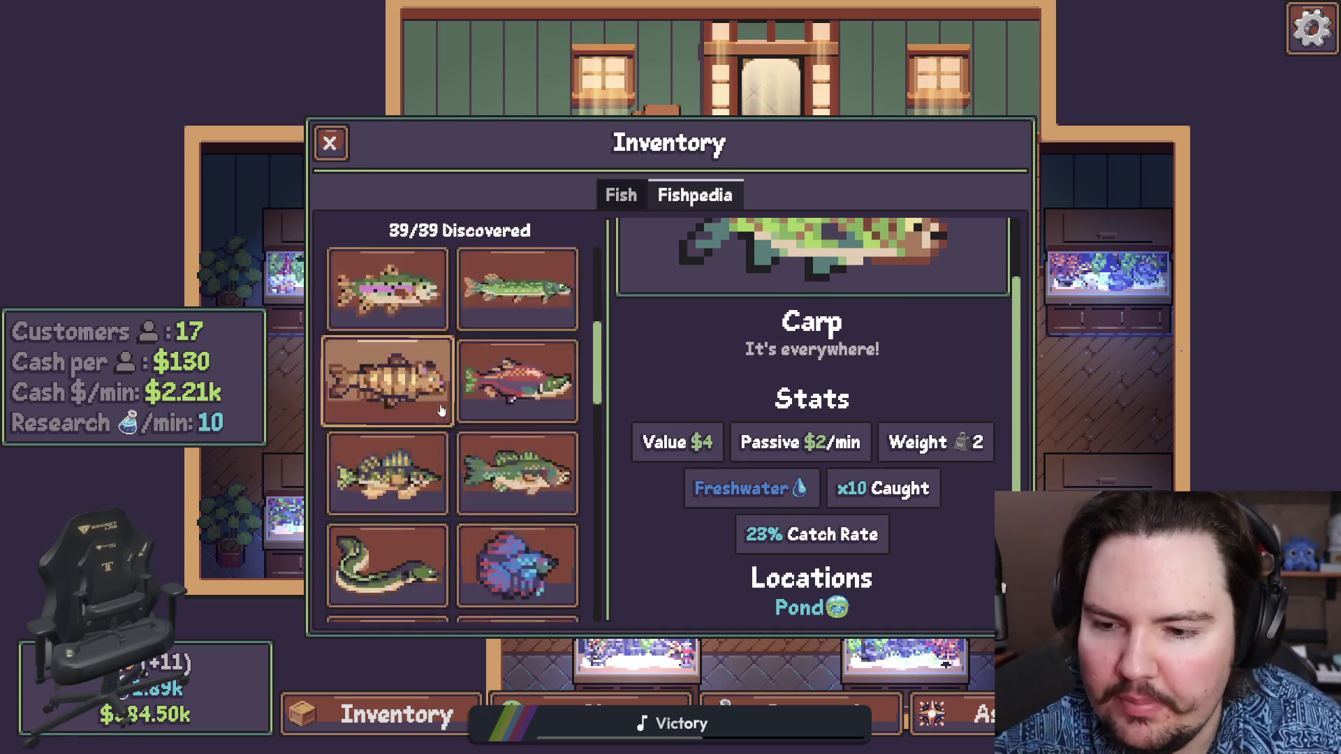
{"action": "scroll", "coordinate": [430, 415], "scroll_direction": "down", "scroll_amount": 2}
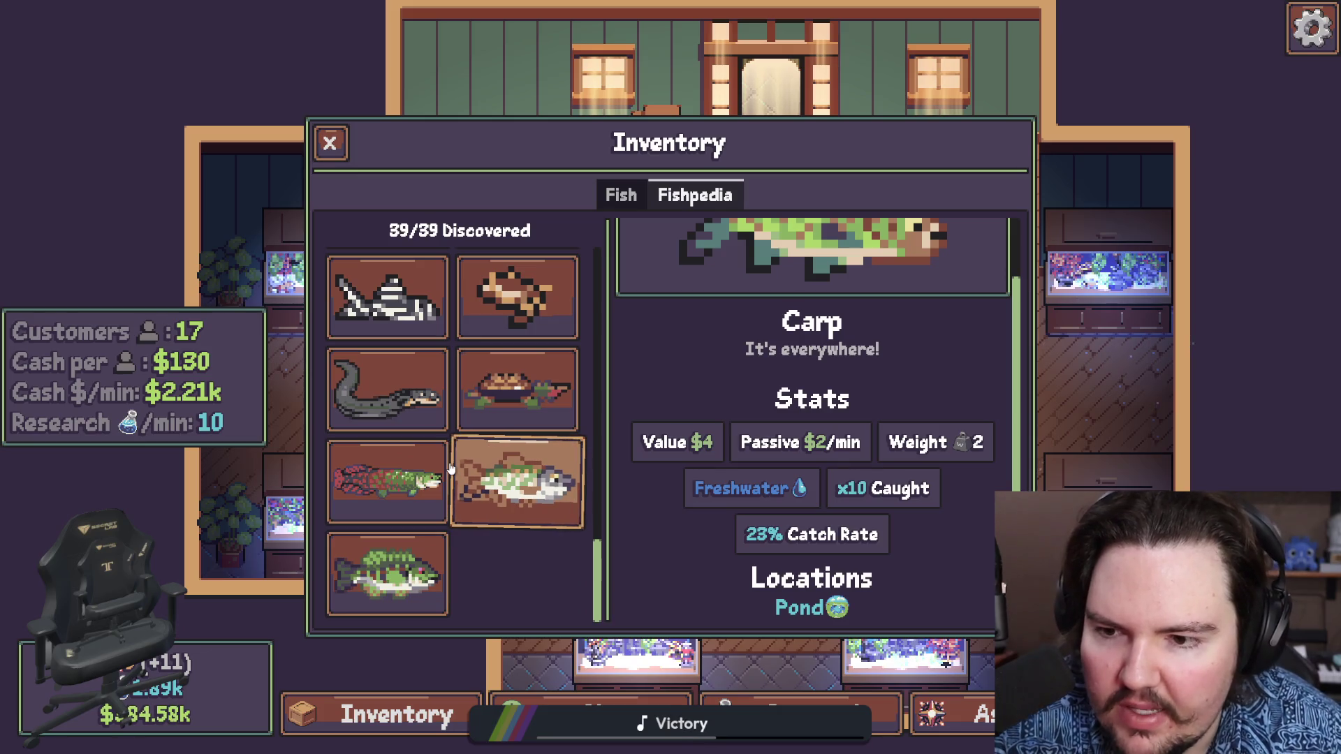
{"action": "scroll", "coordinate": [461, 450], "scroll_direction": "up", "scroll_amount": 10}
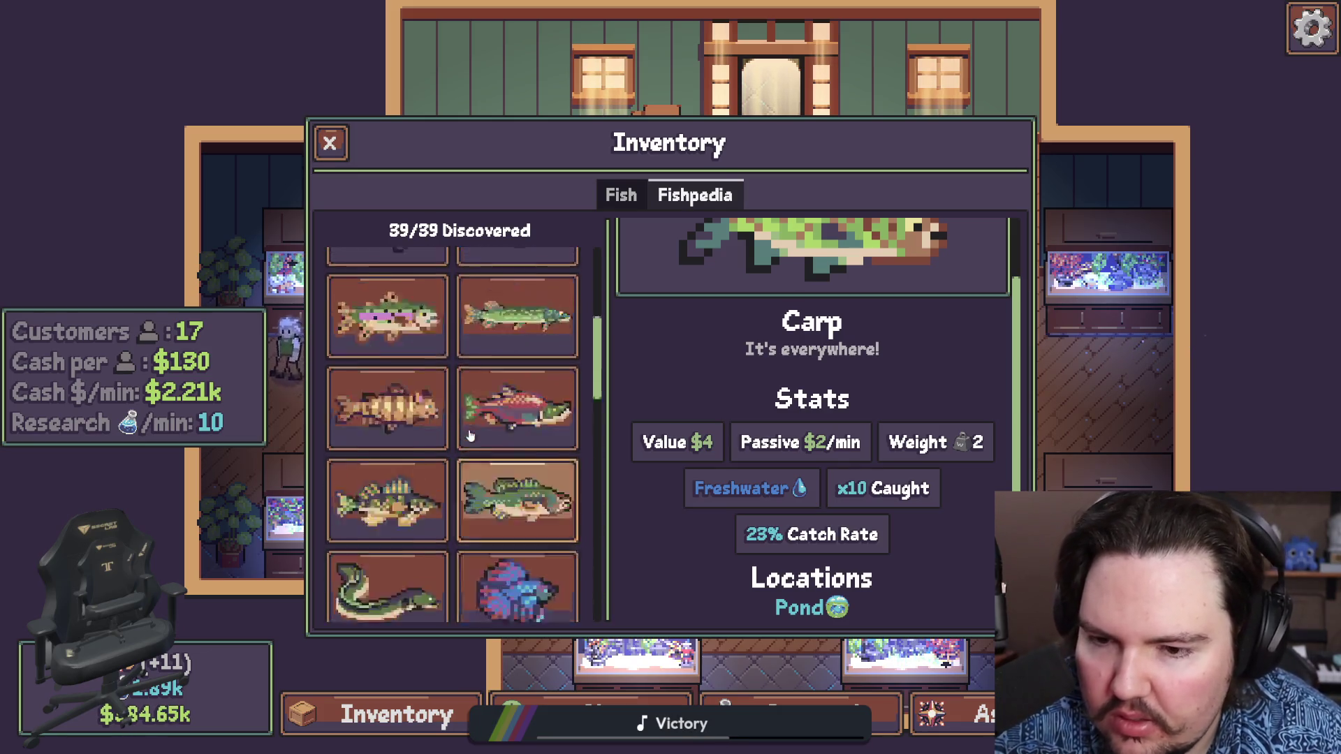
{"action": "scroll", "coordinate": [464, 434], "scroll_direction": "down", "scroll_amount": 5}
{"action": "scroll", "coordinate": [457, 437], "scroll_direction": "up", "scroll_amount": 5}
{"action": "left_click", "coordinate": [387, 294]}
{"action": "left_click", "coordinate": [517, 294]}
{"action": "left_click", "coordinate": [406, 375]}
{"action": "left_click", "coordinate": [516, 482]}
Review the Cat Fish, Rainbow Trout, Sockeye Salmon and Northern Pike entries.
{"action": "scroll", "coordinate": [419, 489], "scroll_direction": "down", "scroll_amount": 1}
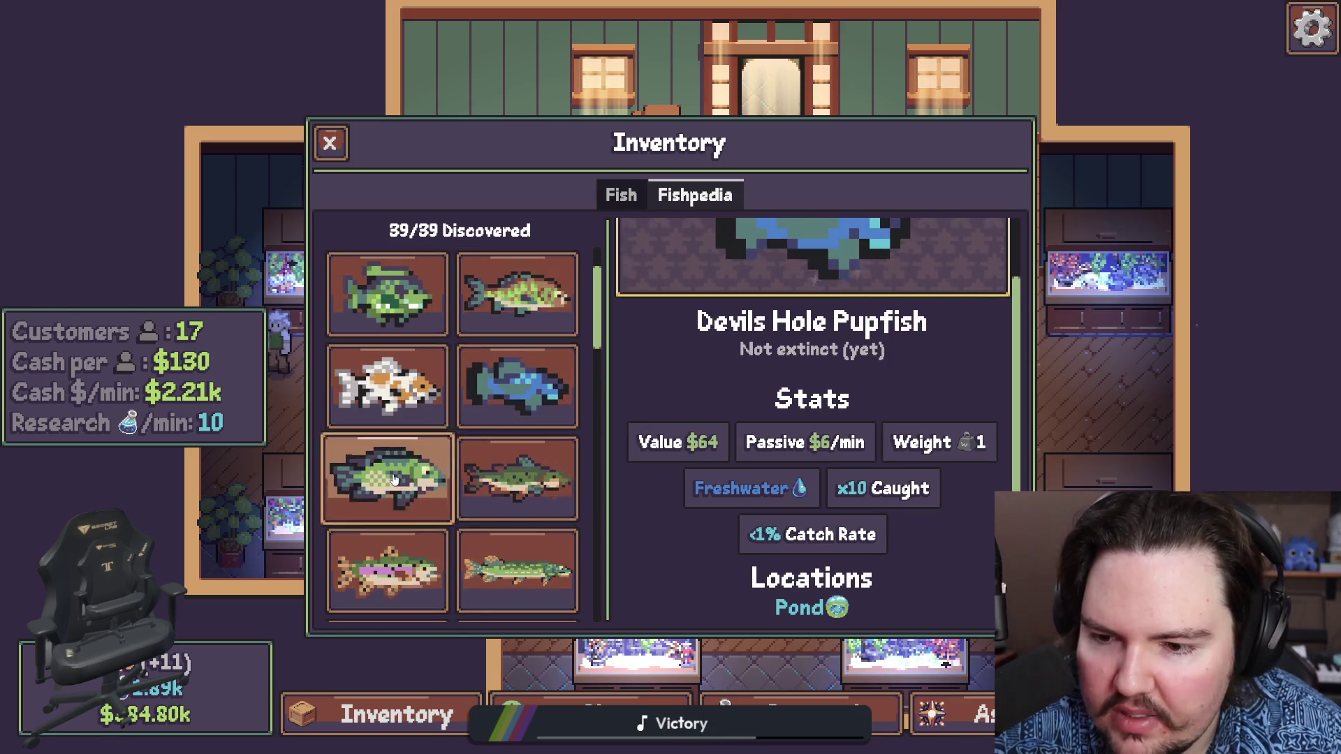
{"action": "left_click", "coordinate": [517, 482]}
{"action": "scroll", "coordinate": [423, 512], "scroll_direction": "down", "scroll_amount": 1}
{"action": "left_click", "coordinate": [412, 482]}
{"action": "left_click", "coordinate": [389, 566]}
{"action": "left_click", "coordinate": [517, 566]}
{"action": "scroll", "coordinate": [489, 489], "scroll_direction": "down", "scroll_amount": 2}
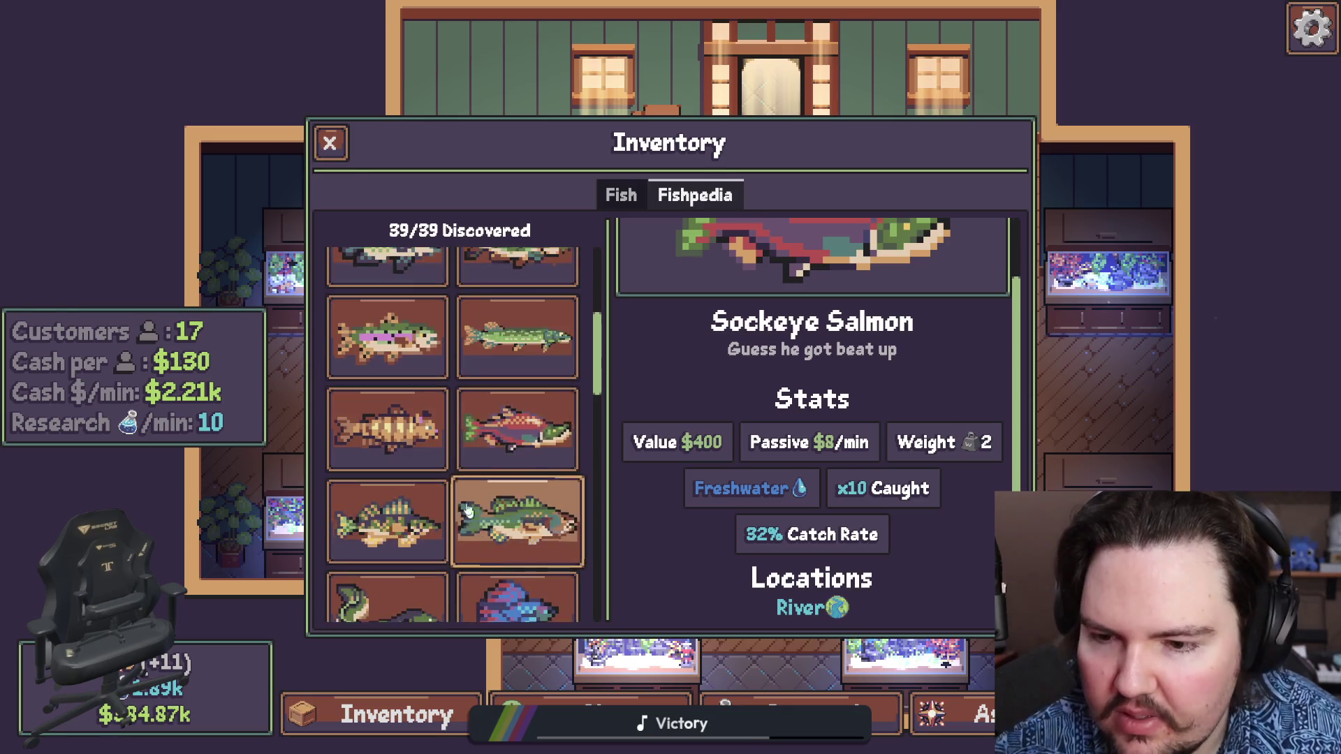
{"action": "left_click", "coordinate": [461, 336]}
{"action": "left_click", "coordinate": [388, 335]}
Look at Goldfish again, scan the full 39/39 list, then close the inventory.
{"action": "scroll", "coordinate": [502, 363], "scroll_direction": "up", "scroll_amount": 1}
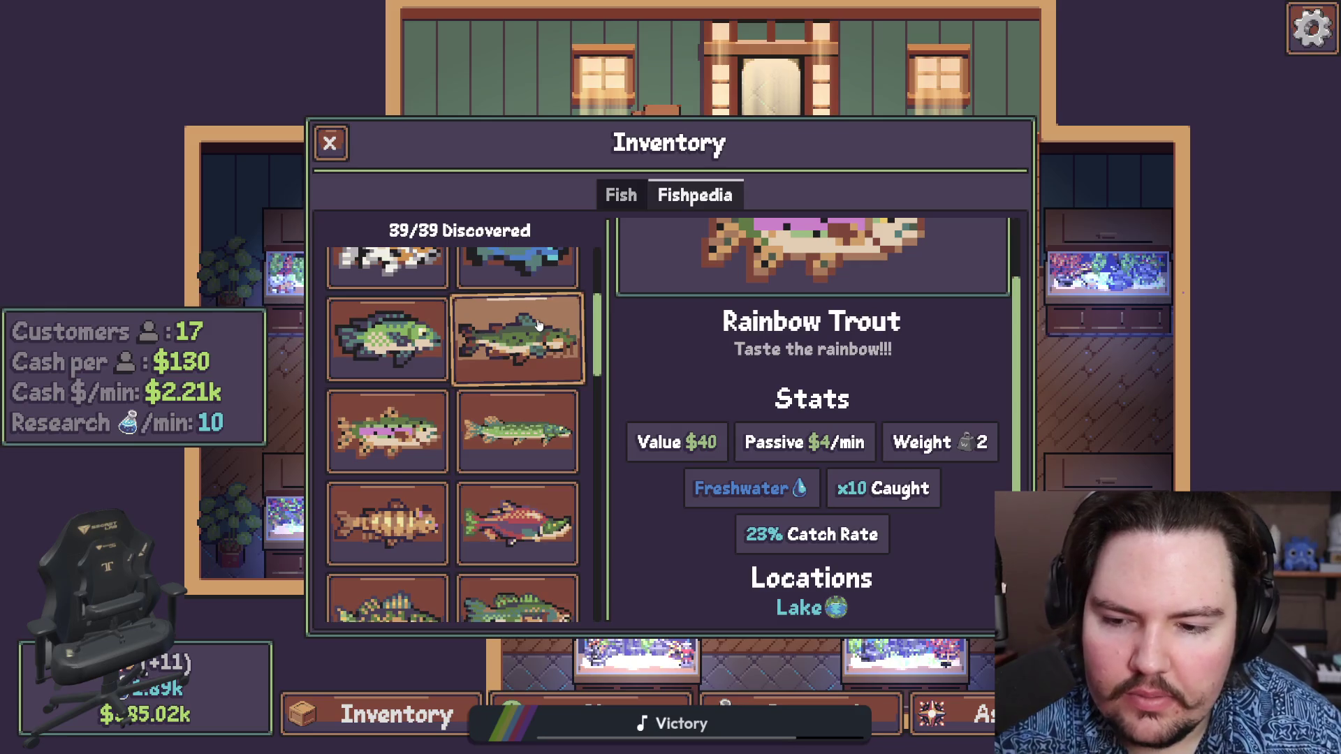
{"action": "scroll", "coordinate": [552, 323], "scroll_direction": "down", "scroll_amount": 5}
{"action": "scroll", "coordinate": [497, 387], "scroll_direction": "up", "scroll_amount": 5}
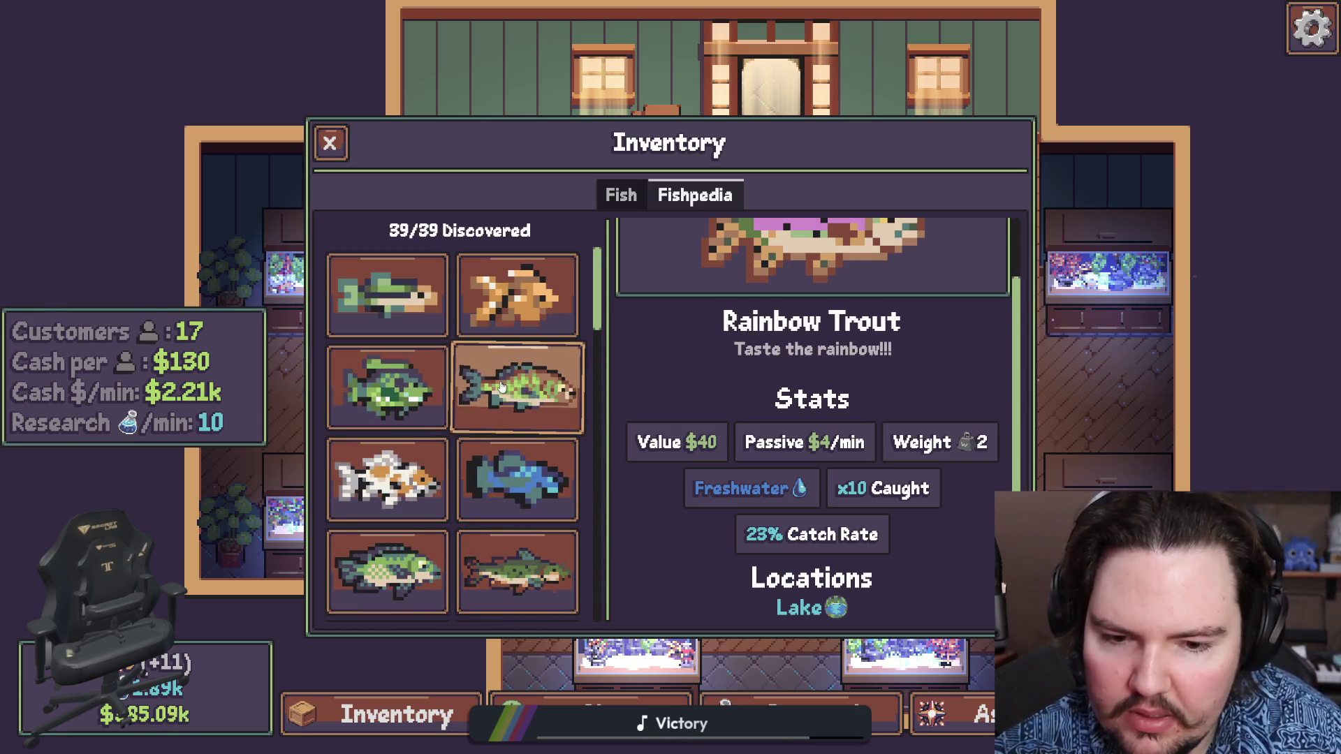
{"action": "left_click", "coordinate": [455, 327]}
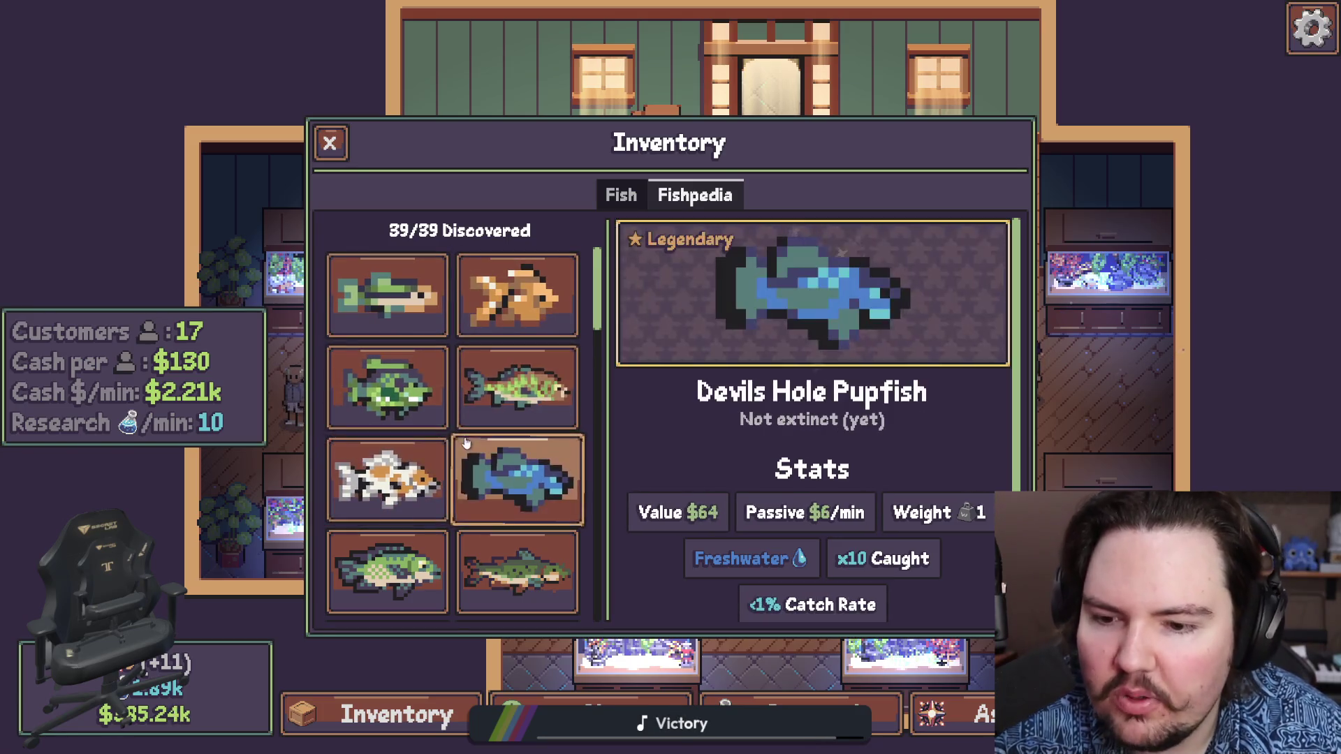
{"action": "scroll", "coordinate": [466, 443], "scroll_direction": "down", "scroll_amount": 3}
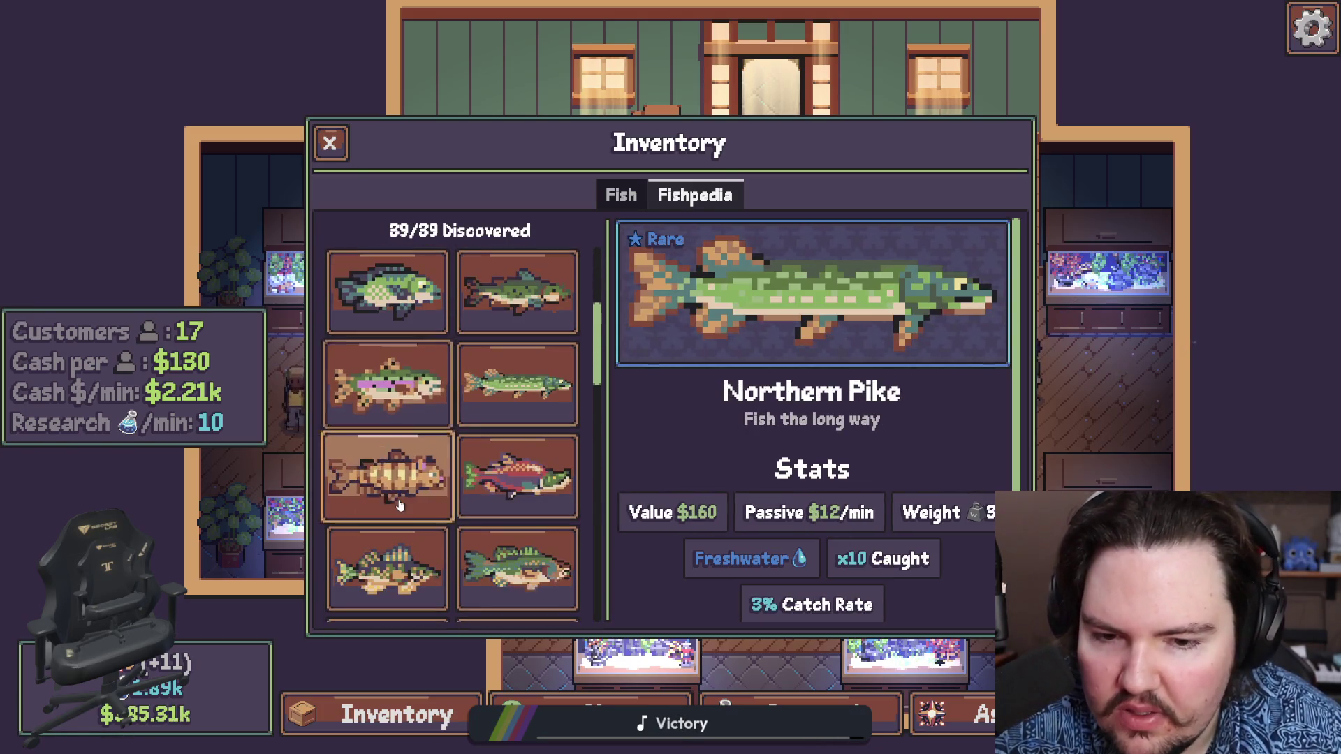
{"action": "scroll", "coordinate": [813, 609], "scroll_direction": "down", "scroll_amount": 1}
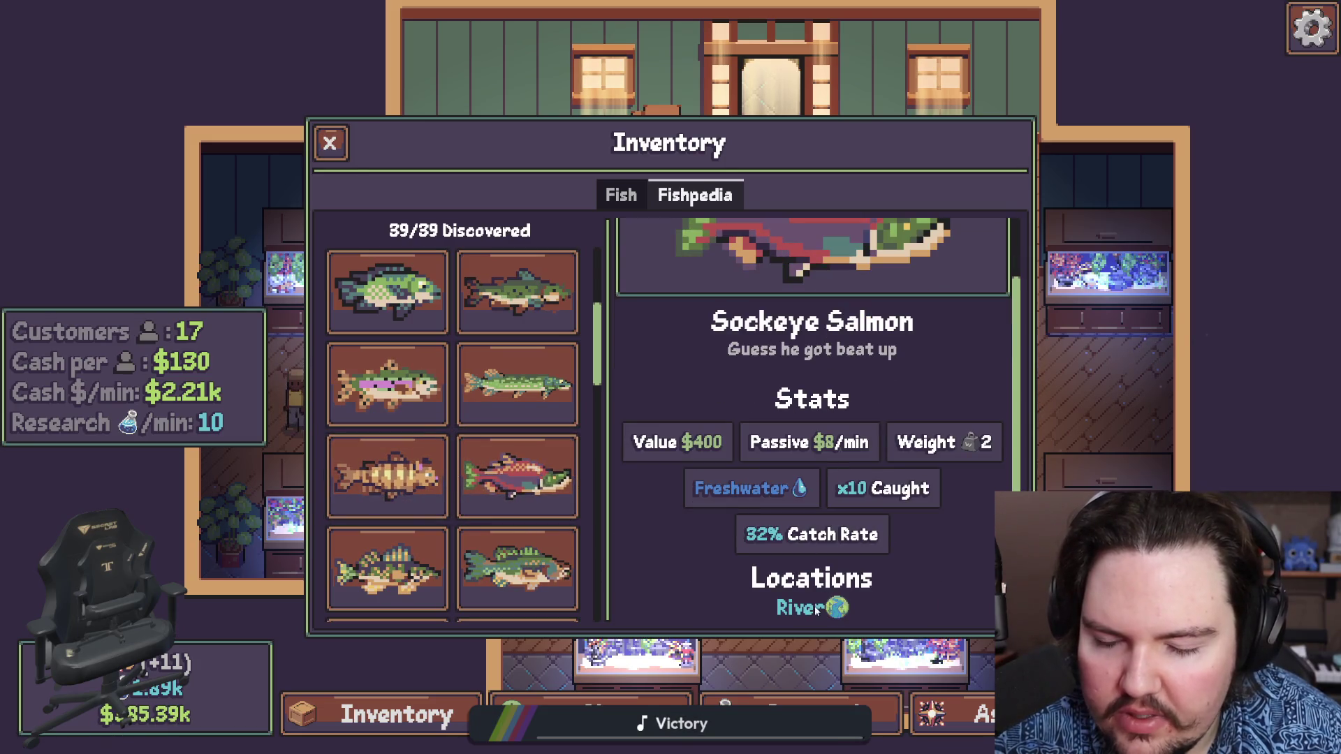
{"action": "scroll", "coordinate": [503, 433], "scroll_direction": "up", "scroll_amount": 2}
{"action": "scroll", "coordinate": [489, 428], "scroll_direction": "up", "scroll_amount": 2}
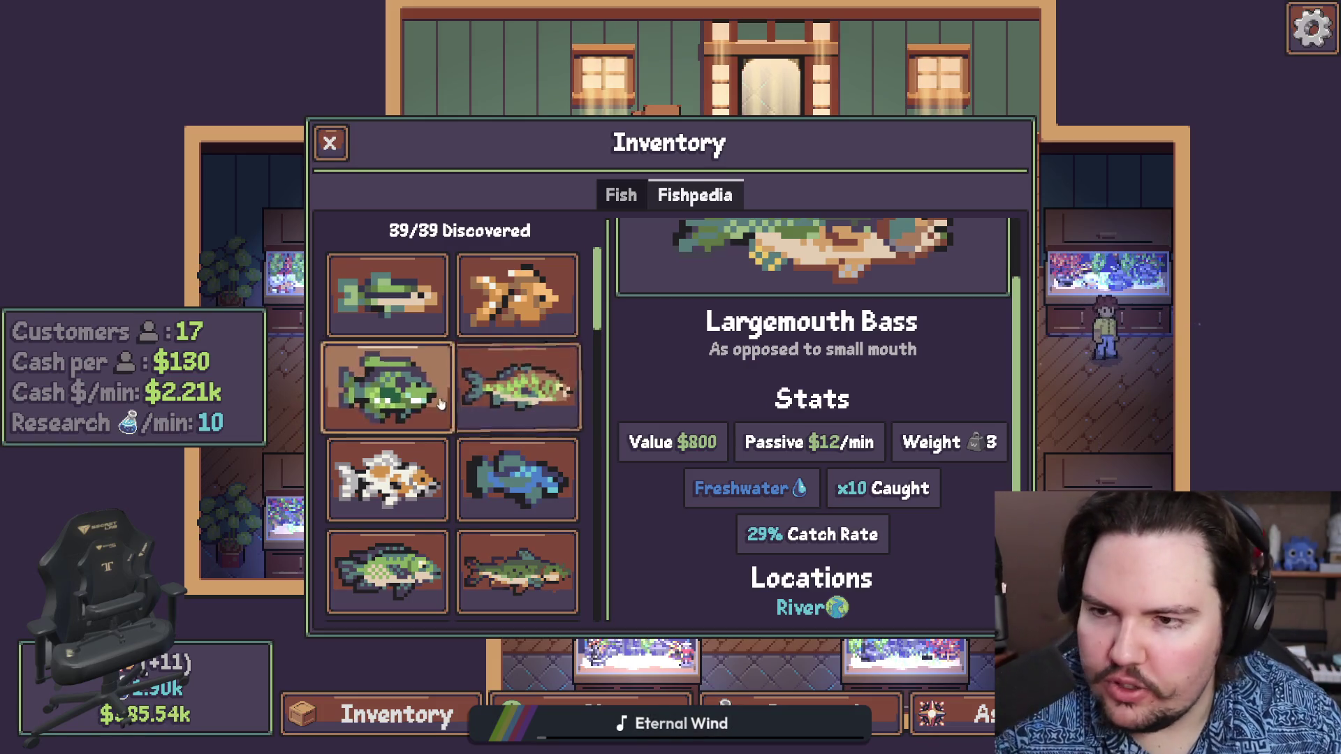
{"action": "left_click", "coordinate": [329, 143]}
{"action": "key", "text": "Escape"}
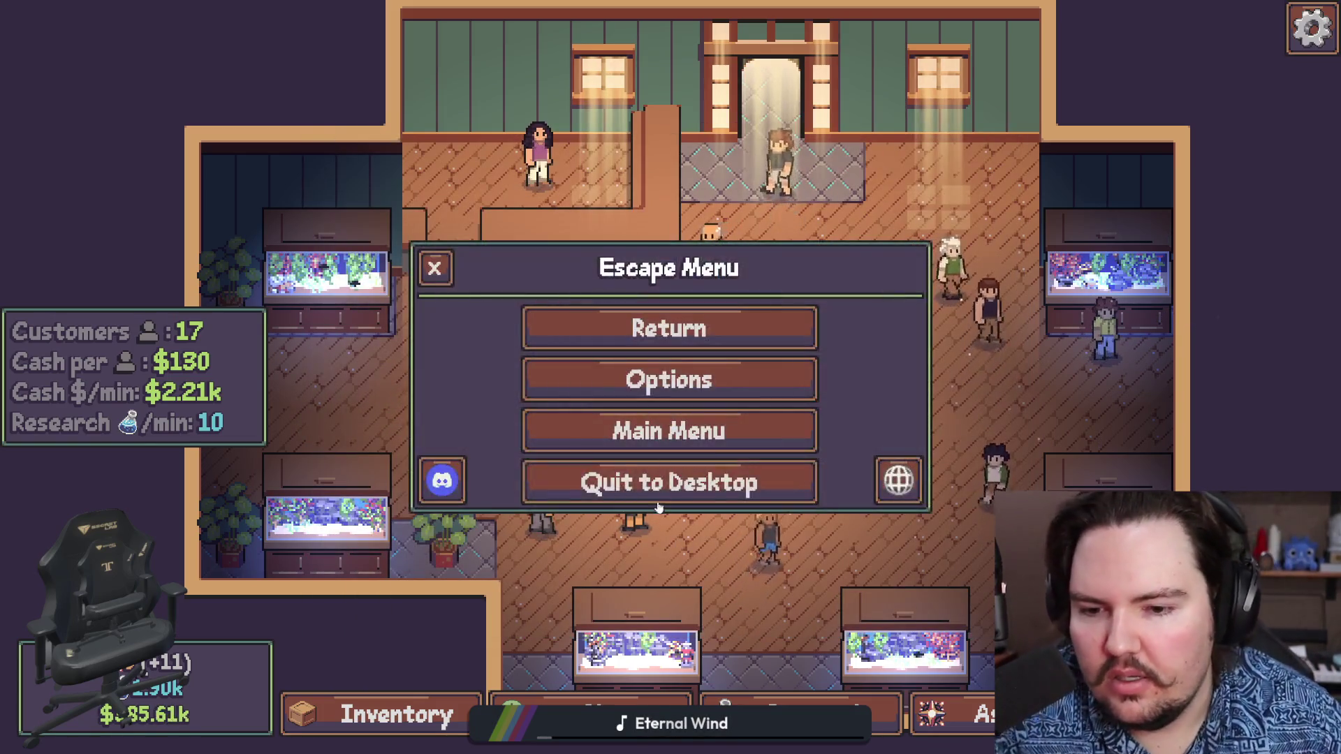
Quit the game back to the editor and save items_table.gd.
{"action": "left_click", "coordinate": [658, 504]}
{"action": "key", "text": "ctrl+s"}
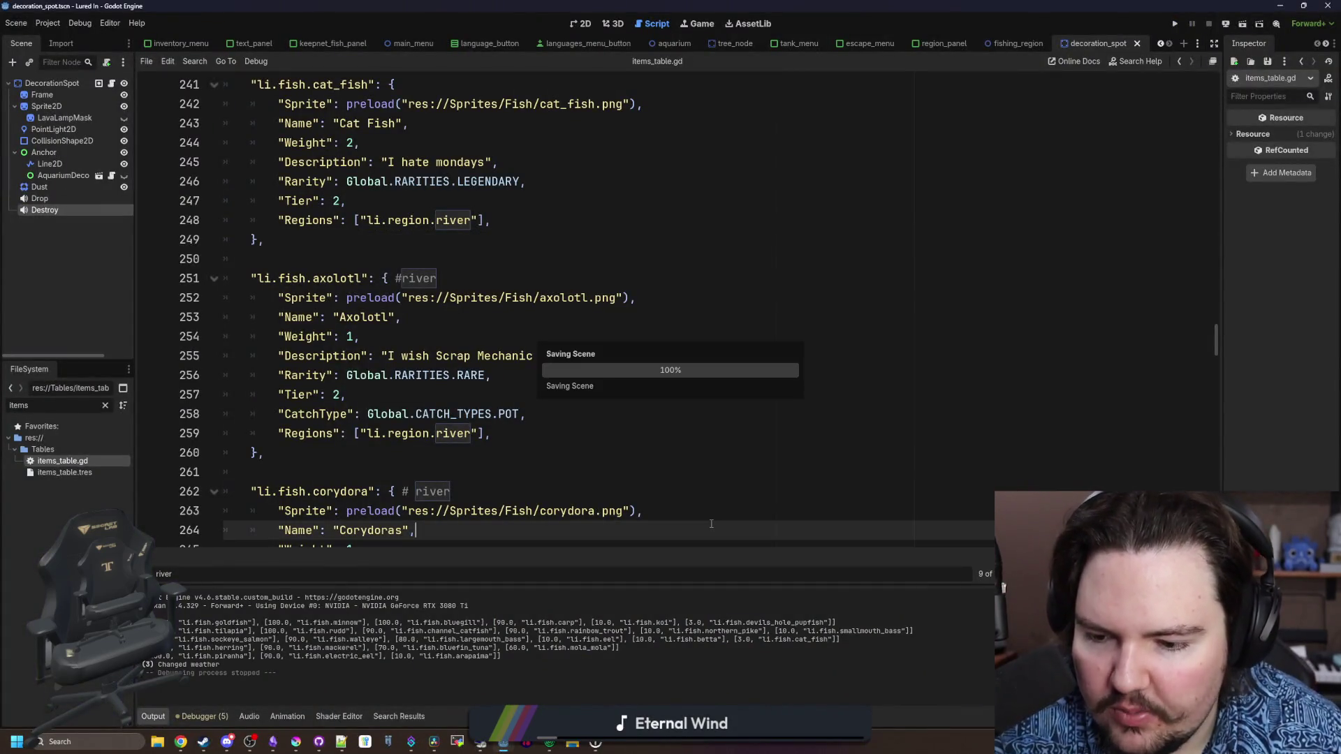
{"action": "left_click", "coordinate": [289, 477]}
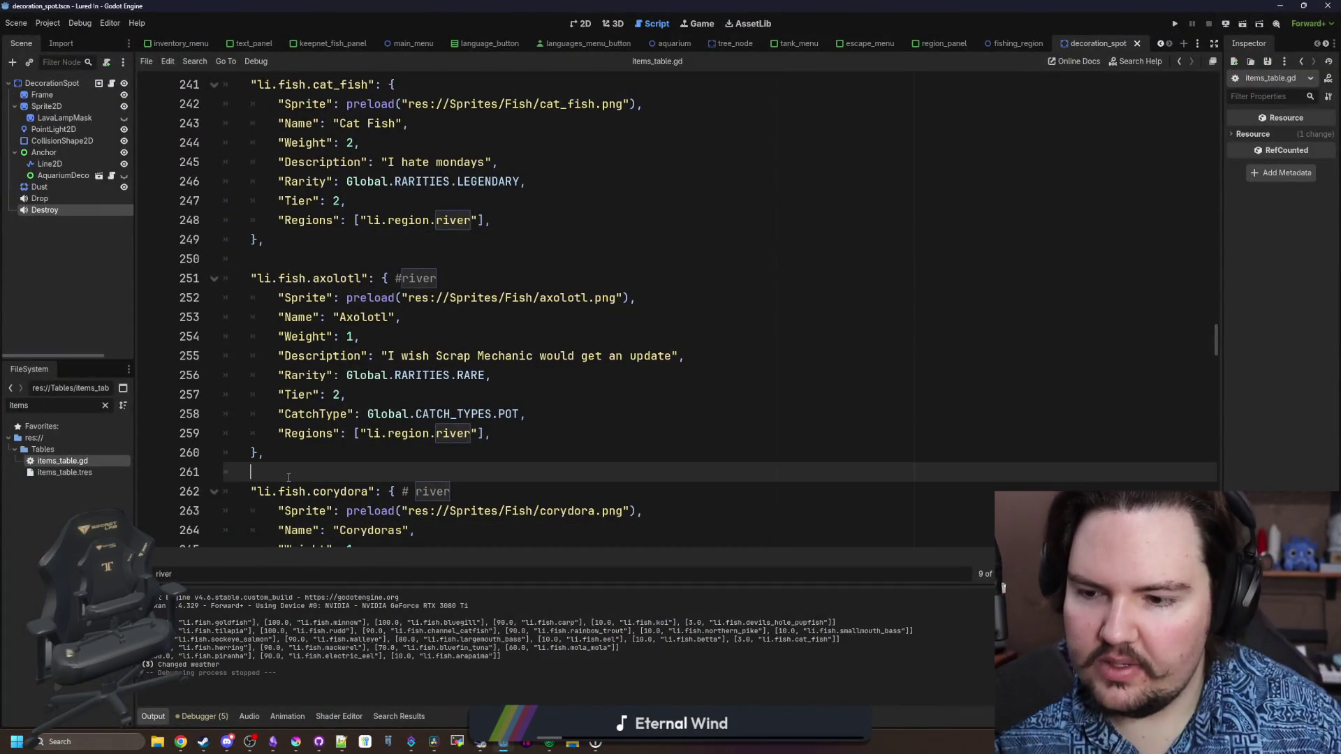
{"action": "key", "text": "ctrl+s"}
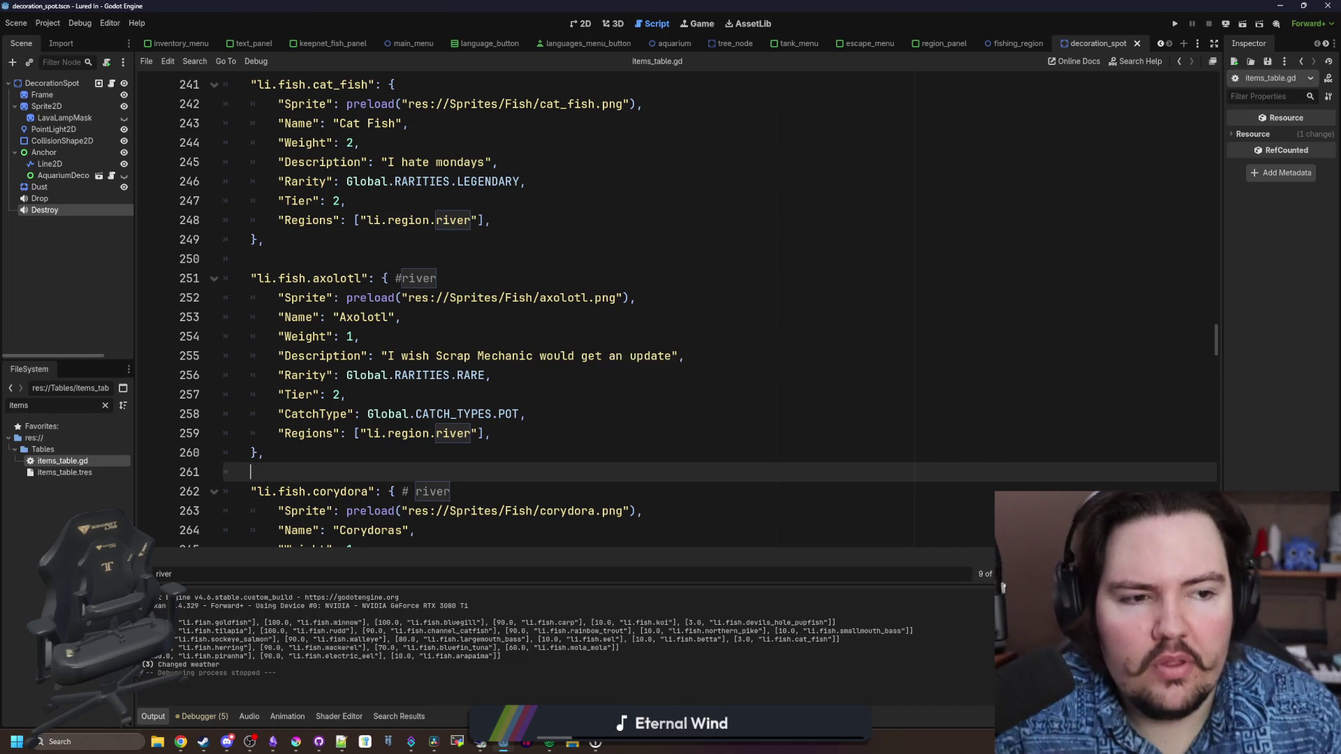
{"action": "key", "text": "ctrl+s"}
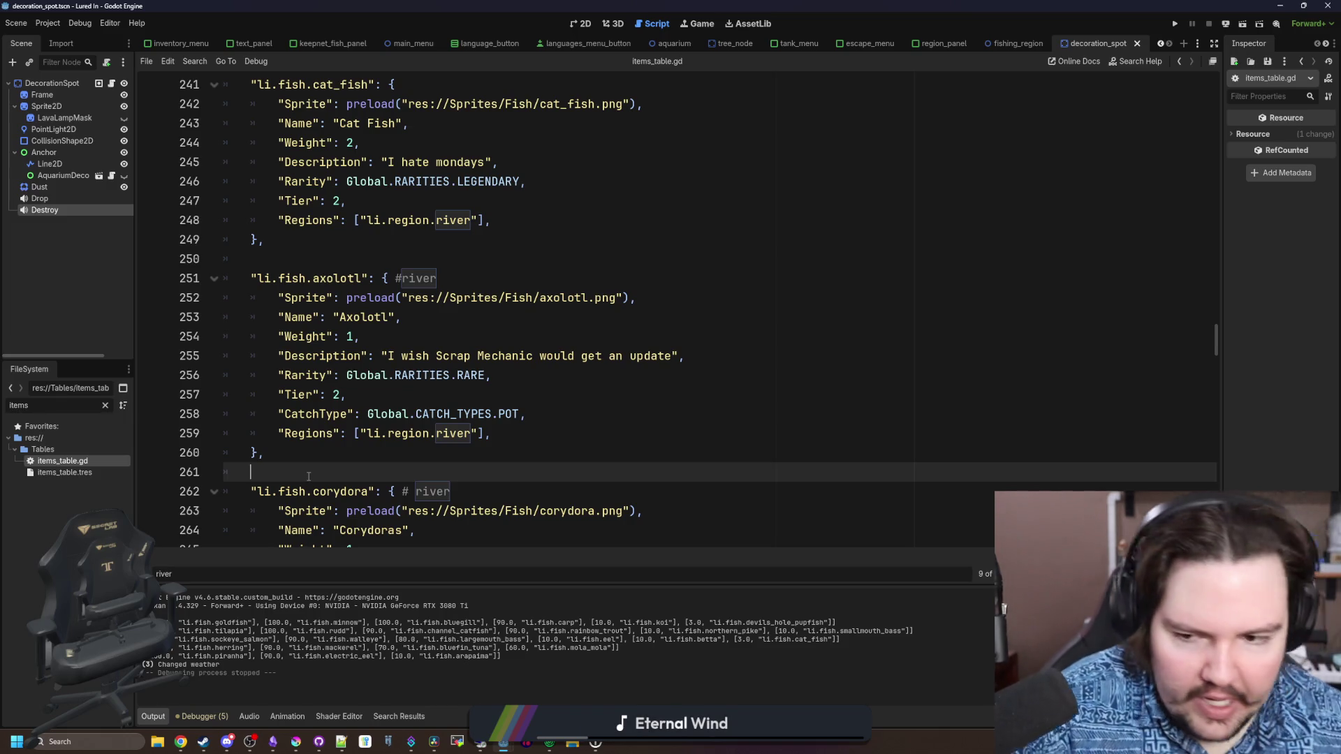
Save the script again and filter the FileSystem dock by 'inventory'.
{"action": "key", "text": "ctrl+s"}
{"action": "key", "text": "Up"}
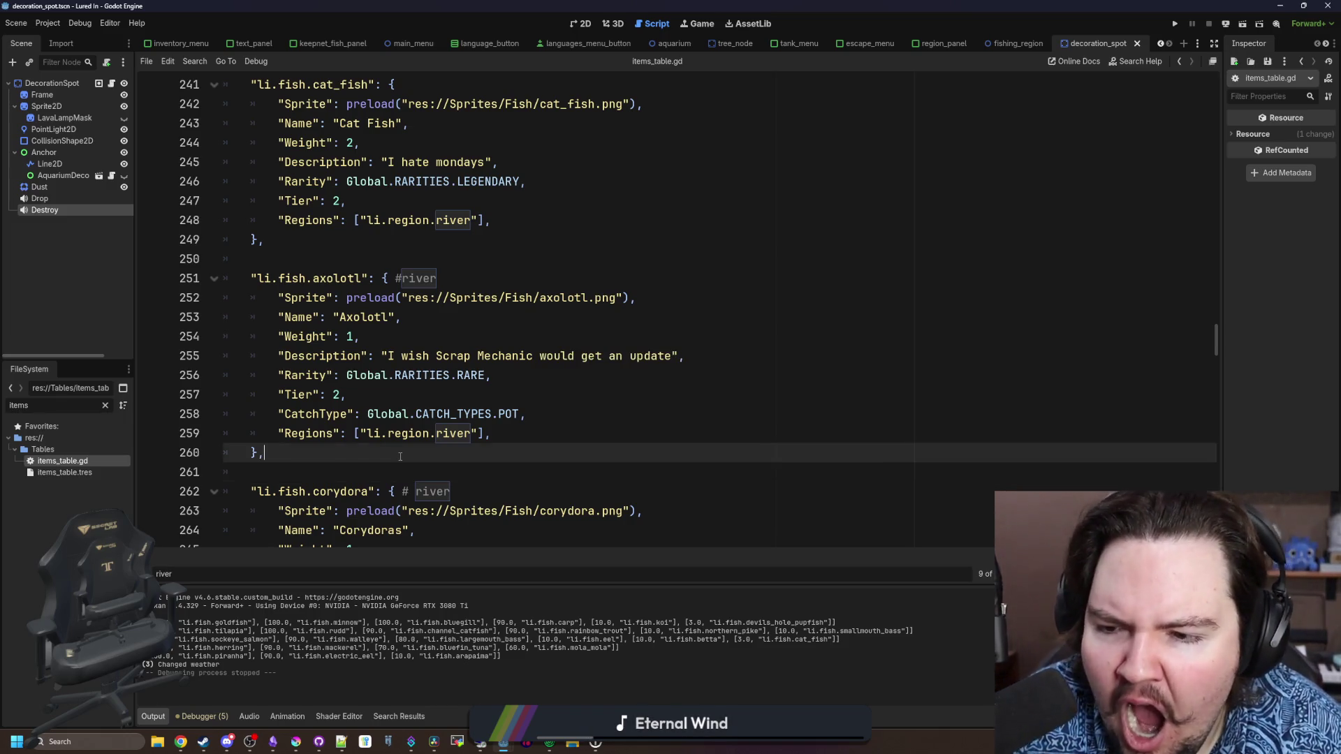
{"action": "scroll", "coordinate": [376, 365], "scroll_direction": "up", "scroll_amount": 2}
{"action": "left_click", "coordinate": [376, 358]}
{"action": "key", "text": "ctrl+s"}
{"action": "left_click", "coordinate": [105, 405]}
{"action": "type", "text": "inventory"}
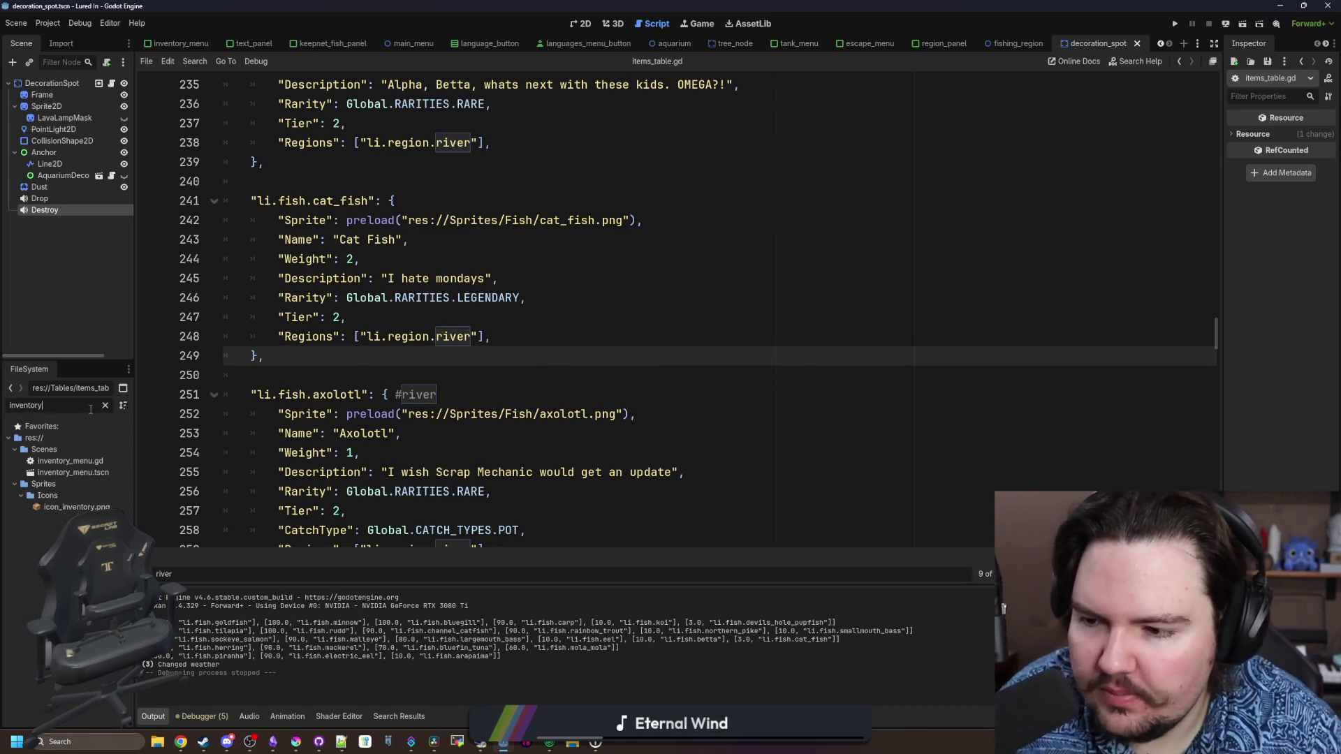
Open inventory_menu.tscn and put the caret on line 225 in the Locations regions loop.
{"action": "double_click", "coordinate": [97, 473]}
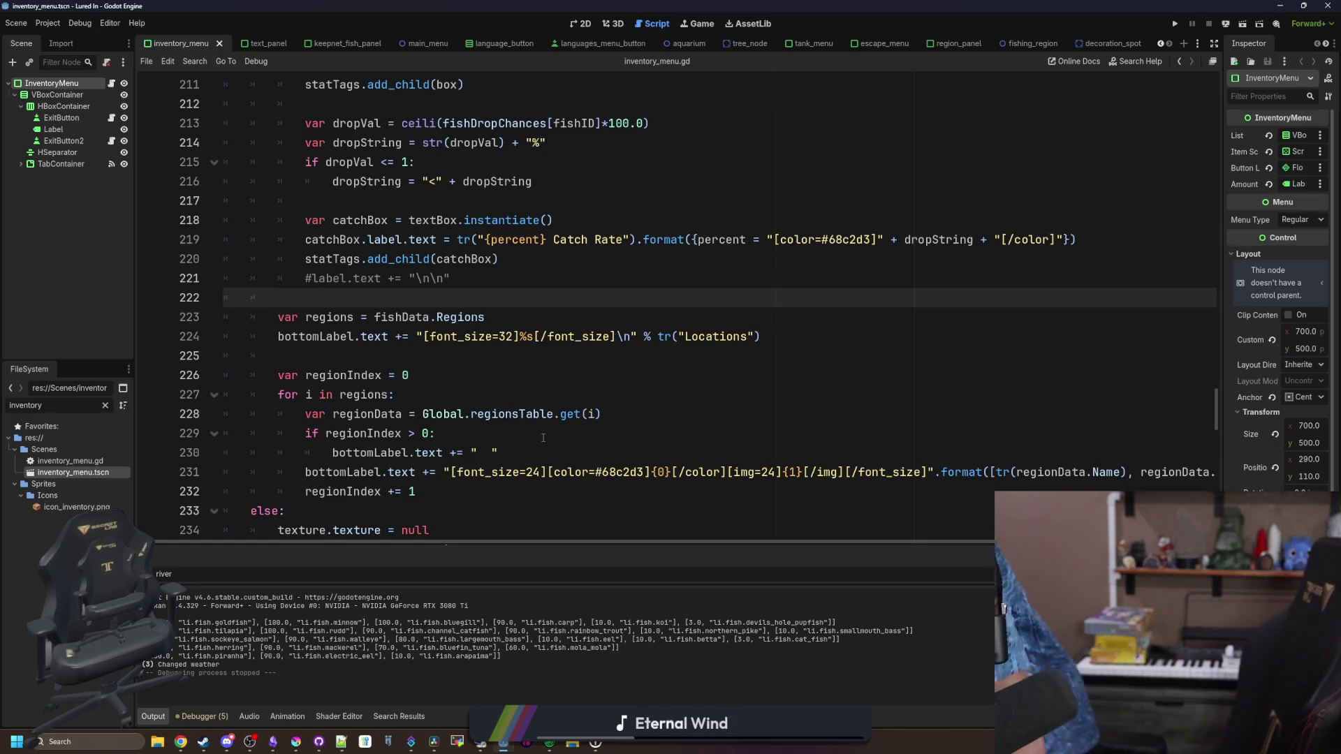
{"action": "scroll", "coordinate": [544, 438], "scroll_direction": "right", "scroll_amount": 2}
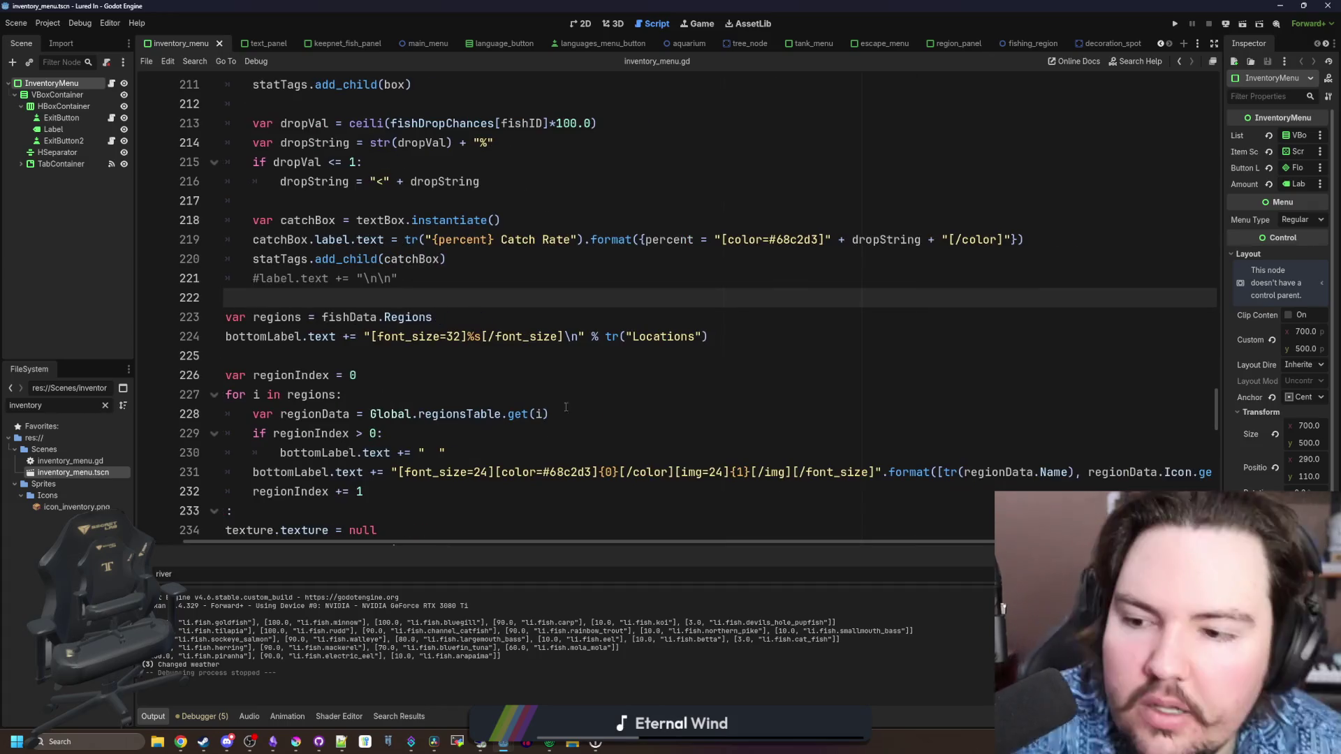
{"action": "left_click", "coordinate": [489, 363]}
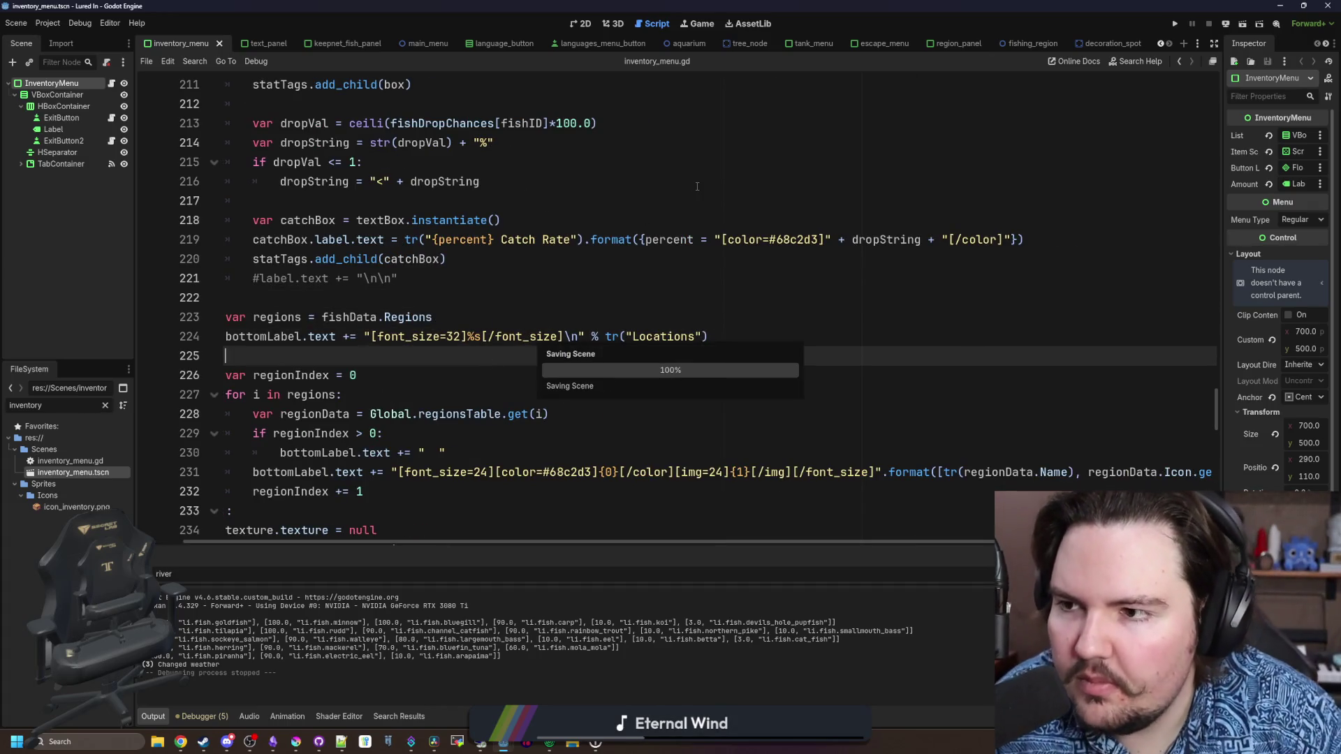
In the 2D view, expand TabContainer > Fishpedia and select the fish-list FlowContainer.
{"action": "left_click", "coordinate": [584, 24]}
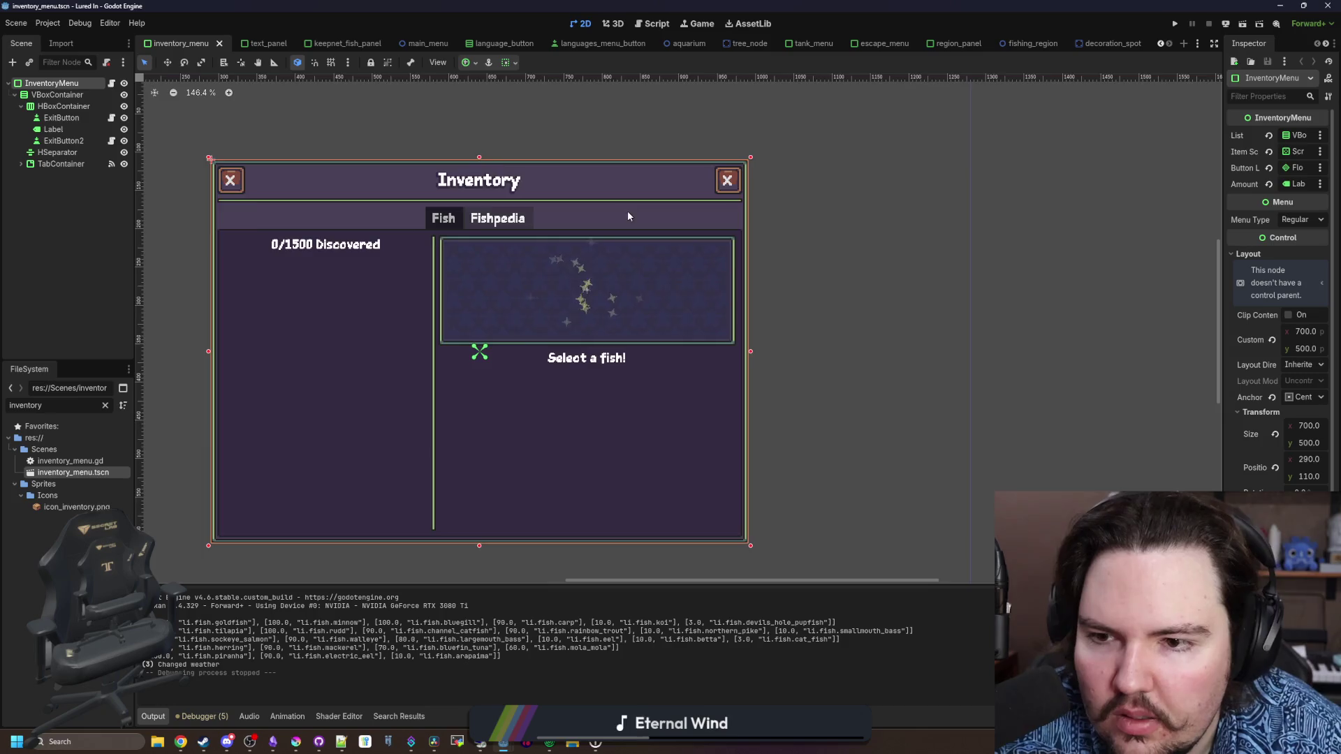
{"action": "left_click", "coordinate": [63, 117]}
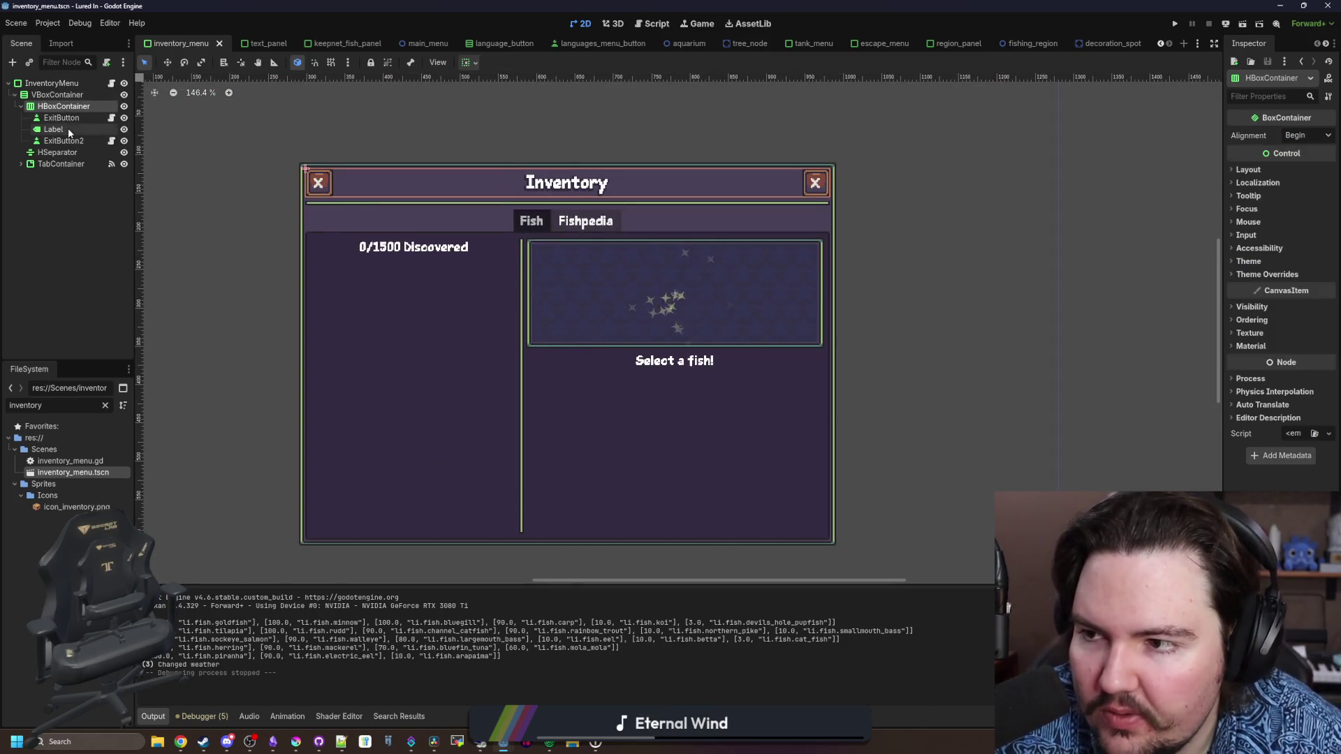
{"action": "left_click", "coordinate": [69, 128]}
{"action": "left_click", "coordinate": [60, 152]}
{"action": "left_click", "coordinate": [56, 167]}
{"action": "left_click", "coordinate": [21, 163]}
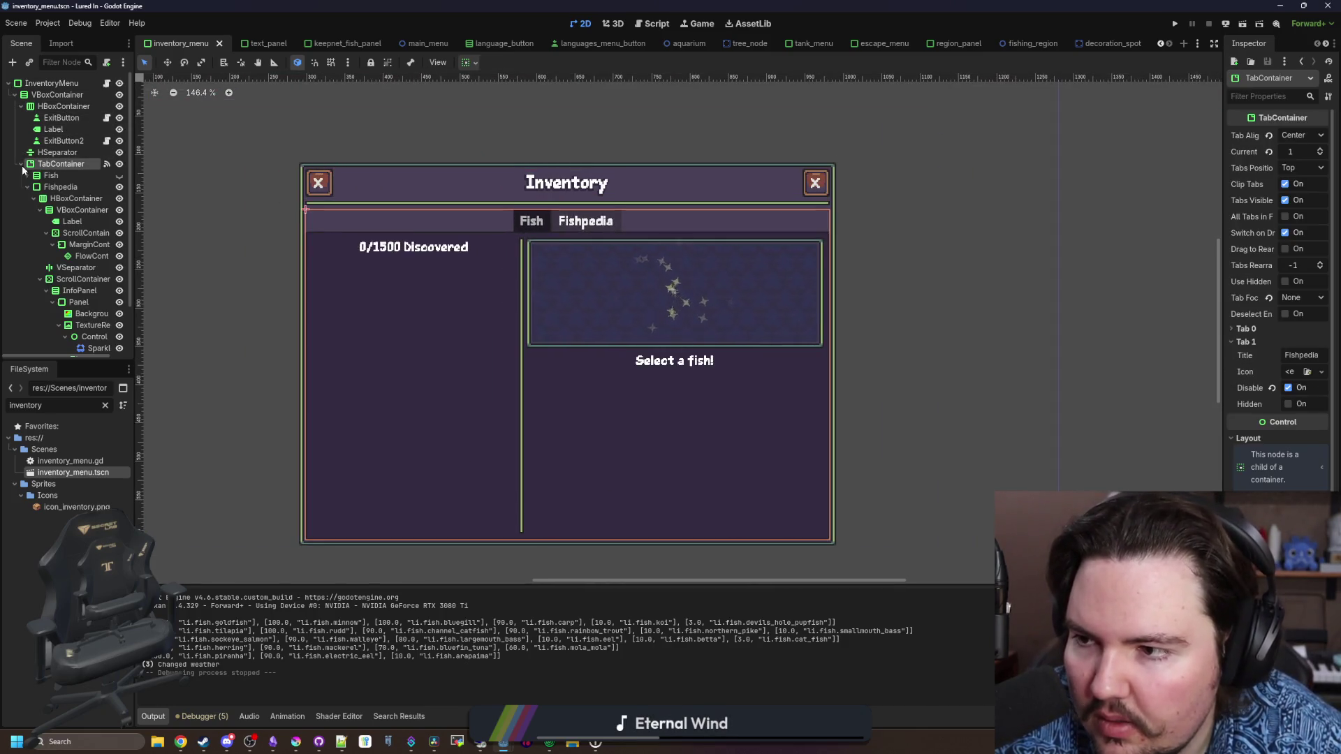
{"action": "left_click", "coordinate": [57, 187]}
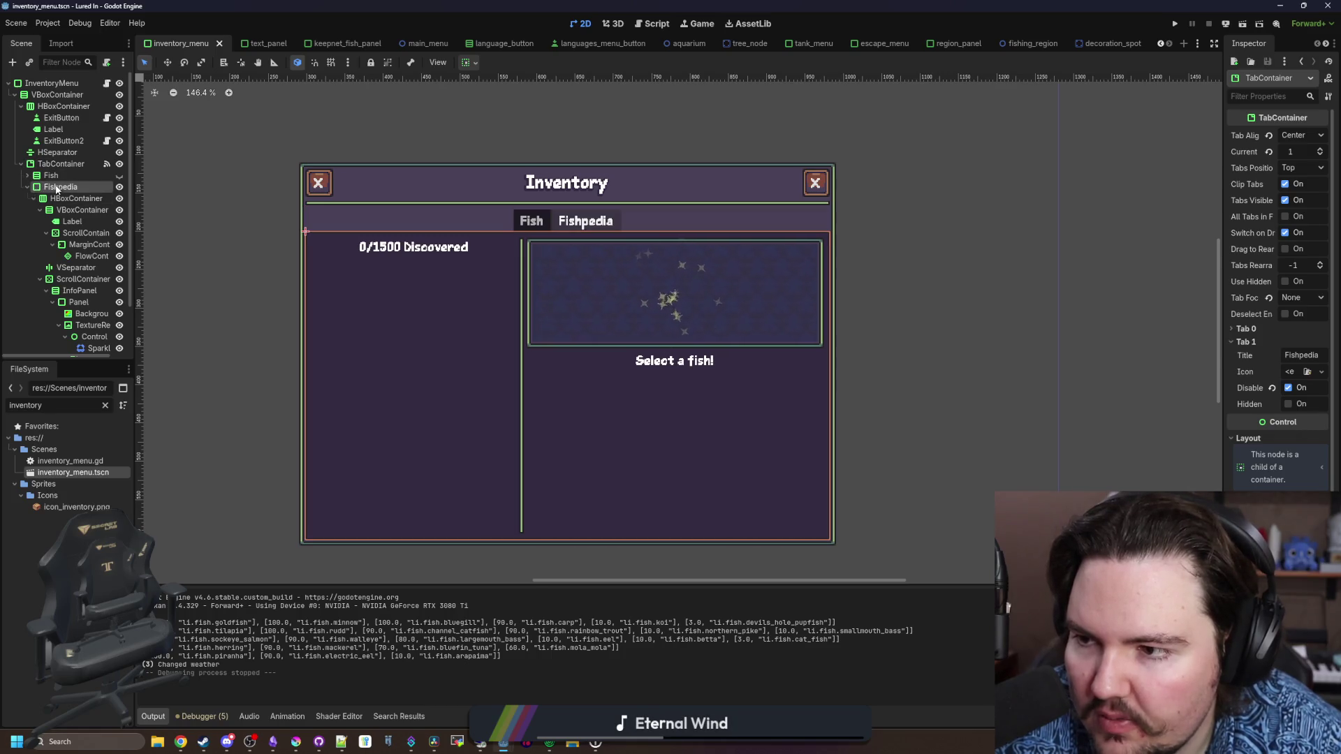
{"action": "left_click", "coordinate": [80, 280]}
{"action": "left_click", "coordinate": [69, 301]}
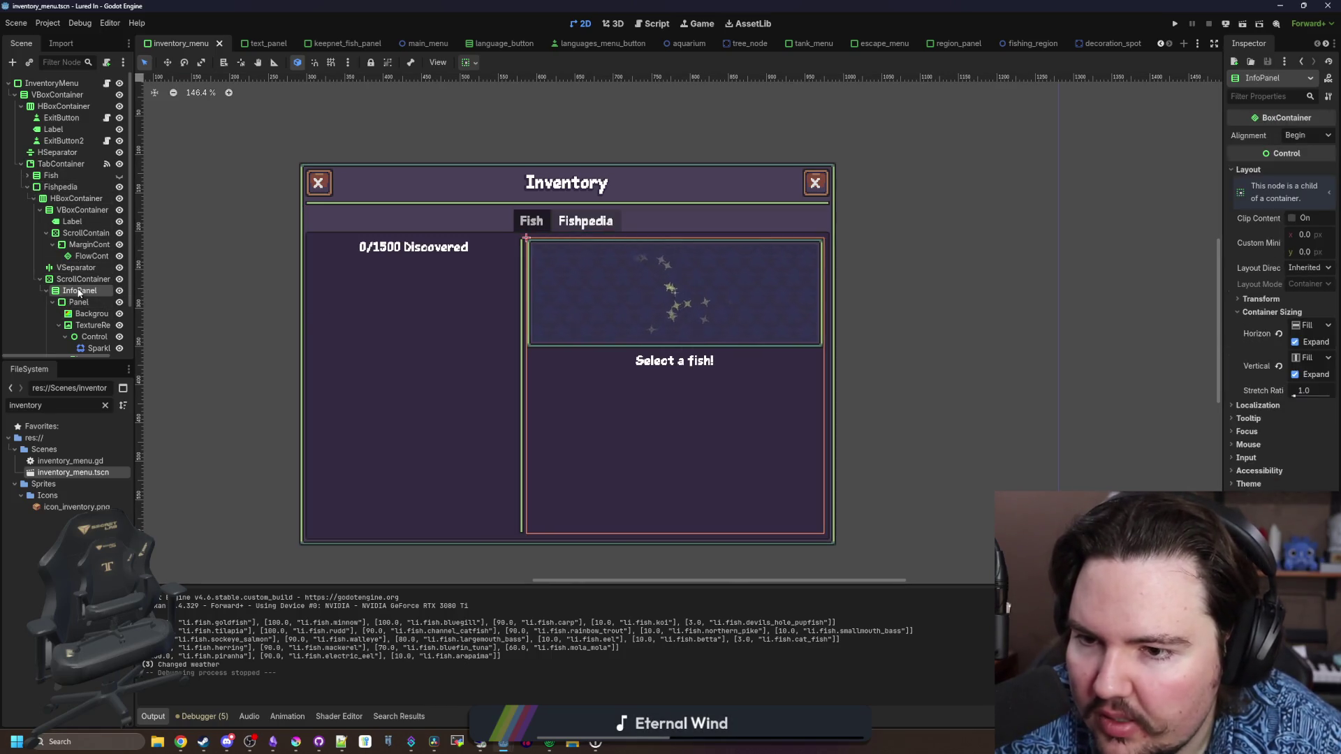
{"action": "left_click", "coordinate": [88, 245]}
{"action": "left_click", "coordinate": [86, 256]}
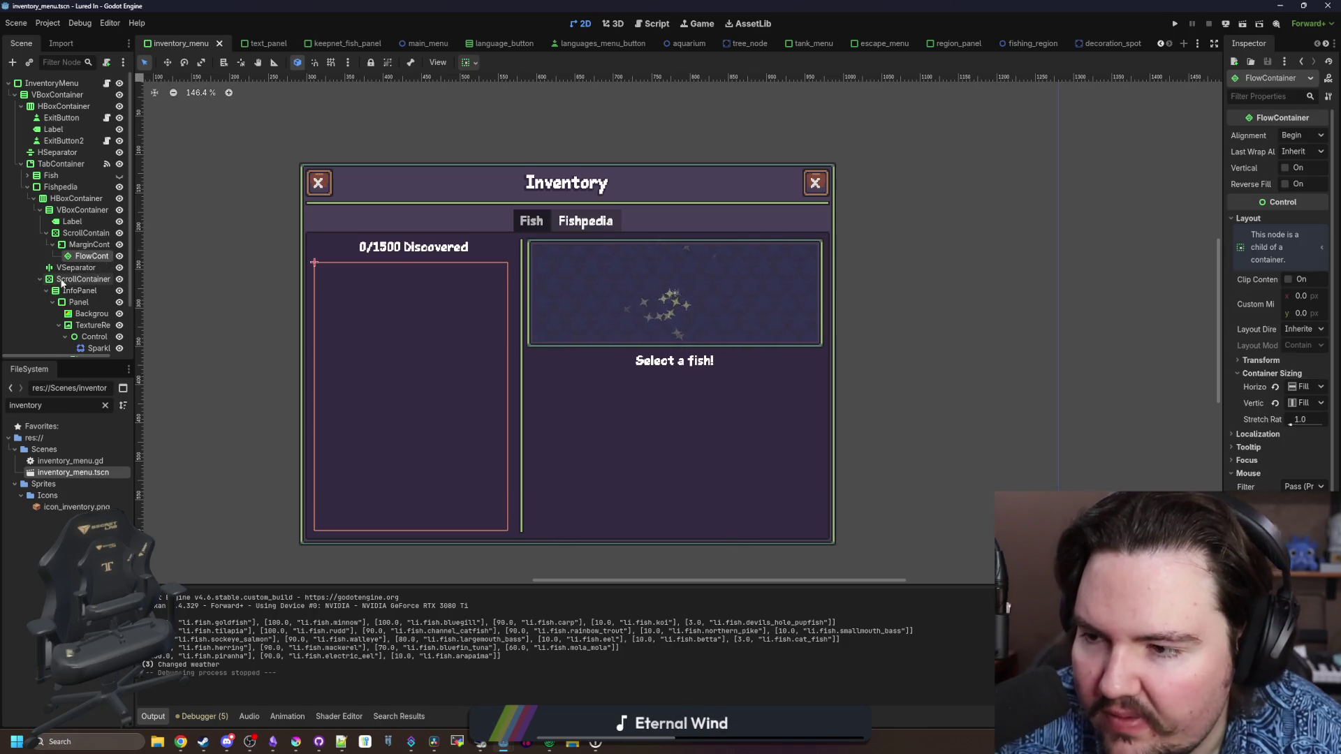
Add an HSeparator child to the FlowContainer with Container Sizing Horizontal Expand enabled.
{"action": "right_click", "coordinate": [103, 257]}
{"action": "left_click", "coordinate": [178, 266]}
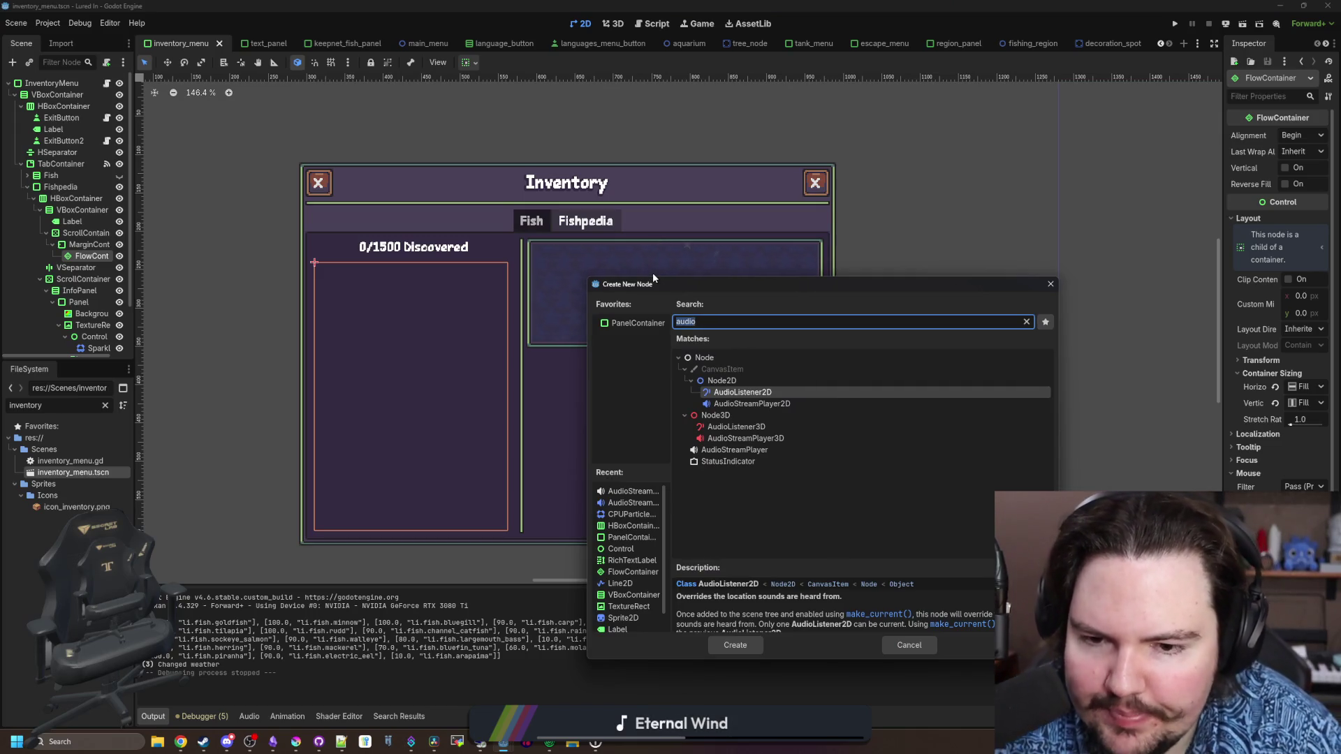
{"action": "type", "text": "separ"}
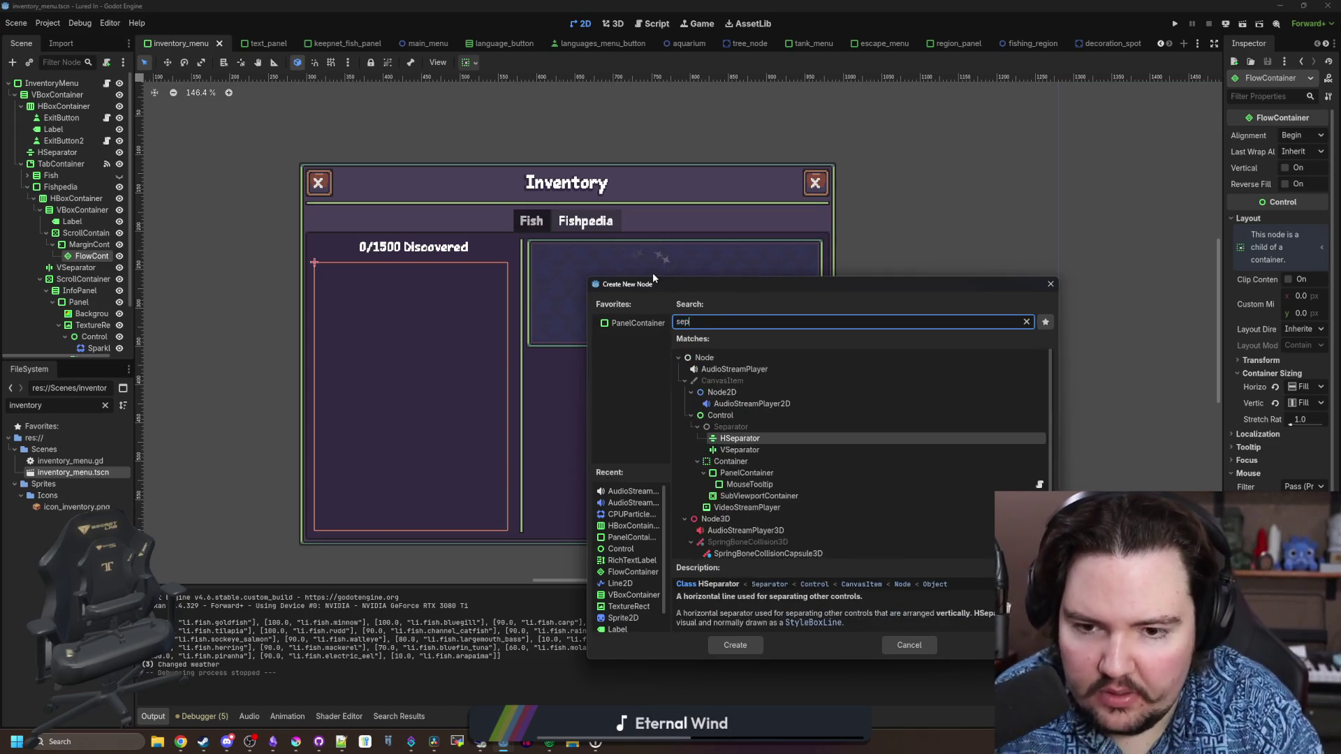
{"action": "key", "text": "Return"}
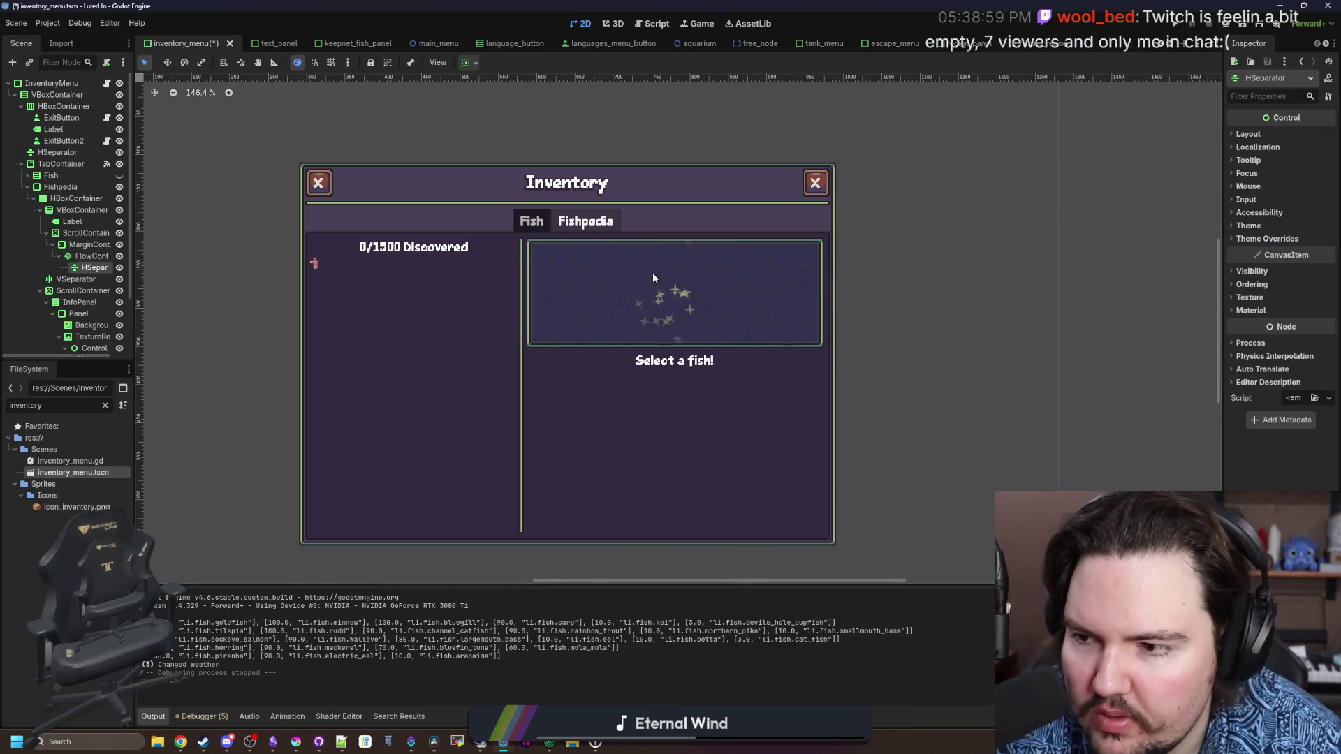
{"action": "left_click_drag", "start_coordinate": [1224, 168], "coordinate": [943, 140]}
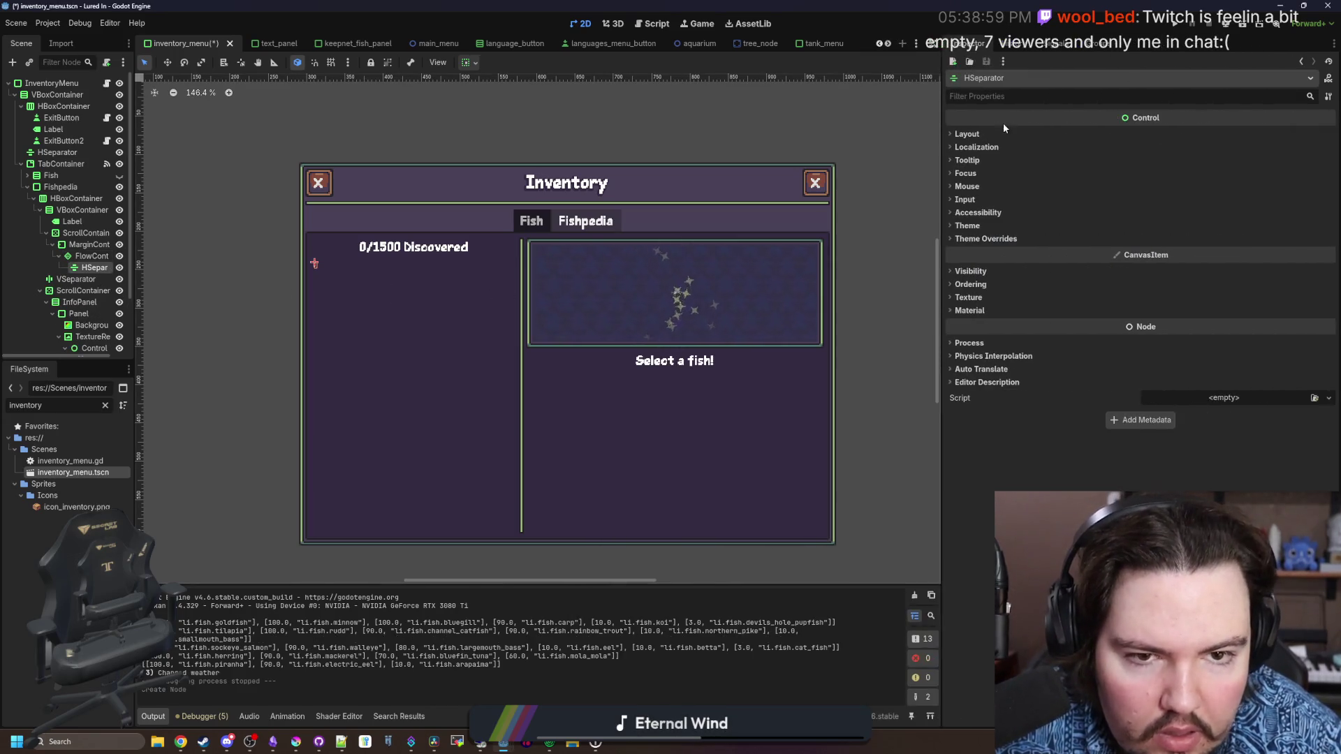
{"action": "left_click", "coordinate": [968, 134]}
{"action": "left_click", "coordinate": [991, 264]}
{"action": "left_click", "coordinate": [1155, 293]}
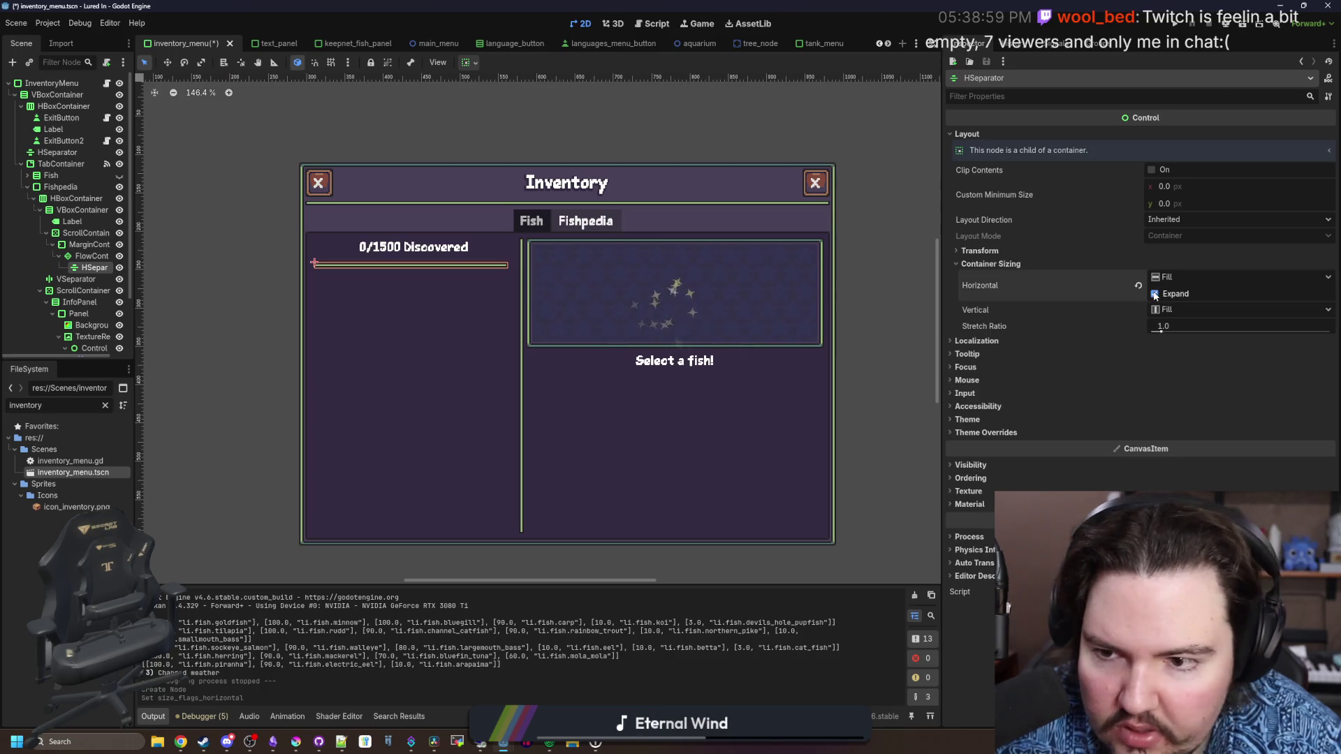
{"action": "scroll", "coordinate": [444, 312], "scroll_direction": "up", "scroll_amount": 5}
{"action": "right_click", "coordinate": [83, 272]}
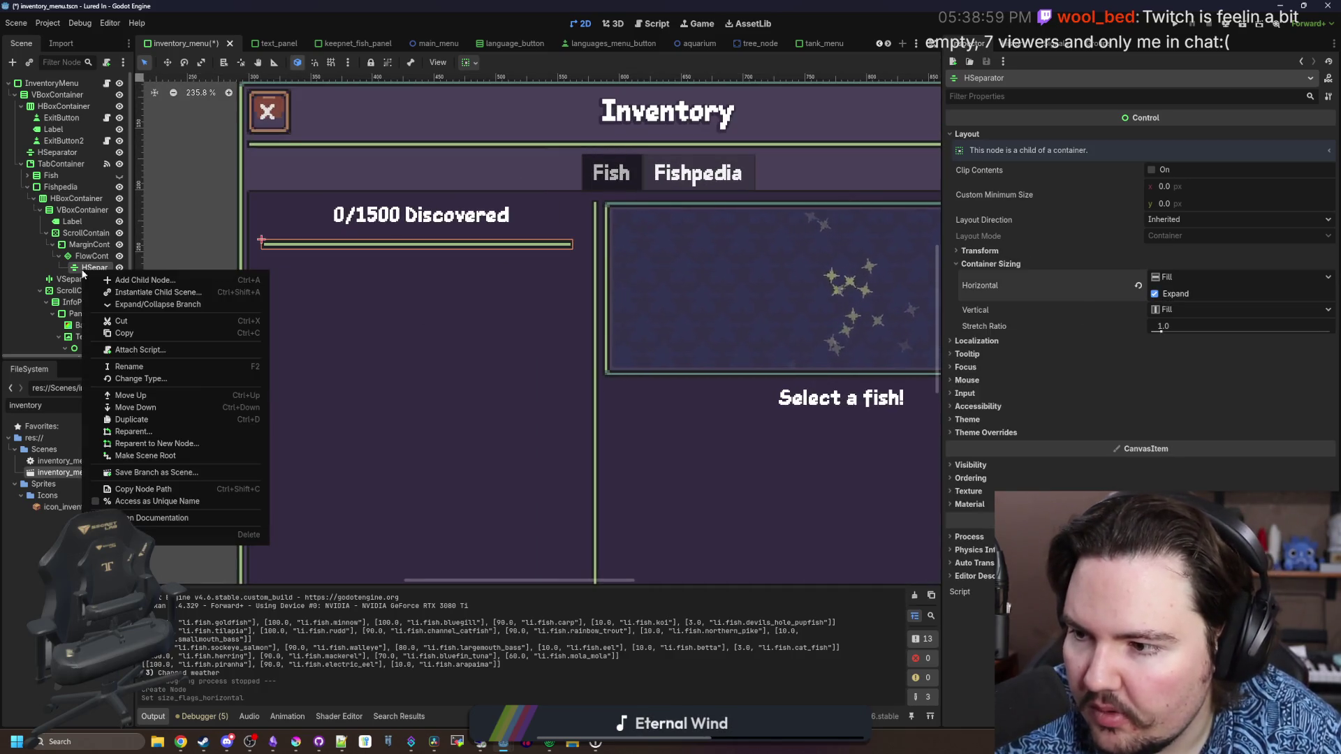
{"action": "left_click", "coordinate": [125, 280]}
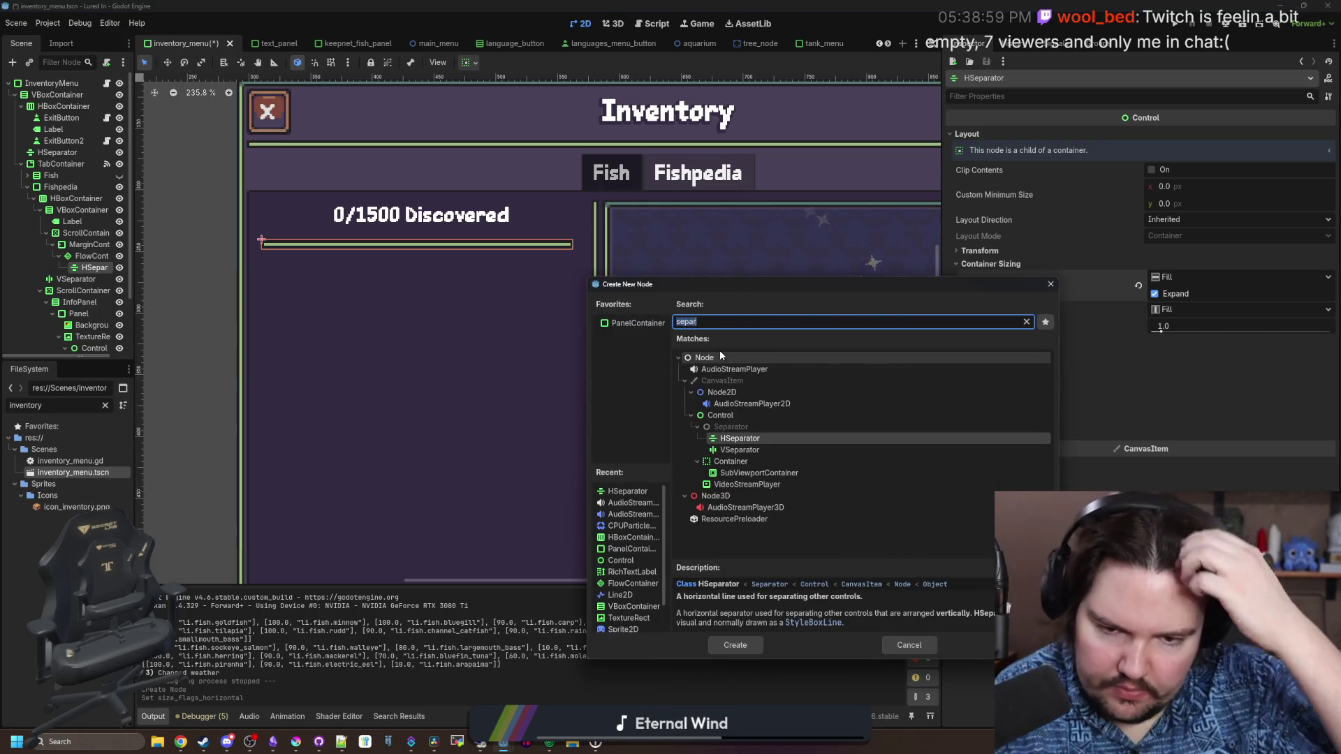
Create a TextureRect under the separator and Quick Load the globe image as its Texture.
{"action": "type", "text": "texture"}
{"action": "key", "text": "Return"}
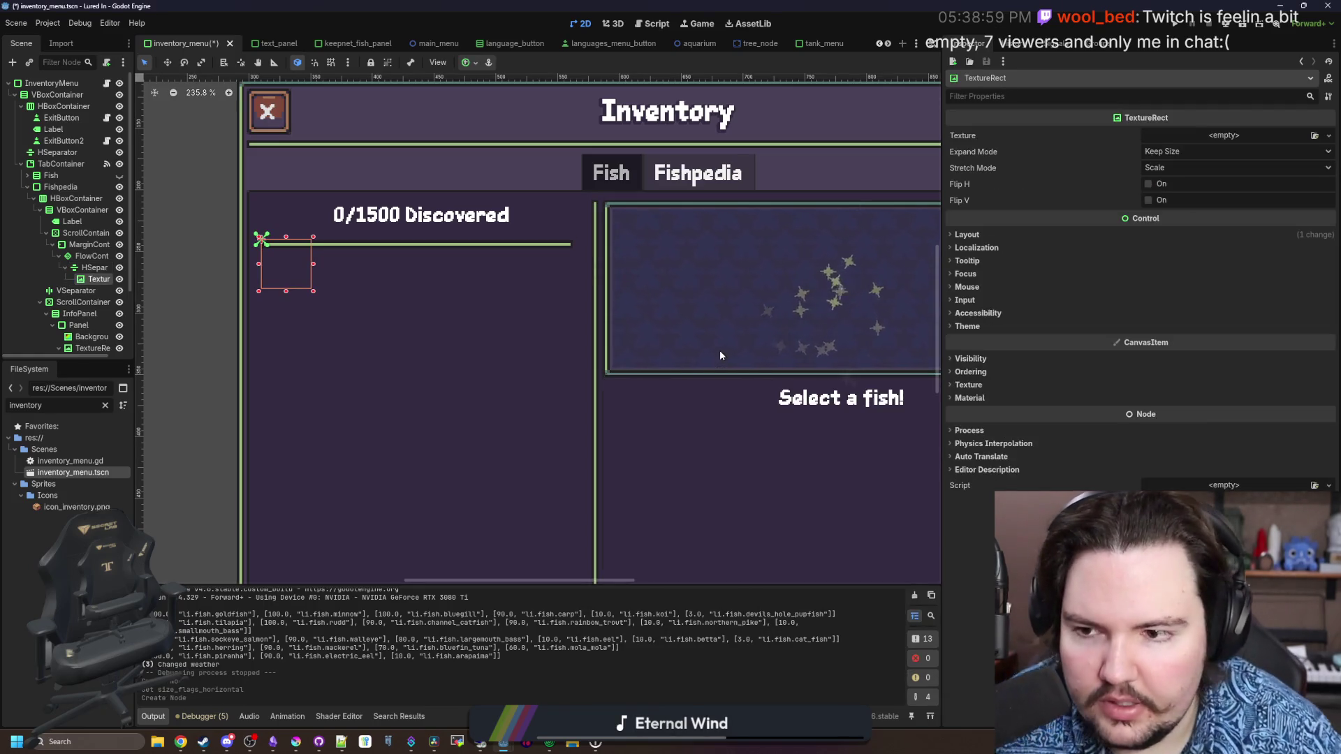
{"action": "left_click", "coordinate": [1233, 392]}
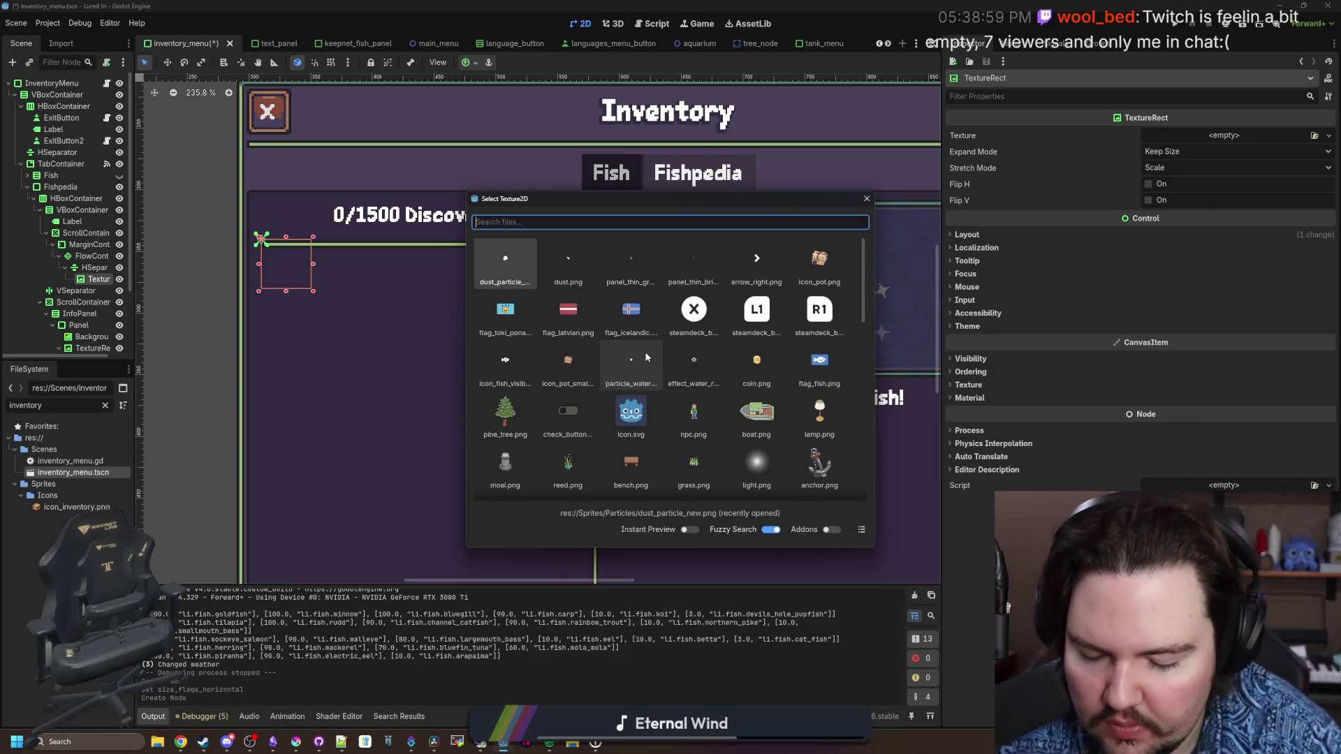
{"action": "type", "text": "globe"}
{"action": "key", "text": "Return"}
{"action": "scroll", "coordinate": [335, 235], "scroll_direction": "up", "scroll_amount": 5}
{"action": "scroll", "coordinate": [342, 236], "scroll_direction": "down", "scroll_amount": 3}
{"action": "scroll", "coordinate": [507, 223], "scroll_direction": "up", "scroll_amount": 1}
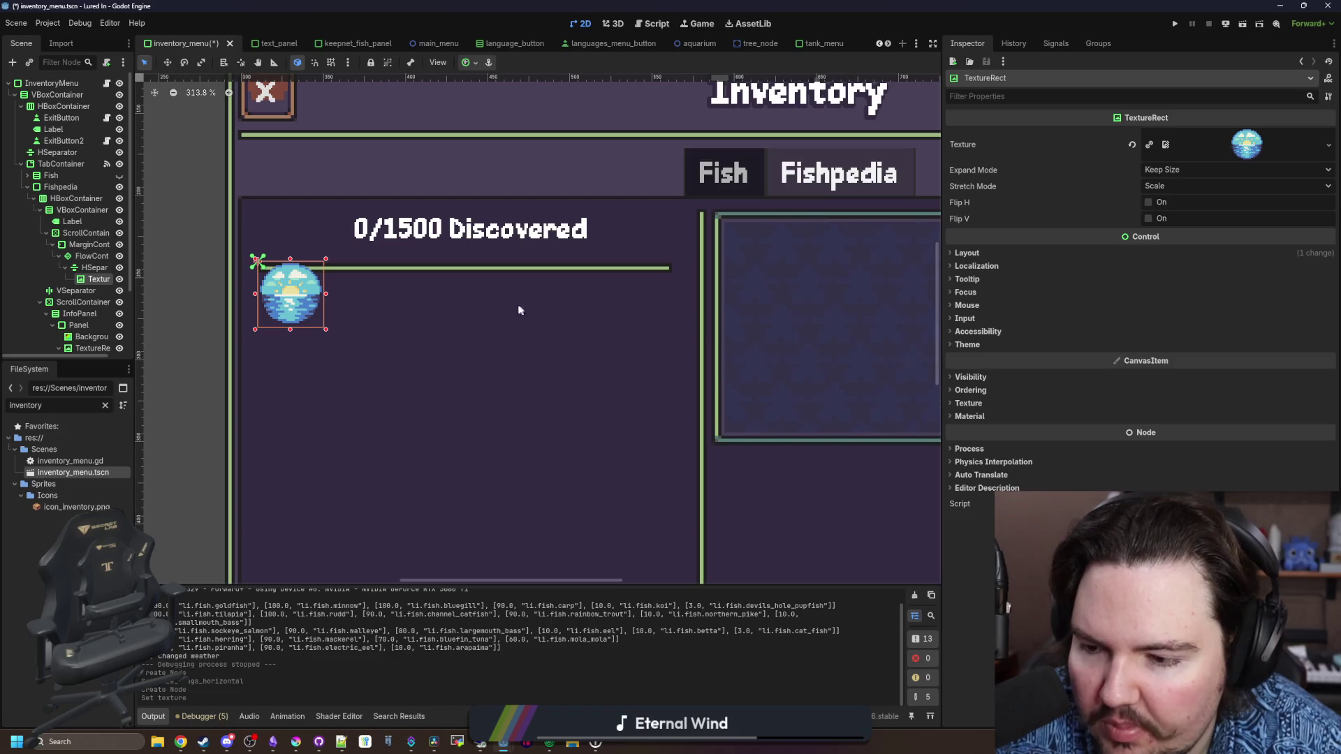
Add a VBoxContainer child to the FlowContainer and move it to the top.
{"action": "right_click", "coordinate": [94, 257]}
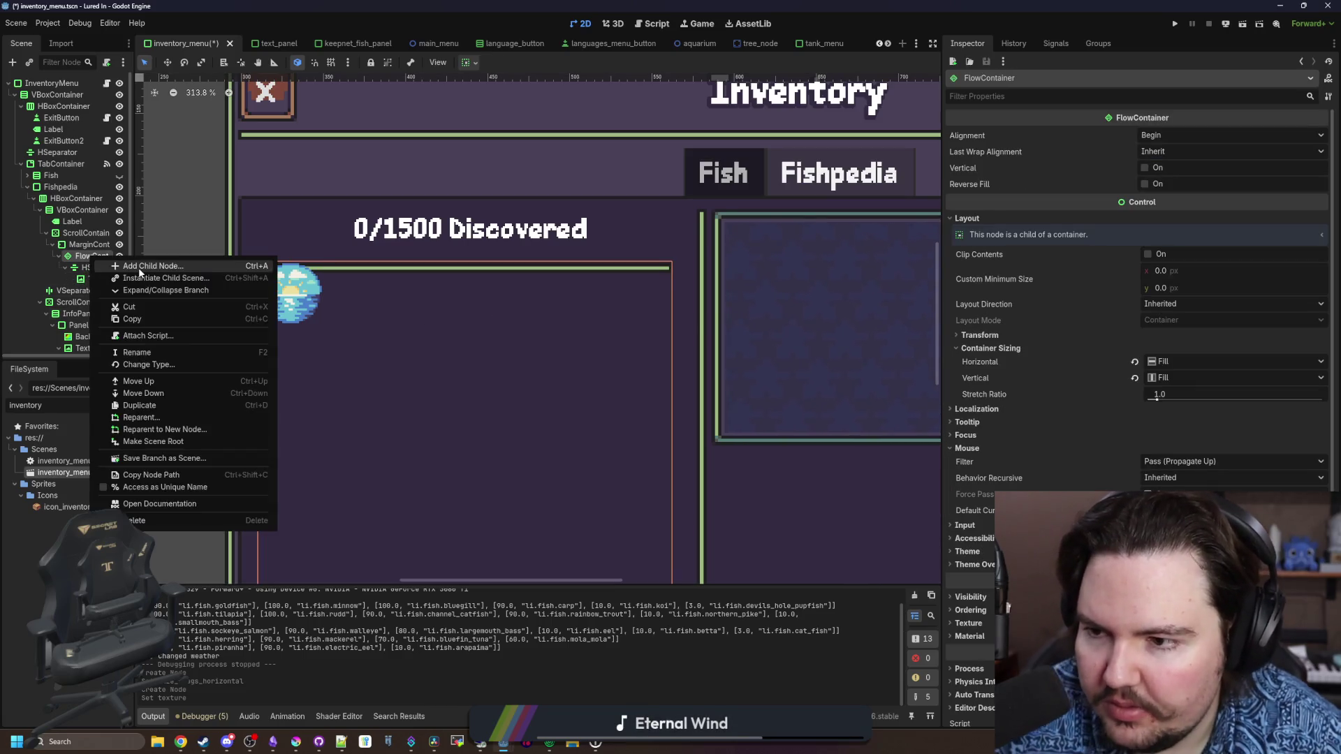
{"action": "left_click", "coordinate": [139, 267]}
{"action": "type", "text": "vbox"}
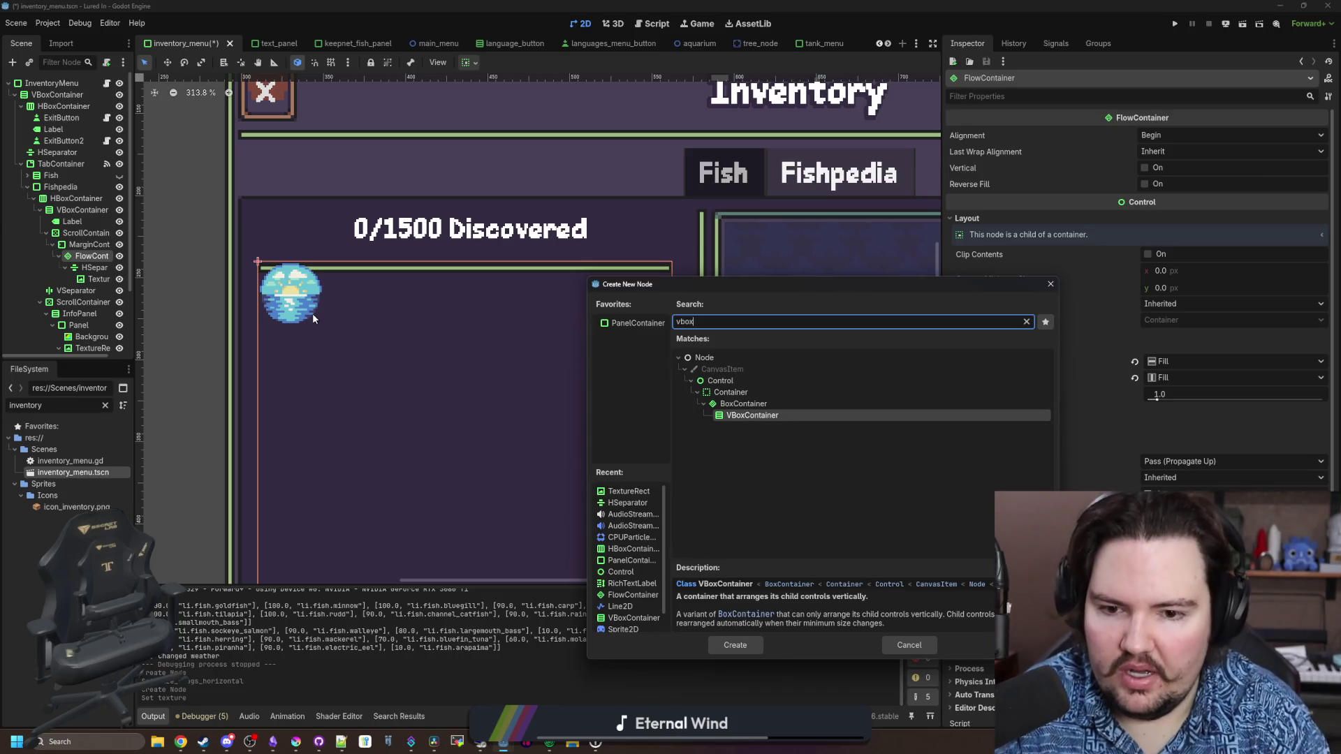
{"action": "key", "text": "Return"}
{"action": "left_click_drag", "start_coordinate": [94, 290], "coordinate": [97, 269]}
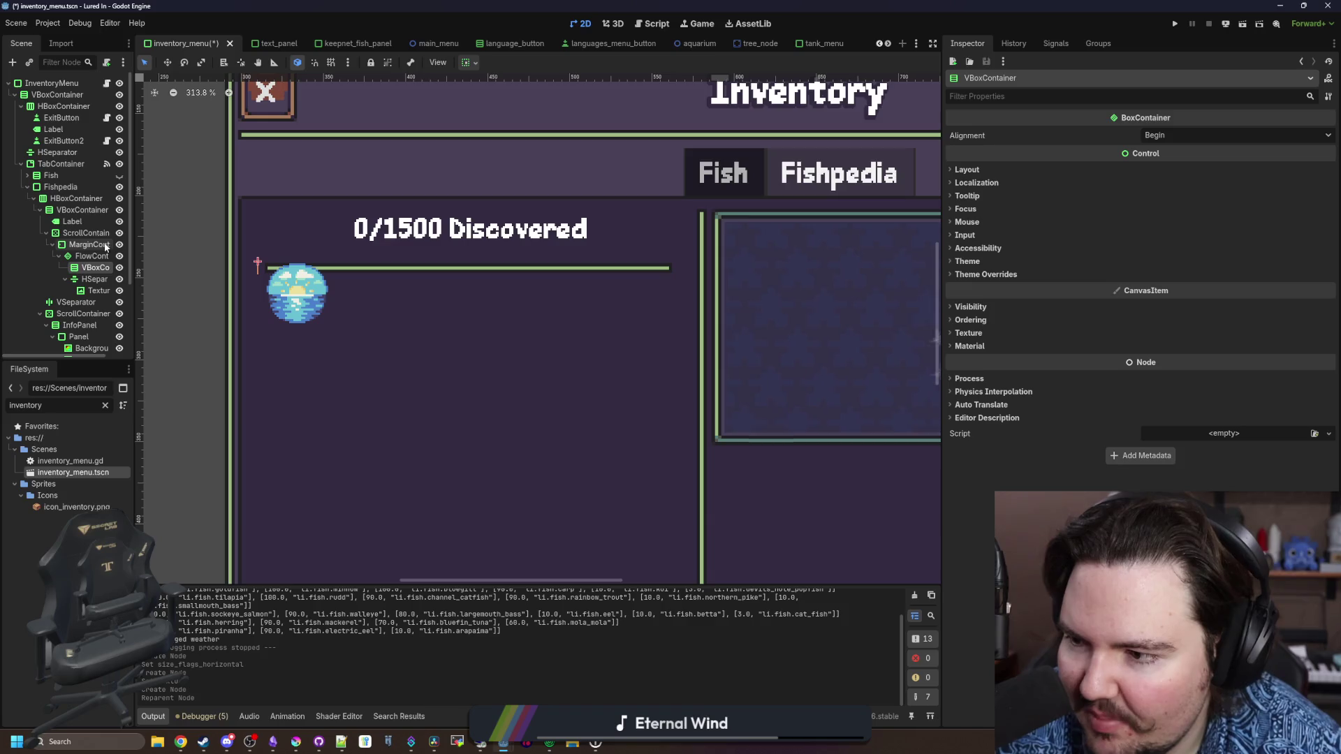
Move the HSeparator into the VBoxContainer and turn on the container's Horizontal Expand sizing.
{"action": "left_click", "coordinate": [94, 279]}
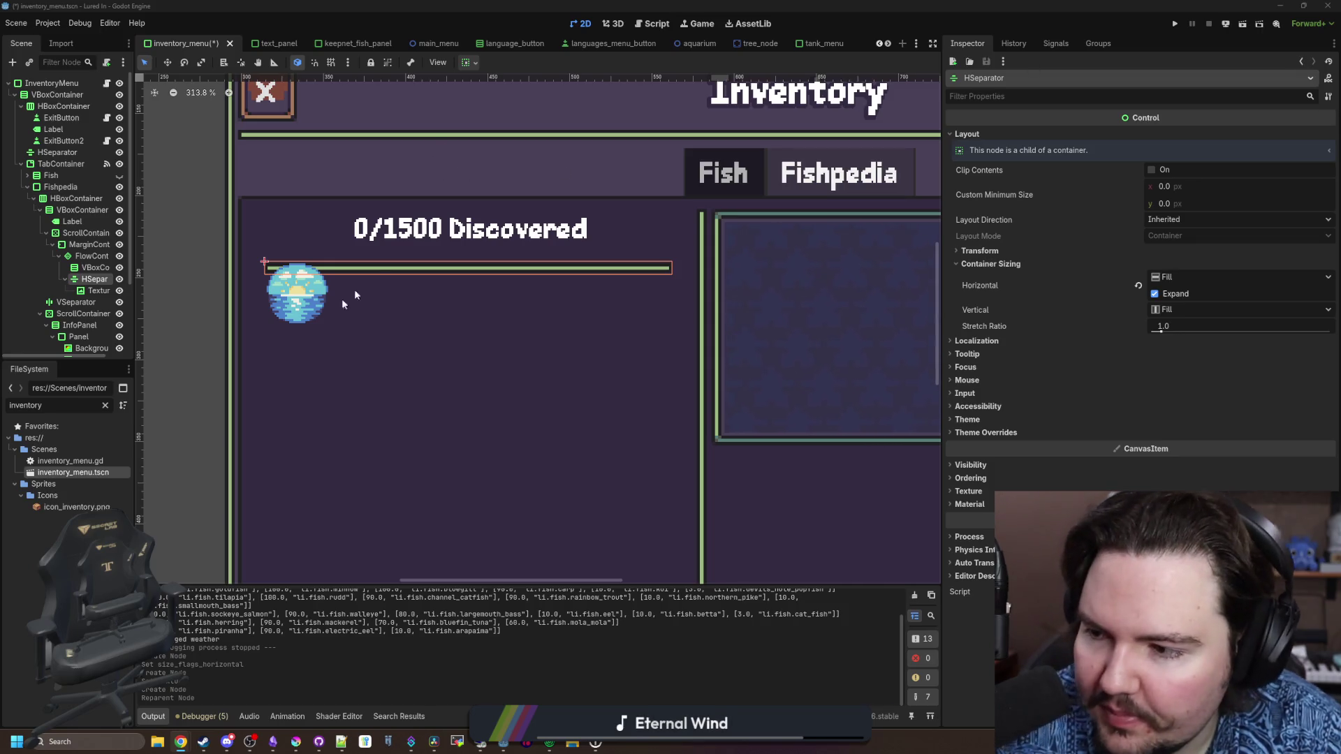
{"action": "left_click_drag", "start_coordinate": [109, 280], "coordinate": [96, 269]}
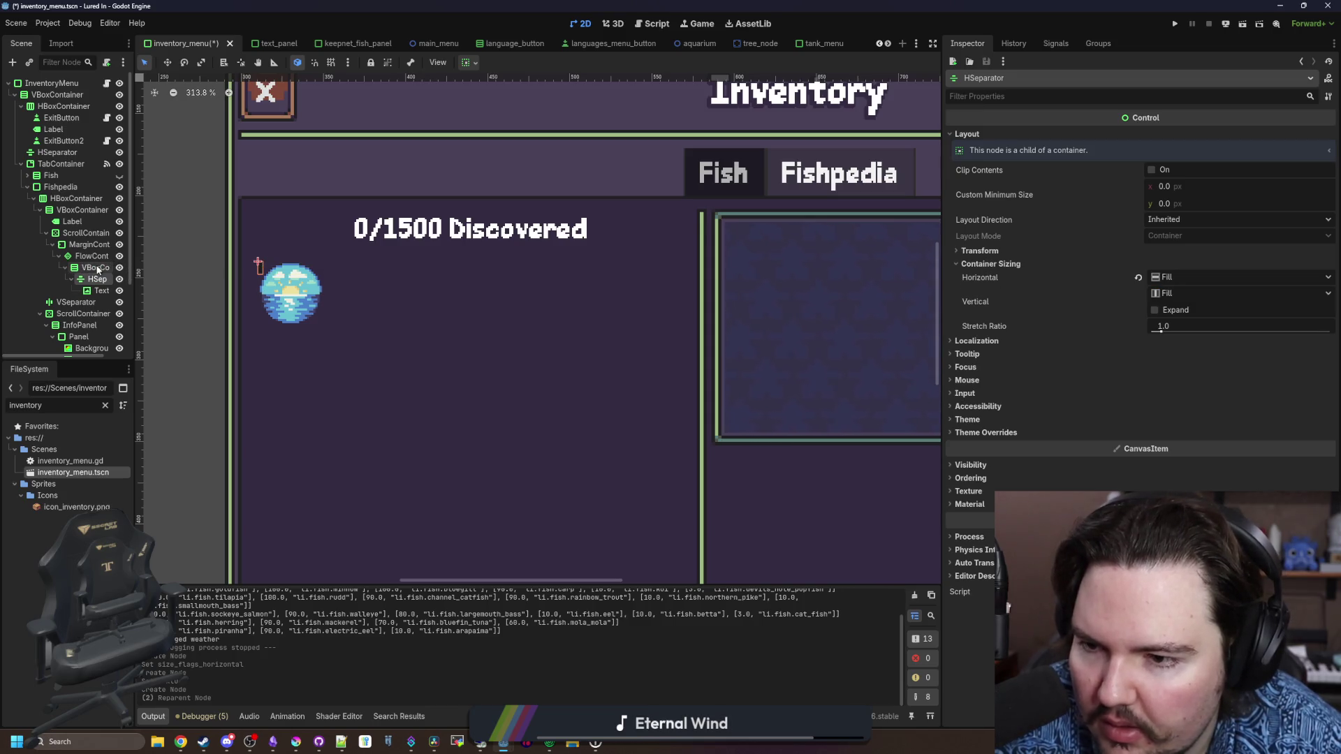
{"action": "left_click", "coordinate": [96, 268]}
{"action": "left_click", "coordinate": [966, 169]}
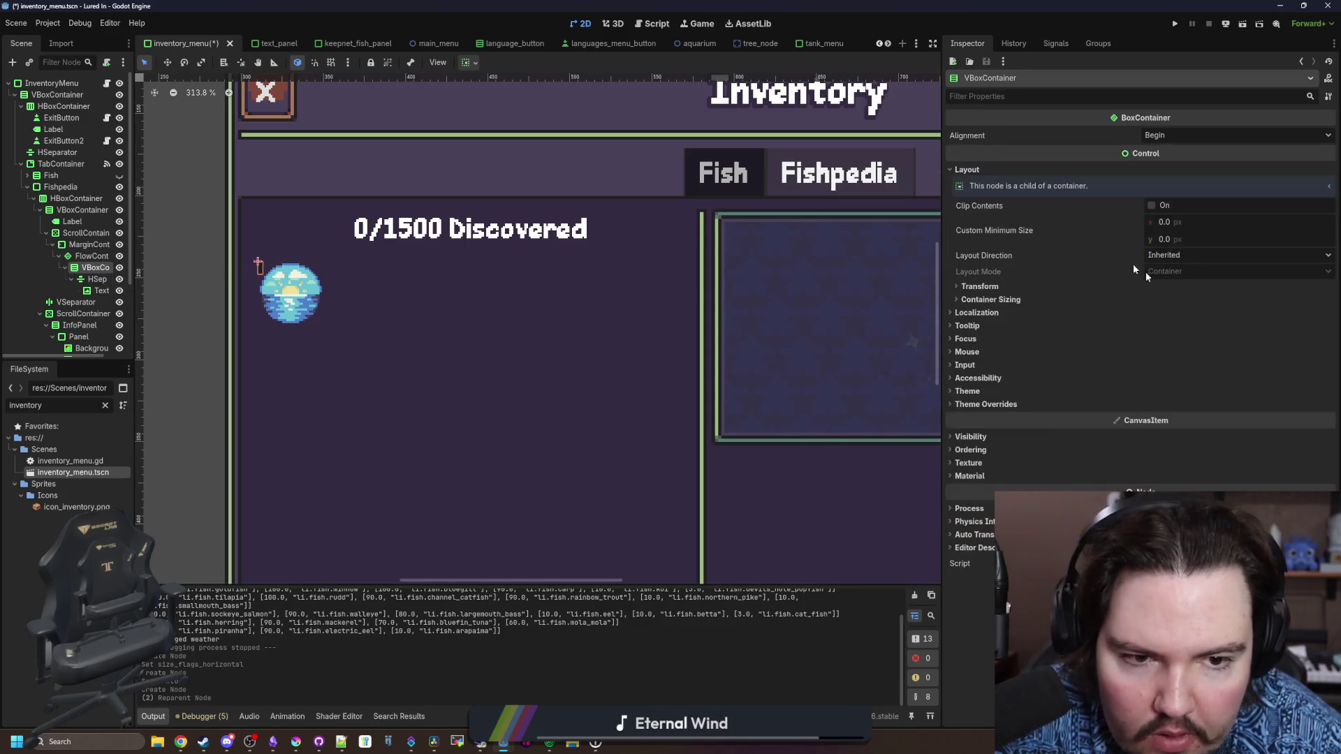
{"action": "left_click", "coordinate": [1116, 299]}
{"action": "left_click", "coordinate": [1155, 329]}
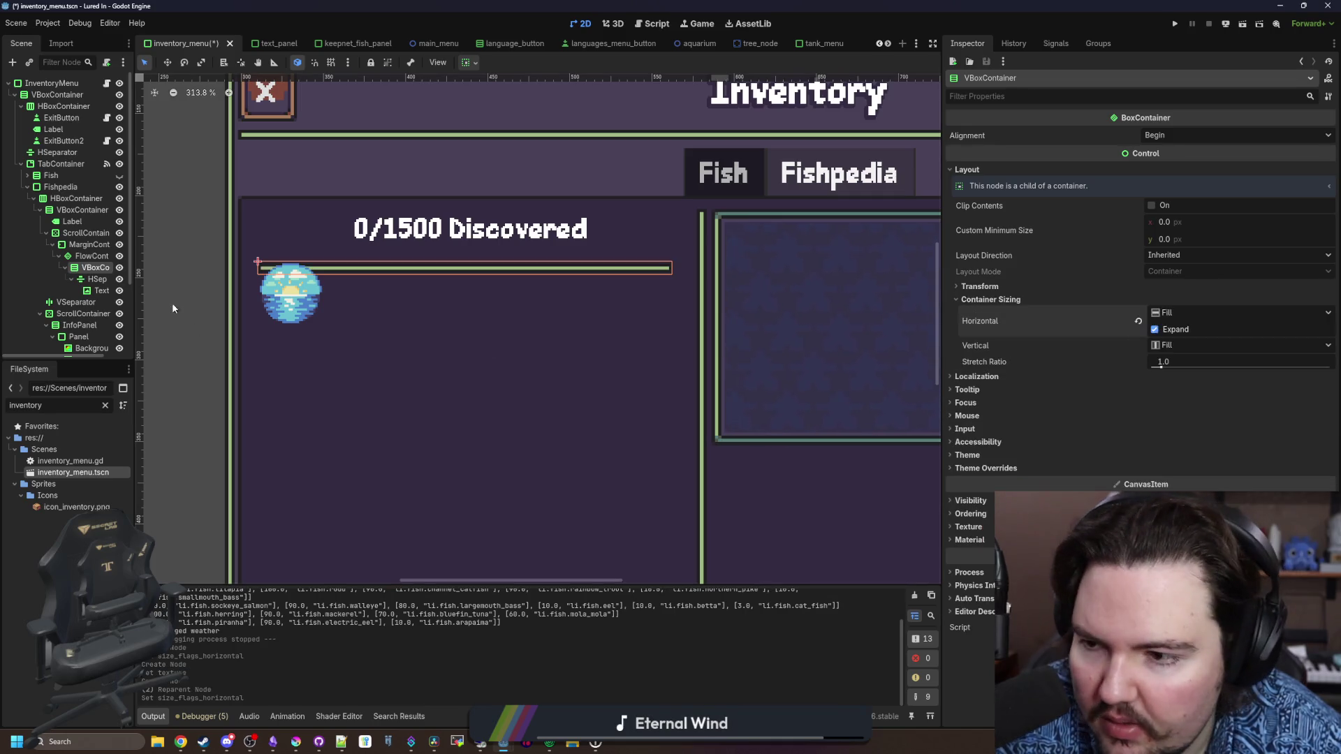
Set the globe TextureRect's Layout Mode to Anchors with the Center preset.
{"action": "left_click", "coordinate": [290, 294]}
{"action": "left_click", "coordinate": [974, 266]}
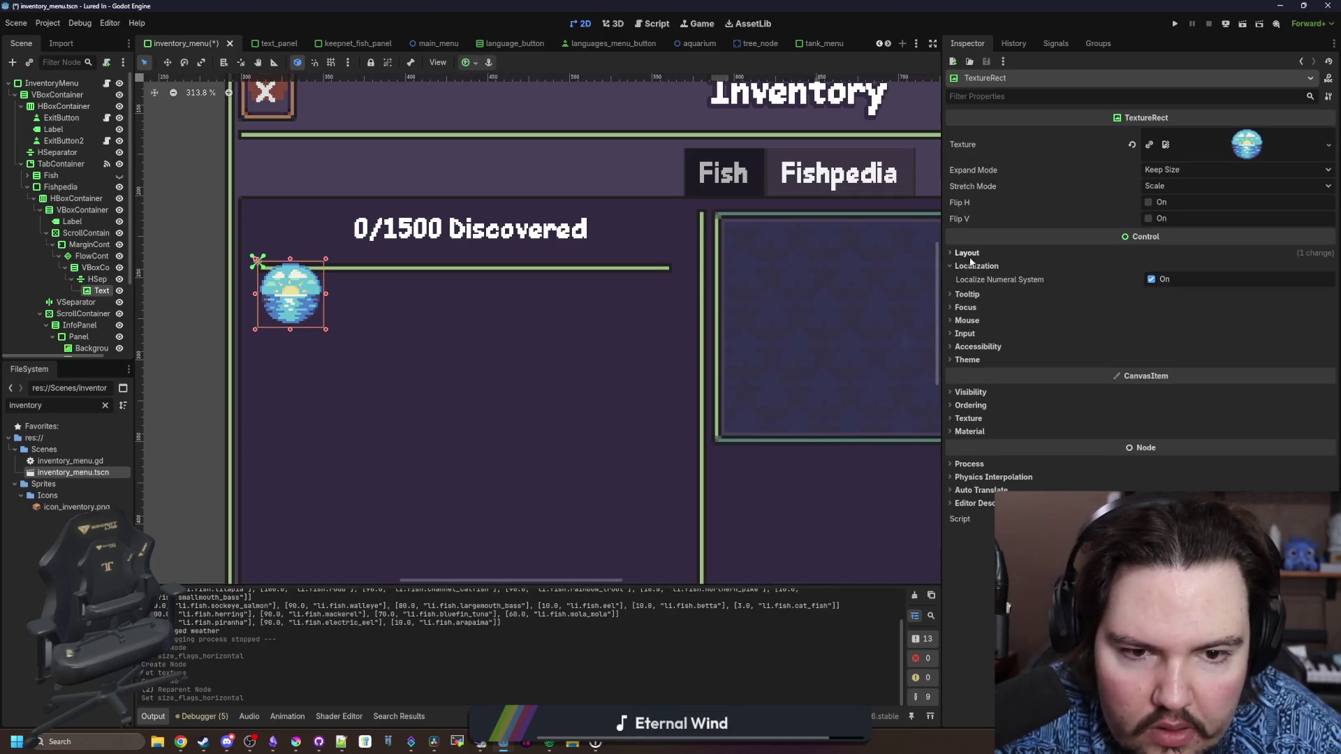
{"action": "left_click", "coordinate": [1146, 292]}
{"action": "left_click", "coordinate": [1151, 279]}
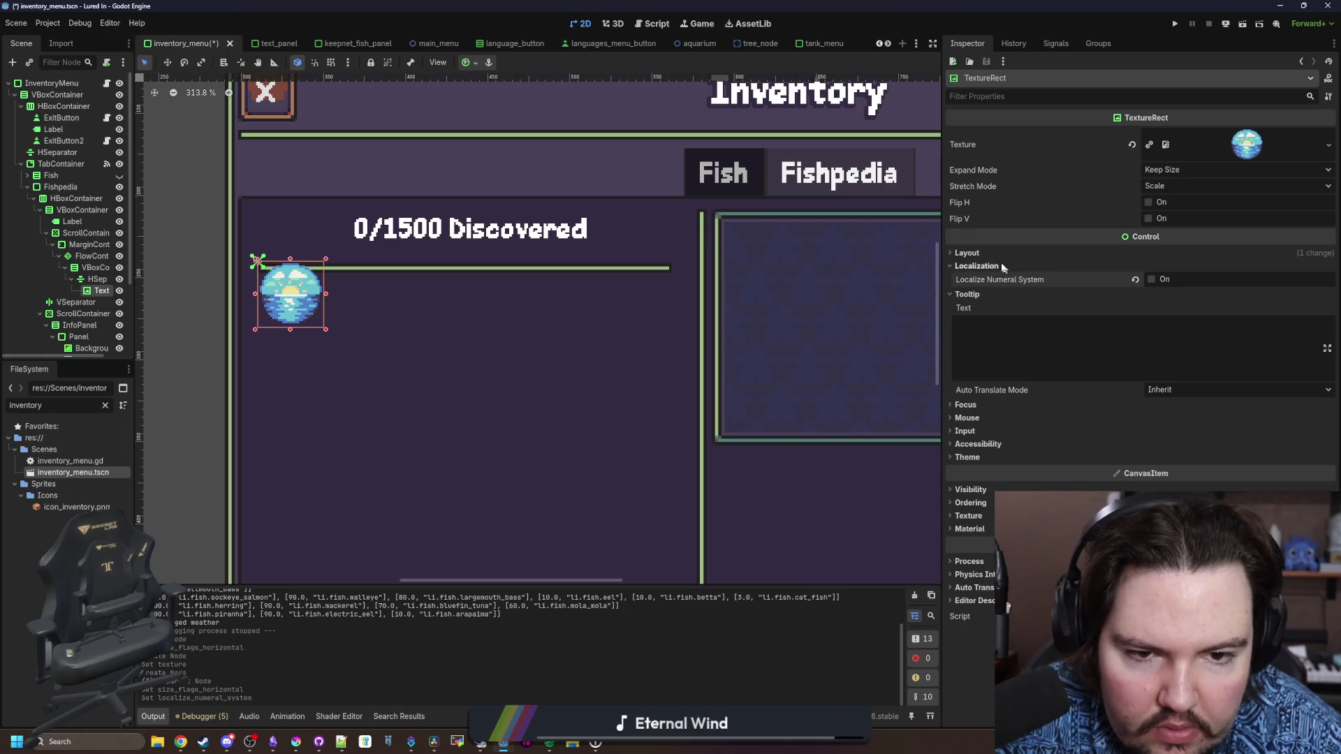
{"action": "left_click", "coordinate": [1094, 254]}
{"action": "left_click", "coordinate": [989, 253]}
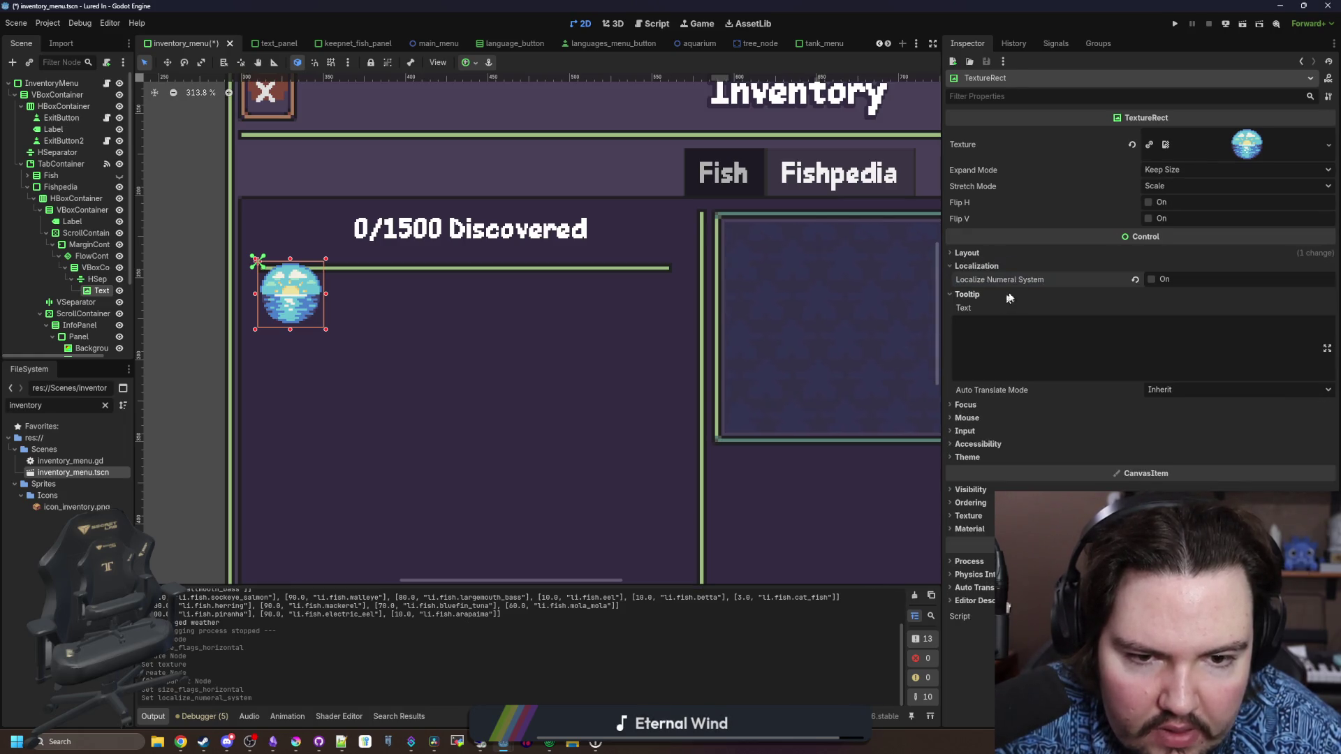
{"action": "left_click", "coordinate": [1136, 281]}
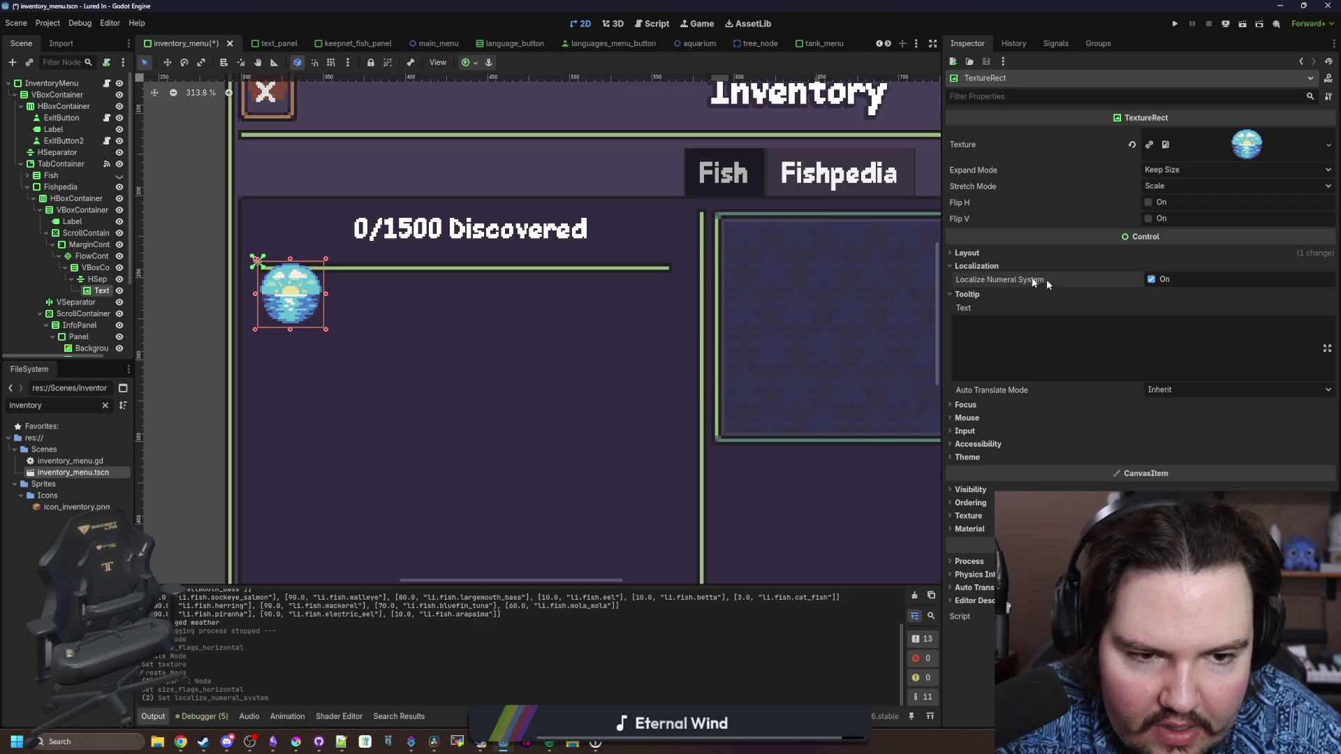
{"action": "left_click", "coordinate": [975, 253]}
{"action": "left_click", "coordinate": [1170, 371]}
{"action": "left_click", "coordinate": [1194, 403]}
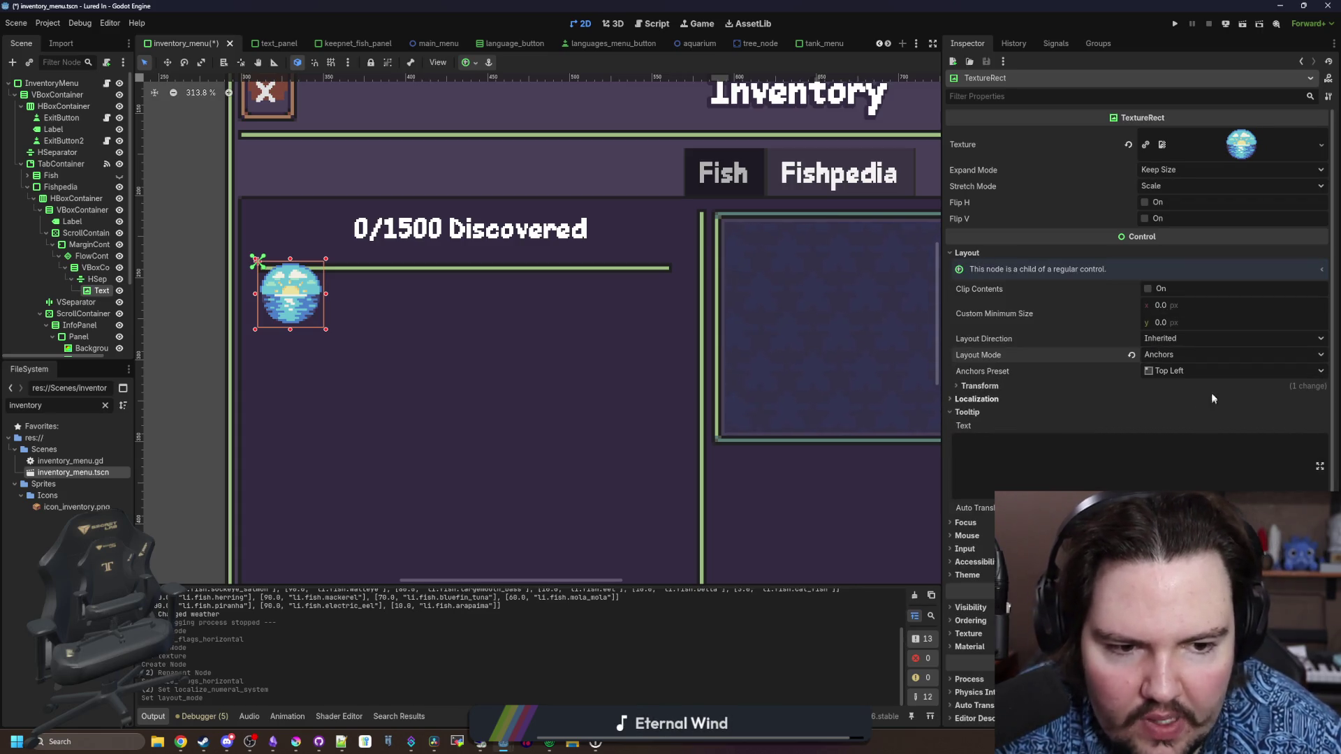
{"action": "left_click", "coordinate": [1214, 373]}
{"action": "left_click", "coordinate": [1187, 524]}
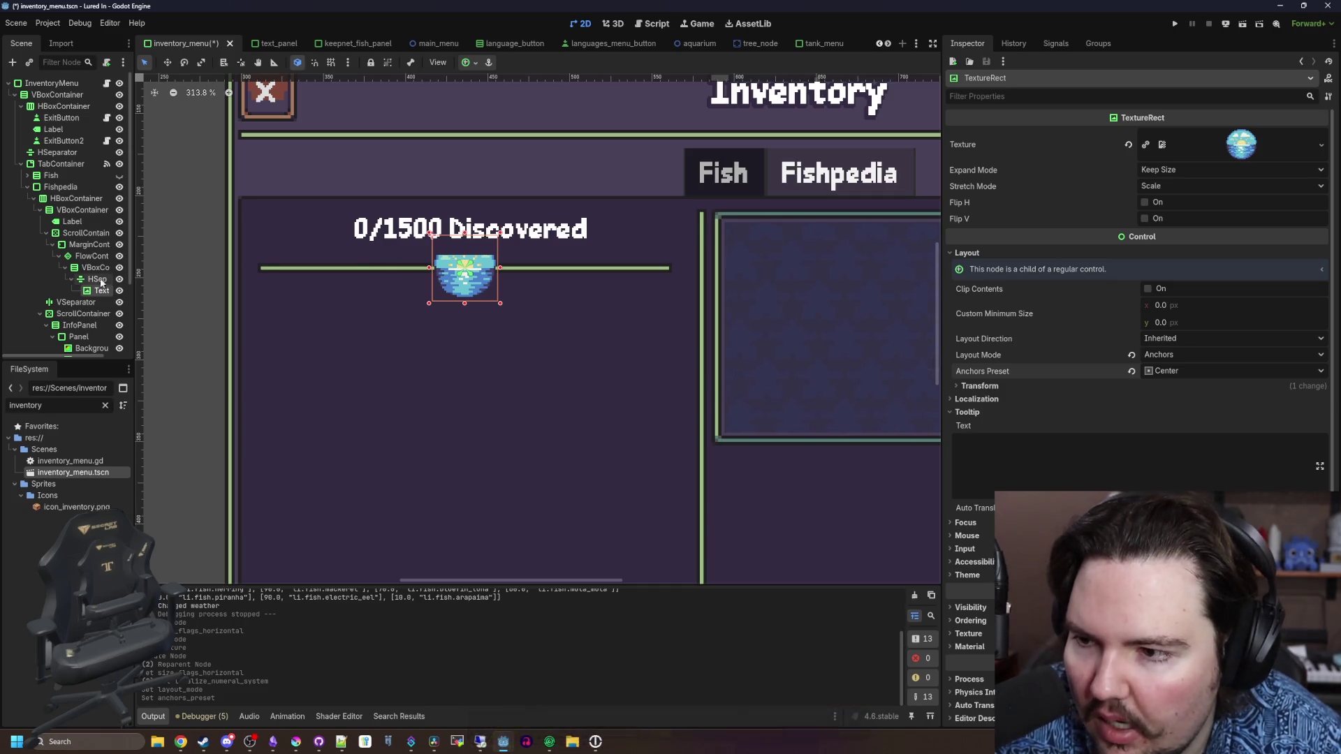
Check the FlowContainer, ScrollContainer and MarginContainer nodes, then select the region VBoxContainer.
{"action": "left_click", "coordinate": [77, 258]}
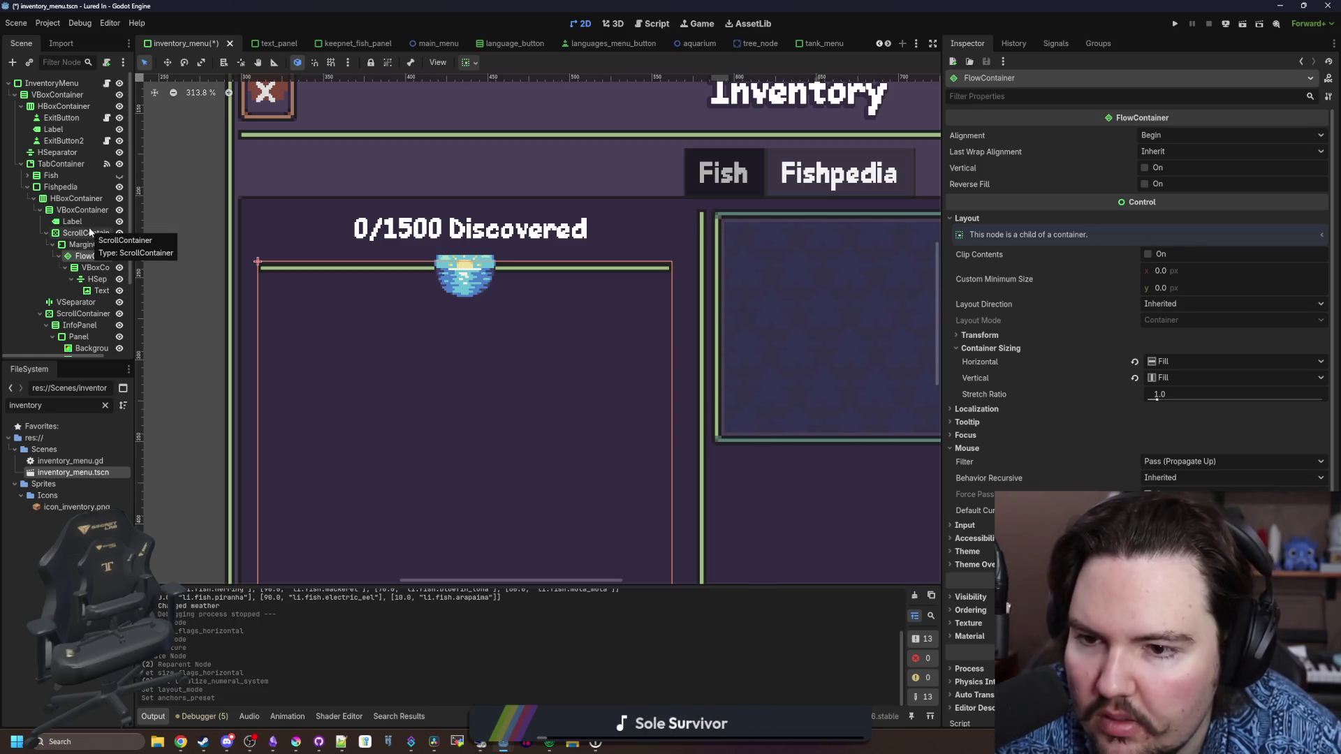
{"action": "left_click", "coordinate": [87, 233]}
{"action": "left_click", "coordinate": [90, 244]}
{"action": "left_click", "coordinate": [94, 268]}
{"action": "right_click", "coordinate": [91, 269]}
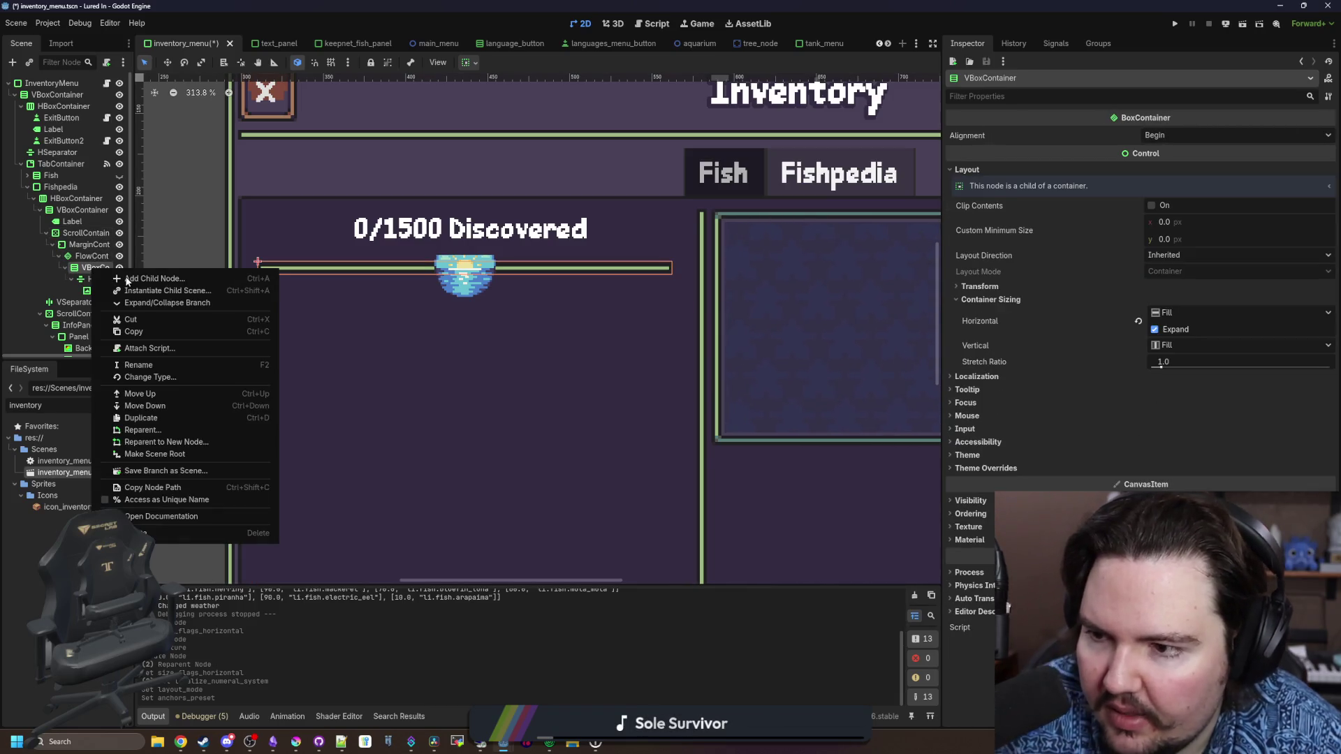
Add a Label child reading 'Ocean' with Horizontal Alignment set to Center.
{"action": "left_click", "coordinate": [127, 279]}
{"action": "type", "text": "label"}
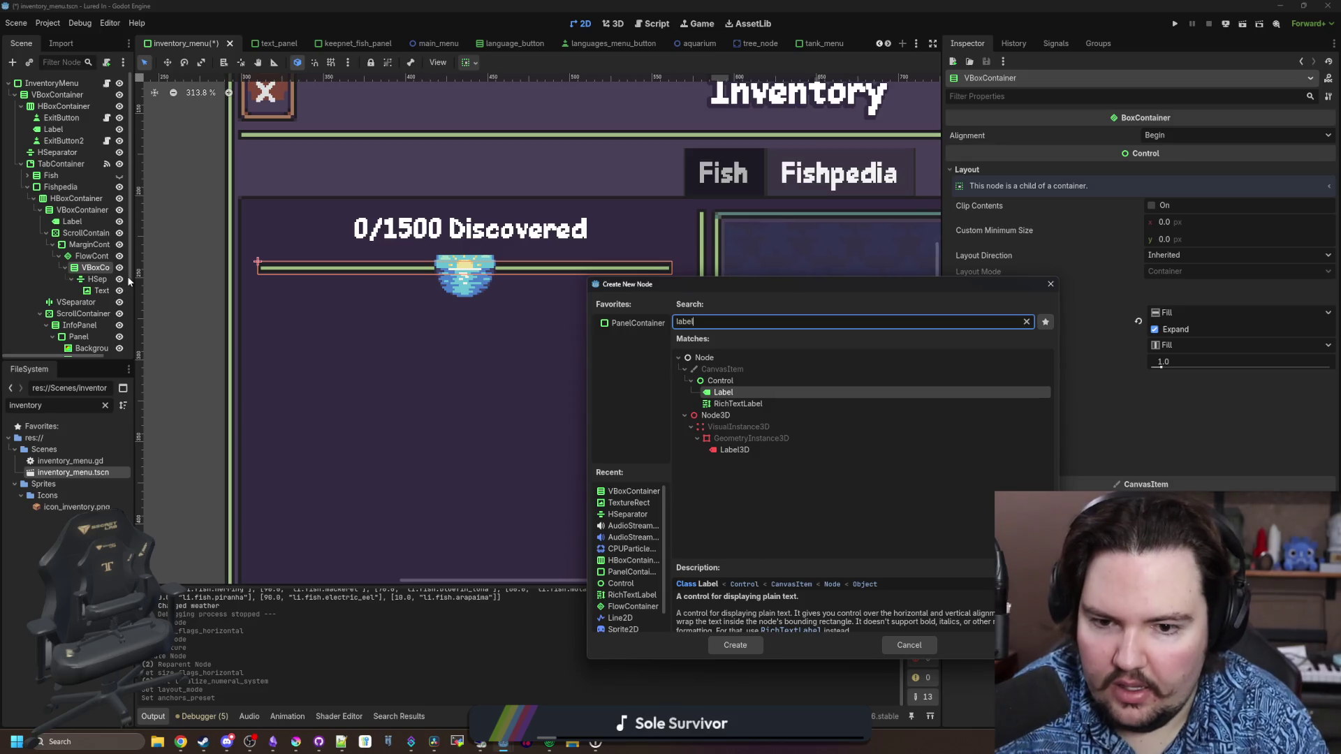
{"action": "key", "text": "Return"}
{"action": "left_click", "coordinate": [1057, 150]}
{"action": "type", "text": "Ocean"}
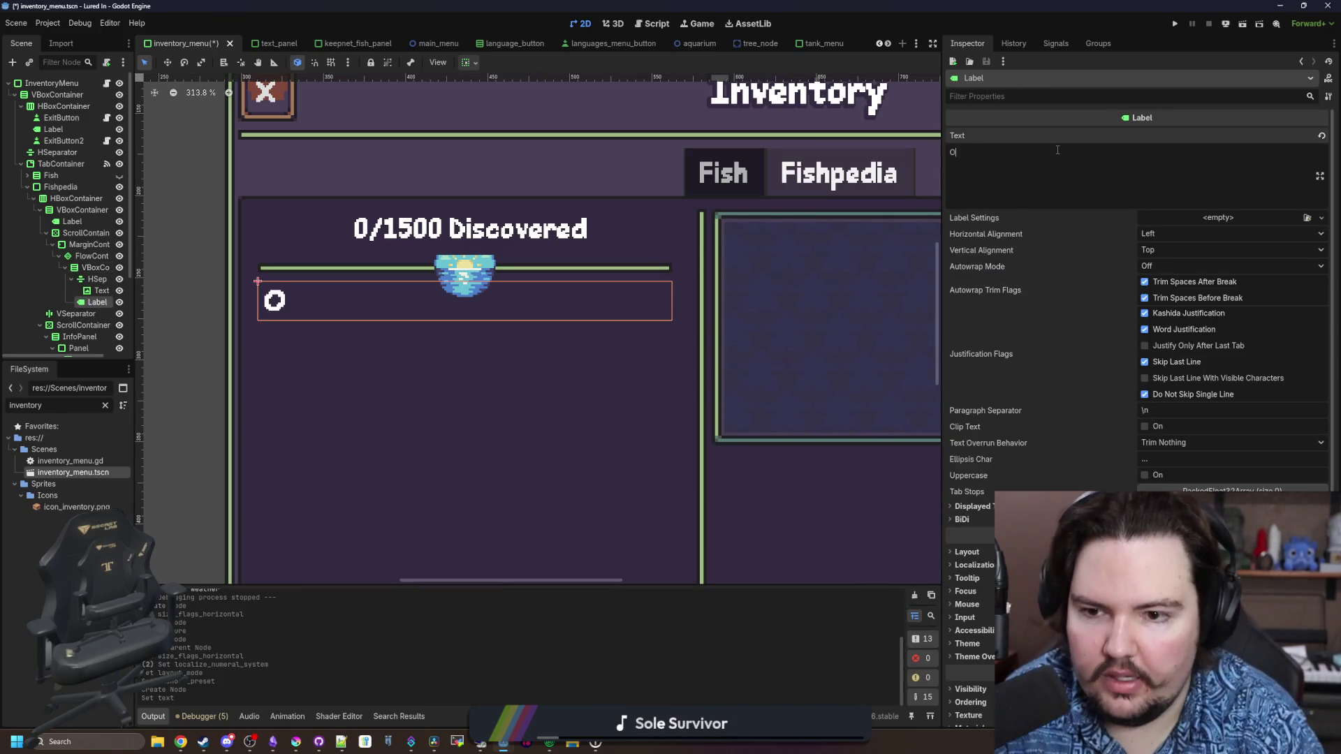
{"action": "left_click", "coordinate": [1162, 233]}
{"action": "left_click", "coordinate": [1175, 262]}
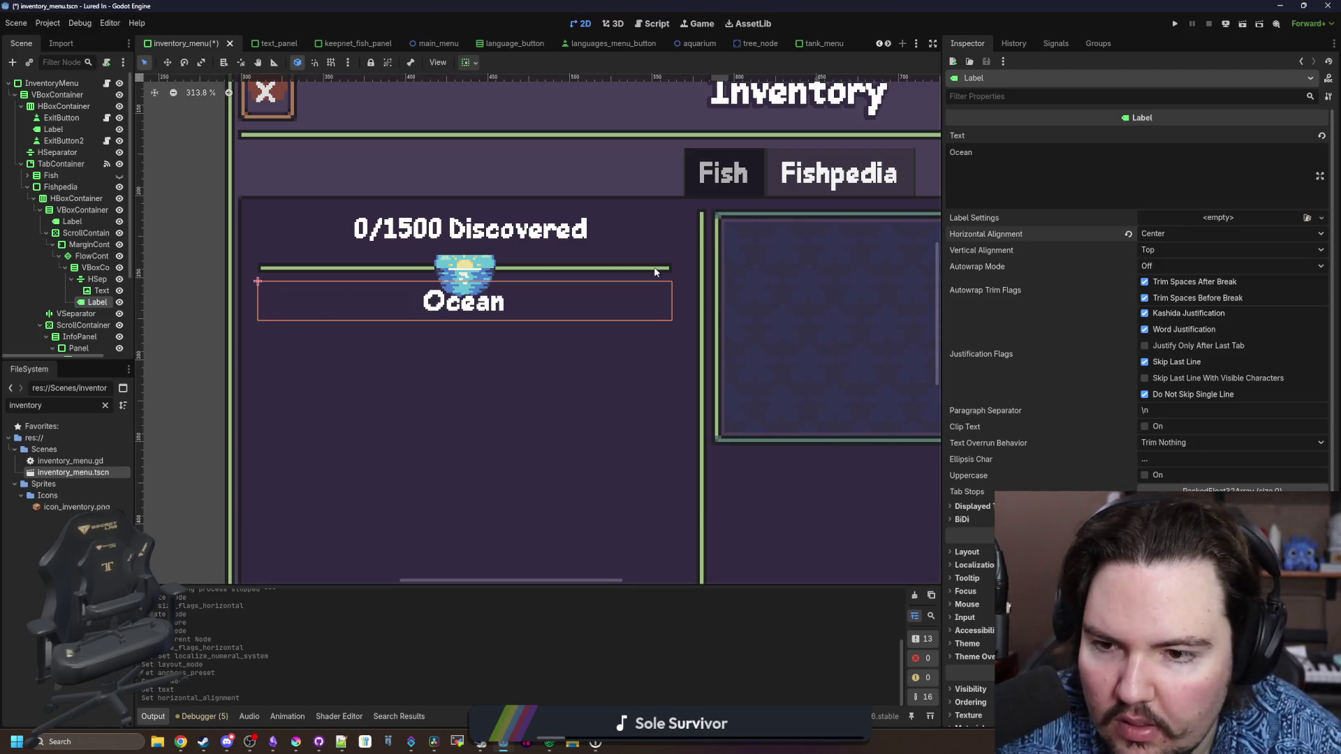
Select the region VBoxContainer and collapse its children in the scene tree.
{"action": "scroll", "coordinate": [335, 284], "scroll_direction": "up", "scroll_amount": 5}
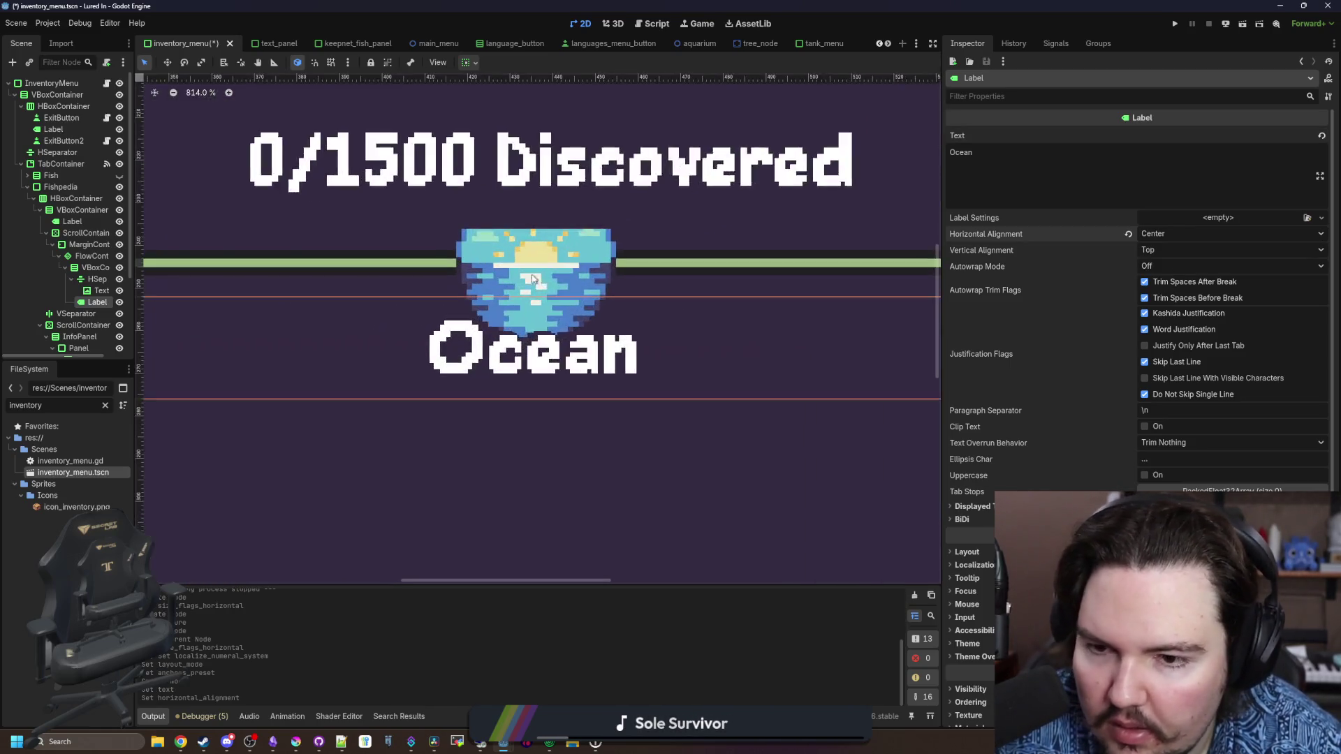
{"action": "scroll", "coordinate": [525, 379], "scroll_direction": "down", "scroll_amount": 14}
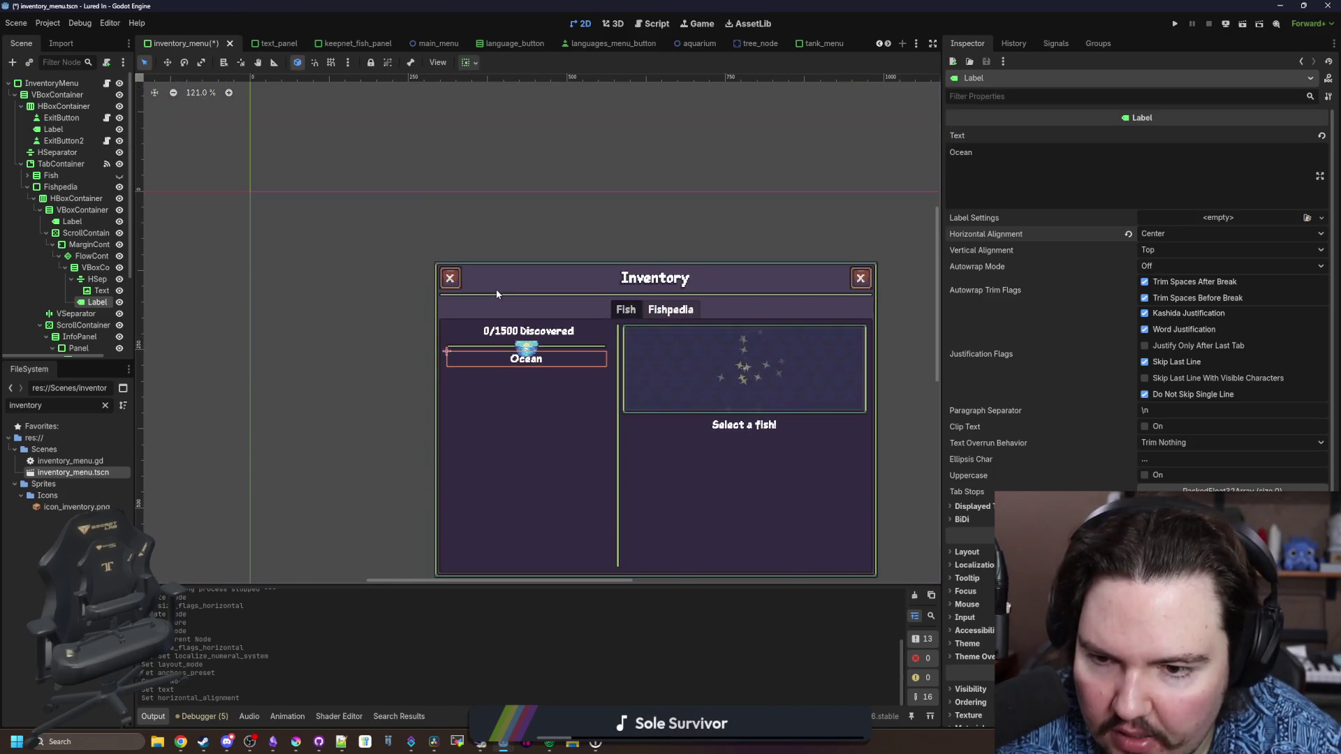
{"action": "scroll", "coordinate": [534, 368], "scroll_direction": "up", "scroll_amount": 4}
{"action": "scroll", "coordinate": [534, 368], "scroll_direction": "up", "scroll_amount": 2}
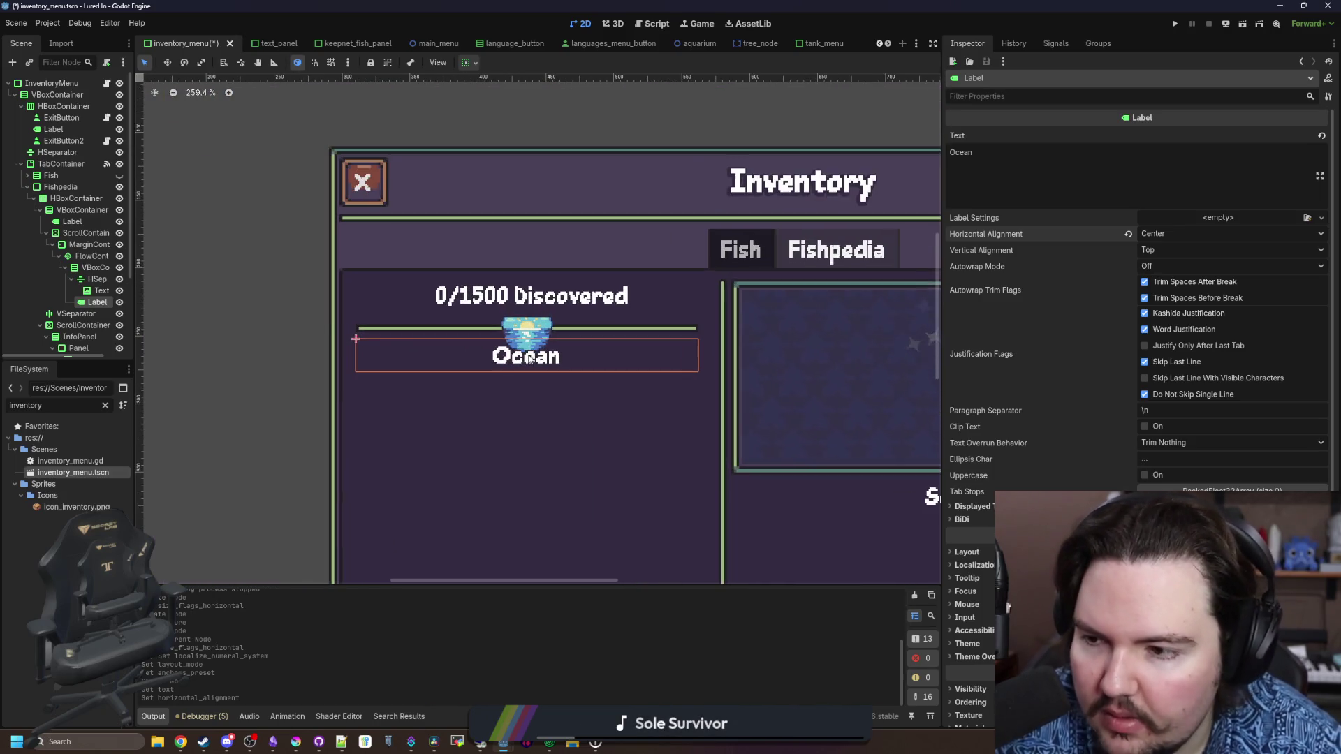
{"action": "left_click", "coordinate": [98, 270]}
{"action": "left_click", "coordinate": [66, 268]}
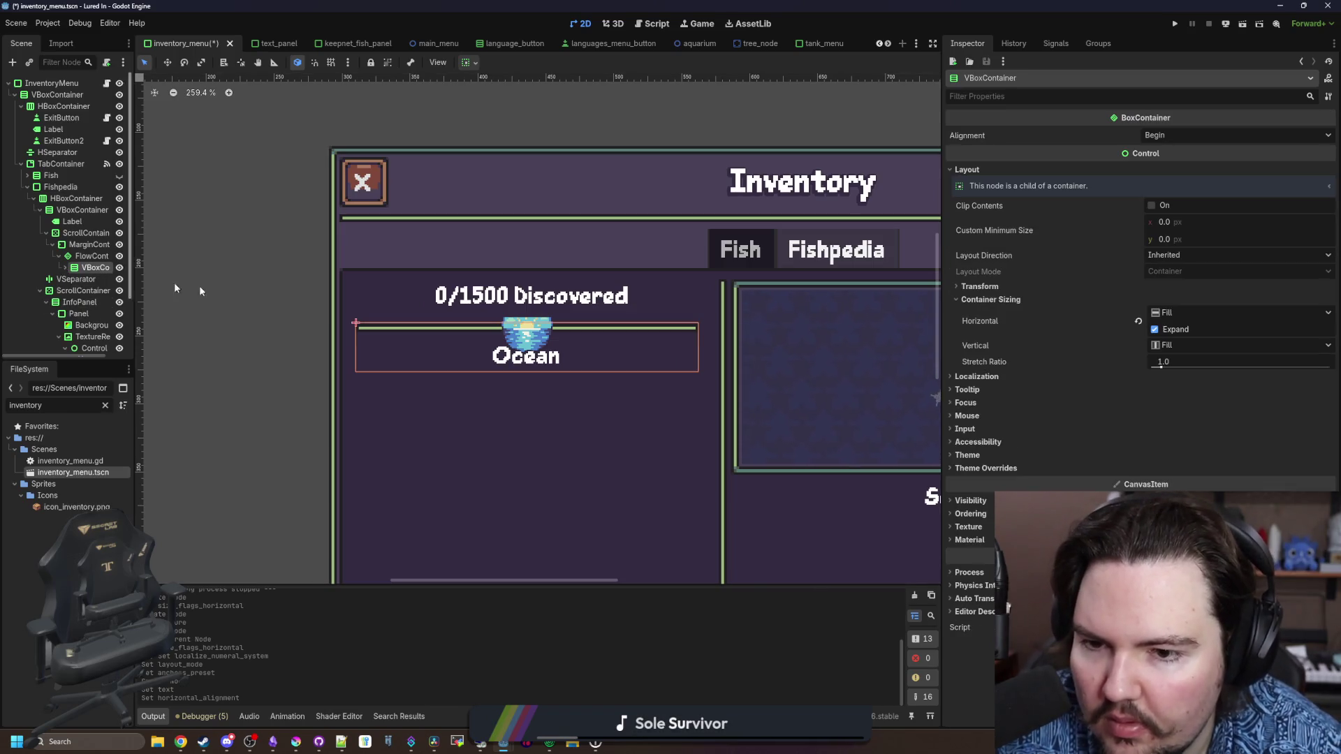
Save the region VBoxContainer branch as the scene fishpedia_separator.tscn.
{"action": "right_click", "coordinate": [79, 270]}
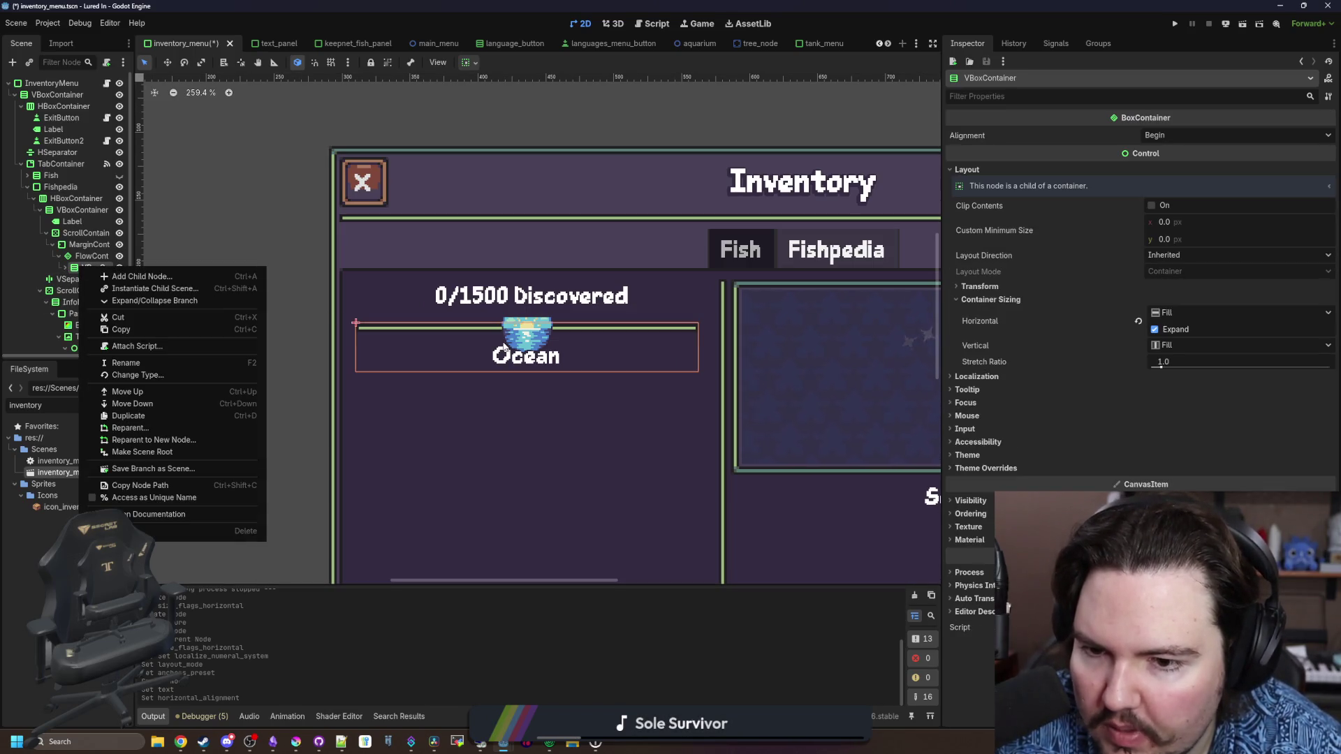
{"action": "scroll", "coordinate": [536, 332], "scroll_direction": "up", "scroll_amount": 5}
{"action": "scroll", "coordinate": [536, 331], "scroll_direction": "down", "scroll_amount": 6}
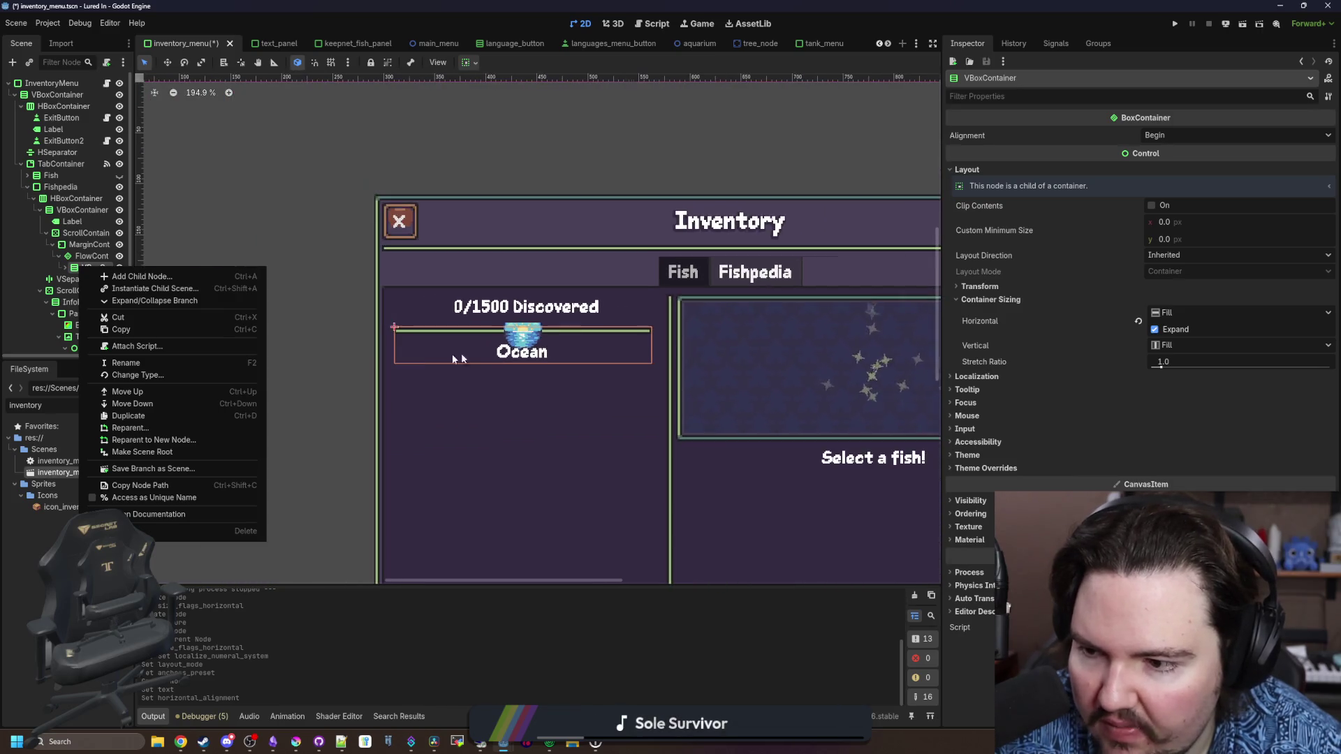
{"action": "left_click", "coordinate": [121, 469]}
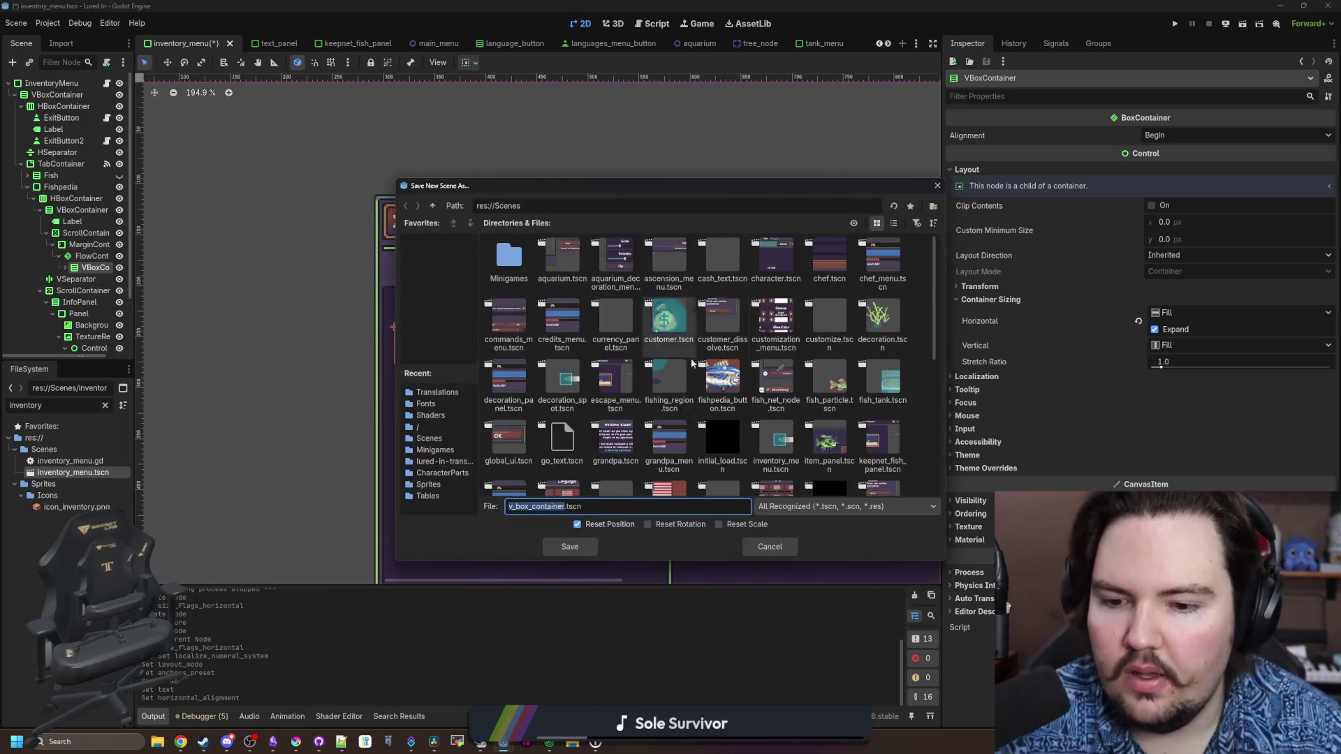
{"action": "type", "text": "fishpedia_separator"}
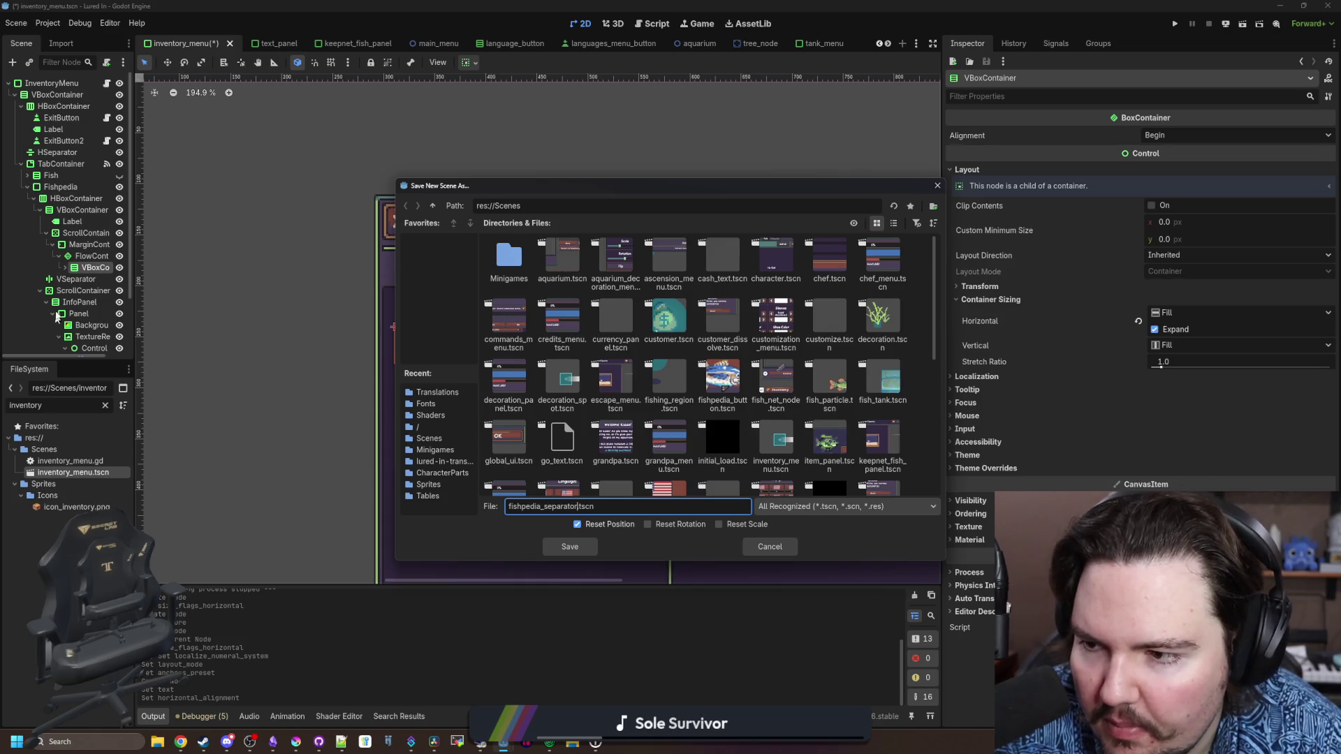
{"action": "left_click", "coordinate": [586, 547]}
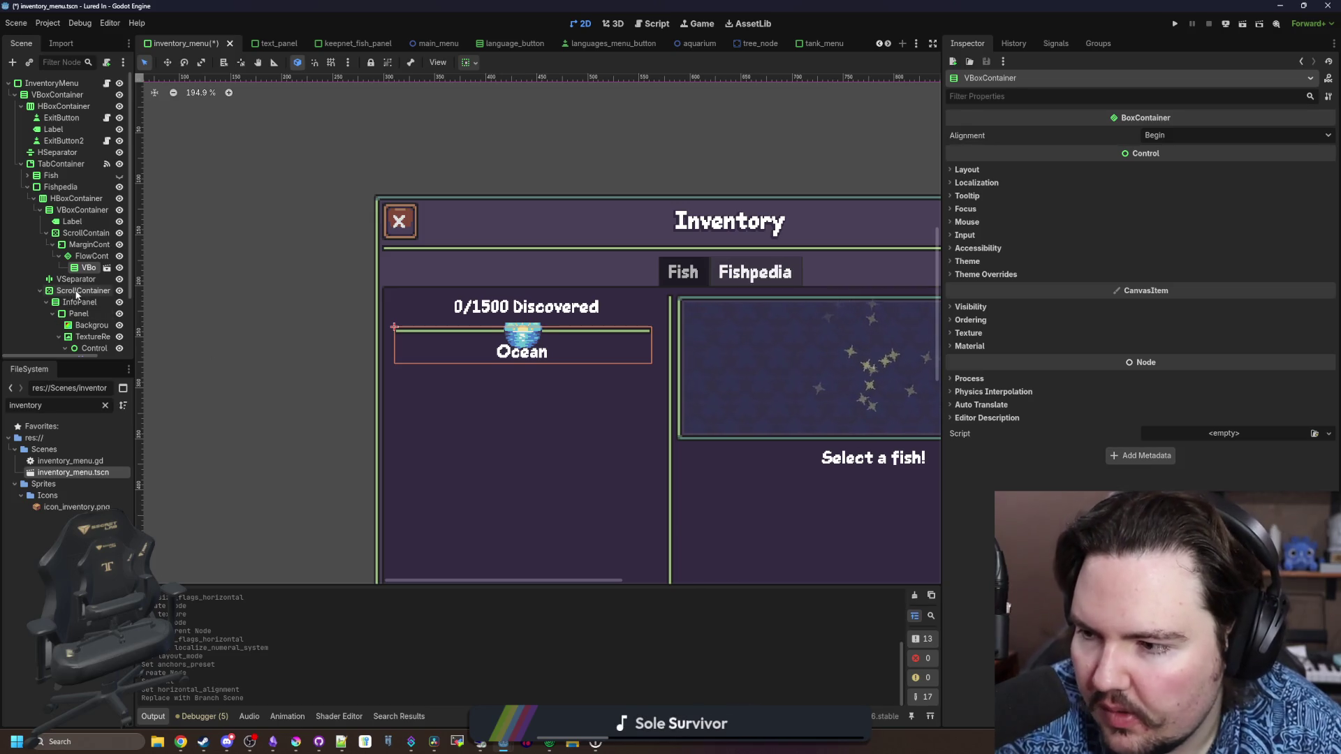
Delete the region header instance from the inventory menu and save the scene.
{"action": "left_click", "coordinate": [85, 278]}
{"action": "right_click", "coordinate": [90, 271]}
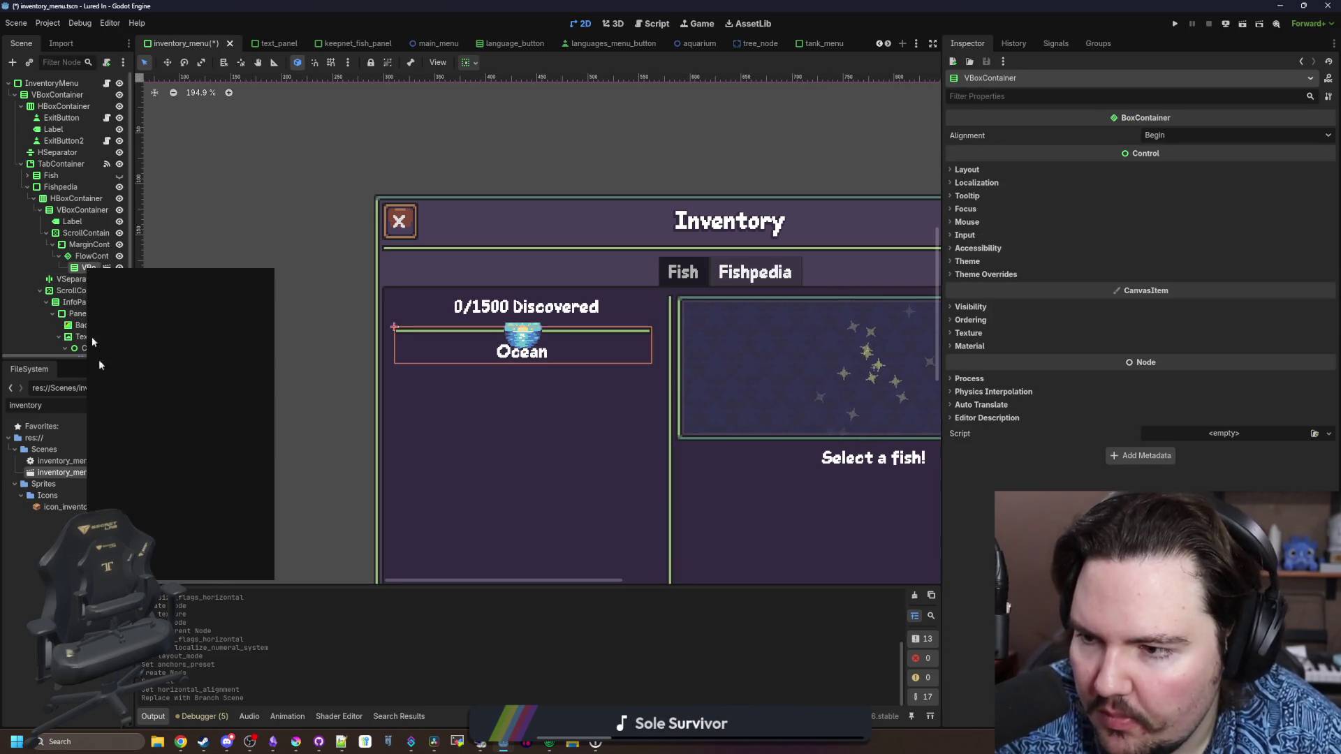
{"action": "left_click", "coordinate": [140, 569]}
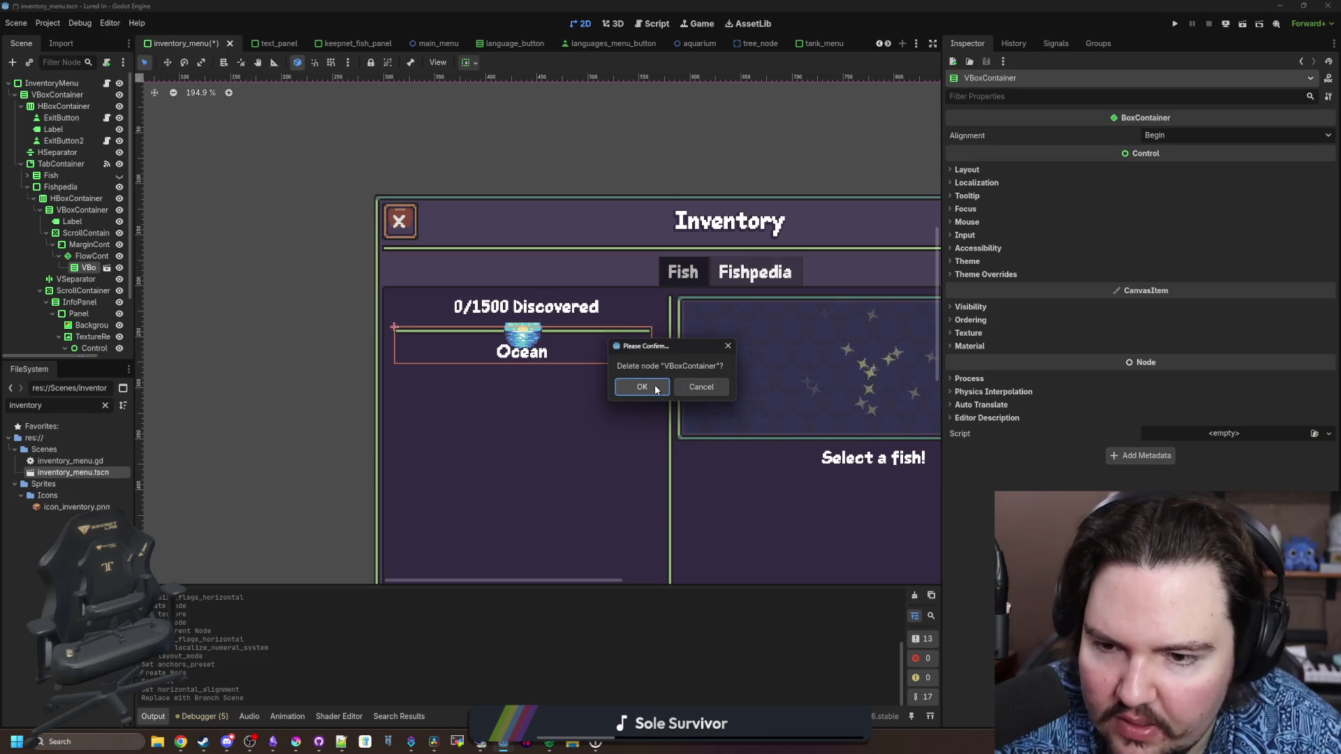
{"action": "left_click", "coordinate": [657, 390]}
{"action": "key", "text": "ctrl+s"}
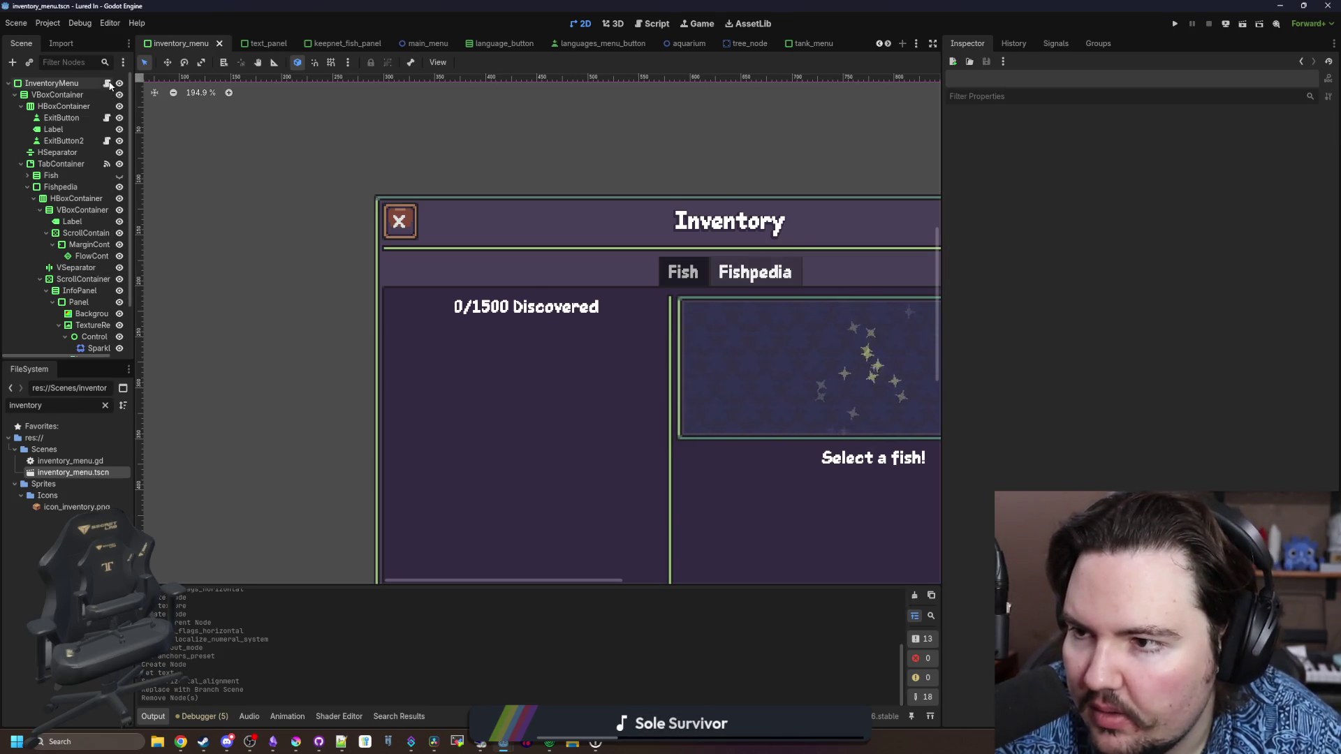
Switch to inventory_menu.gd and browse the code around the inventory loop.
{"action": "left_click", "coordinate": [106, 83]}
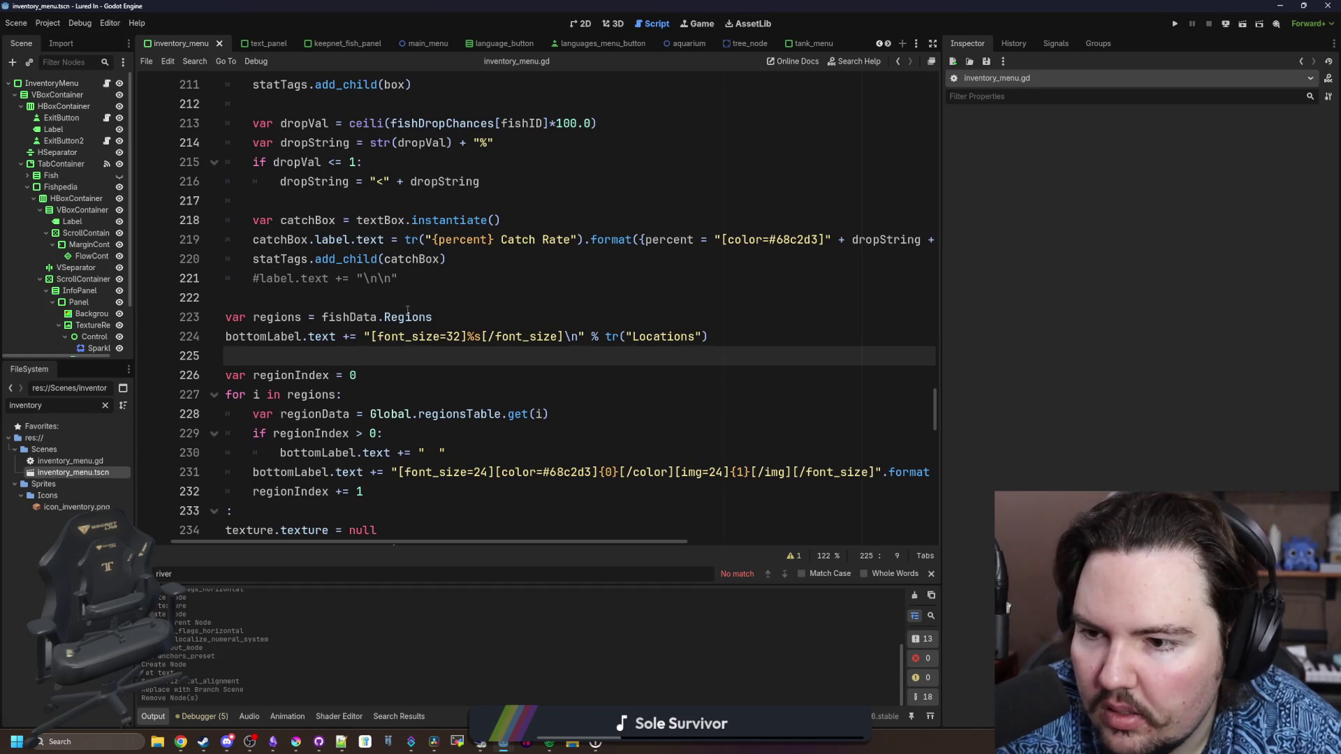
{"action": "left_click", "coordinate": [407, 318]}
{"action": "scroll", "coordinate": [426, 318], "scroll_direction": "up", "scroll_amount": 5}
{"action": "left_click_drag", "start_coordinate": [943, 357], "coordinate": [1224, 358]}
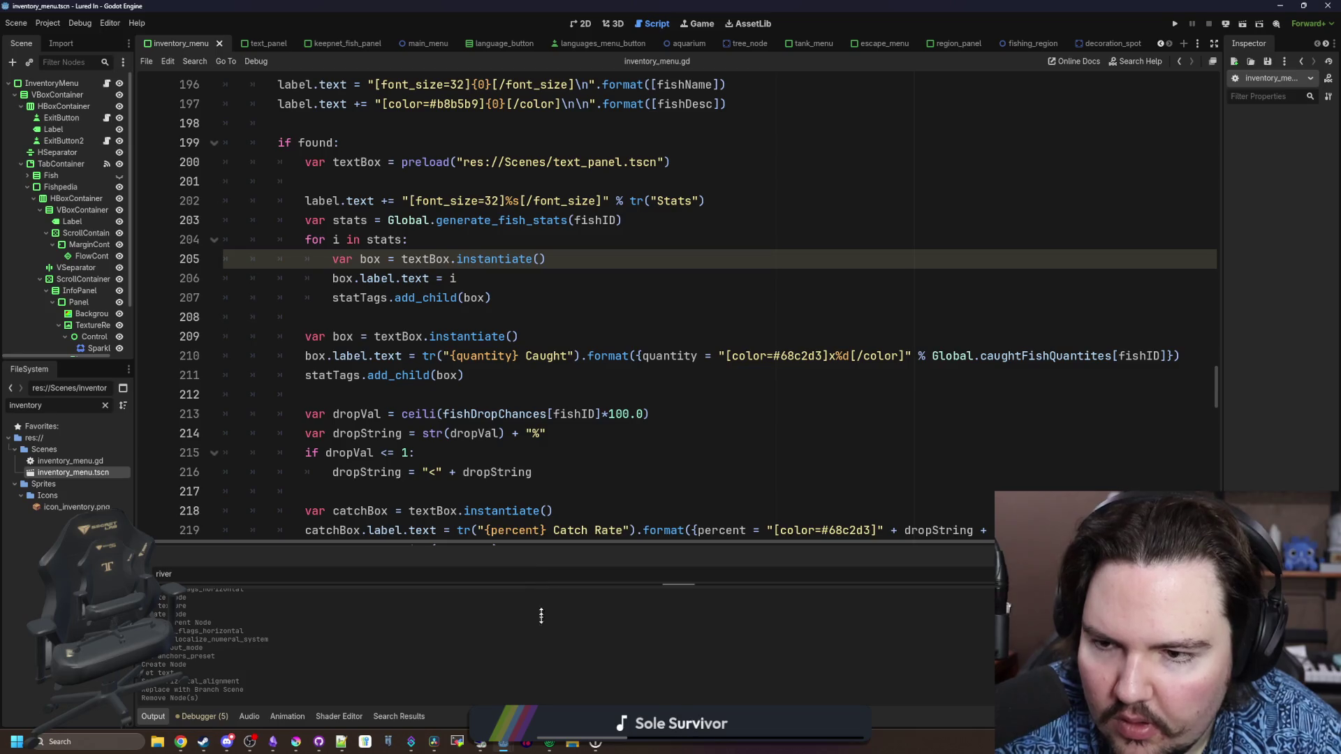
{"action": "scroll", "coordinate": [492, 245], "scroll_direction": "up", "scroll_amount": 15}
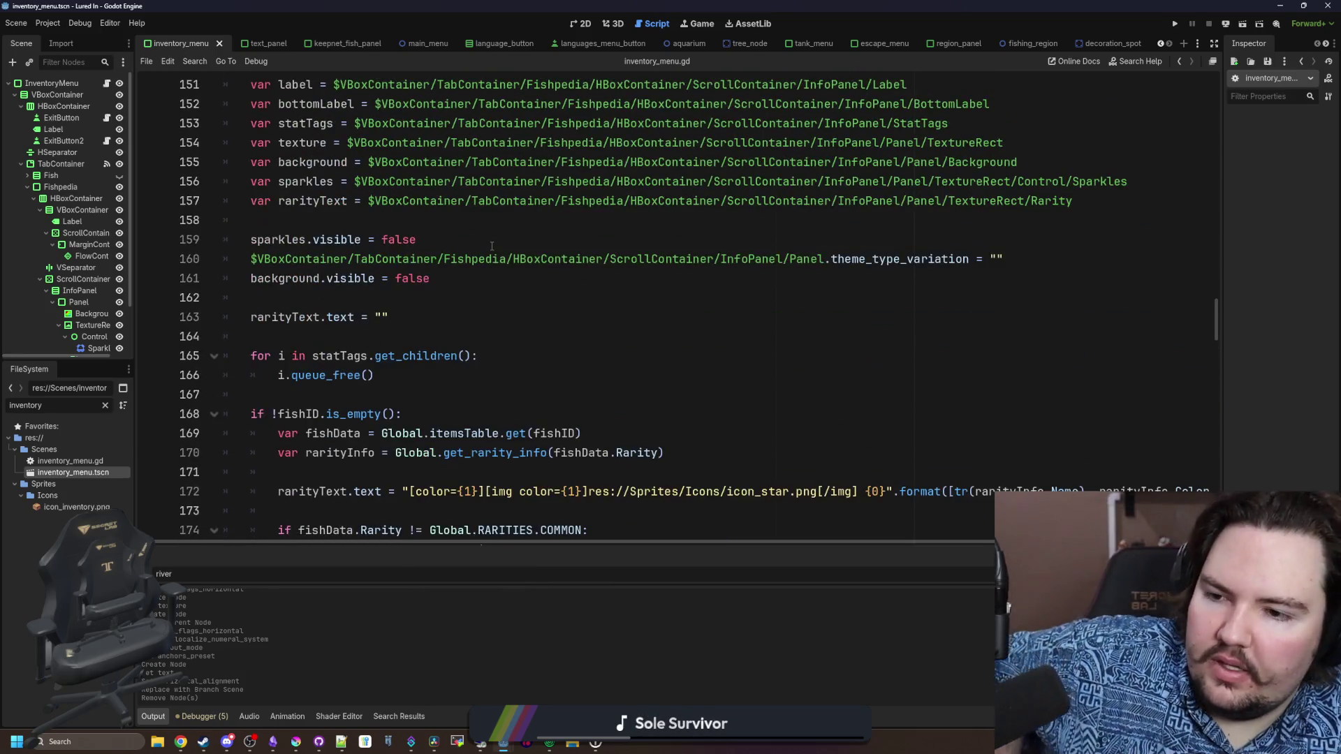
{"action": "scroll", "coordinate": [492, 246], "scroll_direction": "up", "scroll_amount": 3}
{"action": "scroll", "coordinate": [301, 361], "scroll_direction": "down", "scroll_amount": 6}
{"action": "left_click", "coordinate": [356, 218]}
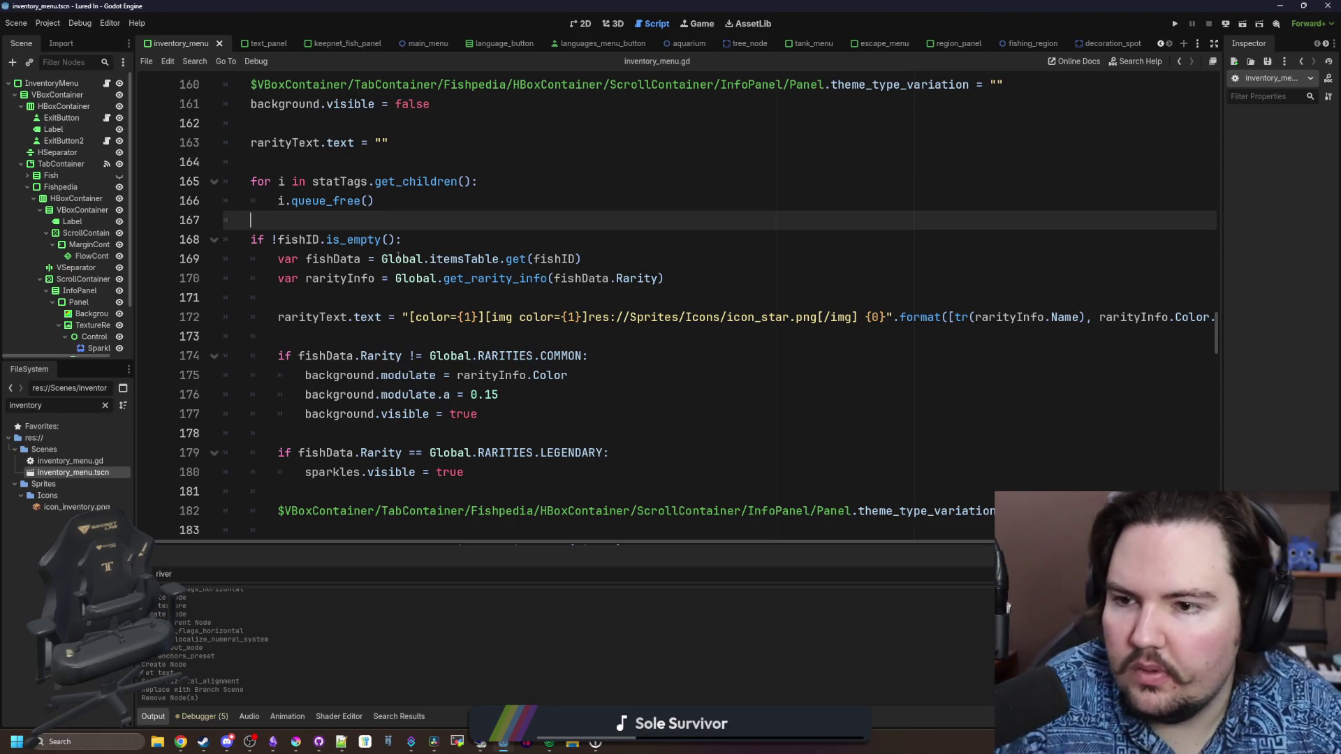
{"action": "scroll", "coordinate": [533, 383], "scroll_direction": "up", "scroll_amount": 20}
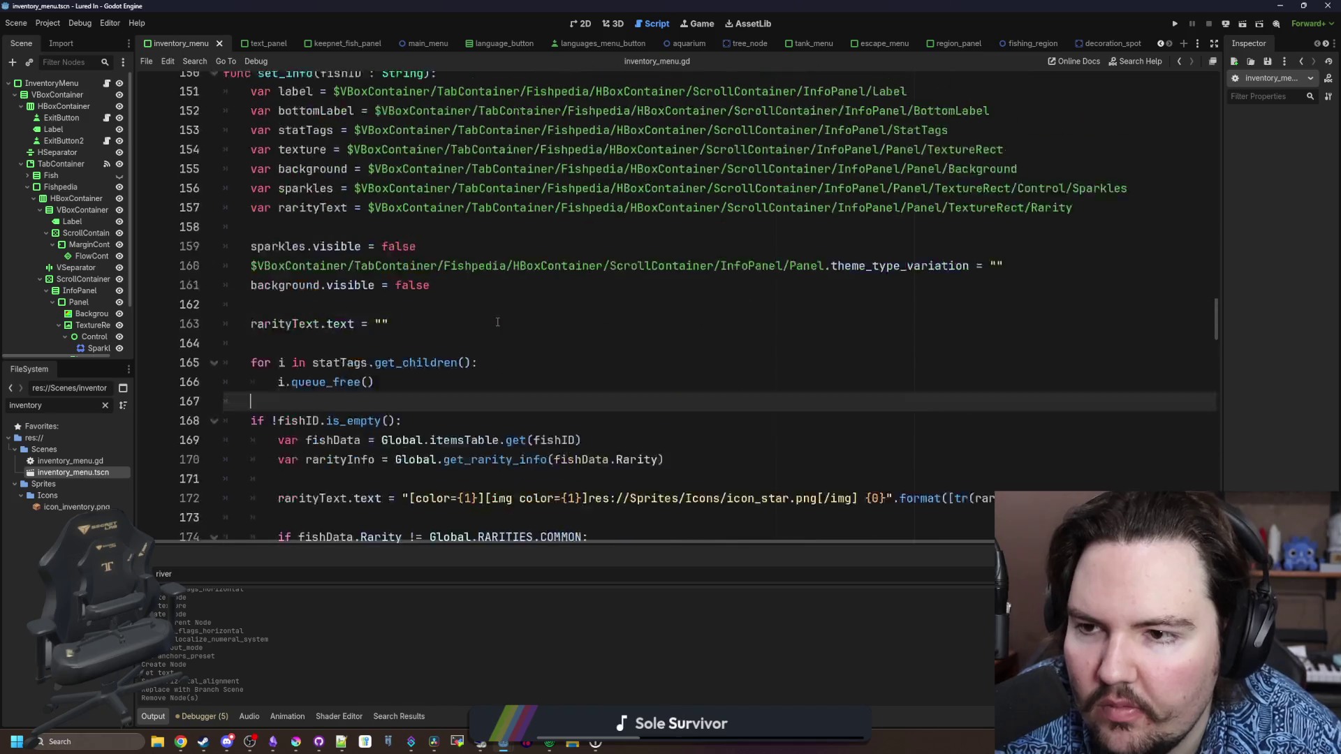
{"action": "scroll", "coordinate": [534, 383], "scroll_direction": "up", "scroll_amount": 20}
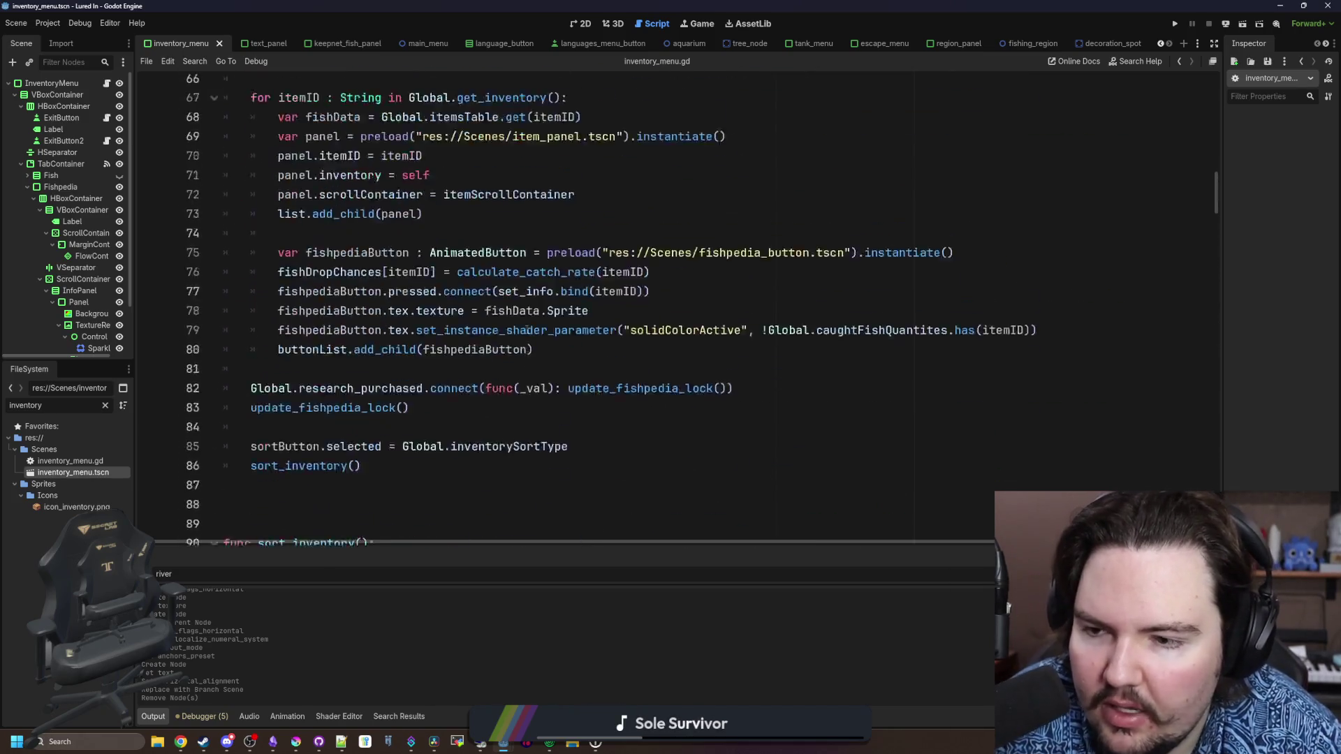
{"action": "scroll", "coordinate": [510, 246], "scroll_direction": "up", "scroll_amount": 2}
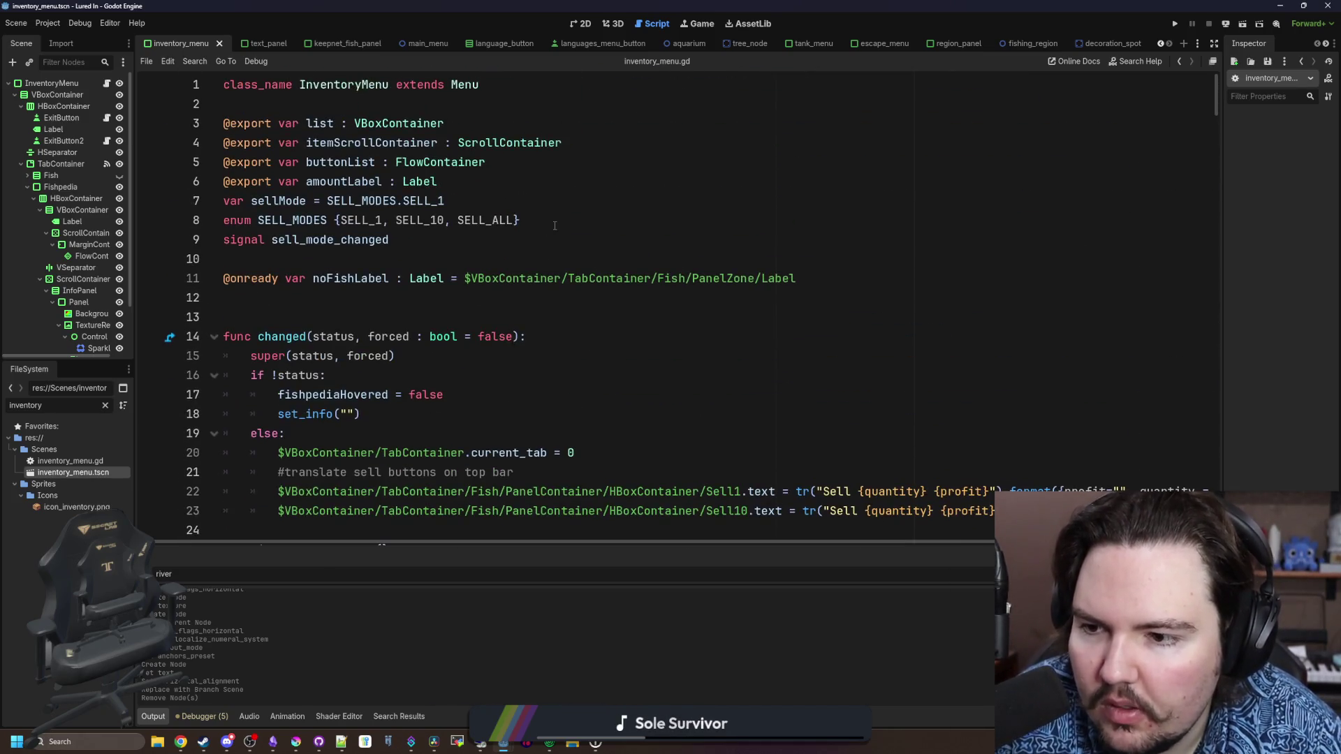
{"action": "scroll", "coordinate": [531, 237], "scroll_direction": "down", "scroll_amount": 12}
{"action": "scroll", "coordinate": [554, 225], "scroll_direction": "down", "scroll_amount": 7}
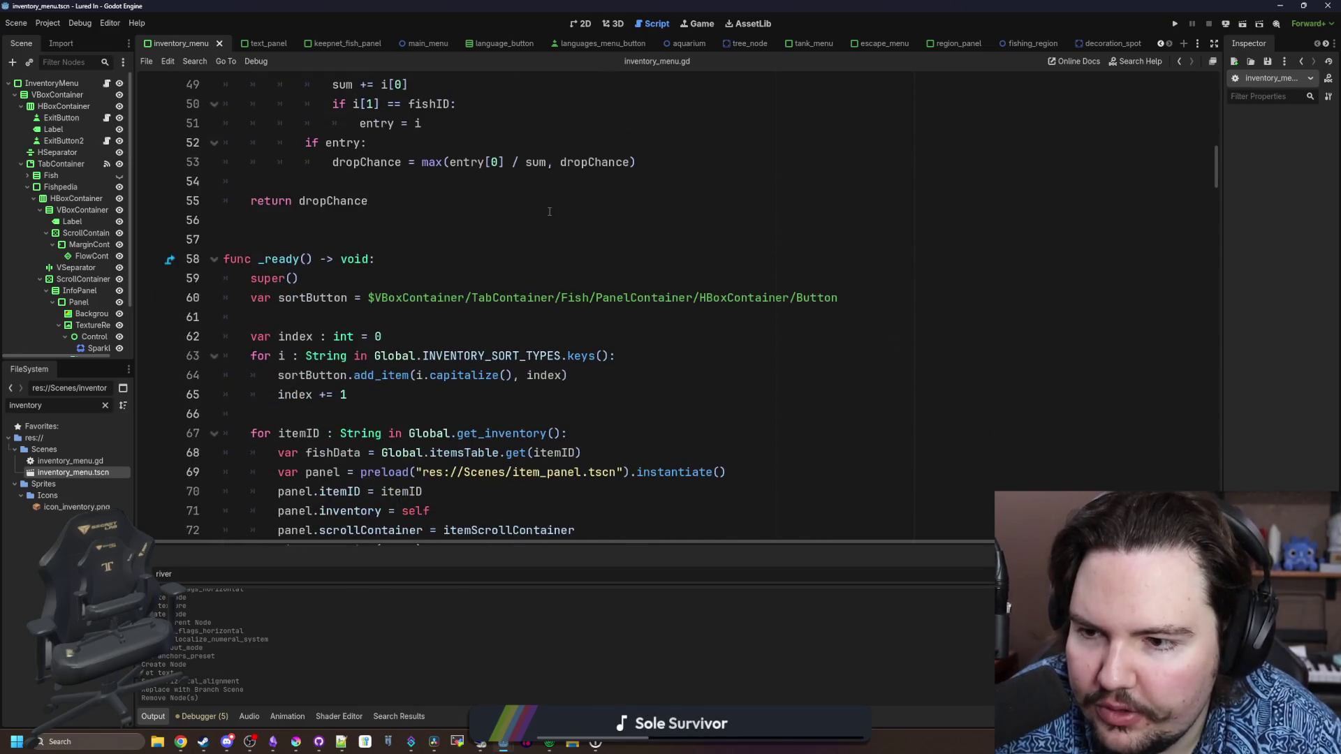
Insert two blank lines after list.add_child(panel) on line 74.
{"action": "left_click", "coordinate": [388, 234]}
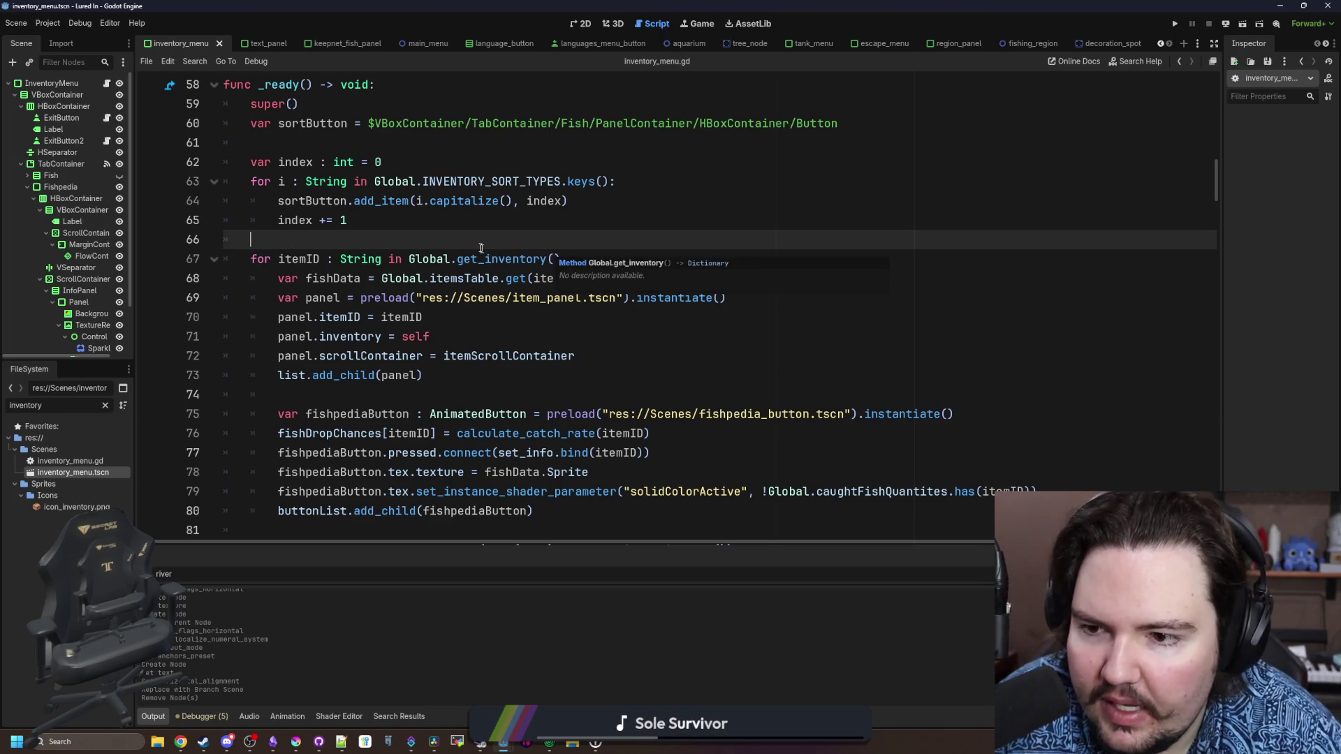
{"action": "scroll", "coordinate": [419, 231], "scroll_direction": "down", "scroll_amount": 4}
{"action": "scroll", "coordinate": [397, 225], "scroll_direction": "up", "scroll_amount": 3}
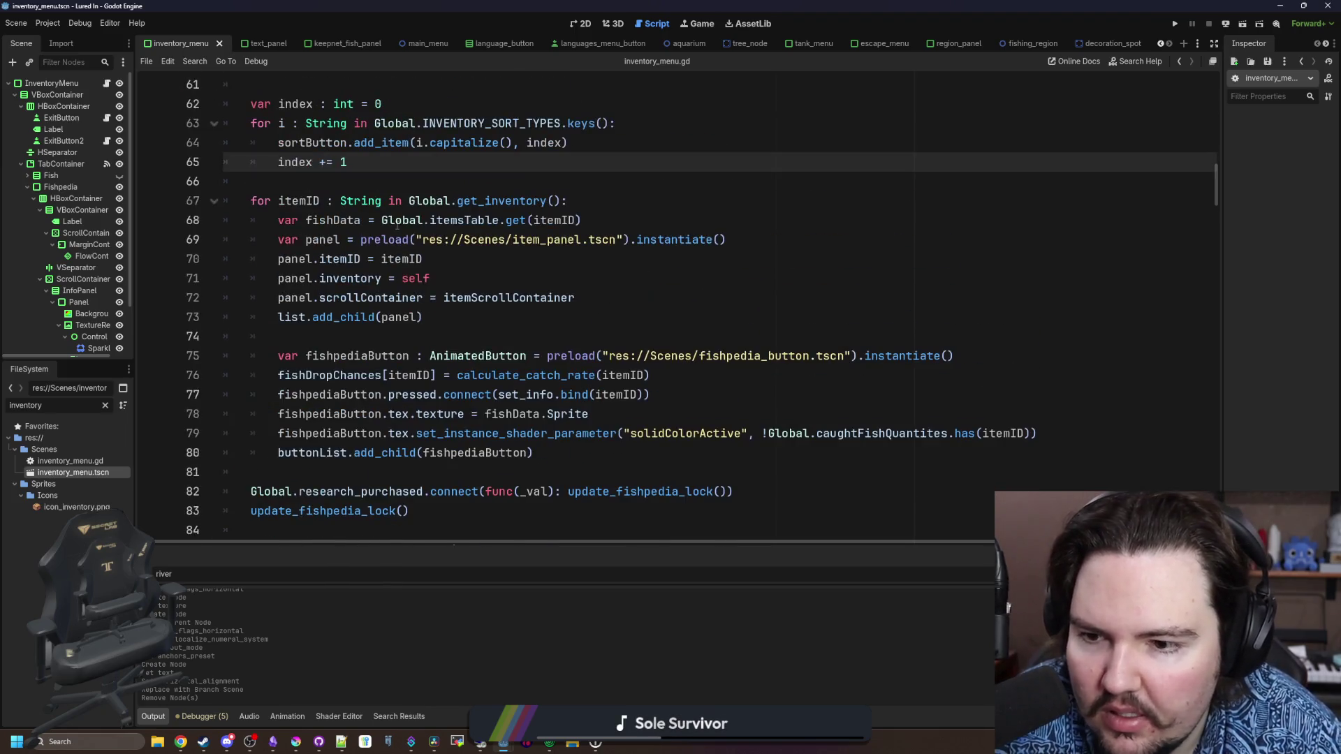
{"action": "left_click", "coordinate": [436, 337]}
{"action": "mouse_move", "coordinate": [550, 454]}
{"action": "left_mouse_down"}
{"action": "mouse_move", "coordinate": [392, 433]}
{"action": "mouse_move", "coordinate": [449, 338]}
{"action": "left_mouse_up"}
{"action": "left_click", "coordinate": [449, 338]}
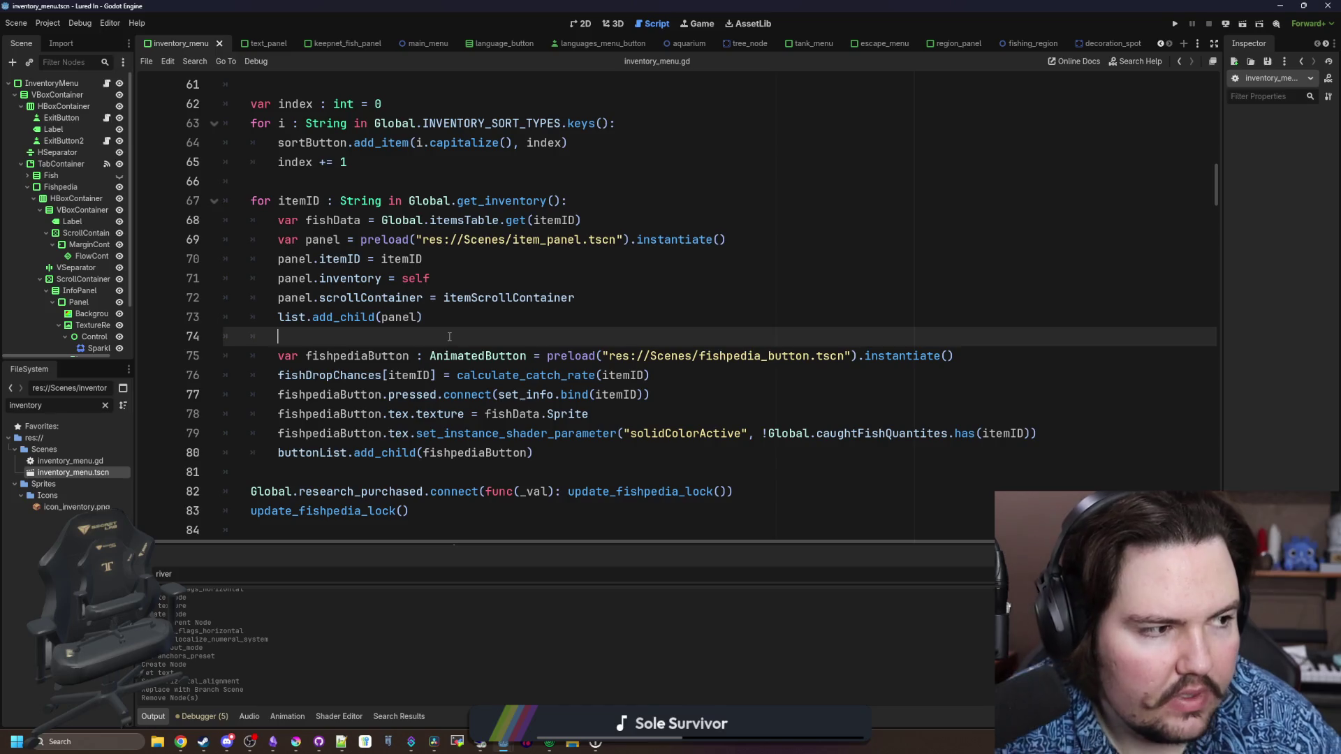
{"action": "key", "text": "Return"}
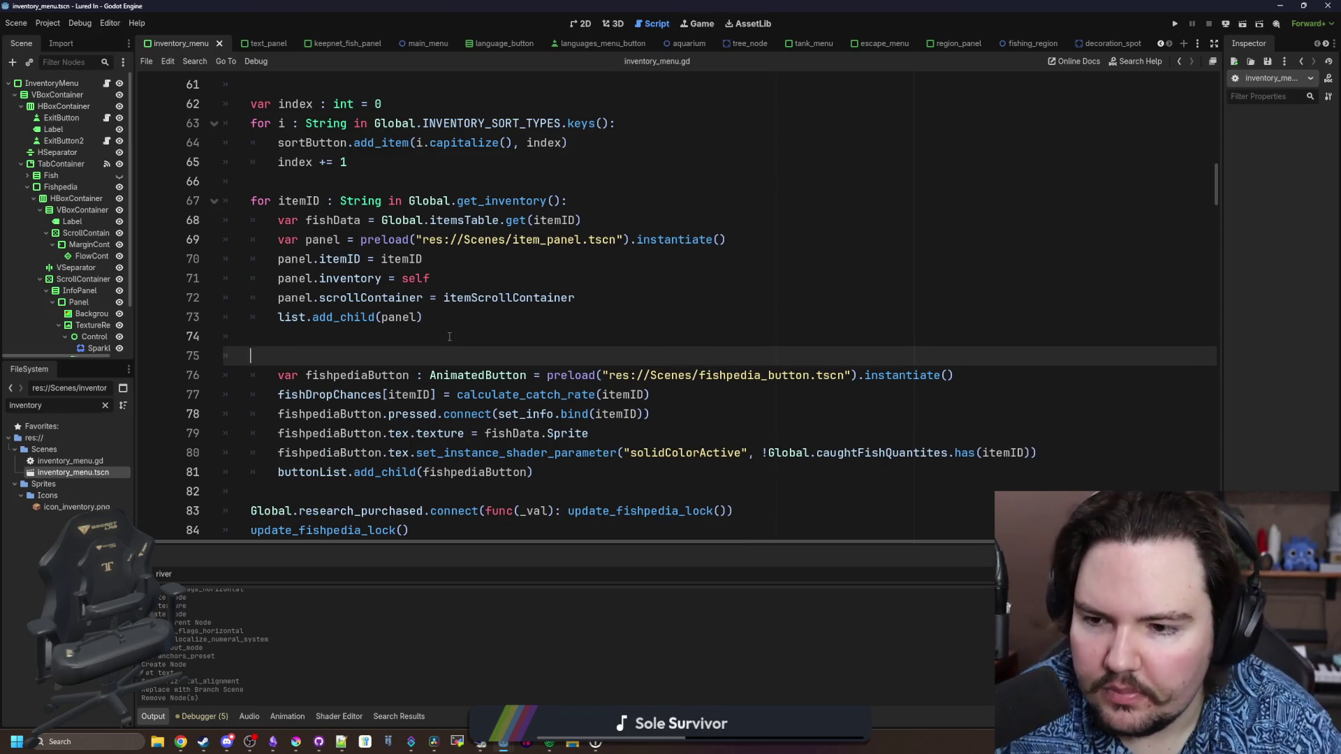
{"action": "key", "text": "Return"}
{"action": "scroll", "coordinate": [450, 338], "scroll_direction": "down", "scroll_amount": 1}
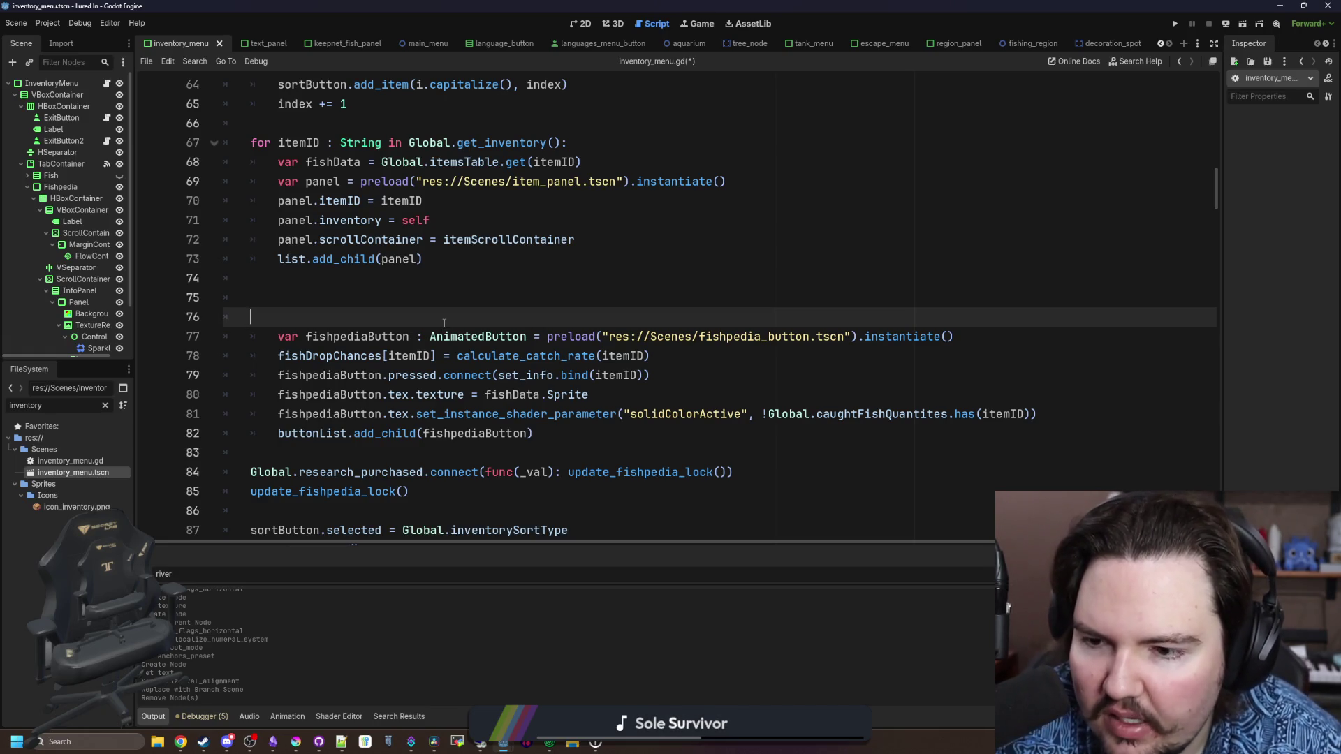
Open global.gd and uncomment the fishLocations declaration on line 653.
{"action": "type", "text": "glob"}
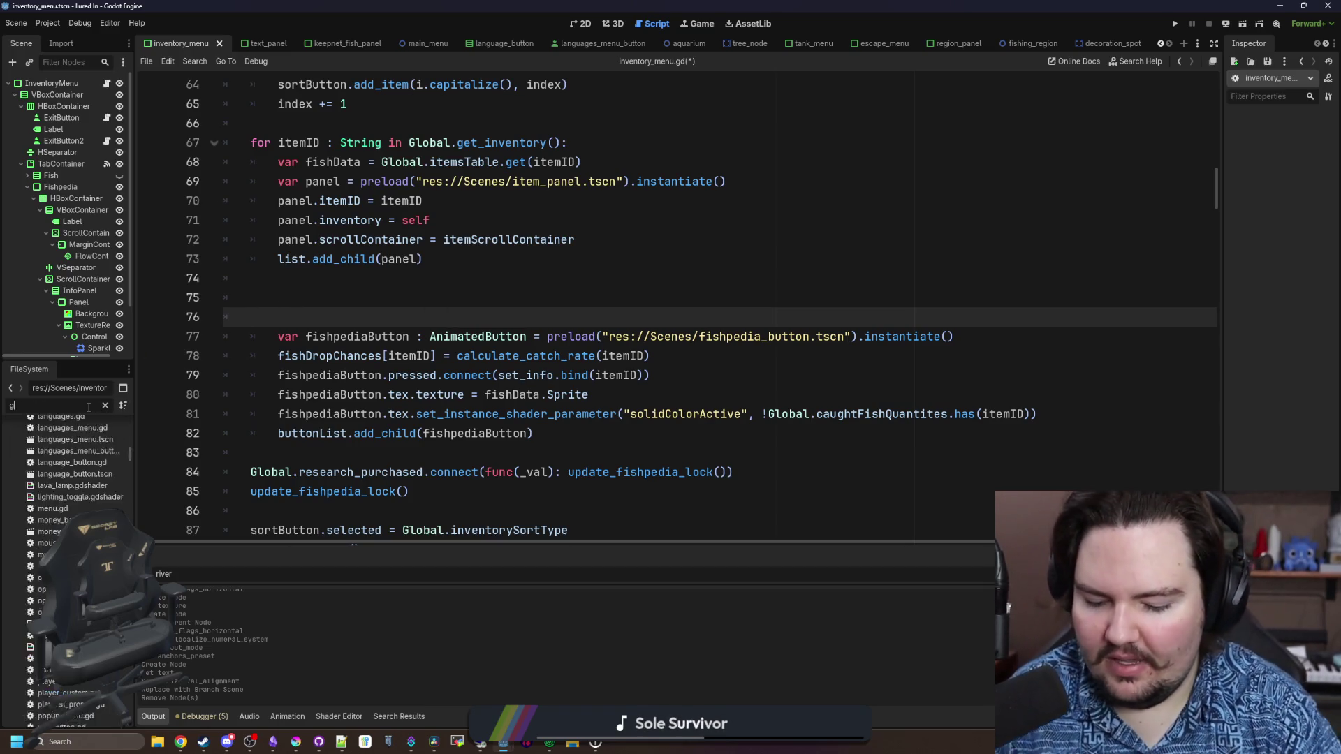
{"action": "double_click", "coordinate": [102, 496]}
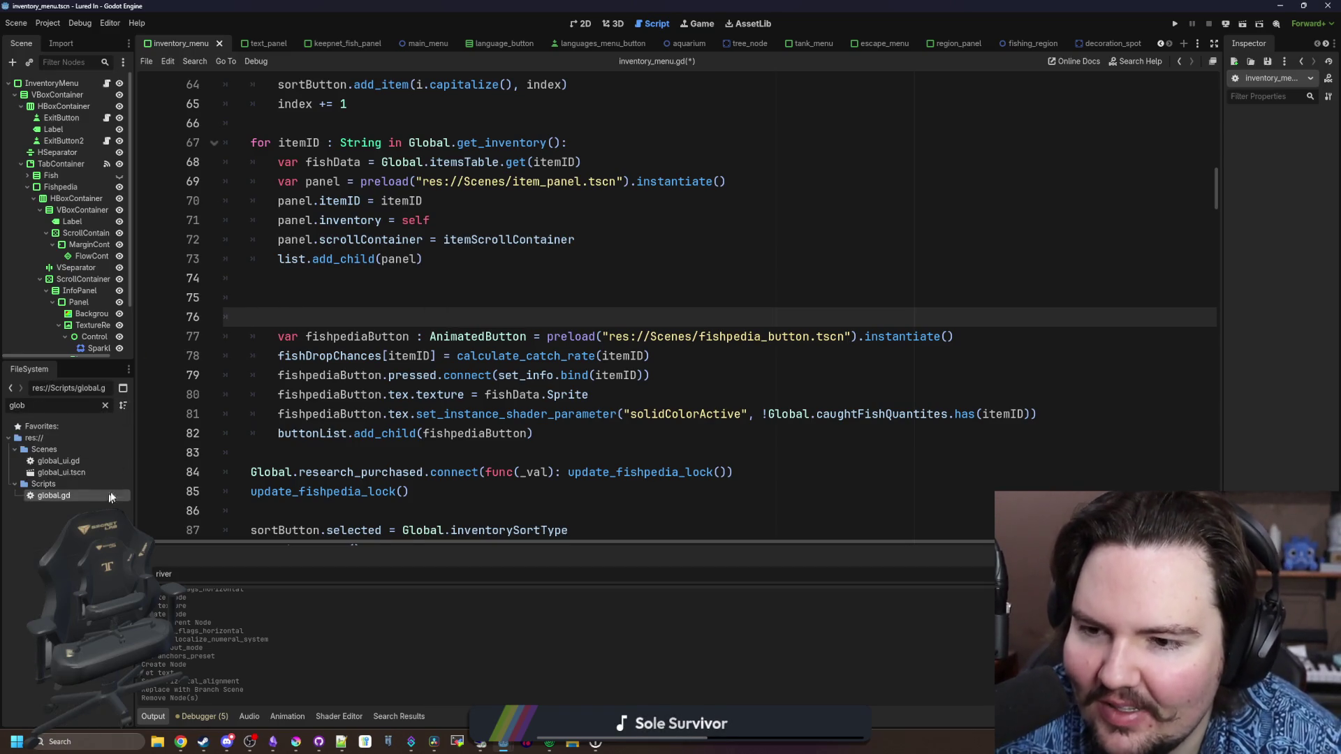
{"action": "key", "text": "ctrl+f"}
{"action": "type", "text": "fishLocations"}
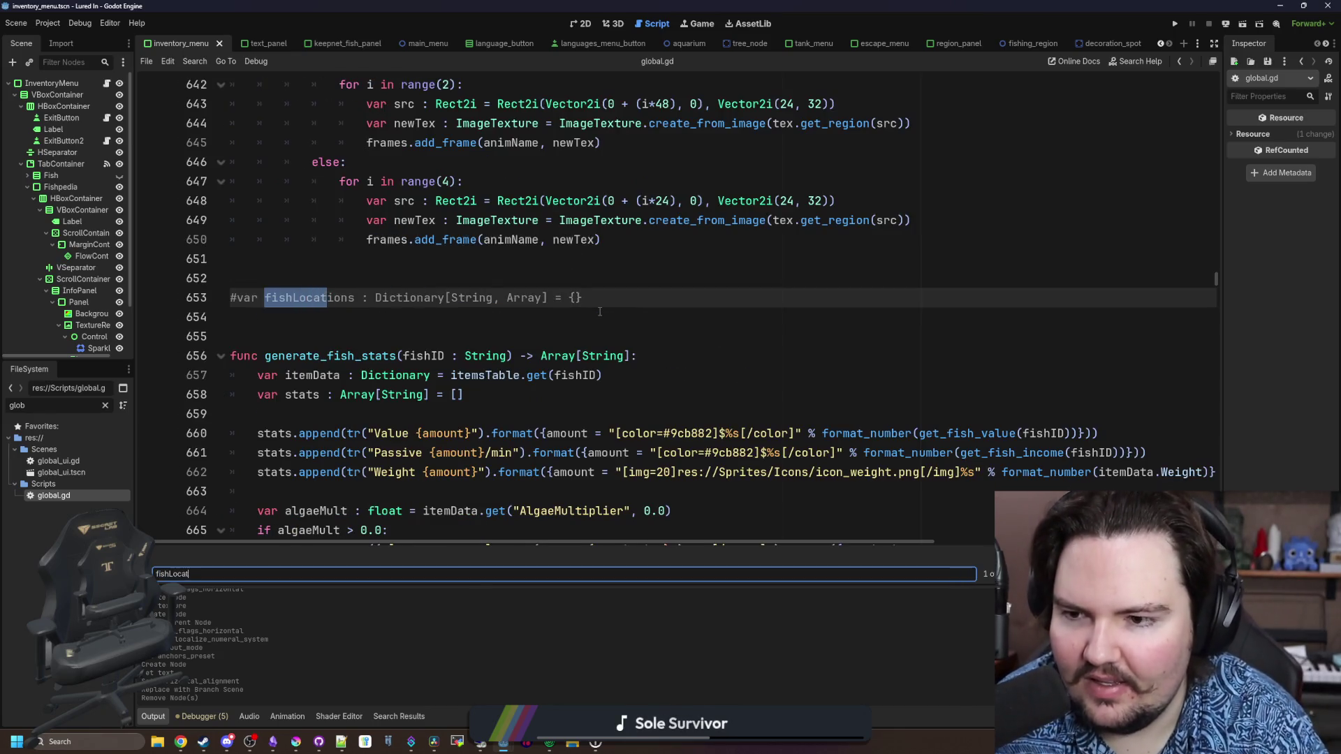
{"action": "left_click", "coordinate": [236, 309]}
{"action": "key", "text": "BackSpace"}
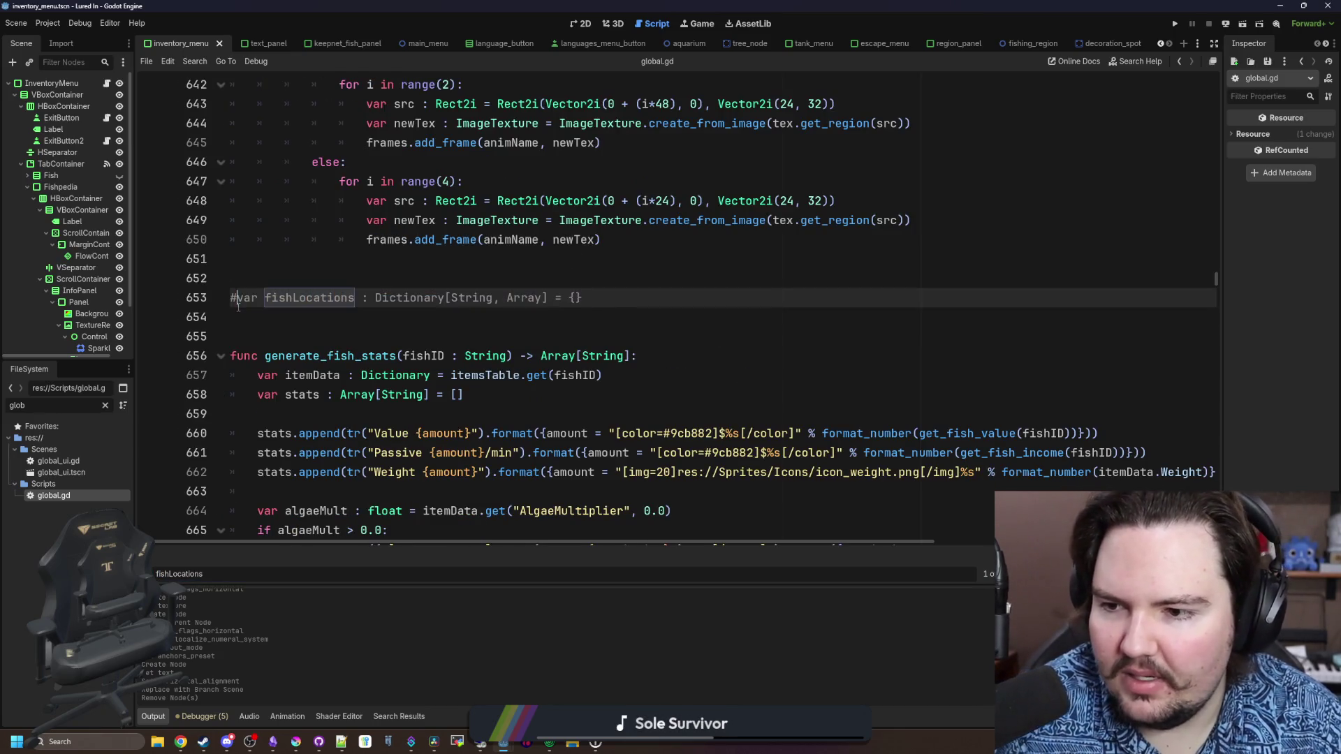
{"action": "left_click", "coordinate": [276, 325]}
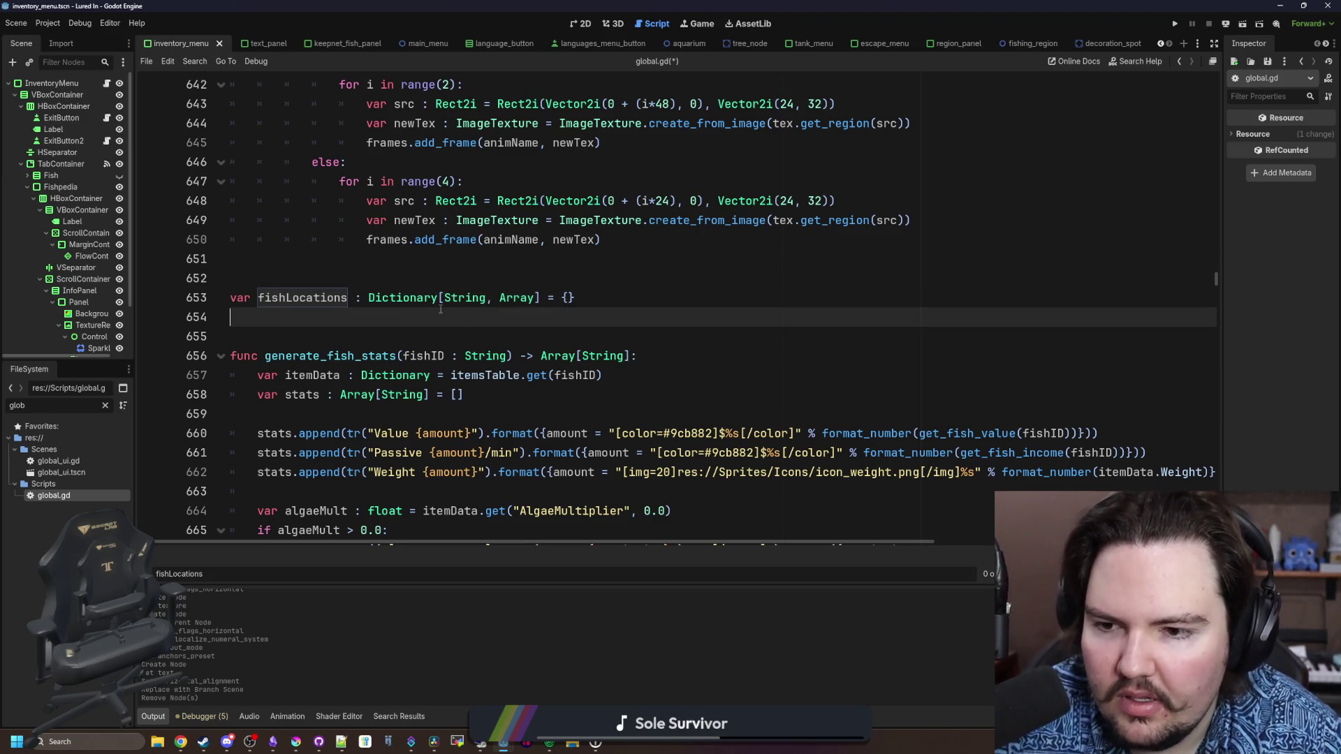
Uncomment lines 778–791, the loops that fill fishLocations, with Ctrl+K.
{"action": "key", "text": "ctrl+f"}
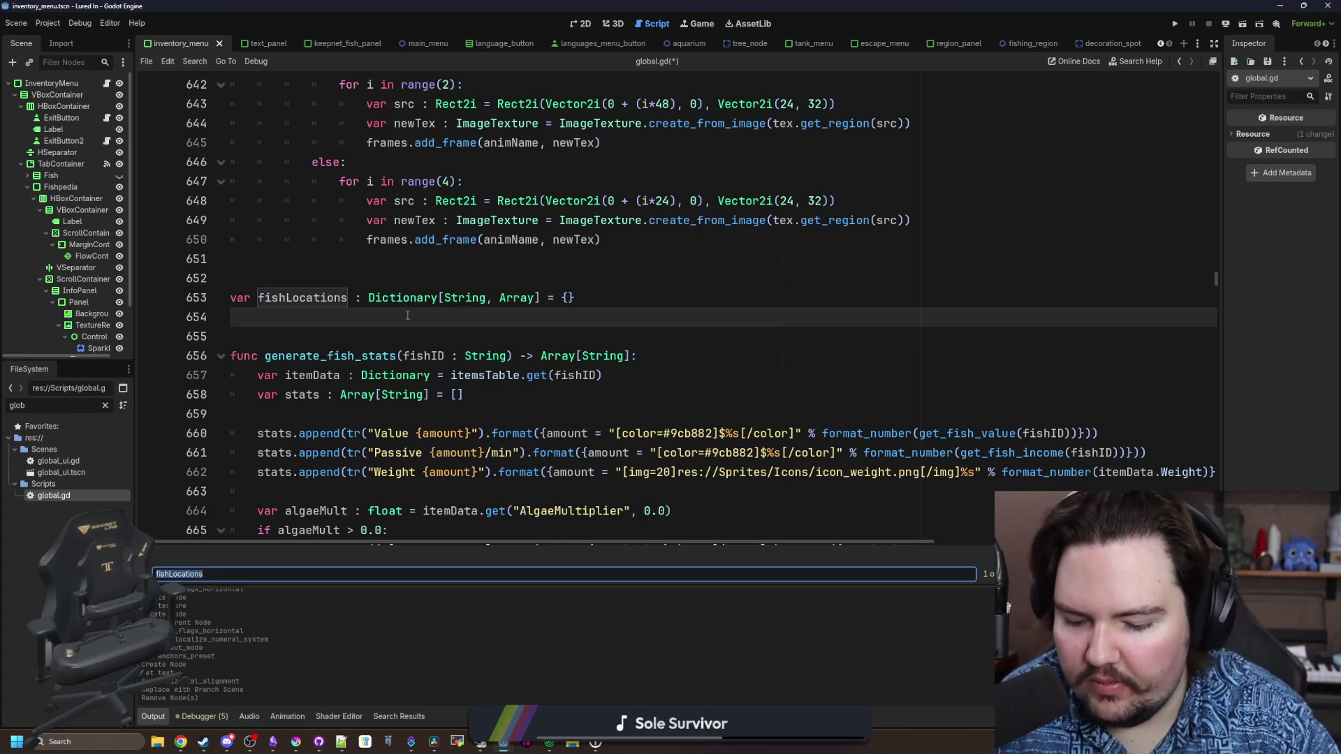
{"action": "type", "text": "fishLocations"}
{"action": "scroll", "coordinate": [408, 316], "scroll_direction": "down", "scroll_amount": 2}
{"action": "mouse_move", "coordinate": [613, 414]}
{"action": "left_mouse_down"}
{"action": "mouse_move", "coordinate": [314, 278]}
{"action": "mouse_move", "coordinate": [211, 166]}
{"action": "left_mouse_up"}
{"action": "key", "text": "ctrl+k"}
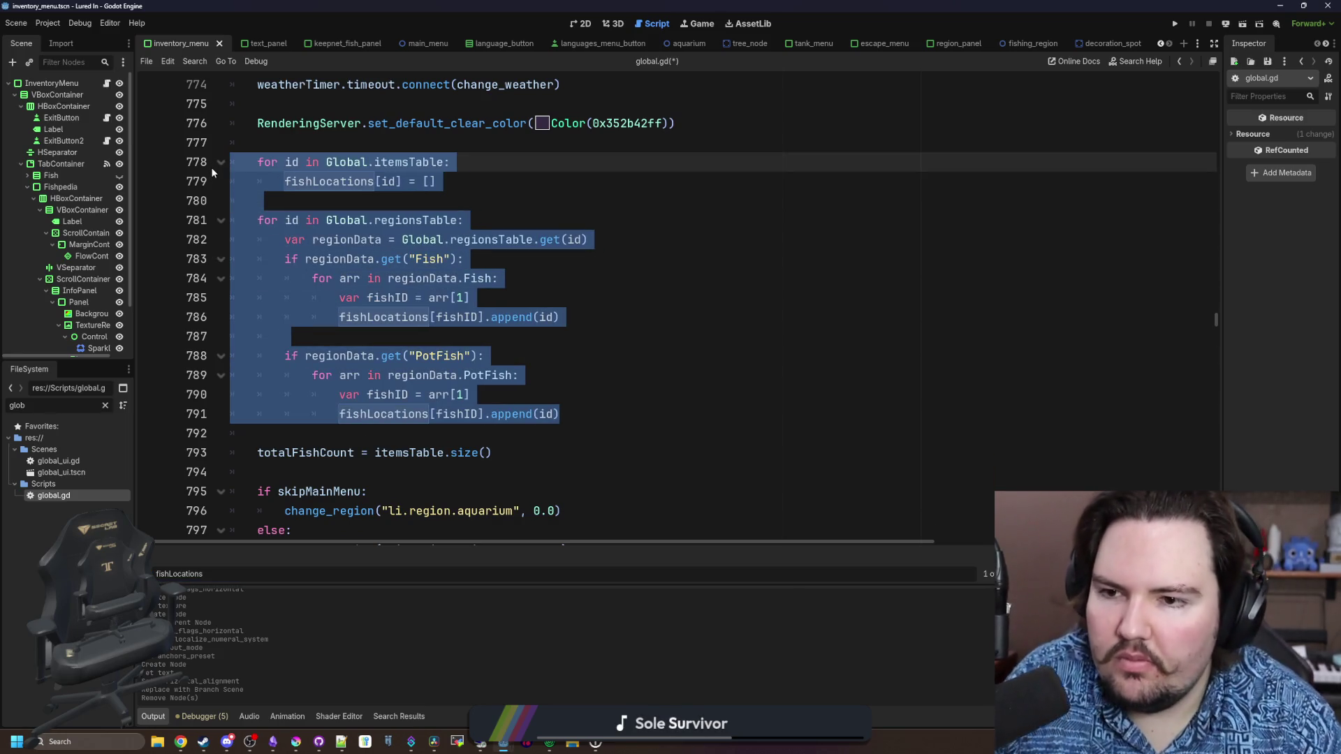
{"action": "left_click", "coordinate": [387, 204]}
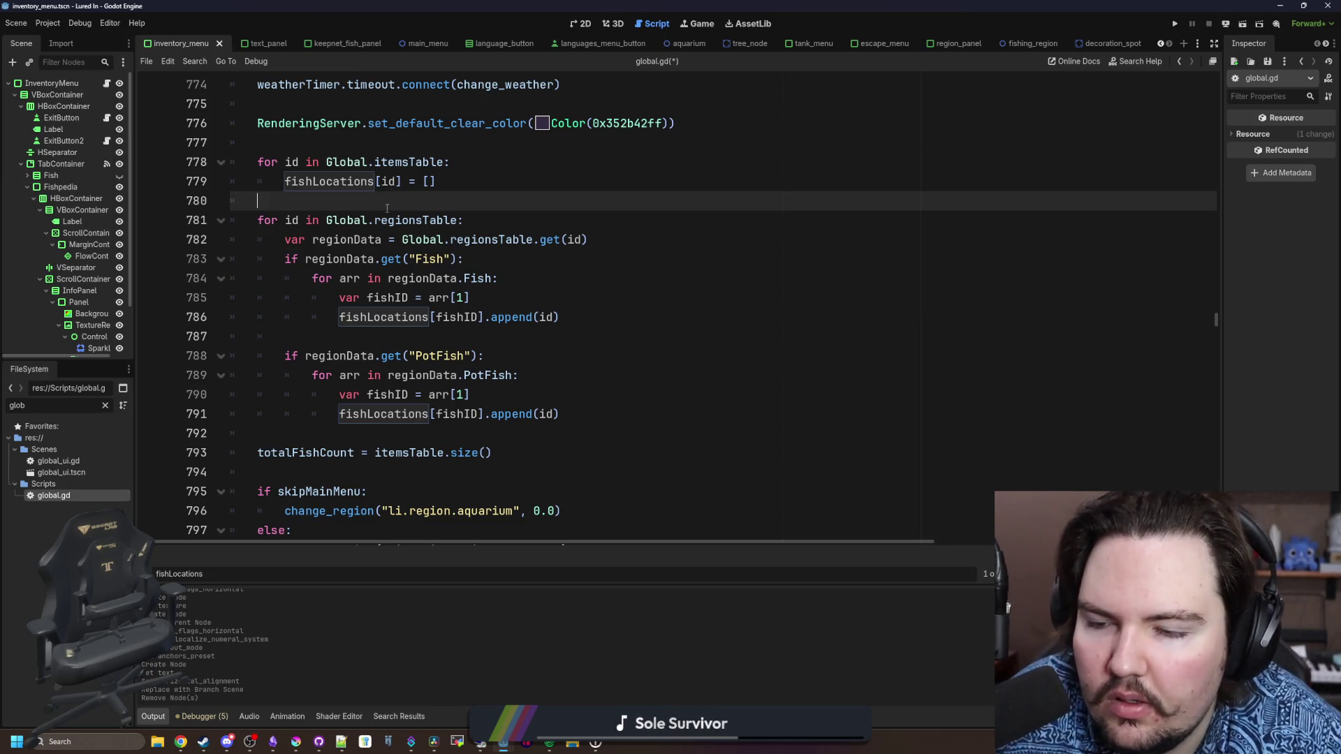
Review the fishLocations String-to-Array declaration, then search back to its usage at line 779.
{"action": "scroll", "coordinate": [387, 208], "scroll_direction": "up", "scroll_amount": 1}
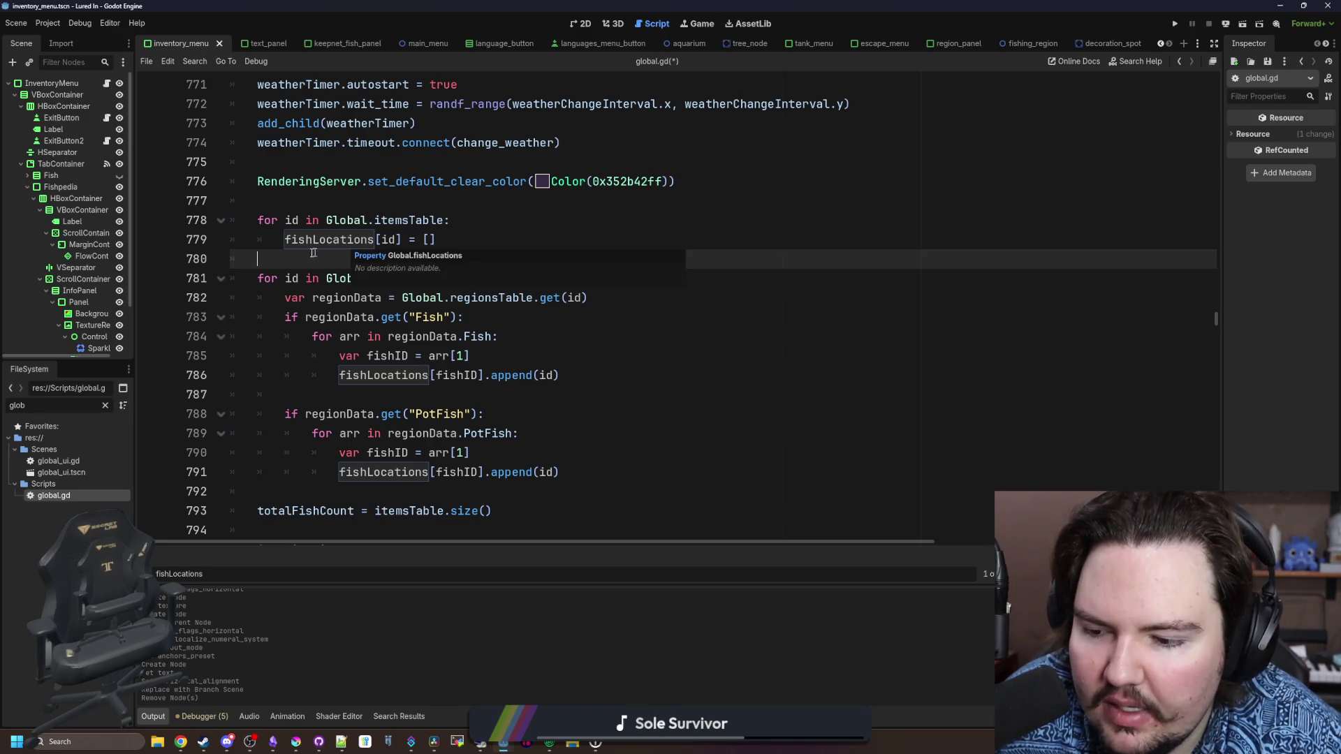
{"action": "left_click", "coordinate": [325, 241], "text": "ctrl"}
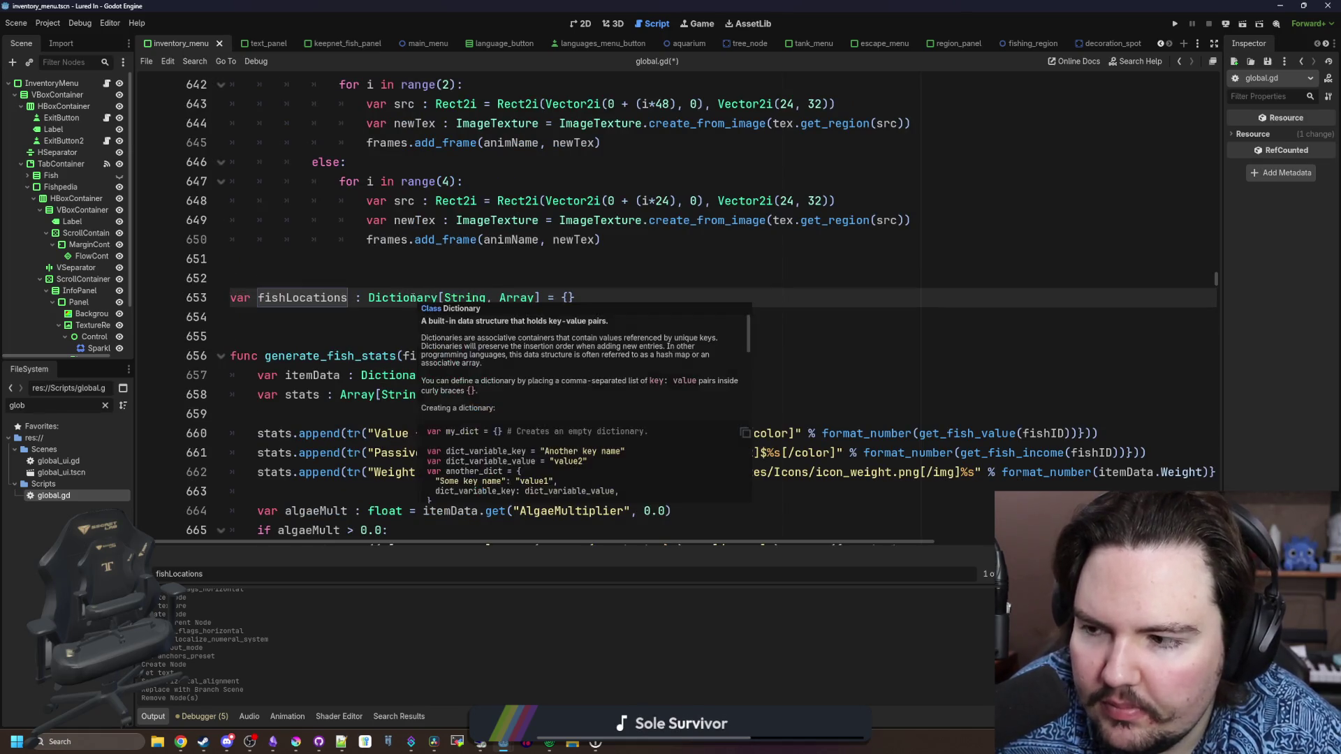
{"action": "left_click", "coordinate": [414, 287]}
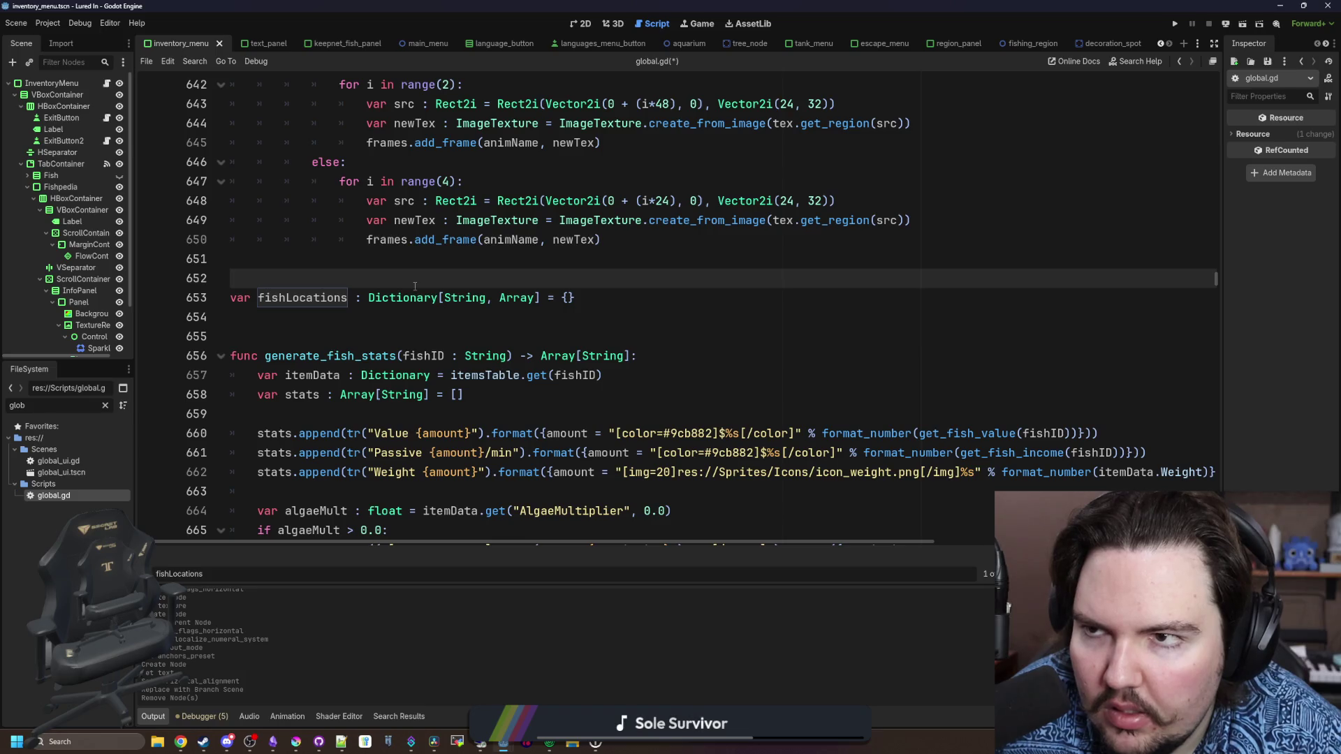
{"action": "left_click", "coordinate": [444, 298]}
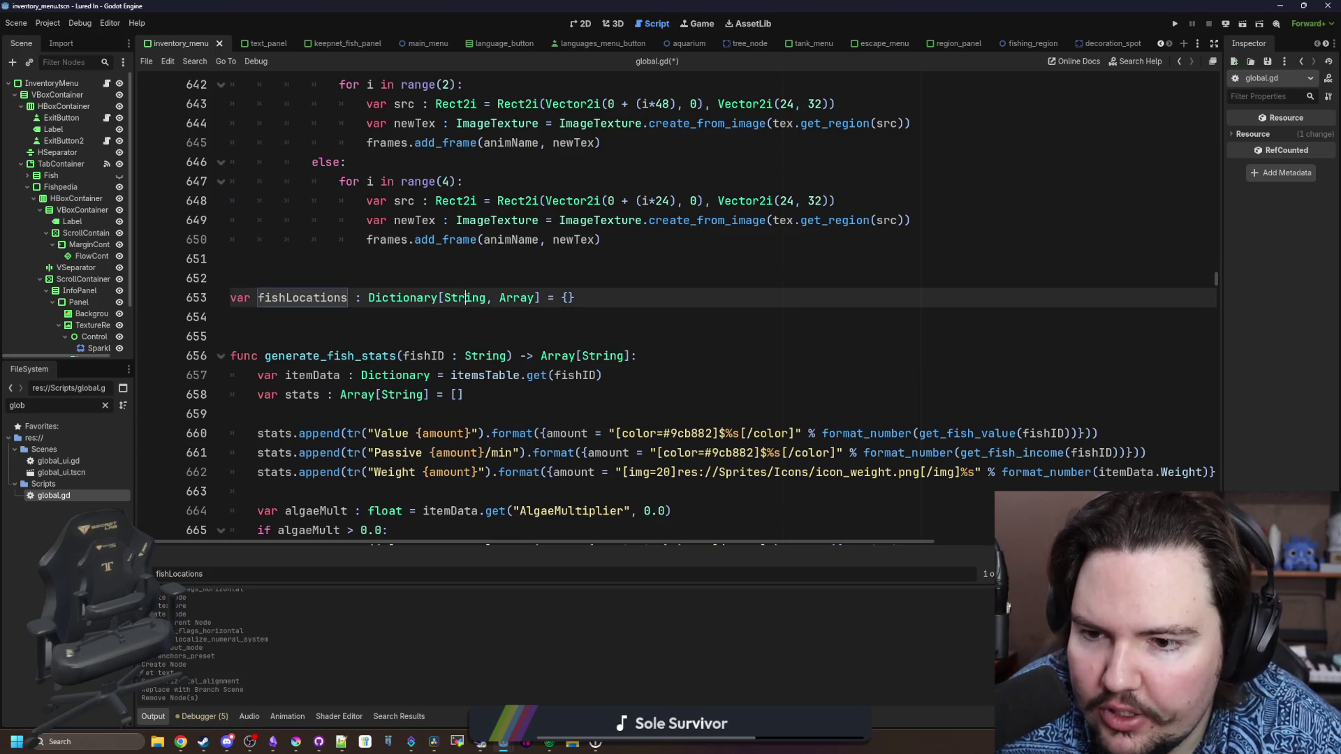
{"action": "double_click", "coordinate": [517, 298]}
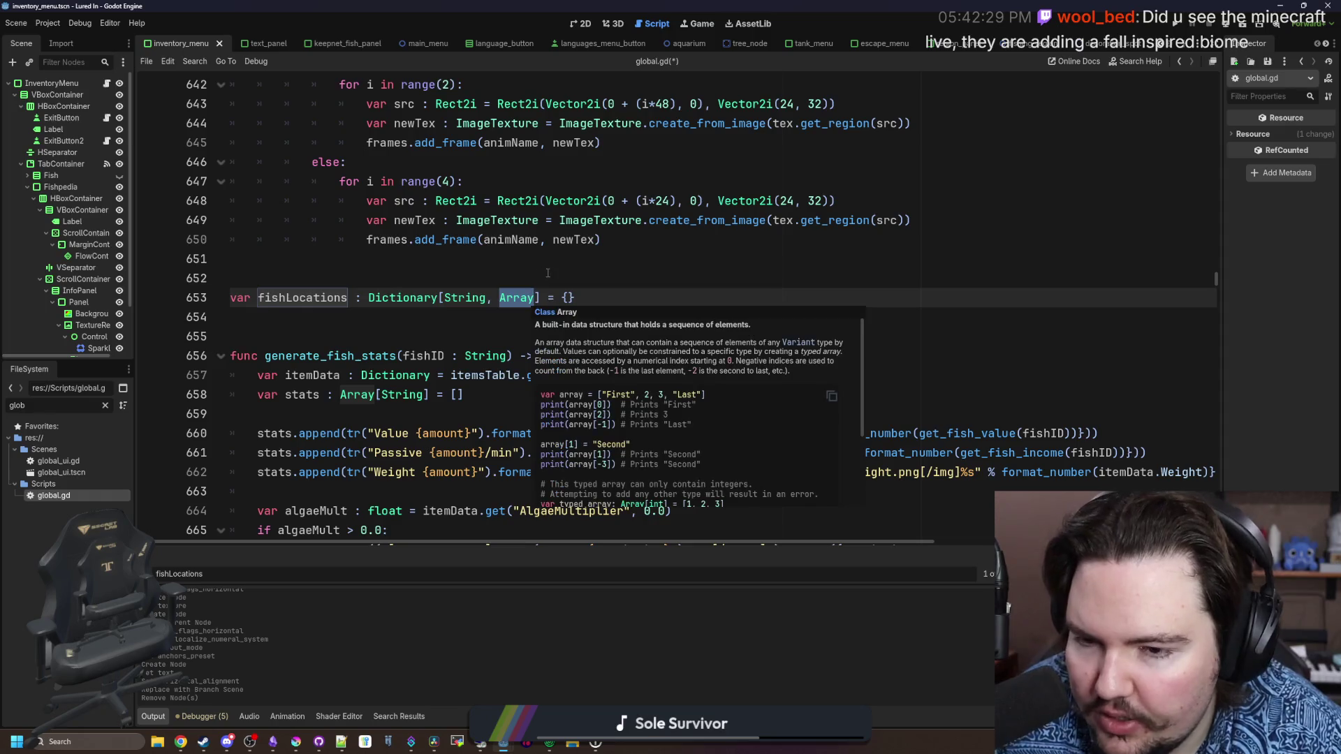
{"action": "left_click", "coordinate": [547, 275]}
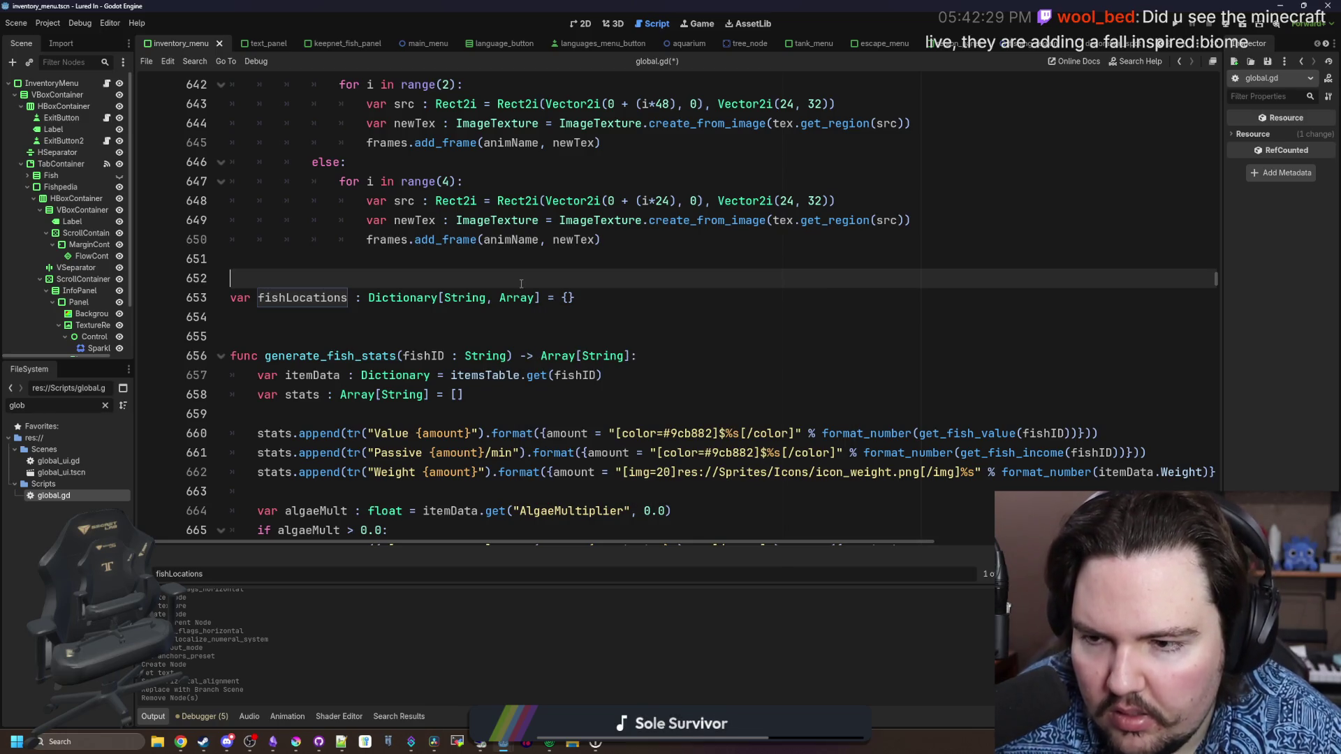
{"action": "key", "text": "ctrl+f"}
{"action": "key", "text": "Return"}
{"action": "key", "text": "Return"}
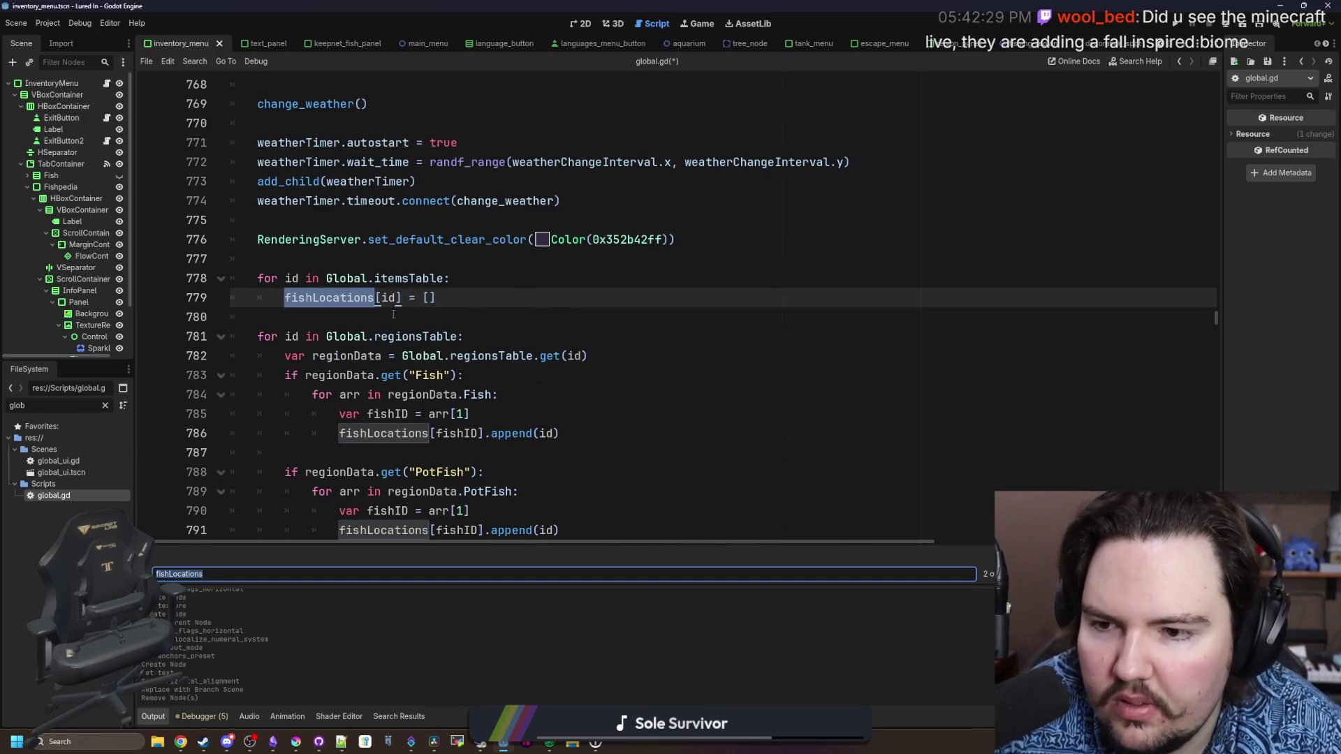
Comment out the itemsTable initialization loop on lines 778–779 again.
{"action": "left_click", "coordinate": [381, 319]}
{"action": "mouse_move", "coordinate": [391, 319]}
{"action": "left_mouse_down"}
{"action": "mouse_move", "coordinate": [227, 299]}
{"action": "mouse_move", "coordinate": [218, 276]}
{"action": "left_mouse_up"}
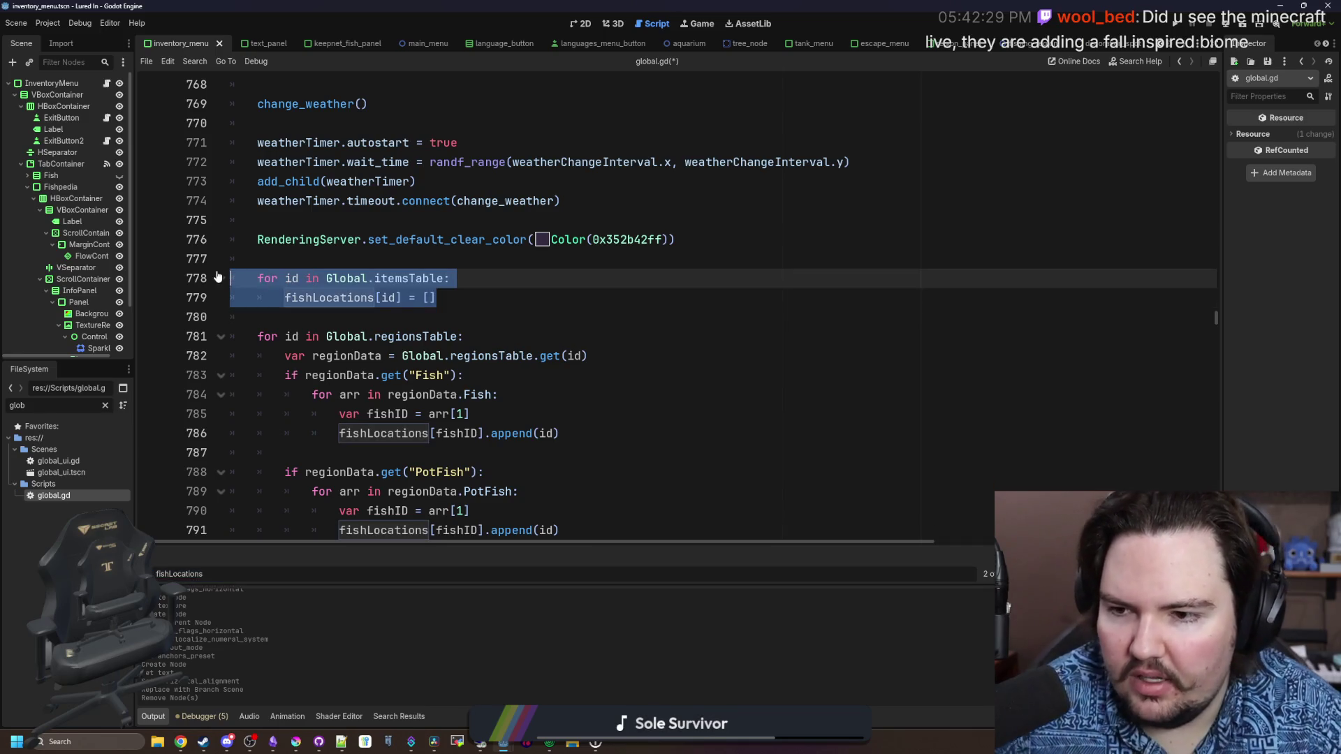
{"action": "key", "text": "ctrl+k"}
{"action": "scroll", "coordinate": [419, 280], "scroll_direction": "down", "scroll_amount": 2}
Add blank lines inside the regions loop, then remove them again.
{"action": "left_click", "coordinate": [504, 218]}
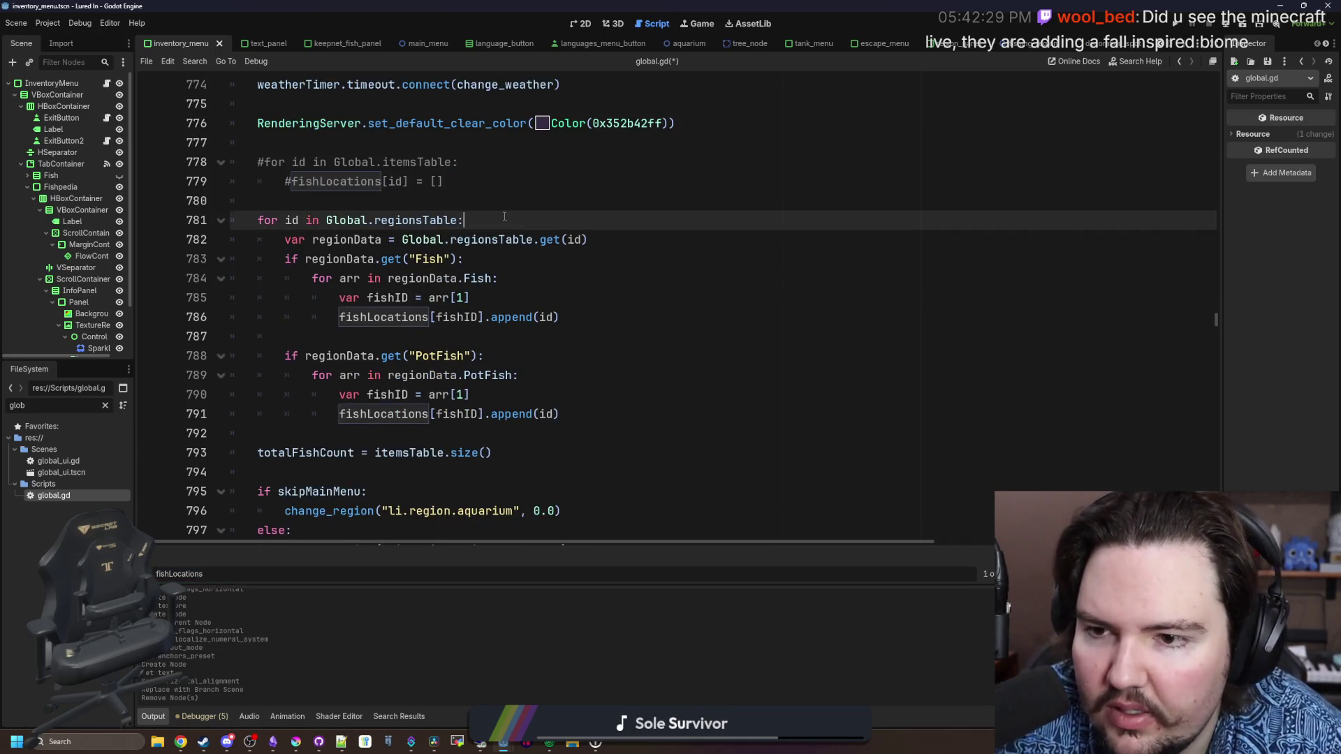
{"action": "key", "text": "Return"}
{"action": "key", "text": "Return"}
{"action": "key", "text": "Up"}
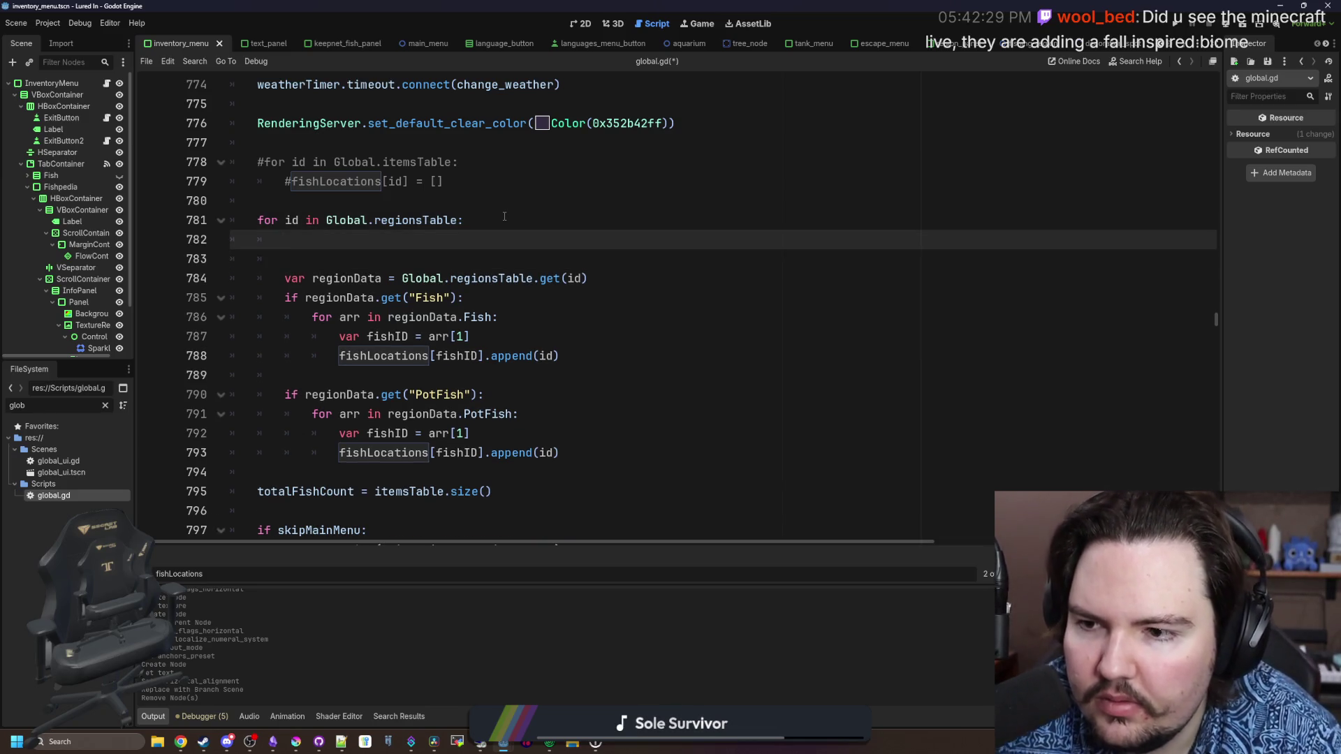
{"action": "key", "text": "Delete"}
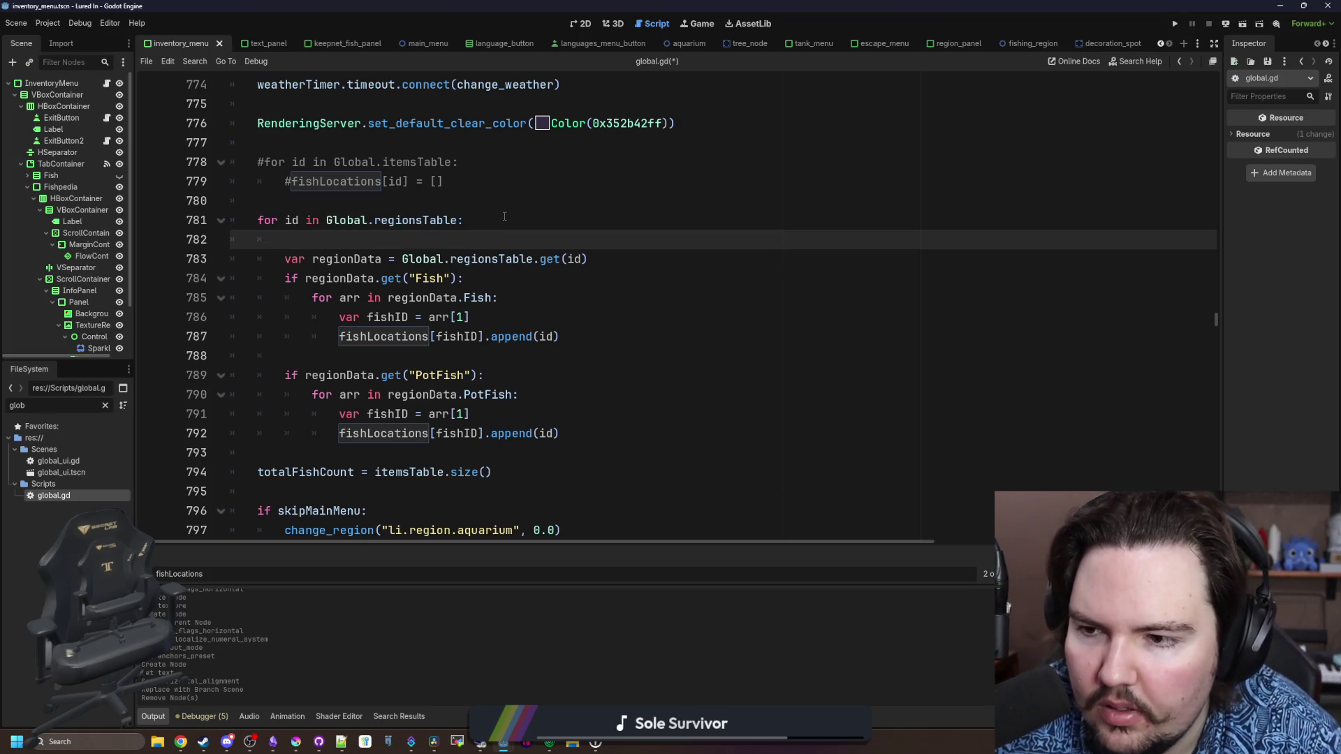
{"action": "key", "text": "BackSpace"}
{"action": "scroll", "coordinate": [449, 292], "scroll_direction": "down", "scroll_amount": 1}
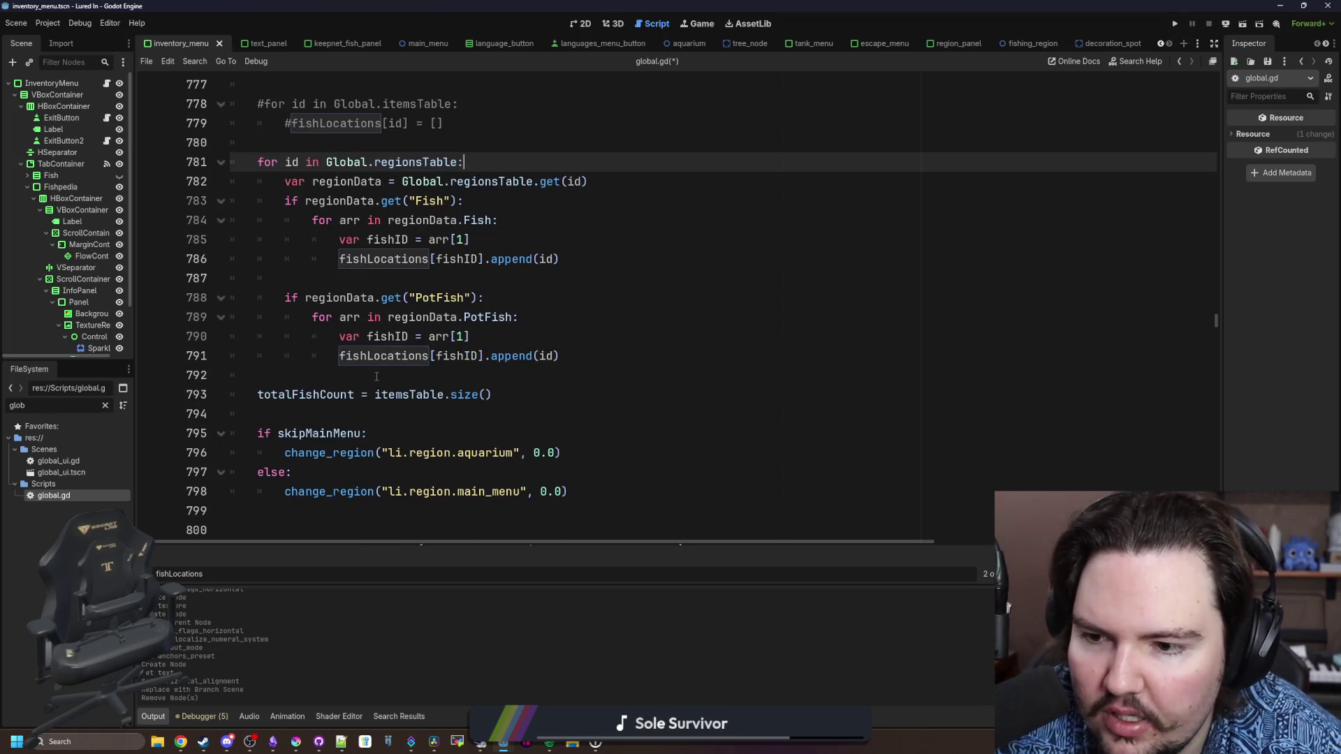
{"action": "left_click", "coordinate": [379, 375]}
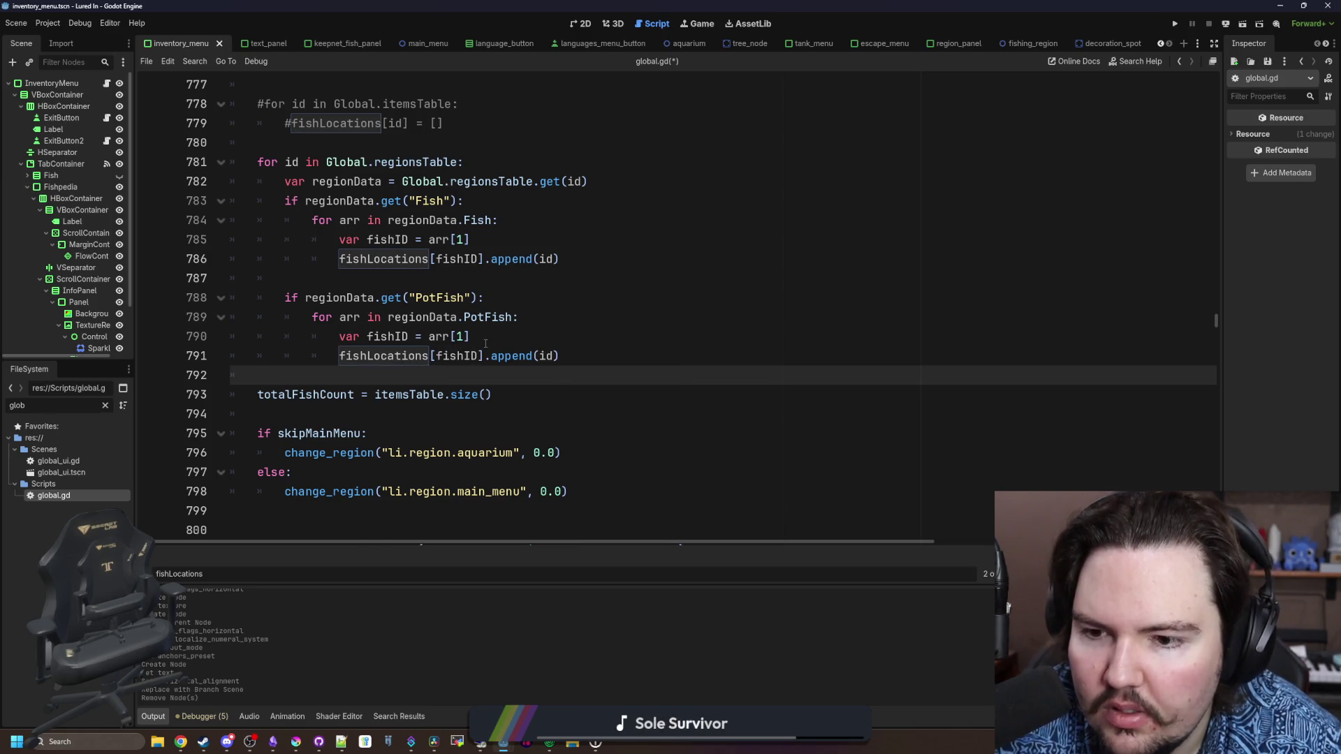
Open blank lines directly below the regionData line in the regions loop.
{"action": "scroll", "coordinate": [486, 343], "scroll_direction": "up", "scroll_amount": 1}
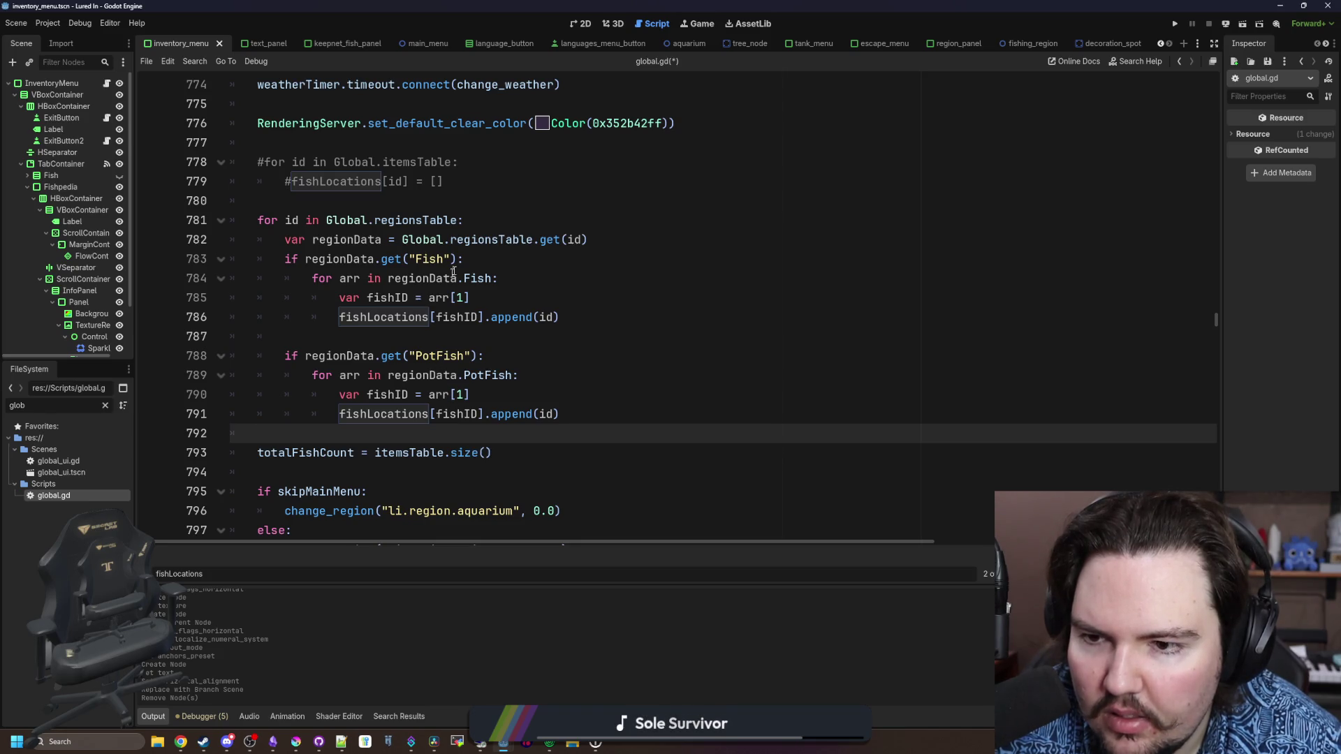
{"action": "left_click", "coordinate": [545, 260]}
{"action": "left_click", "coordinate": [610, 246]}
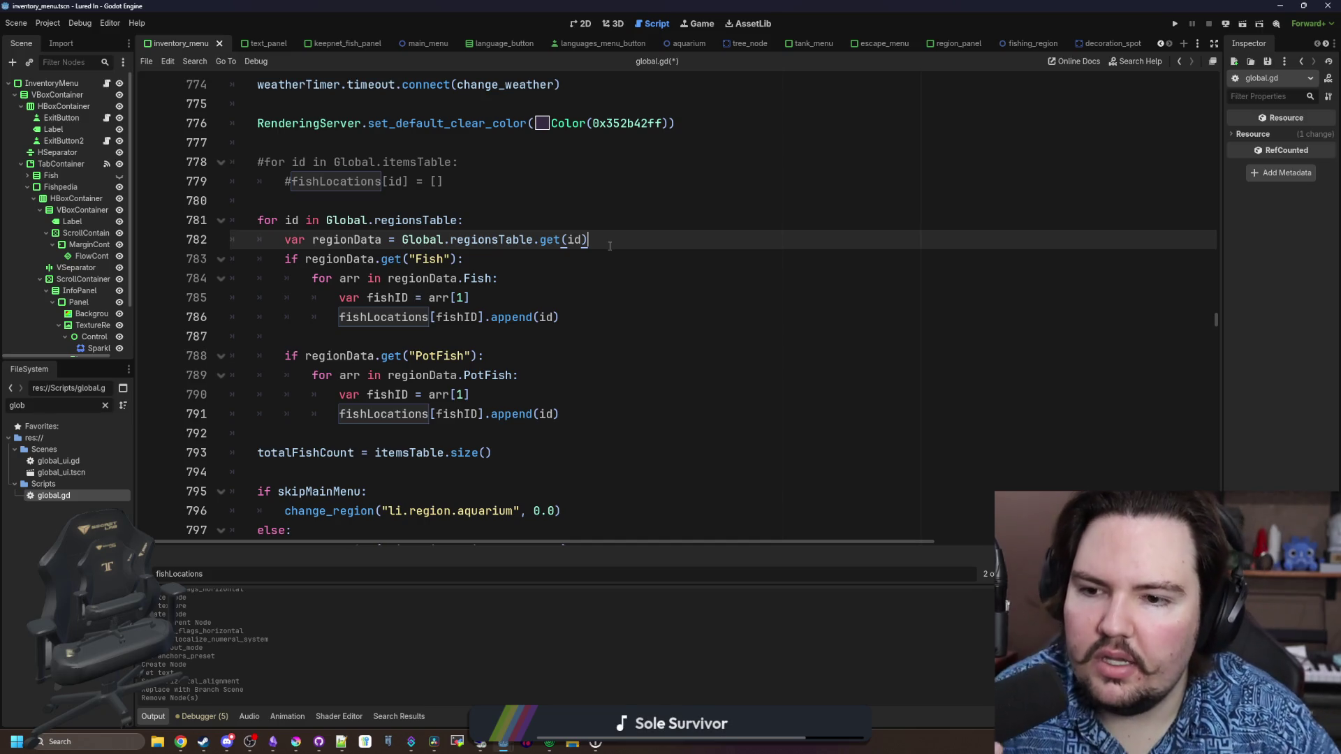
{"action": "key", "text": "Return"}
{"action": "key", "text": "Return"}
{"action": "key", "text": "Up"}
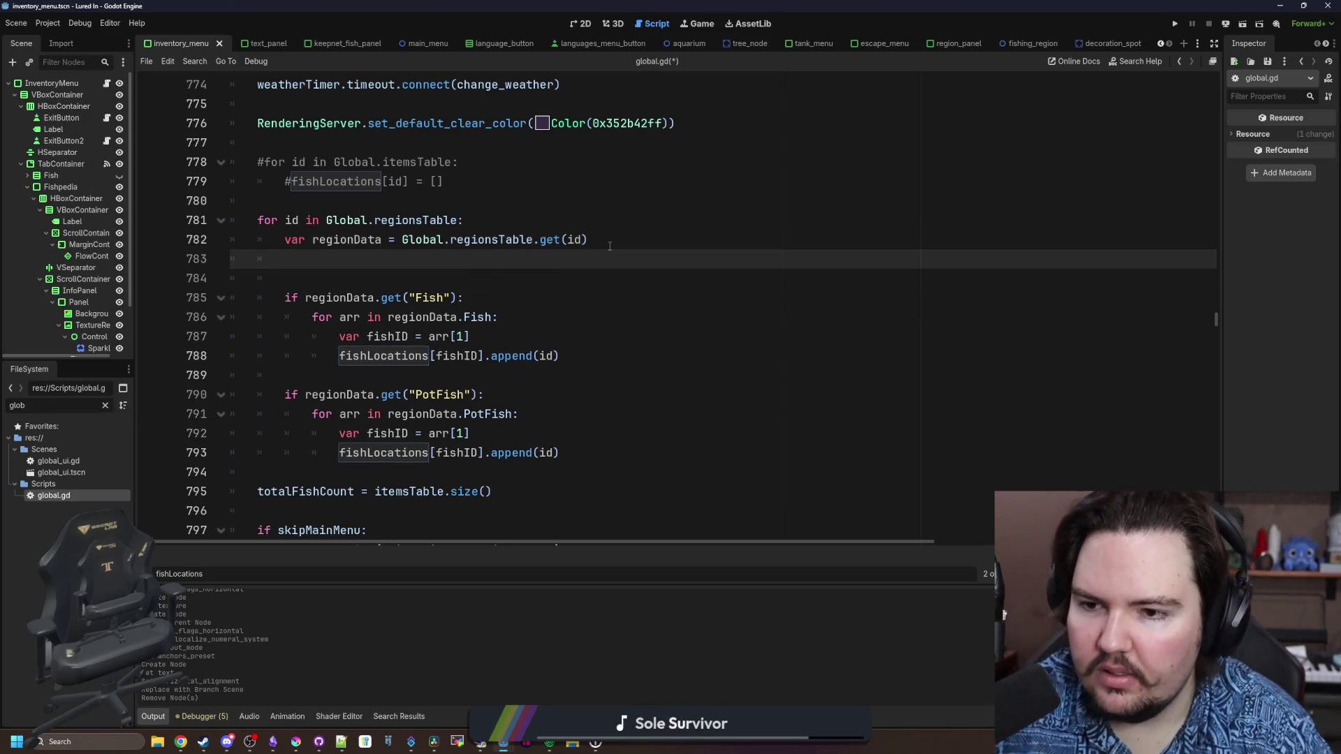
{"action": "scroll", "coordinate": [610, 245], "scroll_direction": "down", "scroll_amount": 7}
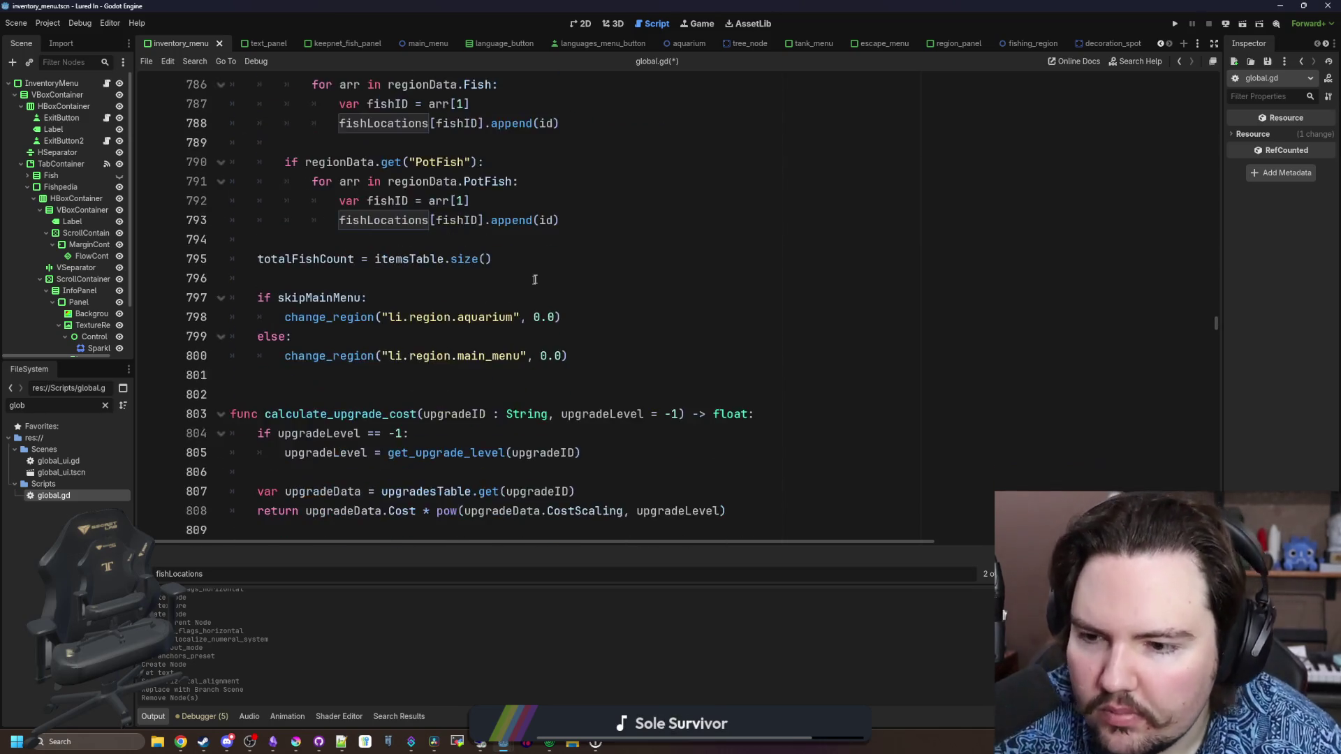
{"action": "scroll", "coordinate": [549, 301], "scroll_direction": "up", "scroll_amount": 11}
{"action": "scroll", "coordinate": [549, 300], "scroll_direction": "up", "scroll_amount": 2}
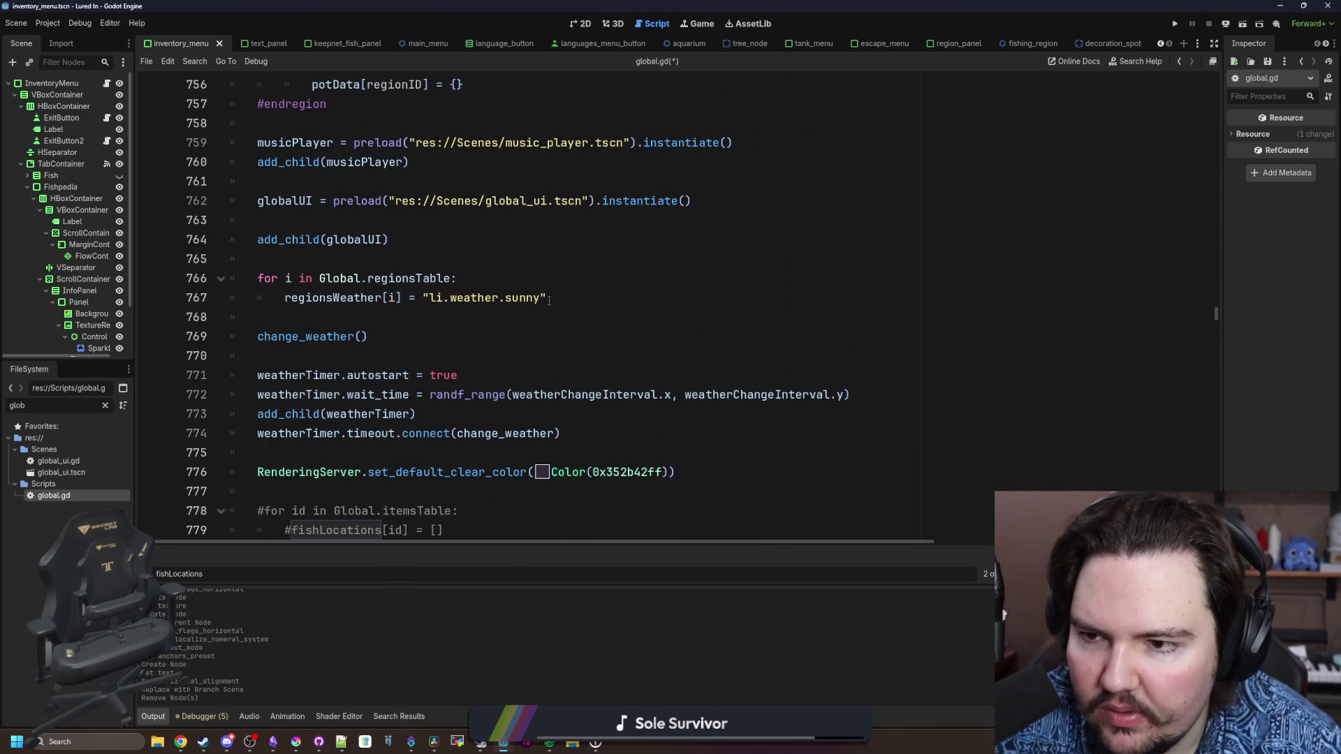
{"action": "scroll", "coordinate": [351, 346], "scroll_direction": "up", "scroll_amount": 13}
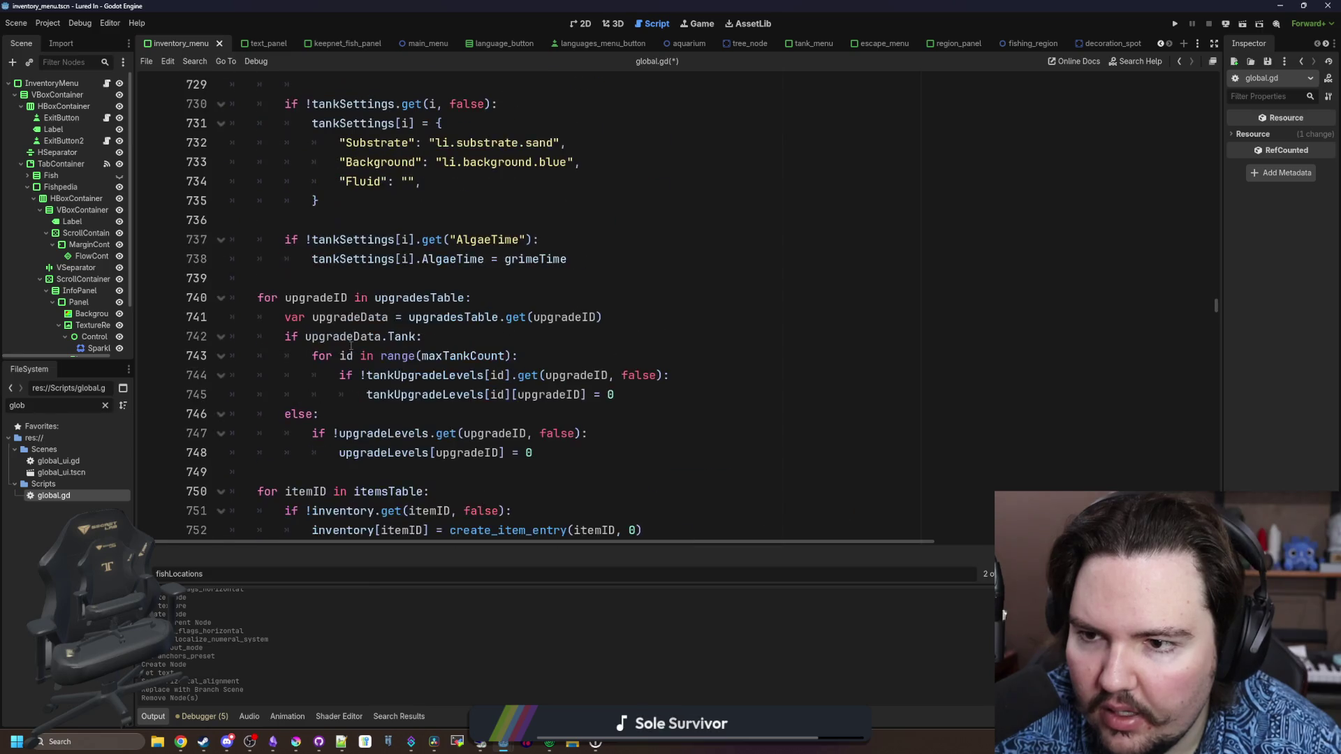
{"action": "scroll", "coordinate": [351, 345], "scroll_direction": "up", "scroll_amount": 5}
{"action": "scroll", "coordinate": [351, 346], "scroll_direction": "down", "scroll_amount": 20}
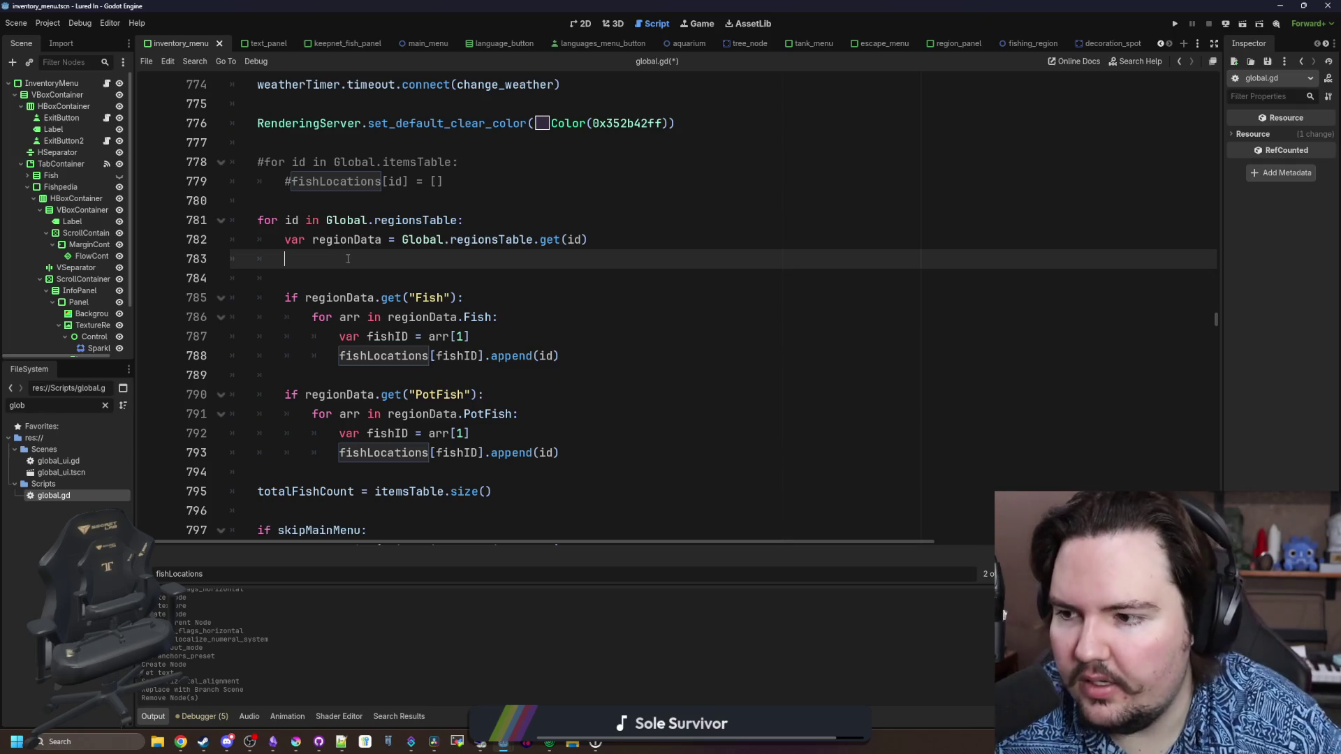
{"action": "key", "text": "Return"}
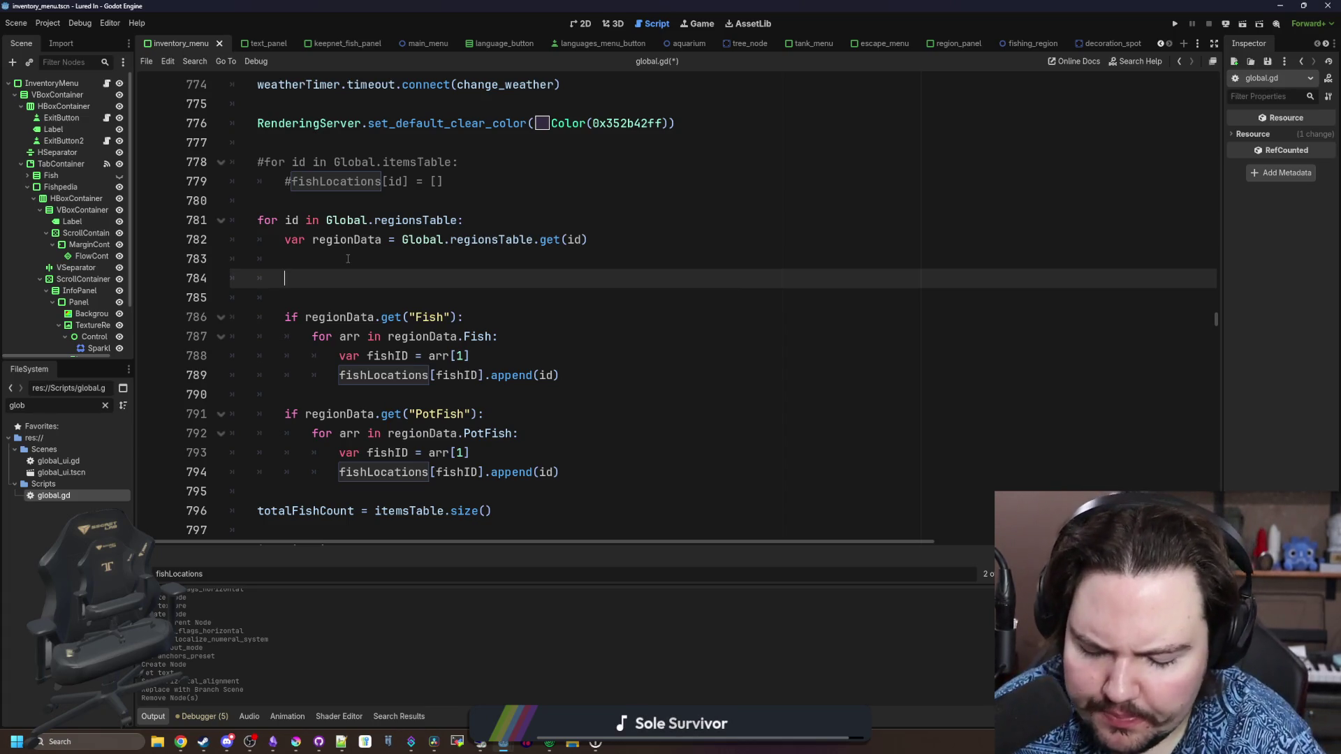
Declare an empty typed list, var fishList : Array[String] = [], under regionData.
{"action": "type", "text": "var fish = "}
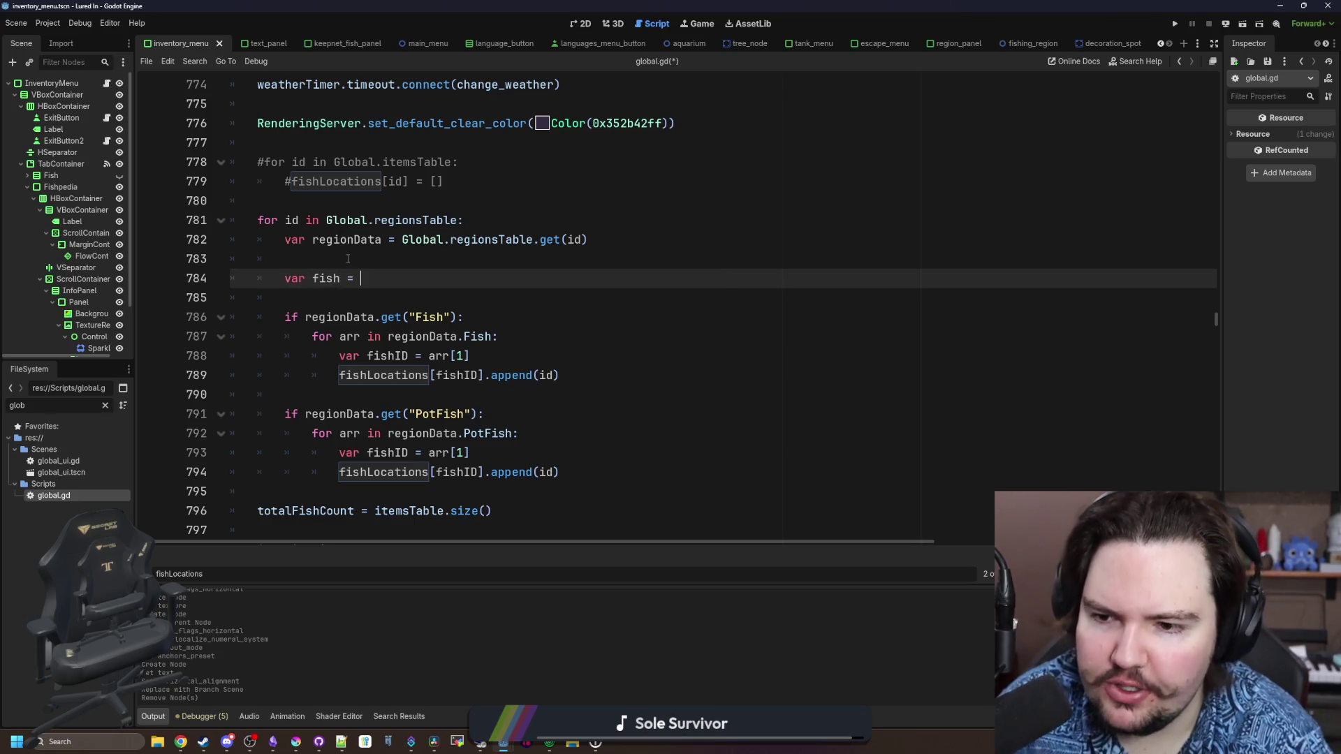
{"action": "type", "text": "f"}
{"action": "key", "text": "BackSpace"}
{"action": "type", "text": "regionData.Fish"}
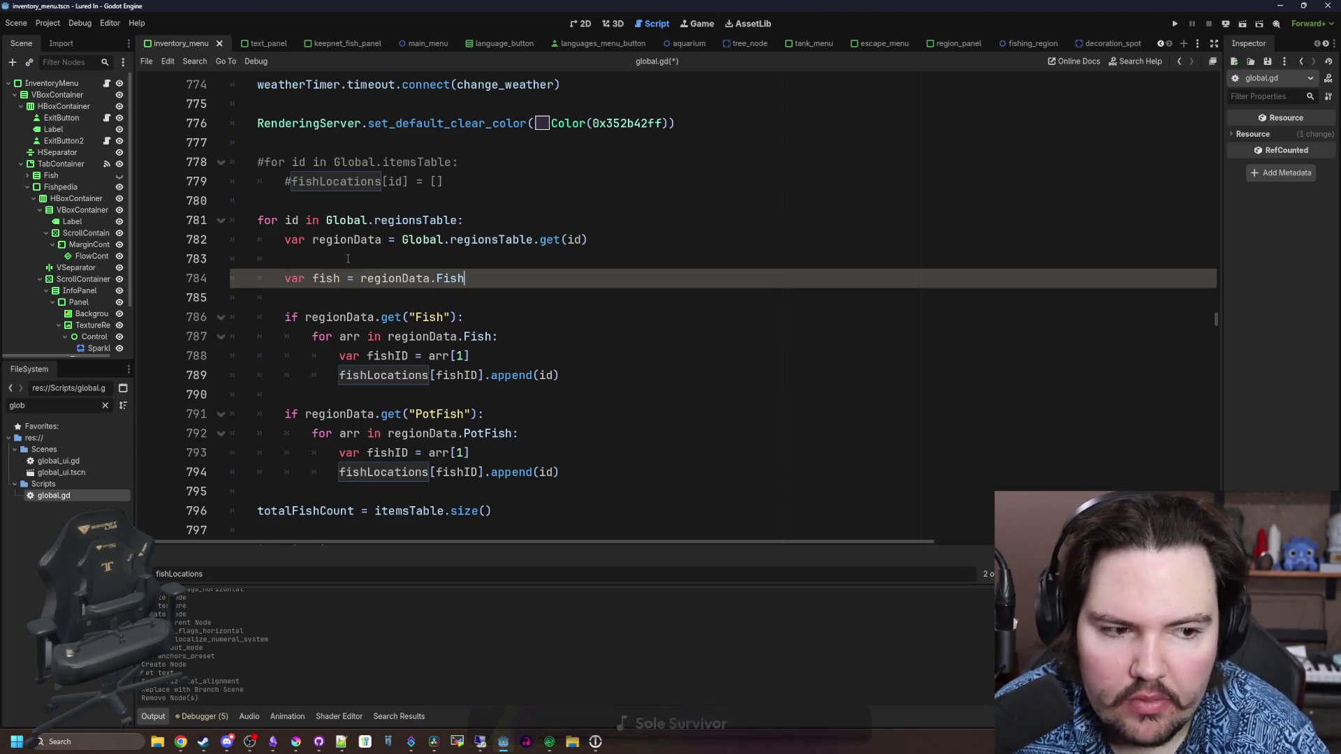
{"action": "key", "text": "BackSpace"}
{"action": "key", "text": "BackSpace"}
{"action": "key", "text": "BackSpace"}
{"action": "key", "text": "BackSpace"}
{"action": "key", "text": "BackSpace"}
{"action": "key", "text": "BackSpace"}
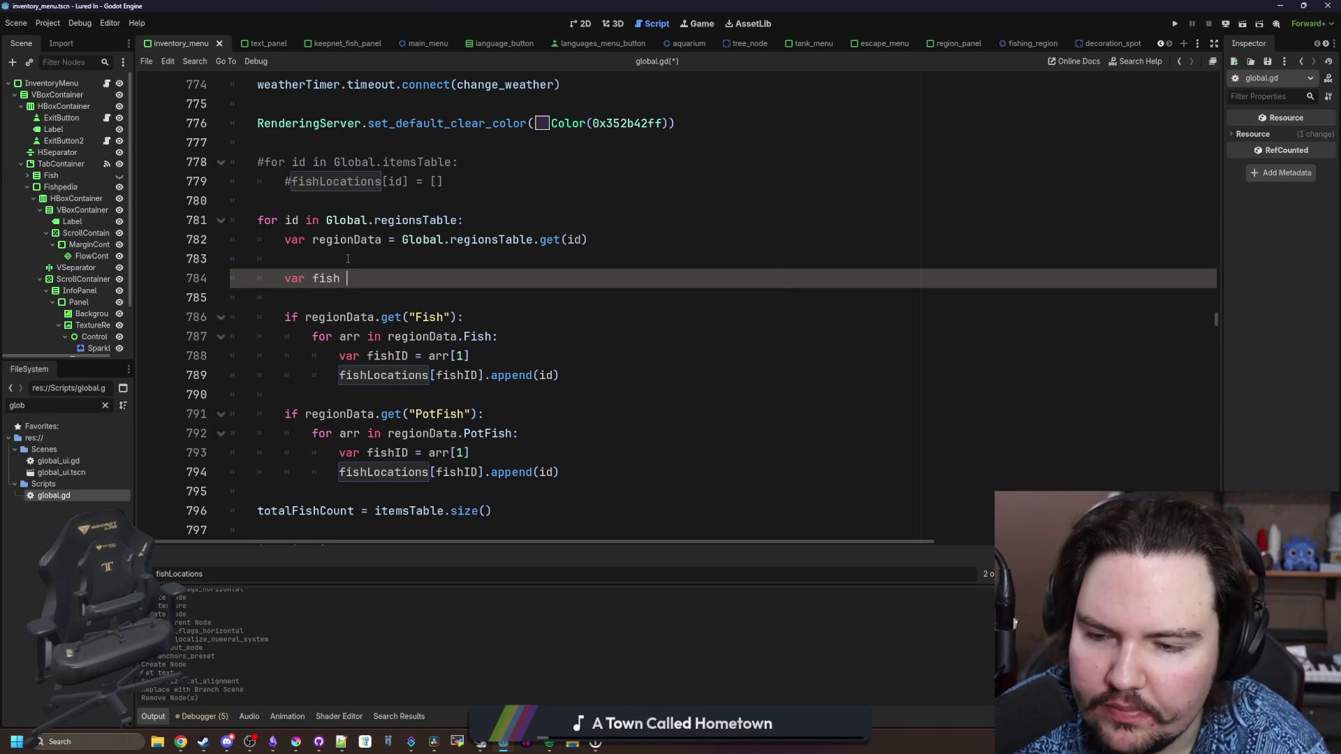
{"action": "key", "text": "BackSpace"}
{"action": "key", "text": "BackSpace"}
{"action": "key", "text": "BackSpace"}
{"action": "key", "text": "BackSpace"}
{"action": "key", "text": "BackSpace"}
{"action": "key", "text": "BackSpace"}
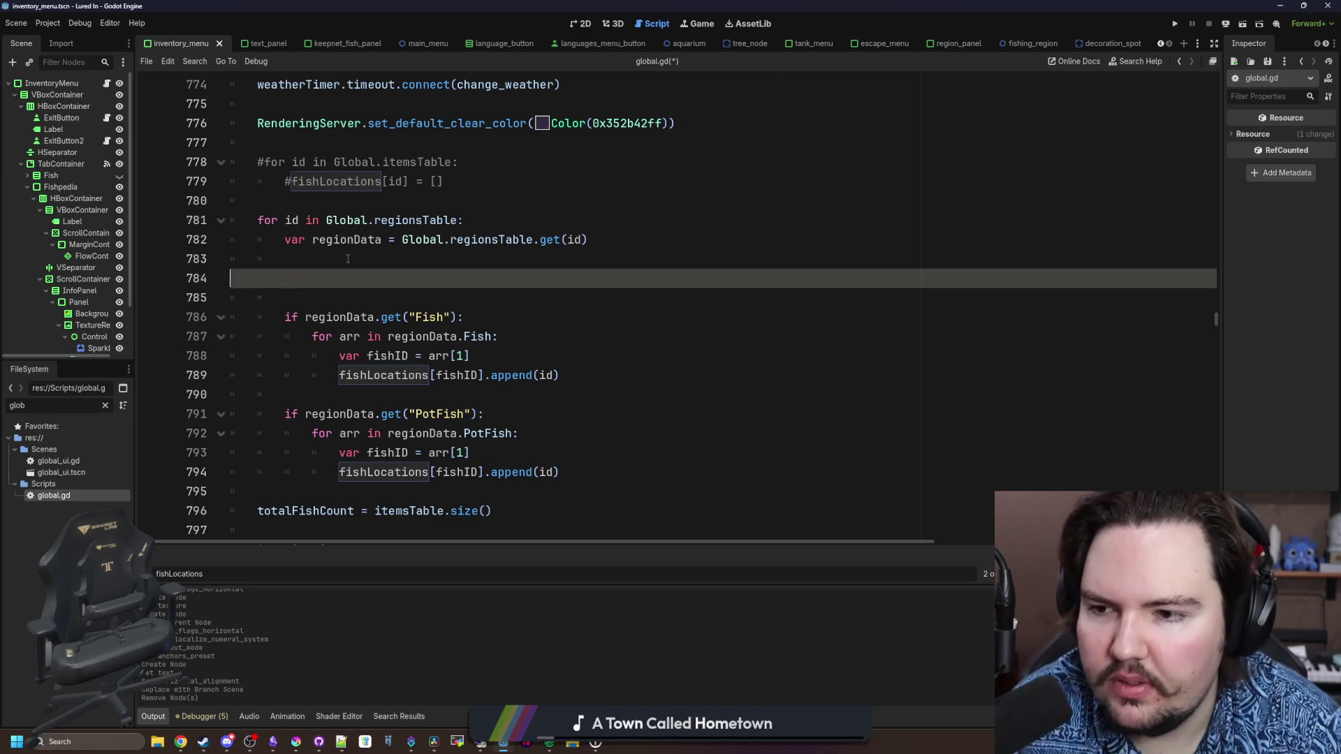
{"action": "left_click", "coordinate": [427, 251]}
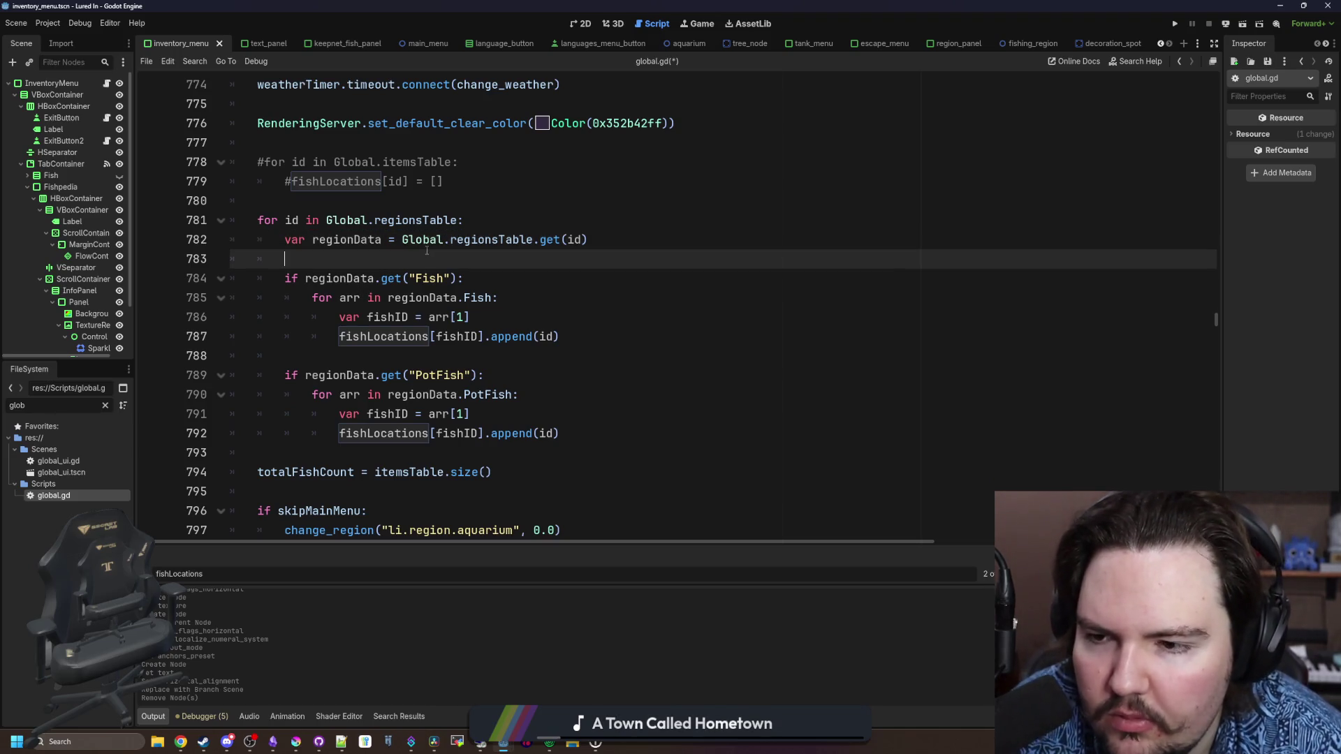
{"action": "key", "text": "Return"}
{"action": "key", "text": "Return"}
{"action": "type", "text": "var fishList : A"}
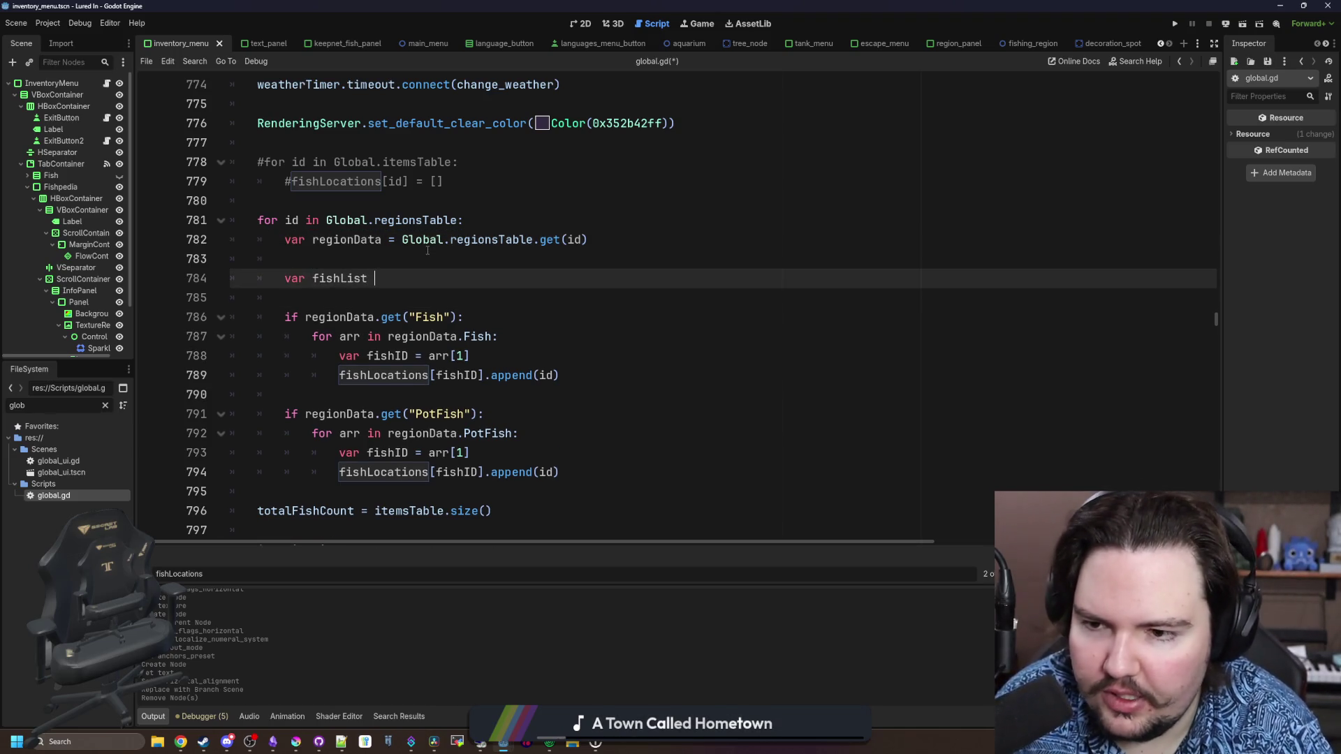
{"action": "type", "text": "rray[Str"}
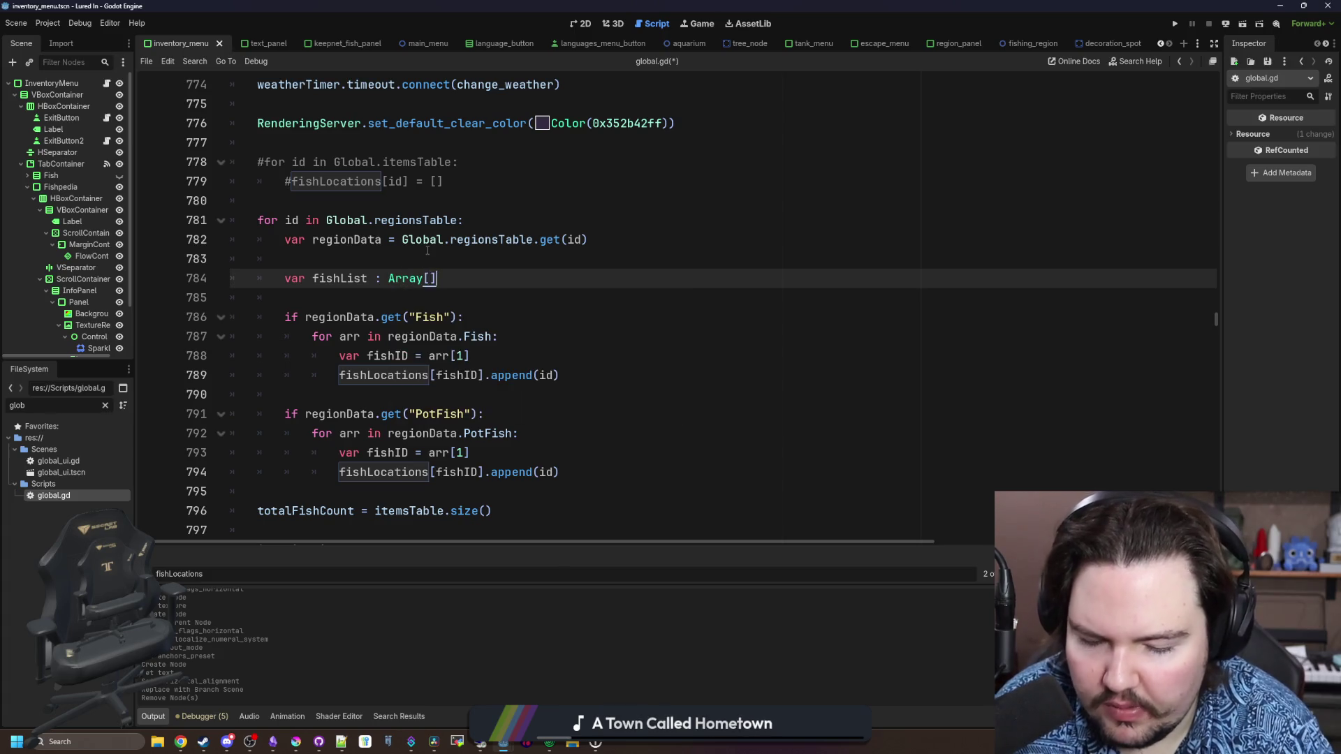
{"action": "type", "text": "ing"}
{"action": "key", "text": "Return"}
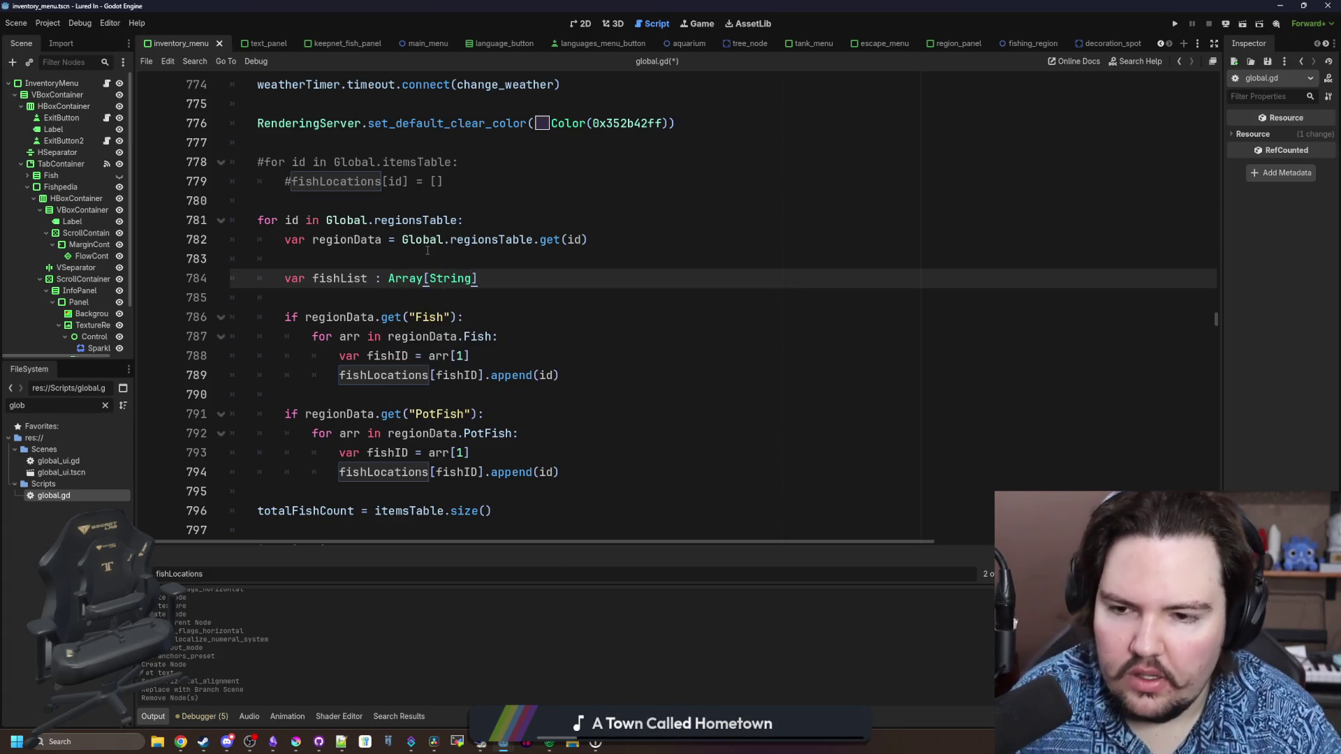
{"action": "type", "text": "= []"}
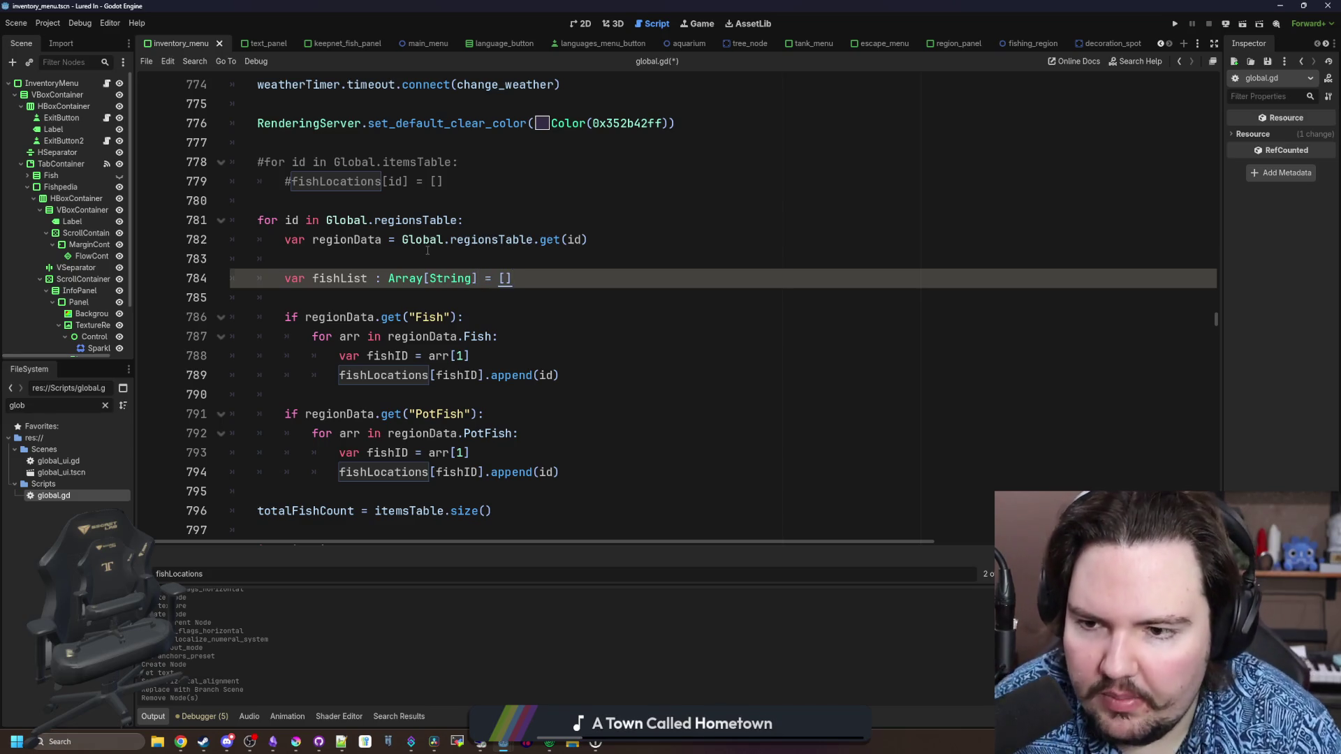
Delete the now-unneeded fishID assignment line from the regions loop.
{"action": "scroll", "coordinate": [427, 250], "scroll_direction": "down", "scroll_amount": 1}
{"action": "left_click", "coordinate": [443, 241]}
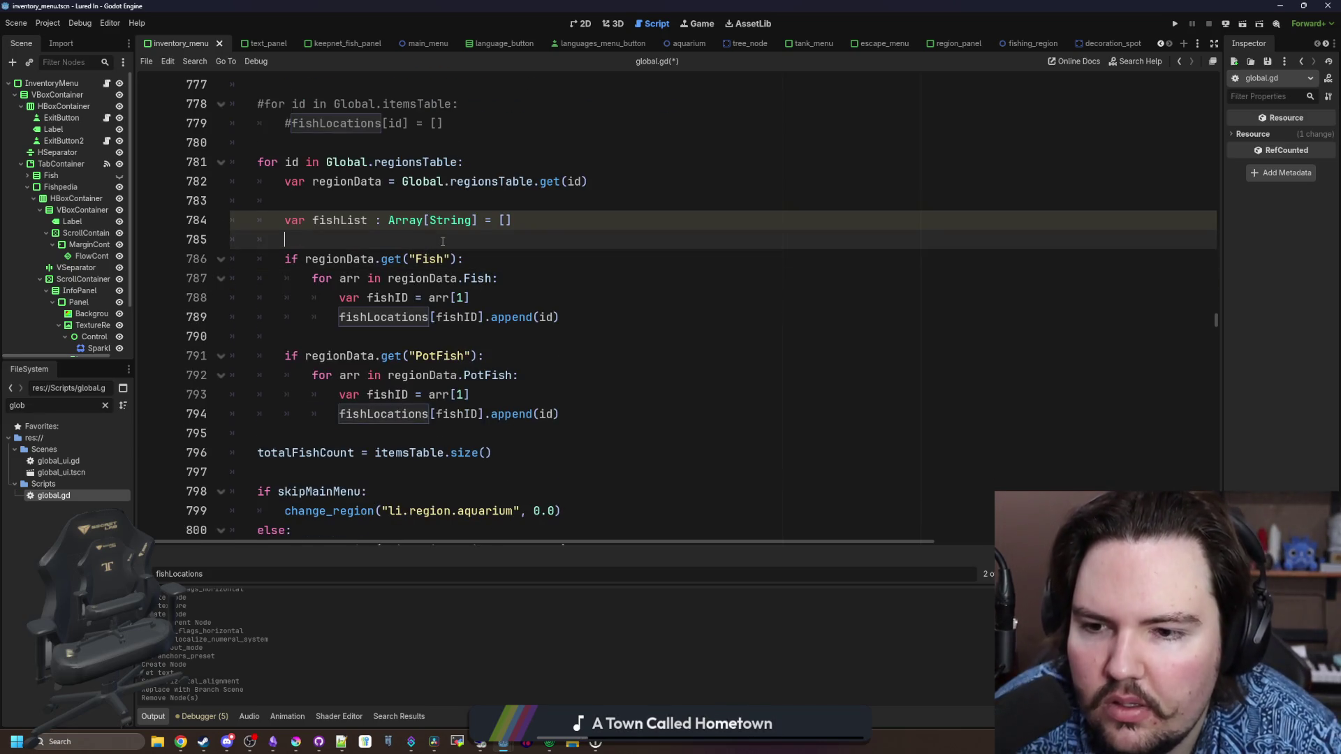
{"action": "left_click_drag", "start_coordinate": [339, 279], "coordinate": [501, 279]}
{"action": "left_click", "coordinate": [501, 280]}
{"action": "left_click_drag", "start_coordinate": [588, 299], "coordinate": [209, 298]}
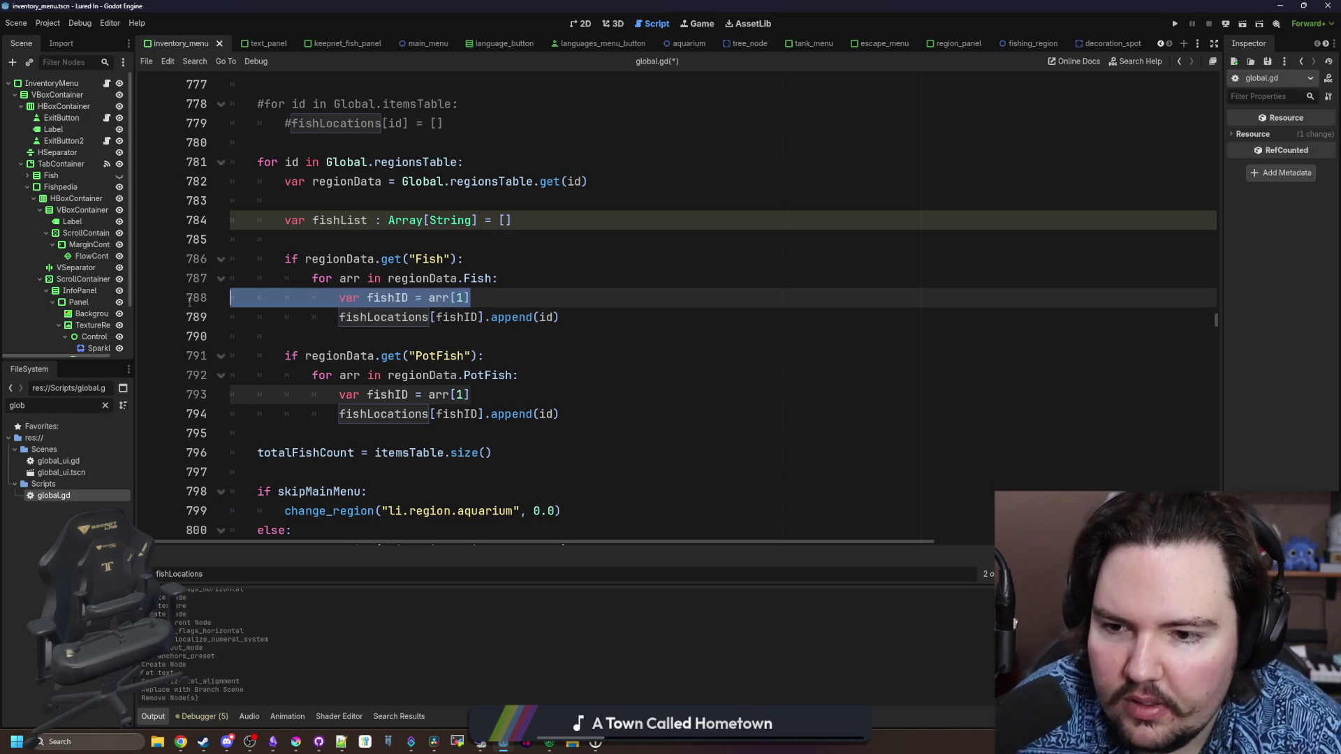
{"action": "key", "text": "BackSpace"}
{"action": "key", "text": "BackSpace"}
Make the Fish loop add each entry with fishList.push_back(arr[1]).
{"action": "left_click", "coordinate": [415, 309]}
{"action": "double_click", "coordinate": [417, 299]}
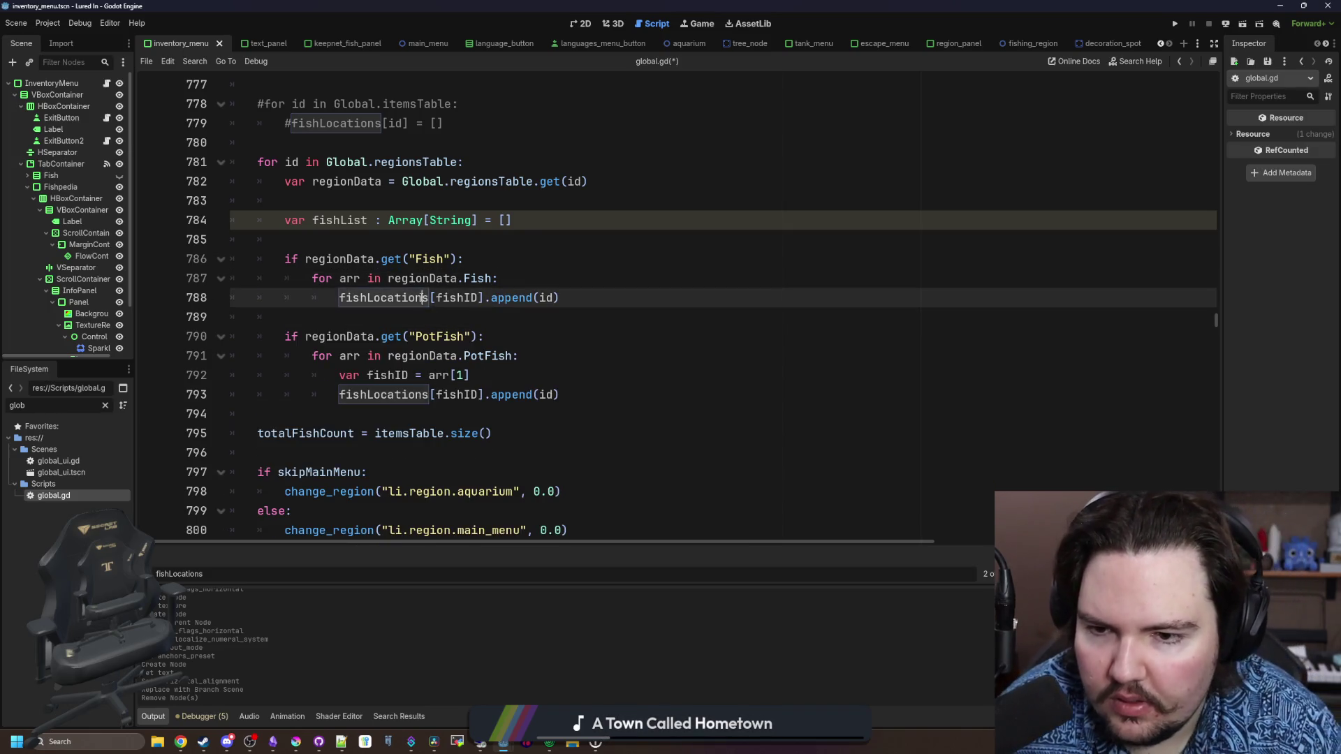
{"action": "type", "text": "FISHLIST"}
{"action": "key", "text": "Return"}
{"action": "left_click_drag", "start_coordinate": [460, 297], "coordinate": [396, 299]}
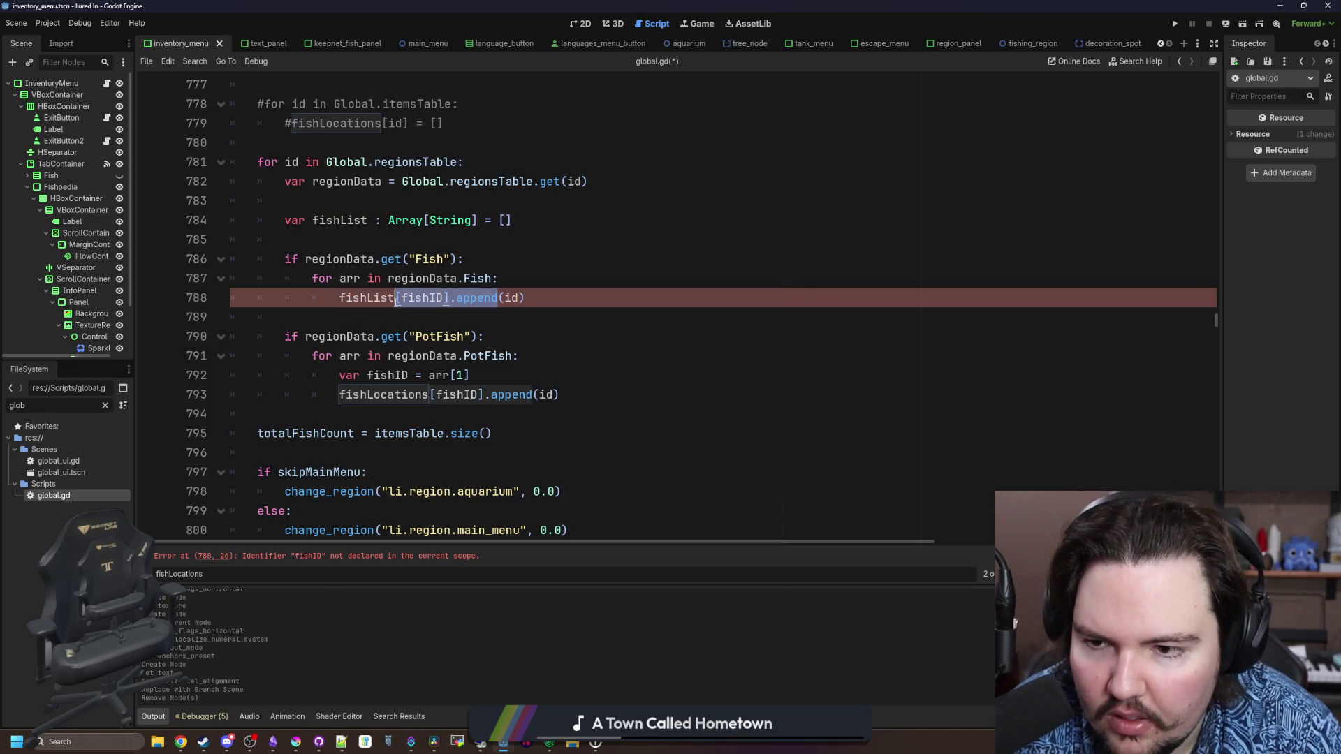
{"action": "type", "text": ".push_back"}
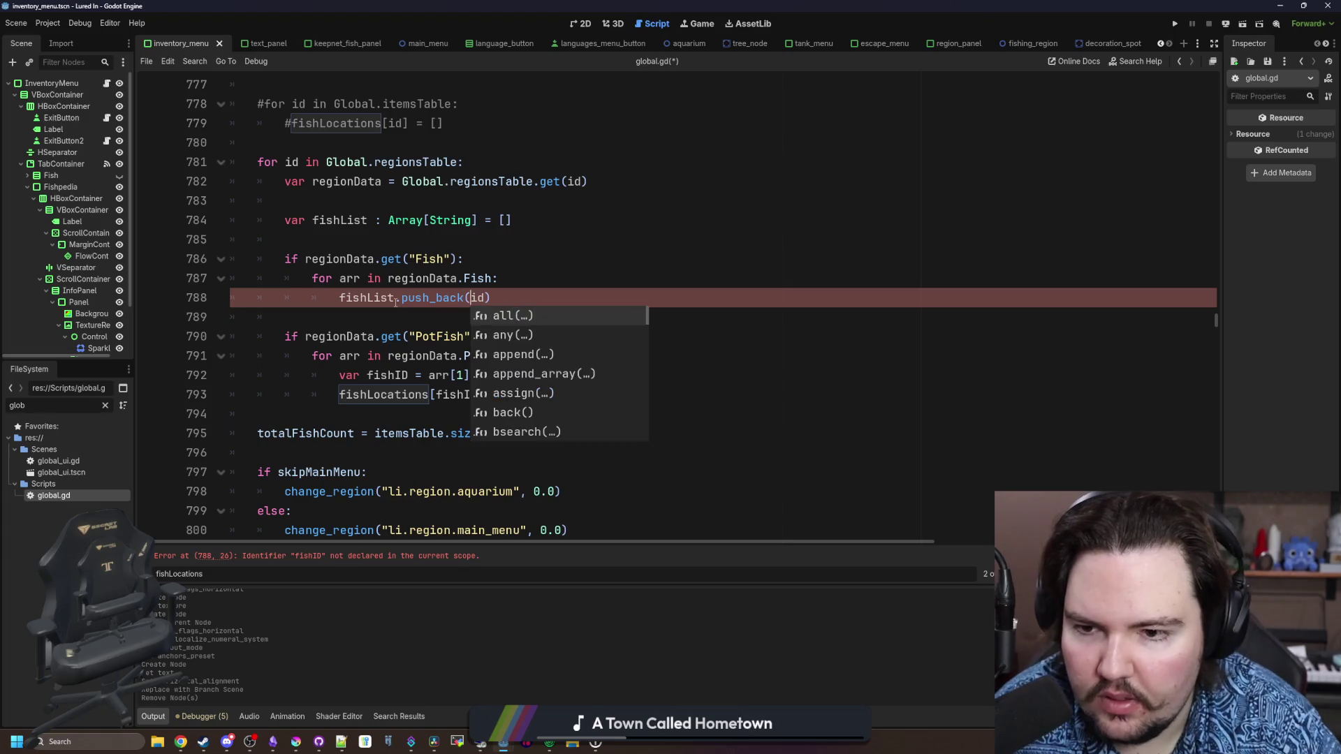
{"action": "key", "text": "BackSpace"}
{"action": "key", "text": "BackSpace"}
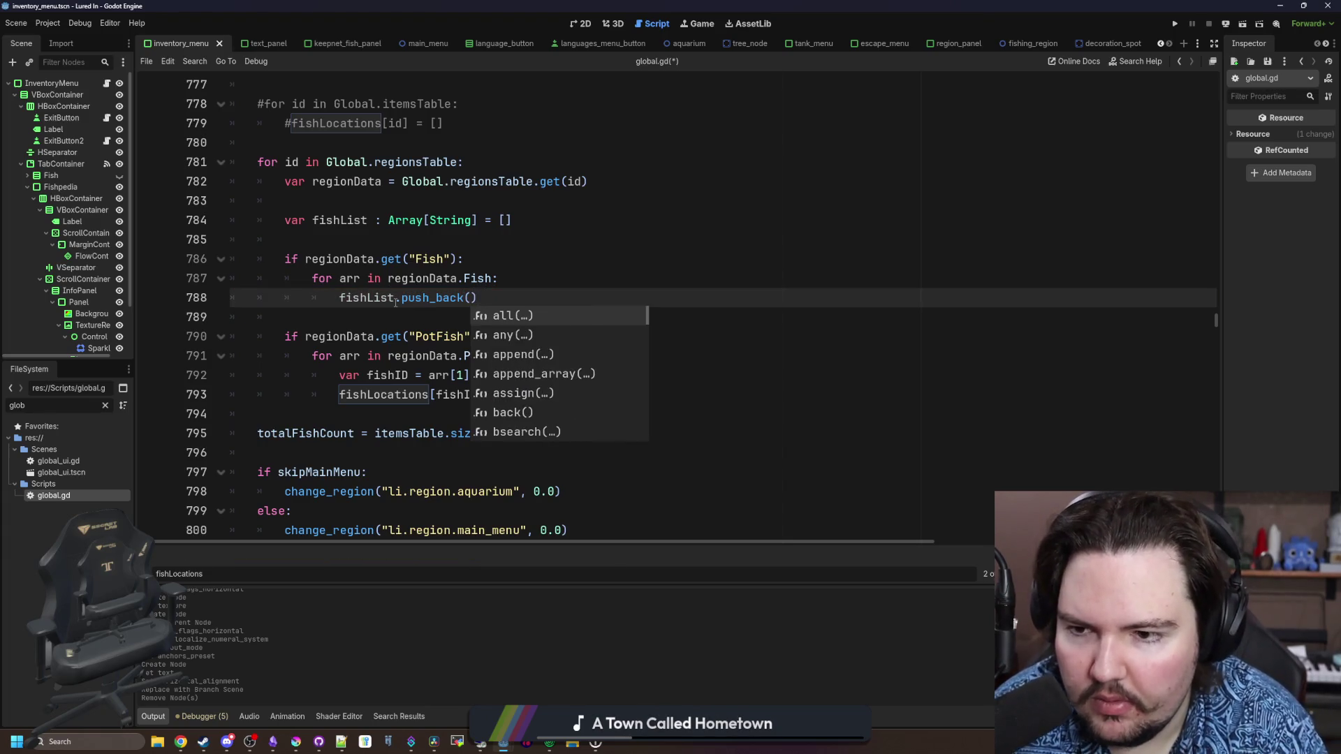
{"action": "type", "text": "arr[1"}
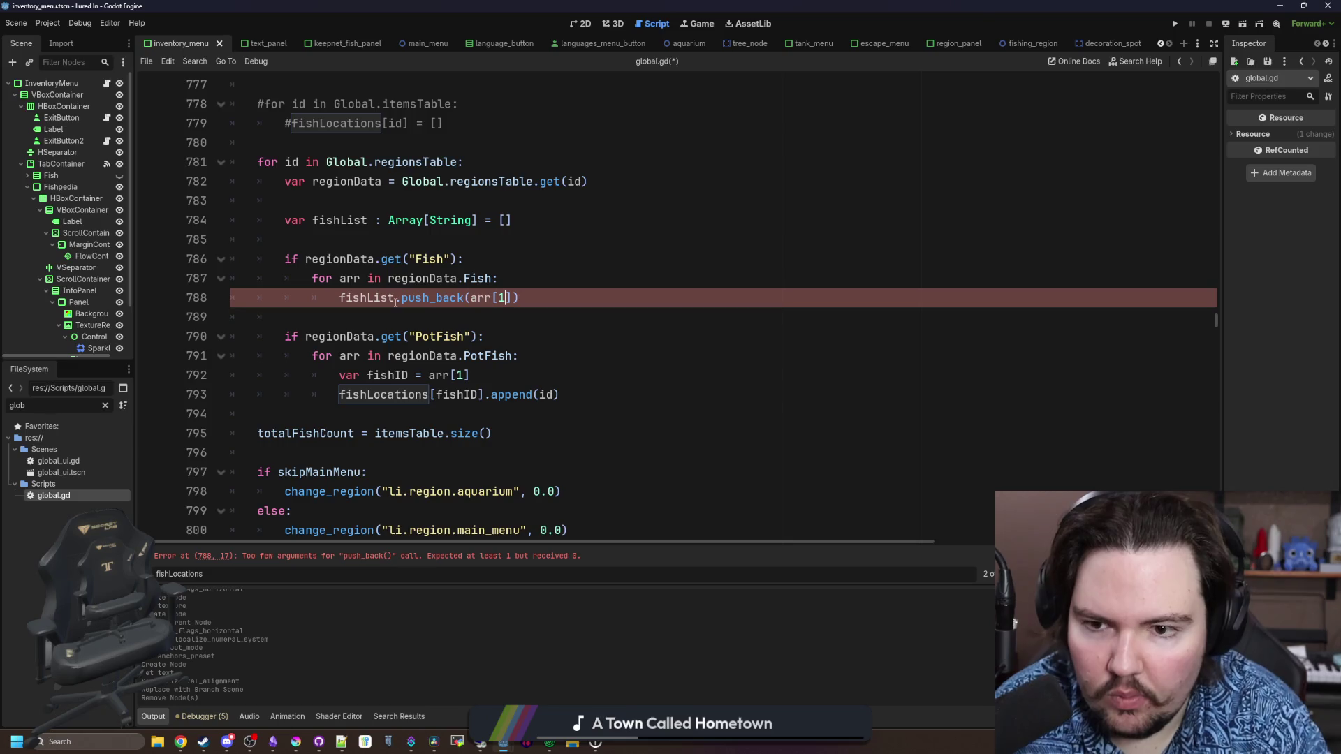
Replace the PotFish loop body with the same fishList.push_back(arr[1]) line.
{"action": "left_click", "coordinate": [544, 262]}
{"action": "left_click_drag", "start_coordinate": [520, 298], "coordinate": [312, 278]}
{"action": "left_click", "coordinate": [561, 395]}
{"action": "left_click_drag", "start_coordinate": [521, 298], "coordinate": [339, 298]}
{"action": "key", "text": "ctrl+c"}
{"action": "left_click_drag", "start_coordinate": [561, 395], "coordinate": [234, 375]}
{"action": "key", "text": "ctrl+v"}
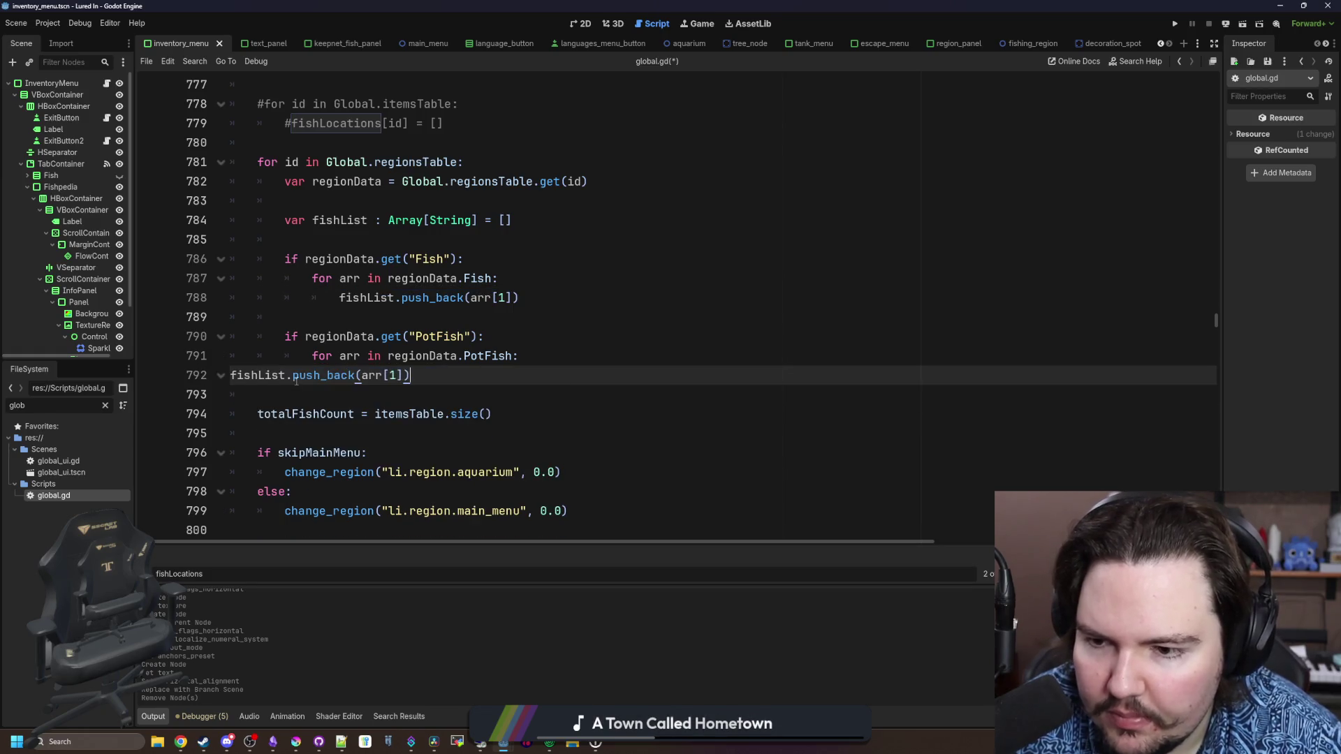
{"action": "key", "text": "Tab"}
{"action": "key", "text": "Tab"}
{"action": "key", "text": "Tab"}
Add fishLocations[id] = fishList after the loops and save global.gd.
{"action": "double_click", "coordinate": [497, 354]}
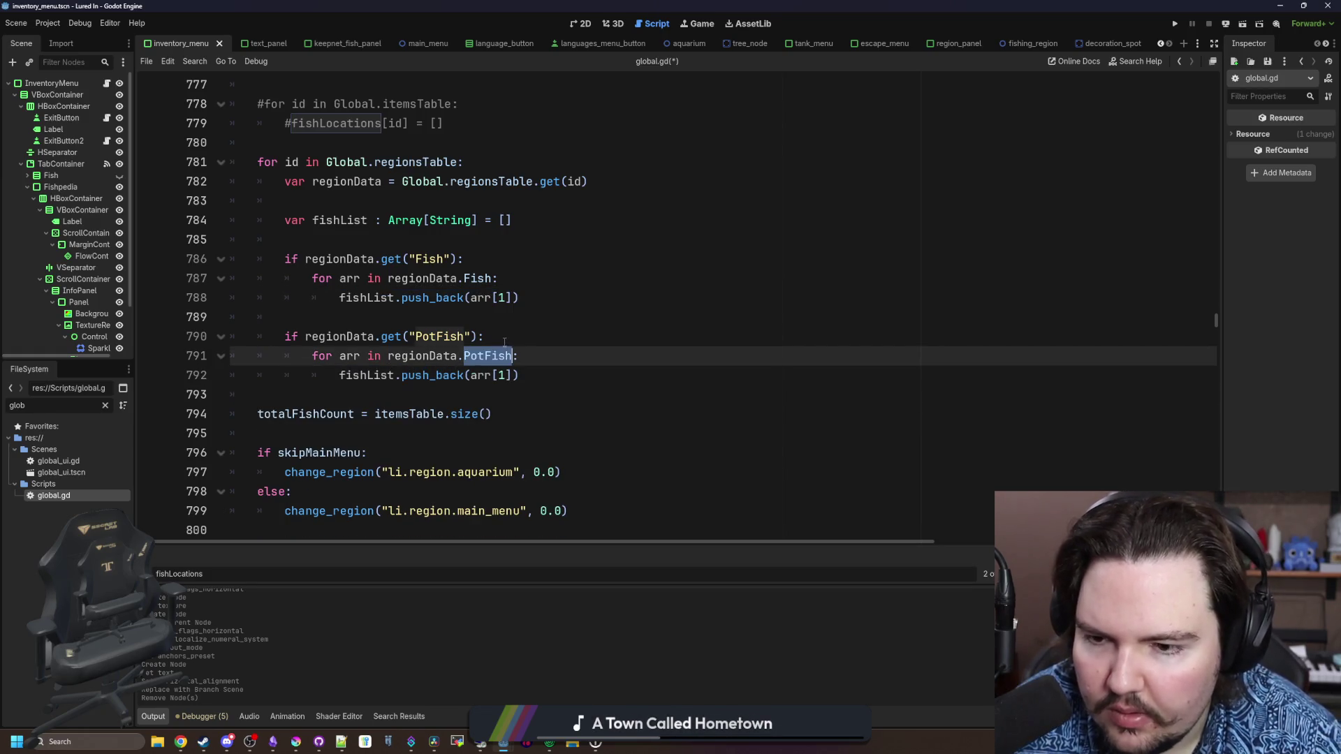
{"action": "left_click", "coordinate": [504, 341]}
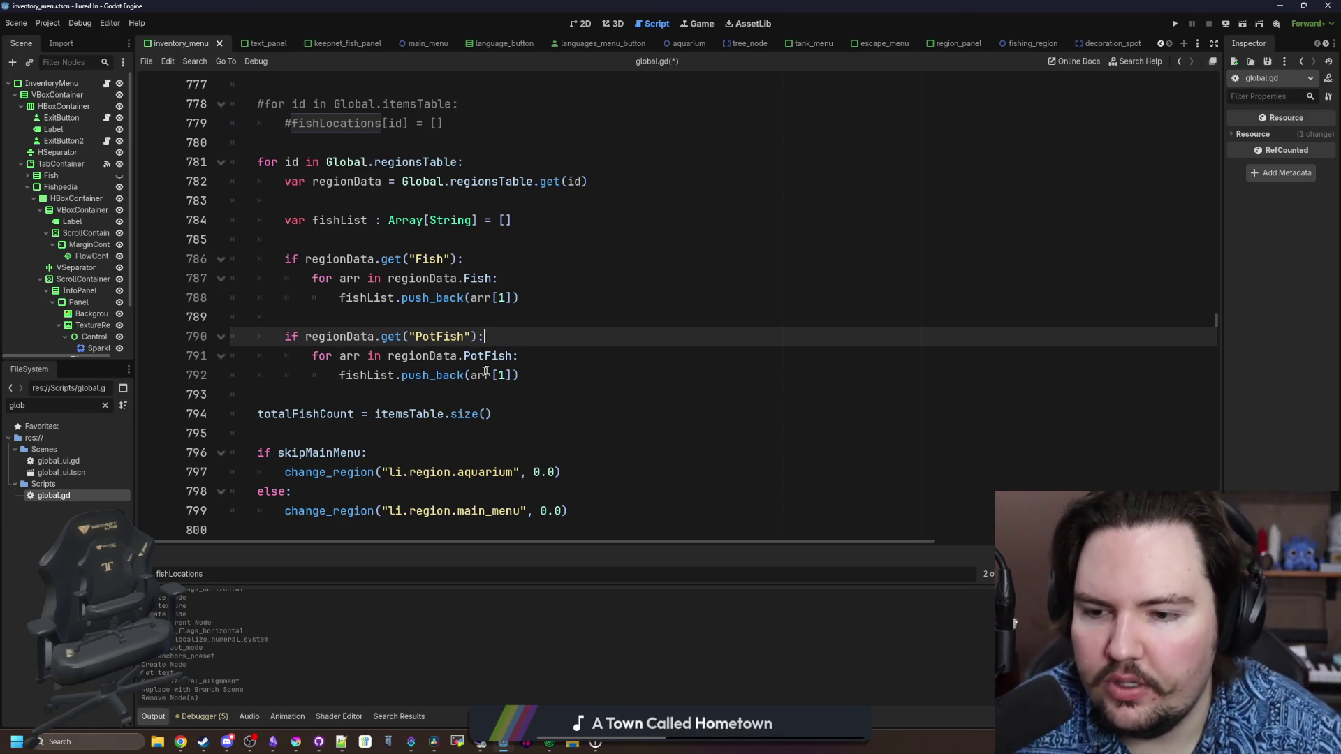
{"action": "left_click", "coordinate": [339, 376]}
{"action": "left_click", "coordinate": [328, 393]}
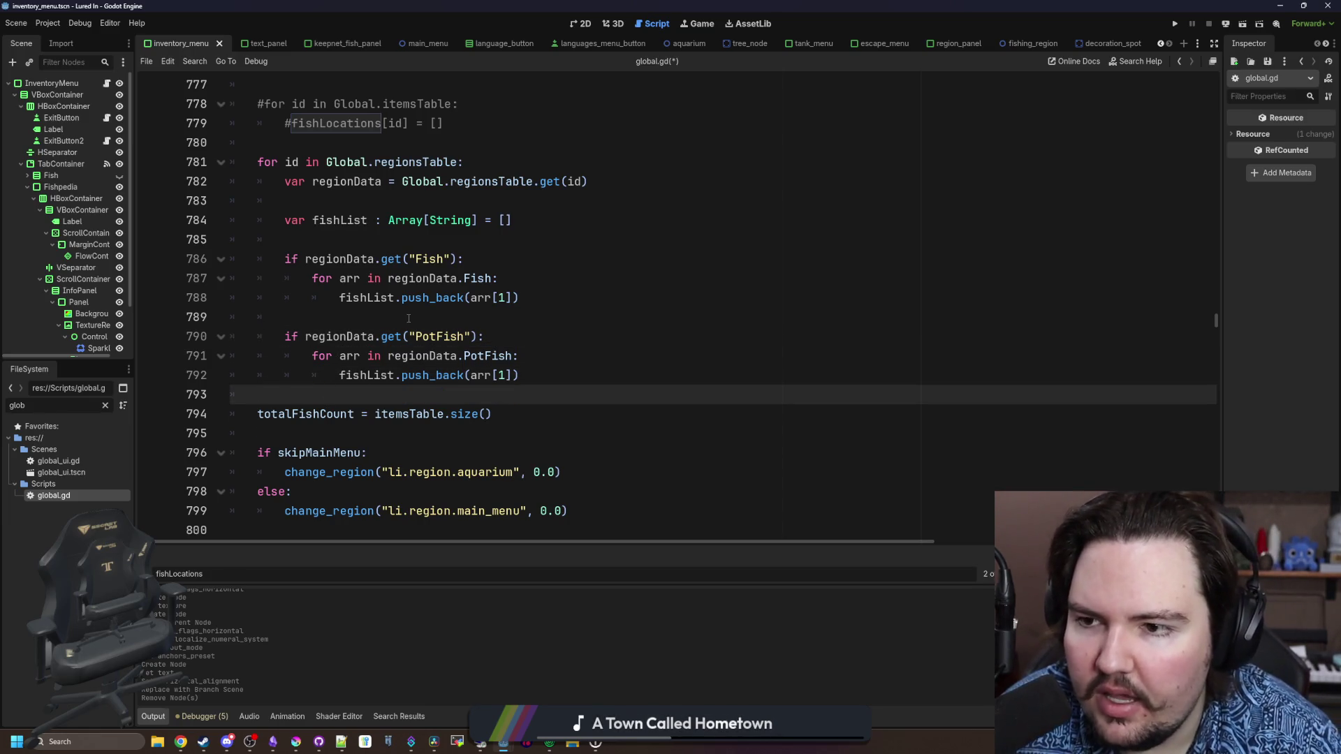
{"action": "key", "text": "Return"}
{"action": "key", "text": "Return"}
{"action": "key", "text": "Up"}
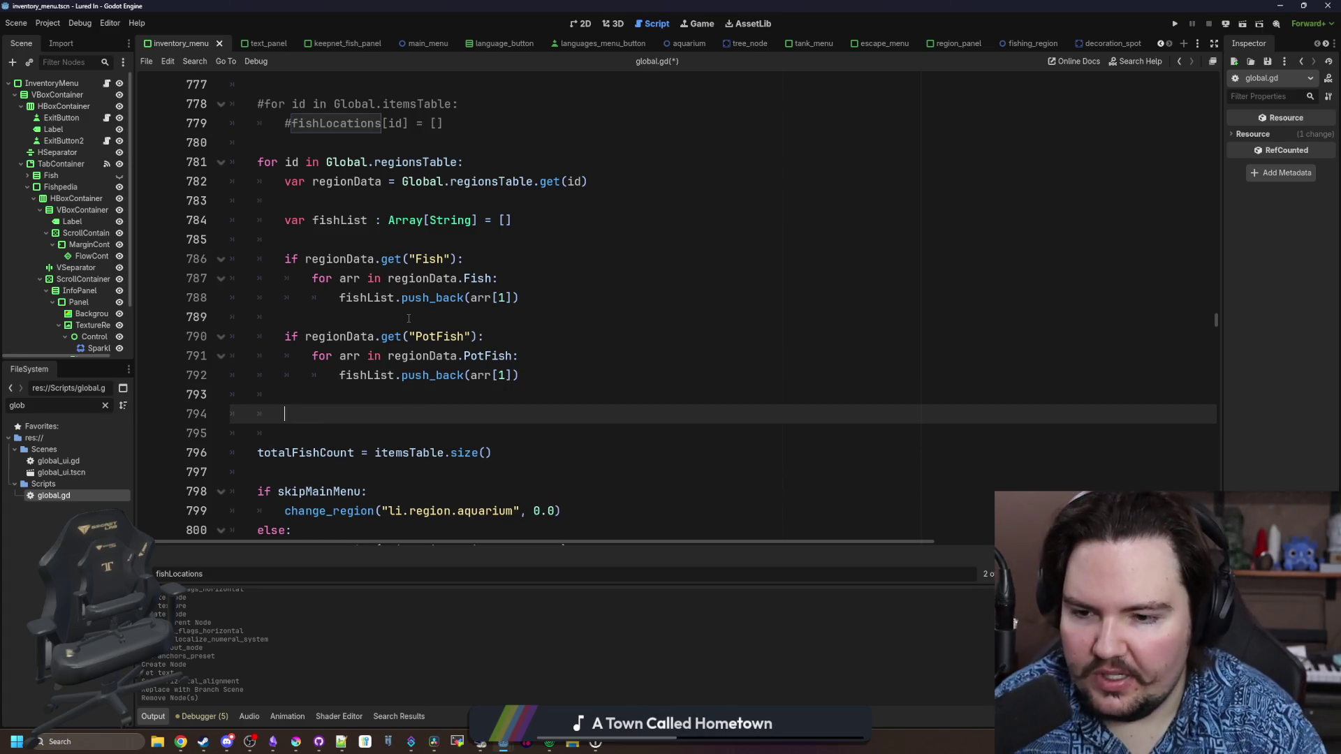
{"action": "type", "text": "fishLocatio"}
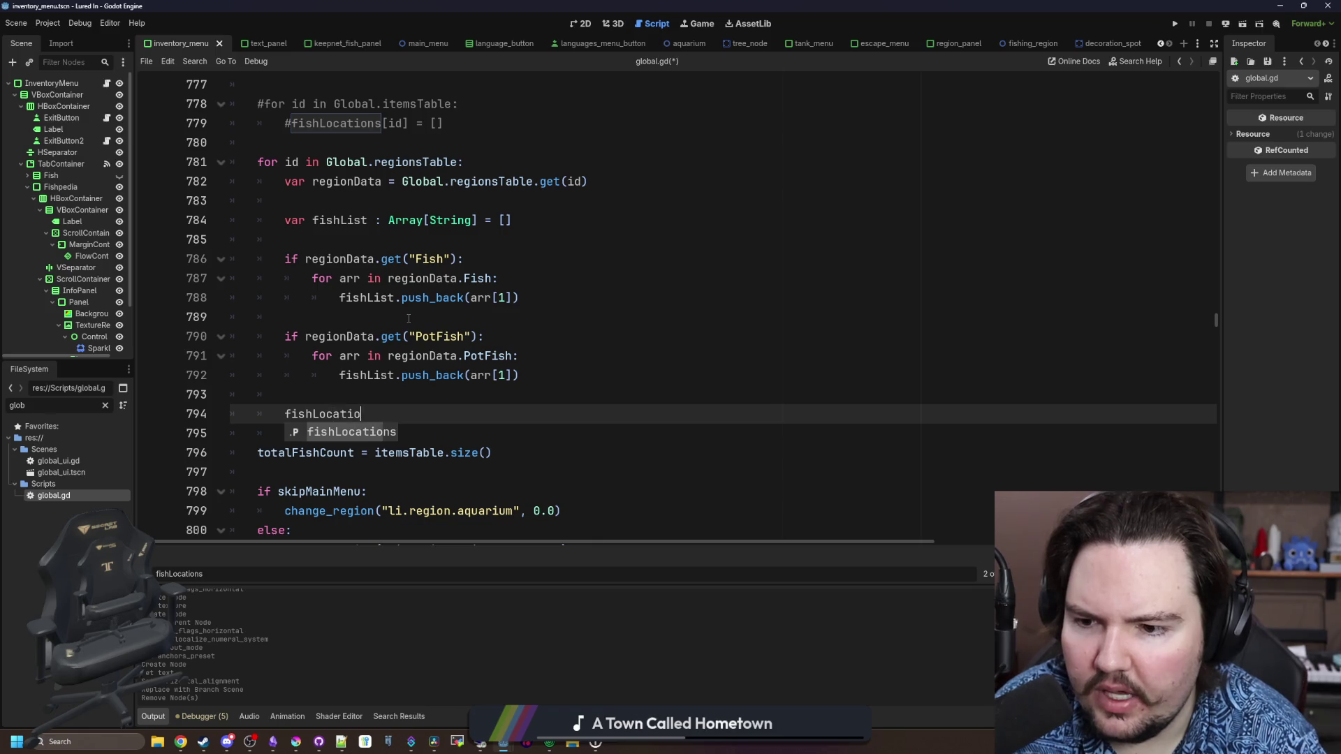
{"action": "key", "text": "Return"}
{"action": "type", "text": "[]"}
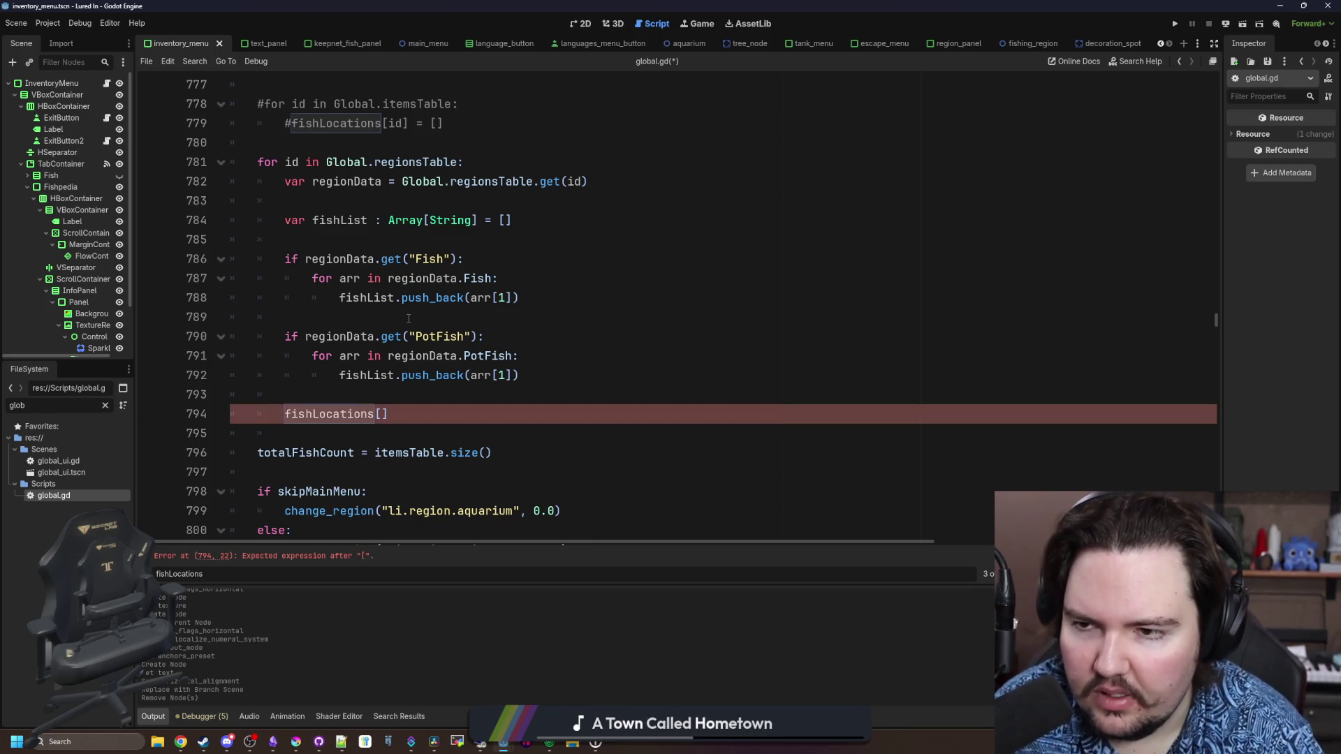
{"action": "type", "text": "id] = "}
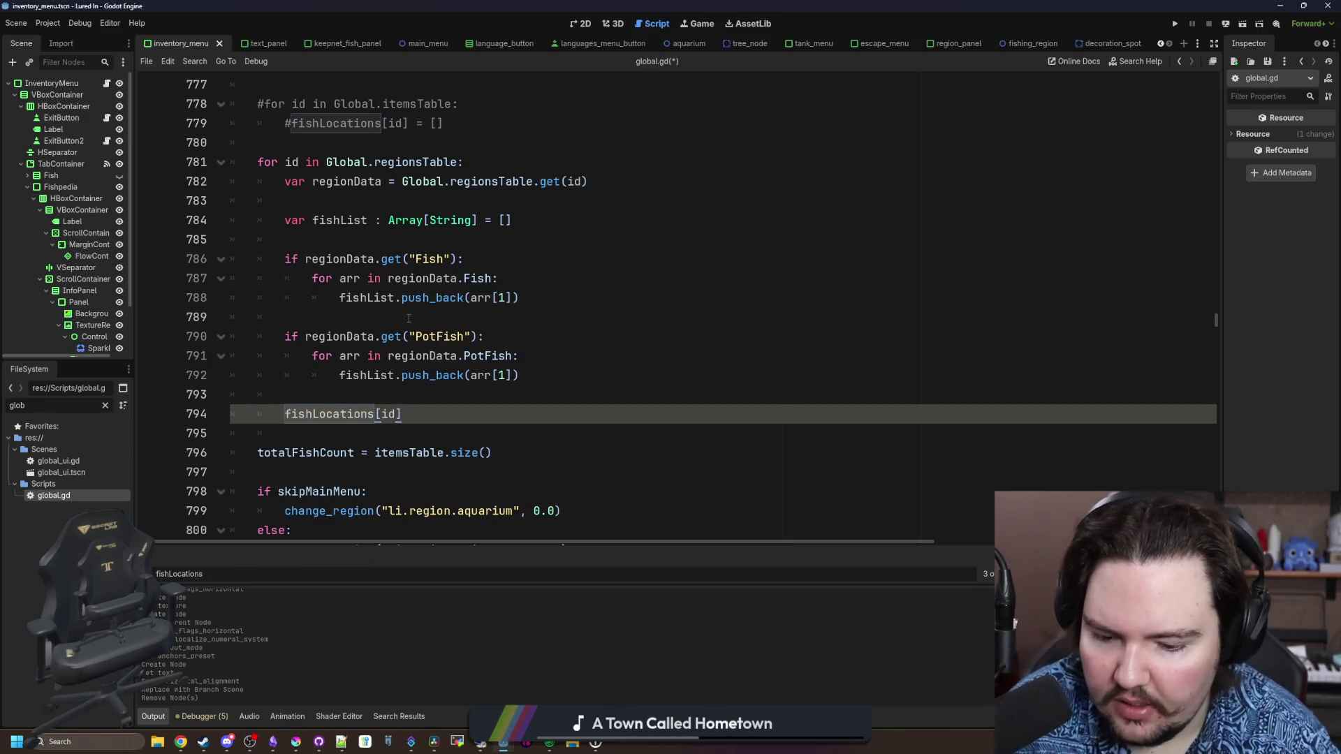
{"action": "type", "text": "fishList"}
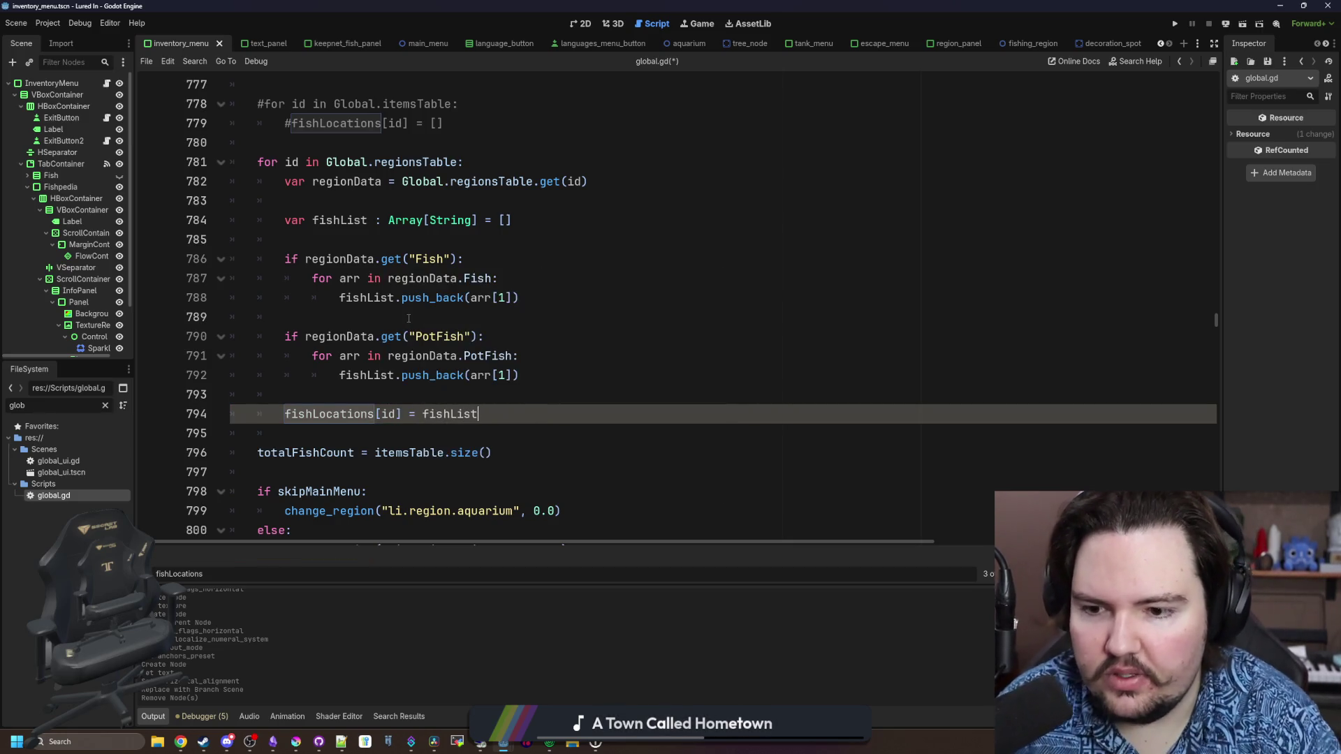
{"action": "key", "text": "Up"}
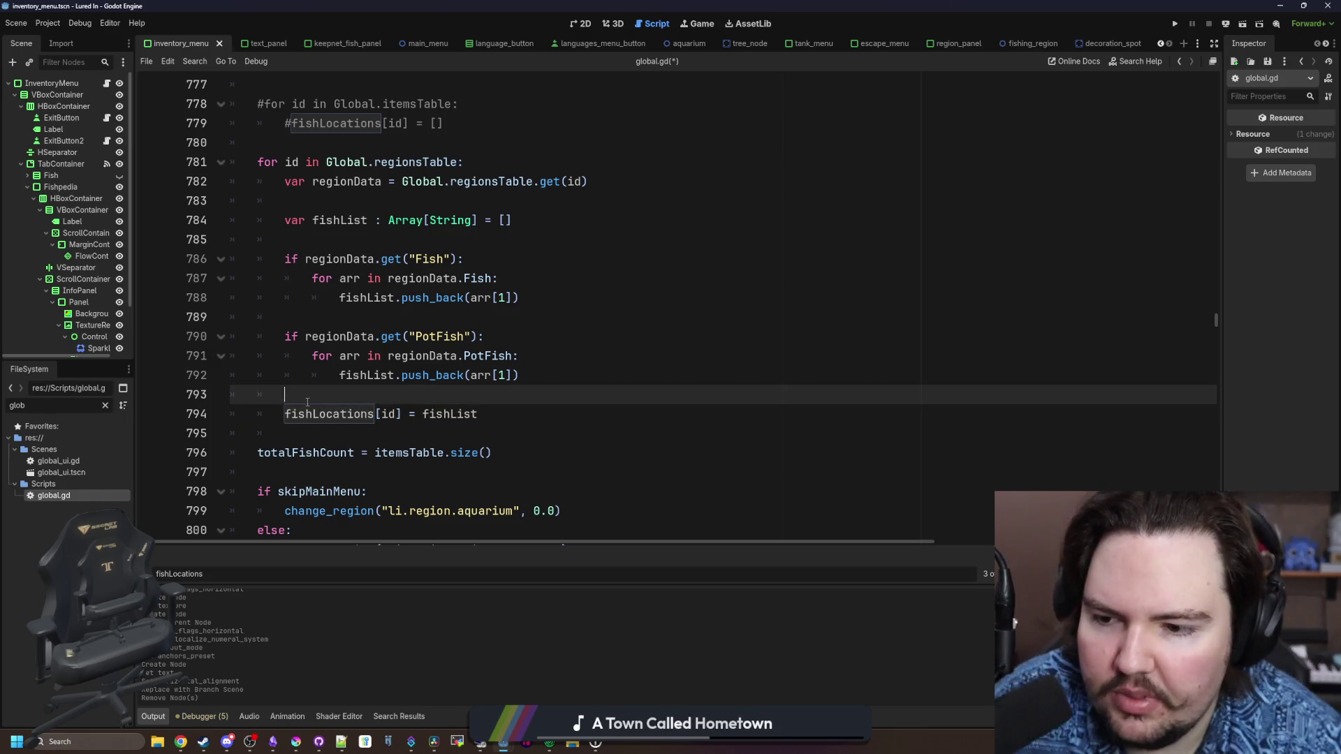
{"action": "key", "text": "ctrl+s"}
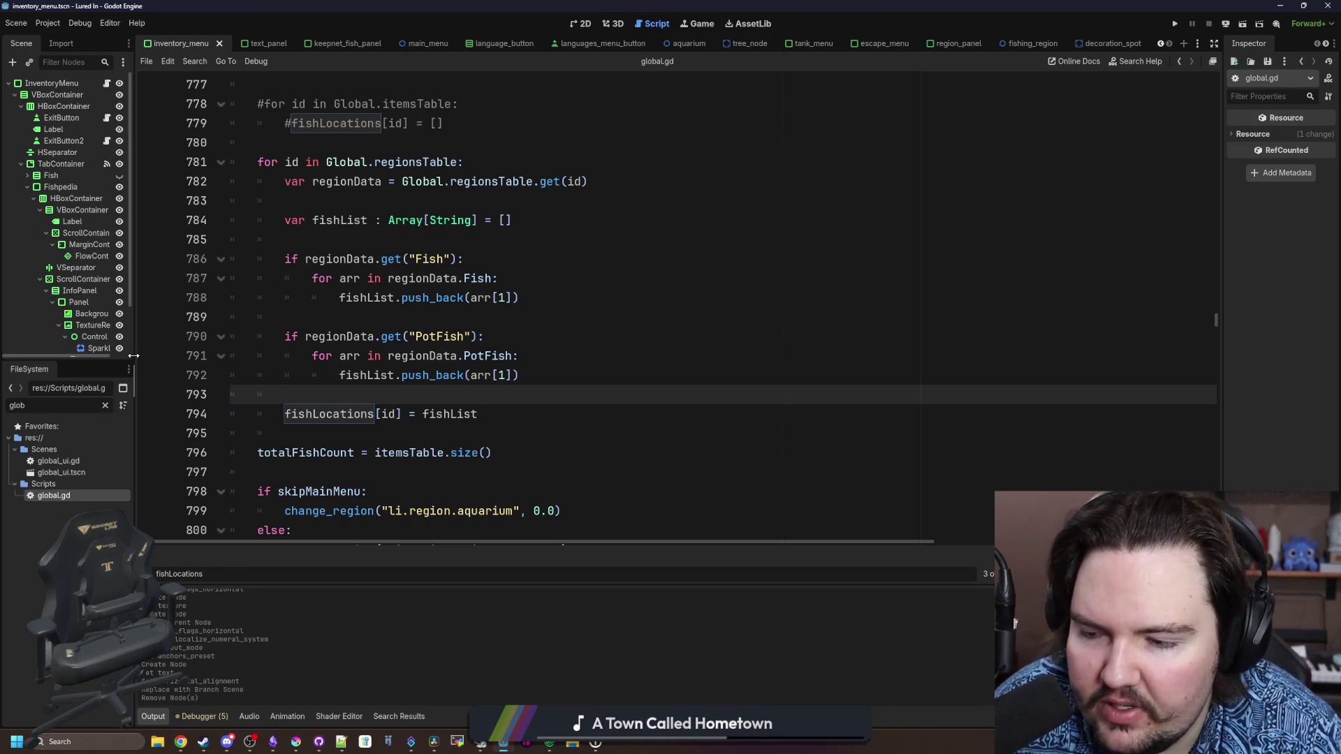
In inventory_menu.gd, begin a loop: for regionID in Global.fishLocations.
{"action": "left_click_drag", "start_coordinate": [142, 361], "coordinate": [188, 363]}
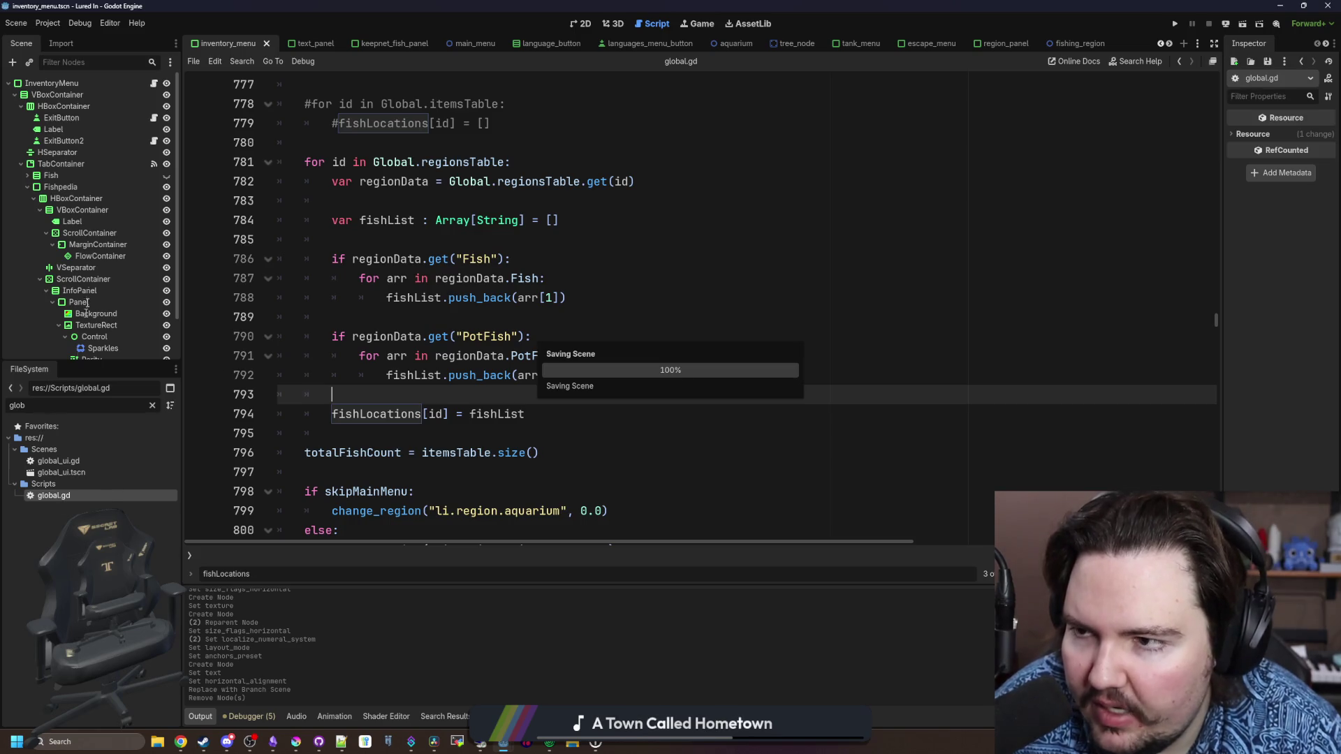
{"action": "left_click", "coordinate": [154, 82]}
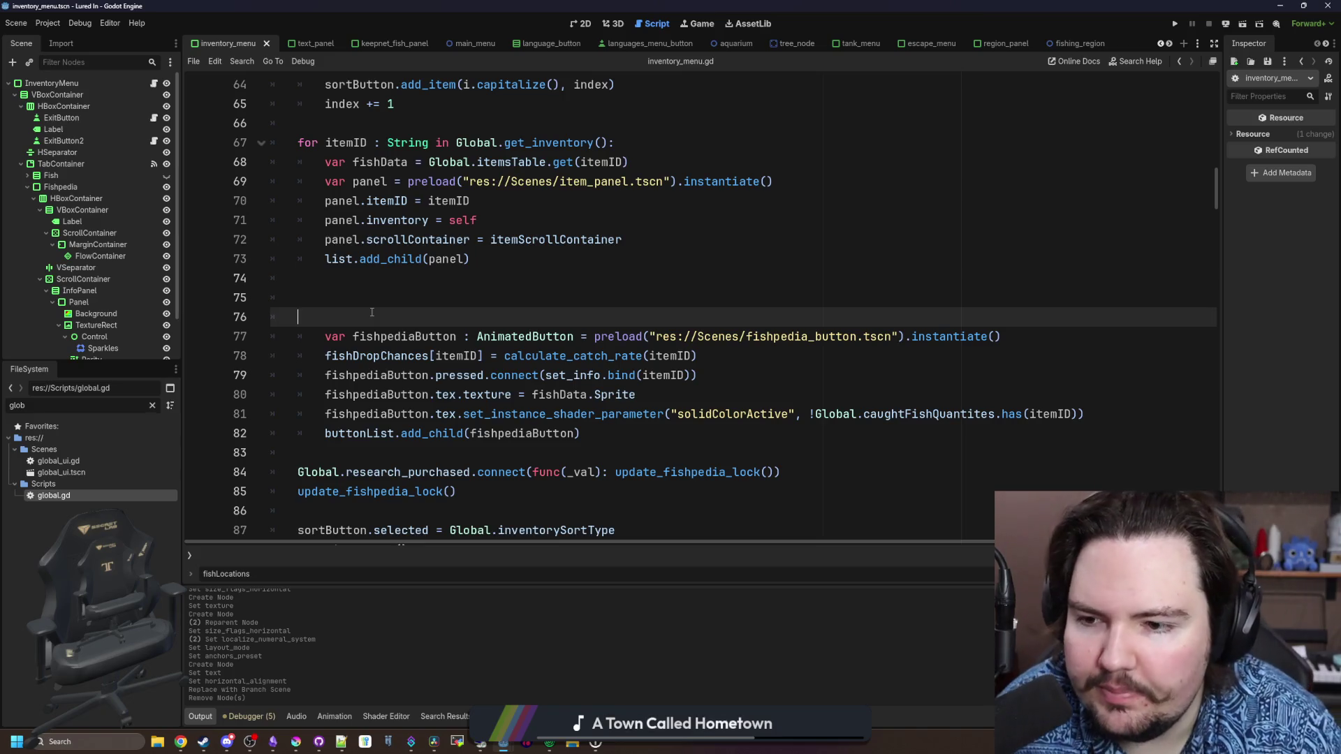
{"action": "type", "text": "for regionID ="}
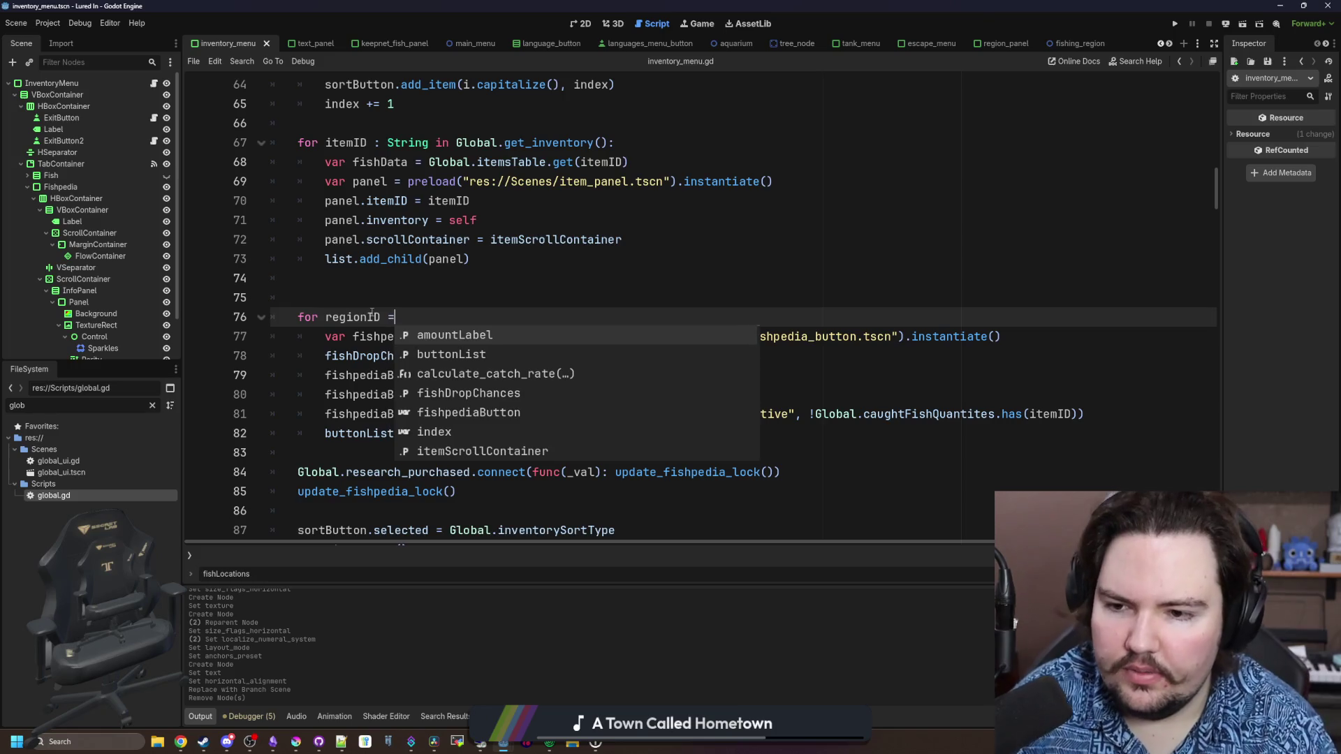
{"action": "key", "text": "BackSpace"}
{"action": "type", "text": "in Global.fishLocations:"}
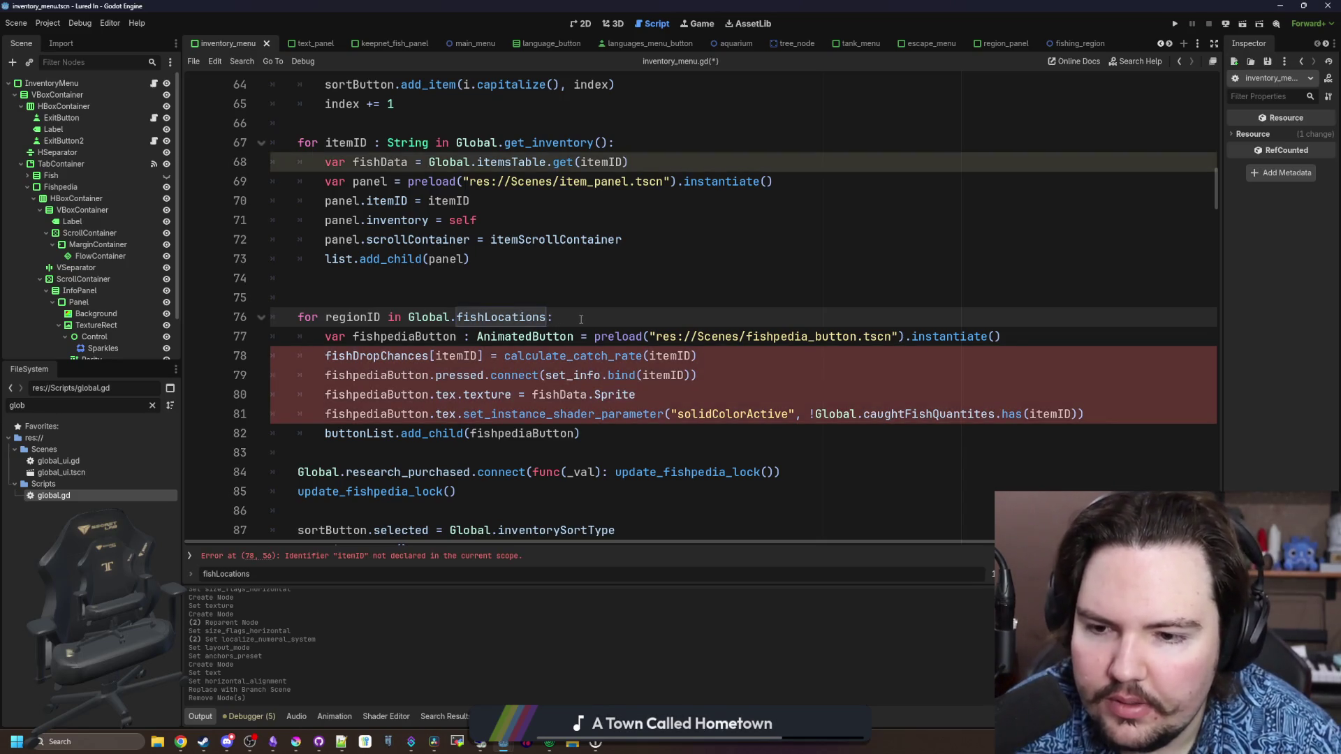
Paste the fishData lookup and nest a for fishID in Global.fishLocations[regionID] loop.
{"action": "left_click_drag", "start_coordinate": [629, 162], "coordinate": [326, 162]}
{"action": "key", "text": "ctrl+c"}
{"action": "left_click", "coordinate": [610, 320]}
{"action": "key", "text": "Return"}
{"action": "key", "text": "Return"}
{"action": "key", "text": "Return"}
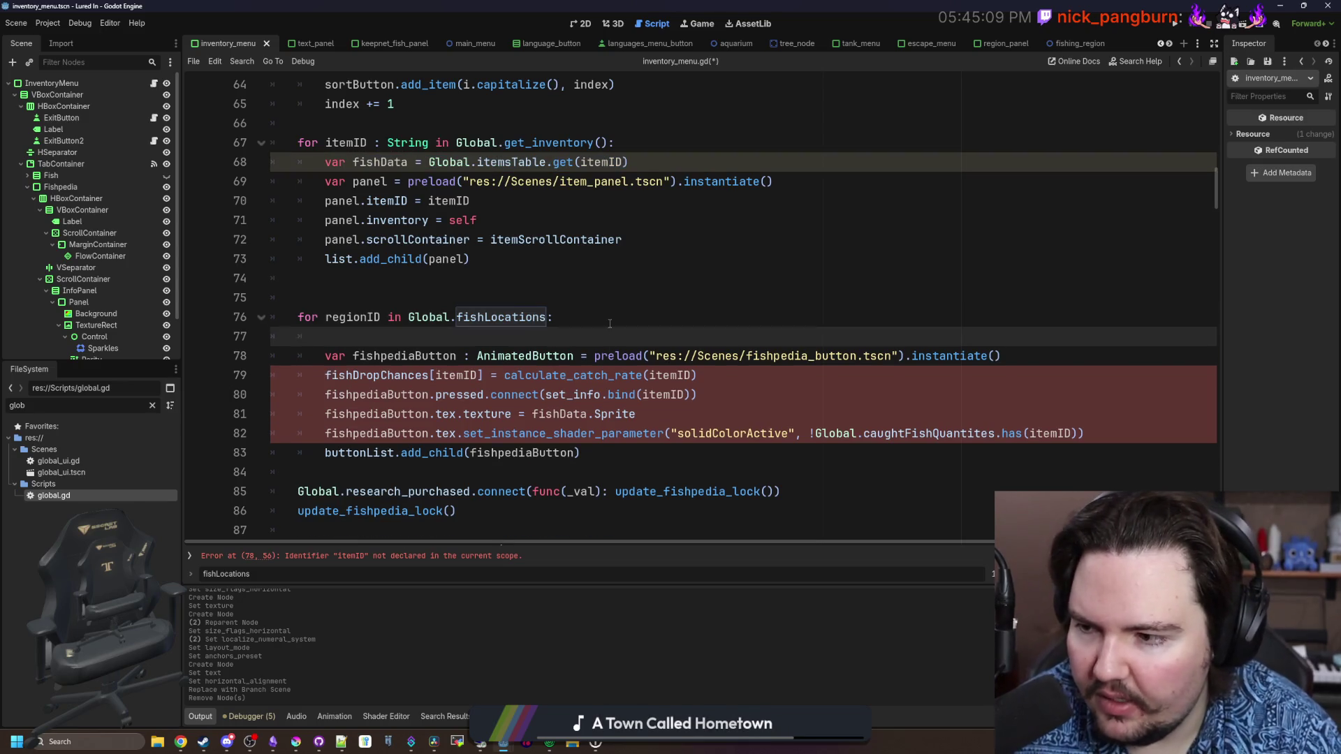
{"action": "key", "text": "ctrl+v"}
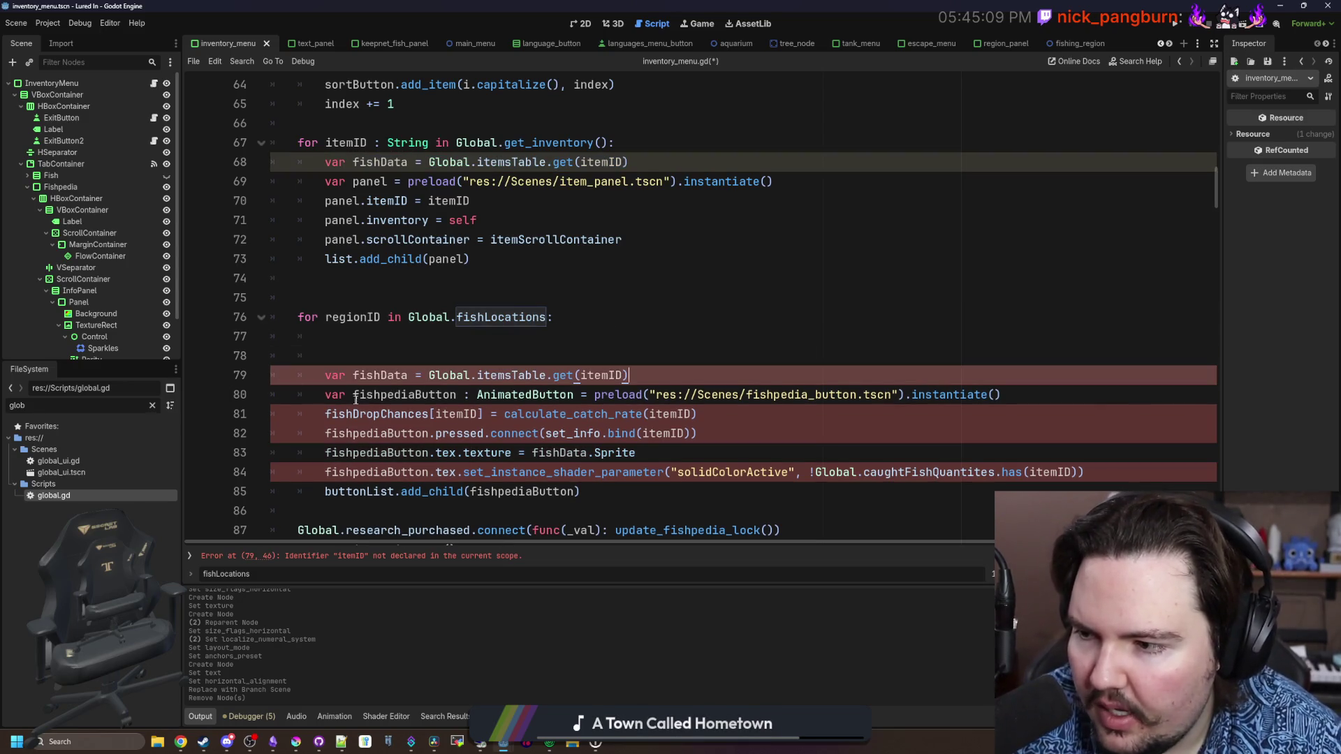
{"action": "left_click", "coordinate": [435, 338]}
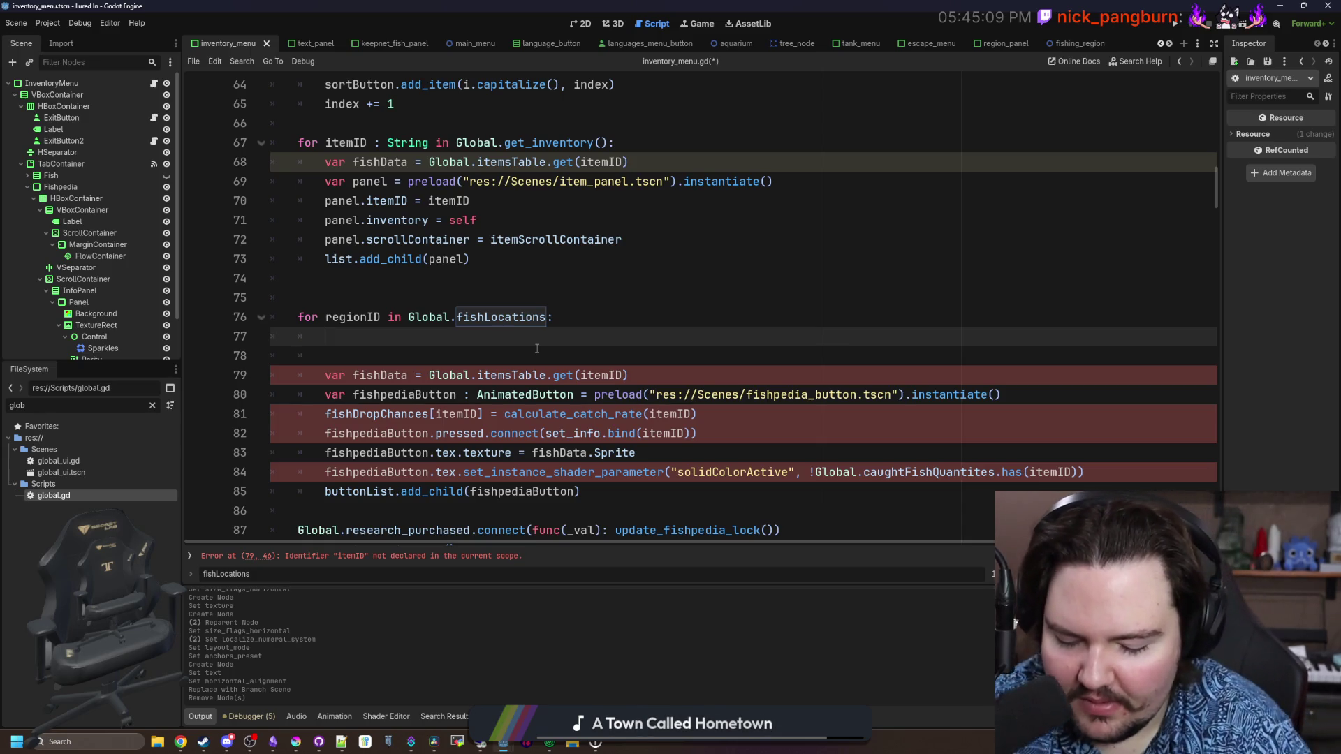
{"action": "type", "text": "for fi"}
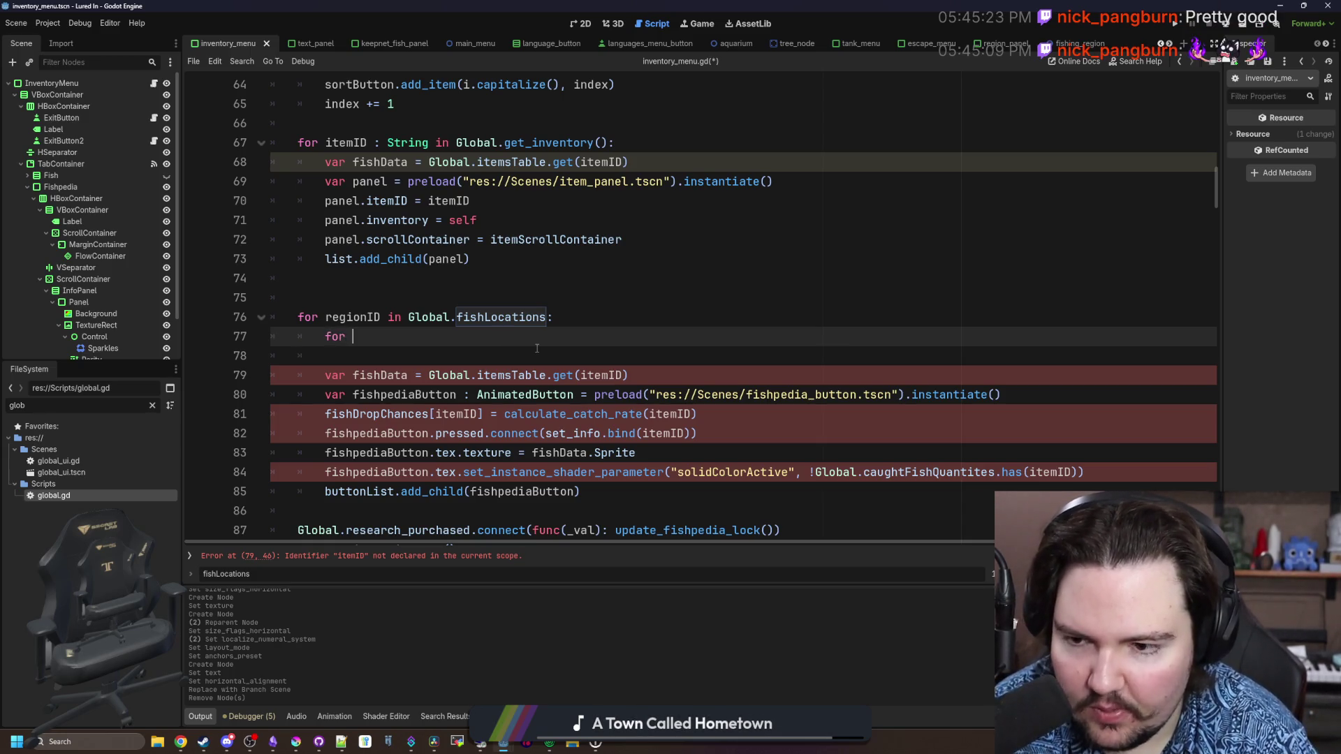
{"action": "type", "text": "shID in "}
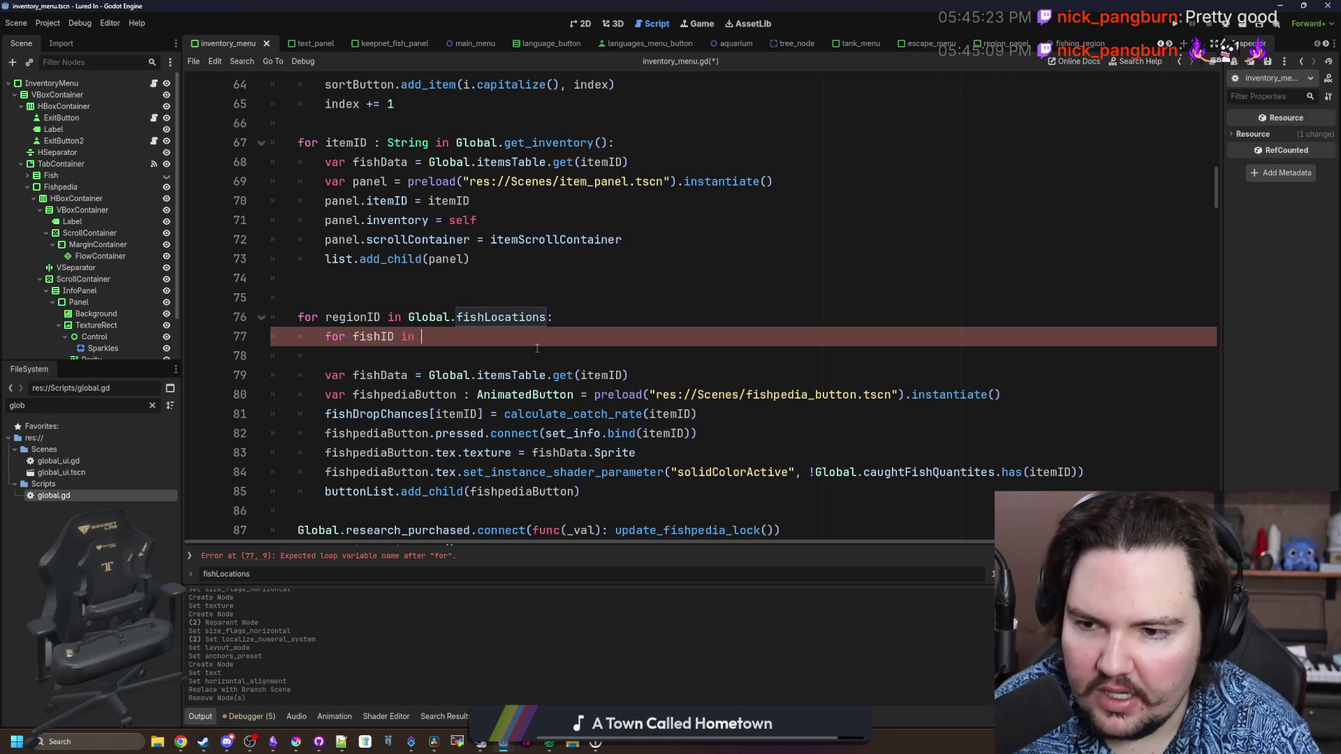
{"action": "type", "text": "Global.fishL;"}
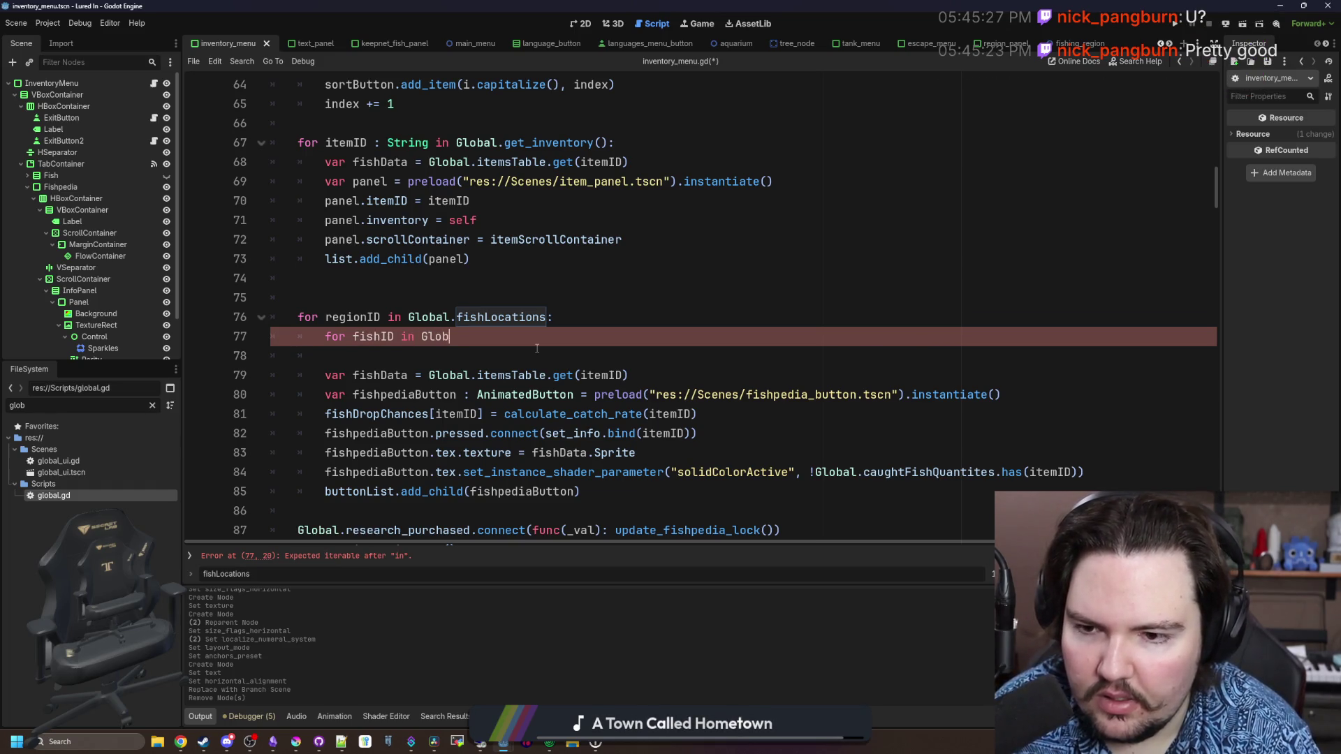
{"action": "type", "text": "ocations["}
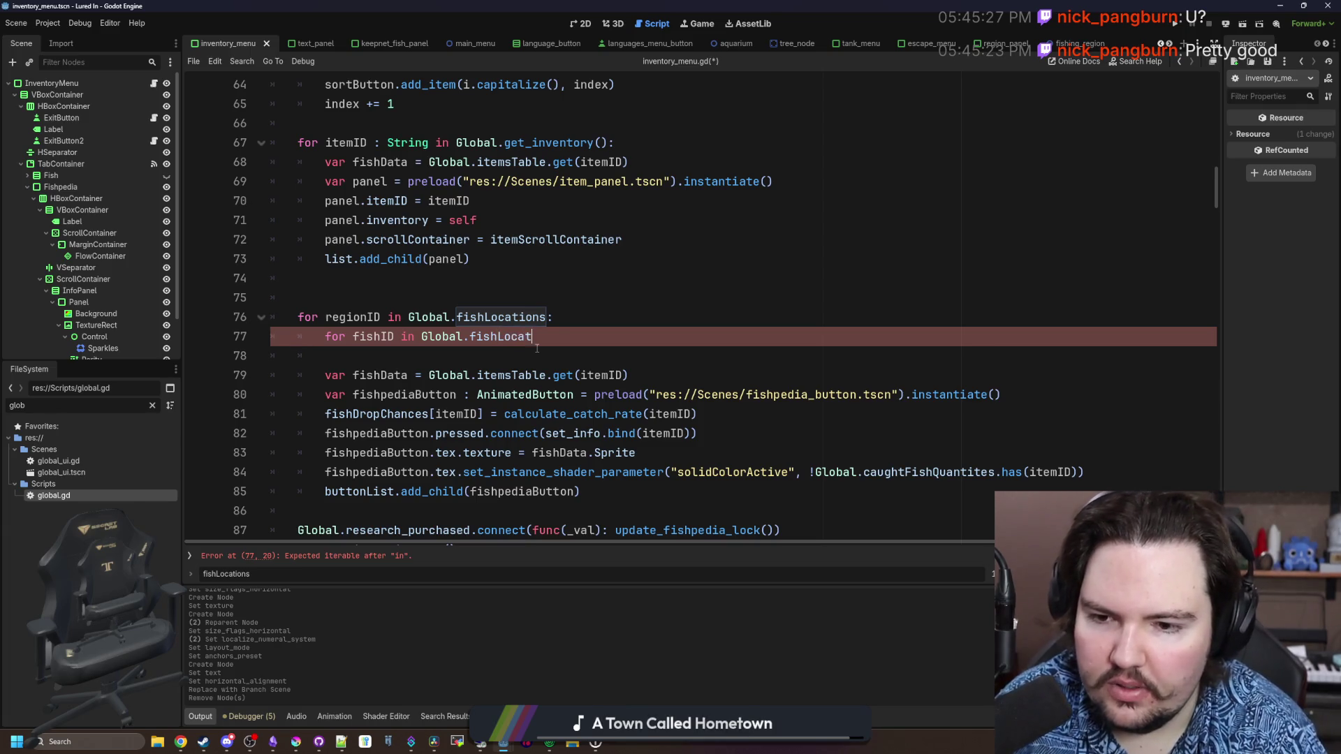
{"action": "type", "text": "regionID"}
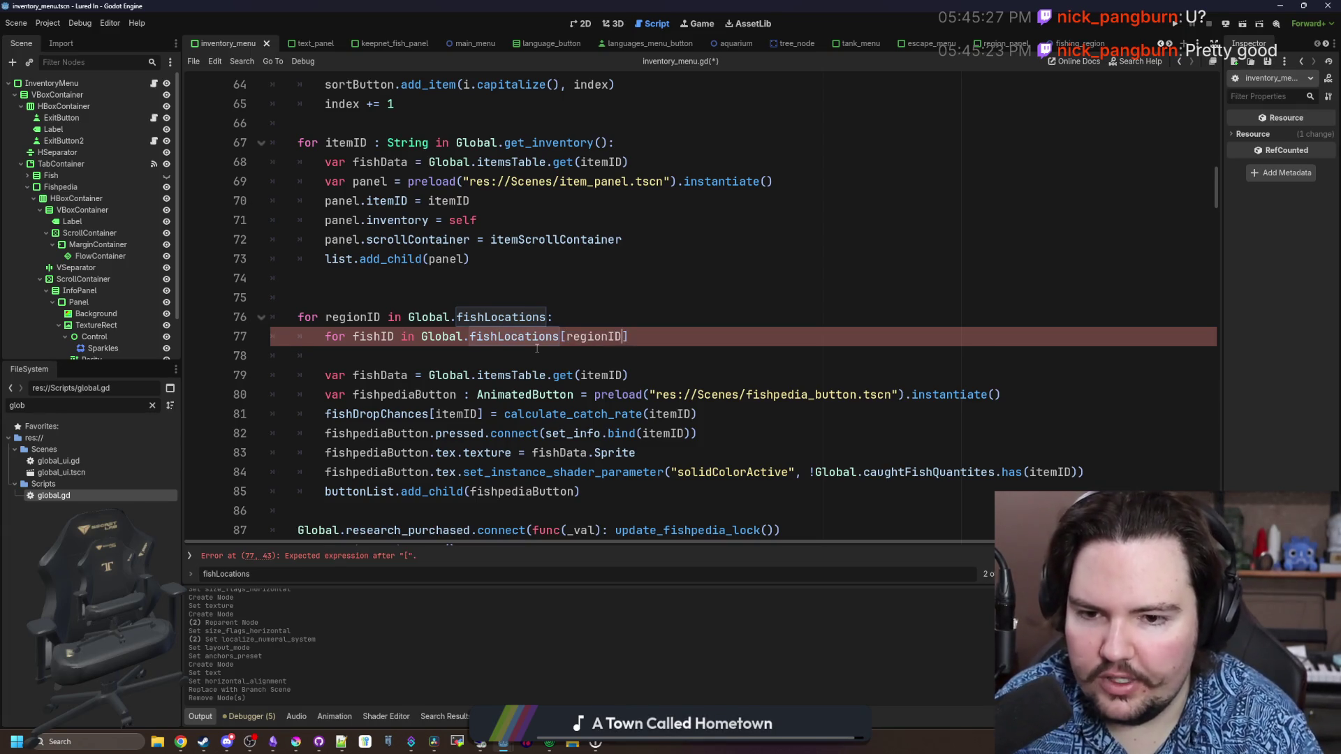
{"action": "type", "text": ":"}
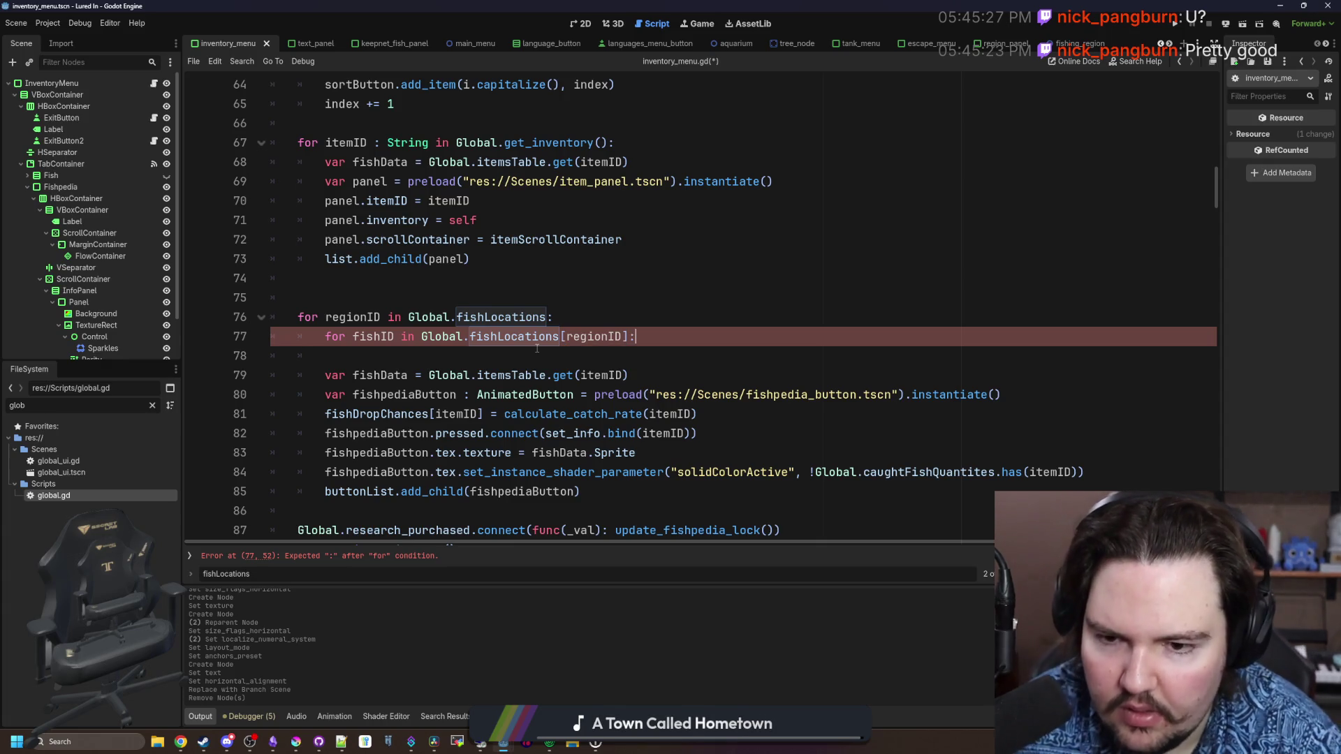
{"action": "scroll", "coordinate": [544, 379], "scroll_direction": "down", "scroll_amount": 1}
Indent the fishpedia button code under the per-region fish loop.
{"action": "left_click_drag", "start_coordinate": [587, 433], "coordinate": [308, 317]}
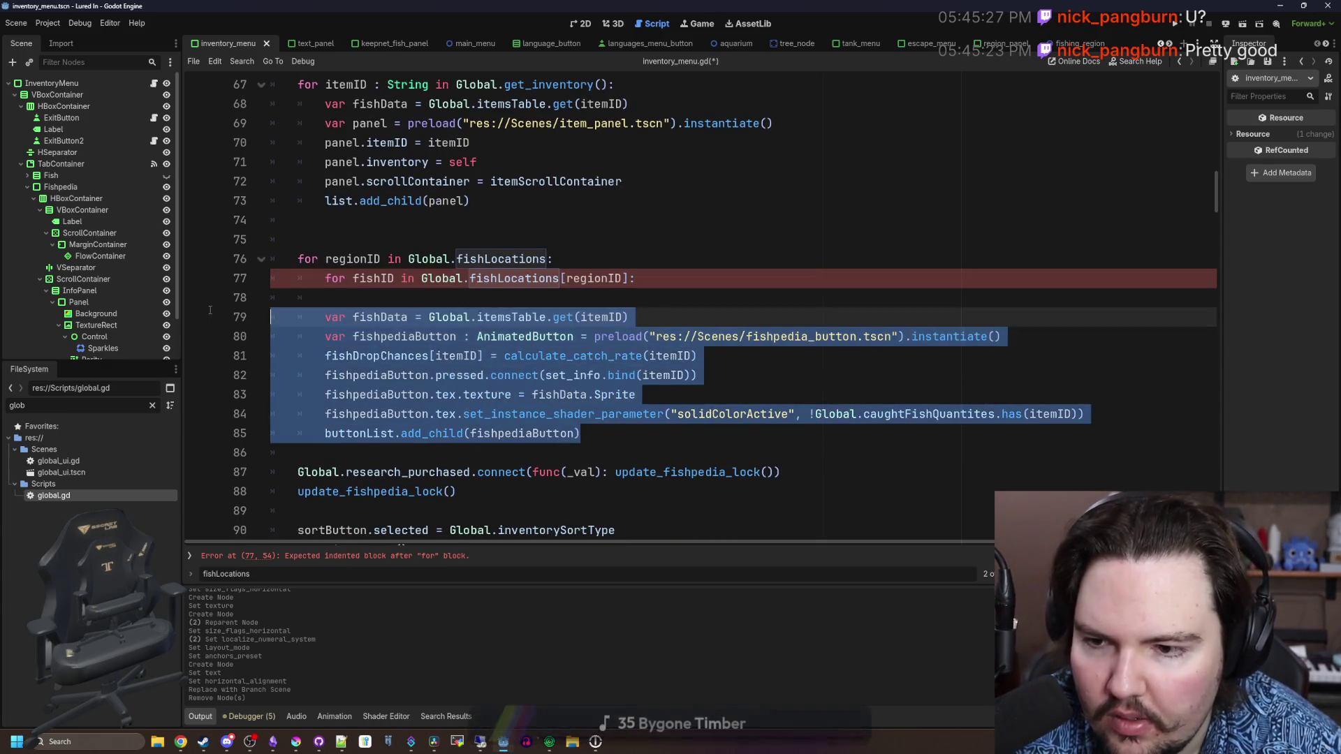
{"action": "key", "text": "Tab"}
{"action": "left_click", "coordinate": [391, 303]}
{"action": "key", "text": "BackSpace"}
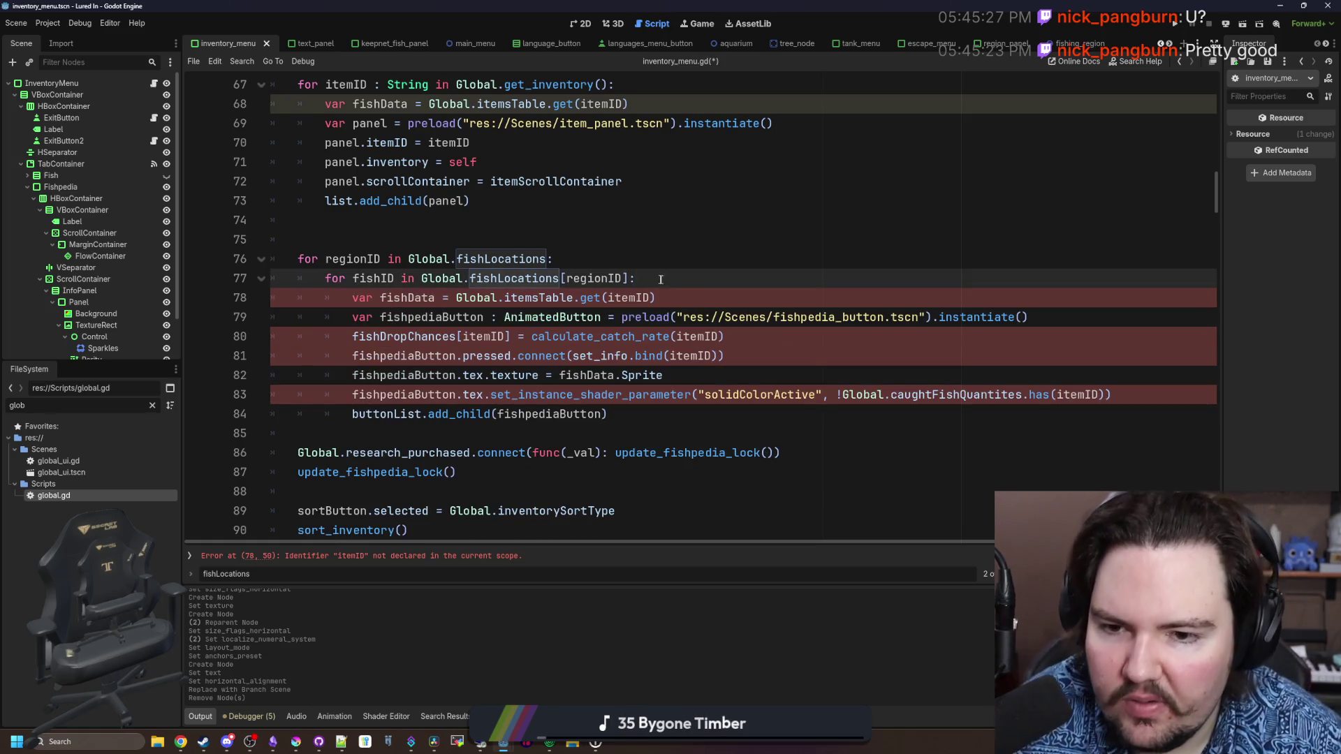
Put the fishData lookup inside the fish loop, rename its variable to itemID, and remove the duplicate.
{"action": "left_click_drag", "start_coordinate": [662, 110], "coordinate": [320, 103]}
{"action": "key", "text": "ctrl+c"}
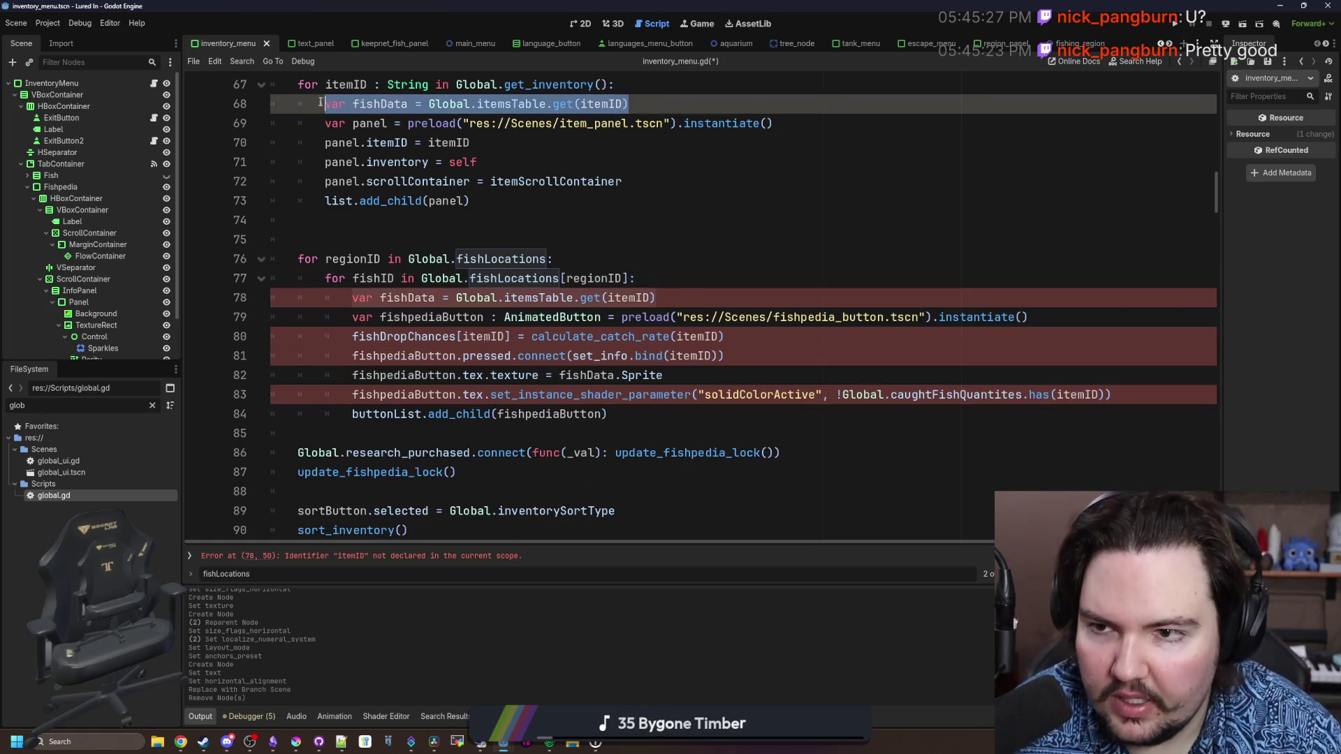
{"action": "left_click", "coordinate": [639, 279]}
{"action": "key", "text": "Return"}
{"action": "key", "text": "ctrl+v"}
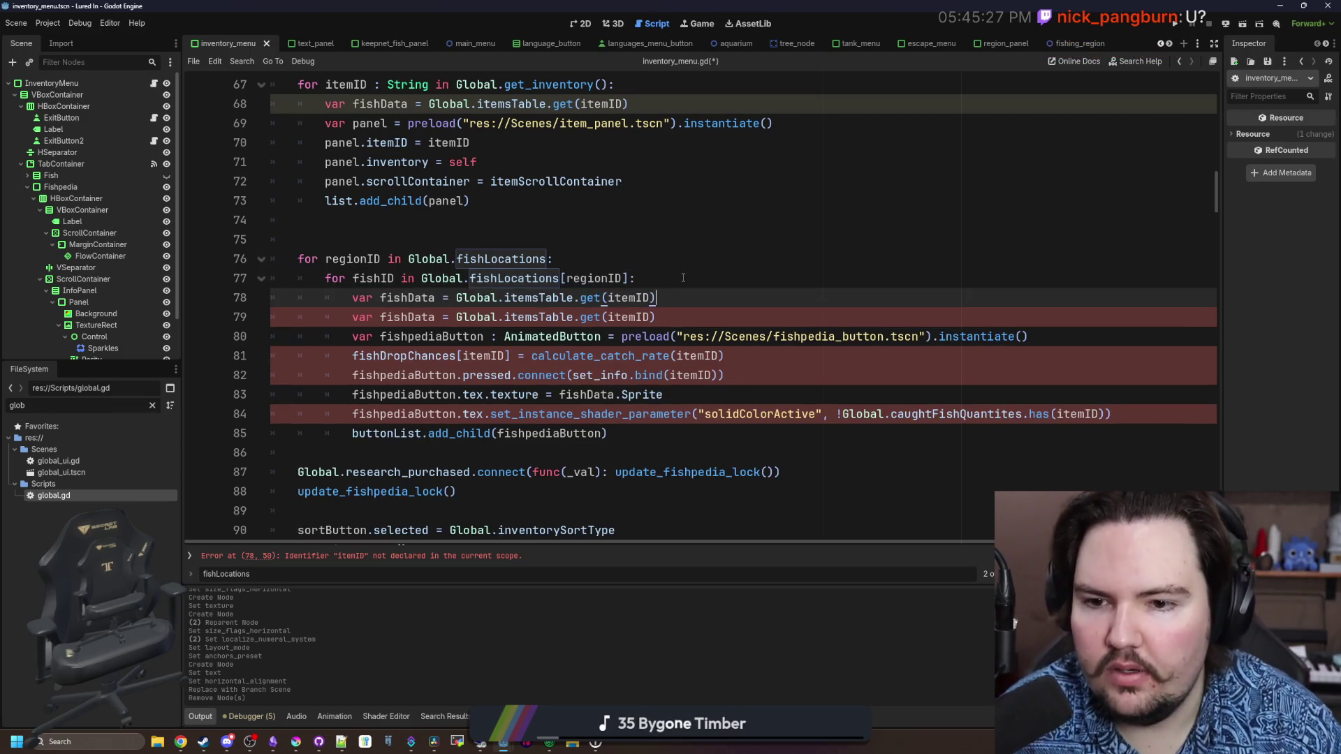
{"action": "double_click", "coordinate": [377, 278]}
{"action": "type", "text": "itemID"}
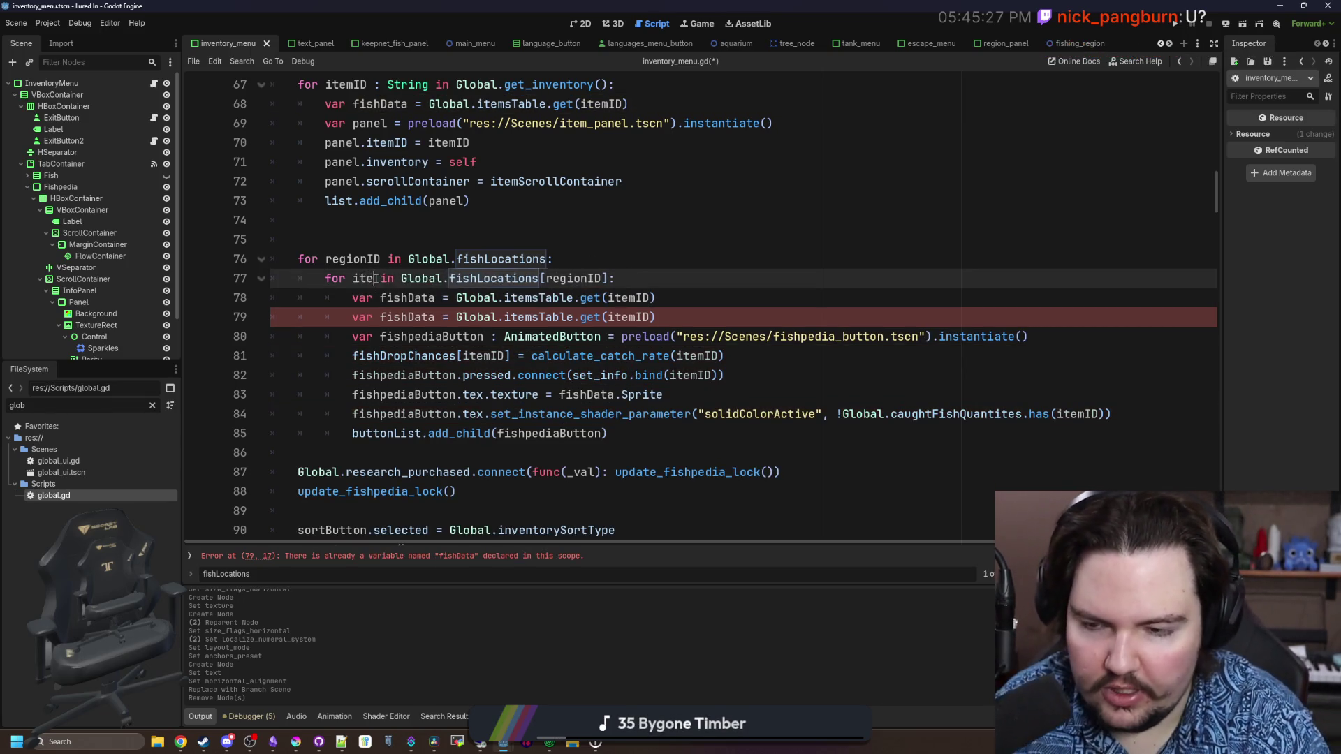
{"action": "left_click", "coordinate": [655, 297]}
{"action": "key", "text": "shift+Up"}
{"action": "key", "text": "BackSpace"}
Delete the old fishData line and extra blank line from the inventory loop, then save inventory_menu.gd.
{"action": "left_click", "coordinate": [377, 259]}
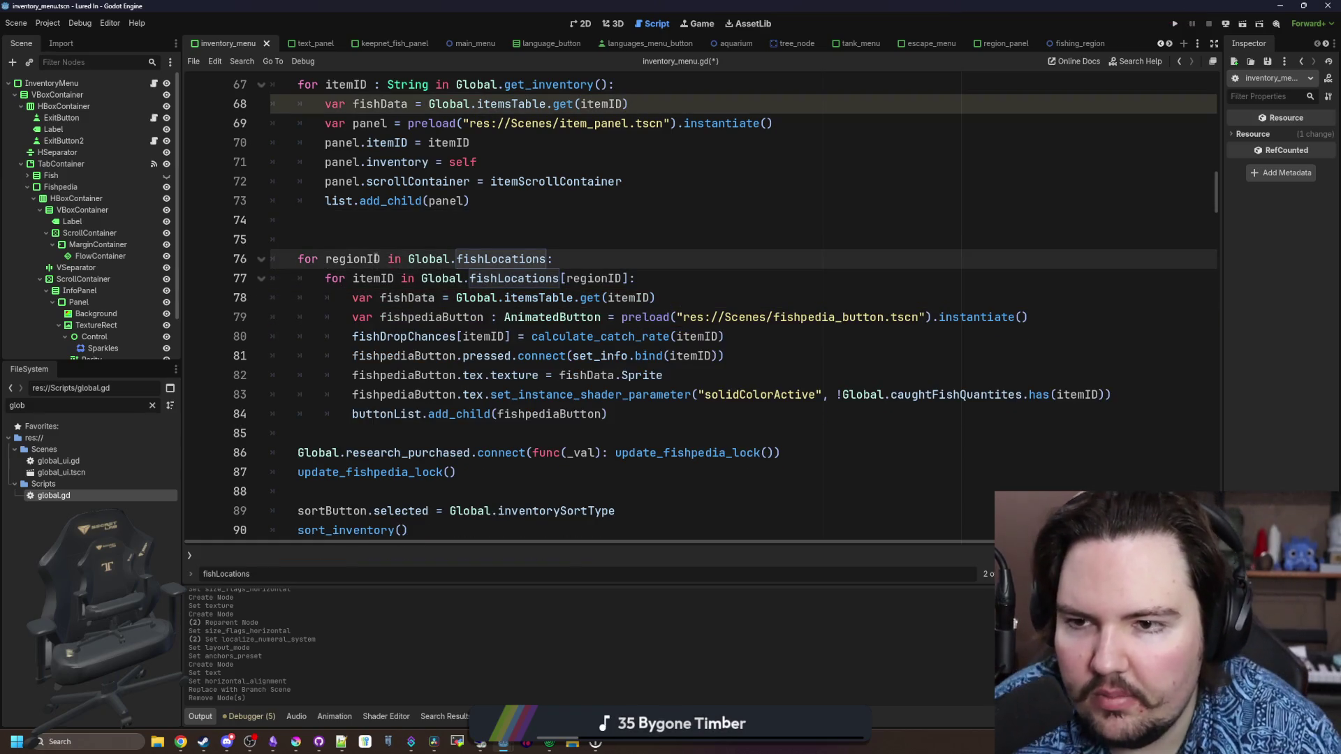
{"action": "scroll", "coordinate": [377, 259], "scroll_direction": "up", "scroll_amount": 3}
{"action": "scroll", "coordinate": [493, 239], "scroll_direction": "up", "scroll_amount": 3}
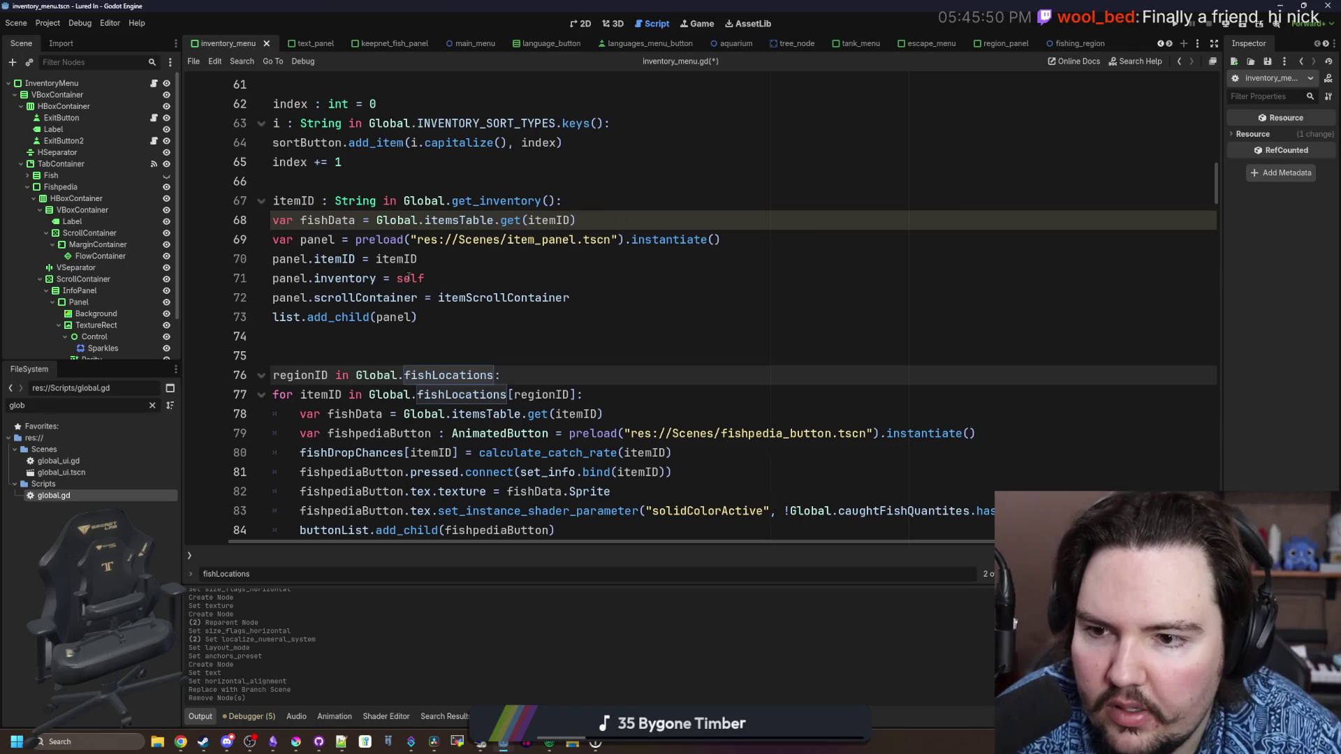
{"action": "left_click", "coordinate": [436, 278]}
{"action": "left_click", "coordinate": [524, 259]}
{"action": "double_click", "coordinate": [531, 239]}
{"action": "left_click", "coordinate": [509, 260]}
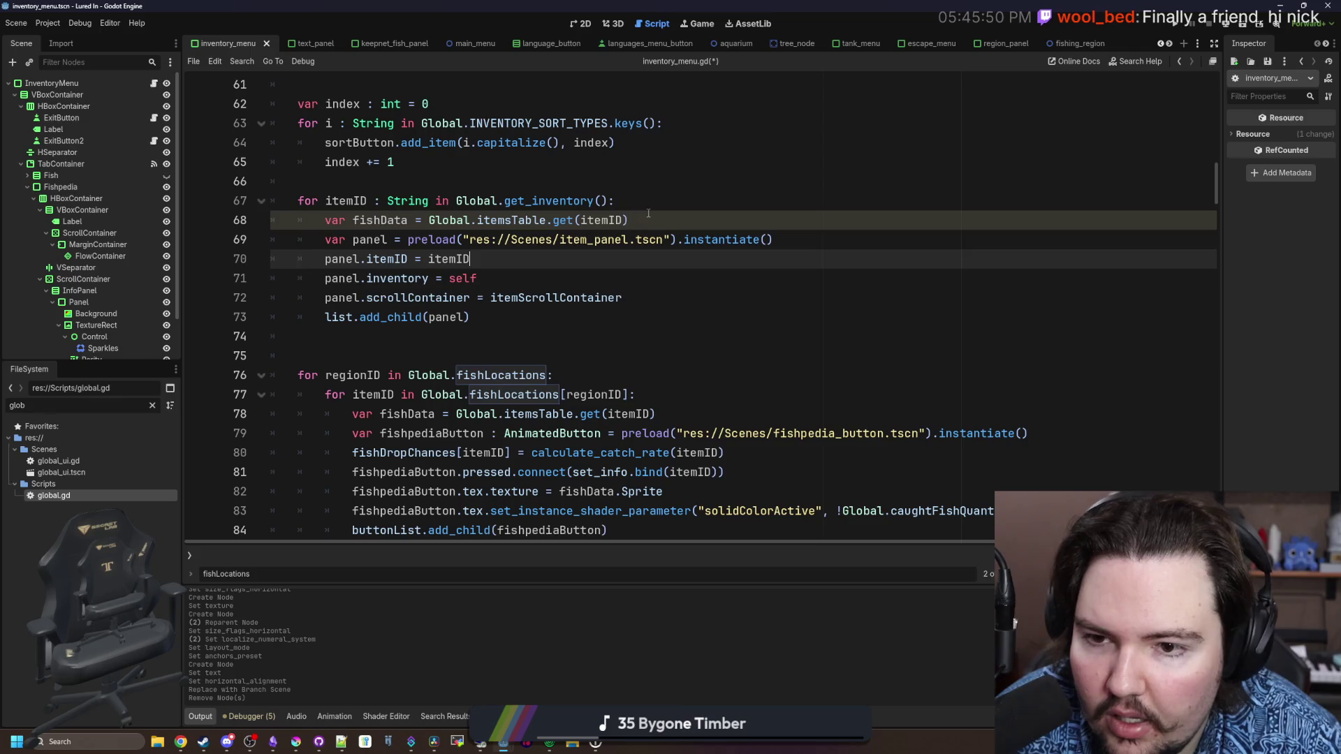
{"action": "triple_click", "coordinate": [328, 220]}
{"action": "key", "text": "BackSpace"}
{"action": "key", "text": "BackSpace"}
{"action": "left_click", "coordinate": [332, 329]}
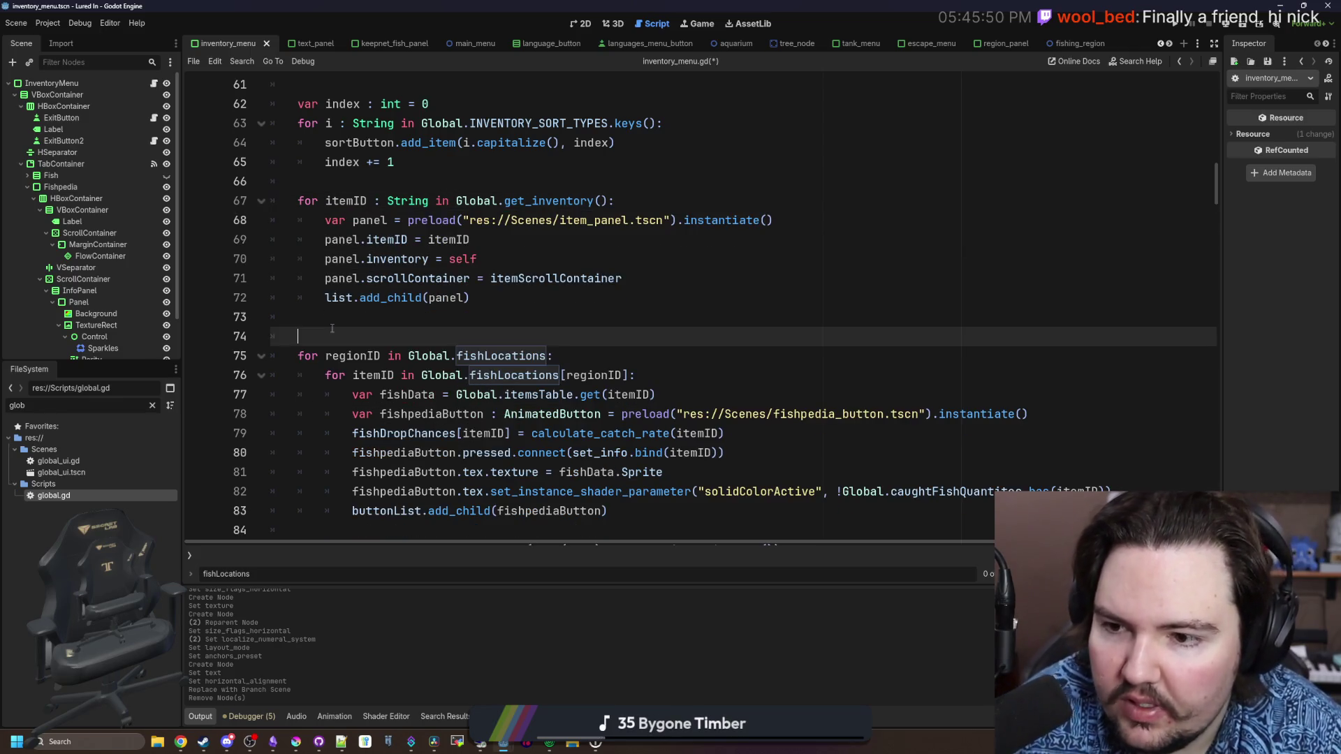
{"action": "key", "text": "BackSpace"}
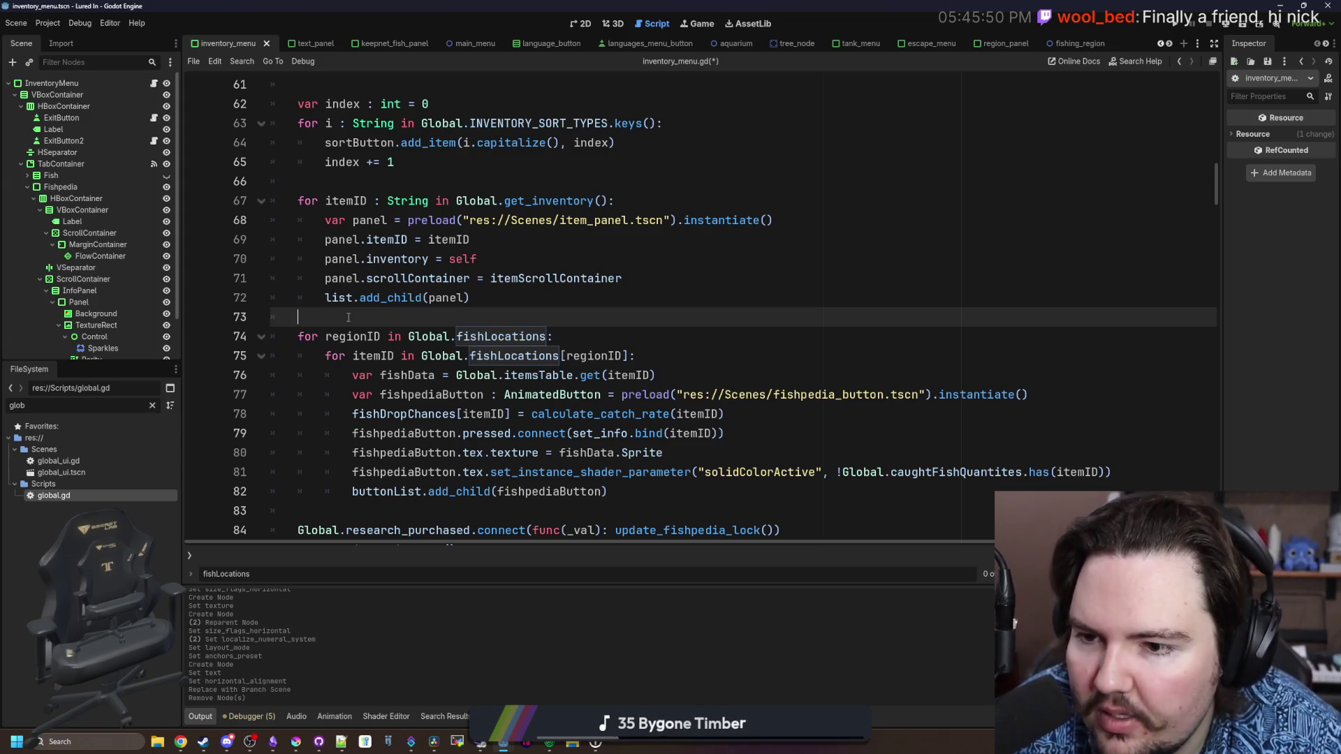
{"action": "scroll", "coordinate": [348, 317], "scroll_direction": "down", "scroll_amount": 1}
{"action": "left_click", "coordinate": [353, 456]}
{"action": "key", "text": "ctrl+s"}
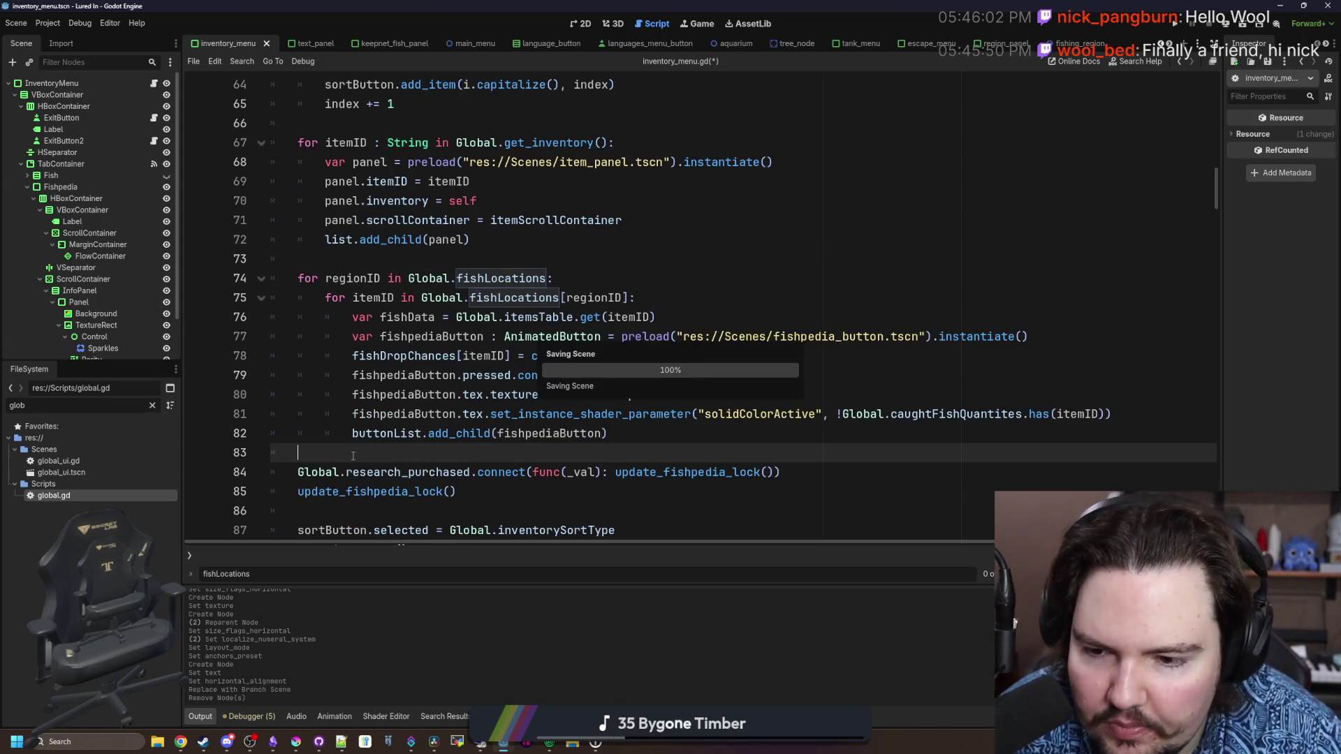
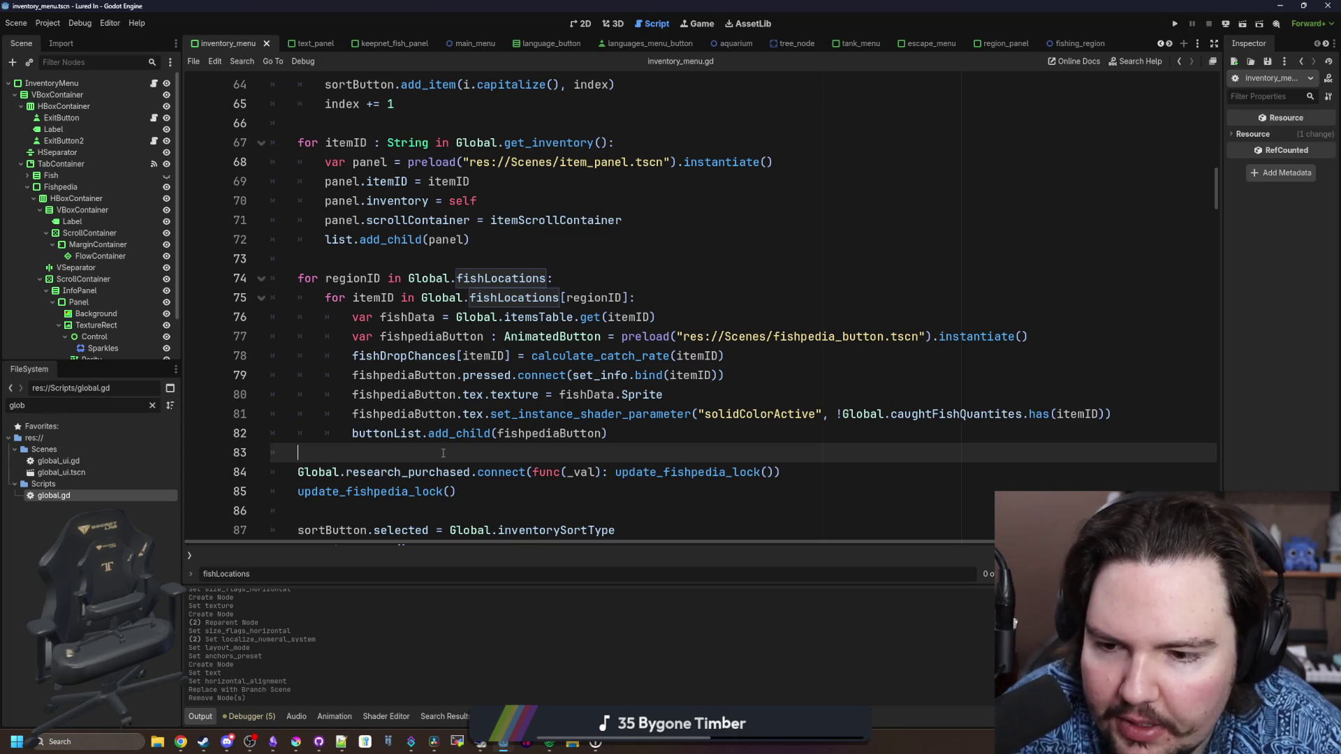
Inspect the calculate_catch_rate function definition, then return to the fishpedia button loop.
{"action": "scroll", "coordinate": [489, 433], "scroll_direction": "down", "scroll_amount": 1}
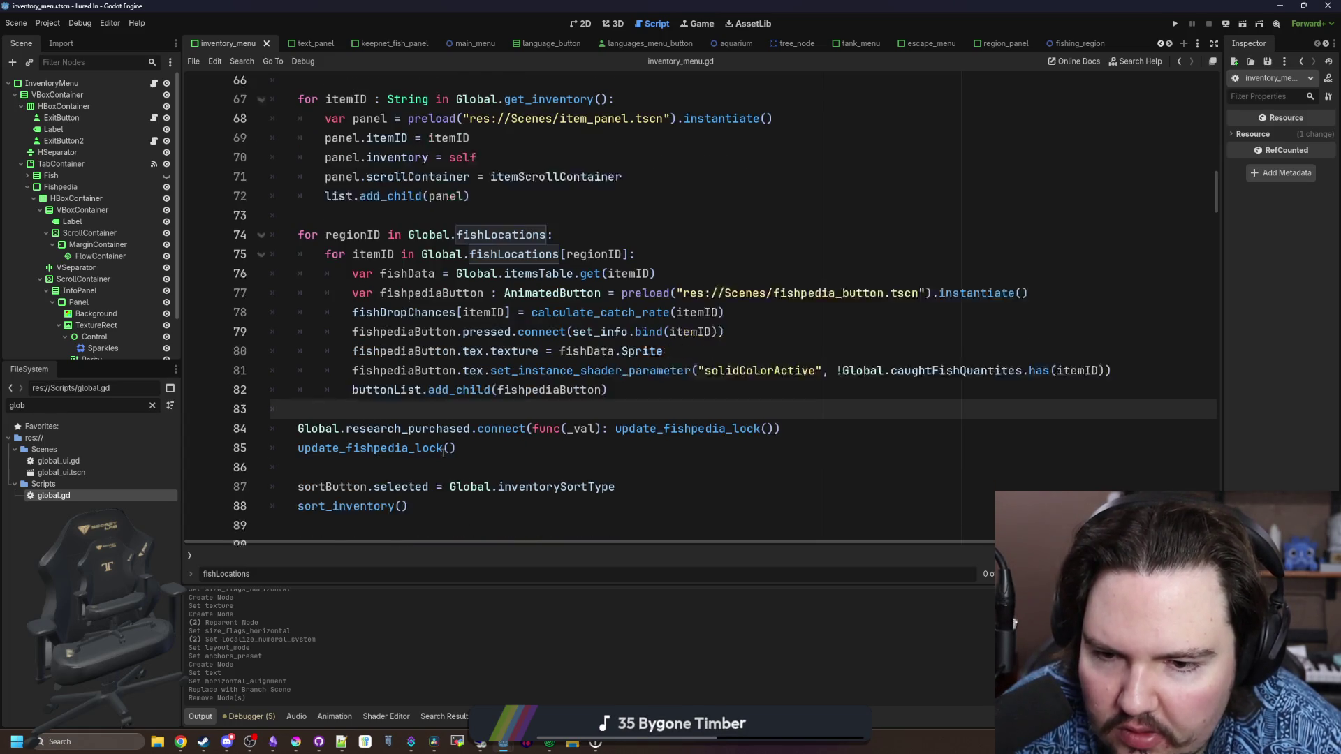
{"action": "left_click", "coordinate": [655, 381]}
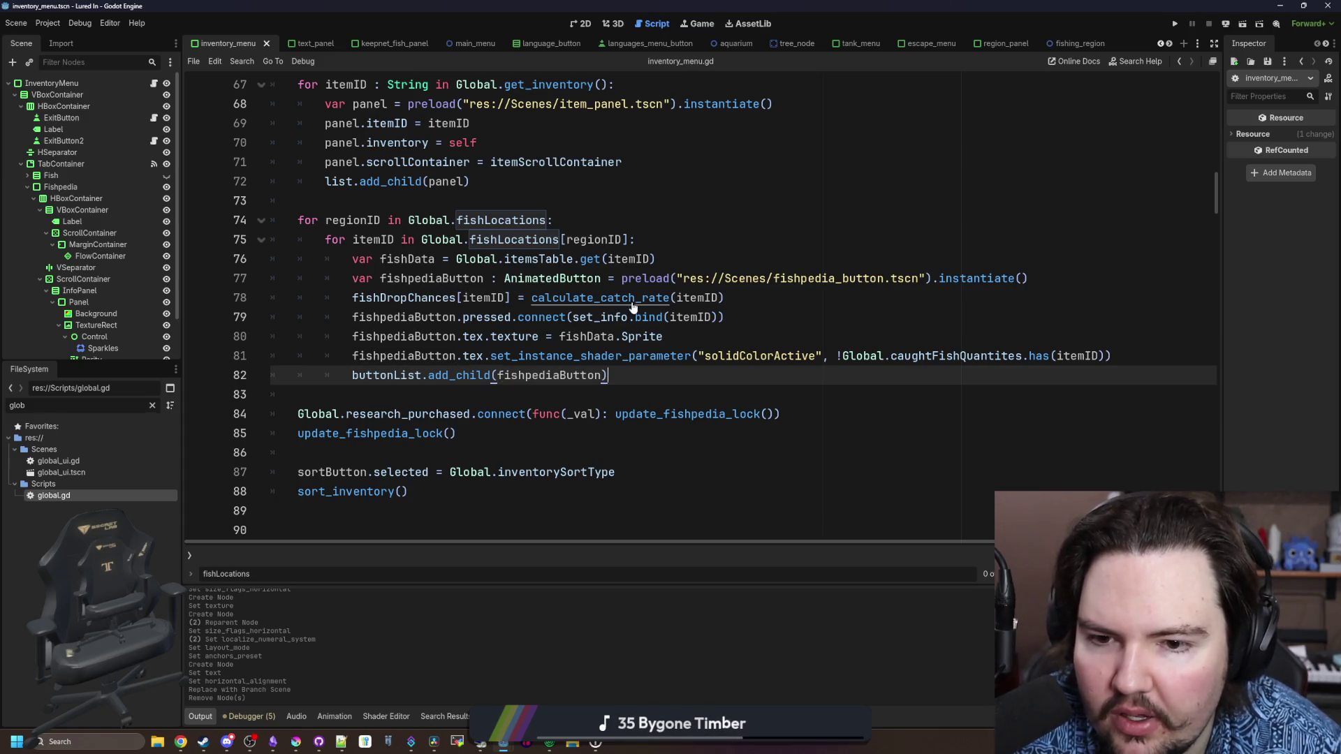
{"action": "left_click", "coordinate": [632, 305], "text": "ctrl"}
{"action": "scroll", "coordinate": [633, 308], "scroll_direction": "down", "scroll_amount": 4}
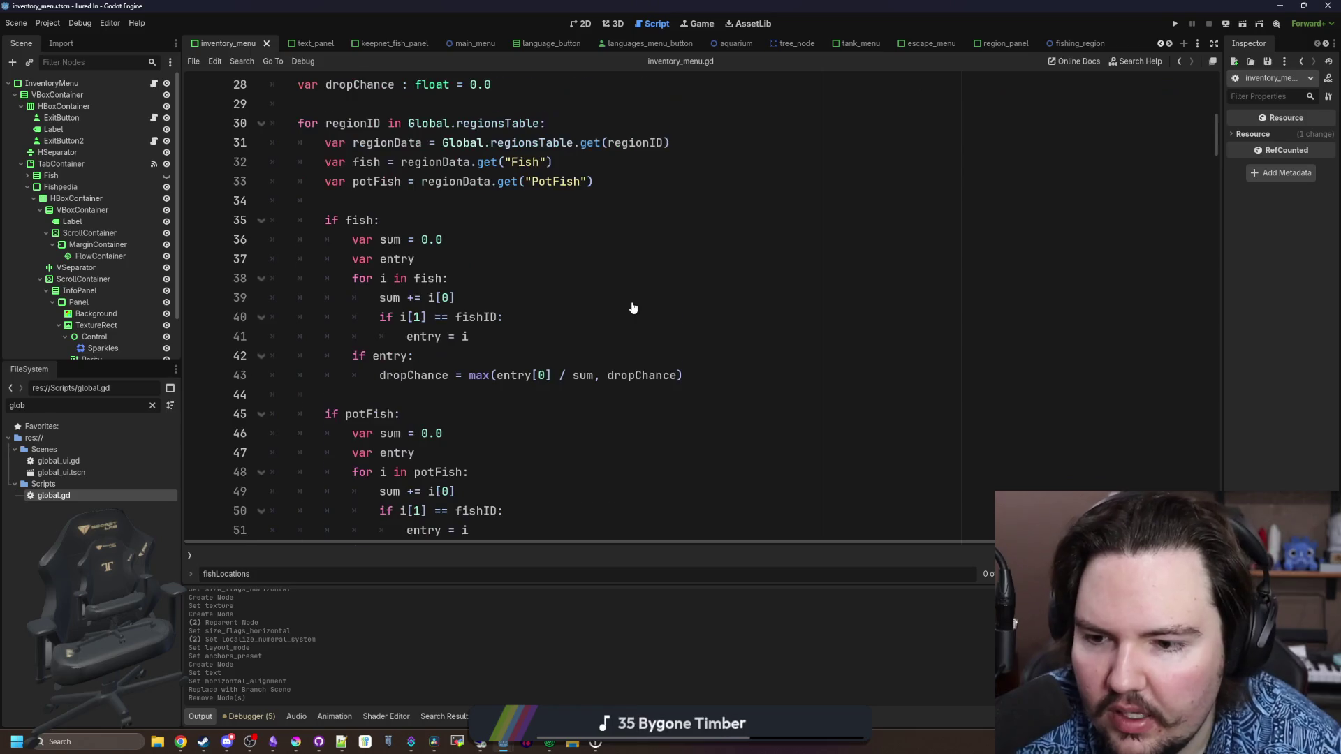
{"action": "key", "text": "alt+Left"}
Save inventory_menu.gd and open a new line after the region loop's for statement.
{"action": "left_click", "coordinate": [424, 402]}
{"action": "key", "text": "ctrl+s"}
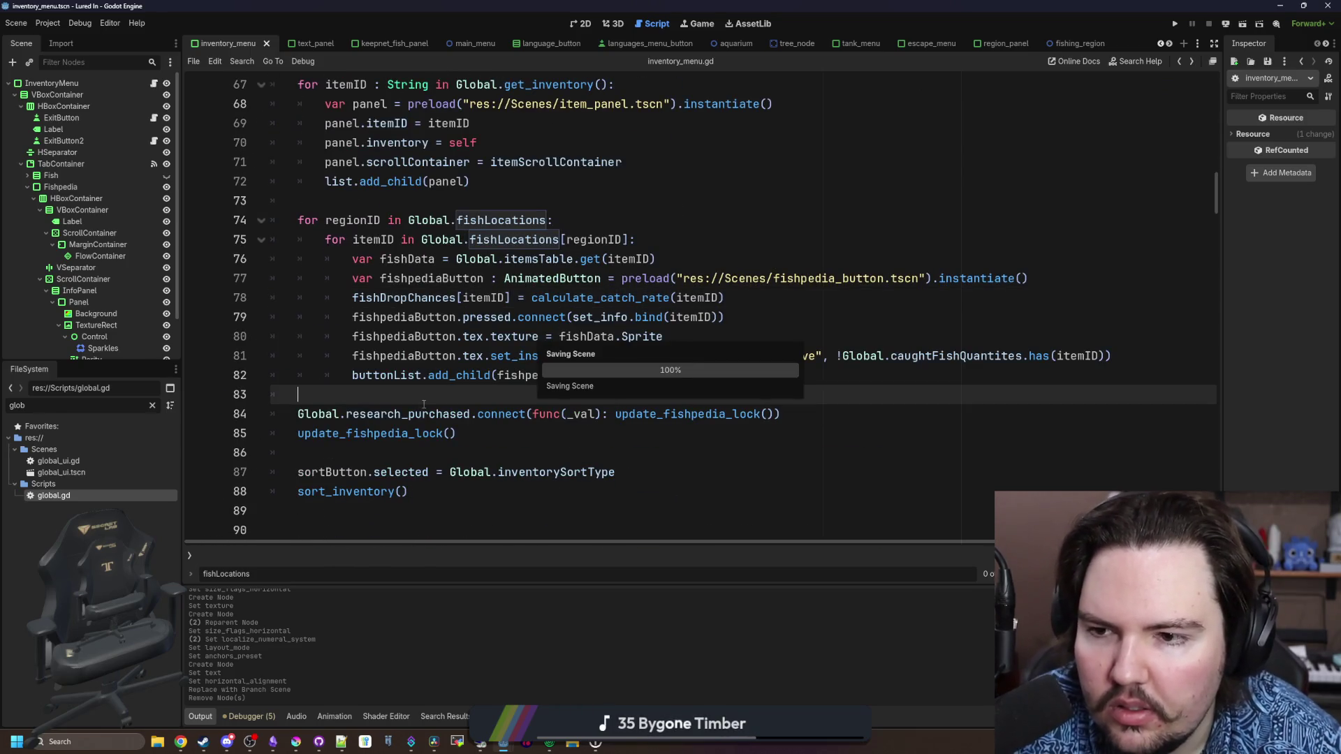
{"action": "scroll", "coordinate": [681, 299], "scroll_direction": "up", "scroll_amount": 1}
{"action": "left_click", "coordinate": [680, 299]}
{"action": "key", "text": "ctrl+s"}
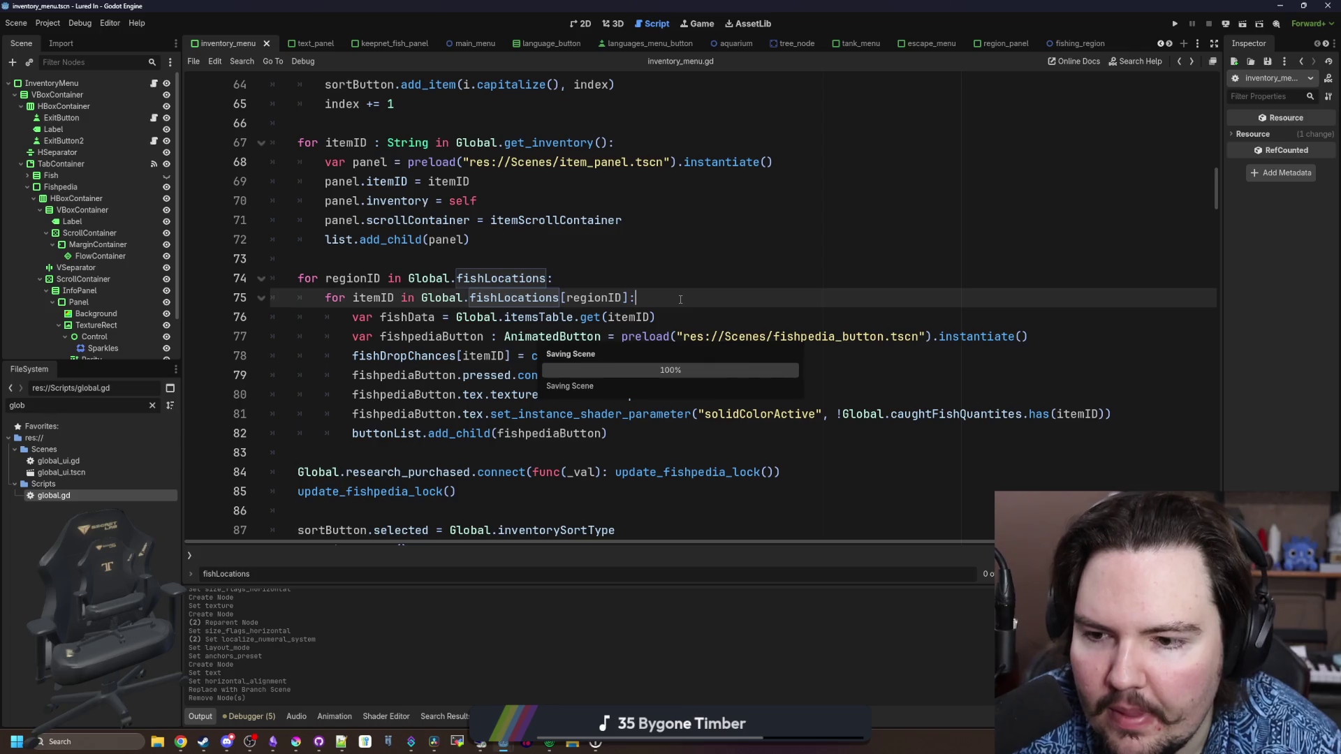
{"action": "key", "text": "ctrl+s"}
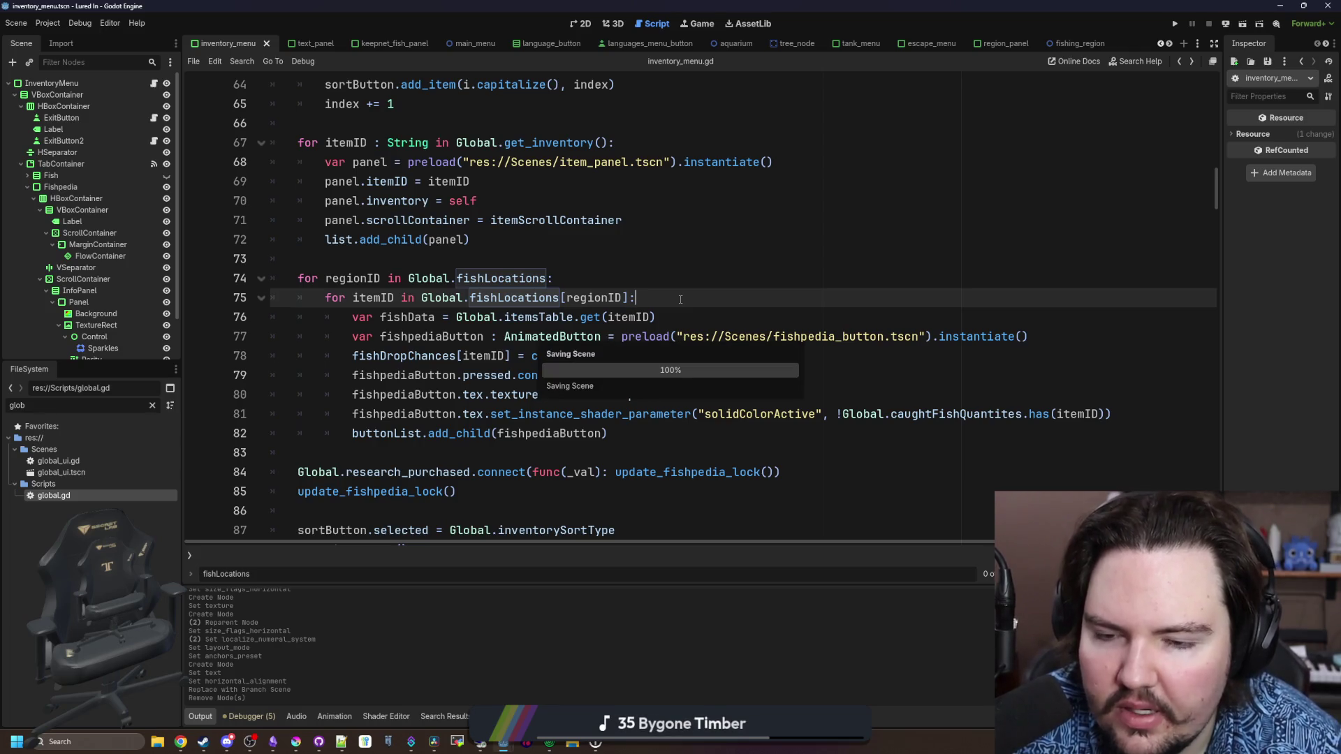
{"action": "left_click", "coordinate": [628, 277]}
{"action": "key", "text": "Return"}
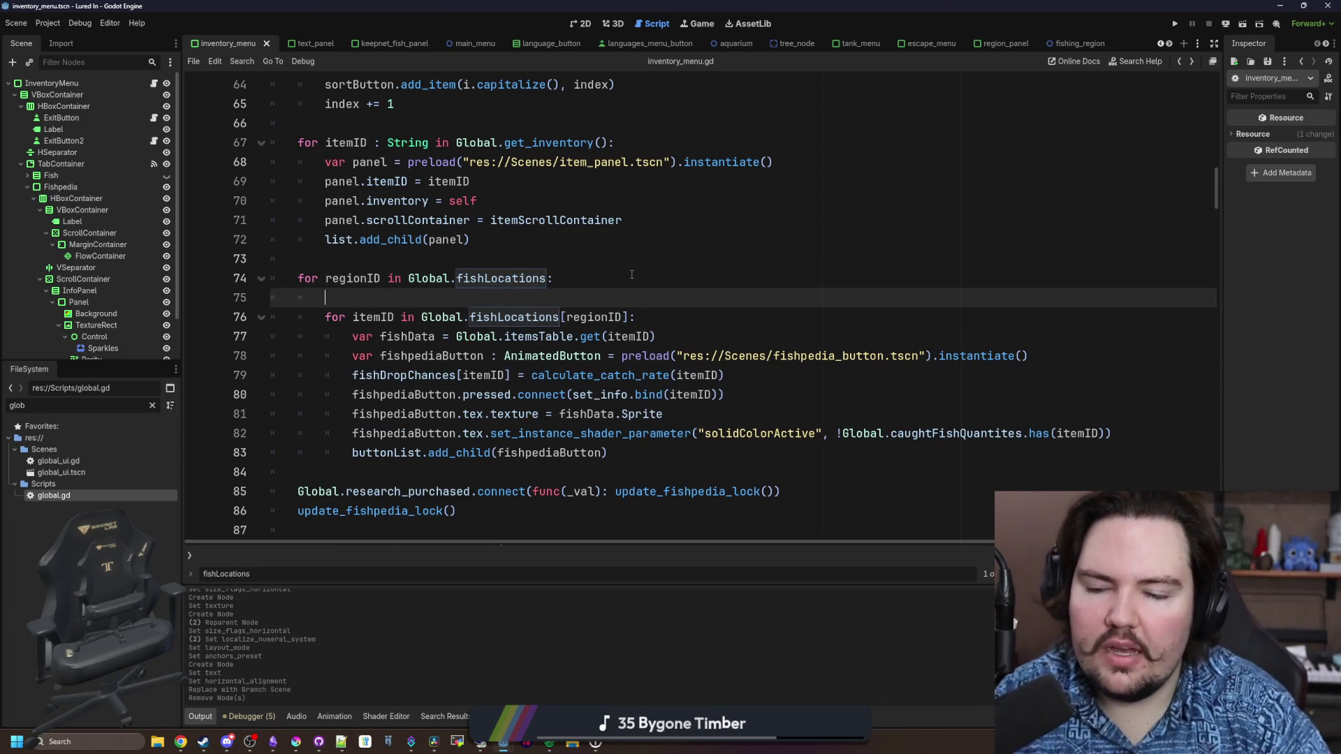
Add 'var sep = preload("res://Scenes/fishpedia_separator.tscn").instantiate()' at the top of the region loop.
{"action": "key", "text": "Return"}
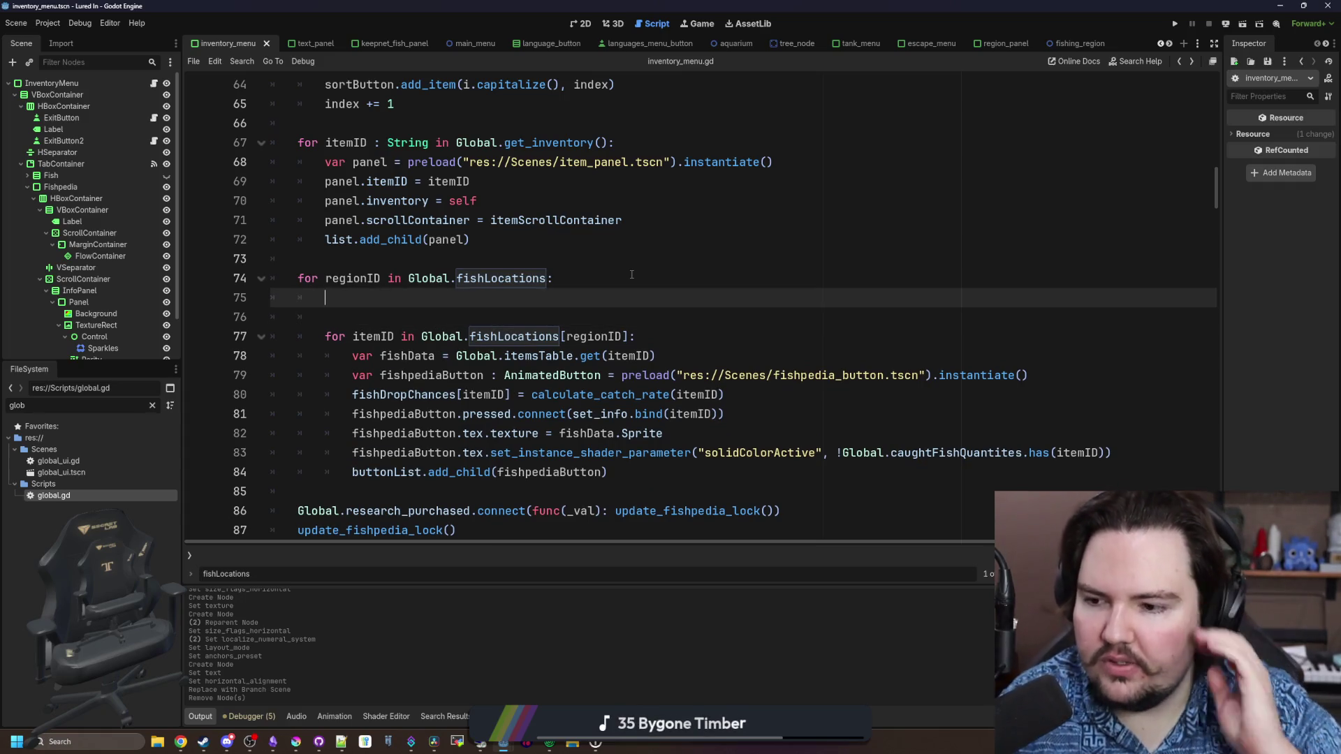
{"action": "type", "text": "preload("}
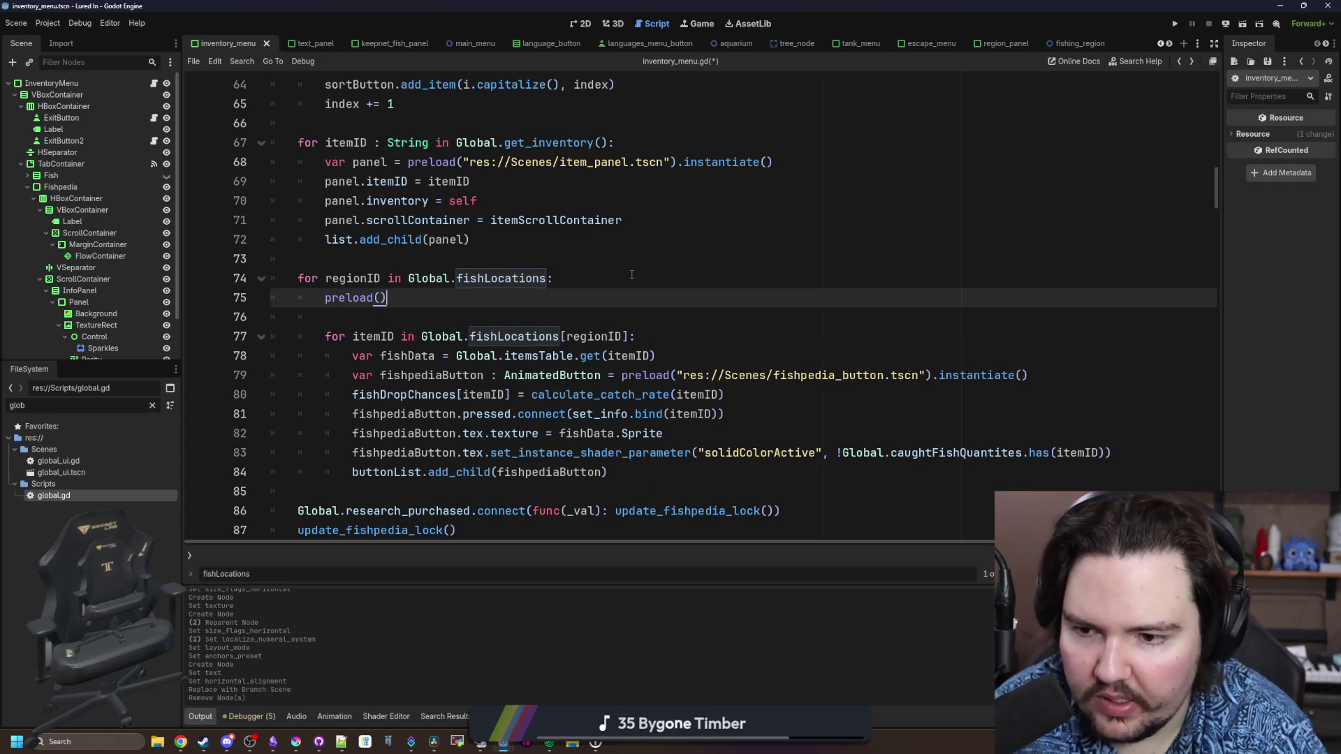
{"action": "type", "text": "\""}
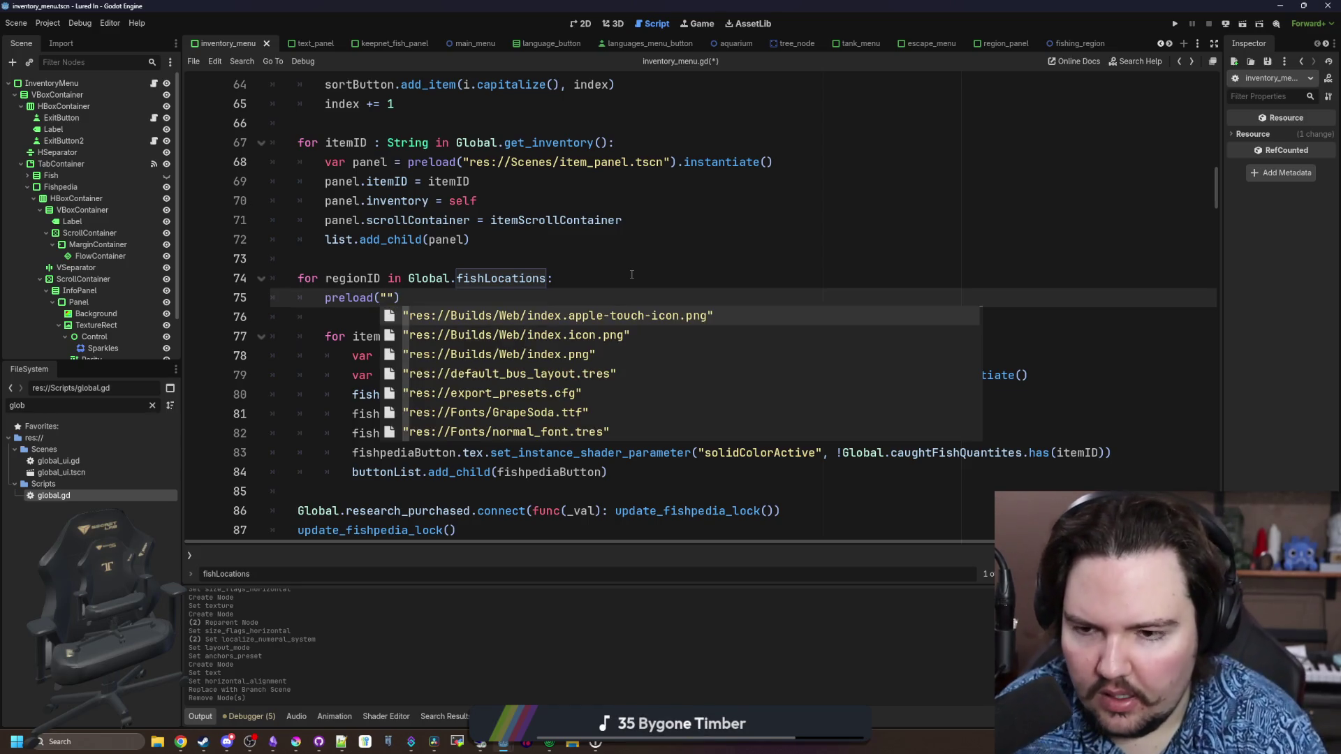
{"action": "type", "text": "fishpedia"}
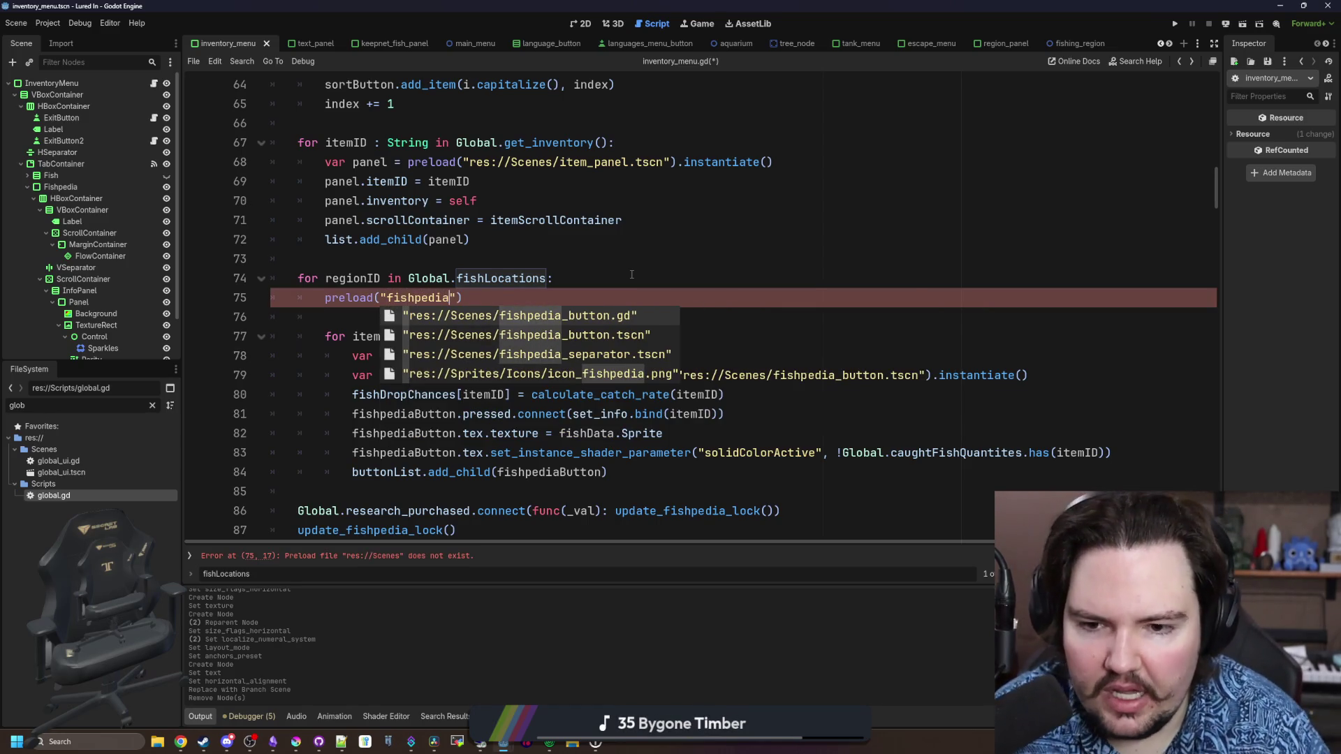
{"action": "key", "text": "Down"}
{"action": "key", "text": "Down"}
{"action": "key", "text": "Return"}
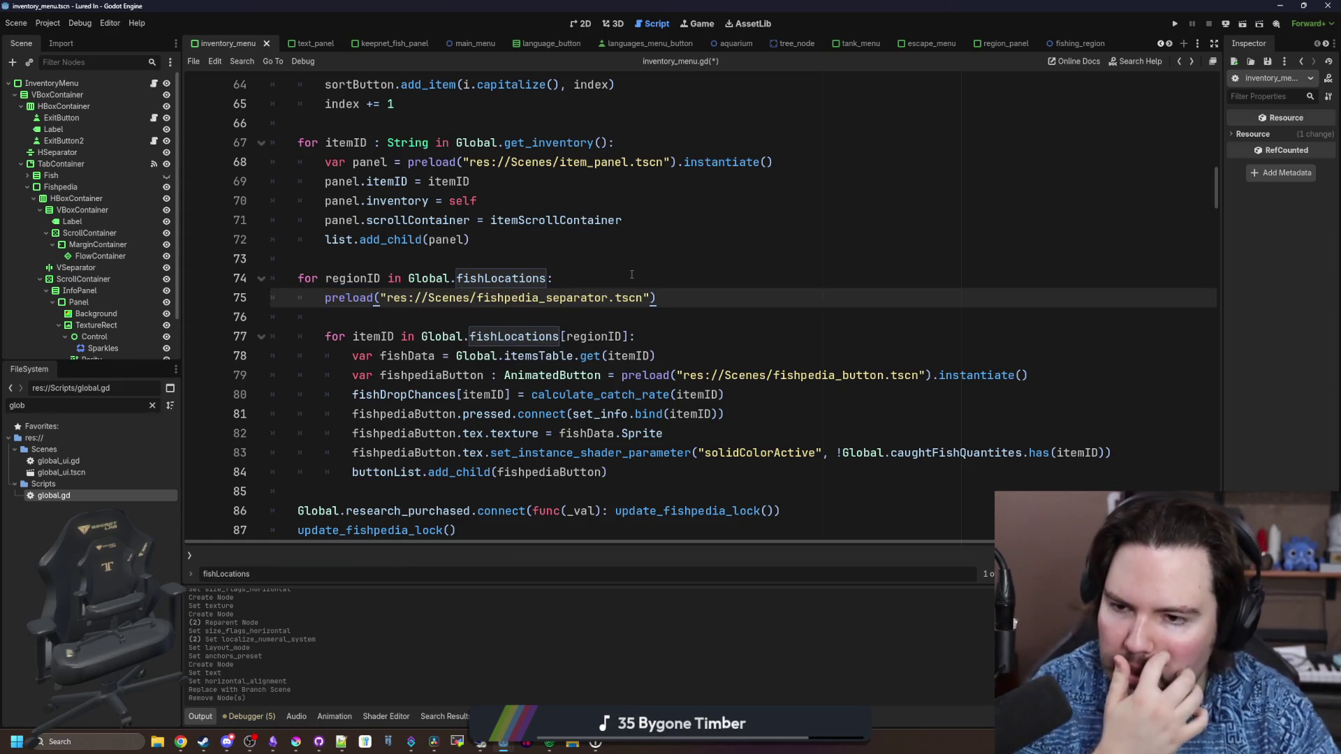
{"action": "type", "text": ".instantiate()"}
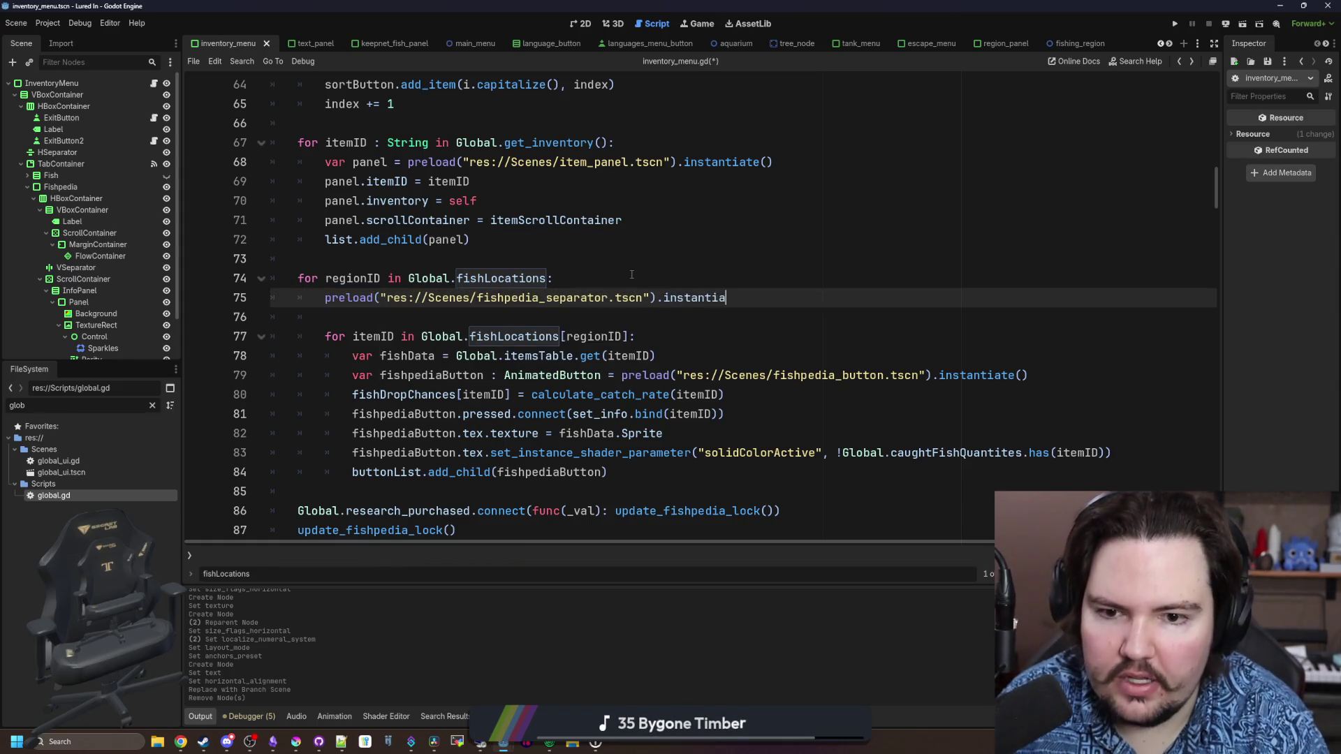
{"action": "key", "text": "Home"}
{"action": "type", "text": "var sep ="}
Add 'sep.id = regionID' and 'buttonList.add_child(sep)' below it, then save the script.
{"action": "left_click", "coordinate": [911, 297]}
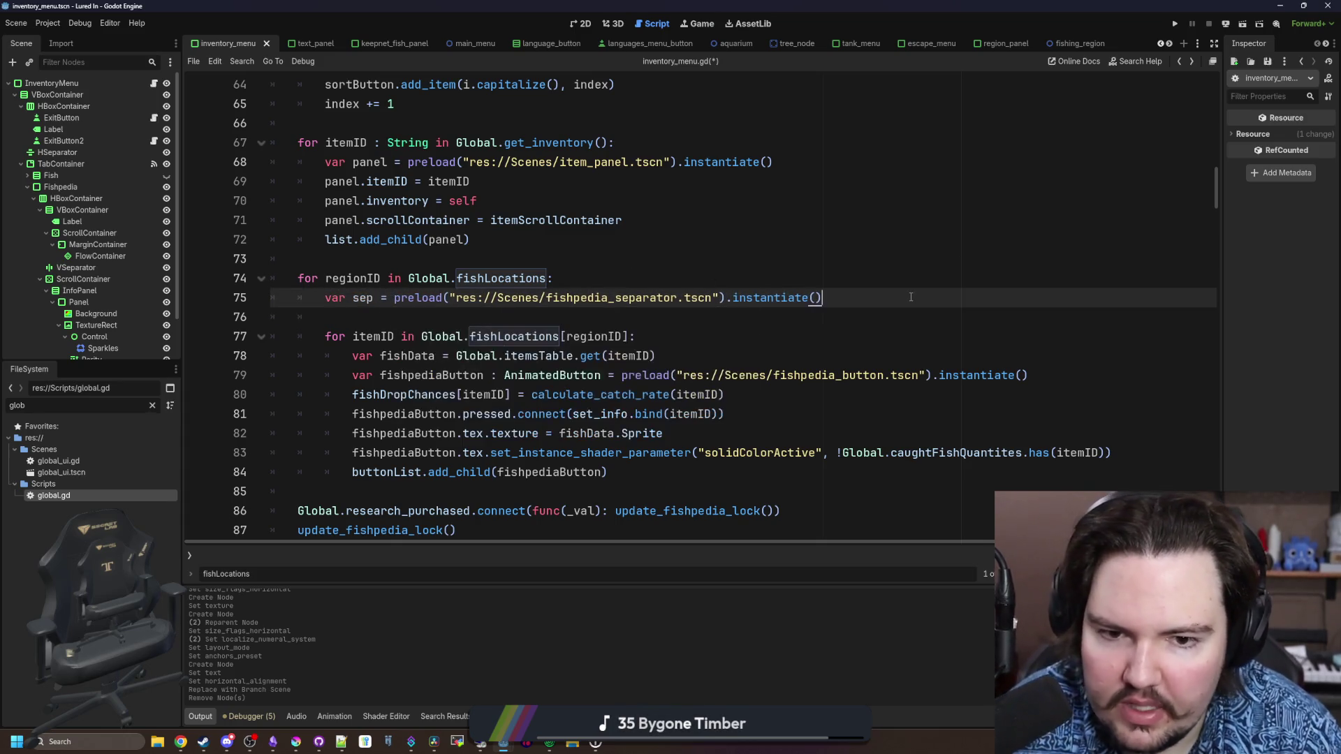
{"action": "key", "text": "Return"}
{"action": "key", "text": "Return"}
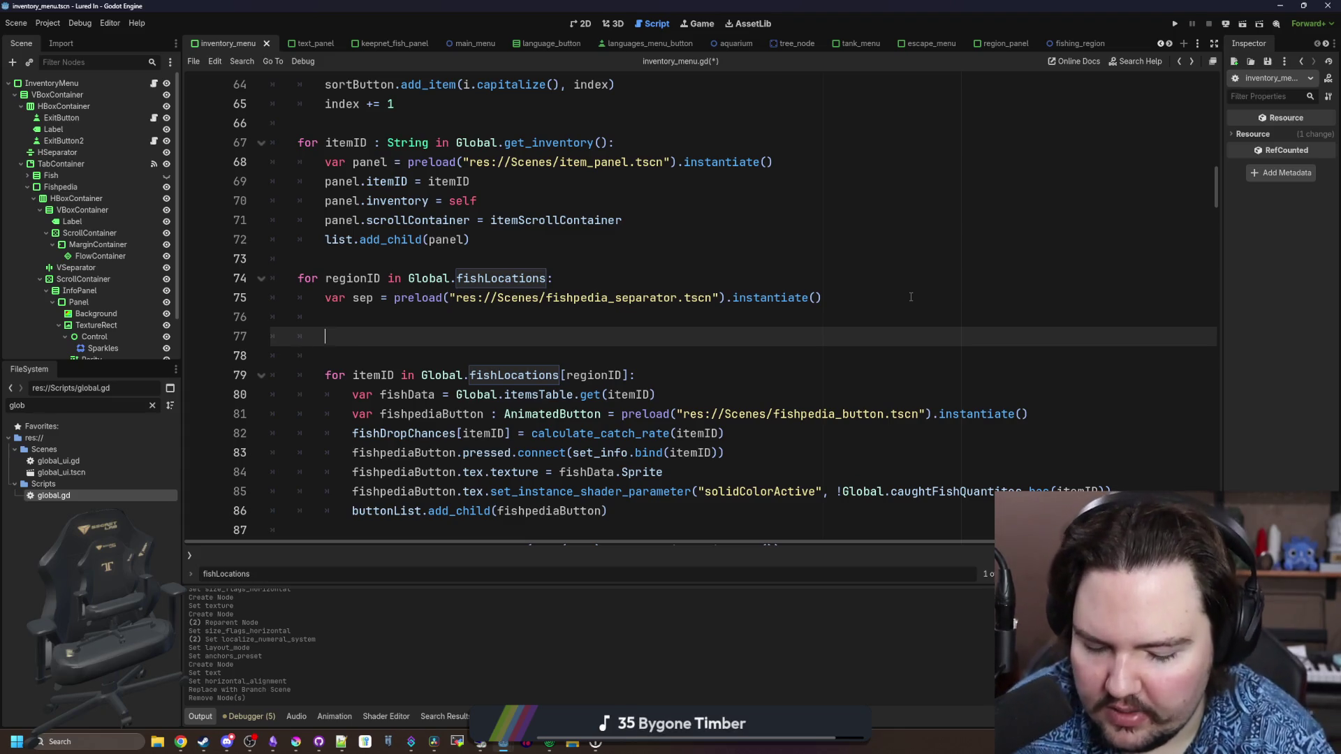
{"action": "type", "text": "sep.id = regionID"}
{"action": "scroll", "coordinate": [364, 324], "scroll_direction": "right", "scroll_amount": 2}
{"action": "left_click", "coordinate": [363, 324]}
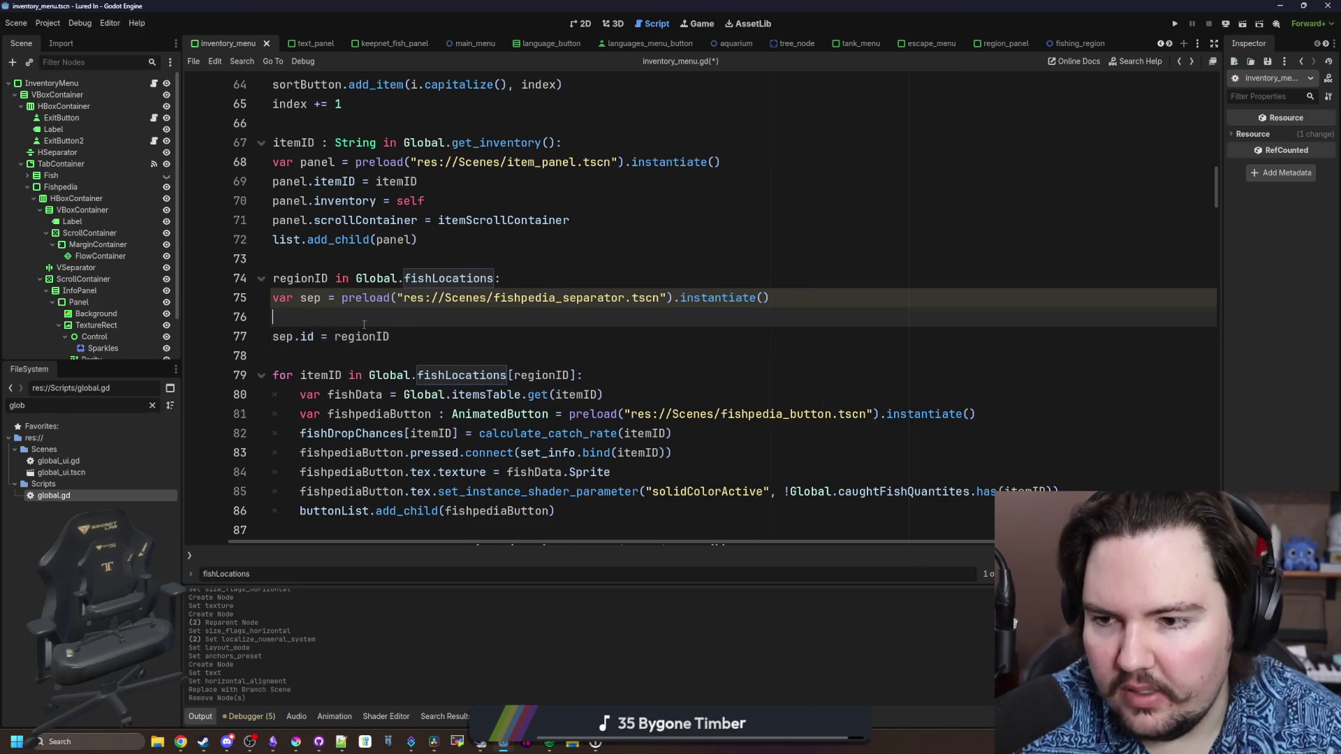
{"action": "scroll", "coordinate": [364, 324], "scroll_direction": "left", "scroll_amount": 2}
{"action": "key", "text": "alt+Down"}
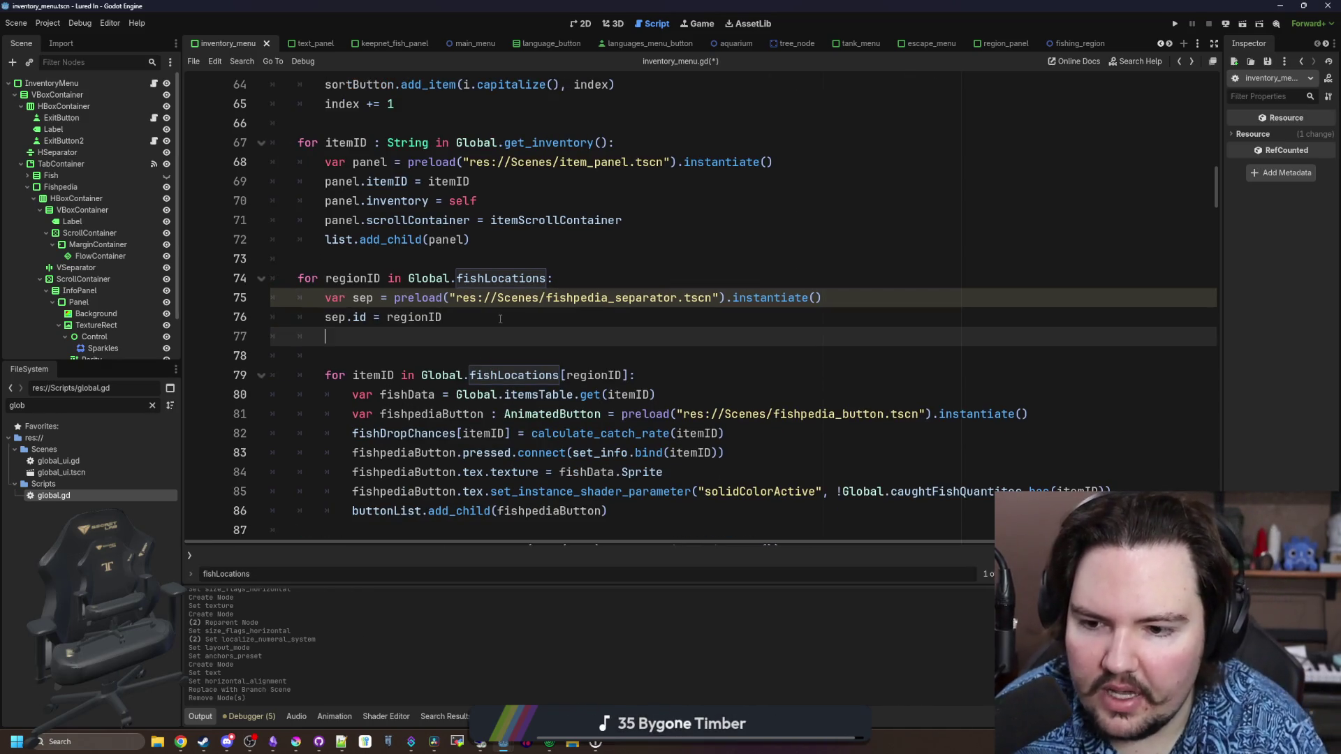
{"action": "type", "text": "buttonList.add_child(sep"}
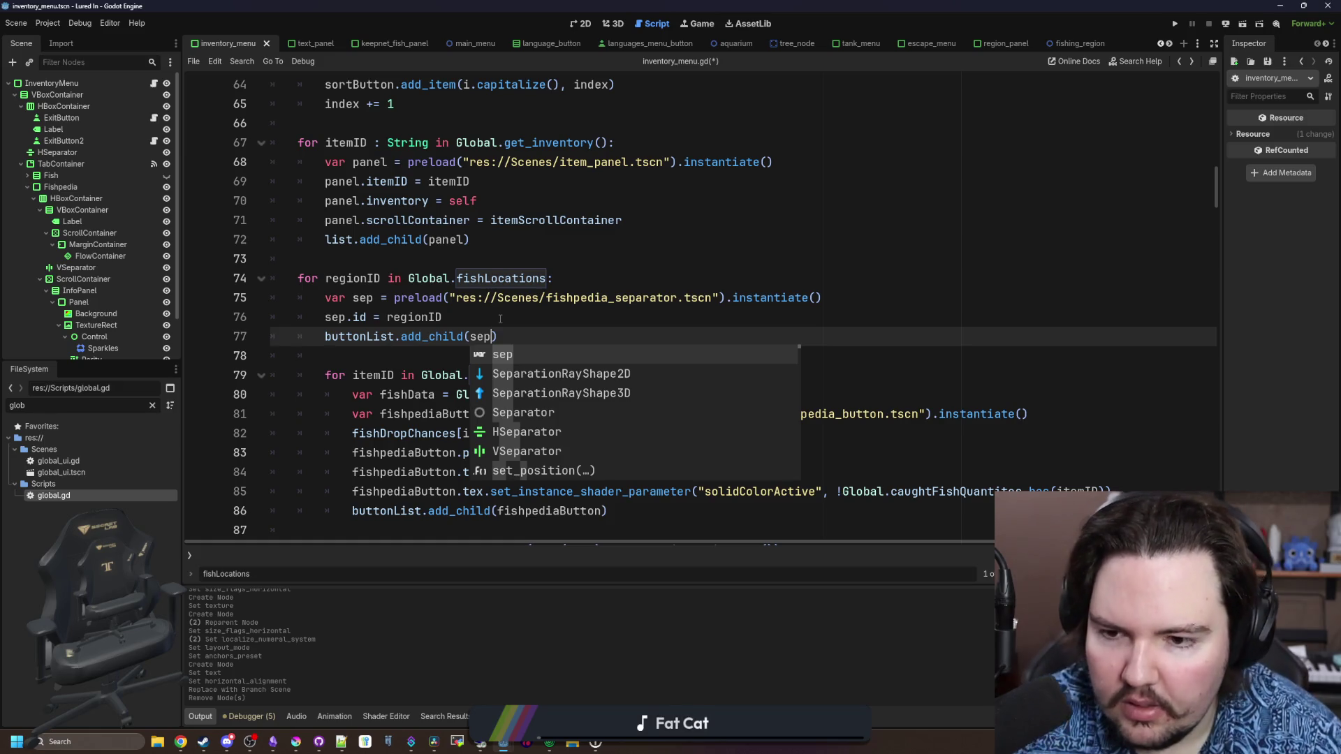
{"action": "left_click", "coordinate": [500, 318]}
{"action": "left_click", "coordinate": [381, 257]}
{"action": "key", "text": "ctrl+s"}
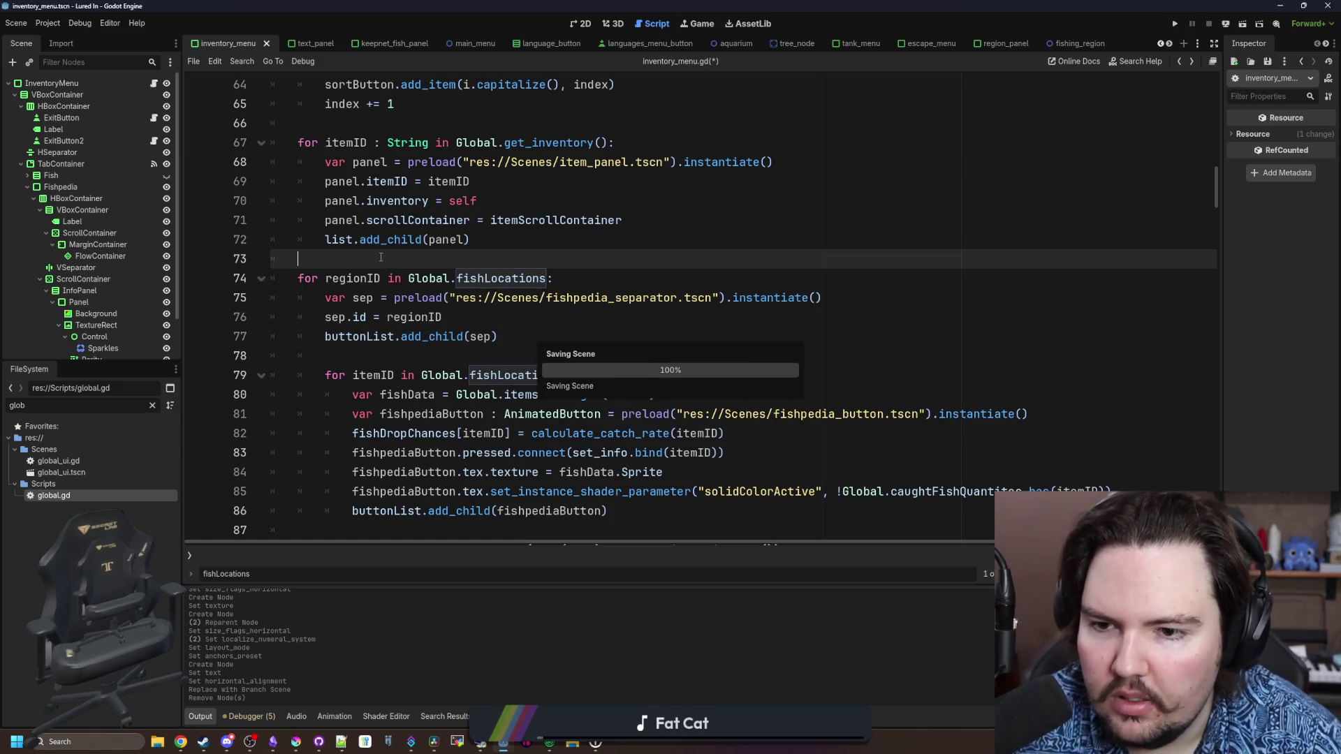
Attach a new script to the fishpedia_separator scene's root VBoxContainer.
{"action": "left_click", "coordinate": [602, 298], "text": "ctrl"}
{"action": "left_click", "coordinate": [95, 81]}
{"action": "left_click", "coordinate": [154, 62]}
{"action": "left_click", "coordinate": [635, 462]}
{"action": "left_click", "coordinate": [581, 23]}
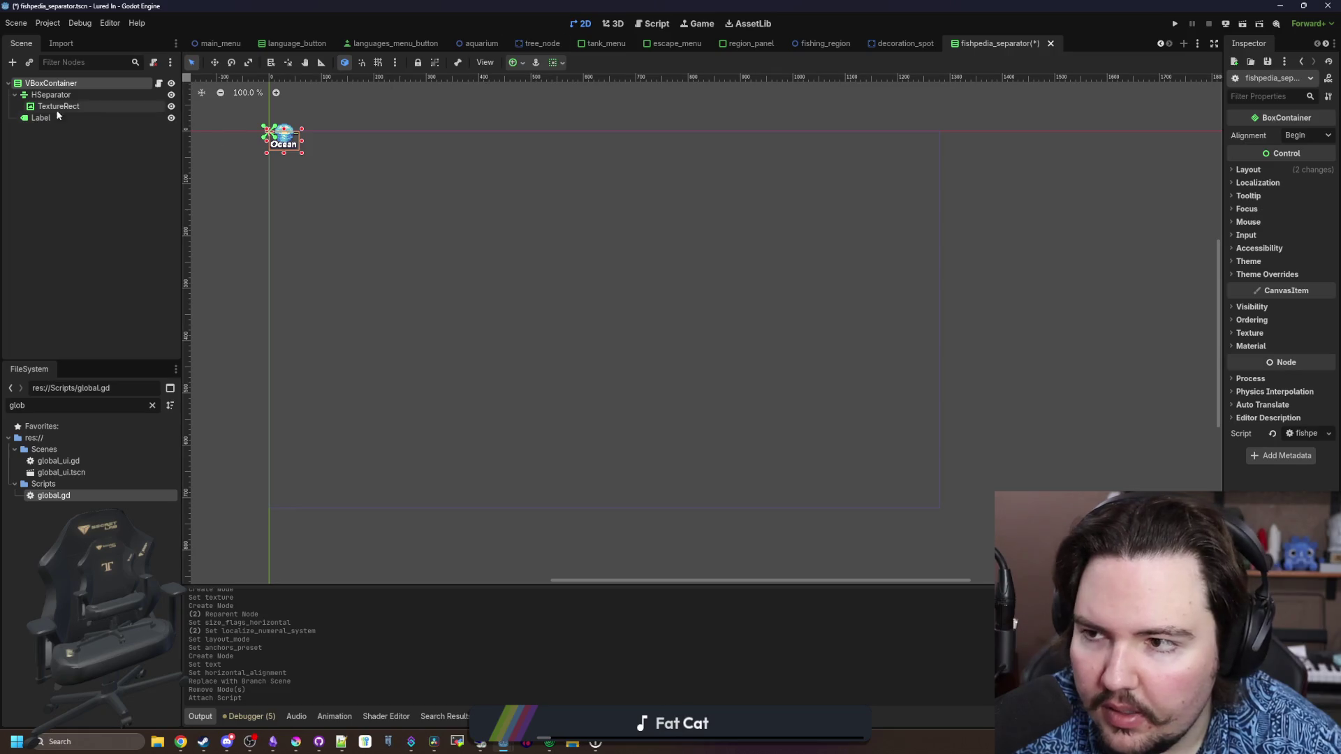
{"action": "key", "text": "shift+f"}
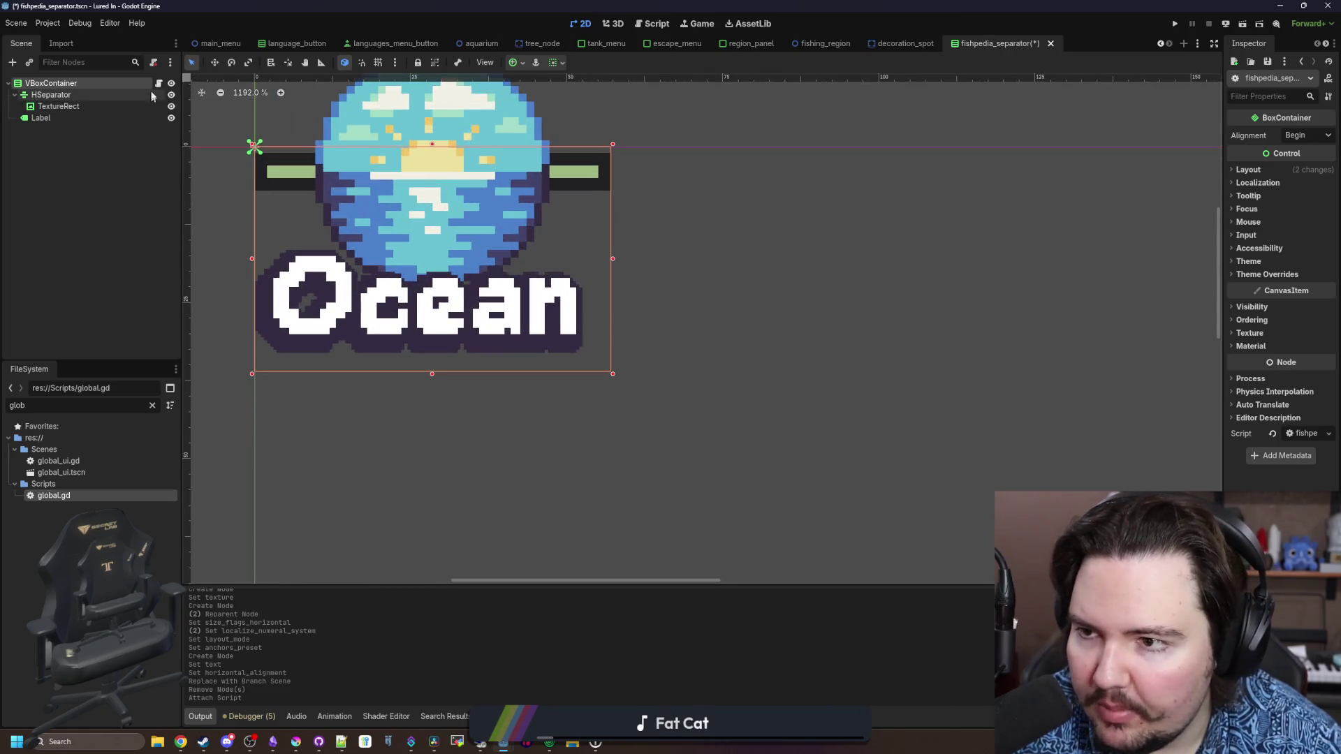
{"action": "left_click", "coordinate": [159, 83]}
Declare 'var id : String' and add an empty _ready function to the separator script.
{"action": "left_click_drag", "start_coordinate": [40, 117], "coordinate": [293, 104]}
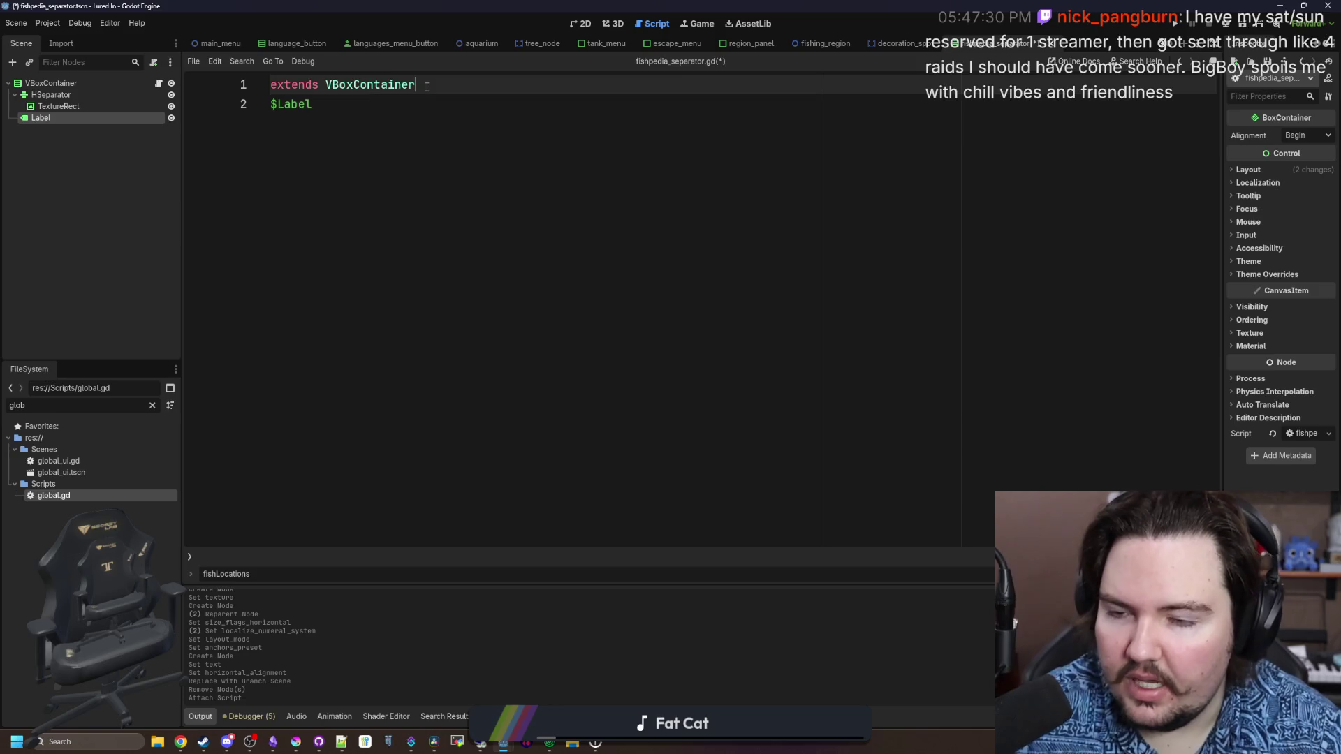
{"action": "key", "text": "Return"}
{"action": "key", "text": "Return"}
{"action": "key", "text": "Return"}
{"action": "key", "text": "Up"}
{"action": "type", "text": "var id : $"}
{"action": "key", "text": "BackSpace"}
{"action": "type", "text": "String = \""}
{"action": "key", "text": "Down"}
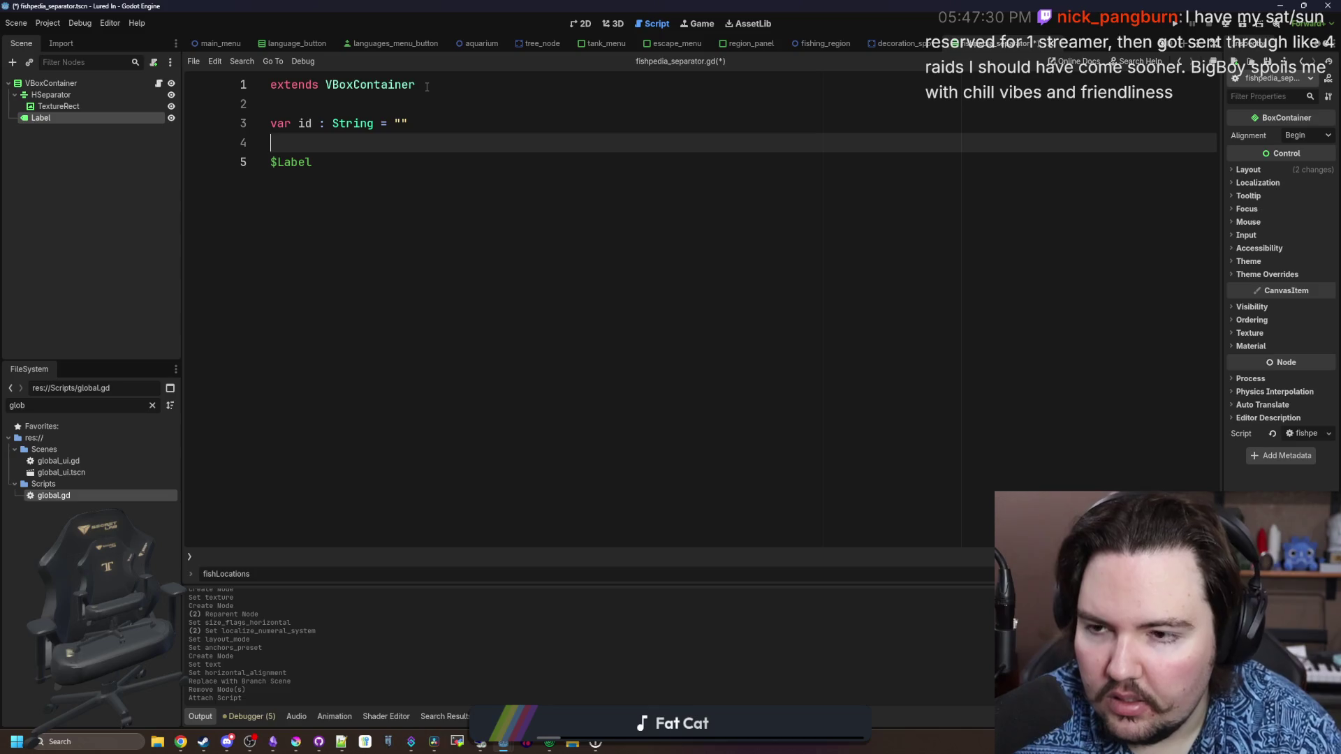
{"action": "key", "text": "Return"}
{"action": "type", "text": "func _ready() -> void:"}
{"action": "key", "text": "Return"}
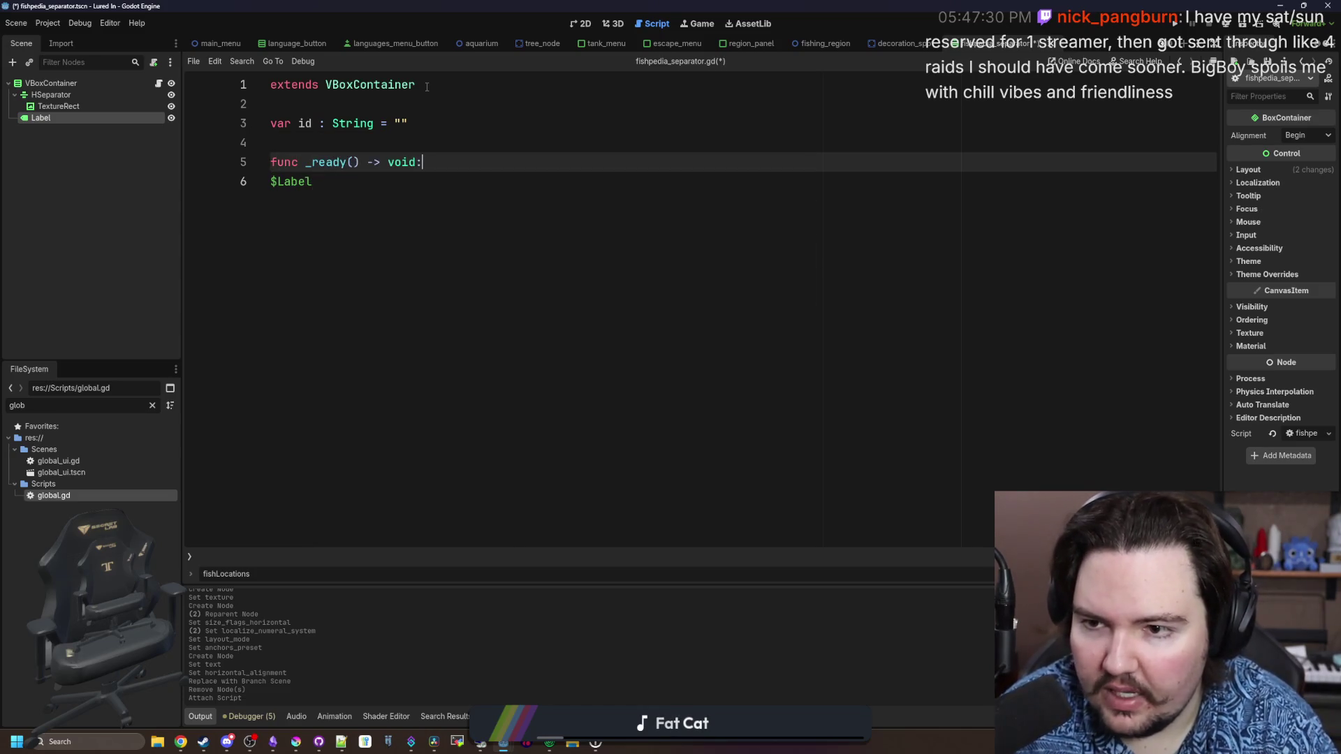
{"action": "key", "text": "Return"}
Inside _ready, add 'var regionData = Global.regionsTable.get(id)' and '$Label.text = tr()'.
{"action": "left_click_drag", "start_coordinate": [312, 202], "coordinate": [271, 203]}
{"action": "left_click", "coordinate": [272, 206]}
{"action": "key", "text": "BackSpace"}
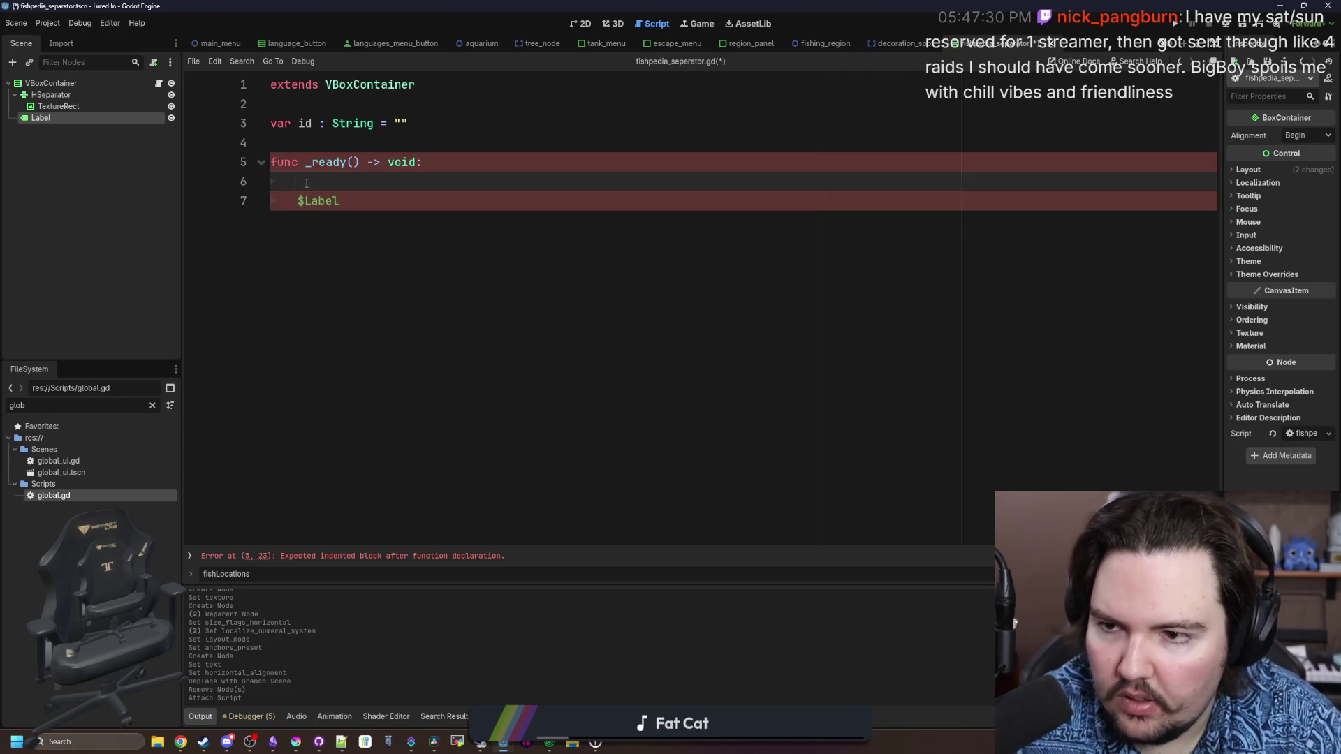
{"action": "type", "text": ".text = tr("}
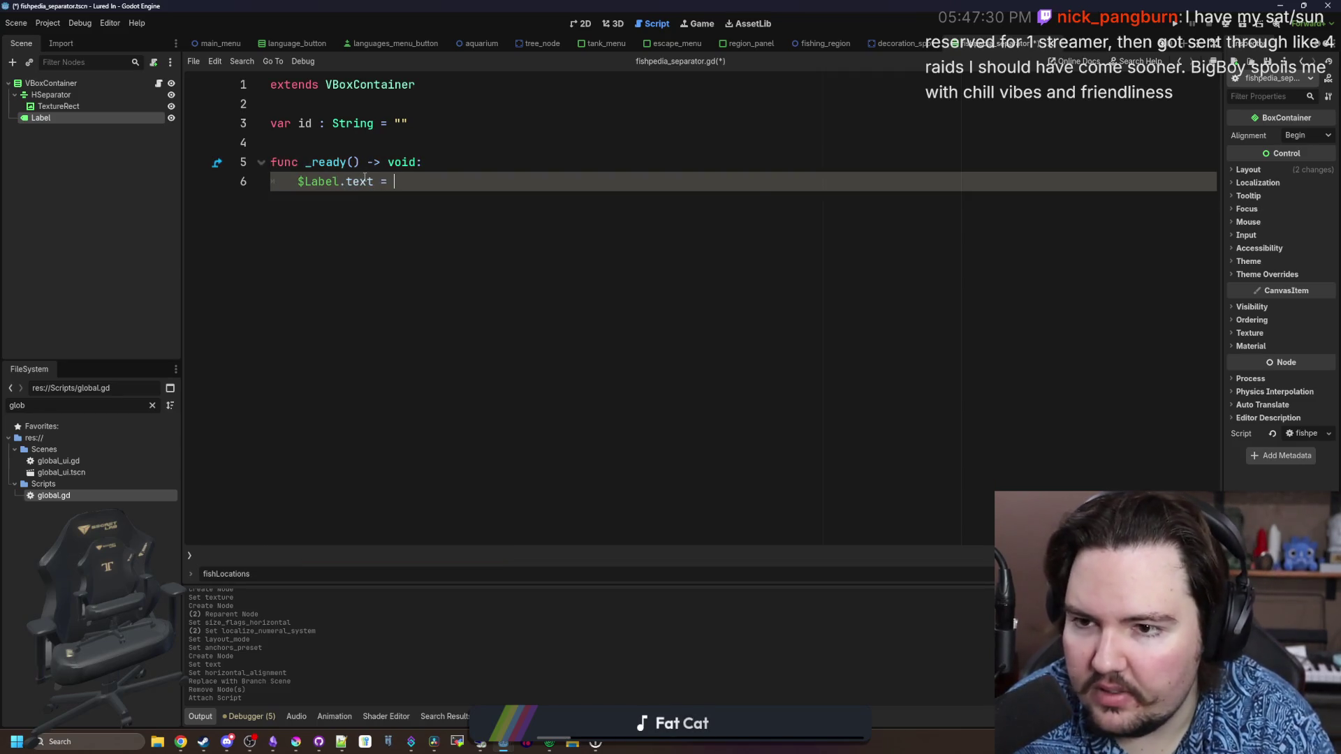
{"action": "key", "text": "Up"}
{"action": "key", "text": "Return"}
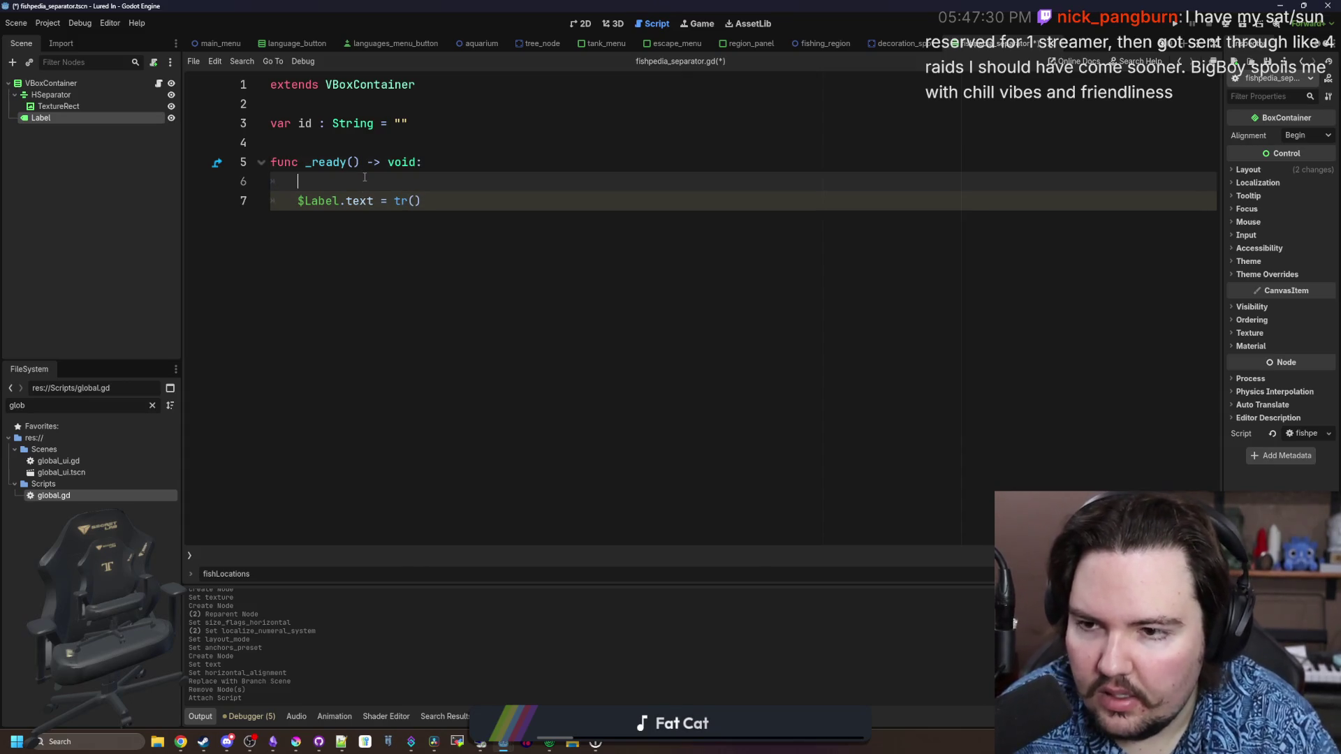
{"action": "type", "text": "var regionData = G"}
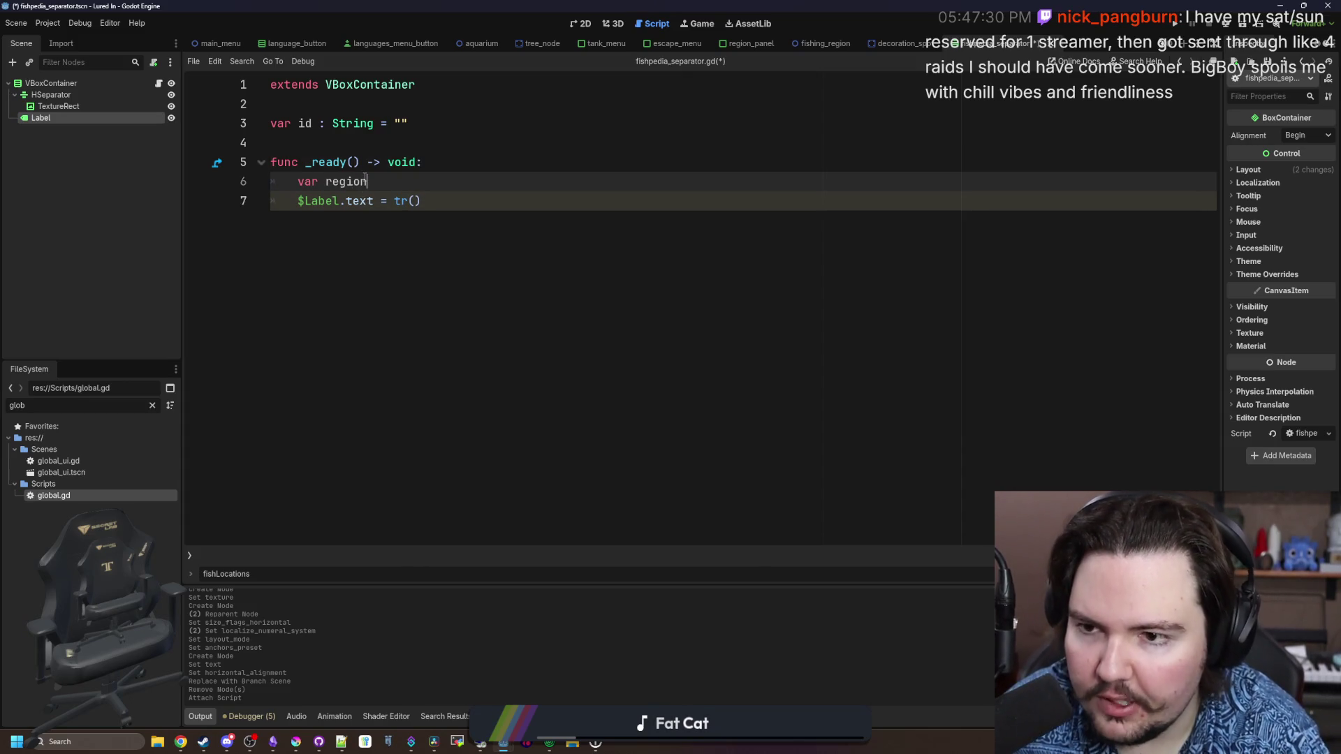
{"action": "type", "text": "lobal.regionsTab"}
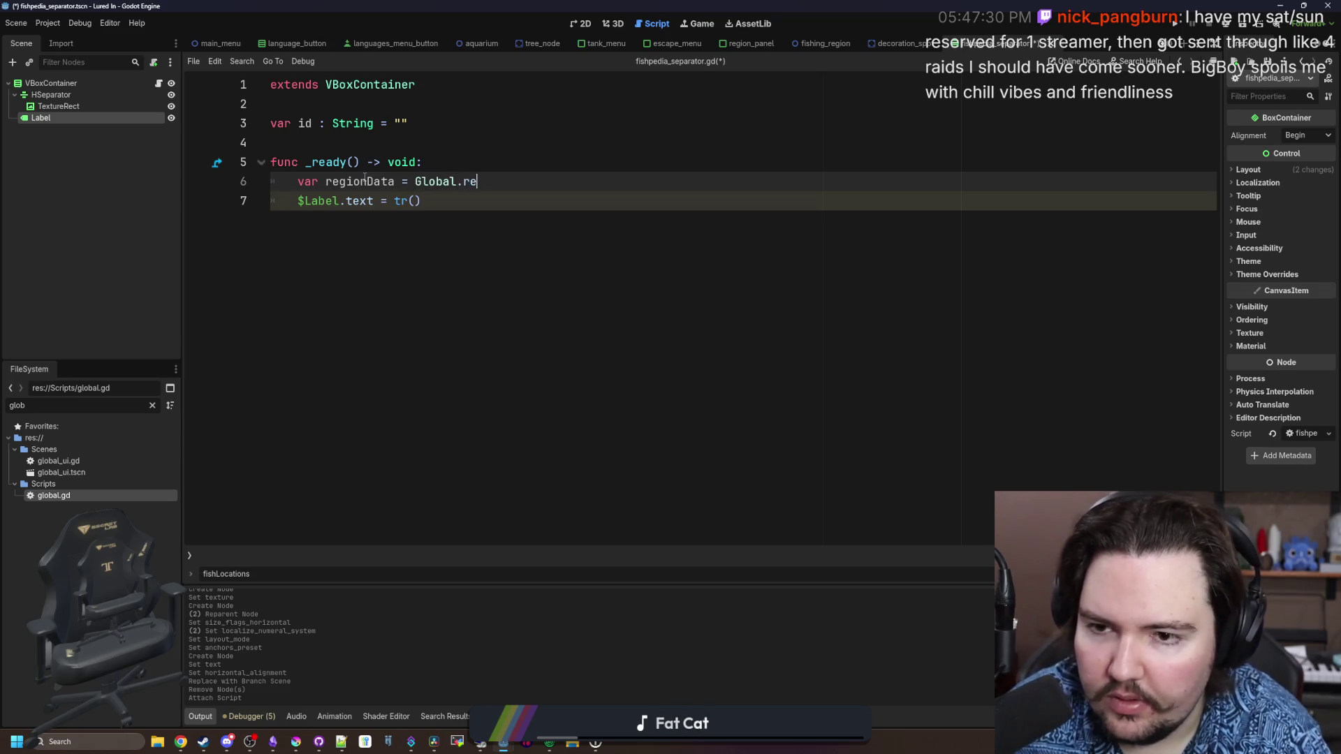
{"action": "key", "text": "Return"}
{"action": "type", "text": ".ge"}
{"action": "key", "text": "Return"}
{"action": "type", "text": "id"}
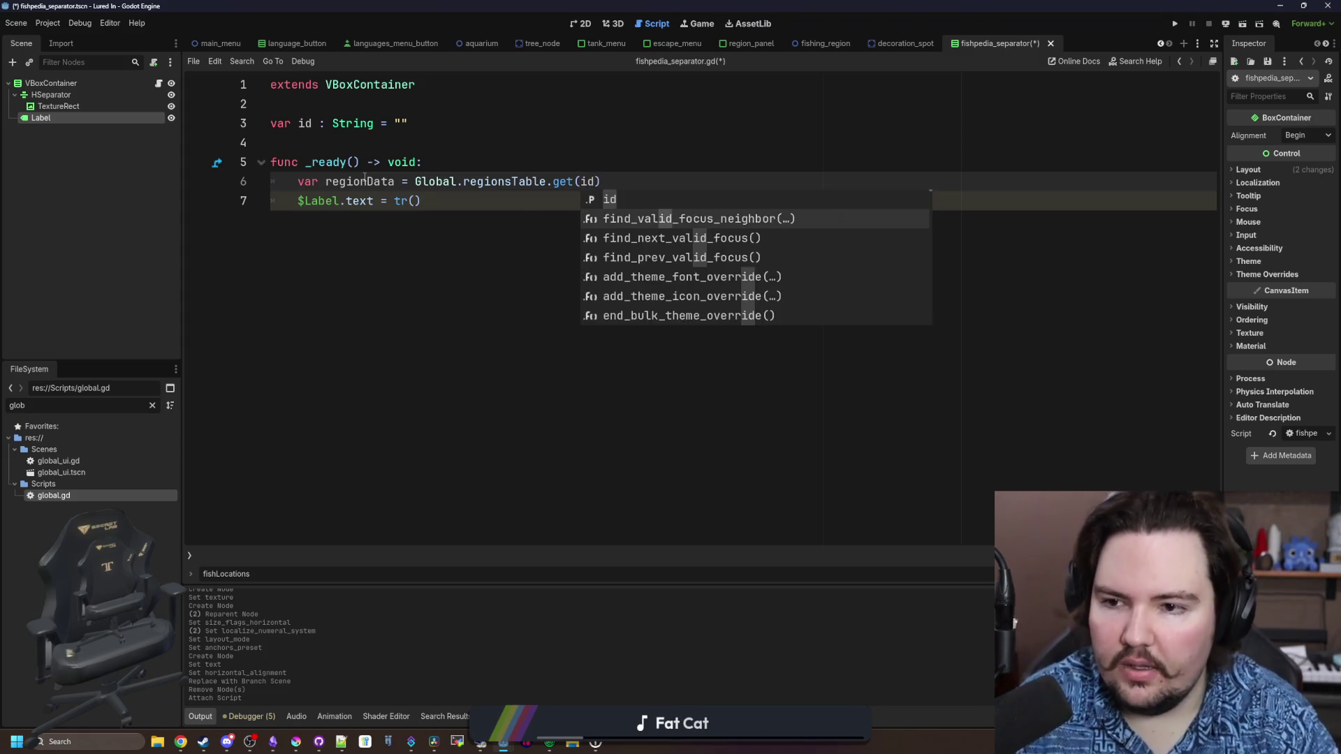
Use tr(regionData.Name) for the label, set $TextureRect.texture to regionData.Icon, open regionsTable, and save.
{"action": "left_click", "coordinate": [414, 201]}
{"action": "type", "text": "regionDa"}
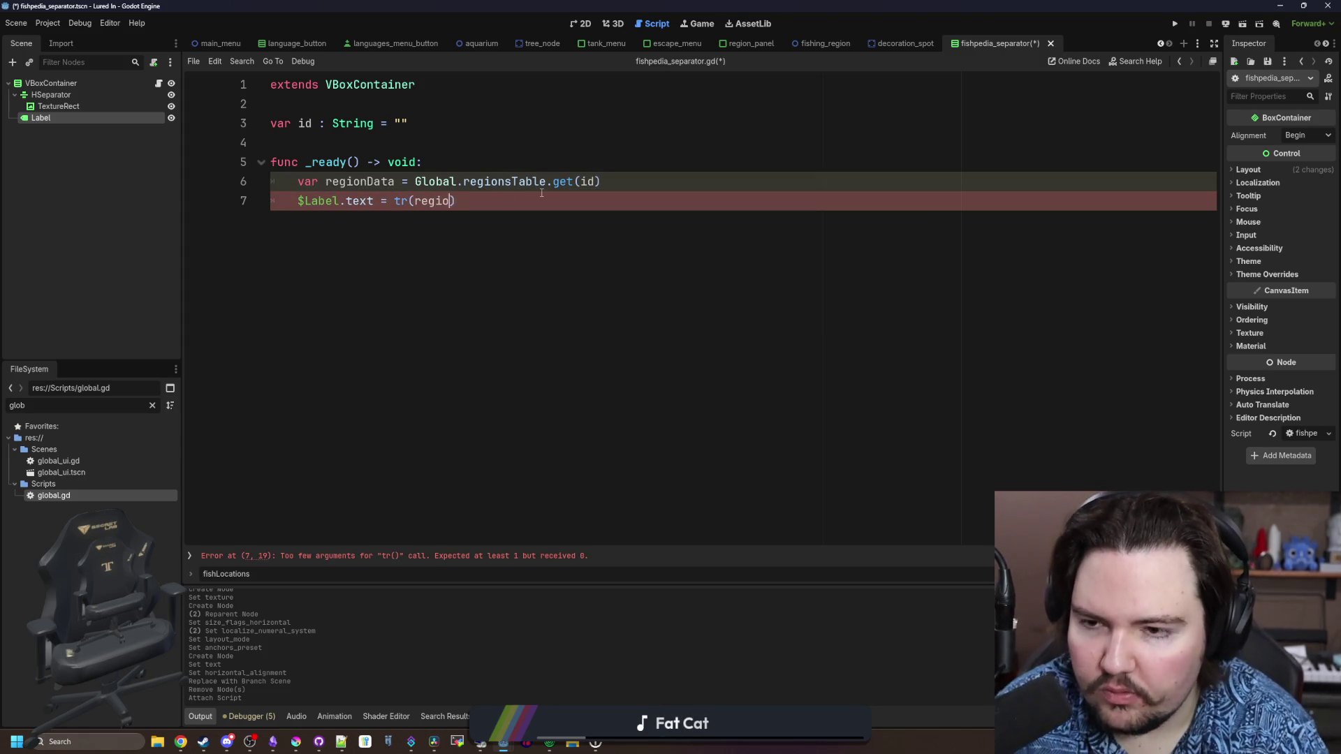
{"action": "type", "text": "ta.Nam"}
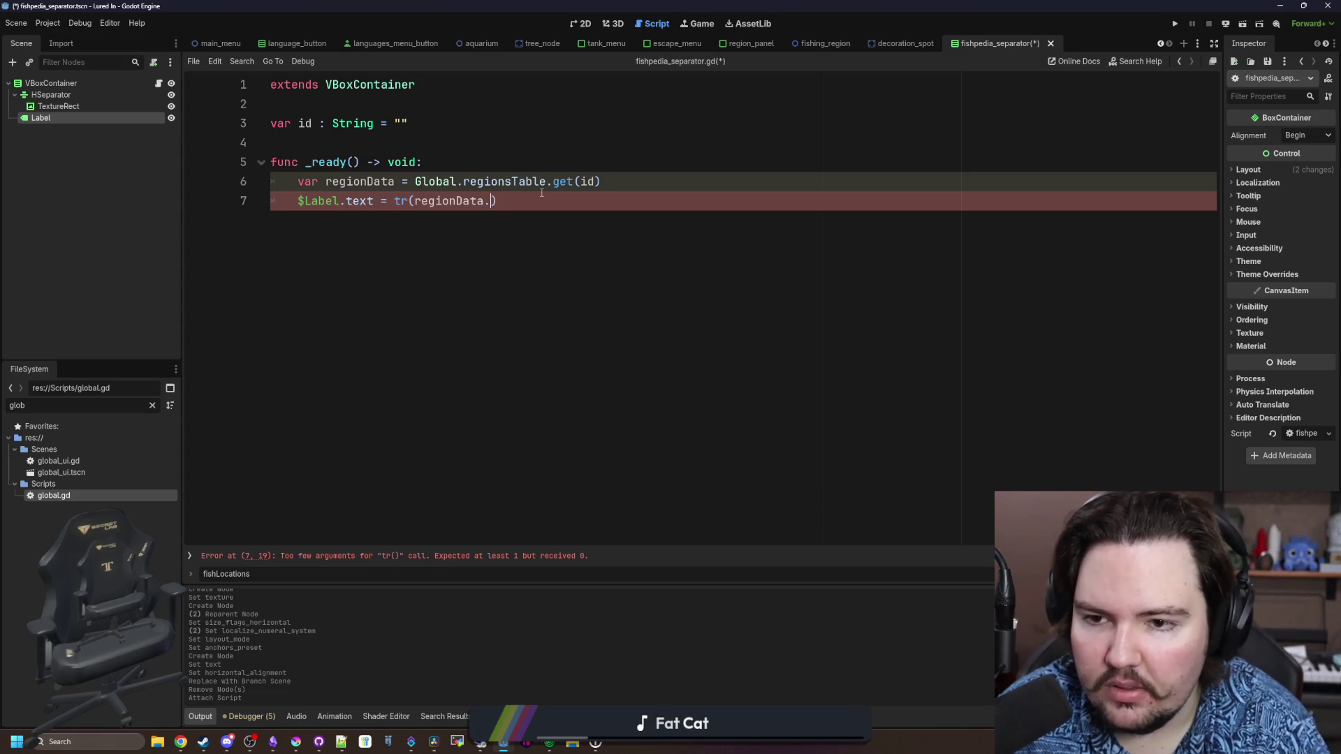
{"action": "type", "text": "e"}
{"action": "key", "text": "End"}
{"action": "key", "text": "Return"}
{"action": "mouse_move", "coordinate": [56, 106]}
{"action": "left_mouse_down"}
{"action": "mouse_move", "coordinate": [400, 235]}
{"action": "mouse_move", "coordinate": [355, 215]}
{"action": "left_mouse_up"}
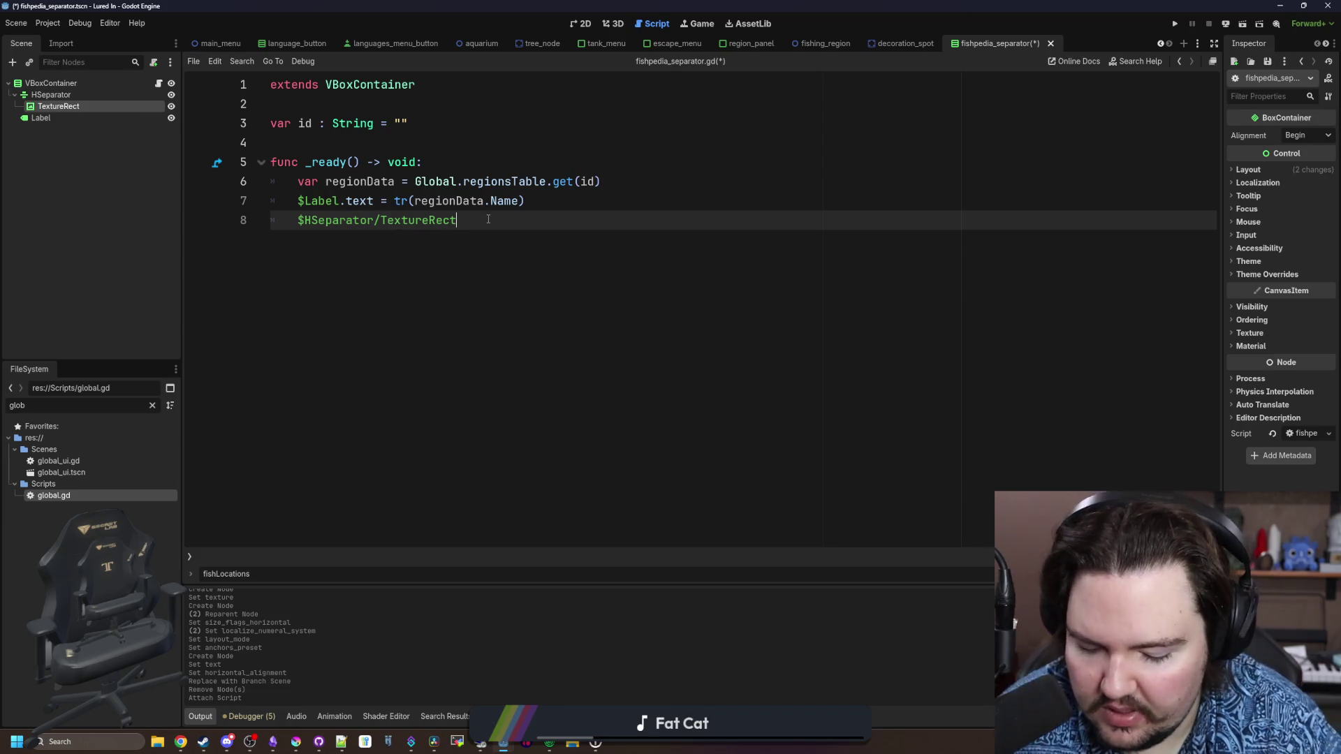
{"action": "type", "text": ".texture = "}
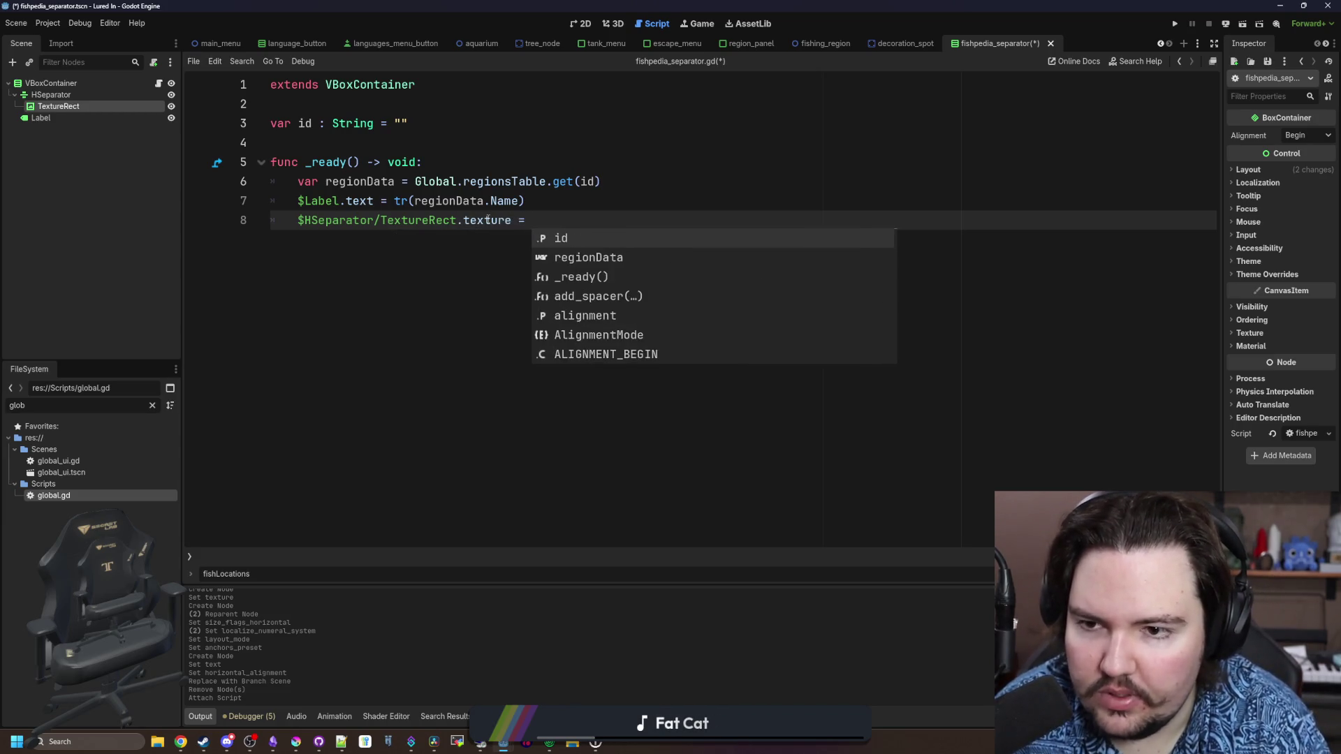
{"action": "type", "text": "regionData.T"}
{"action": "key", "text": "BackSpace"}
{"action": "type", "text": "Icon"}
{"action": "left_click", "coordinate": [521, 188], "text": "ctrl"}
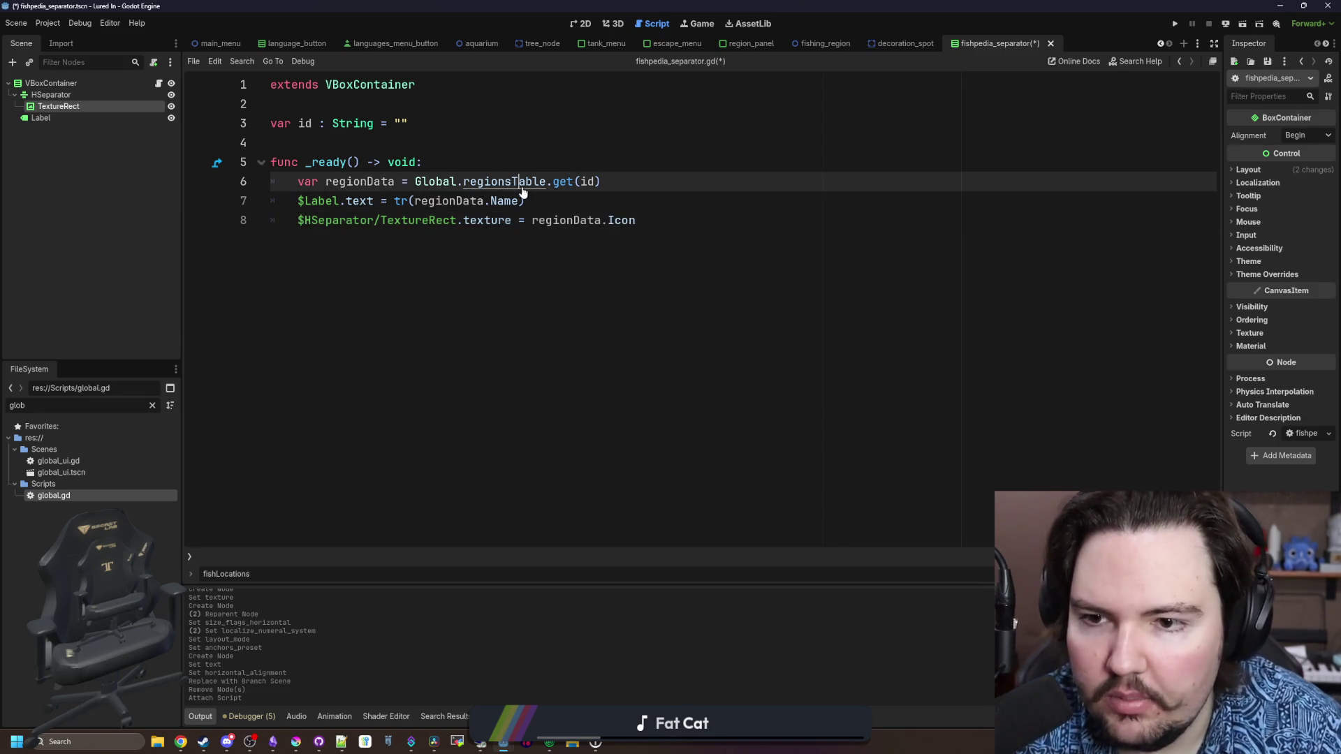
{"action": "key", "text": "ctrl+s"}
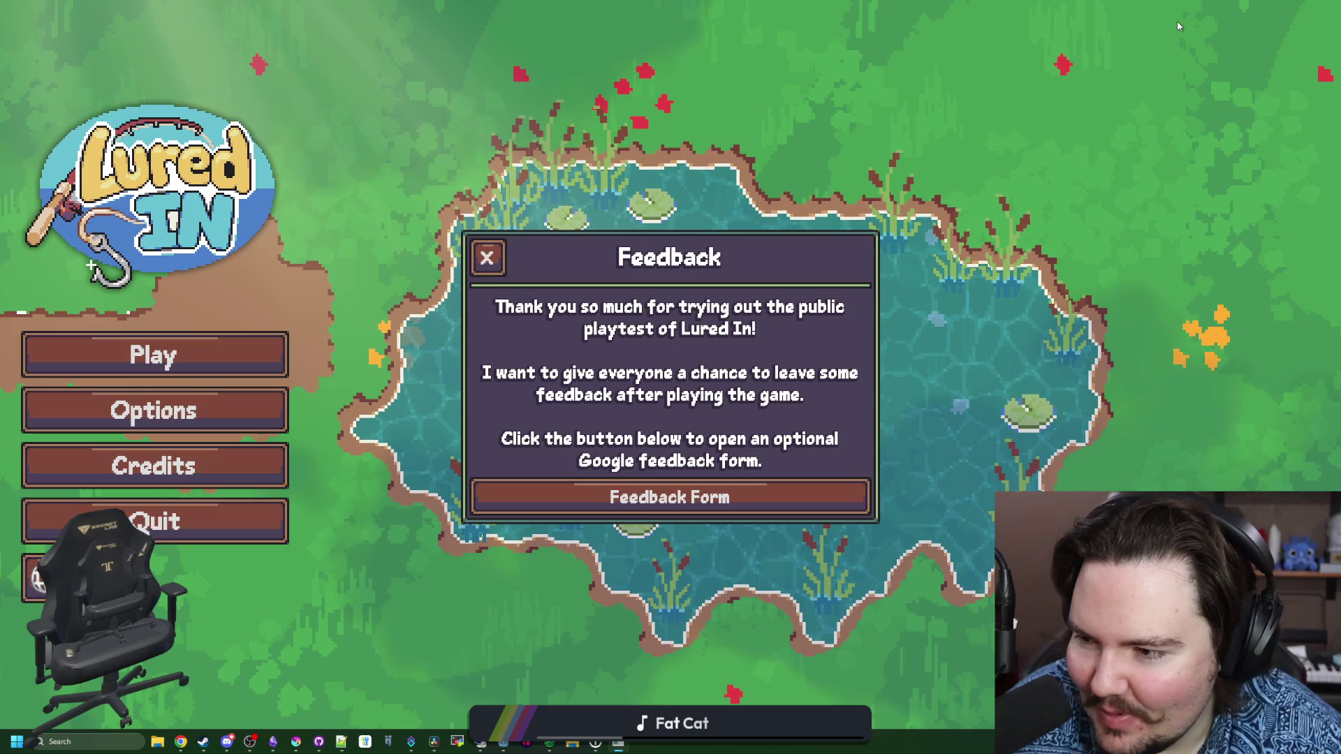
Dismiss the Feedback and Welcome Back dialogs, then scroll the inventory's Fishpedia through every region.
{"action": "left_click", "coordinate": [487, 257]}
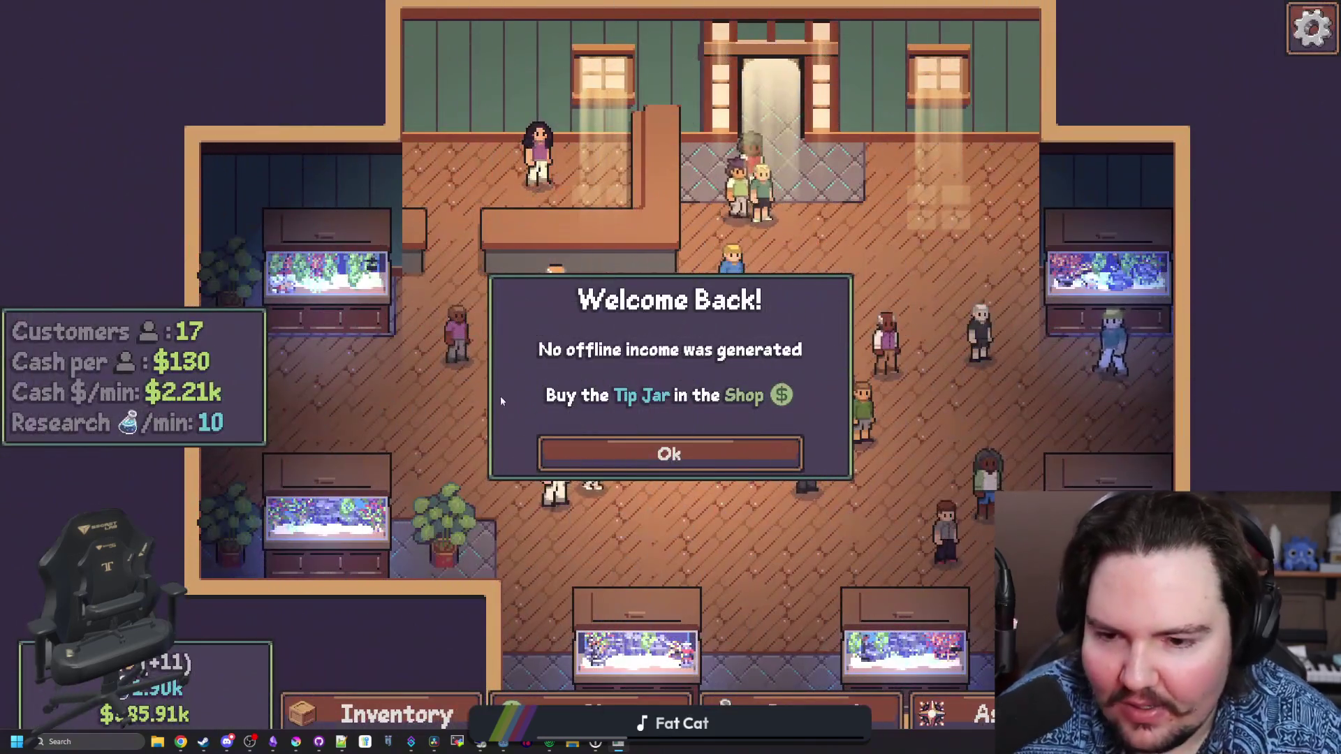
{"action": "left_click", "coordinate": [670, 454]}
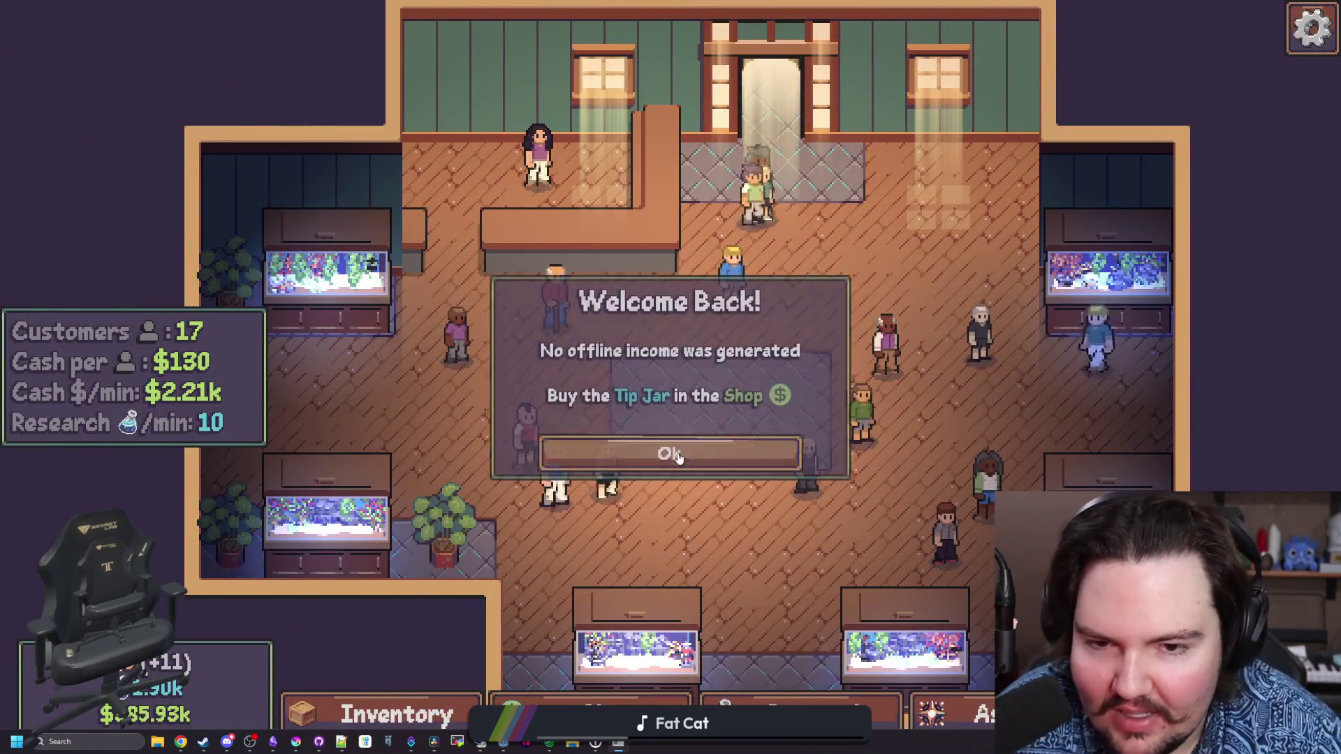
{"action": "key", "text": "i"}
{"action": "left_click", "coordinate": [692, 196]}
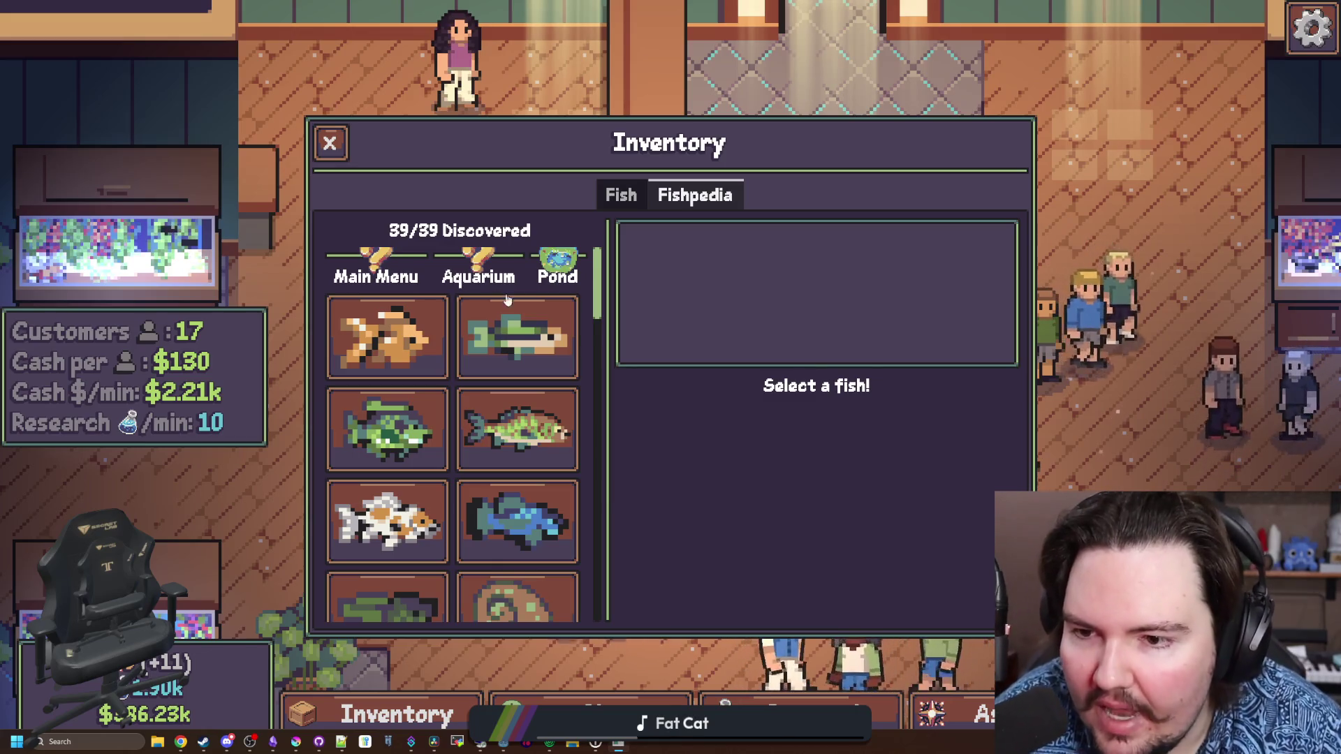
{"action": "scroll", "coordinate": [501, 404], "scroll_direction": "down", "scroll_amount": 3}
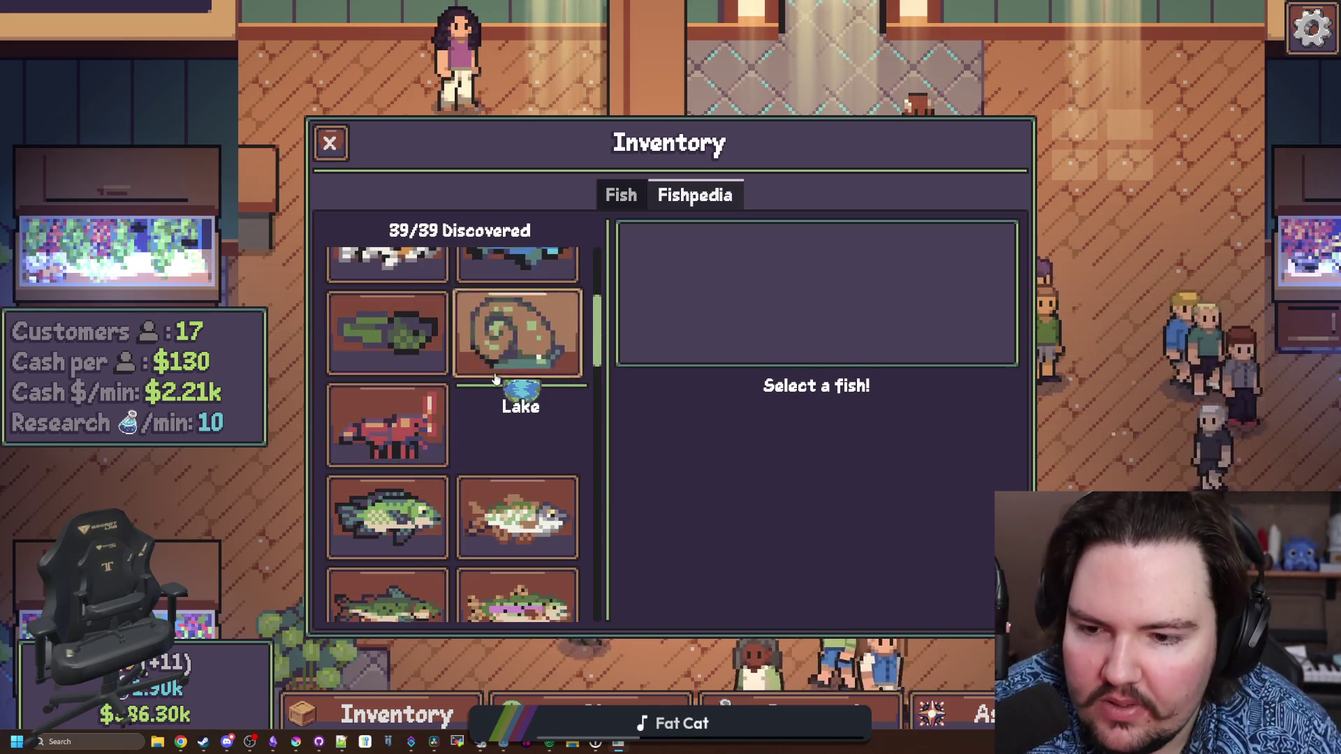
{"action": "scroll", "coordinate": [420, 377], "scroll_direction": "down", "scroll_amount": 5}
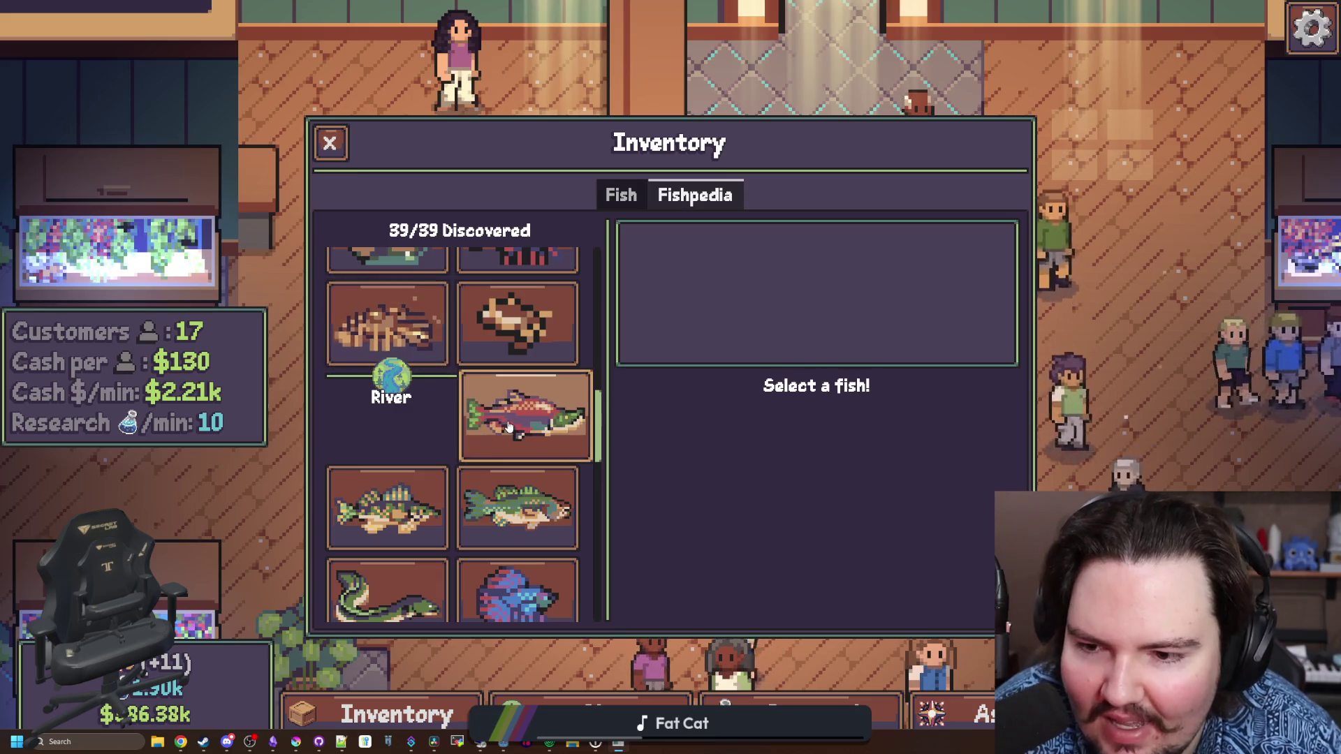
{"action": "scroll", "coordinate": [424, 377], "scroll_direction": "down", "scroll_amount": 4}
{"action": "scroll", "coordinate": [475, 356], "scroll_direction": "down", "scroll_amount": 2}
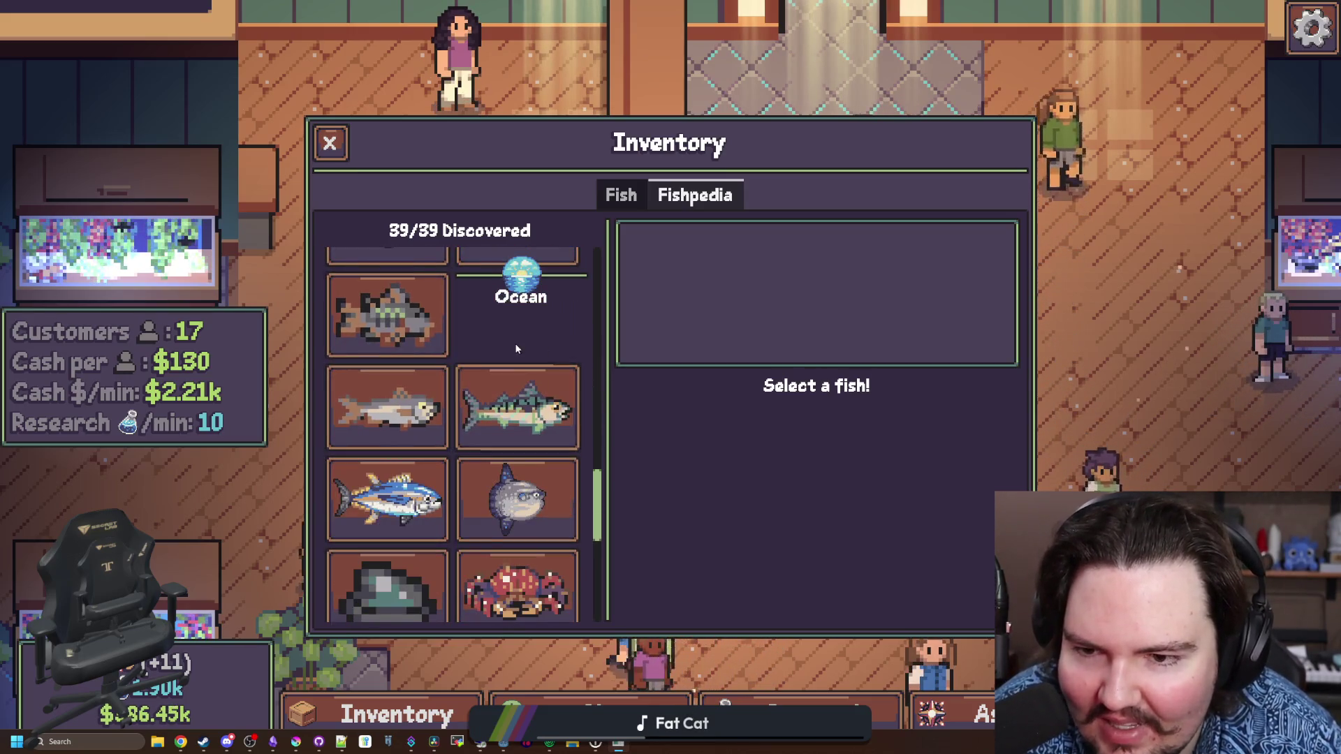
{"action": "scroll", "coordinate": [419, 344], "scroll_direction": "down", "scroll_amount": 4}
{"action": "scroll", "coordinate": [397, 344], "scroll_direction": "down", "scroll_amount": 1}
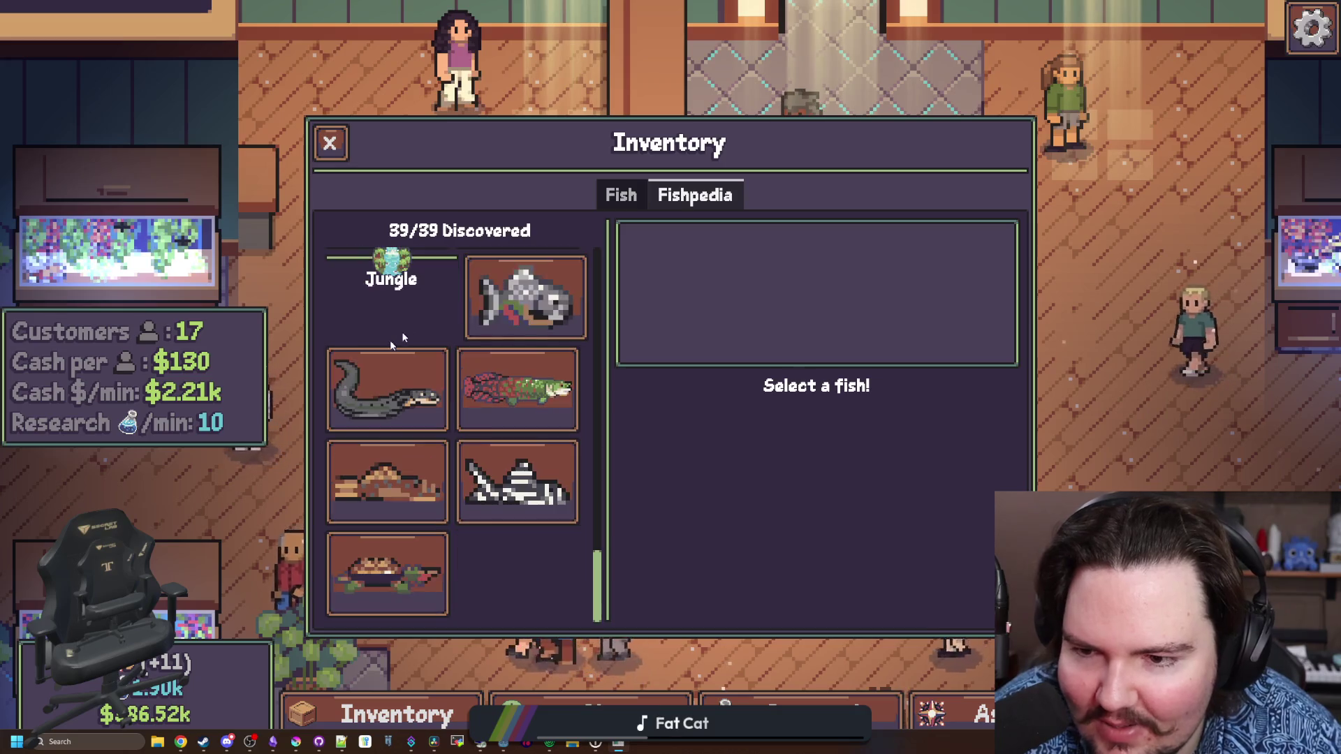
{"action": "scroll", "coordinate": [419, 322], "scroll_direction": "up", "scroll_amount": 15}
Close the inventory, open the Escape Menu, and switch back to the Godot script editor.
{"action": "left_click", "coordinate": [346, 155]}
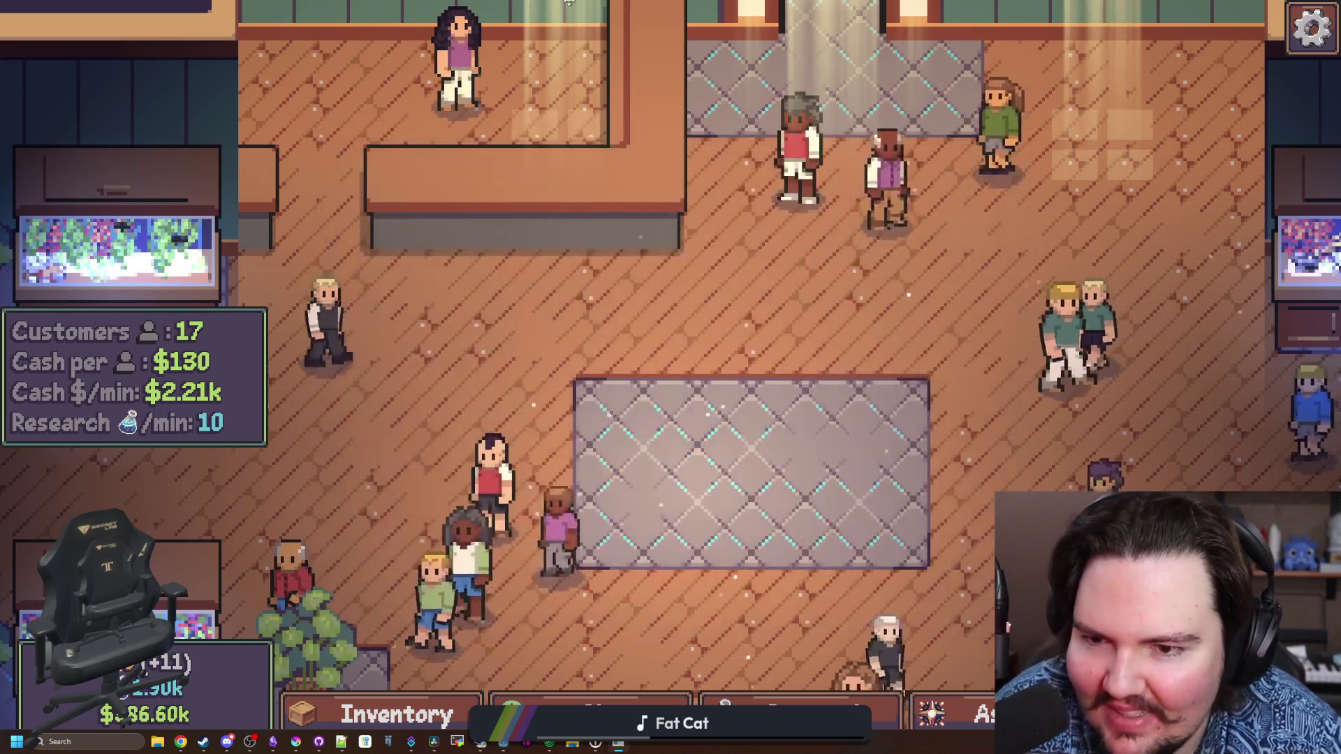
{"action": "key", "text": "Escape"}
{"action": "key", "text": "super"}
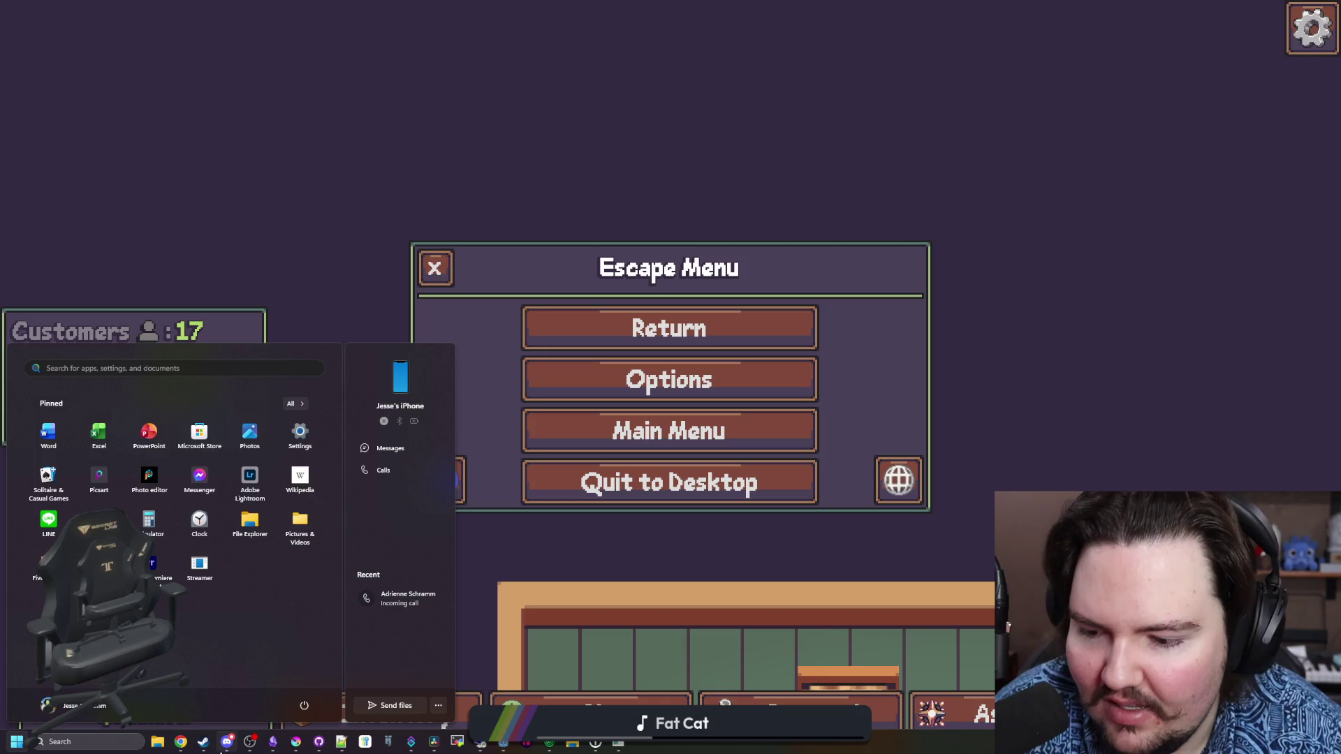
{"action": "mouse_move", "coordinate": [191, 749]}
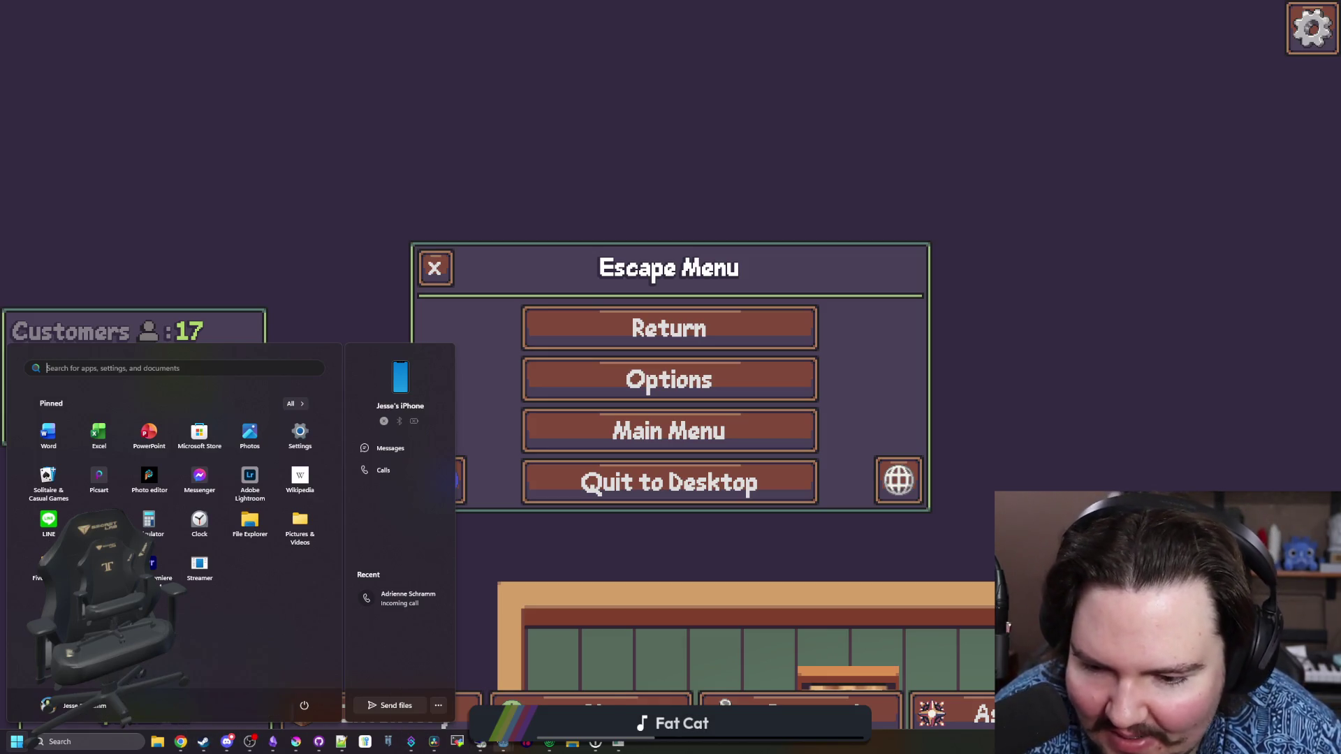
{"action": "mouse_move", "coordinate": [391, 740]}
{"action": "left_click", "coordinate": [447, 688]}
Save global.gd and open inventory_menu.gd by filtering files for 'inventory'.
{"action": "left_click", "coordinate": [523, 341]}
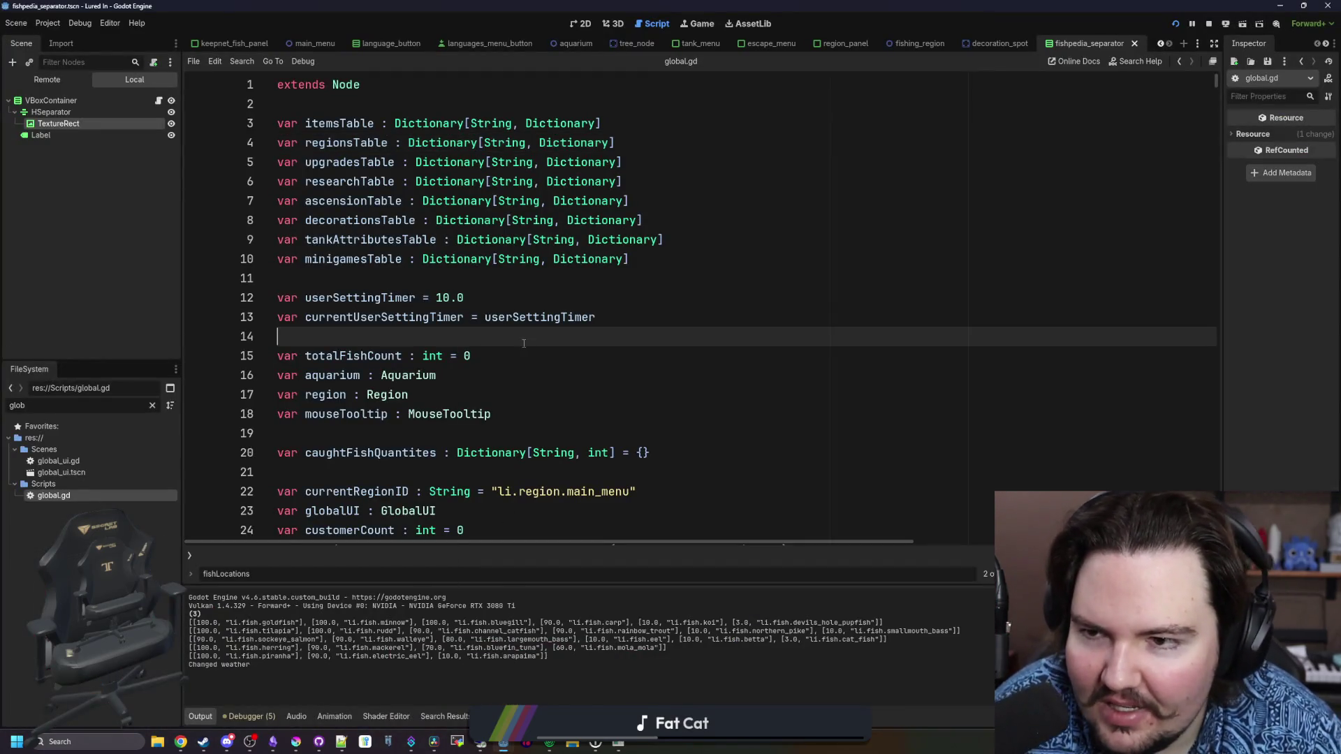
{"action": "key", "text": "ctrl+s"}
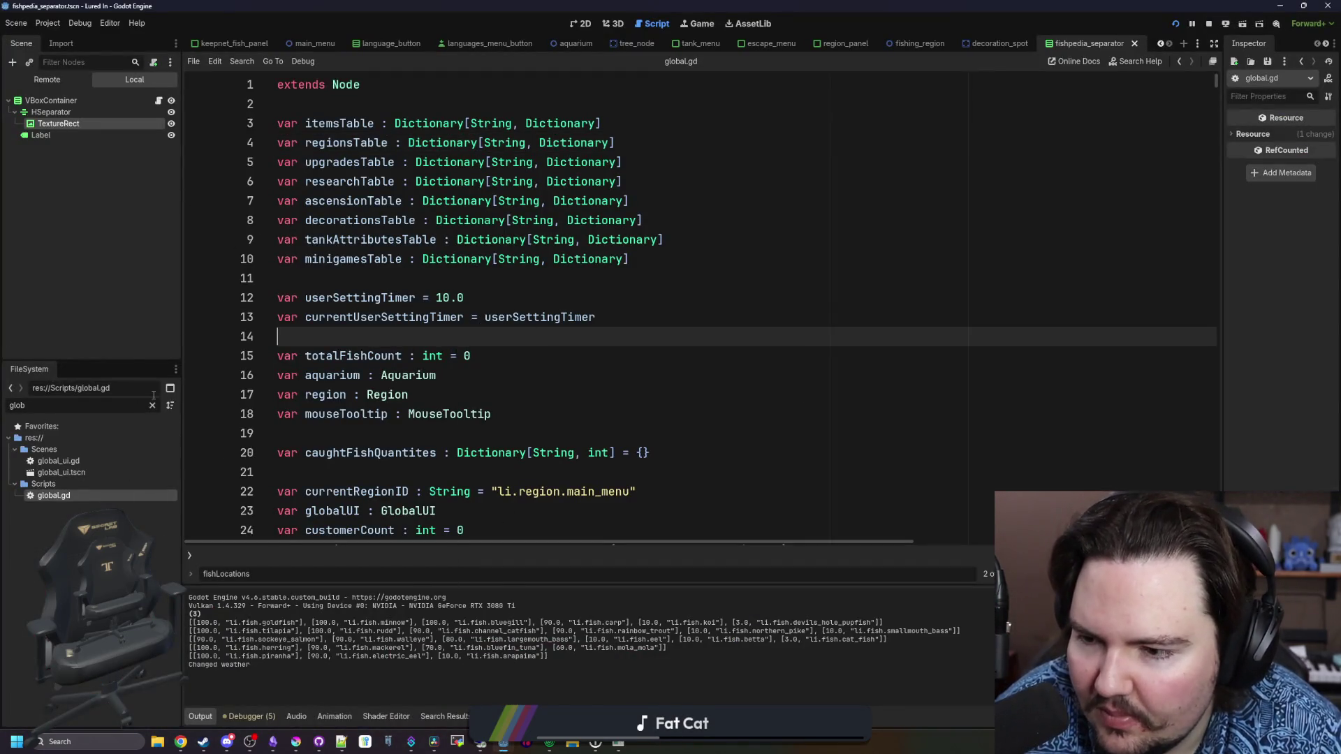
{"action": "left_click", "coordinate": [152, 405]}
{"action": "type", "text": "inventory"}
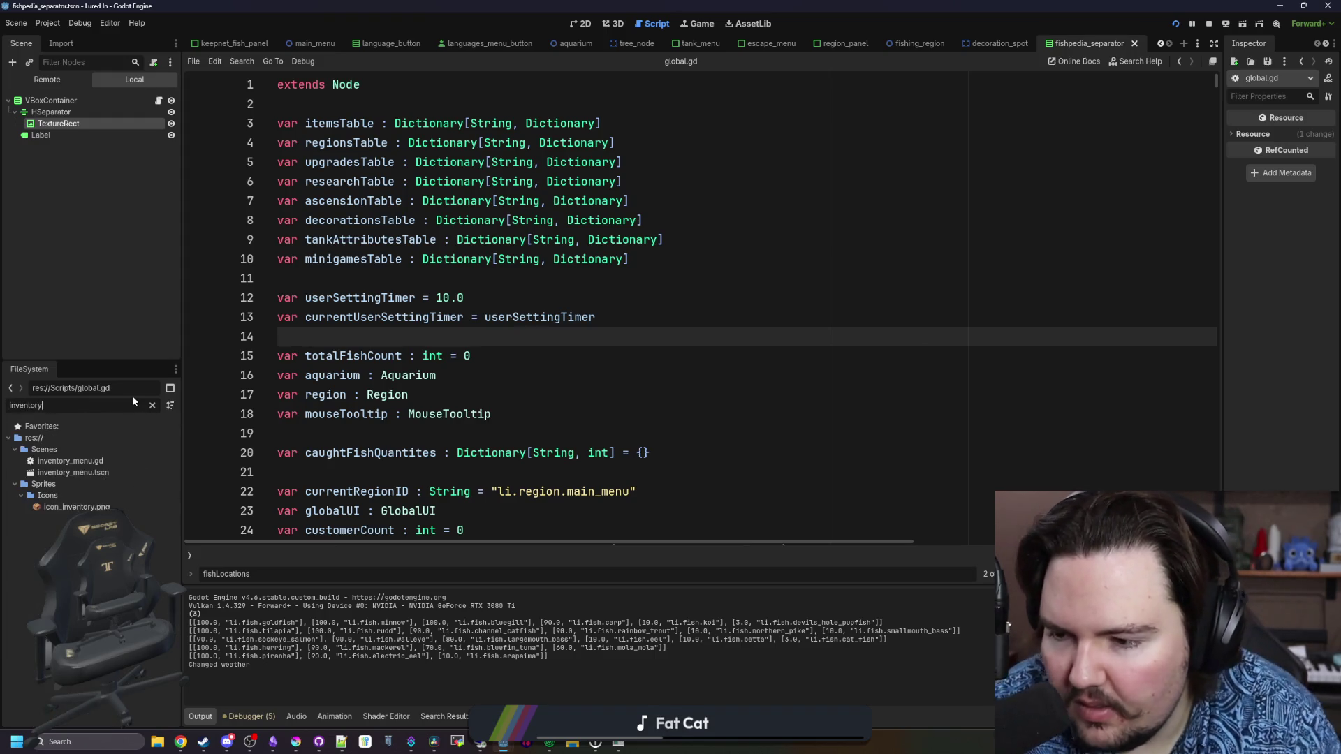
{"action": "double_click", "coordinate": [84, 460]}
Trace fishLocations from the region loop to global.gd and find its assignment.
{"action": "left_click", "coordinate": [532, 338]}
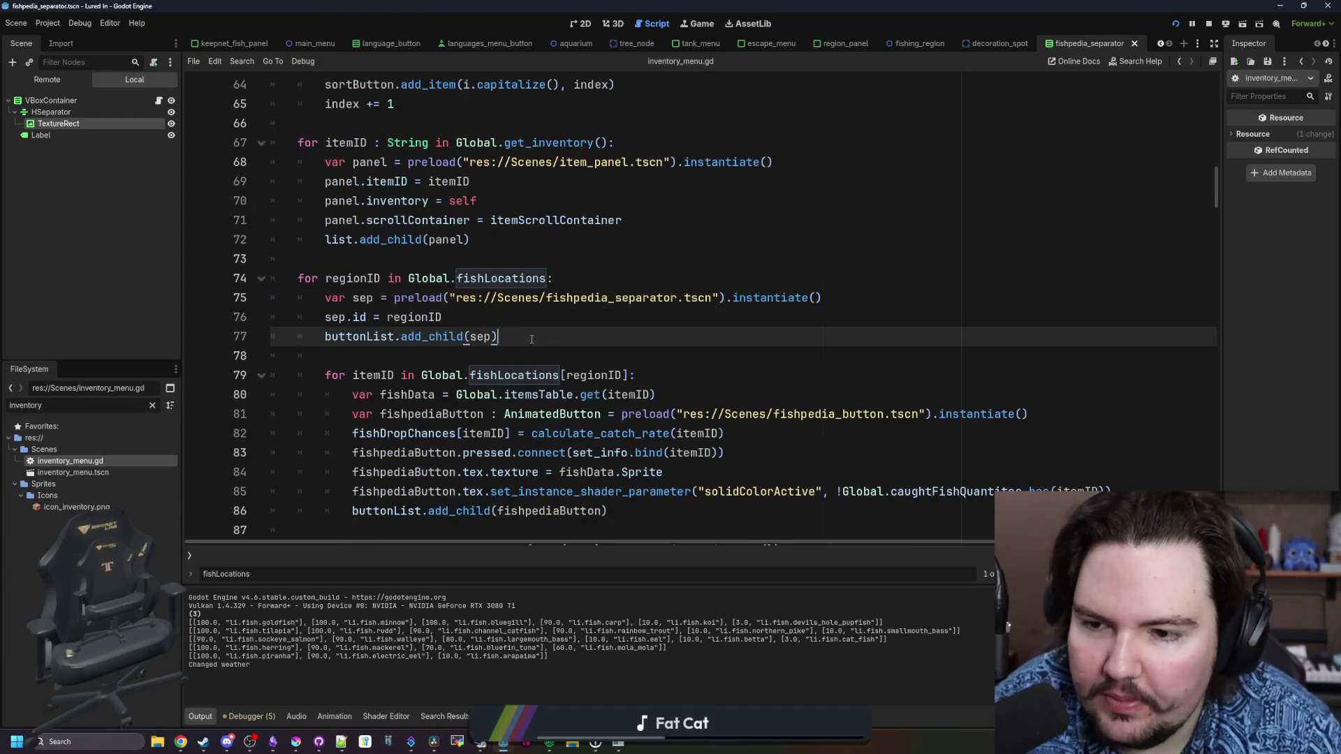
{"action": "left_click", "coordinate": [565, 280]}
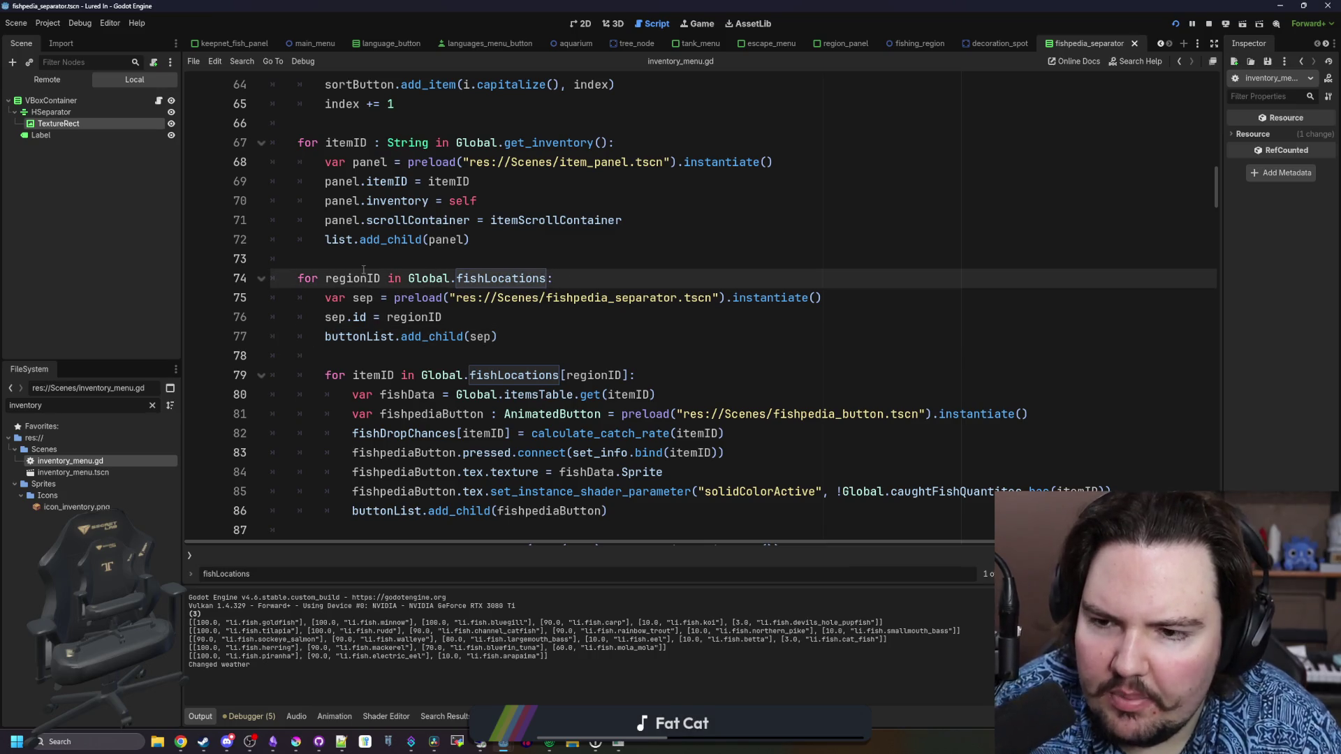
{"action": "left_click", "coordinate": [404, 242]}
{"action": "left_click", "coordinate": [419, 258]}
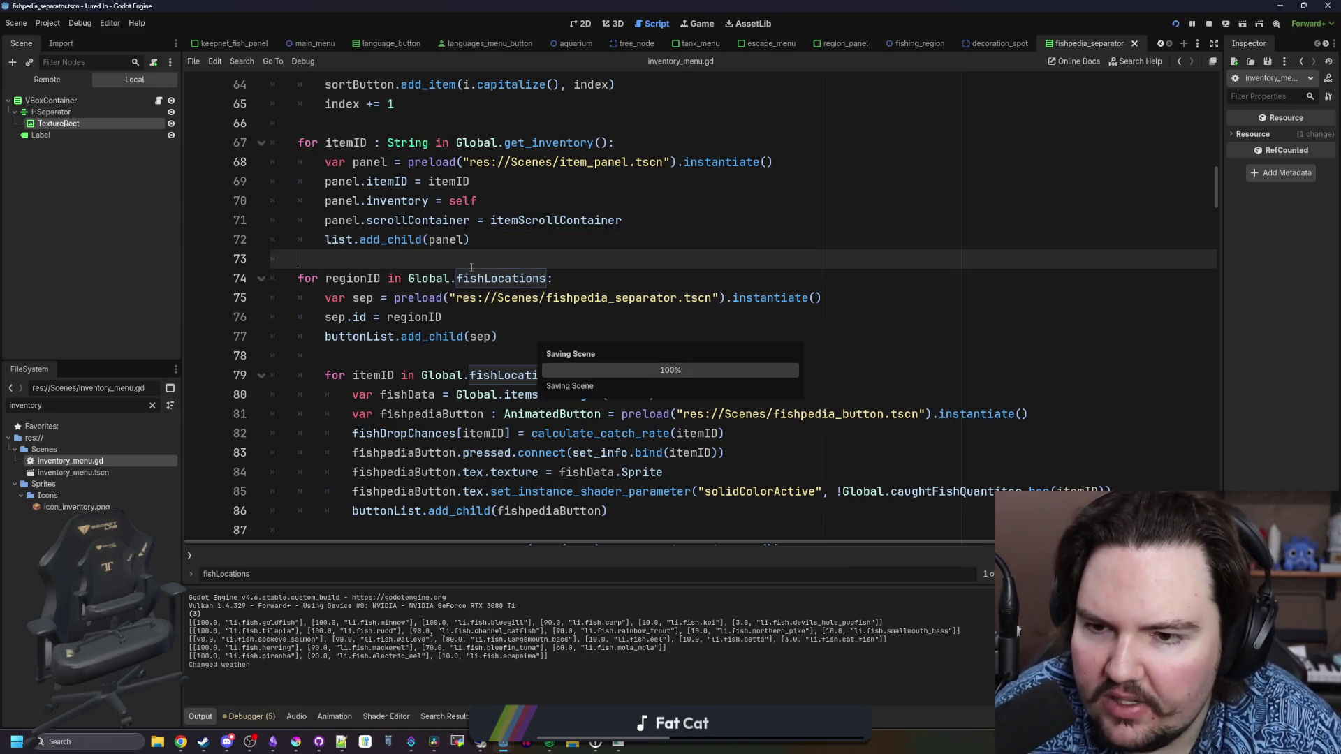
{"action": "left_click", "coordinate": [500, 279], "text": "ctrl"}
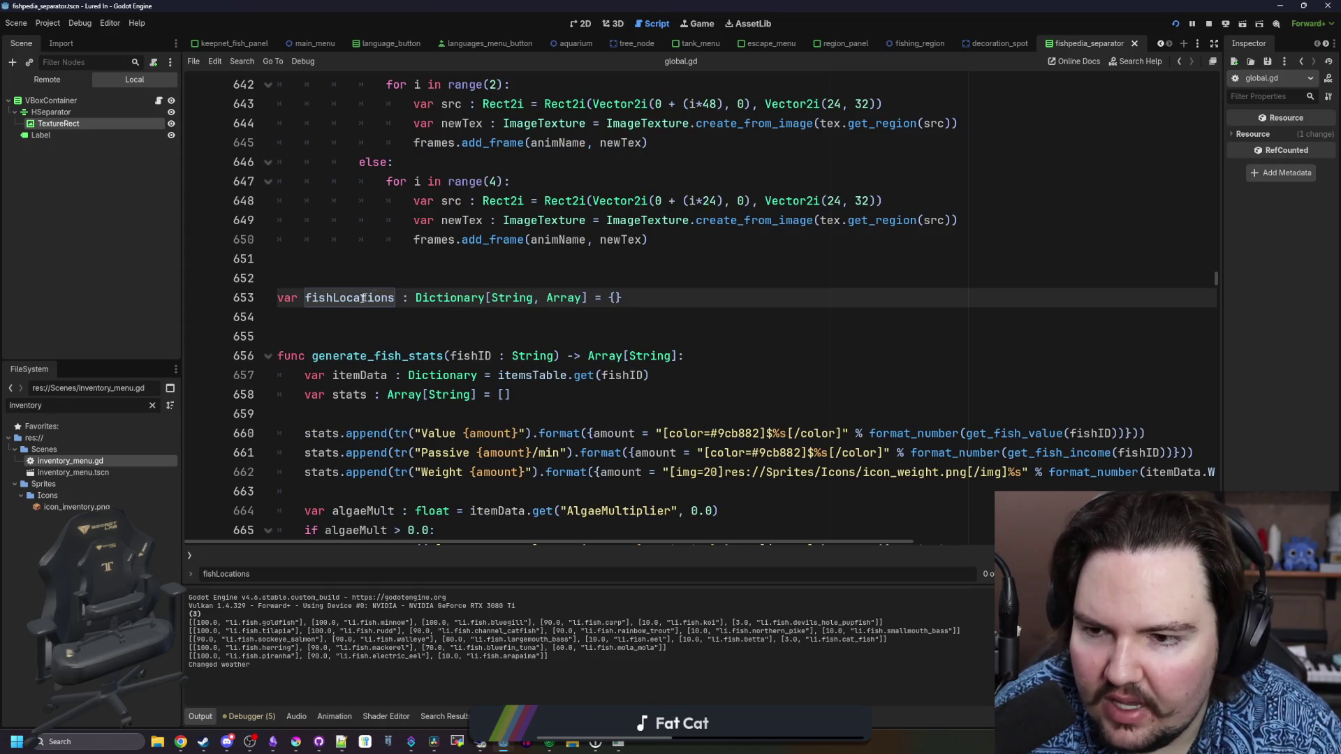
{"action": "left_click", "coordinate": [460, 314]}
{"action": "scroll", "coordinate": [461, 313], "scroll_direction": "up", "scroll_amount": 3}
{"action": "scroll", "coordinate": [460, 313], "scroll_direction": "down", "scroll_amount": 3}
{"action": "key", "text": "ctrl+f"}
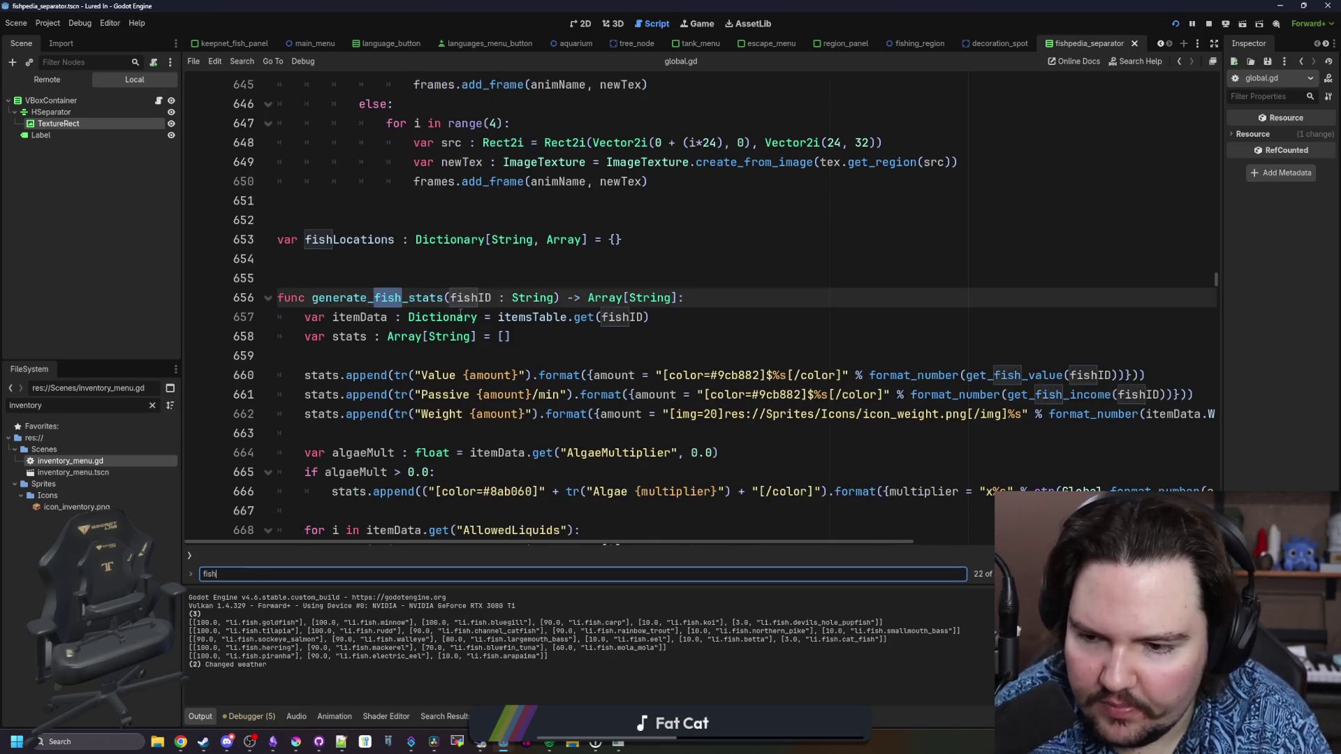
{"action": "key", "text": "Return"}
{"action": "key", "text": "Return"}
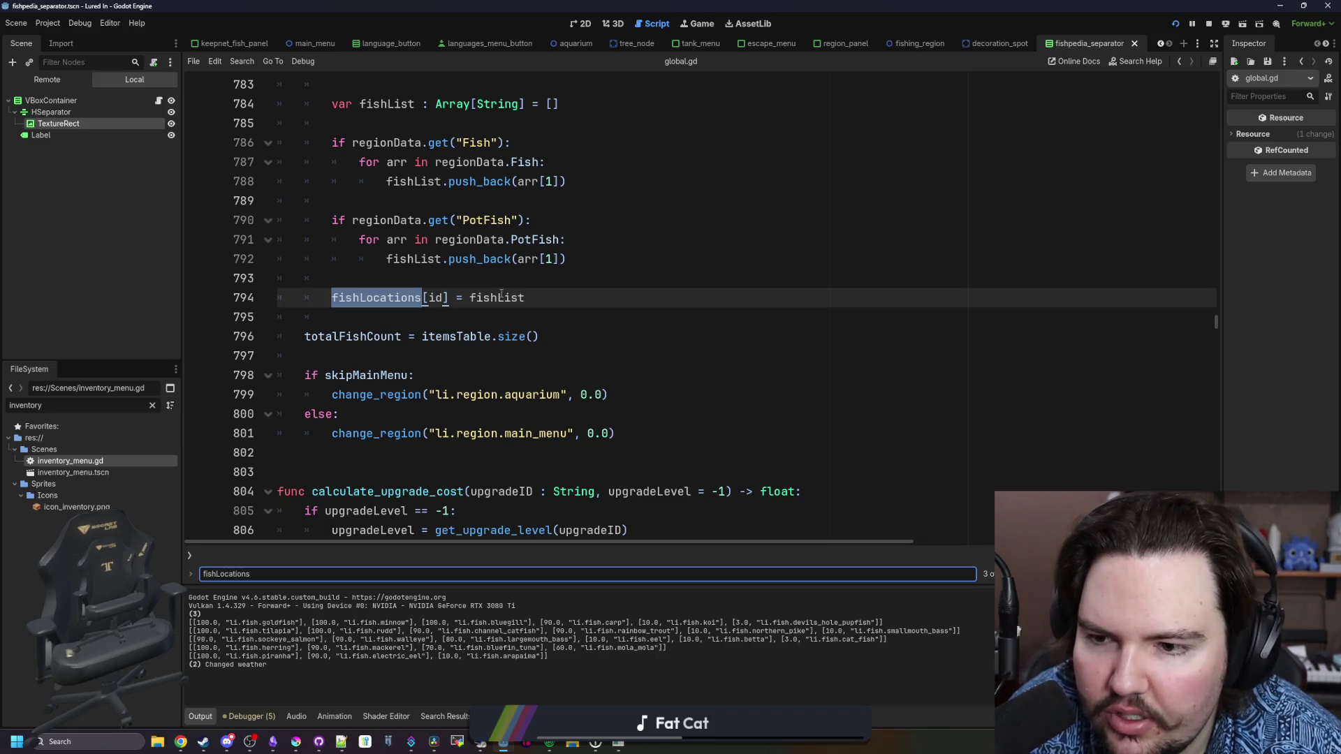
{"action": "key", "text": "Return"}
{"action": "key", "text": "Return"}
{"action": "key", "text": "Return"}
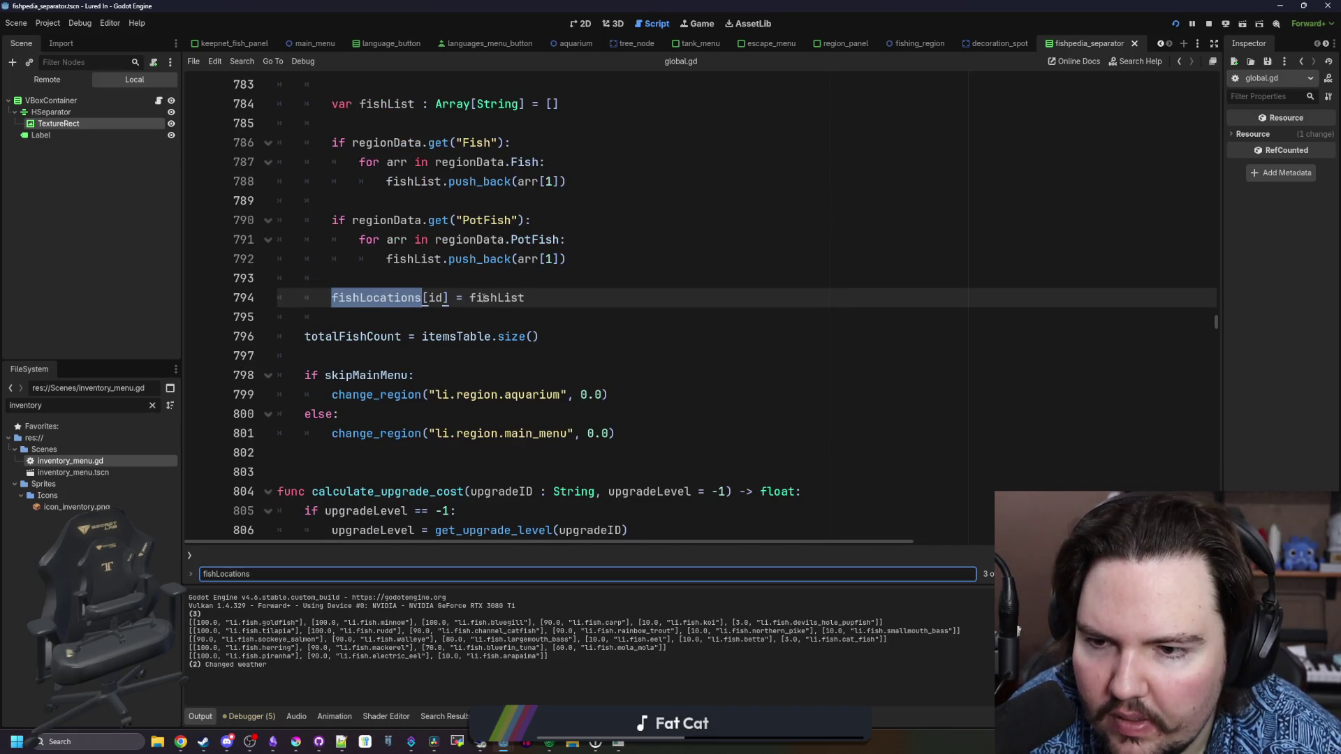
Wrap the fishLocations[id] assignment in 'if !fishList.is_empty():', save, and clear the file filter.
{"action": "scroll", "coordinate": [426, 343], "scroll_direction": "up", "scroll_amount": 2}
{"action": "left_click", "coordinate": [368, 387]}
{"action": "key", "text": "Return"}
{"action": "type", "text": "if fishList.is+emp"}
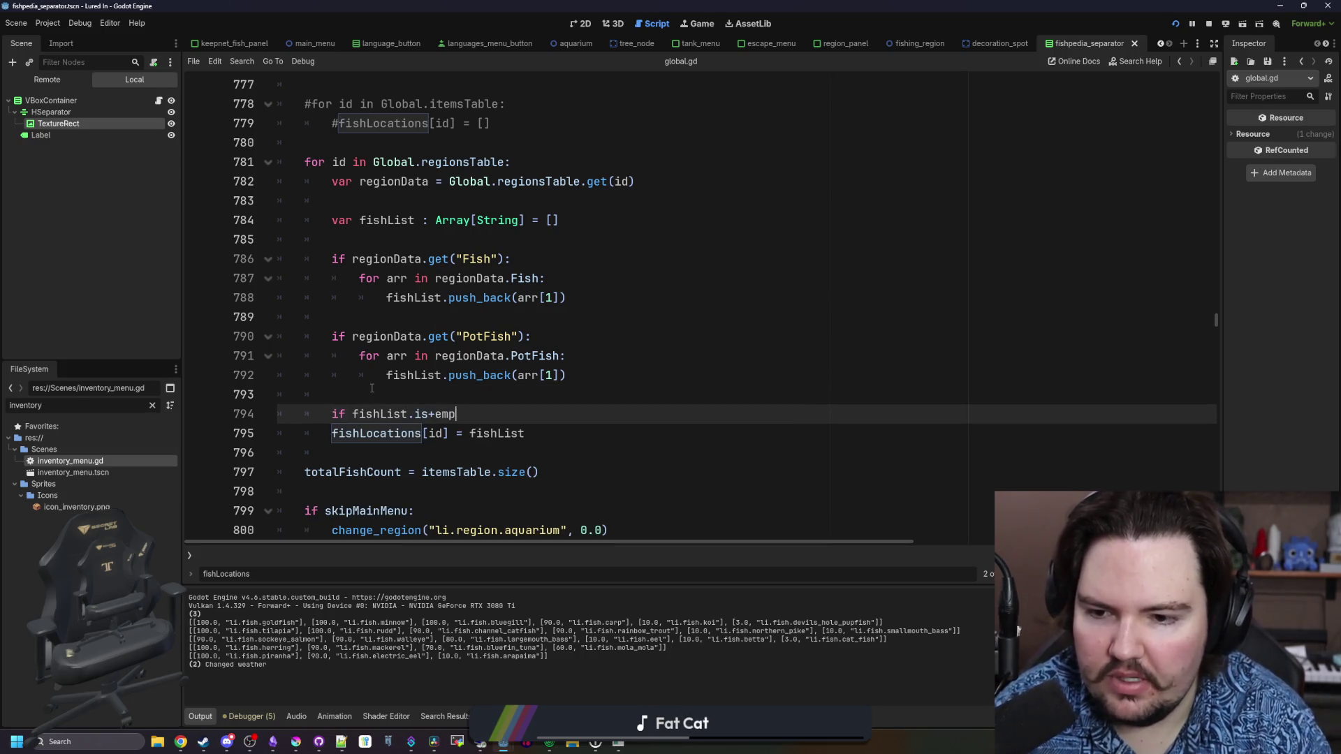
{"action": "key", "text": "BackSpace"}
{"action": "key", "text": "BackSpace"}
{"action": "key", "text": "BackSpace"}
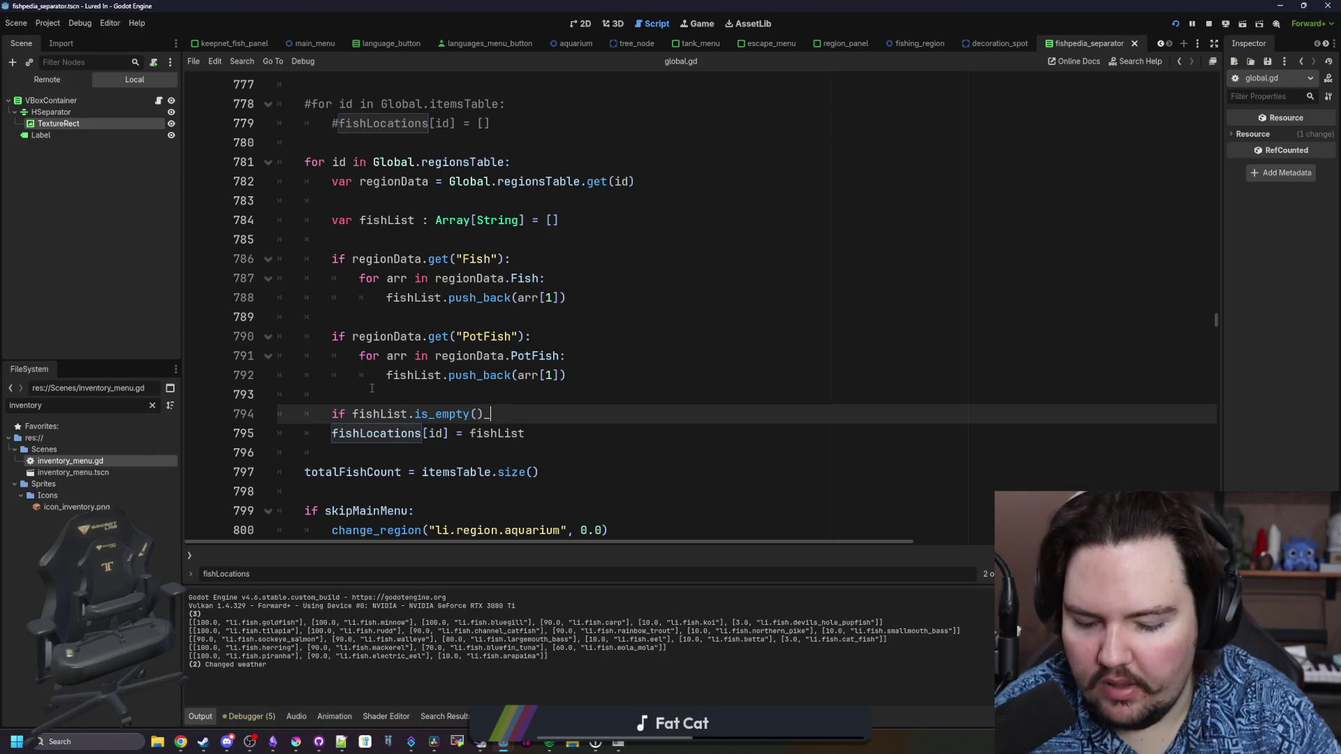
{"action": "key", "text": "Tab"}
{"action": "left_click", "coordinate": [353, 414]}
{"action": "type", "text": "!"}
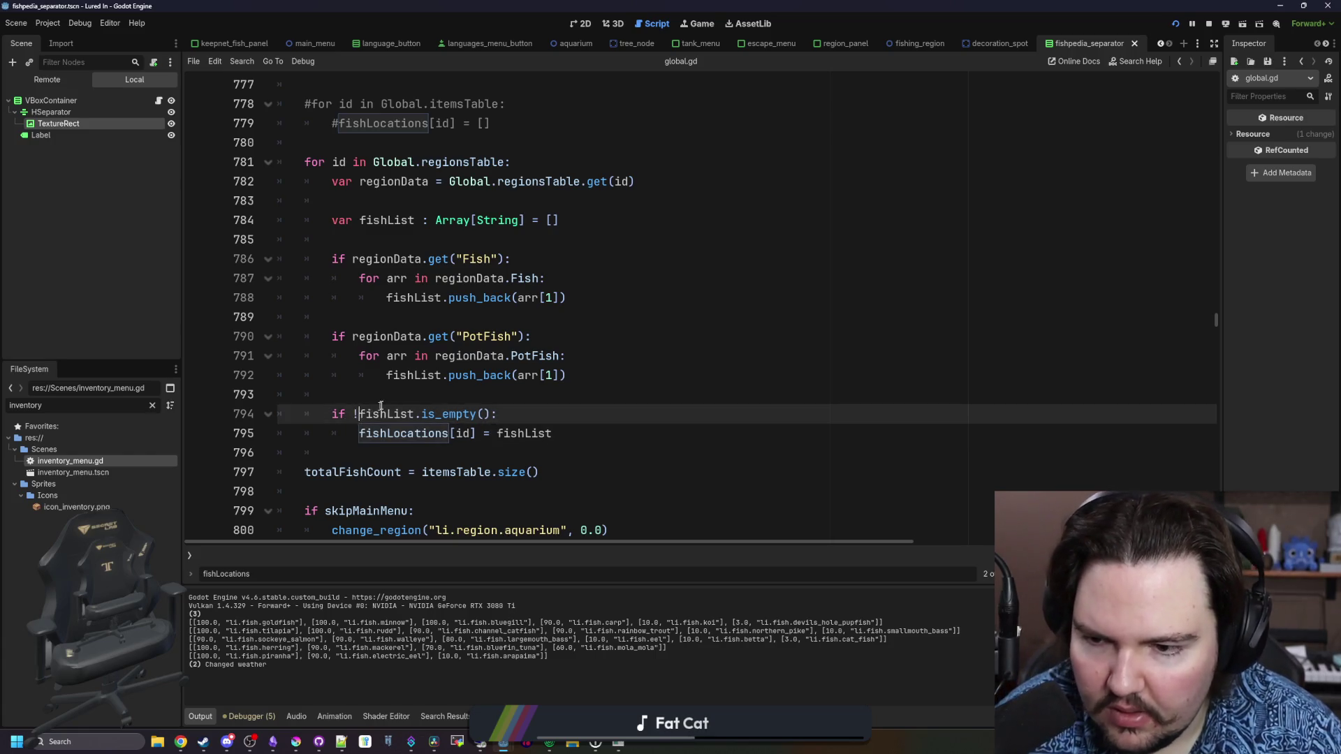
{"action": "left_click", "coordinate": [384, 404]}
{"action": "key", "text": "ctrl+s"}
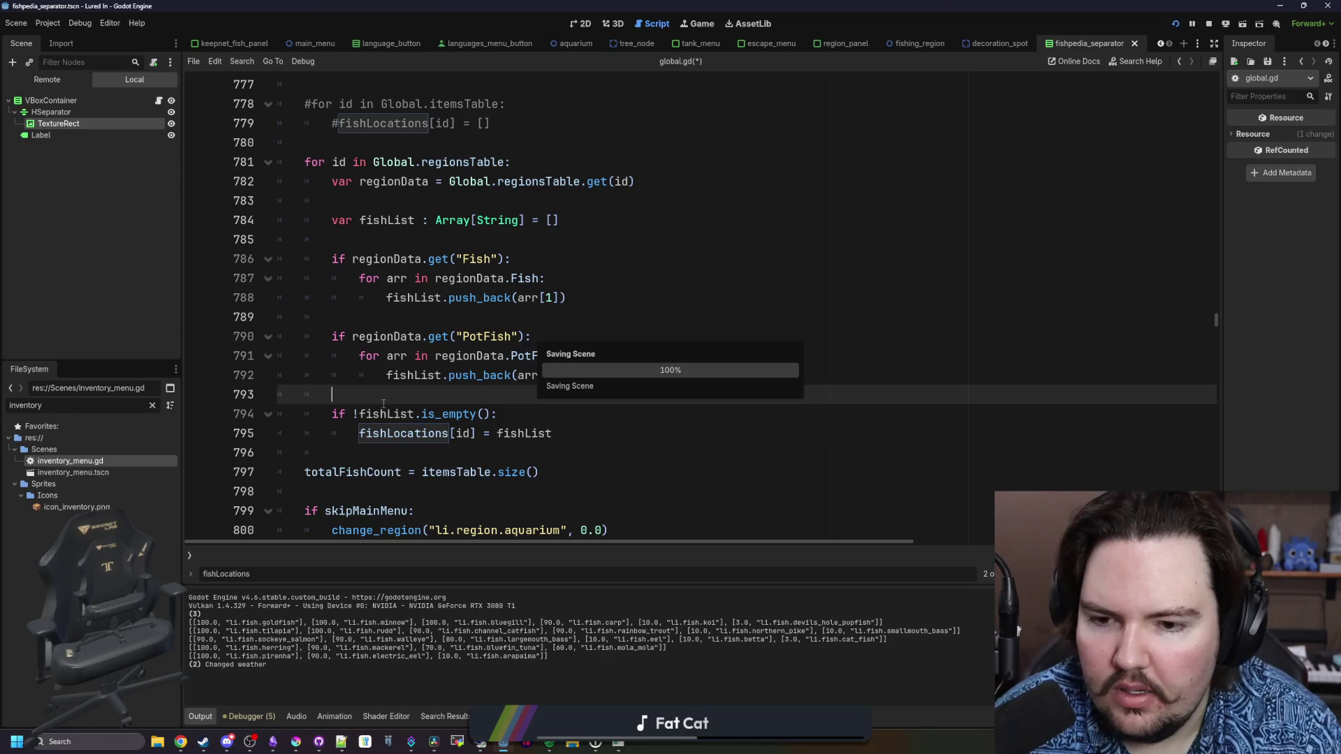
{"action": "left_click", "coordinate": [152, 407]}
Widen the Inspector and give the HSeparator a custom minimum height of 36.
{"action": "left_click", "coordinate": [584, 24]}
{"action": "scroll", "coordinate": [533, 424], "scroll_direction": "down", "scroll_amount": 2}
{"action": "left_click", "coordinate": [50, 111]}
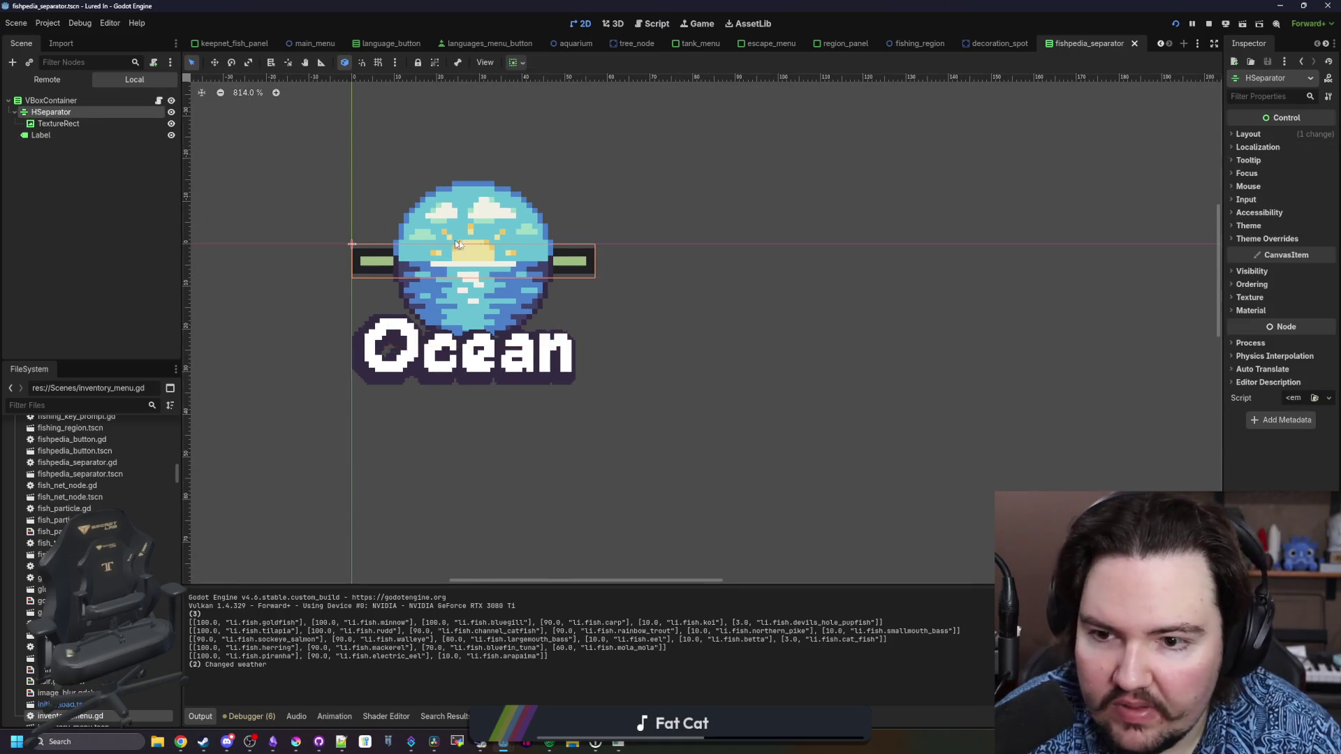
{"action": "scroll", "coordinate": [494, 231], "scroll_direction": "up", "scroll_amount": 2}
{"action": "left_click_drag", "start_coordinate": [1222, 169], "coordinate": [839, 192]}
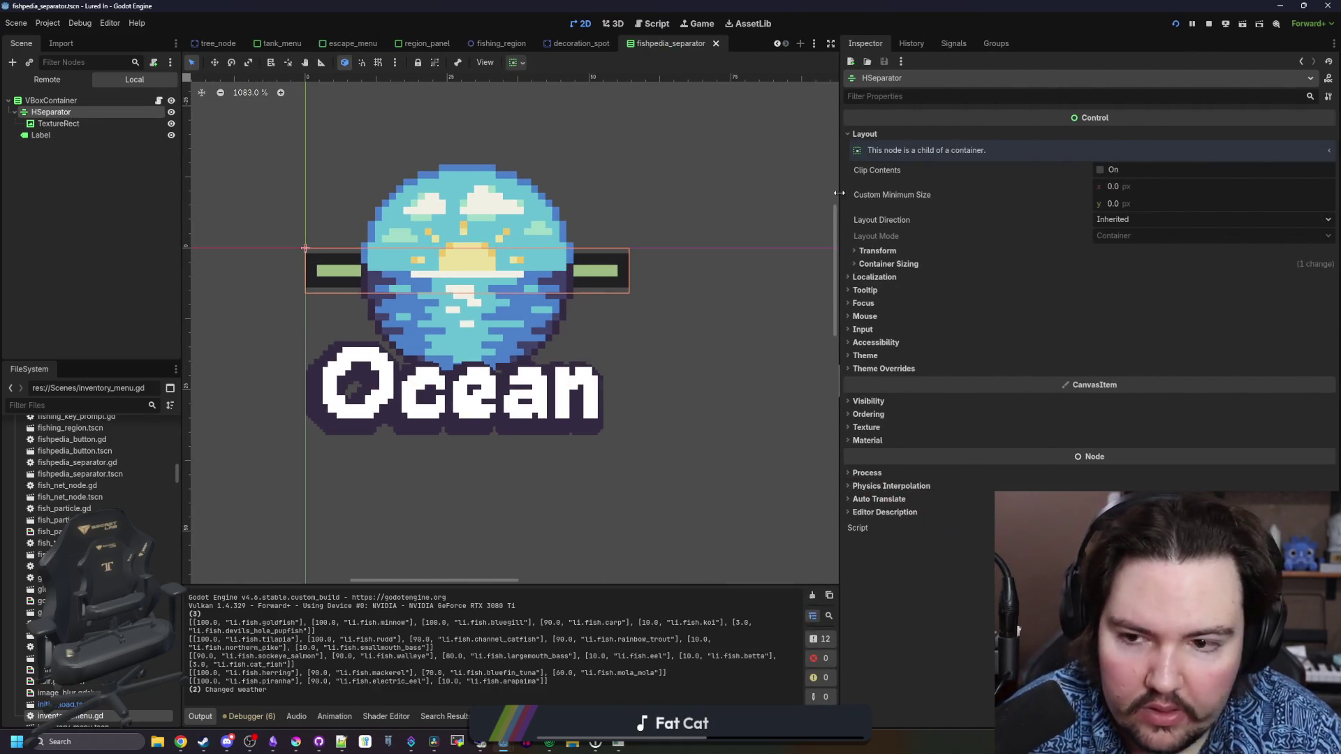
{"action": "left_click_drag", "start_coordinate": [1115, 208], "coordinate": [1161, 207]}
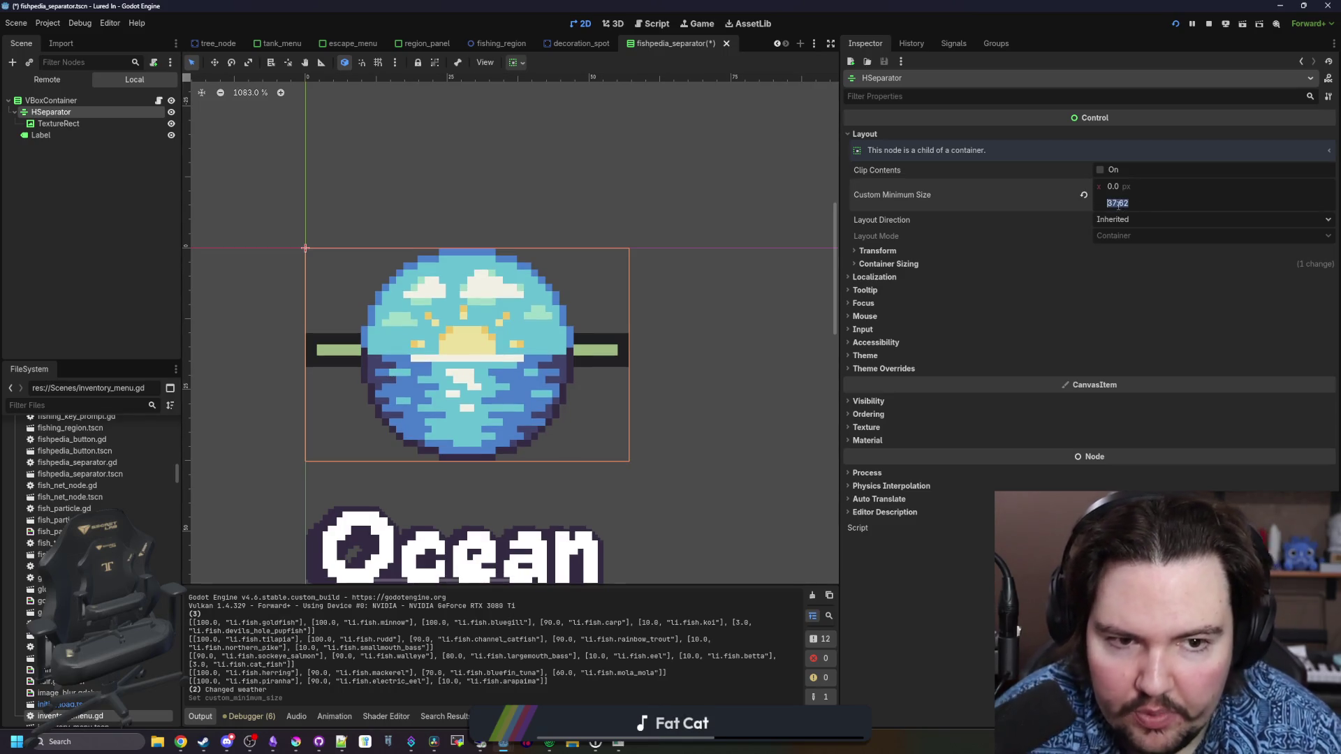
{"action": "type", "text": "36"}
{"action": "key", "text": "Return"}
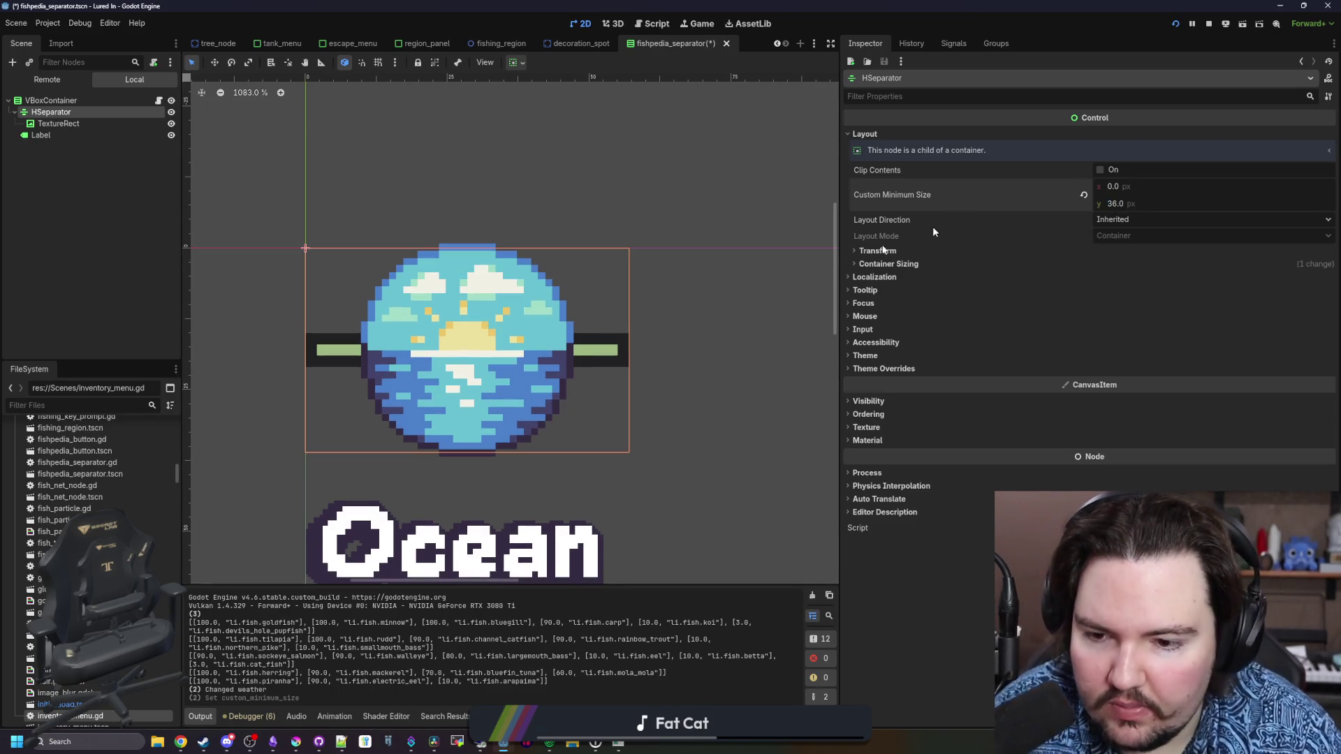
Check the TextureRect's size, then raise the HSeparator's minimum height to 40.
{"action": "left_click", "coordinate": [104, 124]}
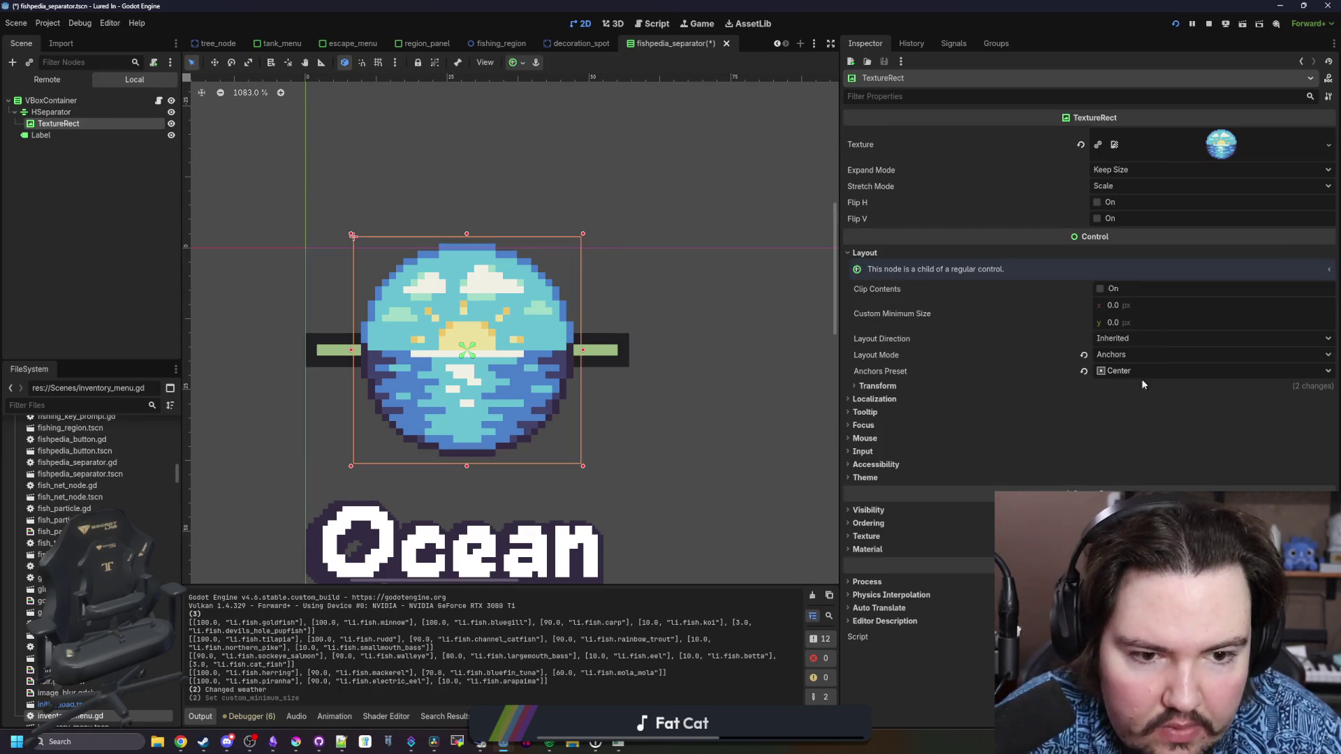
{"action": "left_click", "coordinate": [878, 386]}
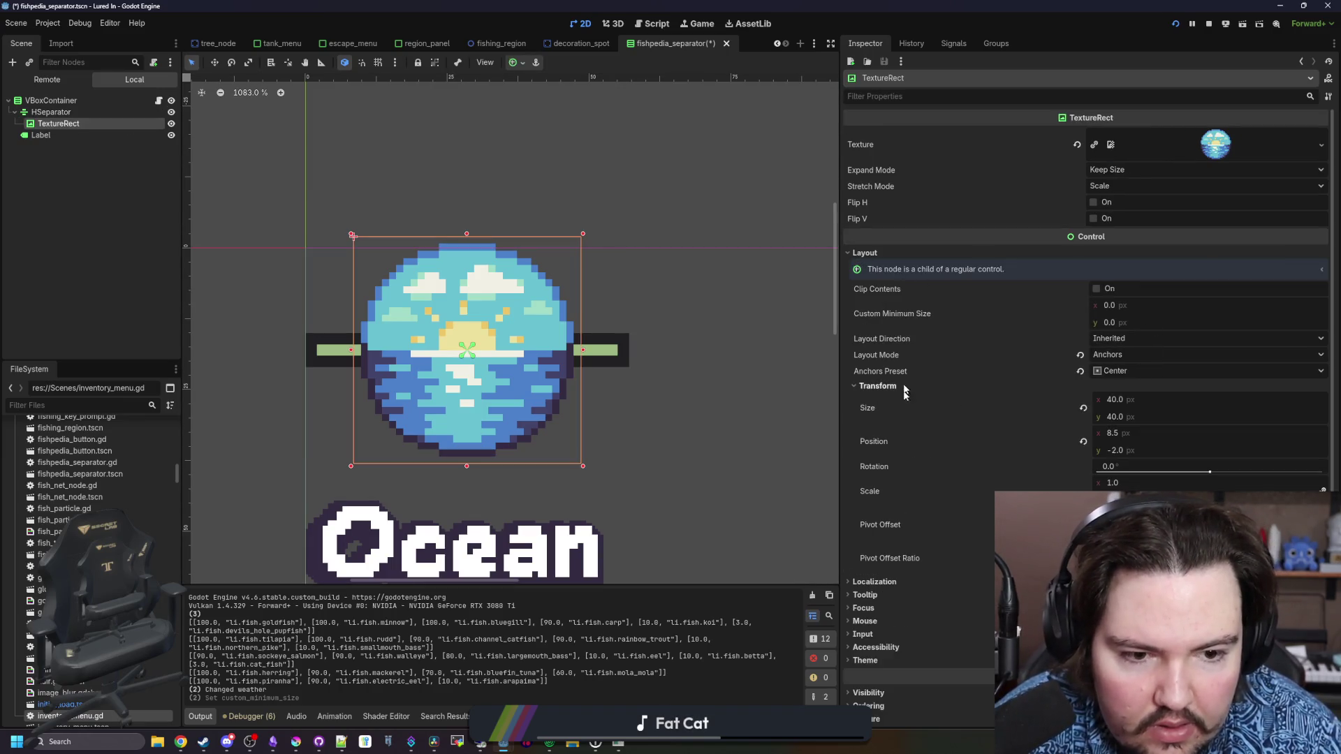
{"action": "left_click", "coordinate": [51, 111]}
{"action": "left_click", "coordinate": [1149, 202]}
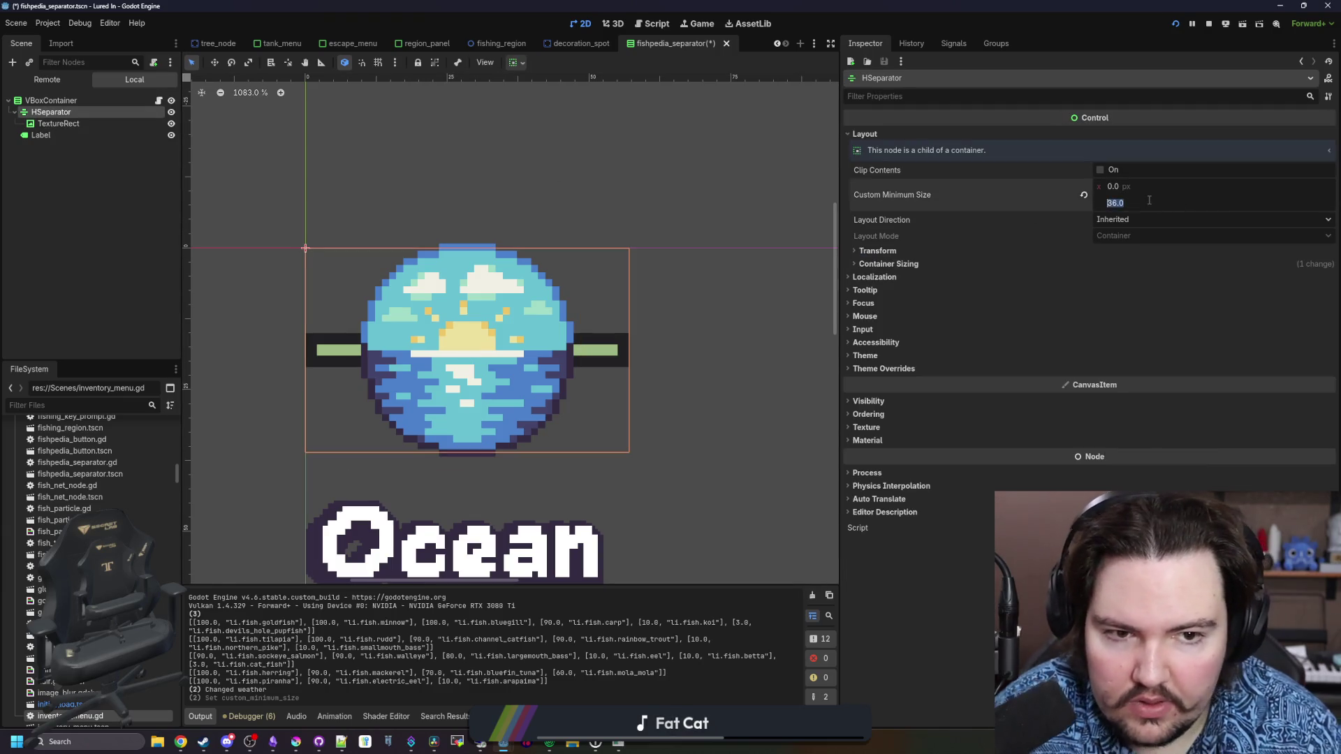
{"action": "type", "text": "40"}
{"action": "key", "text": "Return"}
Move the Label node under the HSeparator and select the VBoxContainer root.
{"action": "scroll", "coordinate": [315, 345], "scroll_direction": "down", "scroll_amount": 3}
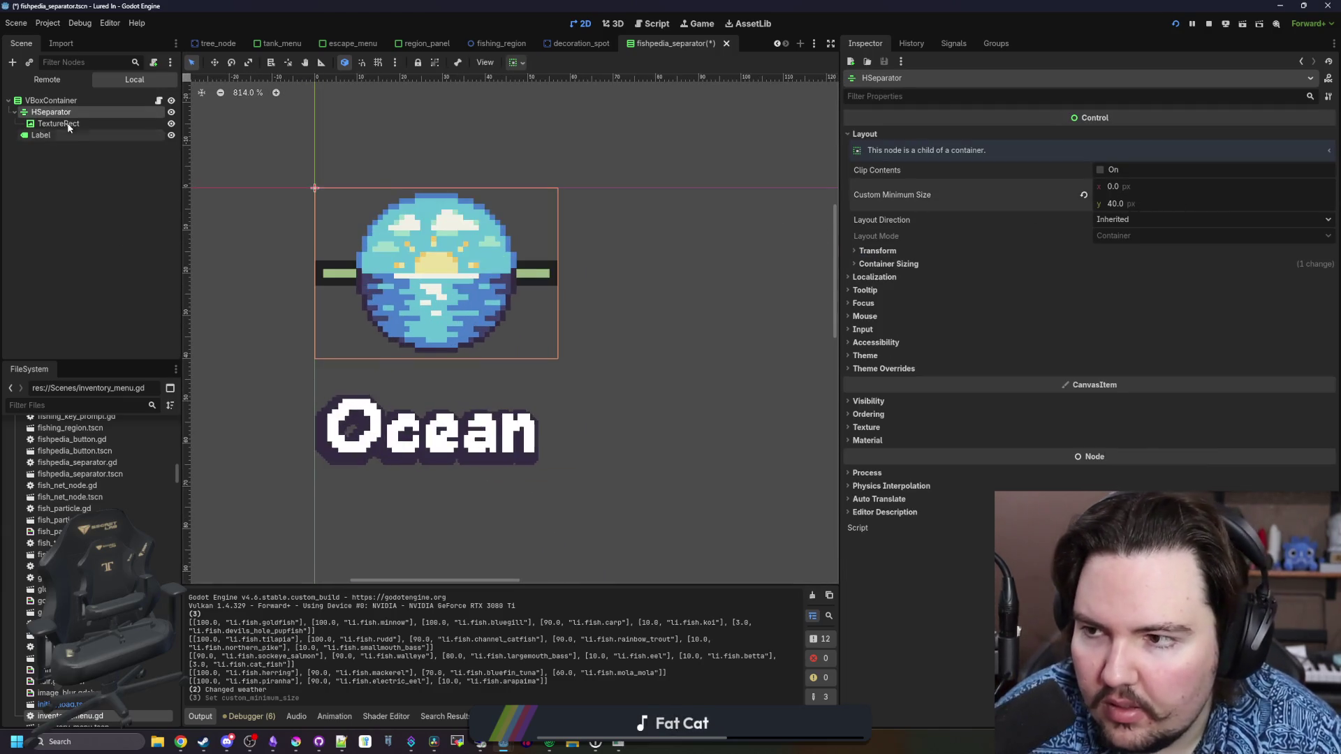
{"action": "left_click", "coordinate": [50, 132]}
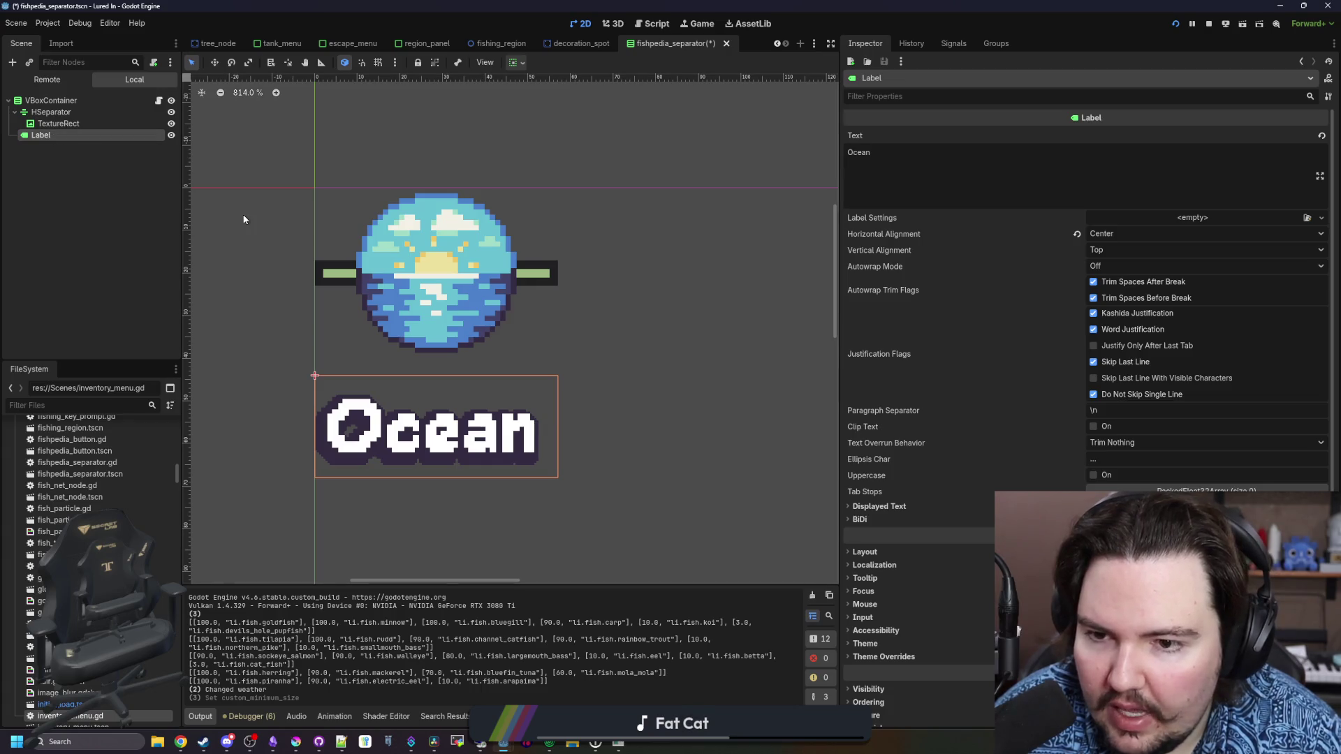
{"action": "left_click_drag", "start_coordinate": [51, 137], "coordinate": [58, 116]}
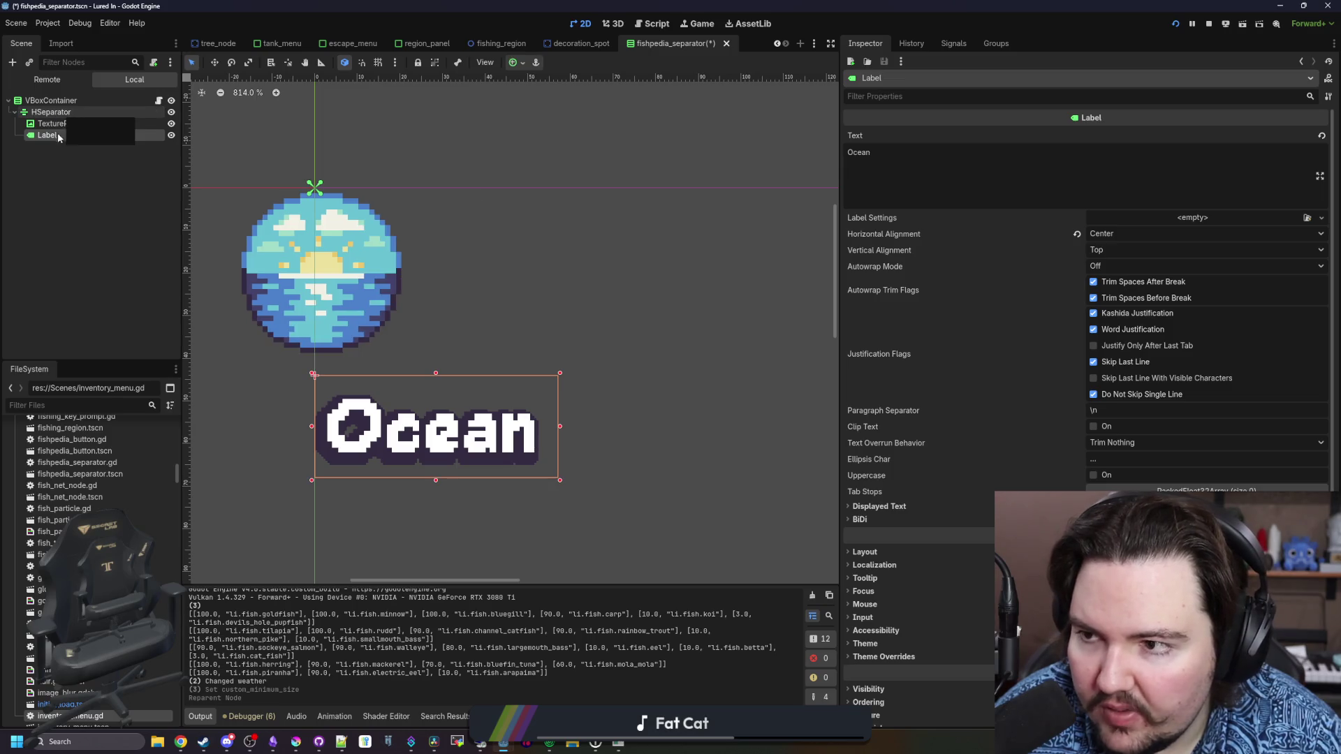
{"action": "left_click", "coordinate": [62, 103]}
Set the VBoxContainer's custom minimum width to 128 px, after first trying 256.
{"action": "left_click", "coordinate": [895, 168]}
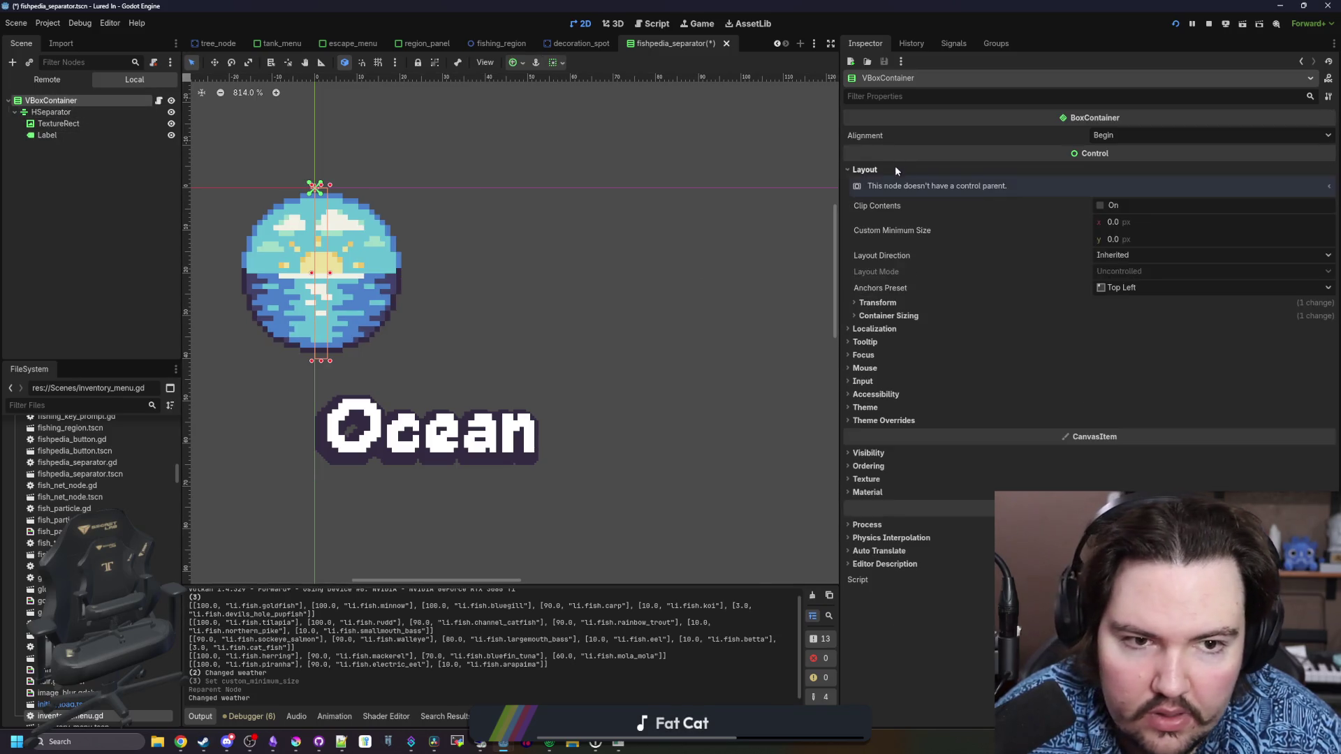
{"action": "left_click", "coordinate": [1143, 221]}
{"action": "type", "text": "6"}
{"action": "key", "text": "Return"}
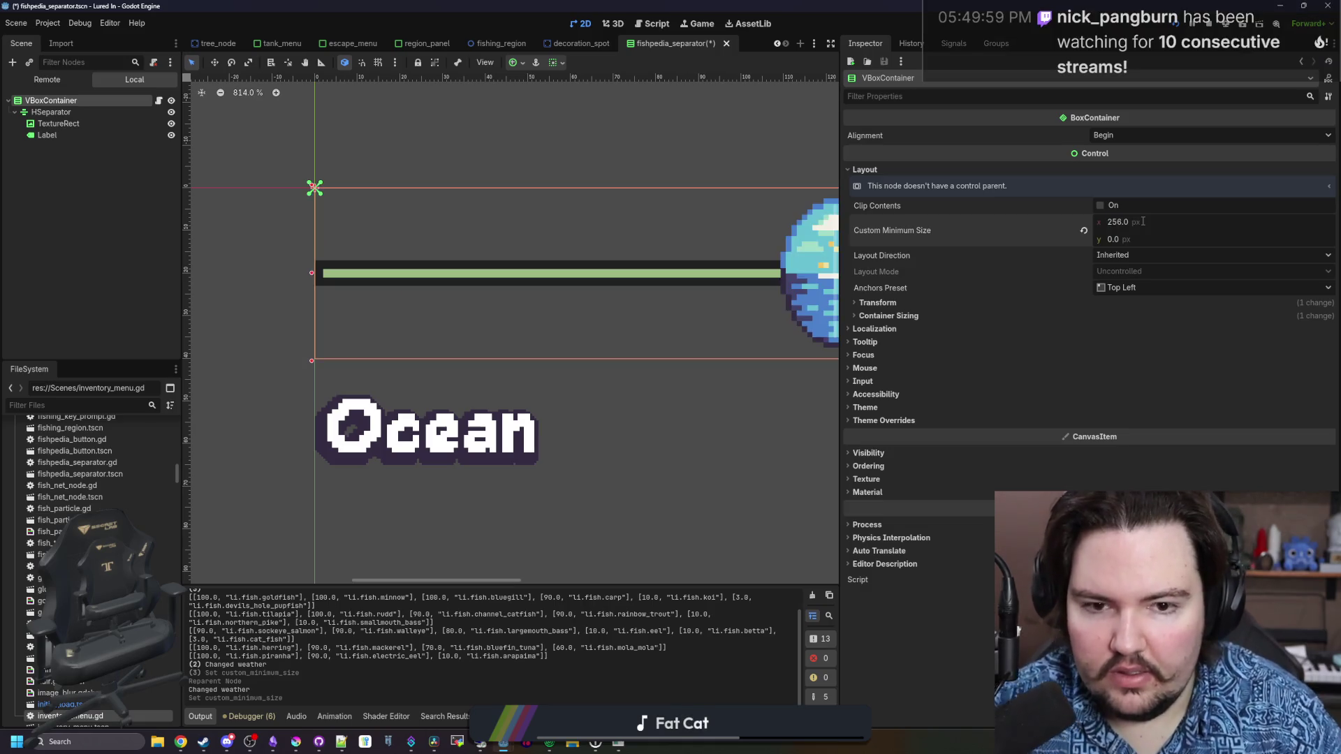
{"action": "key", "text": "shift+f"}
{"action": "type", "text": "128"}
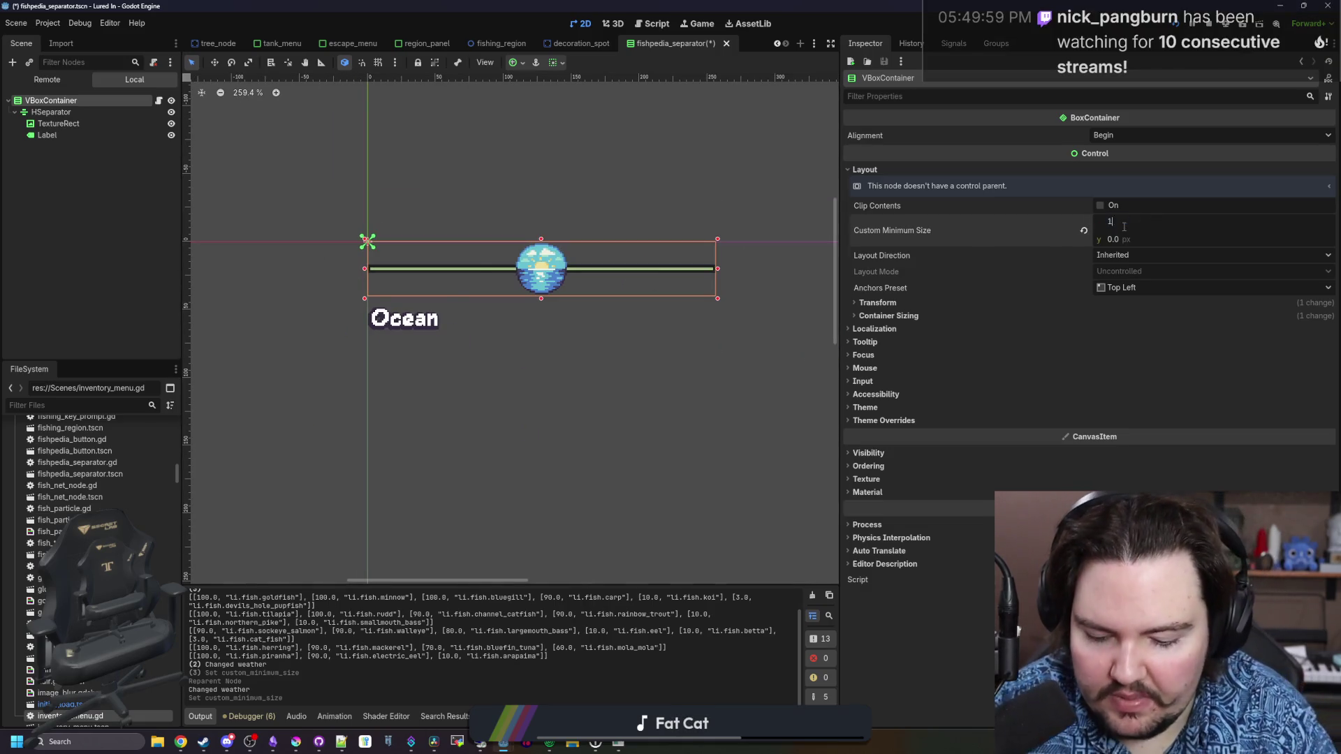
{"action": "key", "text": "Return"}
{"action": "left_click", "coordinate": [899, 304]}
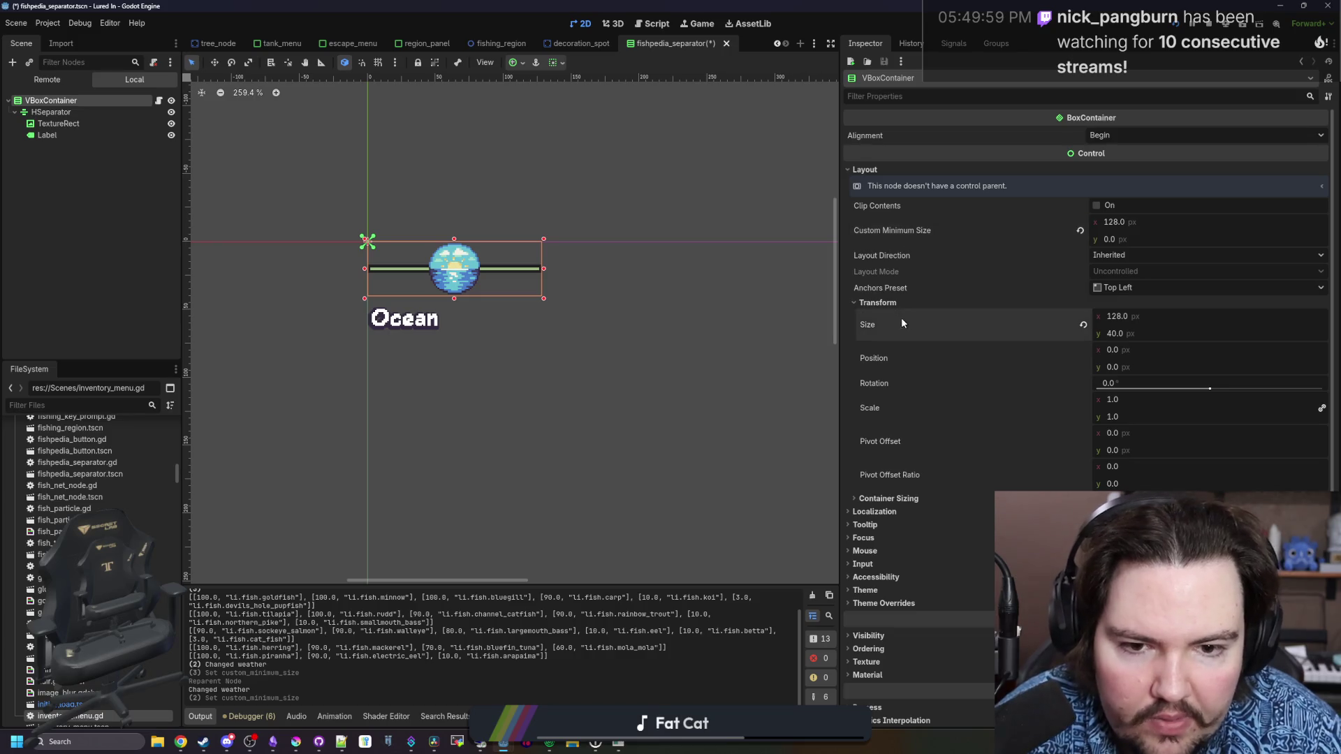
{"action": "left_click", "coordinate": [901, 305]}
{"action": "left_click", "coordinate": [908, 315]}
{"action": "key", "text": "shift+f"}
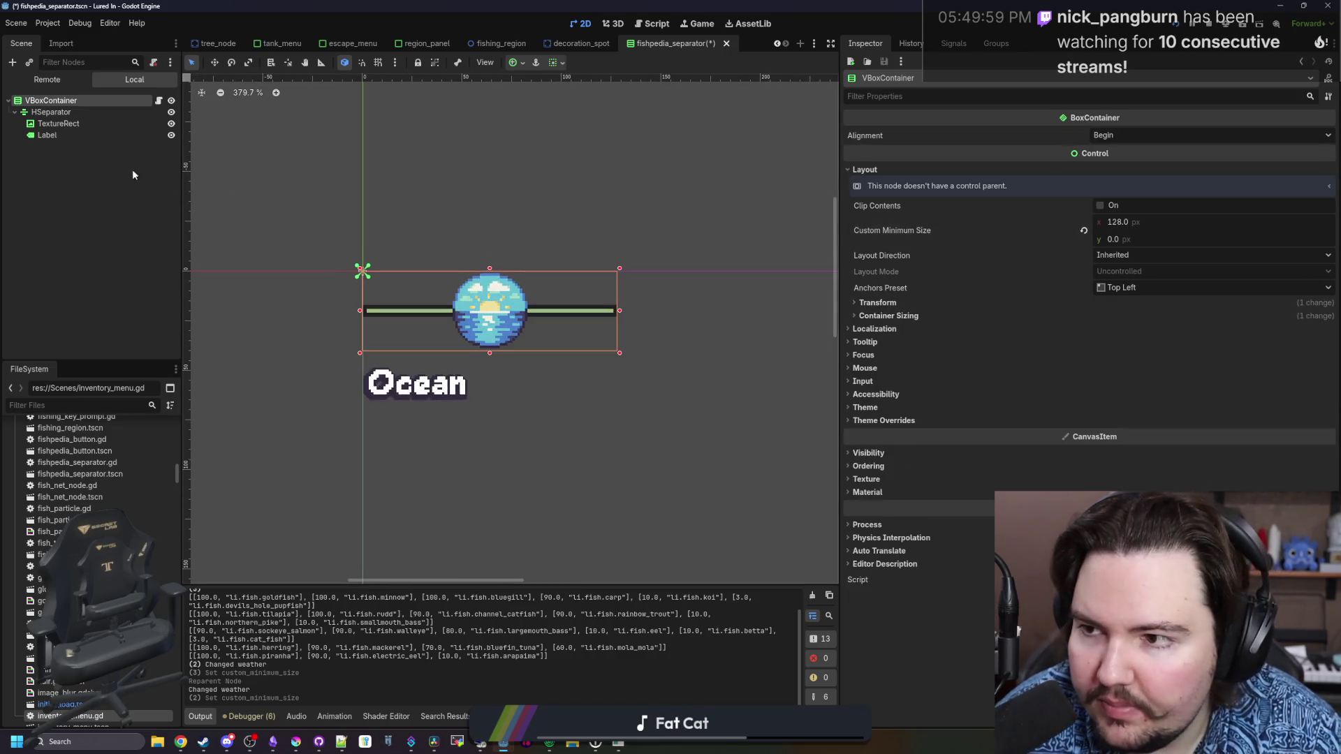
Switch the Ocean Label to Anchors layout mode with the Center anchor preset.
{"action": "left_click", "coordinate": [55, 137]}
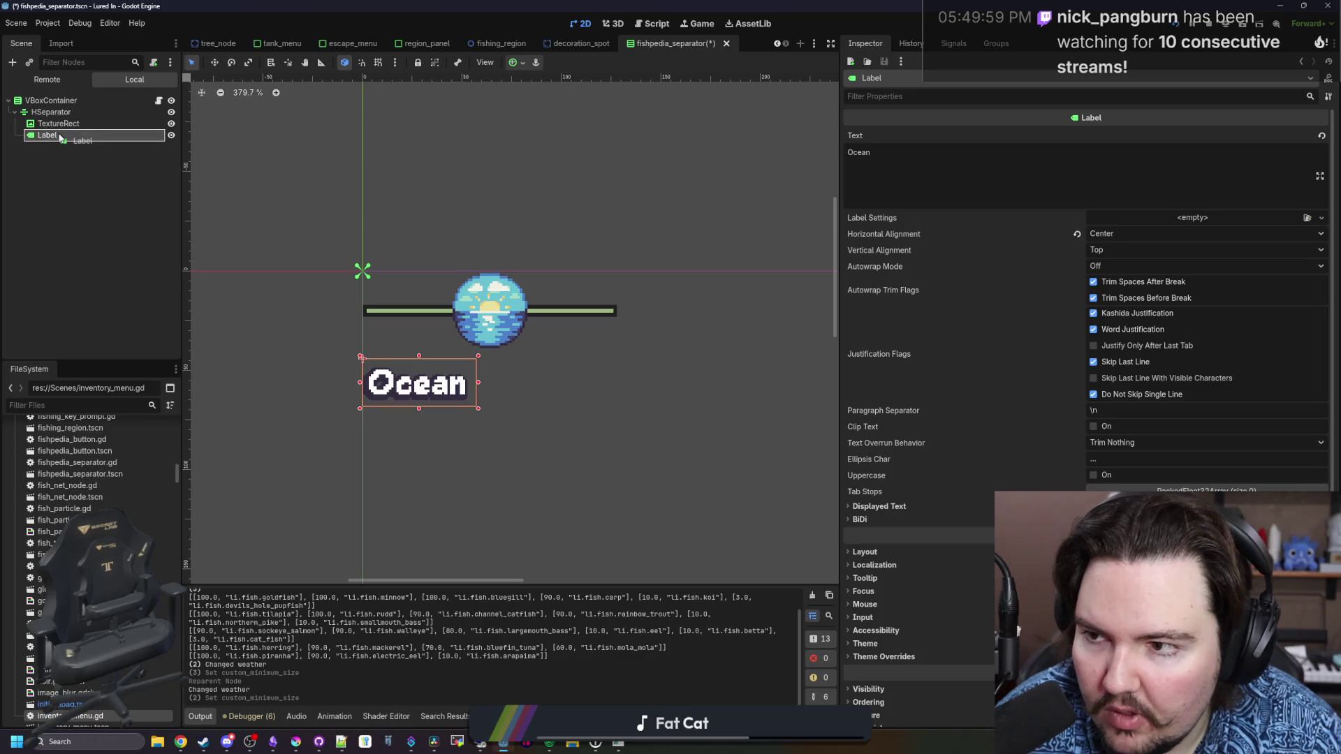
{"action": "scroll", "coordinate": [866, 425], "scroll_direction": "down", "scroll_amount": 3}
{"action": "left_click", "coordinate": [865, 428]}
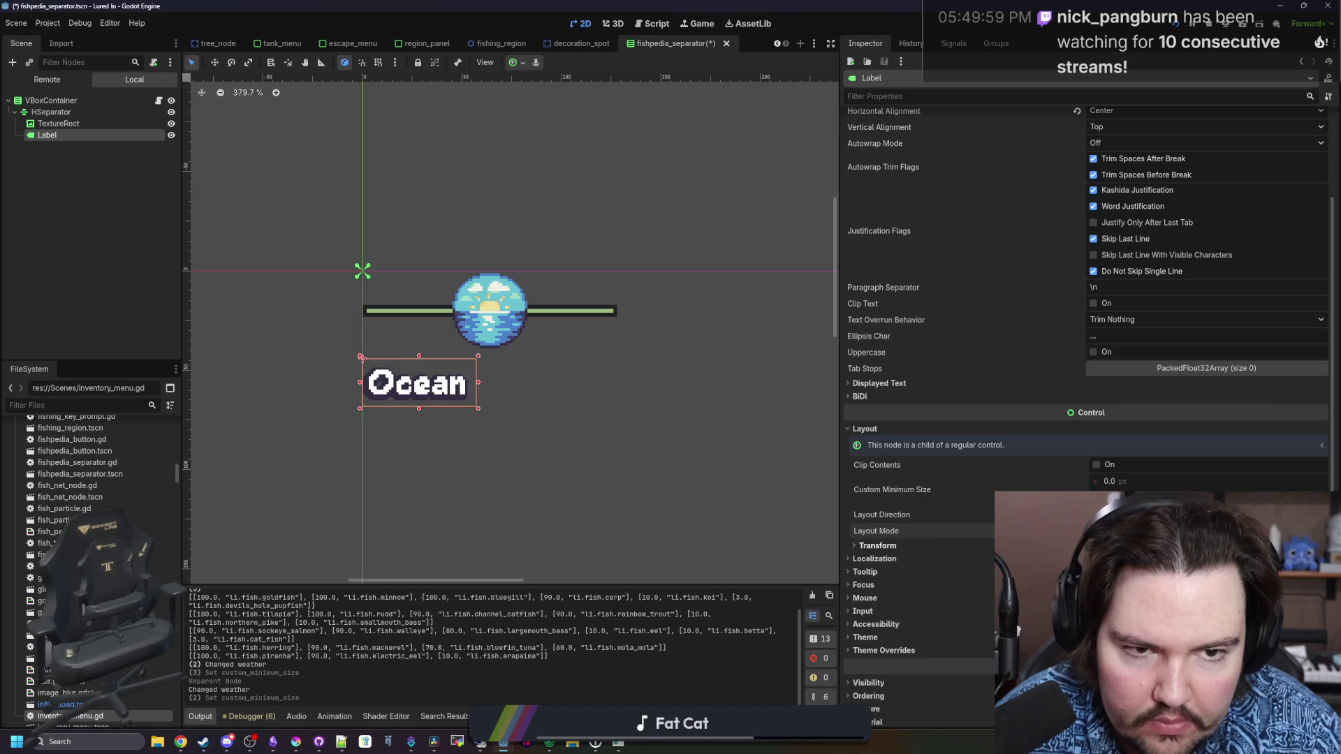
{"action": "scroll", "coordinate": [923, 449], "scroll_direction": "down", "scroll_amount": 3}
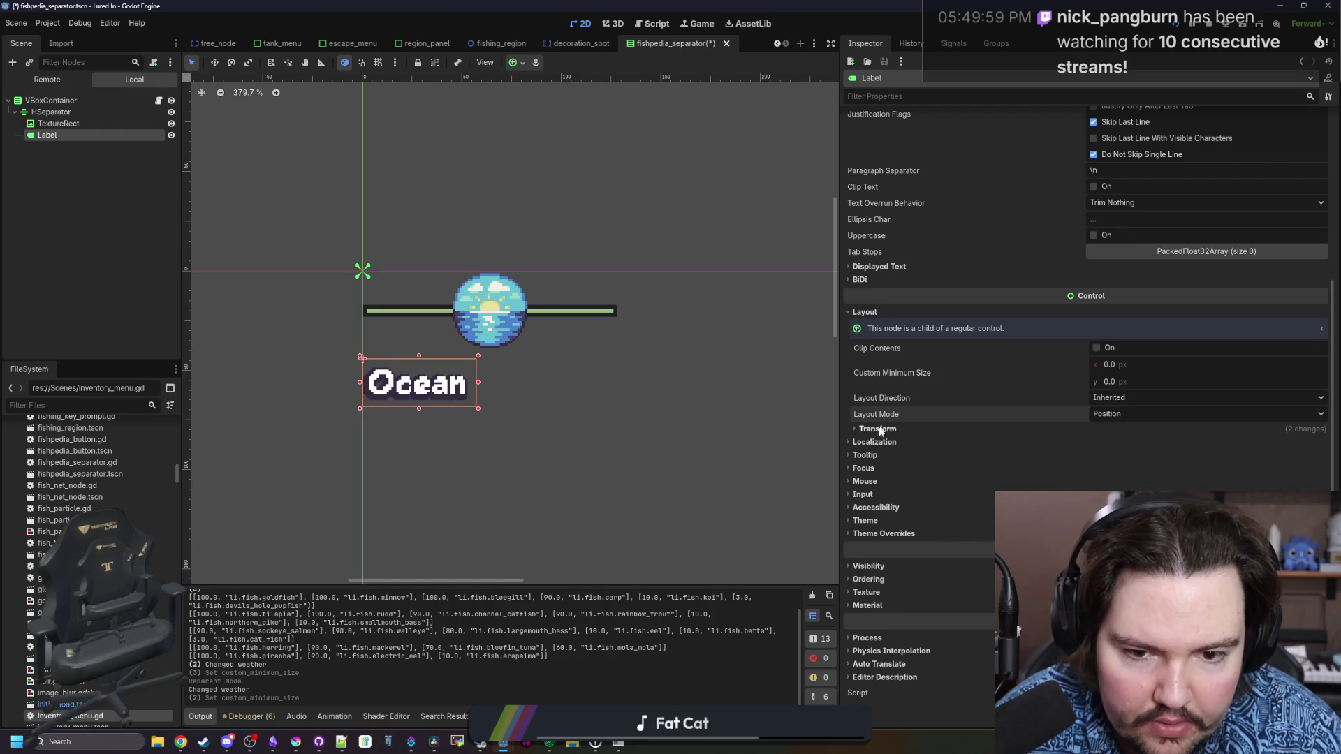
{"action": "left_click", "coordinate": [1126, 414]}
{"action": "left_click", "coordinate": [1134, 446]}
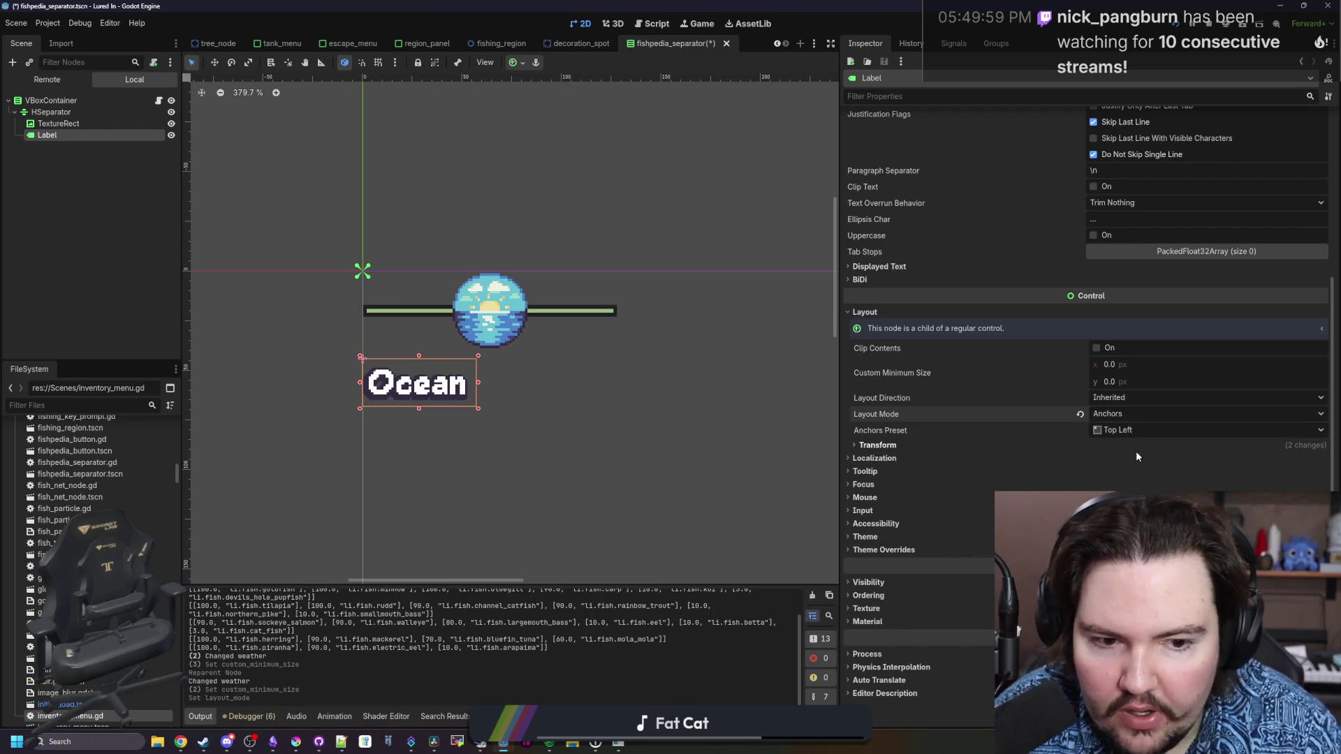
{"action": "left_click", "coordinate": [1123, 430]}
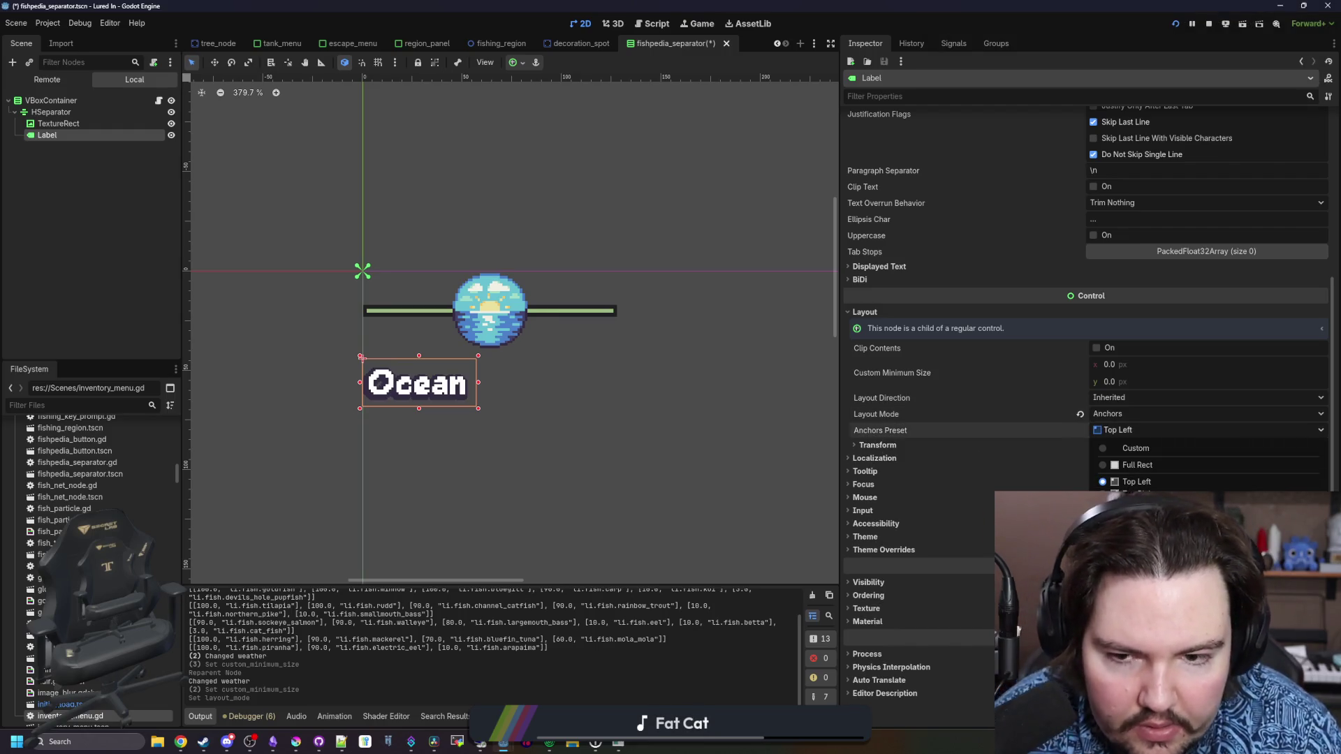
{"action": "left_click", "coordinate": [1125, 520]}
{"action": "scroll", "coordinate": [535, 284], "scroll_direction": "up", "scroll_amount": 2}
{"action": "scroll", "coordinate": [535, 284], "scroll_direction": "down", "scroll_amount": 8}
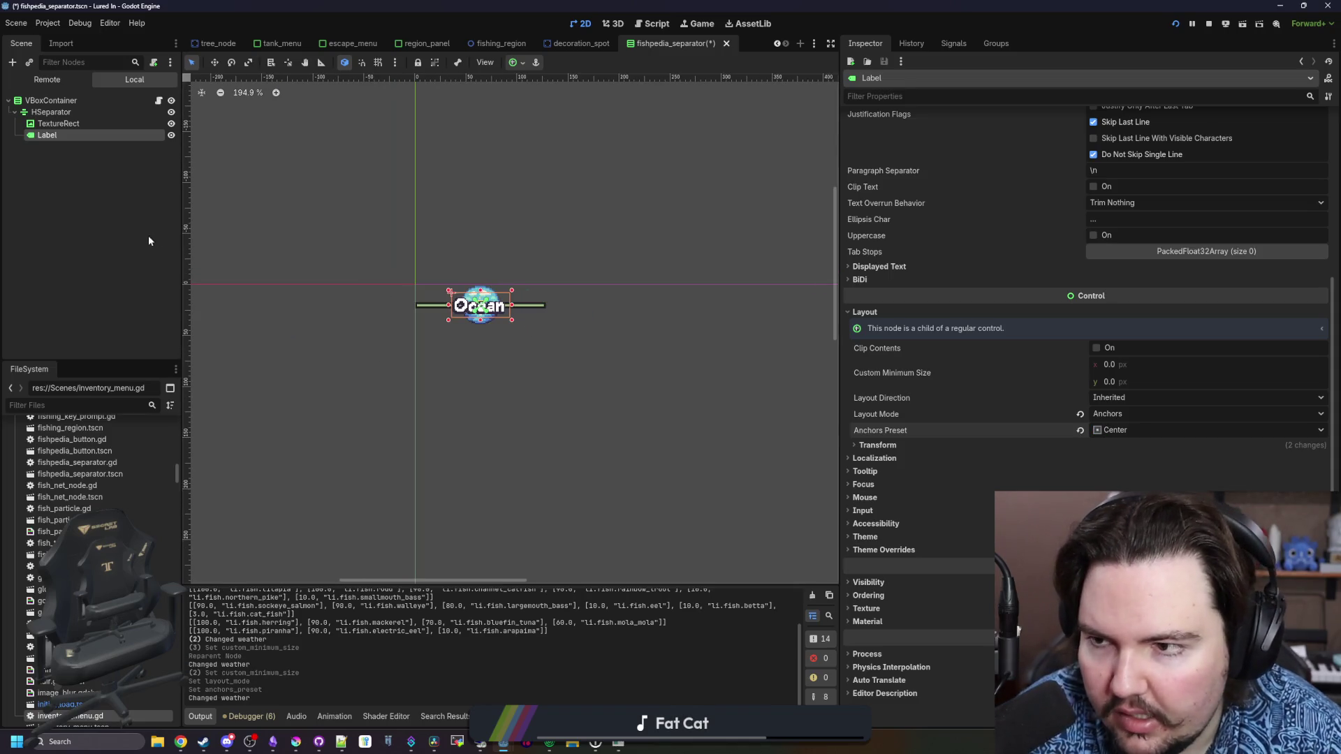
{"action": "left_click", "coordinate": [501, 388]}
Save the fishpedia_separator scene, checking the HSeparator, TextureRect, Label and root nodes.
{"action": "scroll", "coordinate": [479, 335], "scroll_direction": "up", "scroll_amount": 12}
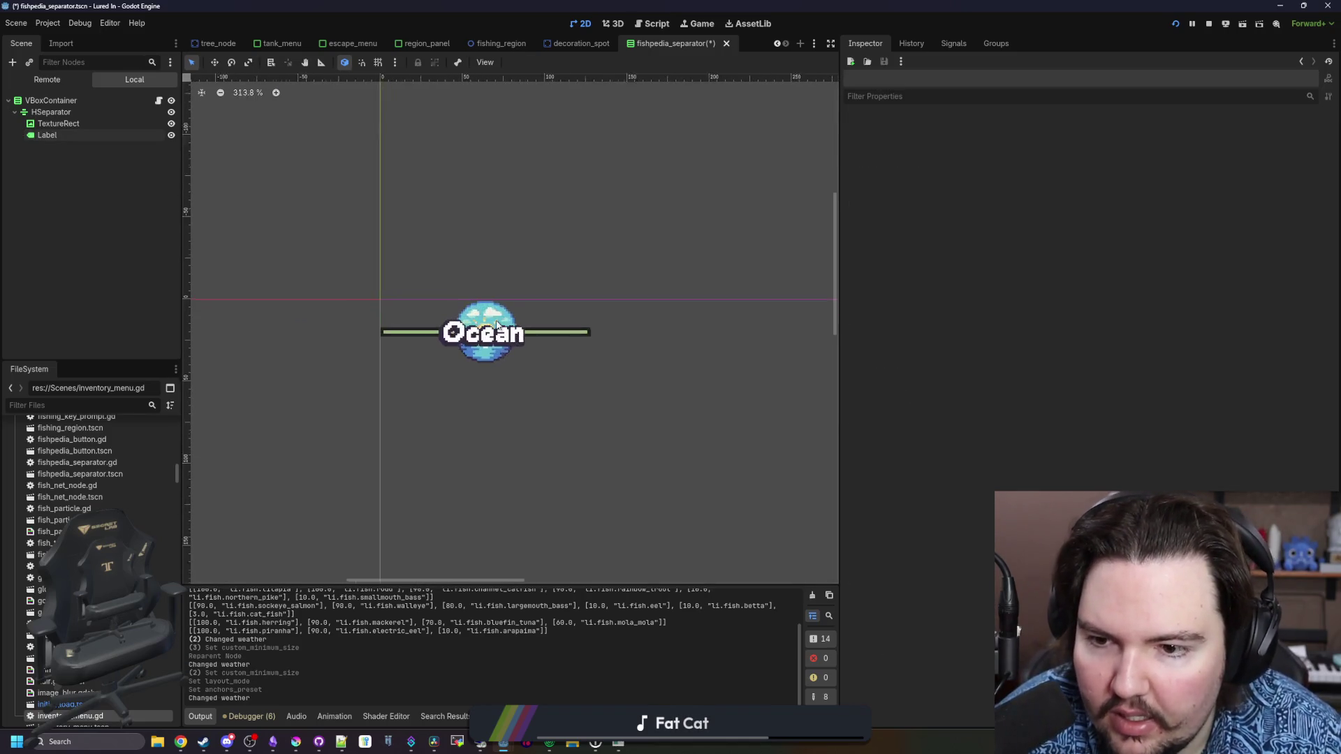
{"action": "scroll", "coordinate": [470, 351], "scroll_direction": "down", "scroll_amount": 7}
{"action": "key", "text": "ctrl+s"}
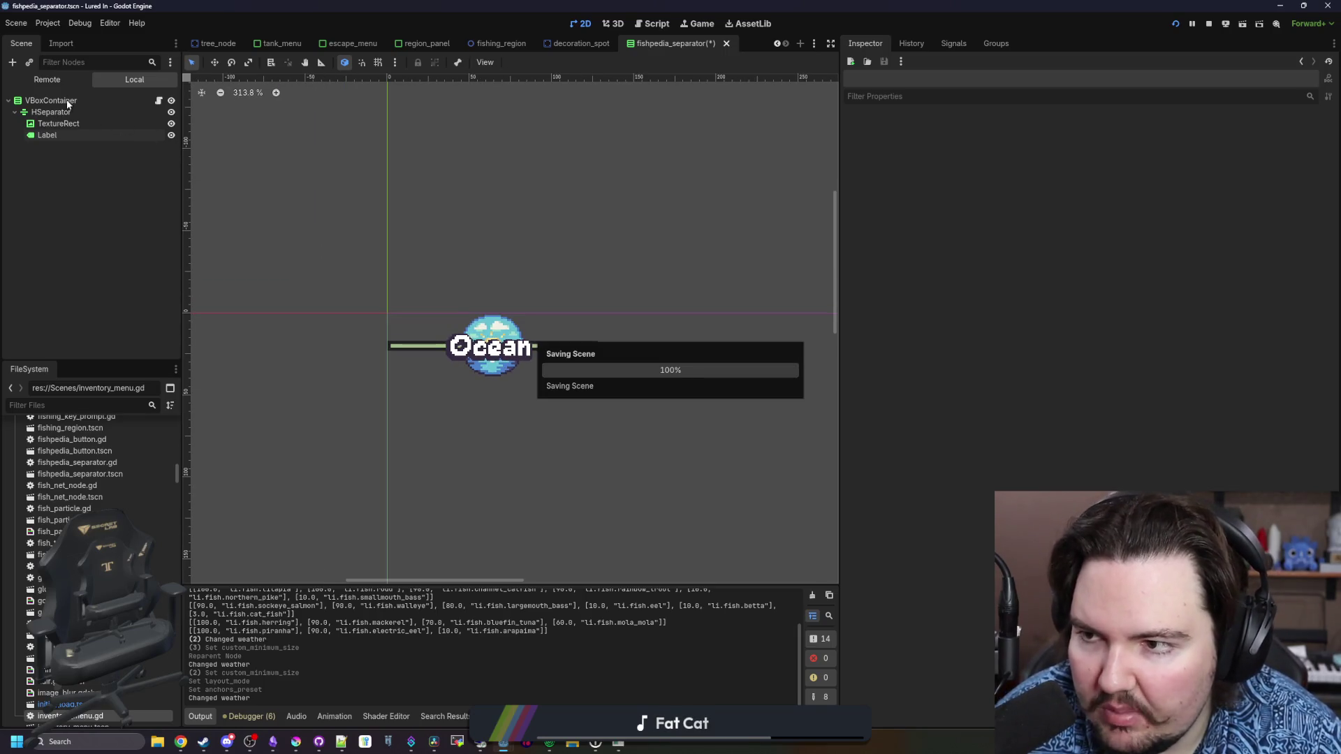
{"action": "left_click", "coordinate": [53, 115]}
{"action": "left_click", "coordinate": [56, 124]}
{"action": "left_click", "coordinate": [59, 136]}
{"action": "key", "text": "ctrl+s"}
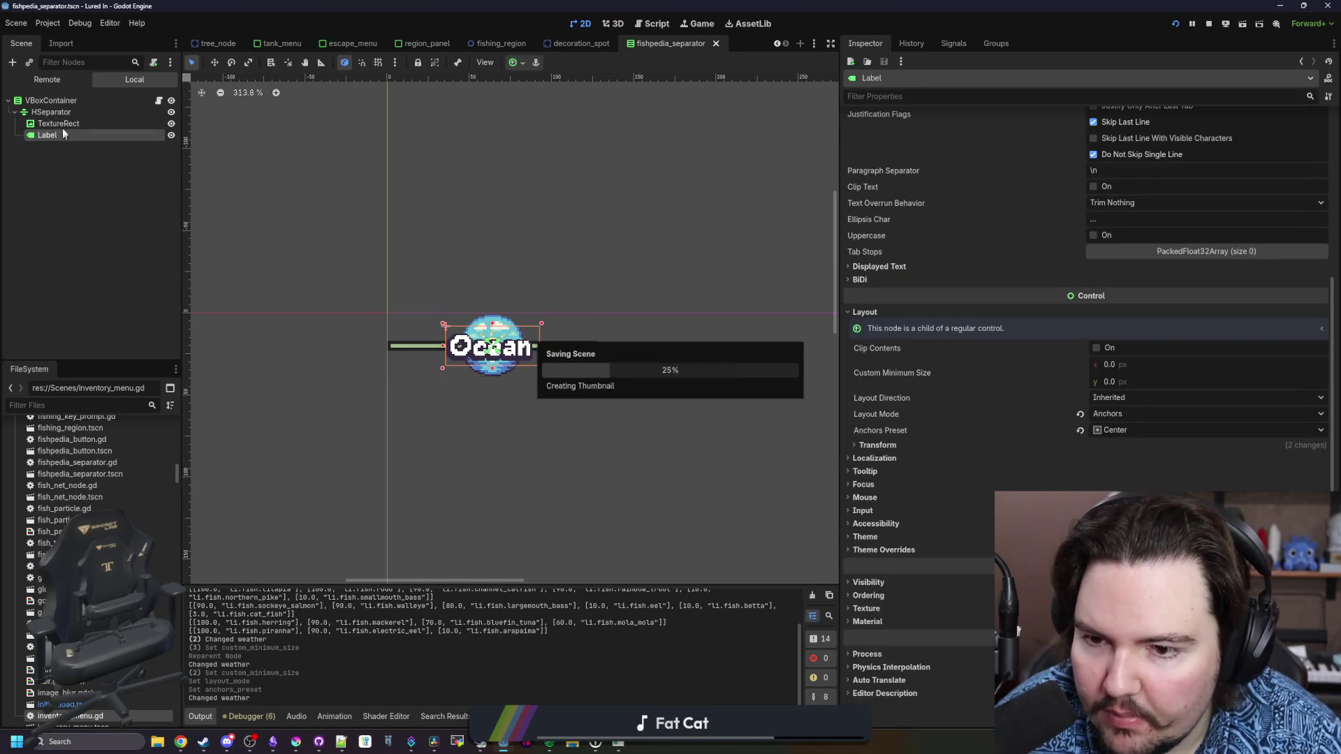
{"action": "left_click", "coordinate": [51, 100]}
{"action": "key", "text": "ctrl+s"}
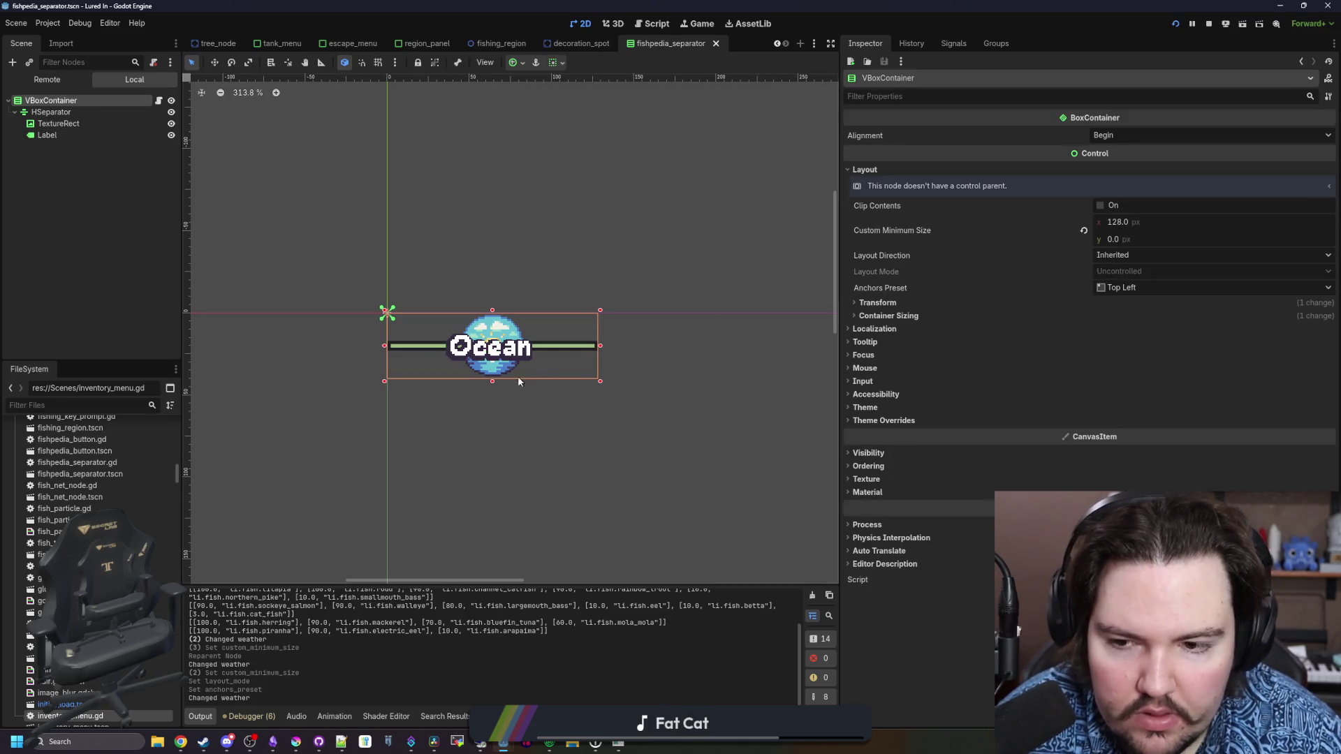
{"action": "key", "text": "ctrl+s"}
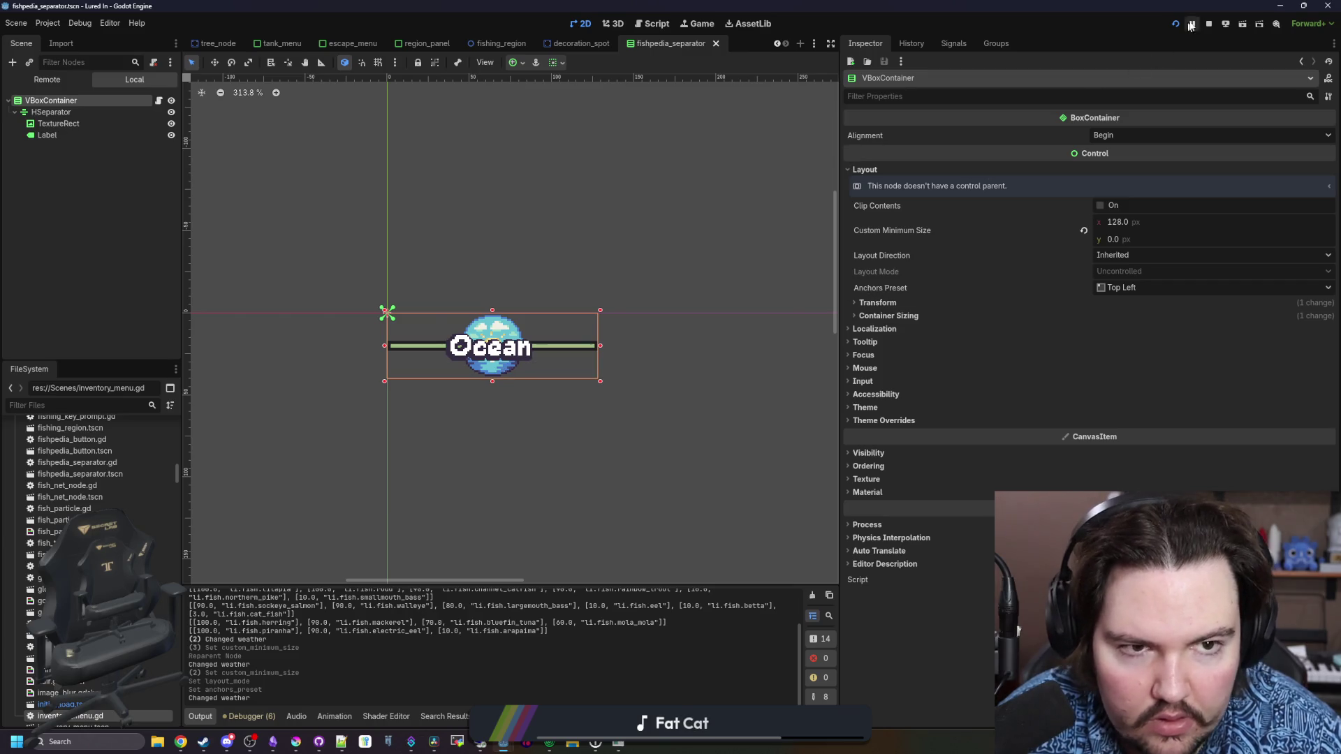
Stop the old game, run the project again and dismiss the playtest Feedback popup.
{"action": "left_click", "coordinate": [1209, 24]}
{"action": "left_click", "coordinate": [1173, 24]}
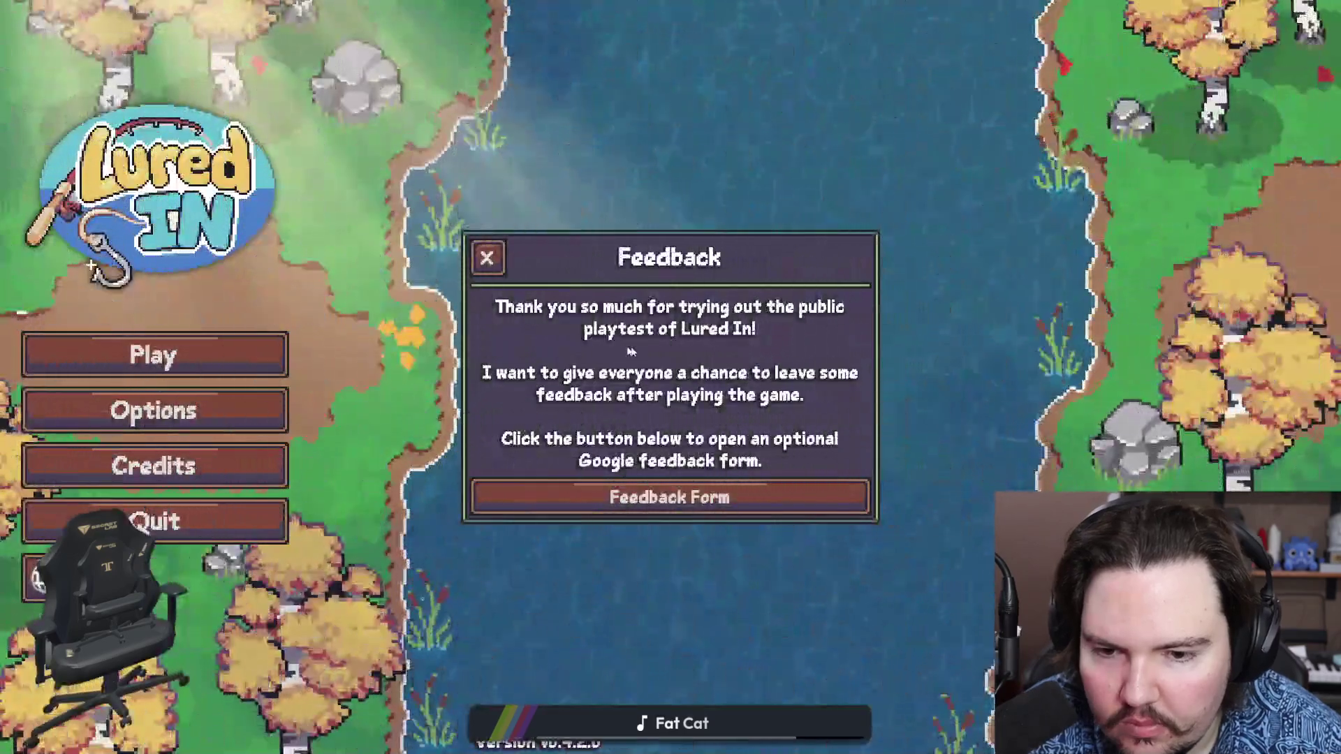
{"action": "key", "text": "Escape"}
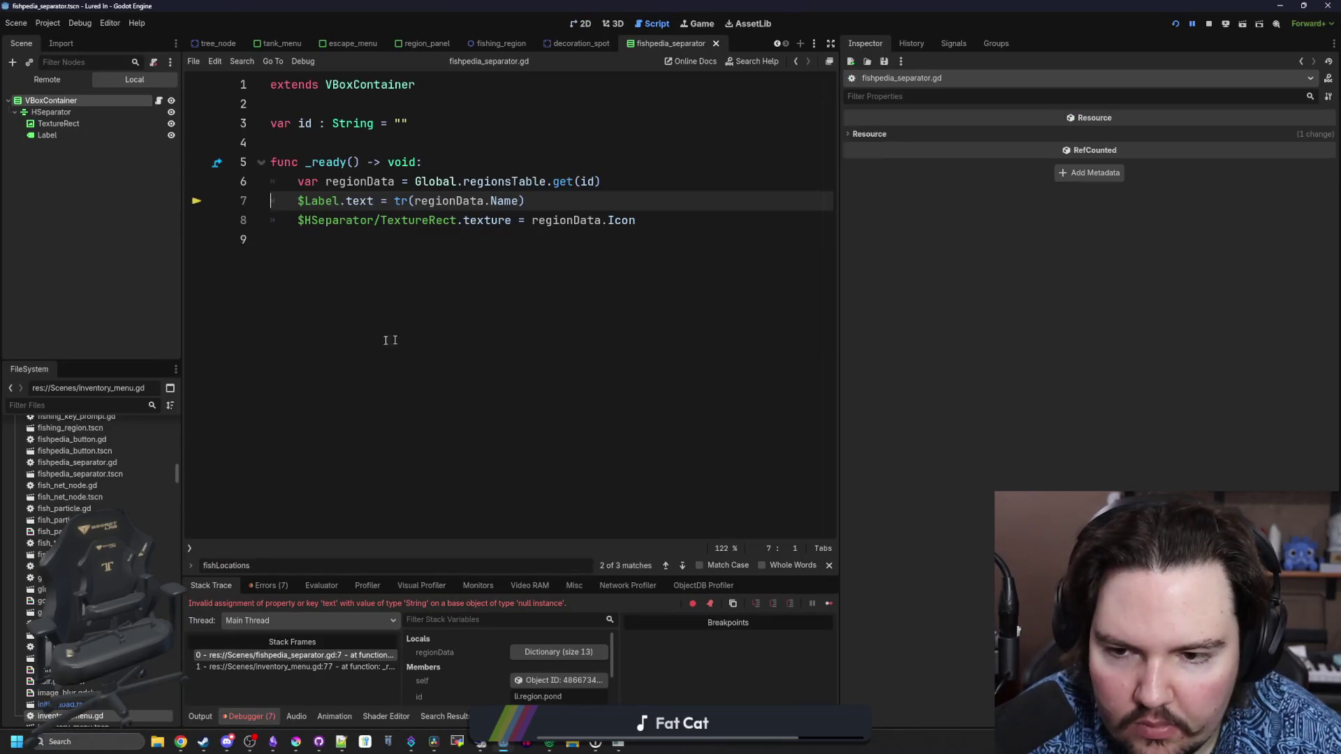
Replace $Label with $HSeparator/Label on script line 7, save, and rerun the game.
{"action": "left_click", "coordinate": [447, 285]}
{"action": "mouse_move", "coordinate": [47, 135]}
{"action": "left_mouse_down"}
{"action": "mouse_move", "coordinate": [343, 225]}
{"action": "mouse_move", "coordinate": [314, 240]}
{"action": "mouse_move", "coordinate": [63, 126]}
{"action": "mouse_move", "coordinate": [382, 239]}
{"action": "left_mouse_up"}
{"action": "key", "text": "ctrl+z"}
{"action": "triple_click", "coordinate": [403, 239]}
{"action": "key", "text": "BackSpace"}
{"action": "mouse_move", "coordinate": [47, 135]}
{"action": "left_mouse_down"}
{"action": "mouse_move", "coordinate": [419, 263]}
{"action": "mouse_move", "coordinate": [225, 236]}
{"action": "left_mouse_up"}
{"action": "key", "text": "BackSpace"}
{"action": "left_click_drag", "start_coordinate": [341, 200], "coordinate": [296, 201]}
{"action": "type", "text": "$HSeparator/Label"}
{"action": "key", "text": "ctrl+s"}
{"action": "key", "text": "F5"}
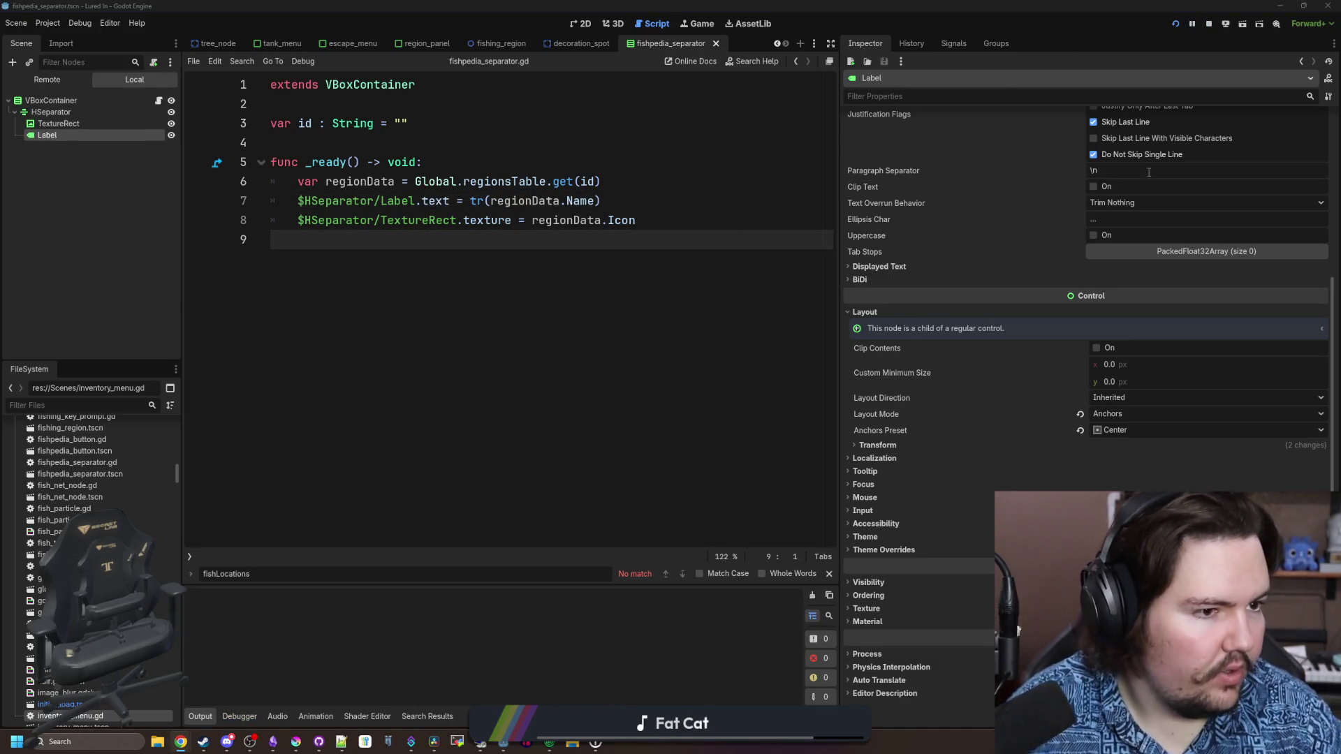
Search the web for 'minecraft live' in a new browser window.
{"action": "key", "text": "super+2"}
{"action": "type", "text": "minecraft live"}
{"action": "key", "text": "Return"}
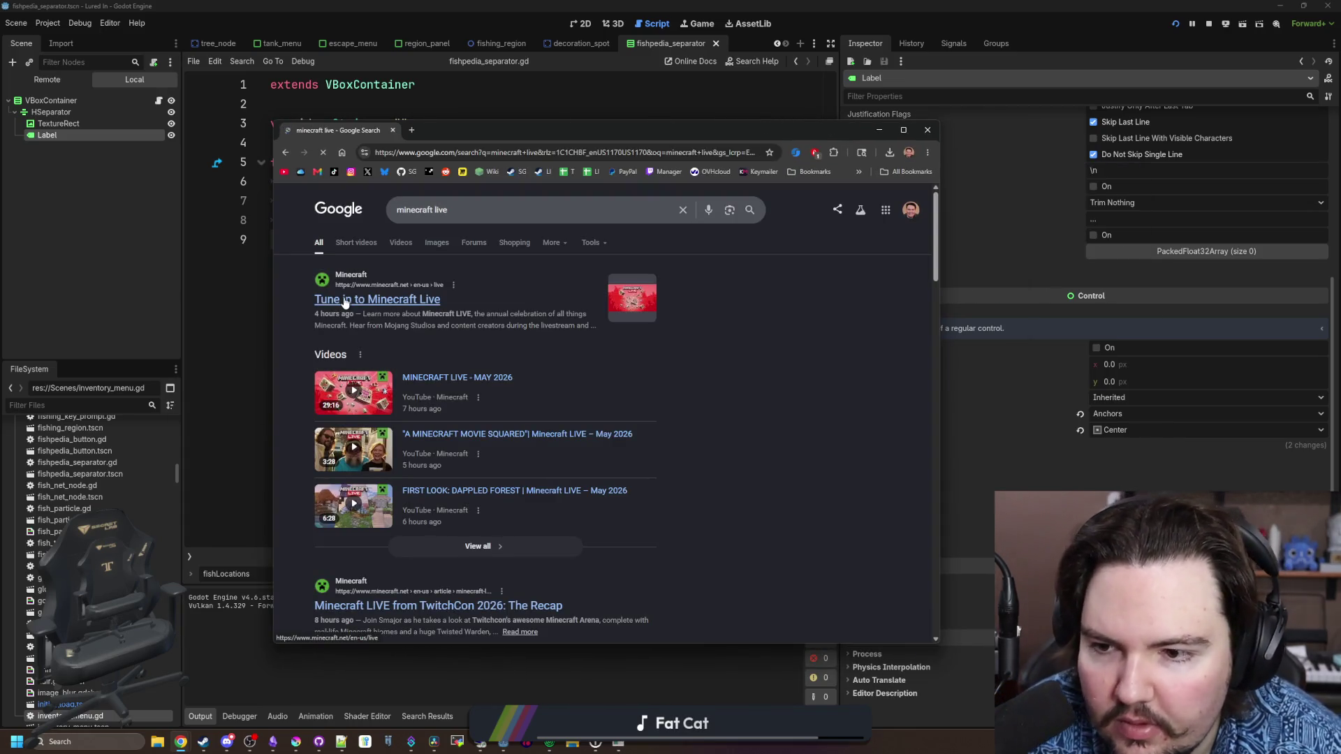
Open the Minecraft LIVE recap result in its own tab and maximize Chrome.
{"action": "scroll", "coordinate": [344, 302], "scroll_direction": "down", "scroll_amount": 3}
{"action": "middle_click", "coordinate": [520, 243]}
{"action": "left_click", "coordinate": [587, 130]}
{"action": "left_click_drag", "start_coordinate": [733, 127], "coordinate": [657, 11]}
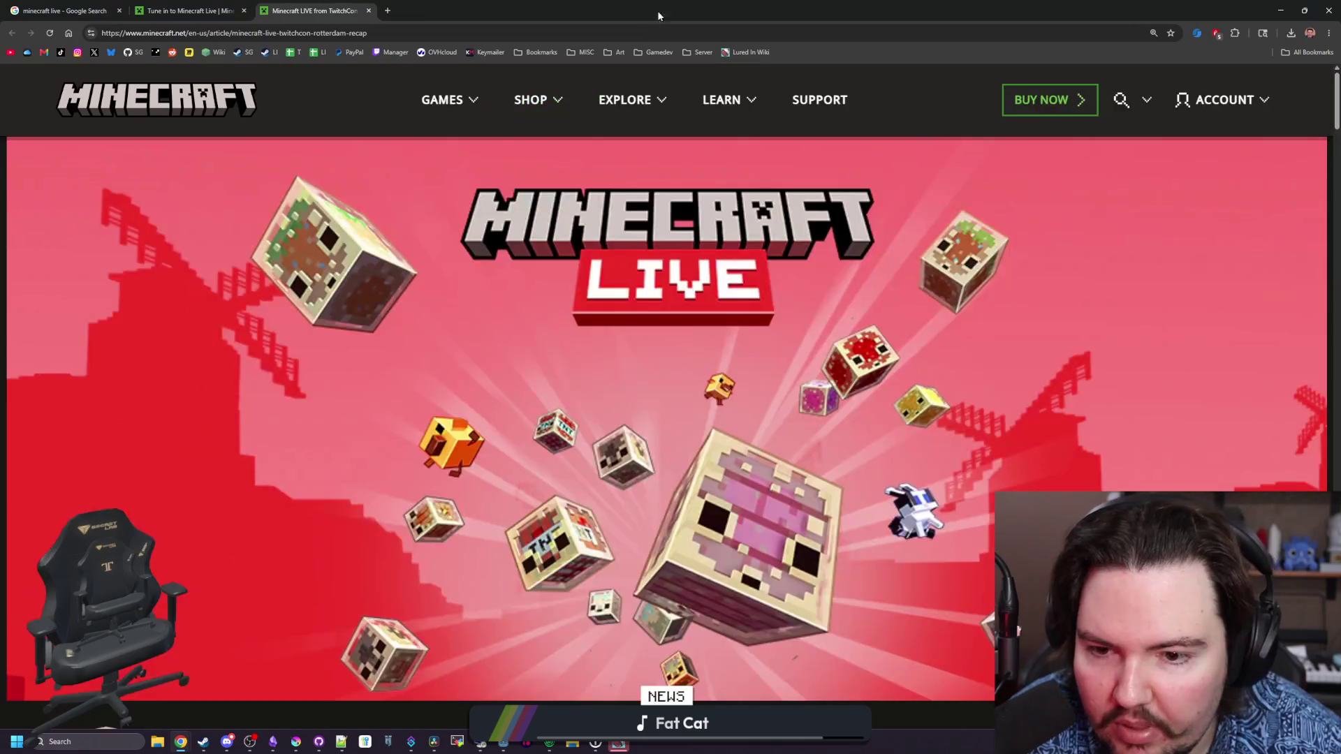
Read through the zoomed-out recap article, then return to Lured In and dismiss the welcome message.
{"action": "scroll", "coordinate": [628, 356], "scroll_direction": "down", "scroll_amount": 5}
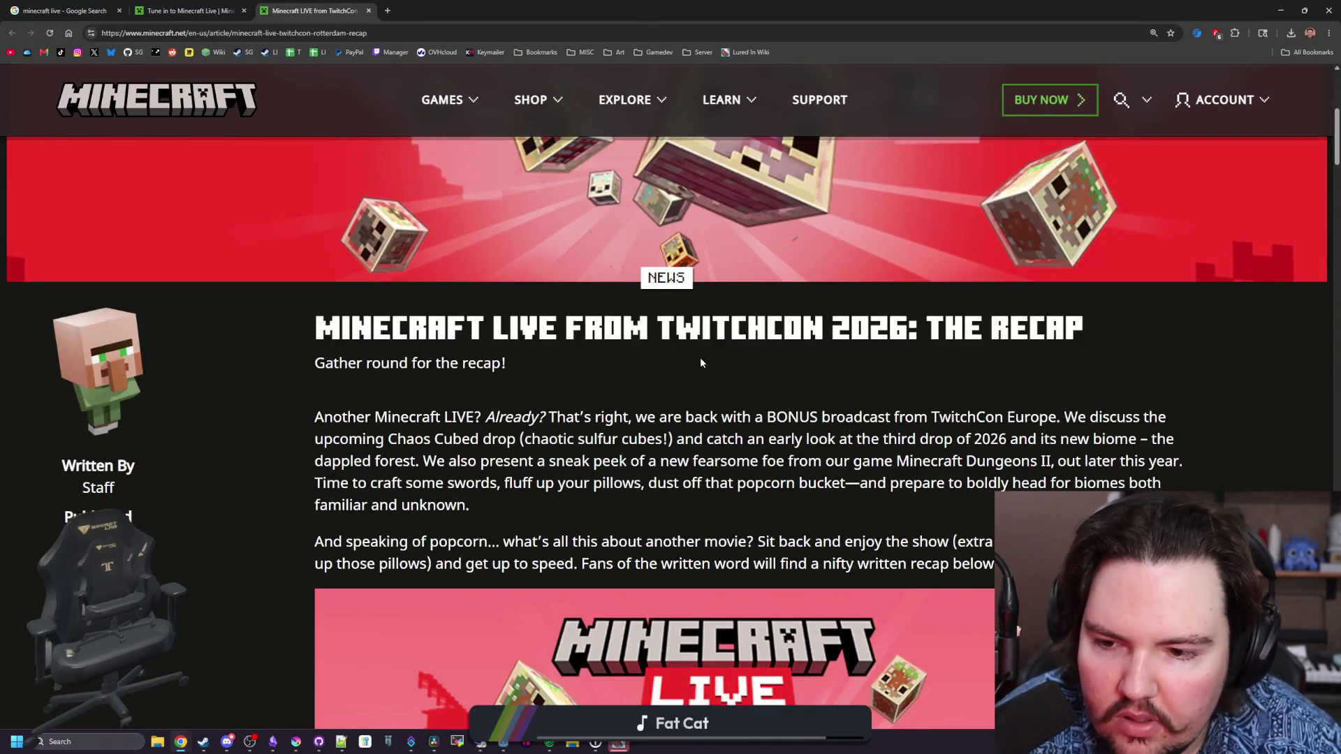
{"action": "scroll", "coordinate": [702, 363], "scroll_direction": "down", "scroll_amount": 10}
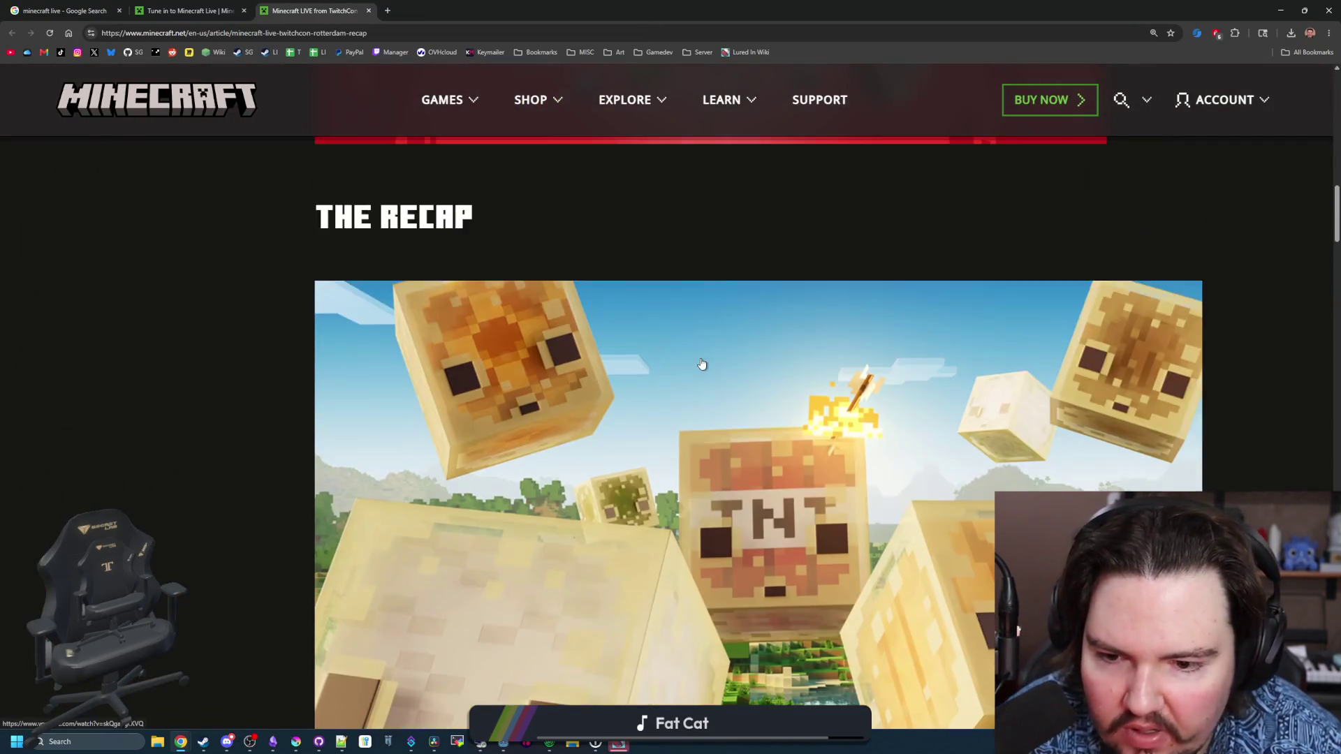
{"action": "scroll", "coordinate": [702, 363], "scroll_direction": "down", "scroll_amount": 5}
{"action": "key", "text": "ctrl+minus"}
{"action": "key", "text": "ctrl+minus"}
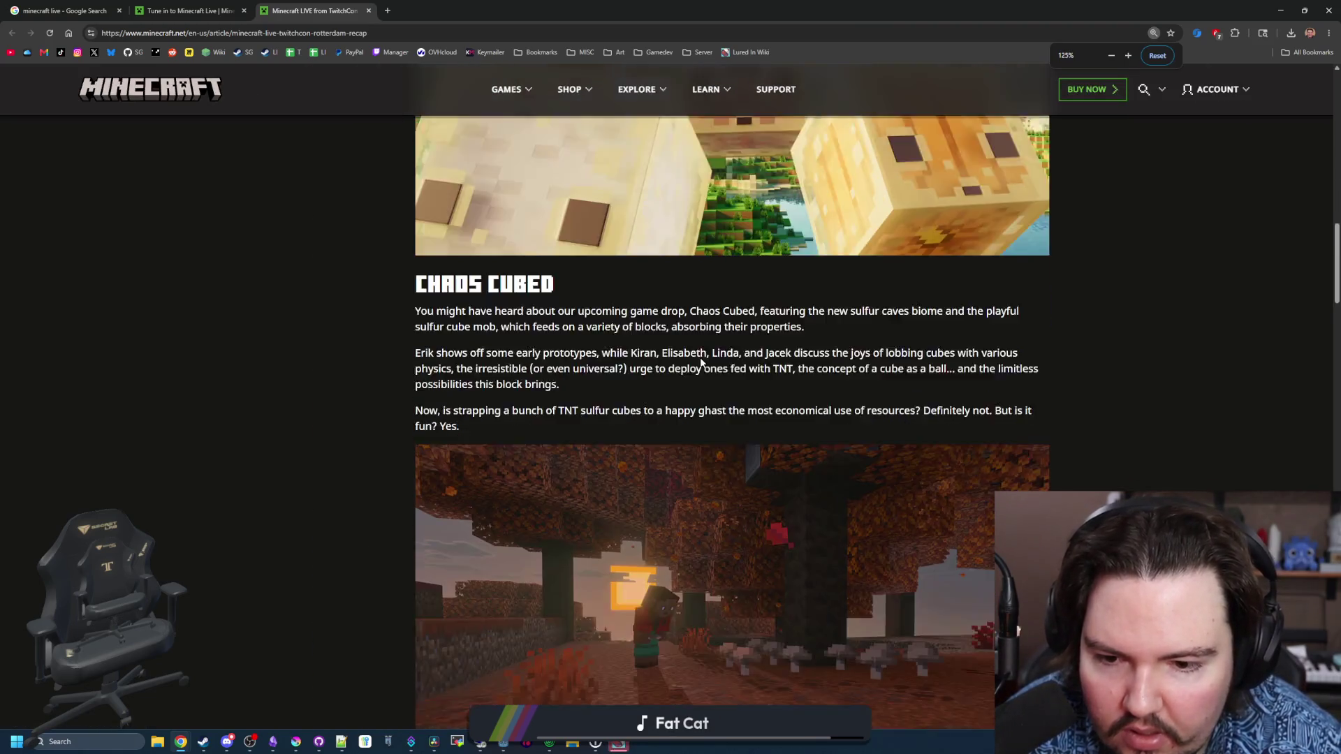
{"action": "scroll", "coordinate": [700, 361], "scroll_direction": "down", "scroll_amount": 1}
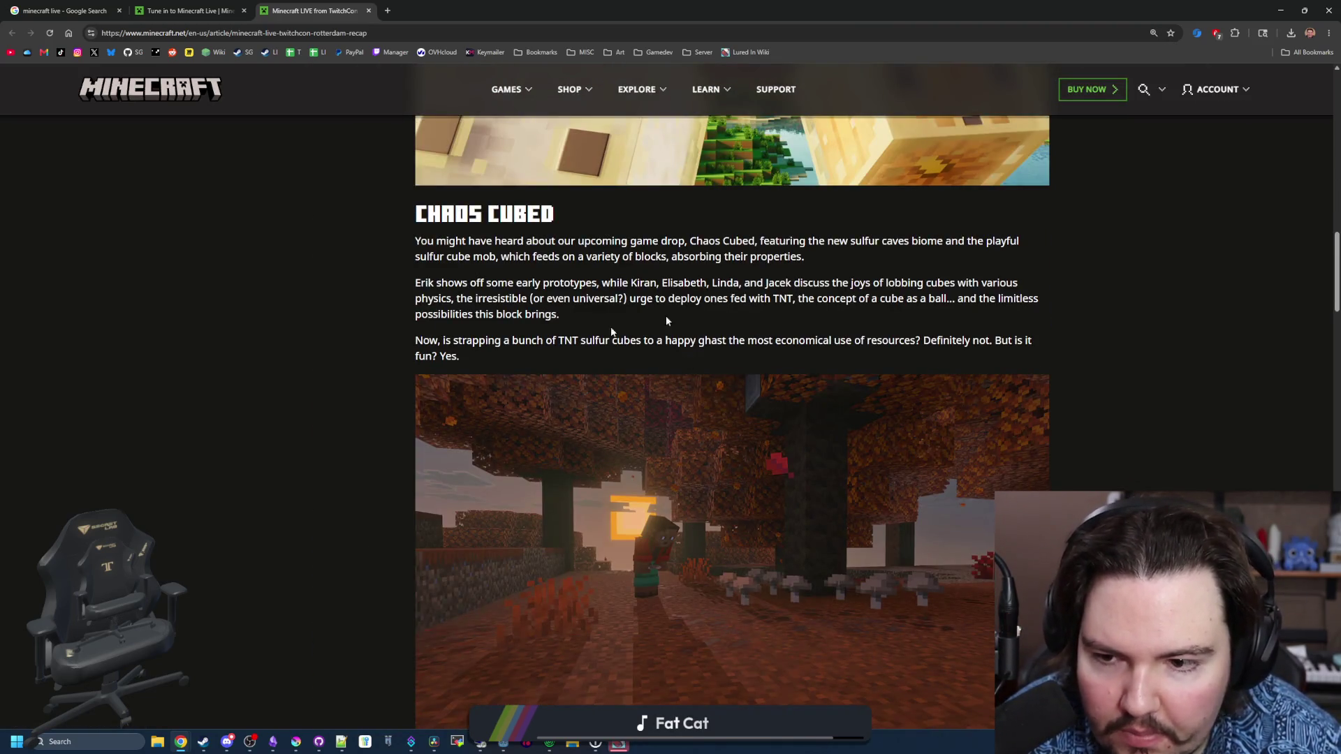
{"action": "scroll", "coordinate": [441, 351], "scroll_direction": "down", "scroll_amount": 3}
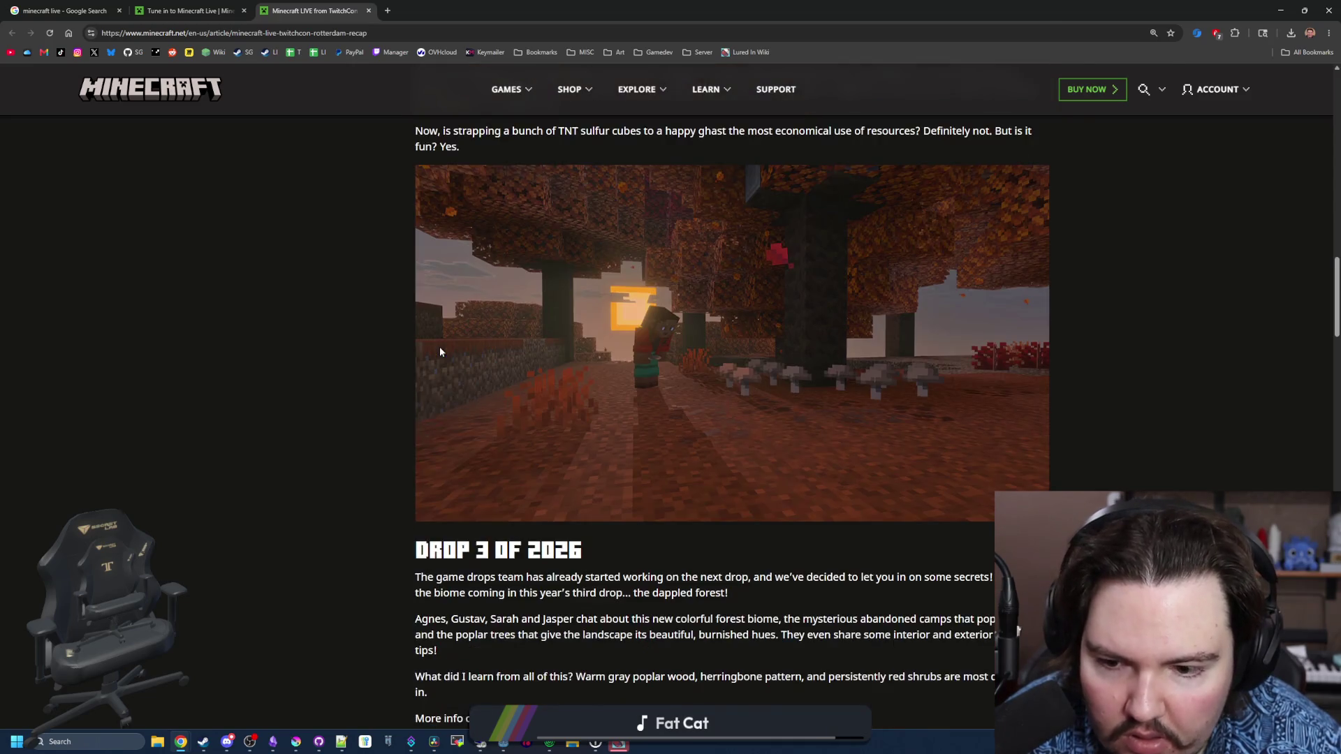
{"action": "scroll", "coordinate": [661, 405], "scroll_direction": "down", "scroll_amount": 12}
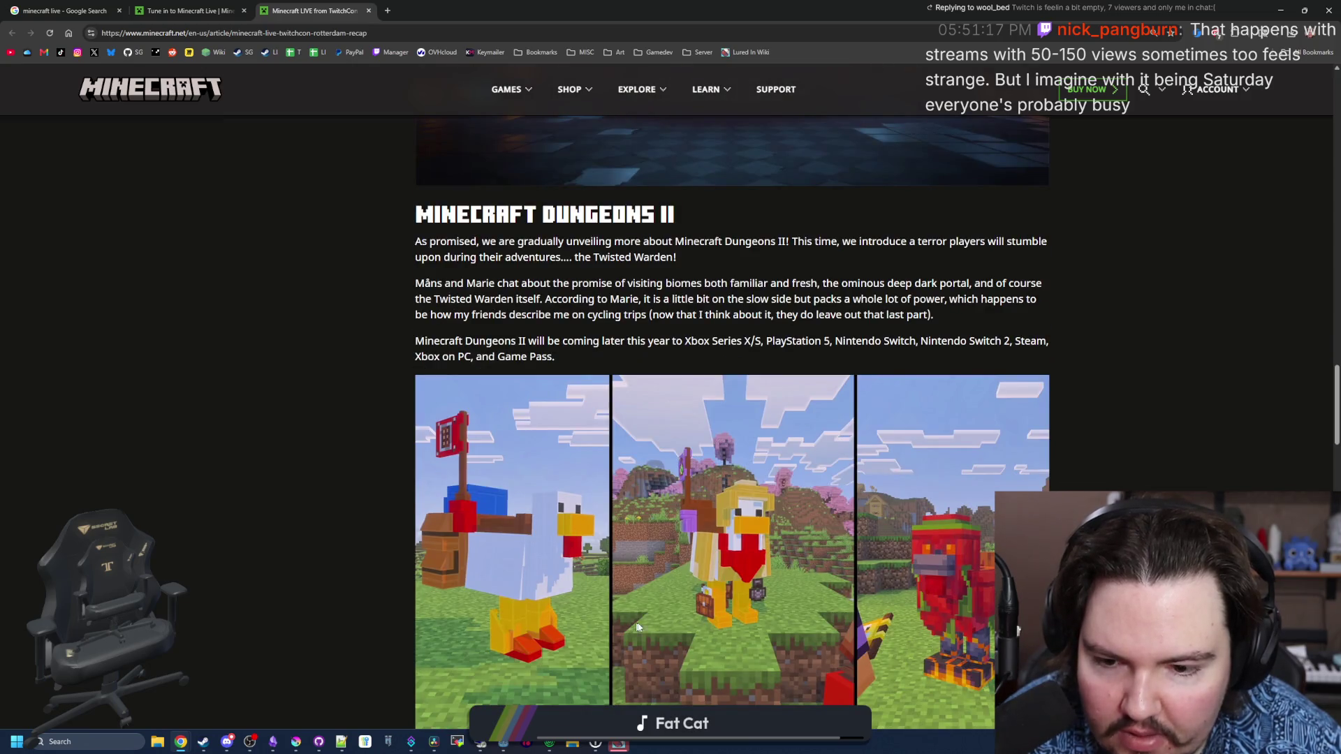
{"action": "scroll", "coordinate": [707, 619], "scroll_direction": "up", "scroll_amount": 7}
{"action": "key", "text": "alt+Tab"}
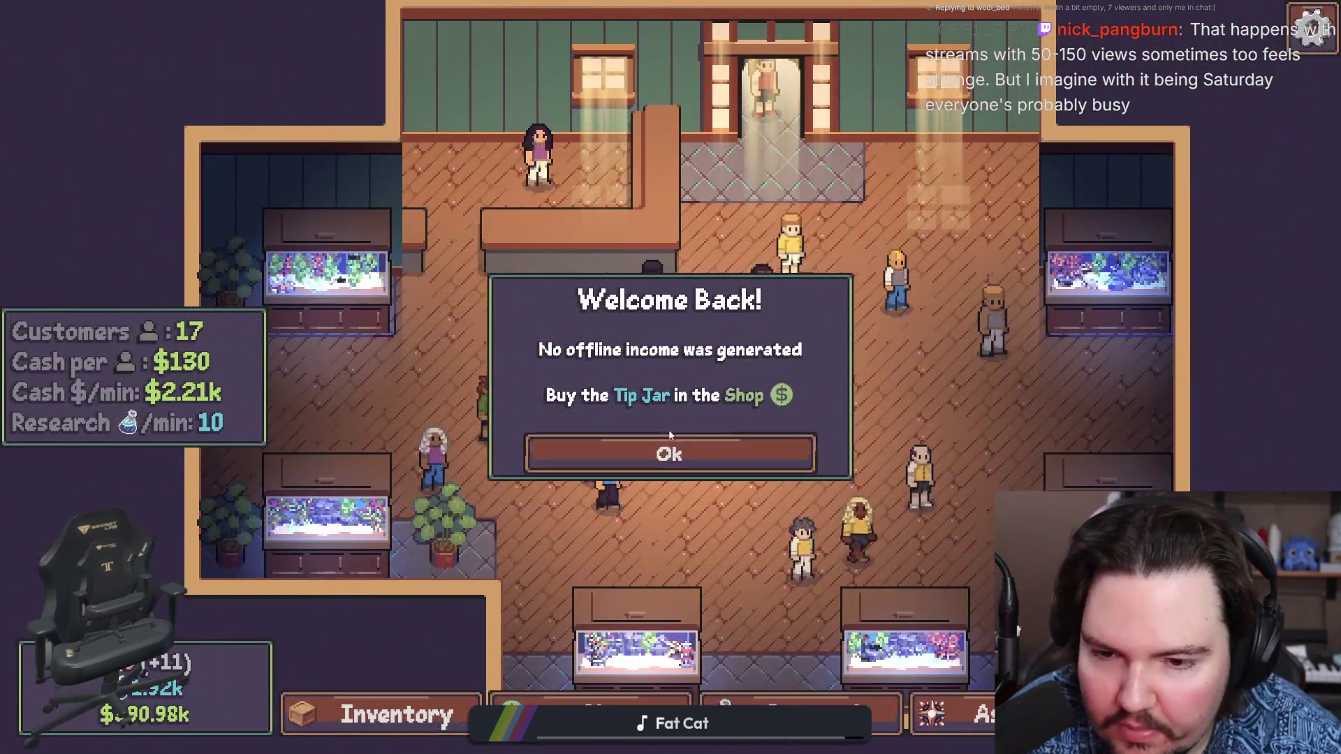
{"action": "left_click", "coordinate": [669, 452]}
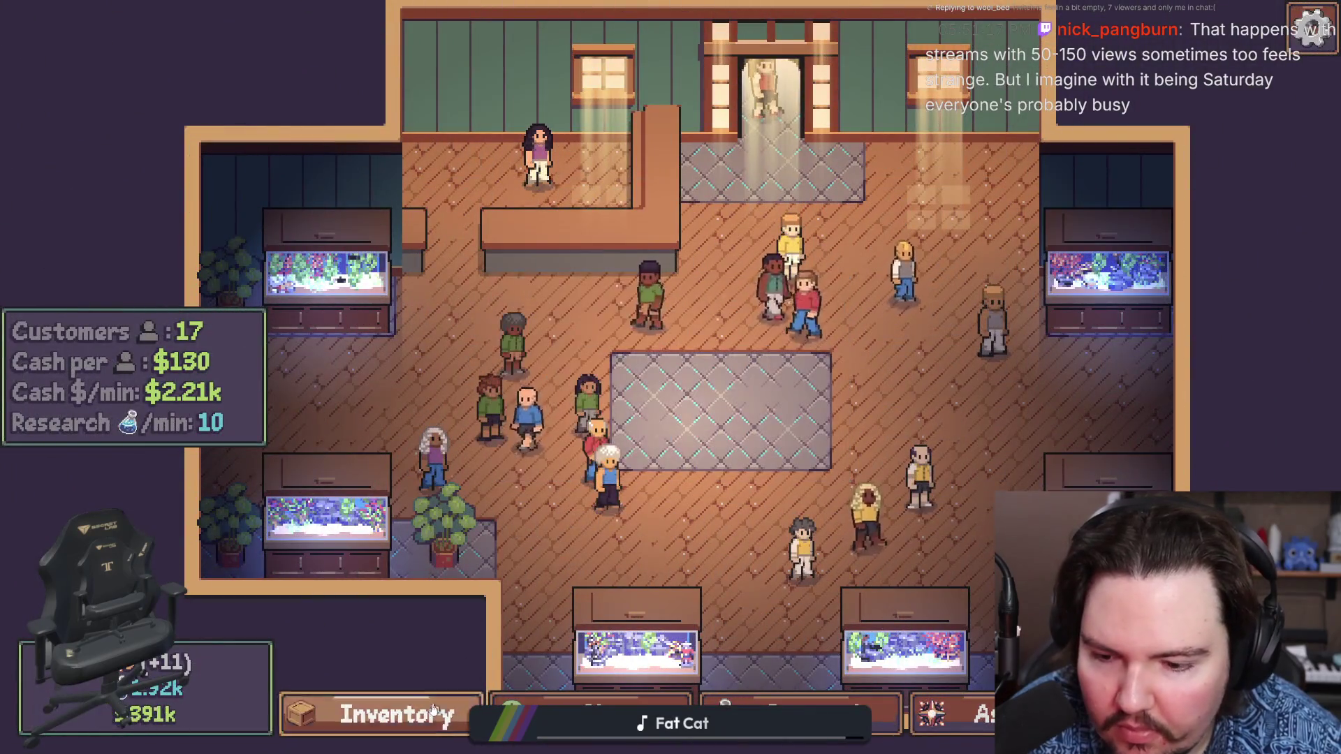
Open the inventory's Fishpedia list and scroll through the first region separators.
{"action": "left_click", "coordinate": [396, 714]}
{"action": "left_click", "coordinate": [688, 208]}
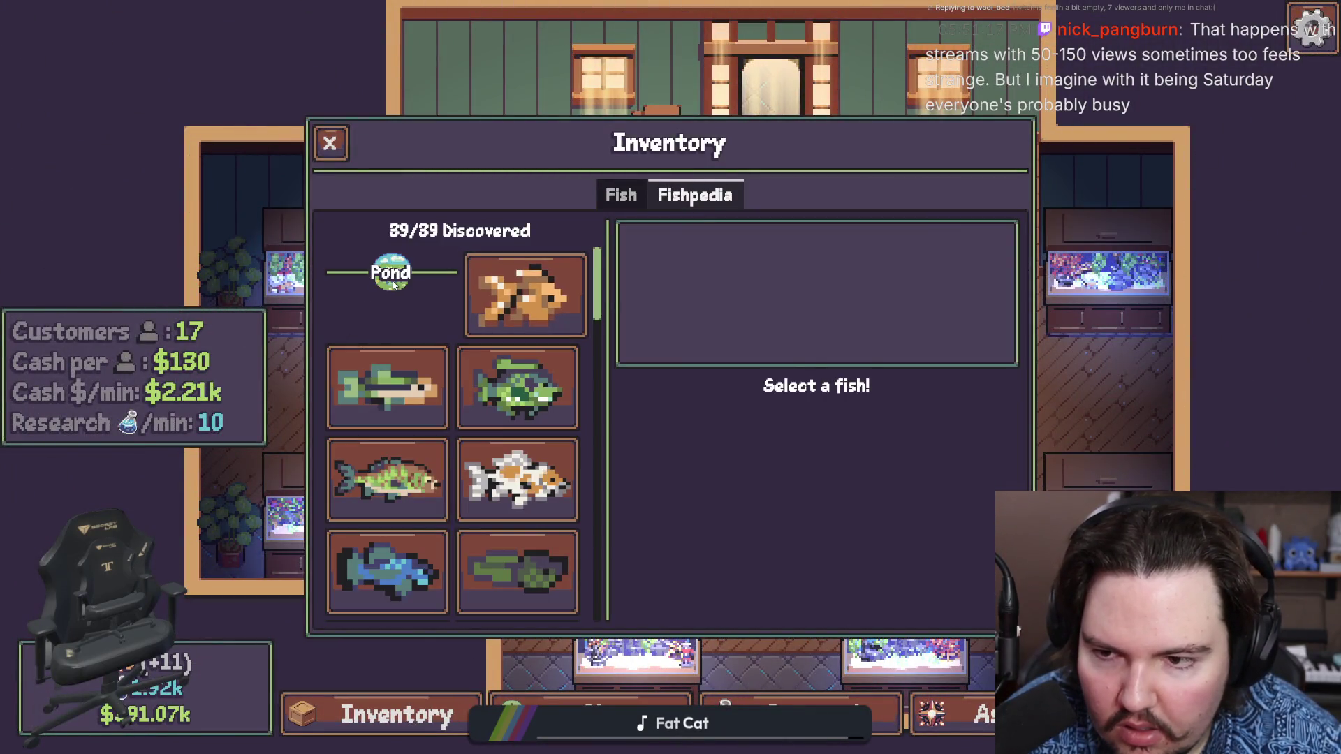
{"action": "scroll", "coordinate": [392, 279], "scroll_direction": "down", "scroll_amount": 3}
{"action": "scroll", "coordinate": [393, 285], "scroll_direction": "down", "scroll_amount": 10}
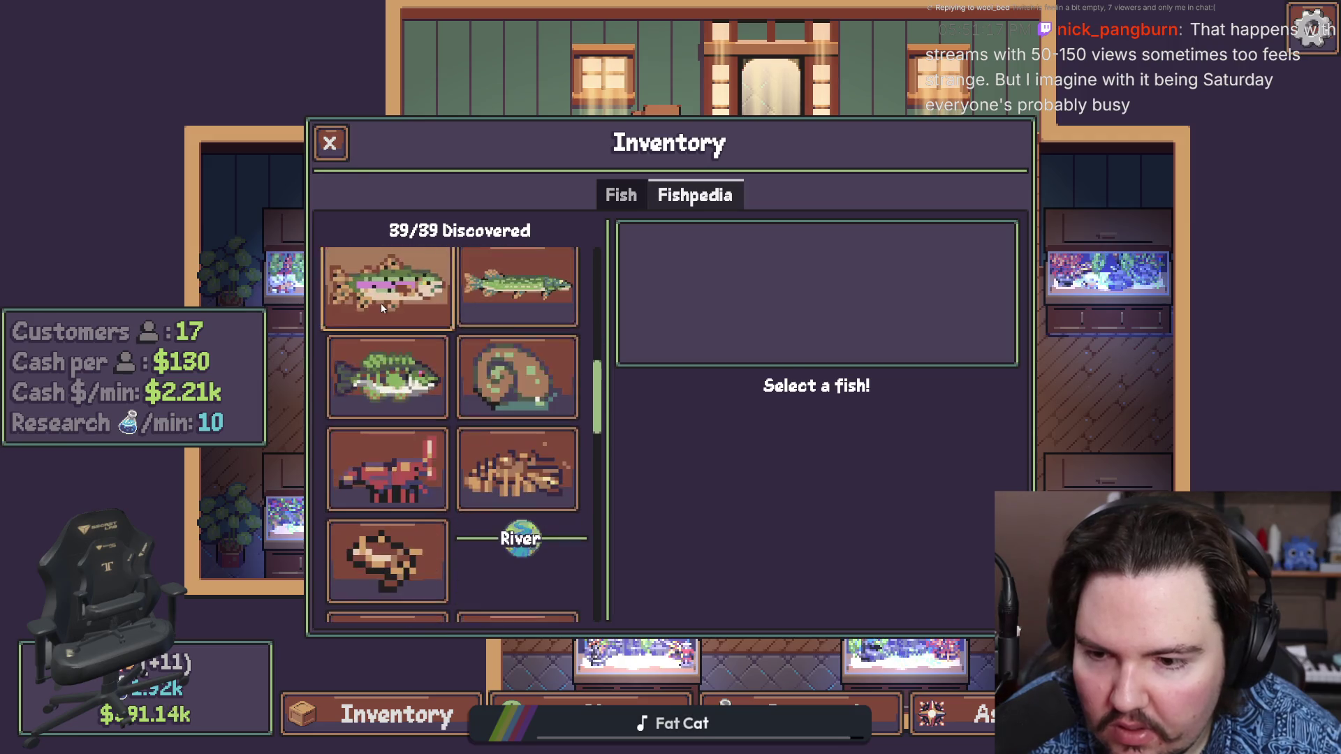
{"action": "scroll", "coordinate": [527, 338], "scroll_direction": "down", "scroll_amount": 9}
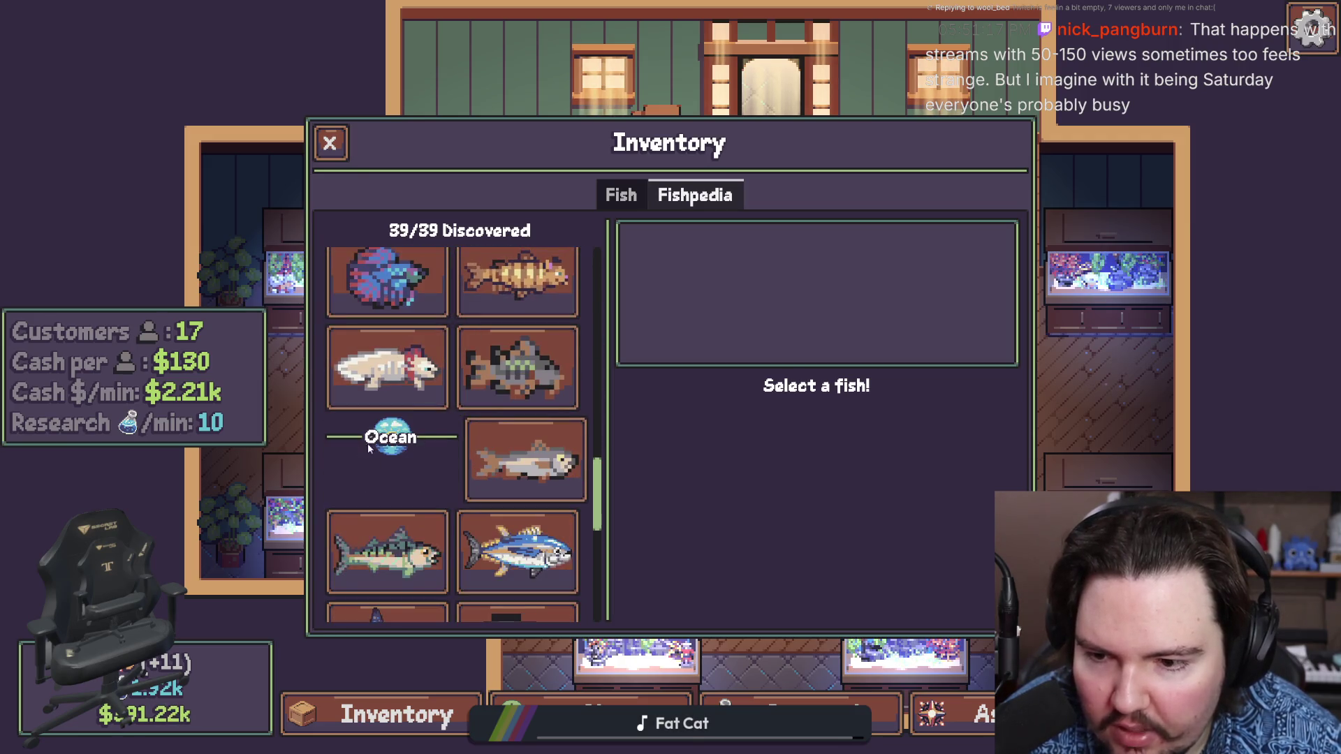
{"action": "scroll", "coordinate": [420, 419], "scroll_direction": "down", "scroll_amount": 3}
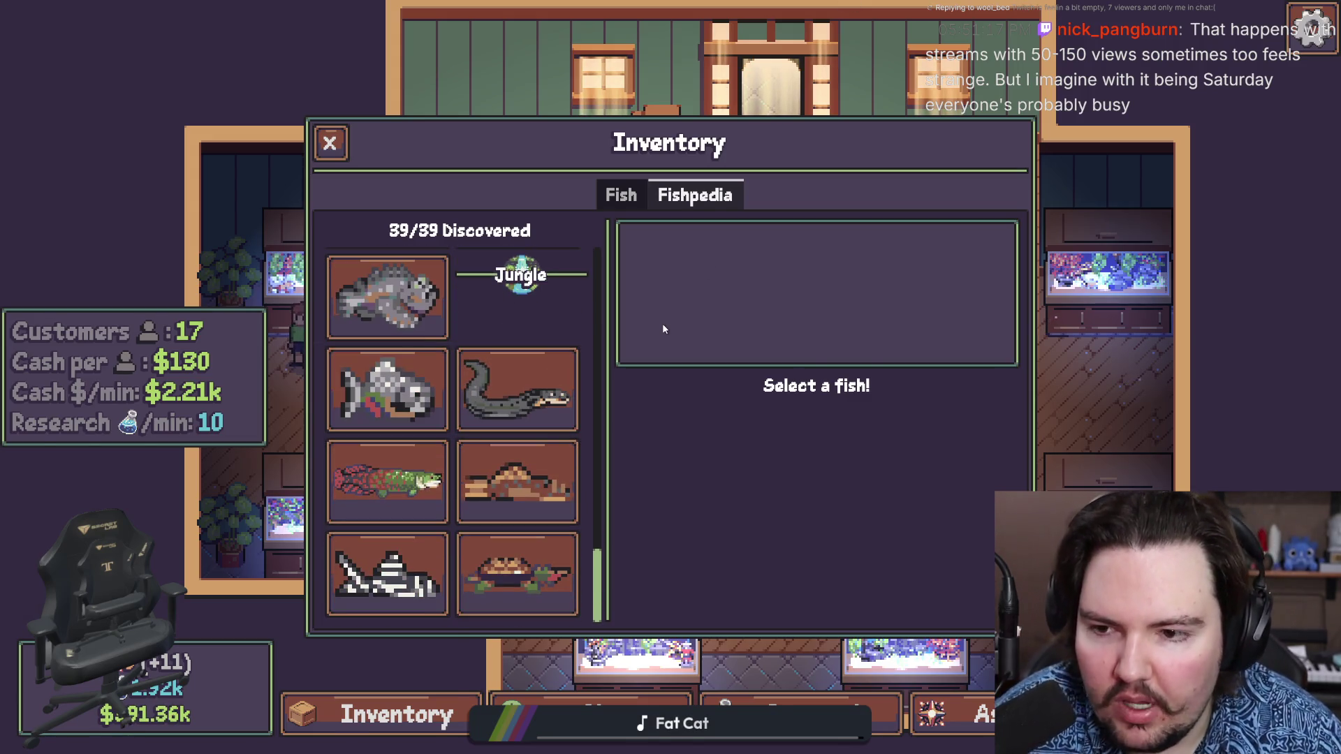
{"action": "key", "text": "super"}
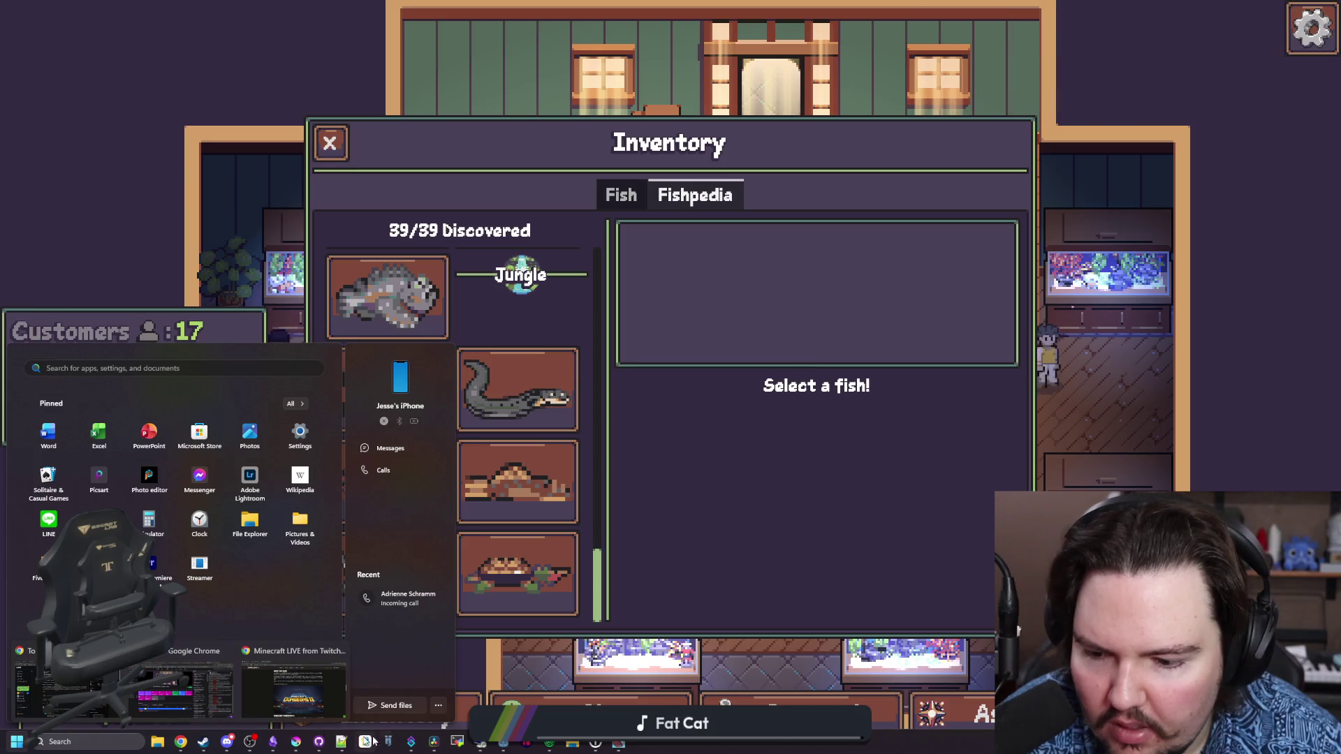
{"action": "mouse_move", "coordinate": [499, 745]}
{"action": "key", "text": "super"}
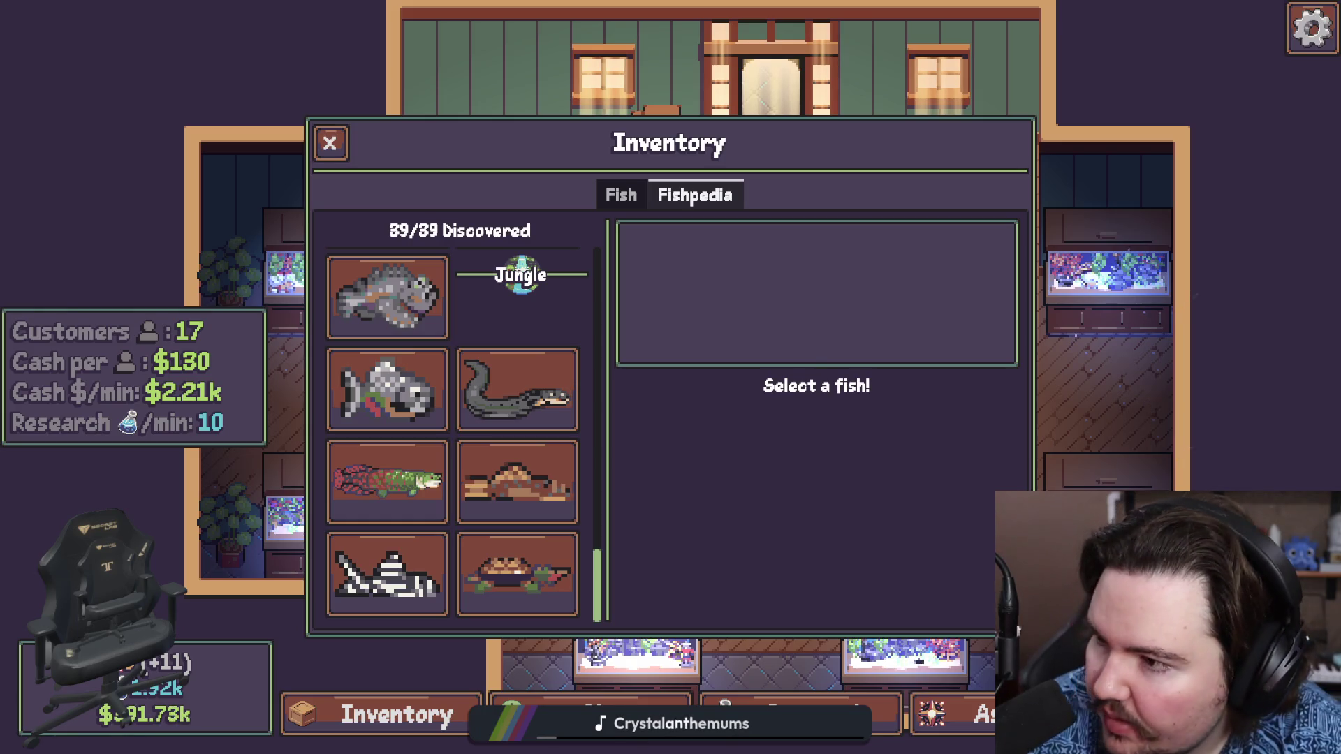
Scroll the Fishpedia up and down to check every region separator from Pond to Jungle.
{"action": "scroll", "coordinate": [454, 434], "scroll_direction": "up", "scroll_amount": 1}
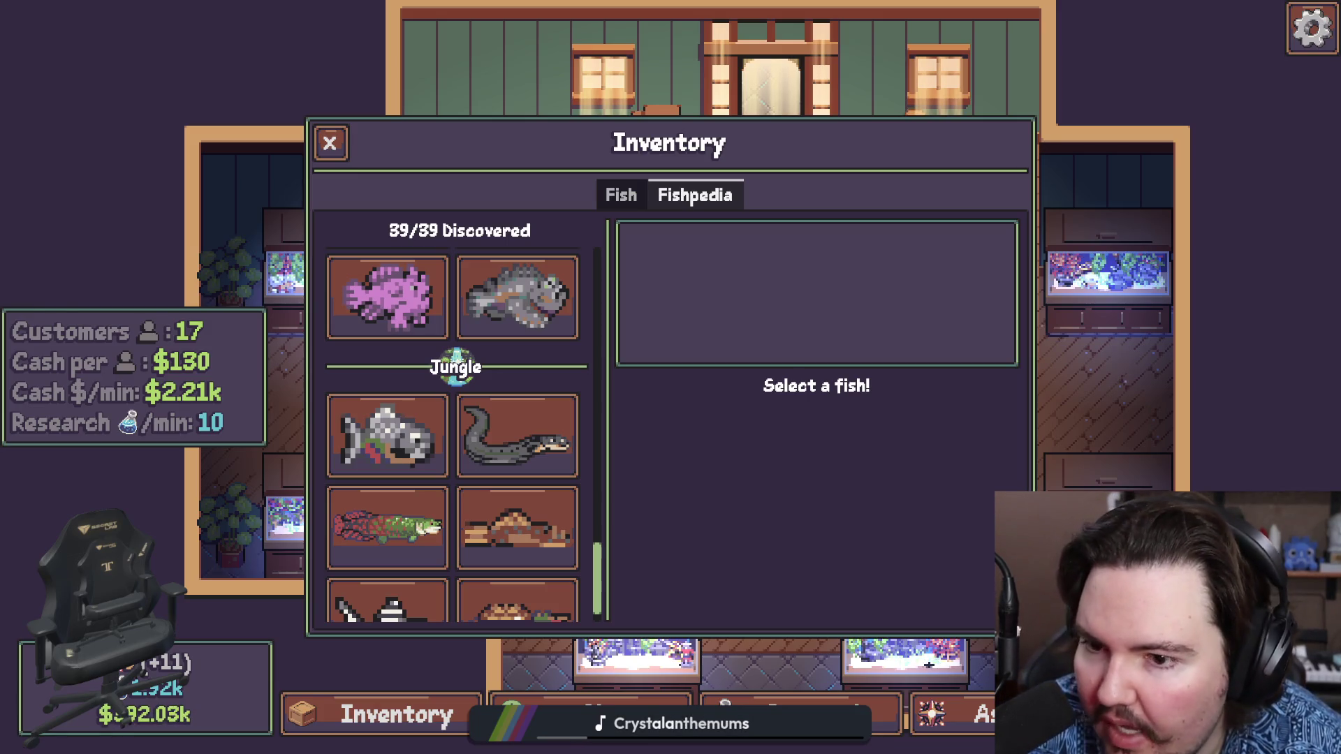
{"action": "scroll", "coordinate": [533, 467], "scroll_direction": "down", "scroll_amount": 1}
{"action": "scroll", "coordinate": [533, 467], "scroll_direction": "up", "scroll_amount": 3}
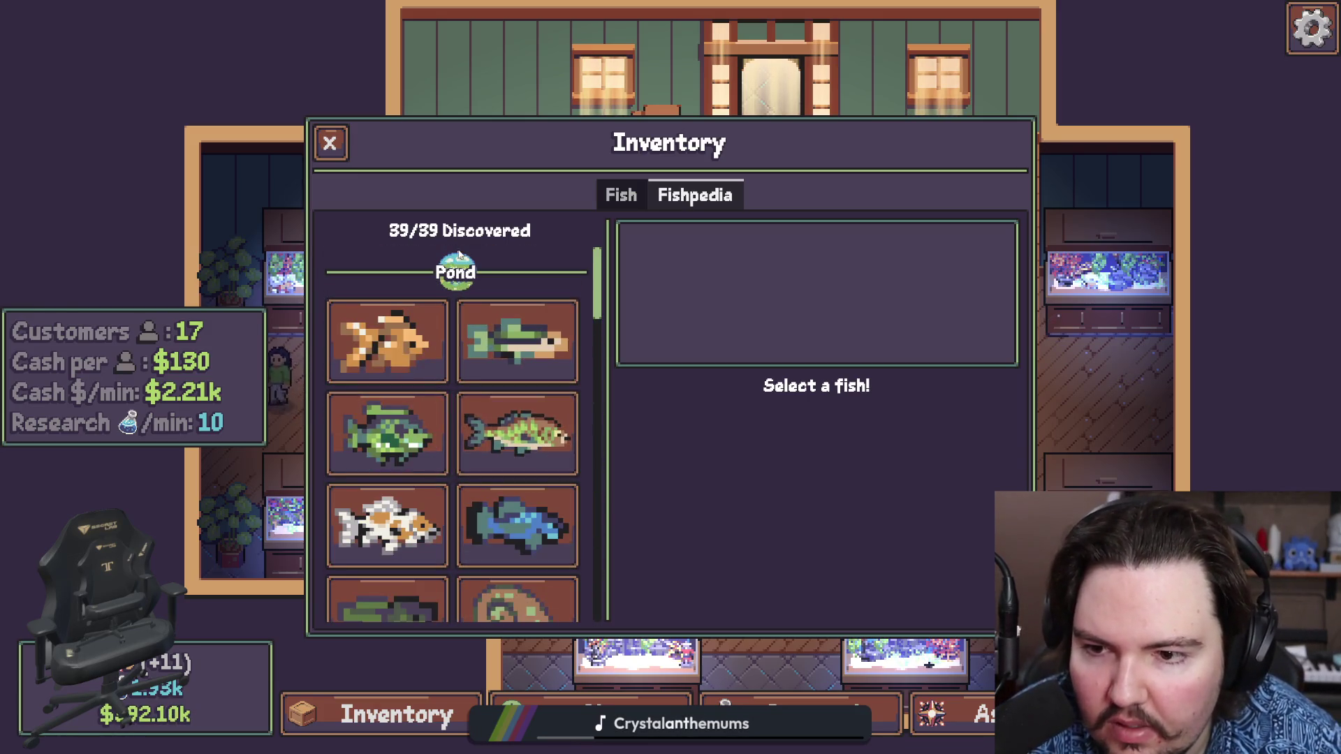
{"action": "scroll", "coordinate": [461, 335], "scroll_direction": "down", "scroll_amount": 10}
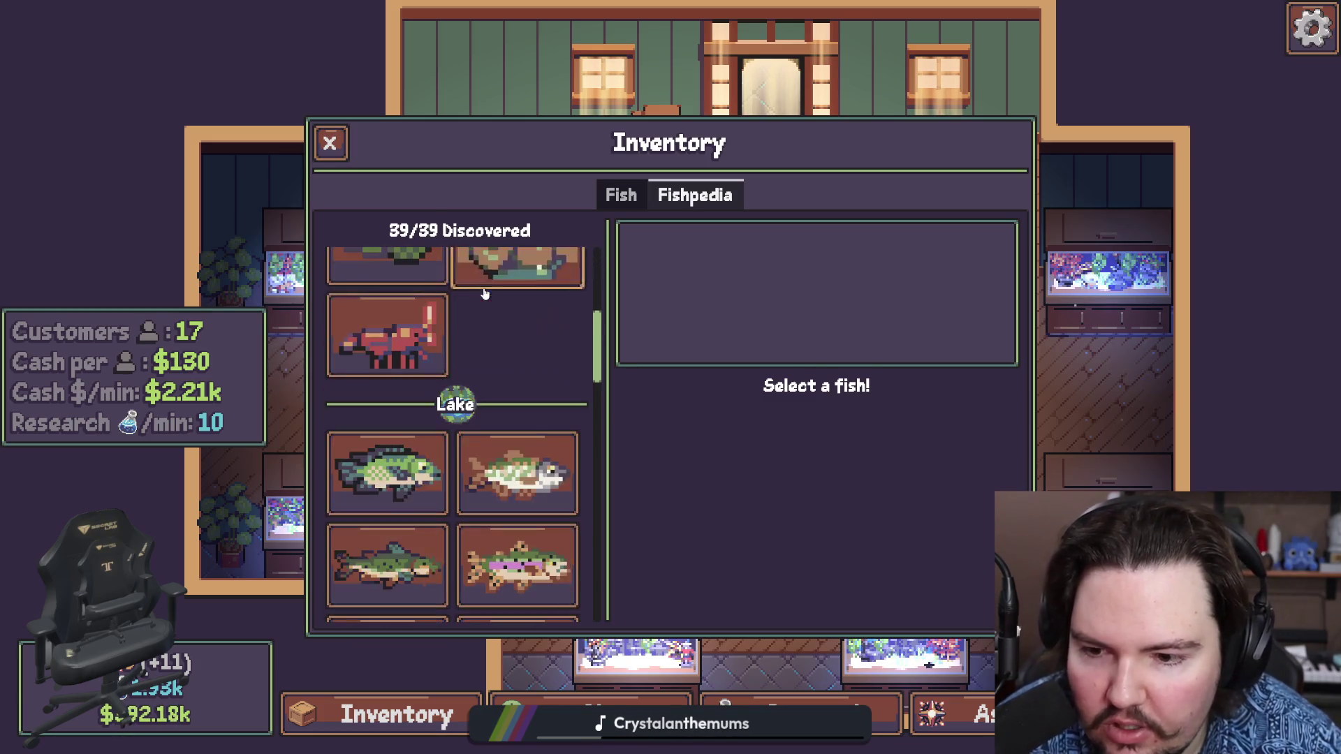
{"action": "scroll", "coordinate": [452, 401], "scroll_direction": "down", "scroll_amount": 3}
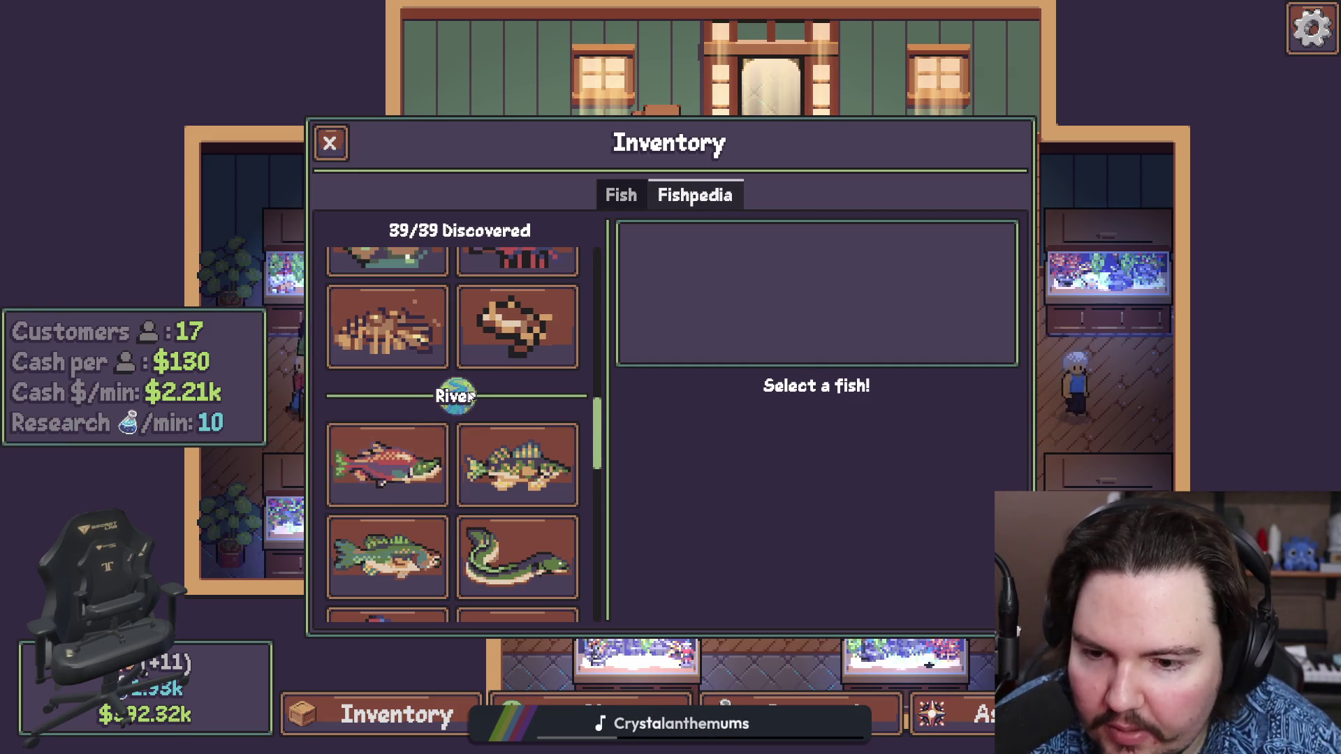
{"action": "scroll", "coordinate": [472, 391], "scroll_direction": "down", "scroll_amount": 5}
{"action": "scroll", "coordinate": [472, 391], "scroll_direction": "down", "scroll_amount": 12}
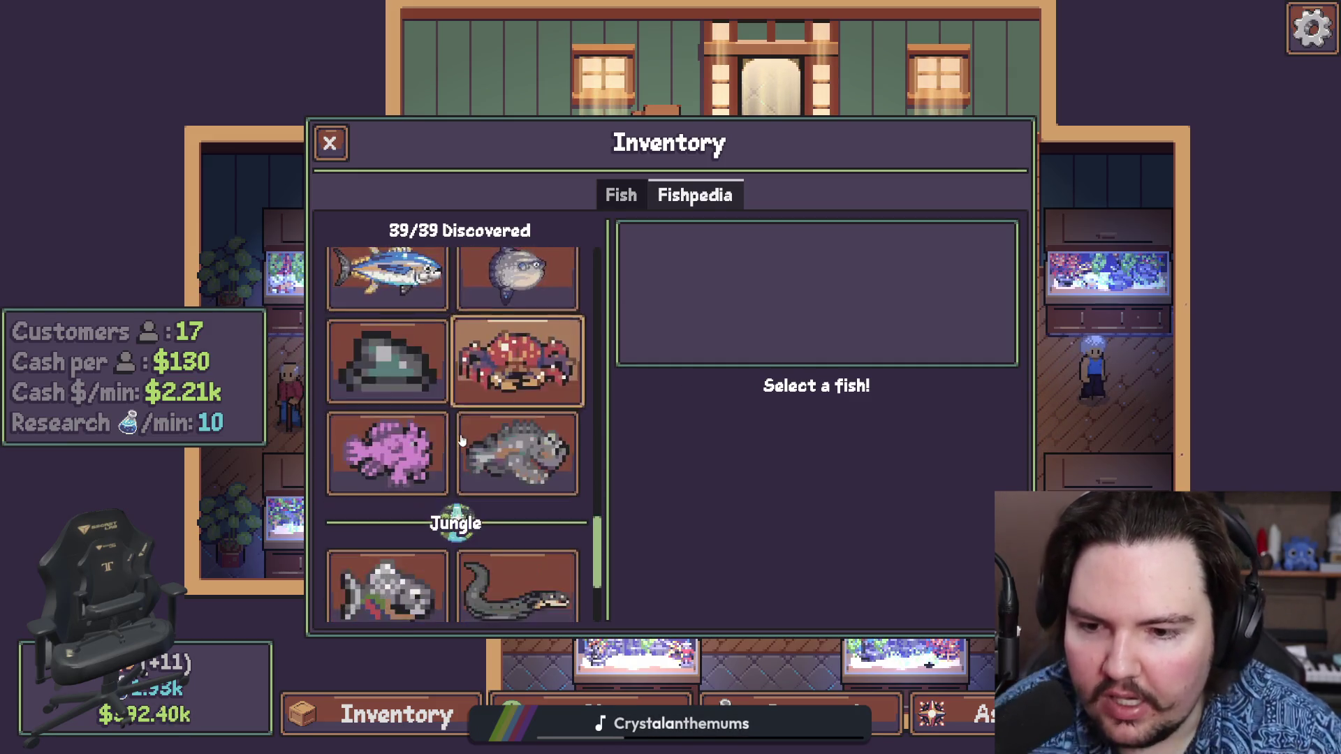
{"action": "scroll", "coordinate": [393, 404], "scroll_direction": "up", "scroll_amount": 7}
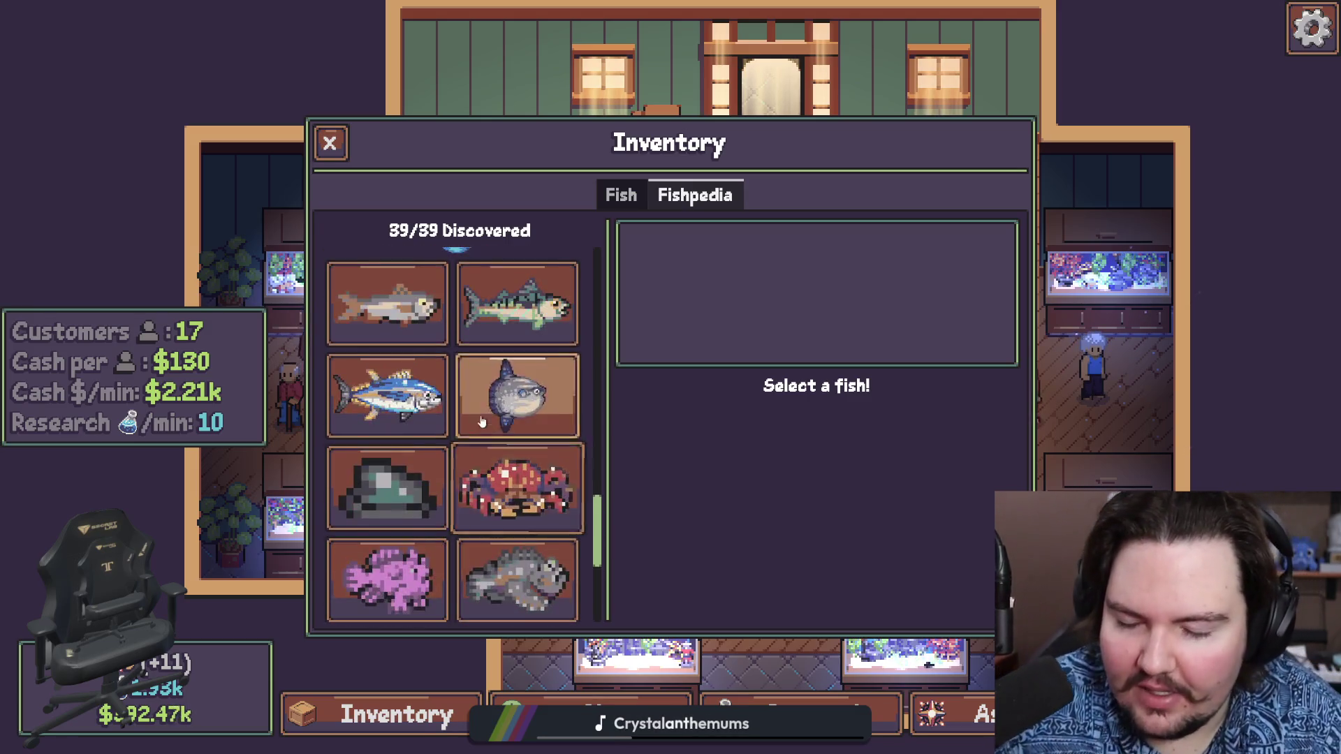
View the Herring, Sockeye Salmon, Eel, Largemouth Bass and Axolotl entries.
{"action": "left_click", "coordinate": [393, 404]}
{"action": "scroll", "coordinate": [393, 404], "scroll_direction": "up", "scroll_amount": 5}
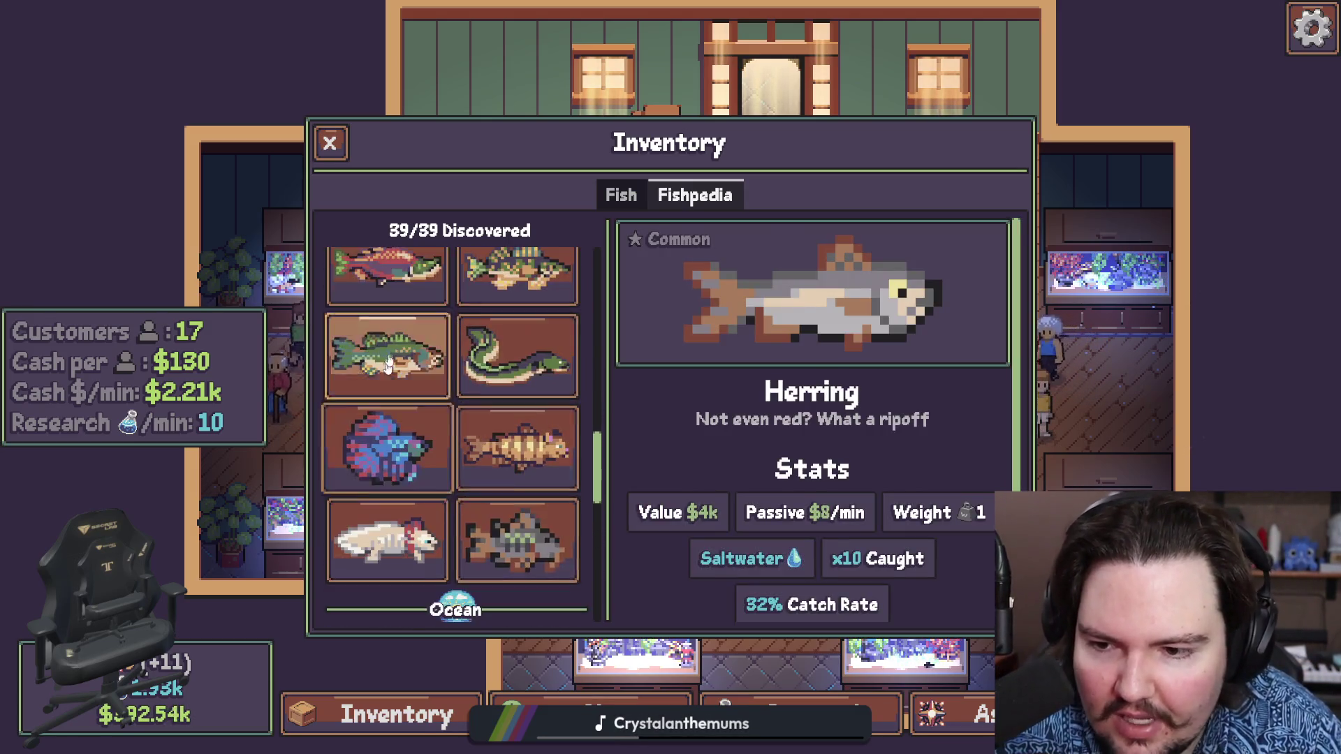
{"action": "left_click", "coordinate": [388, 300]}
{"action": "left_click", "coordinate": [517, 388]}
{"action": "left_click", "coordinate": [387, 388]}
{"action": "scroll", "coordinate": [495, 434], "scroll_direction": "down", "scroll_amount": 1}
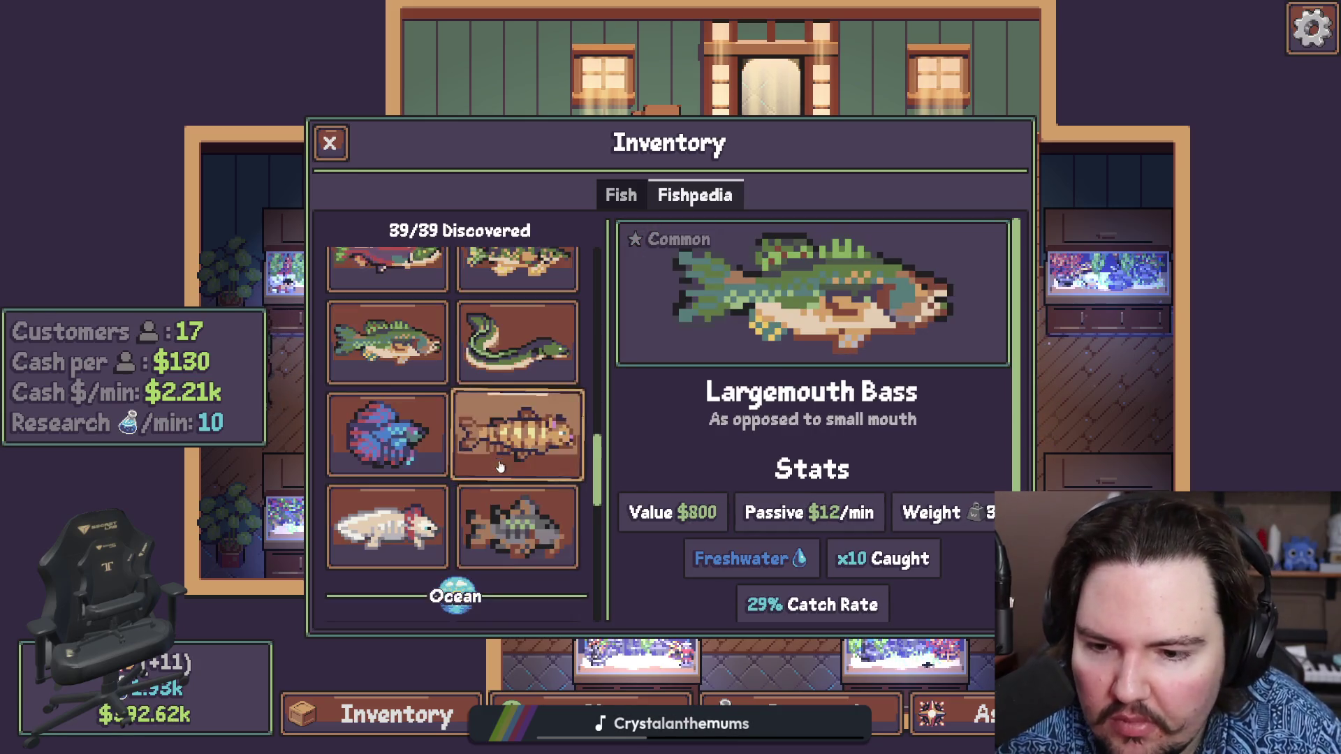
{"action": "left_click", "coordinate": [443, 497]}
{"action": "scroll", "coordinate": [444, 498], "scroll_direction": "up", "scroll_amount": 6}
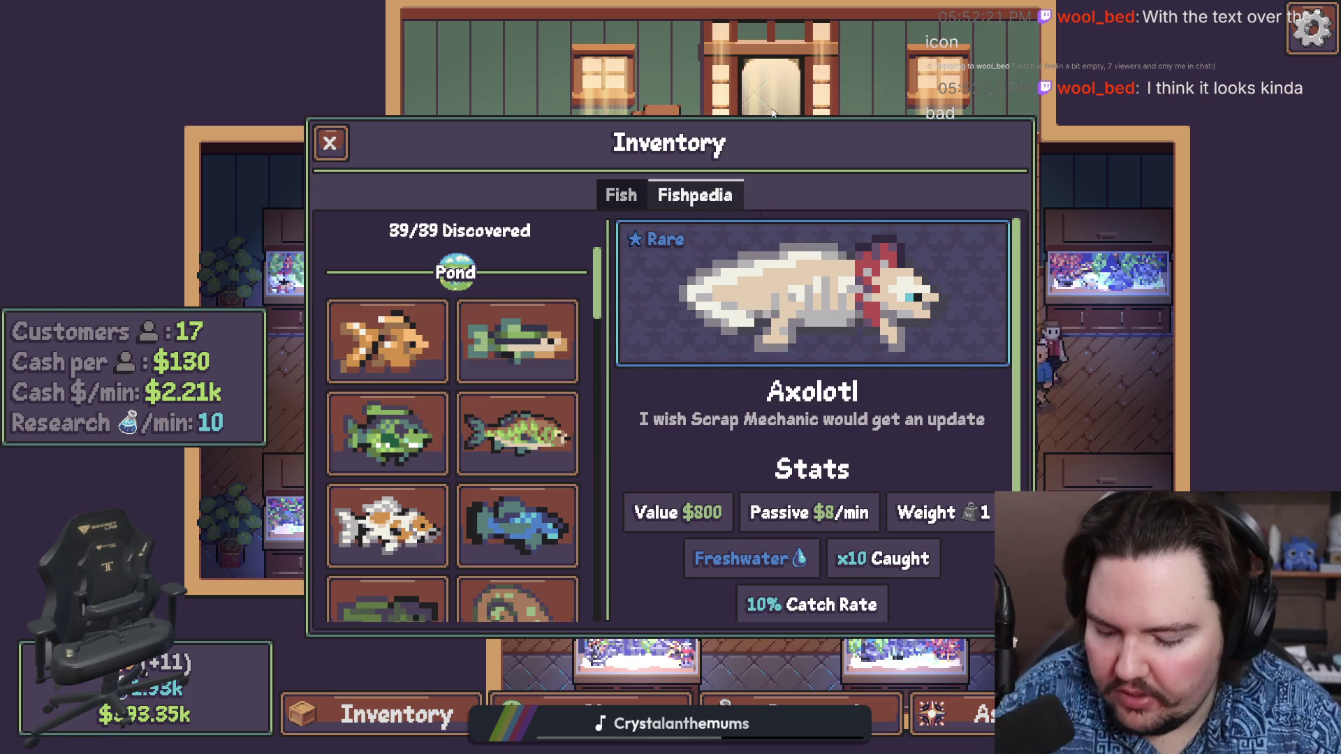
Minimize the game to the desktop and preview the two Godot scene windows.
{"action": "key", "text": "super"}
{"action": "mouse_move", "coordinate": [296, 744]}
{"action": "mouse_move", "coordinate": [497, 744]}
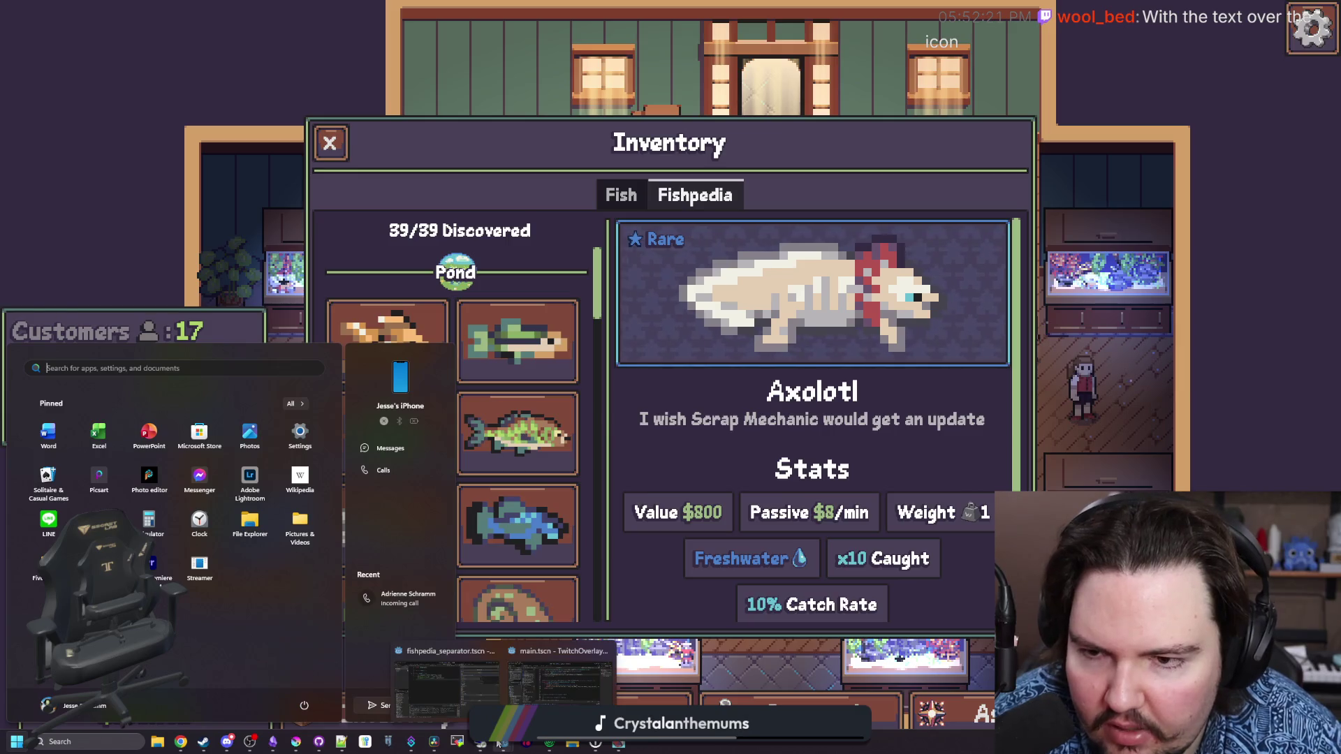
{"action": "mouse_move", "coordinate": [467, 697]}
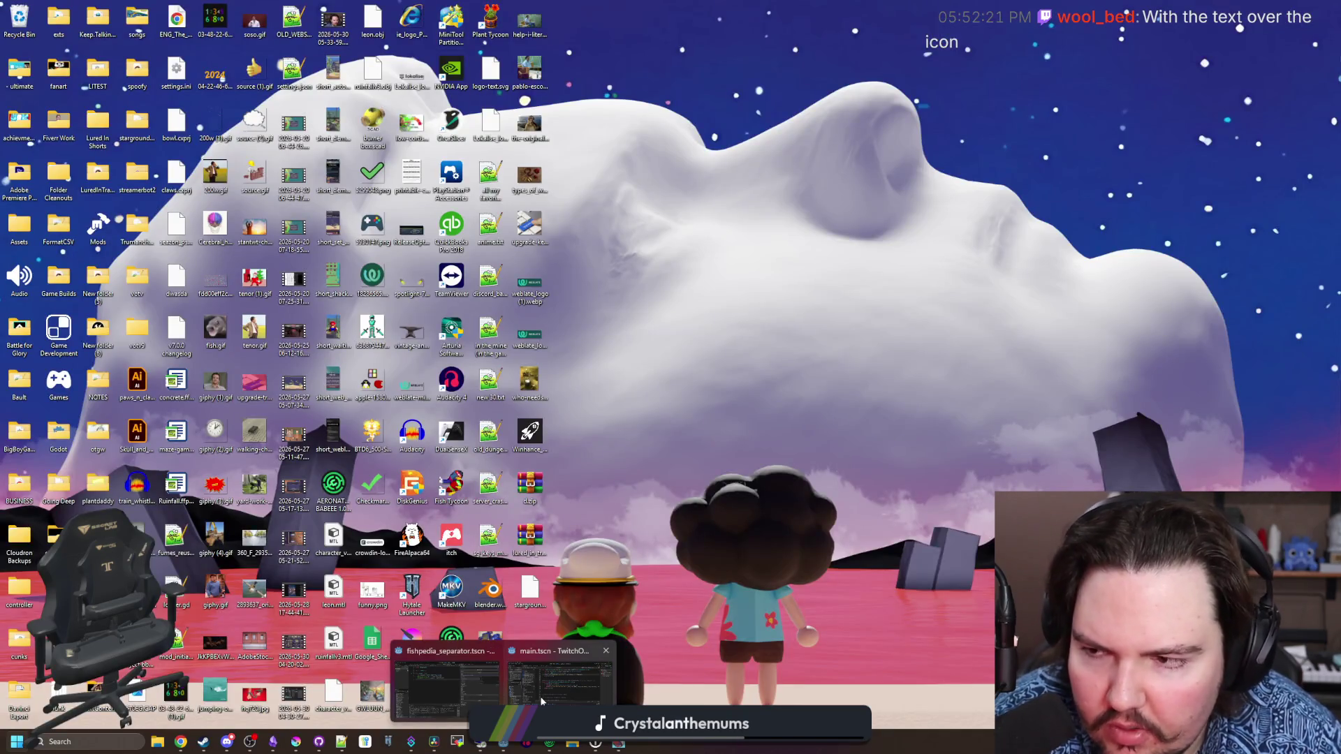
In the maximized separator editor, anchor the TextureRect region icon with the Top Left preset.
{"action": "left_click", "coordinate": [467, 697]}
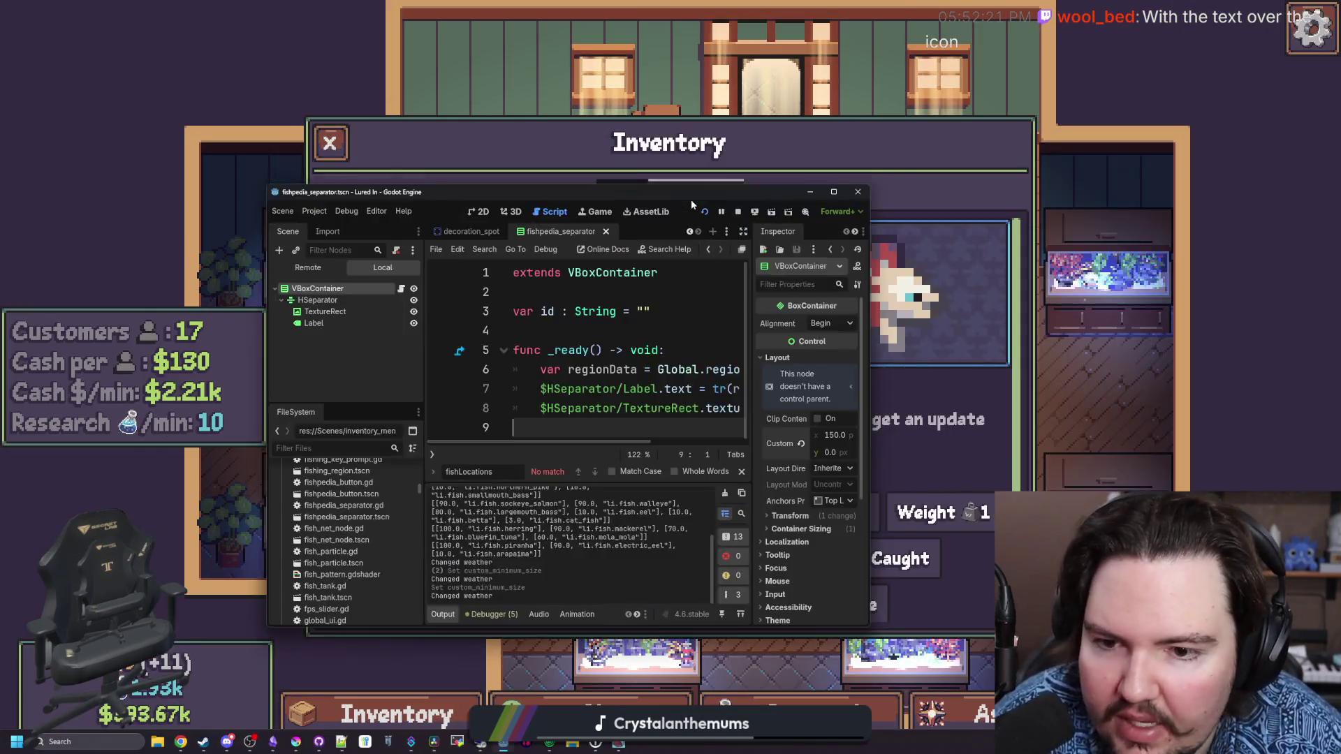
{"action": "double_click", "coordinate": [690, 199]}
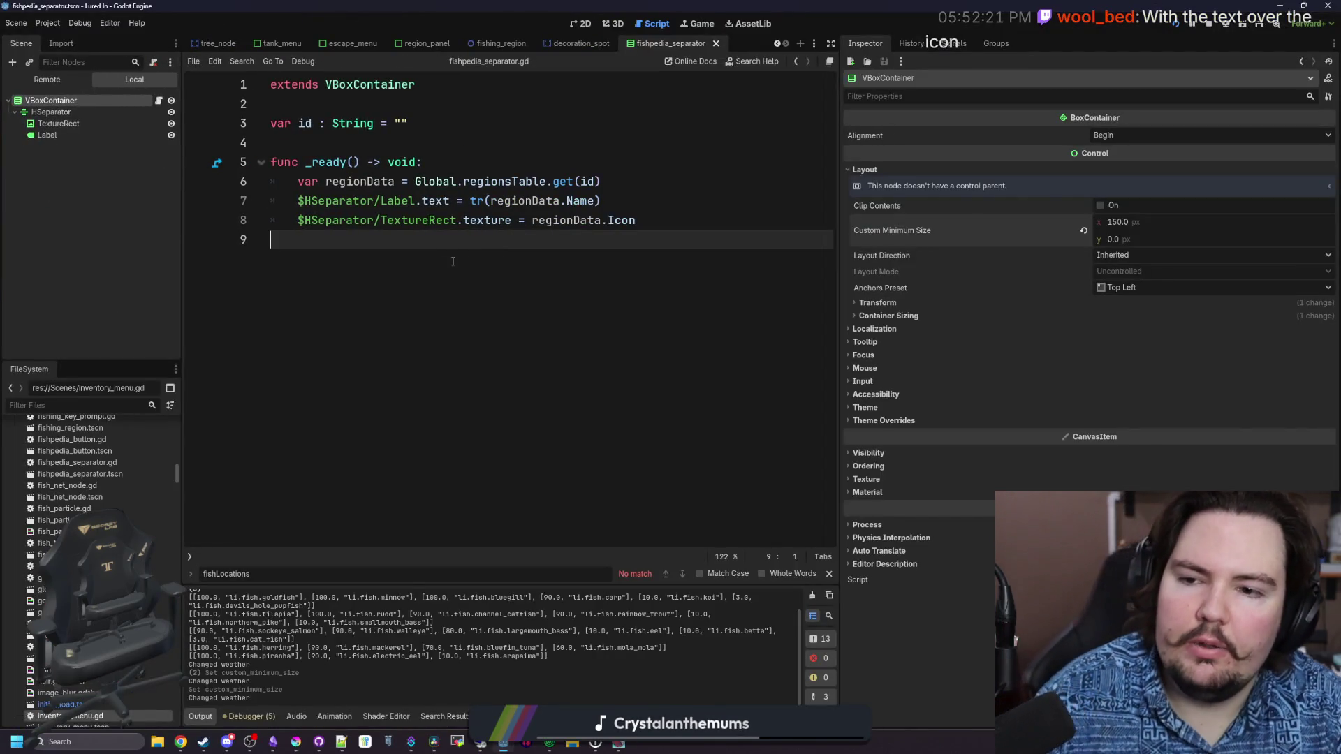
{"action": "left_click", "coordinate": [59, 124]}
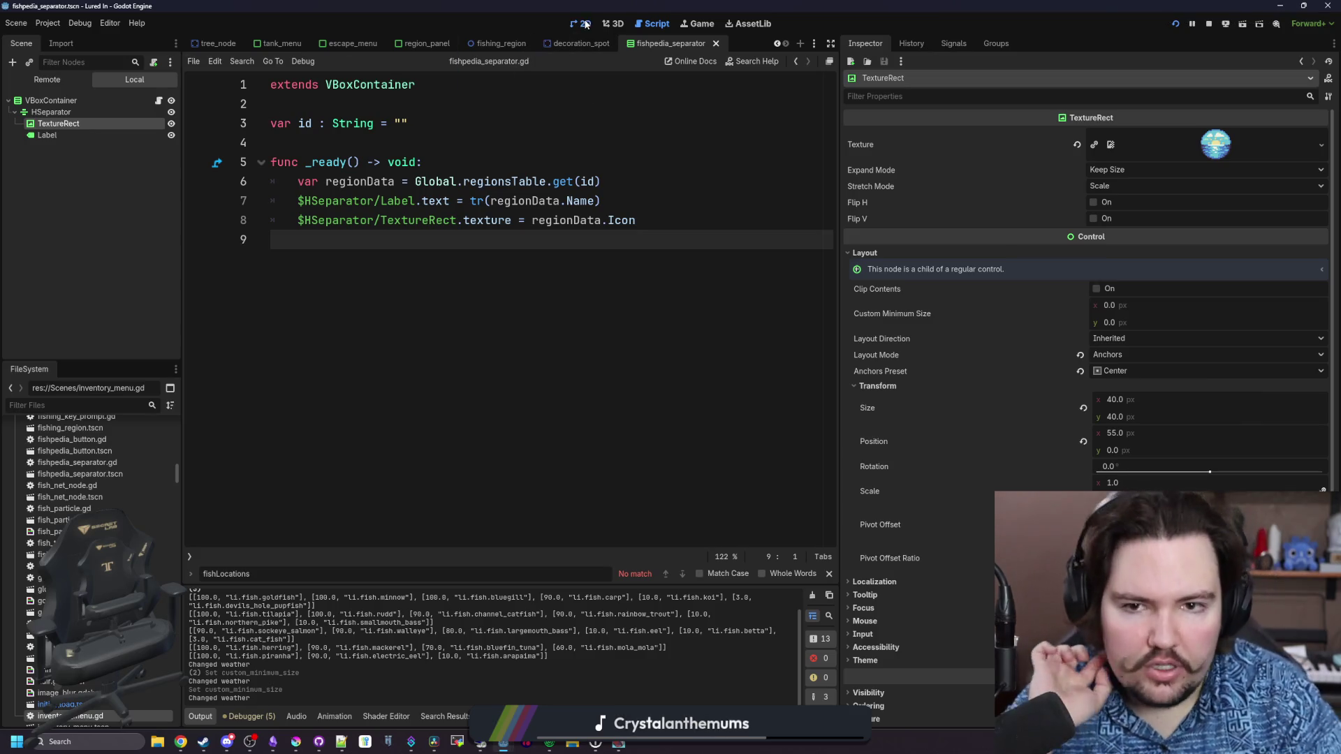
{"action": "left_click", "coordinate": [586, 25]}
{"action": "scroll", "coordinate": [513, 377], "scroll_direction": "up", "scroll_amount": 3}
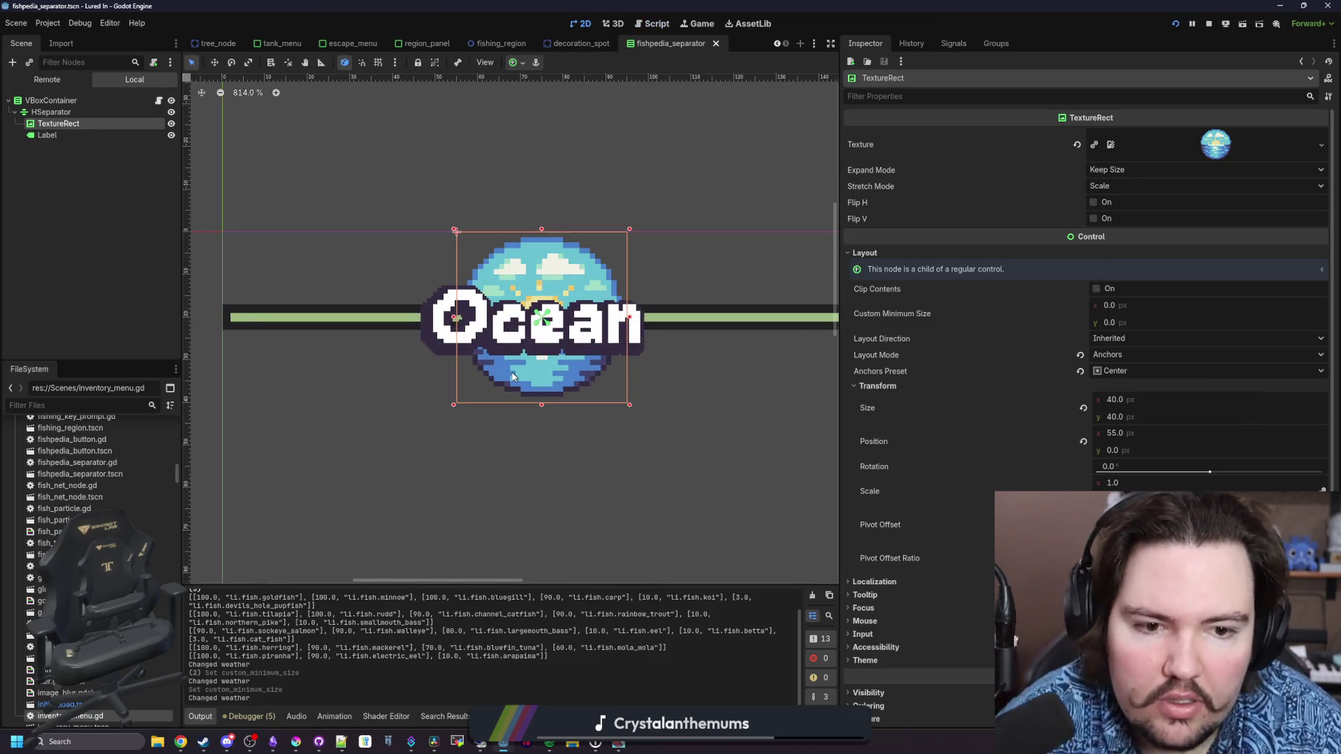
{"action": "scroll", "coordinate": [513, 377], "scroll_direction": "down", "scroll_amount": 3}
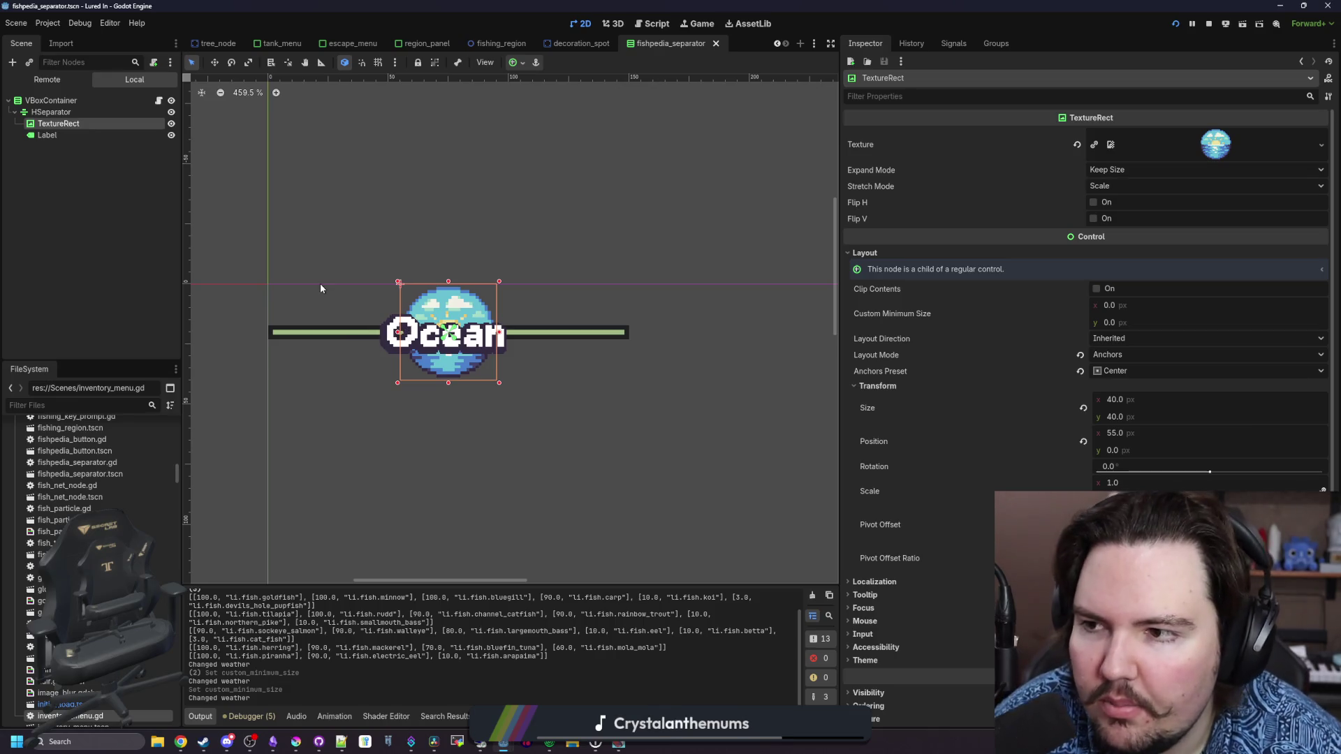
{"action": "left_click", "coordinate": [1110, 372]}
{"action": "left_click", "coordinate": [1128, 416]}
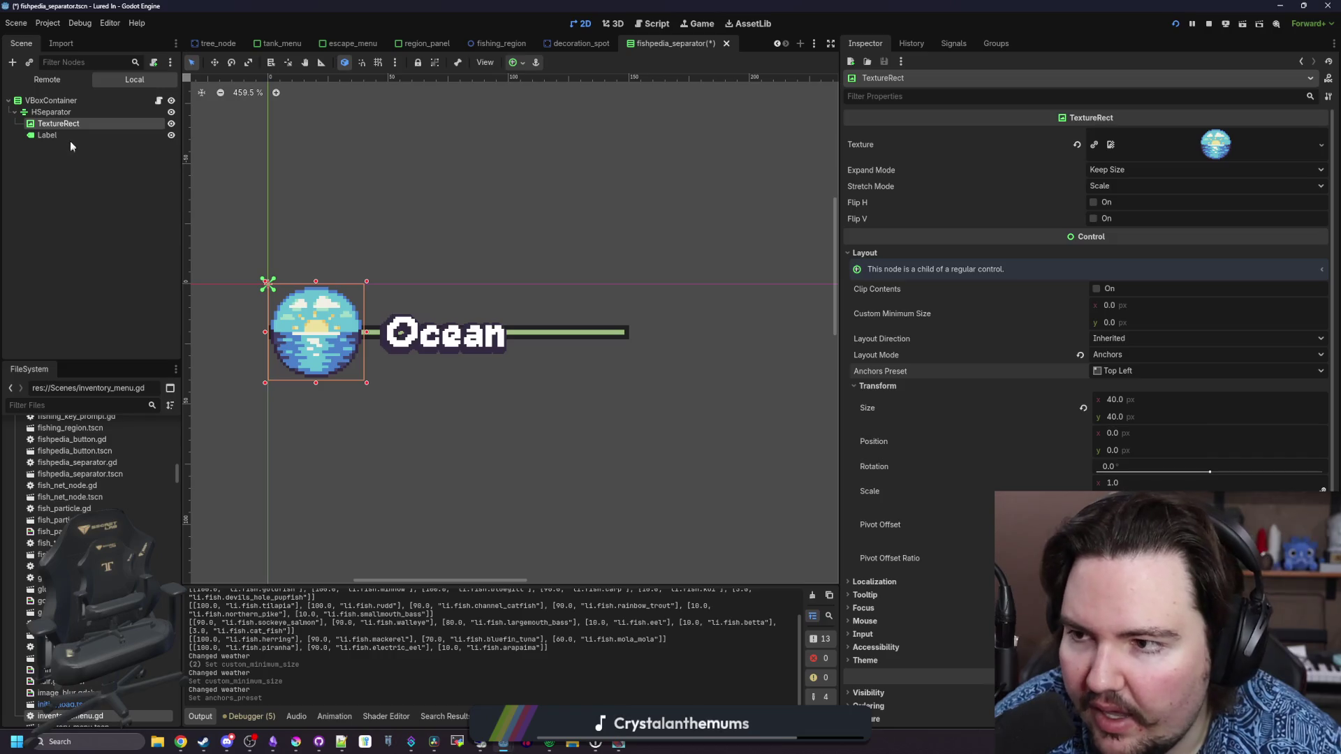
Begin adding a new child node under HSeparator.
{"action": "left_click", "coordinate": [67, 137]}
{"action": "left_click", "coordinate": [42, 114]}
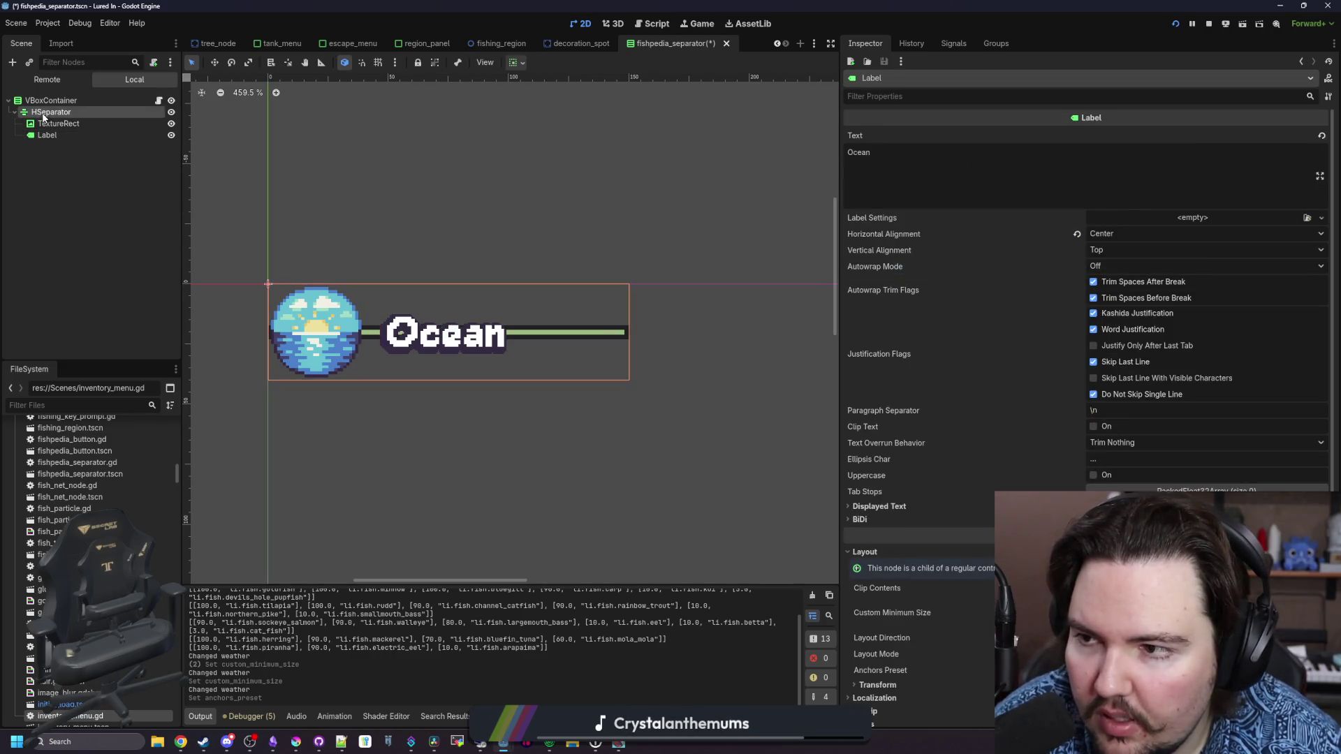
{"action": "right_click", "coordinate": [56, 113]}
{"action": "left_click", "coordinate": [89, 117]}
Create an HBoxContainer under HSeparator and move the TextureRect and Label into it.
{"action": "type", "text": "hbox"}
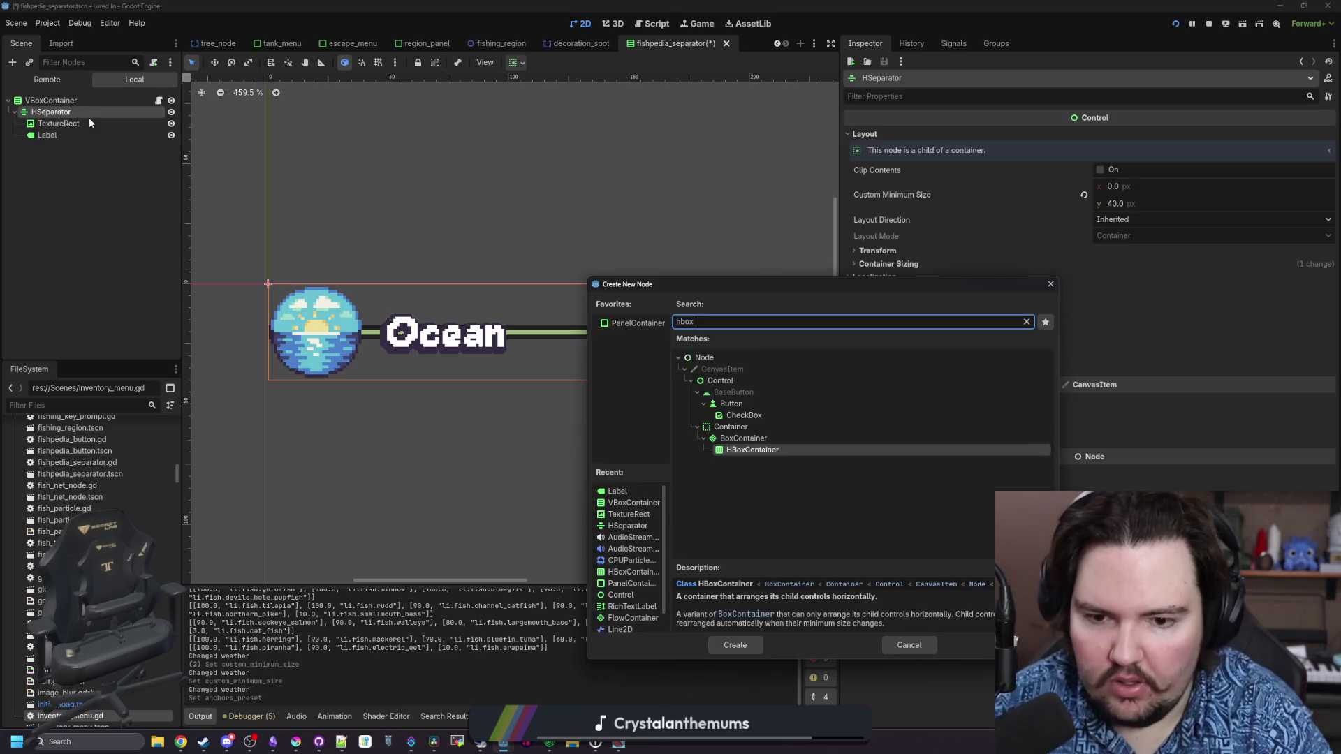
{"action": "key", "text": "Return"}
{"action": "mouse_move", "coordinate": [56, 148]}
{"action": "left_mouse_down"}
{"action": "mouse_move", "coordinate": [52, 121]}
{"action": "mouse_move", "coordinate": [81, 127]}
{"action": "left_mouse_up"}
{"action": "left_click", "coordinate": [54, 148]}
Give the HBoxContainer Anchors layout mode with the Full Rect preset.
{"action": "left_click", "coordinate": [79, 123]}
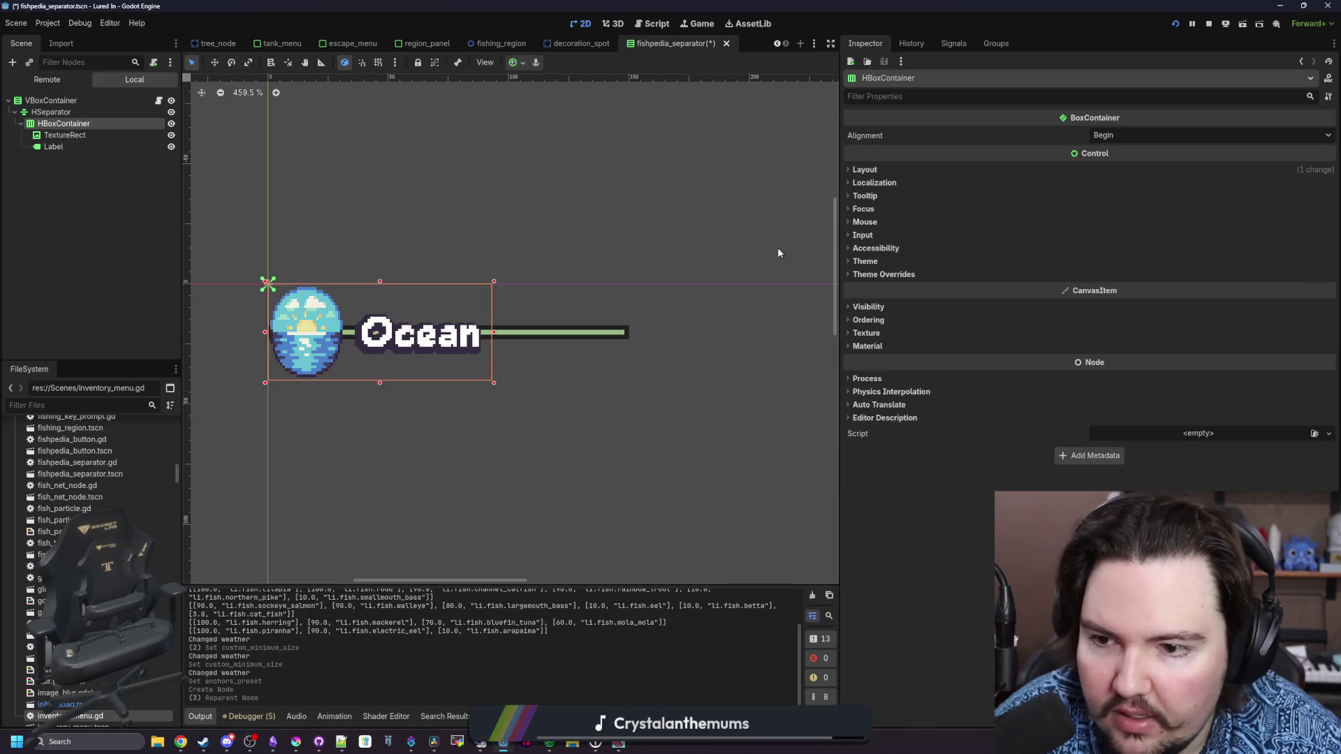
{"action": "left_click", "coordinate": [885, 171]}
{"action": "left_click", "coordinate": [1104, 272]}
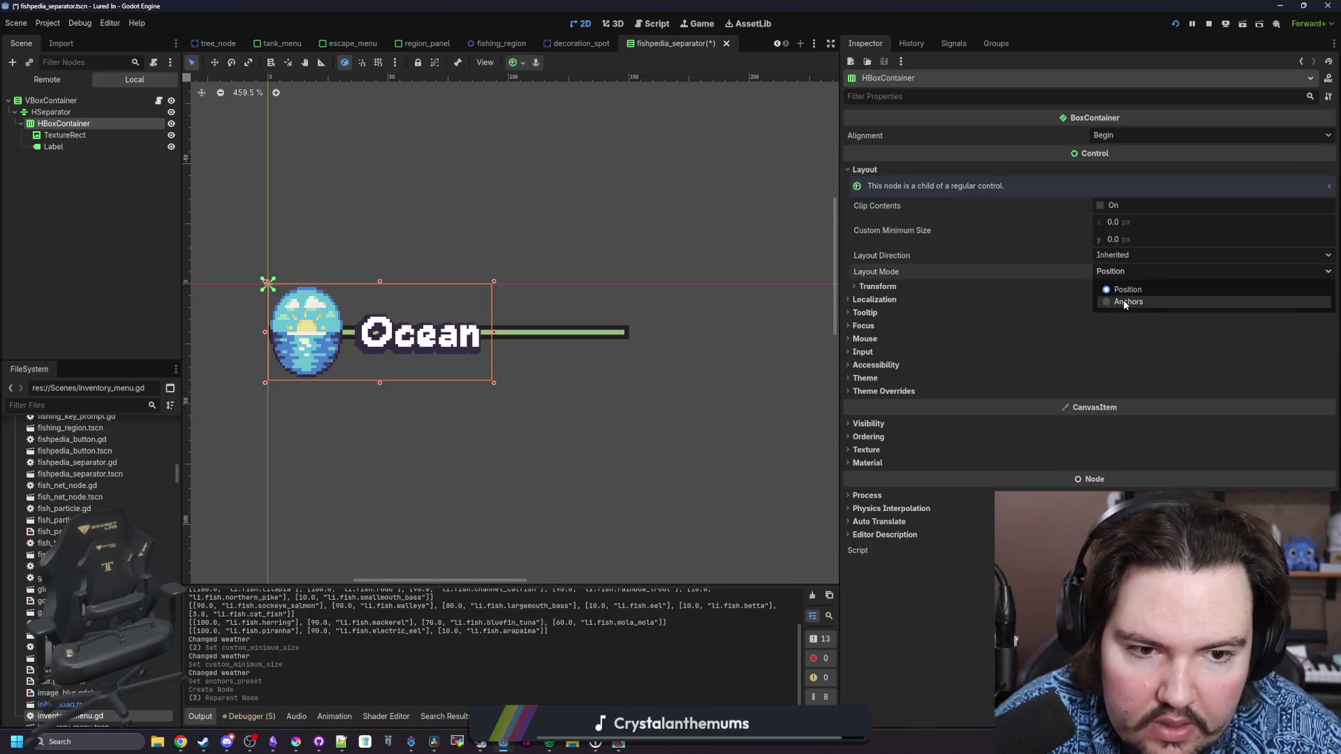
{"action": "left_click", "coordinate": [1118, 302]}
{"action": "left_click", "coordinate": [1133, 289]}
{"action": "left_click", "coordinate": [1142, 323]}
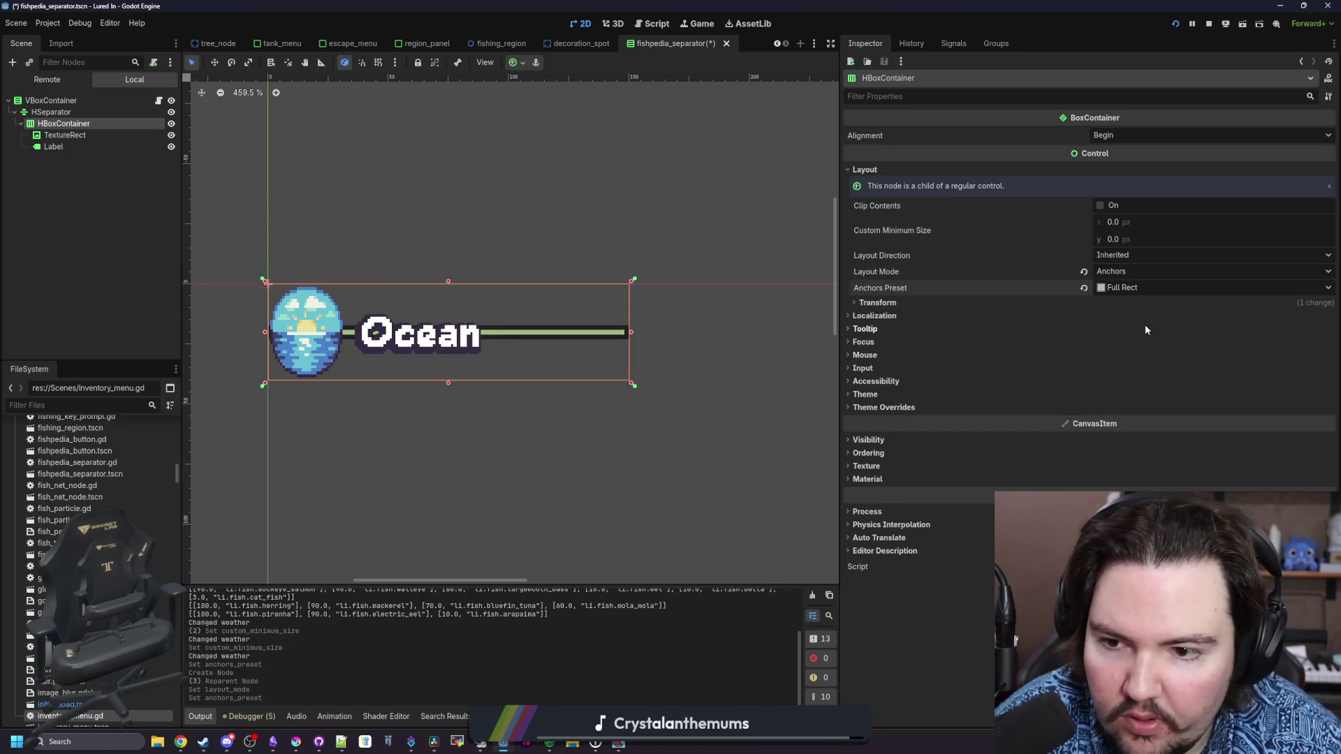
{"action": "left_click", "coordinate": [64, 135]}
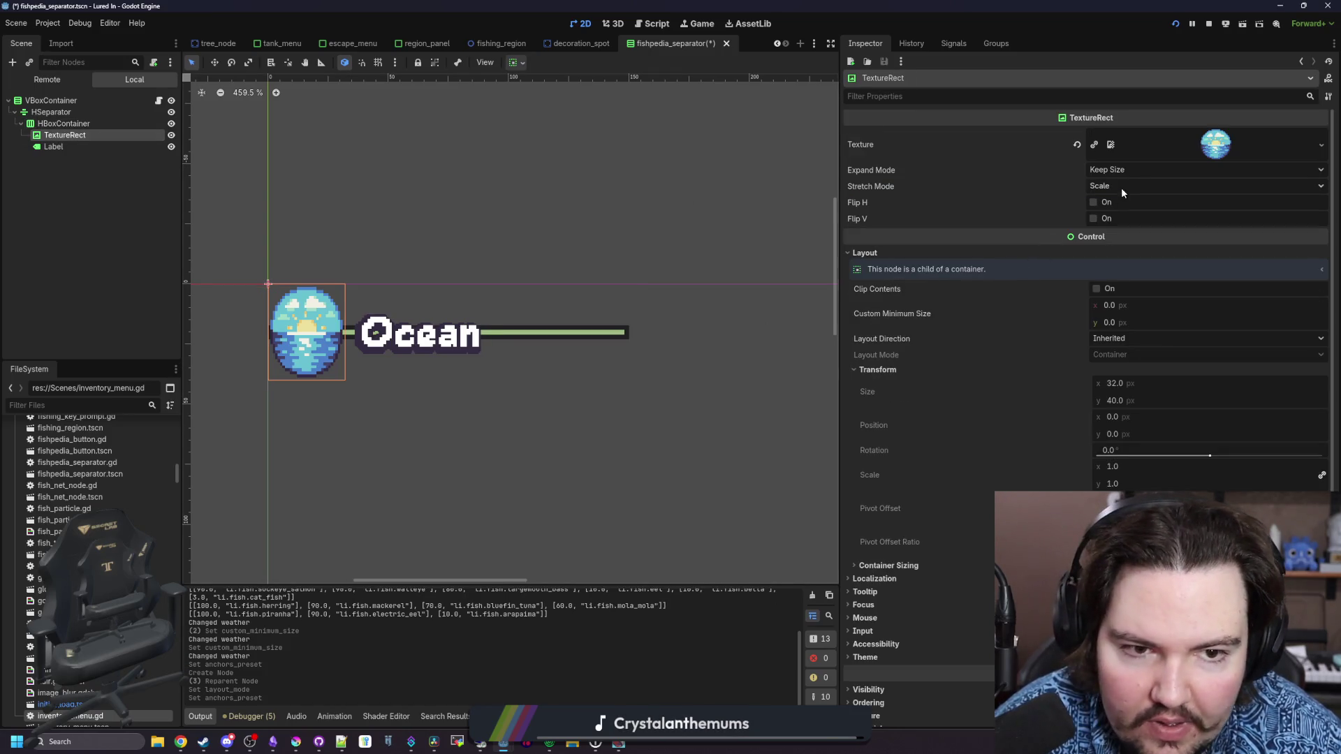
Set the icon's Stretch Mode to Keep Aspect Centered, leaving Expand Mode as Keep Size.
{"action": "left_click", "coordinate": [1117, 185]}
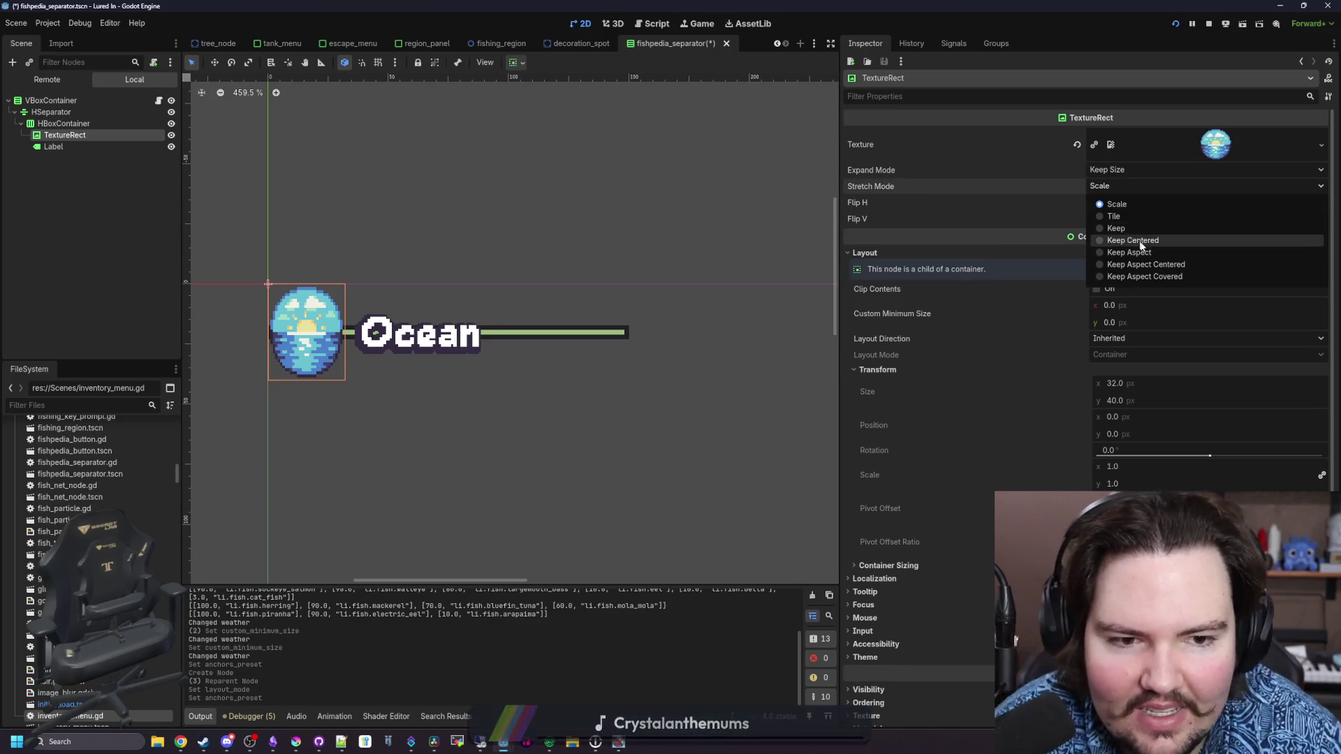
{"action": "left_click", "coordinate": [1165, 265]}
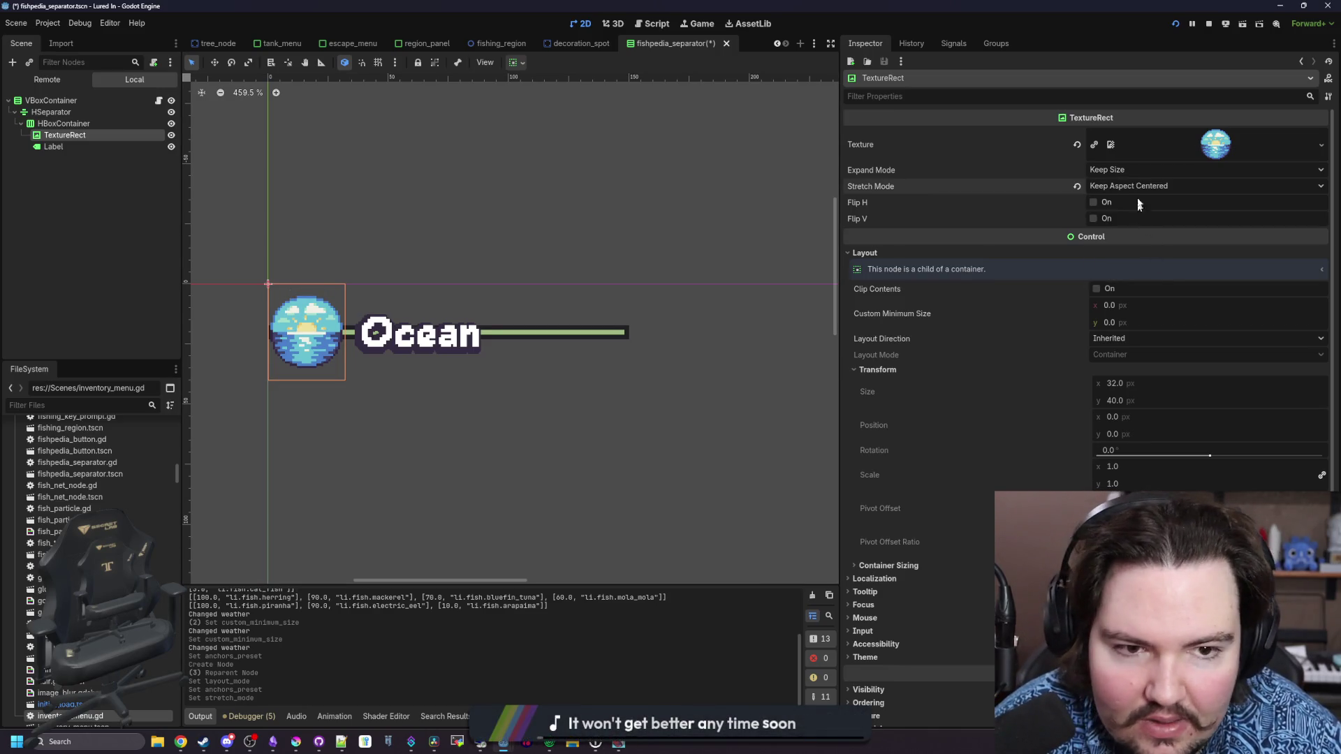
{"action": "left_click", "coordinate": [1130, 169]}
{"action": "left_click", "coordinate": [1130, 166]}
Give the icon a 64 × 64 custom minimum size.
{"action": "left_click_drag", "start_coordinate": [1112, 305], "coordinate": [1232, 317]}
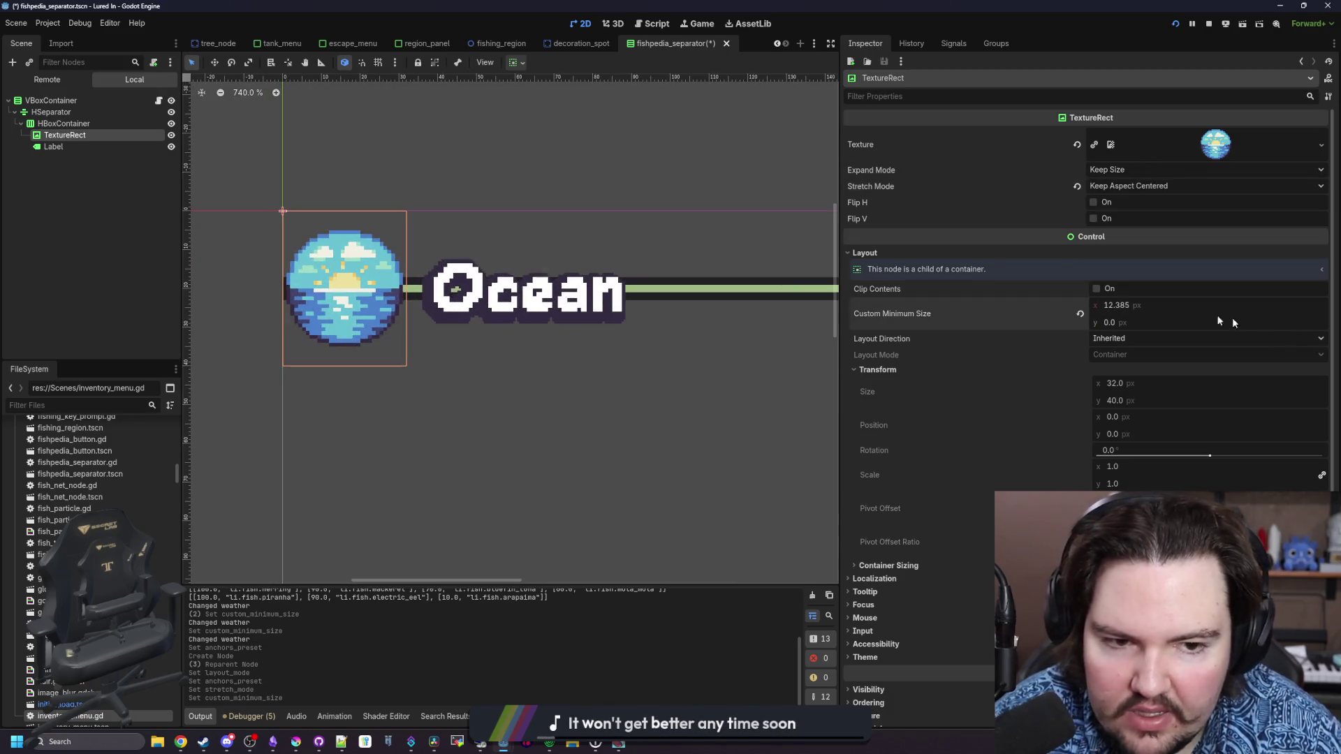
{"action": "left_click", "coordinate": [1117, 305]}
{"action": "type", "text": "64"}
{"action": "left_click", "coordinate": [1142, 325]}
{"action": "type", "text": "64"}
{"action": "key", "text": "Return"}
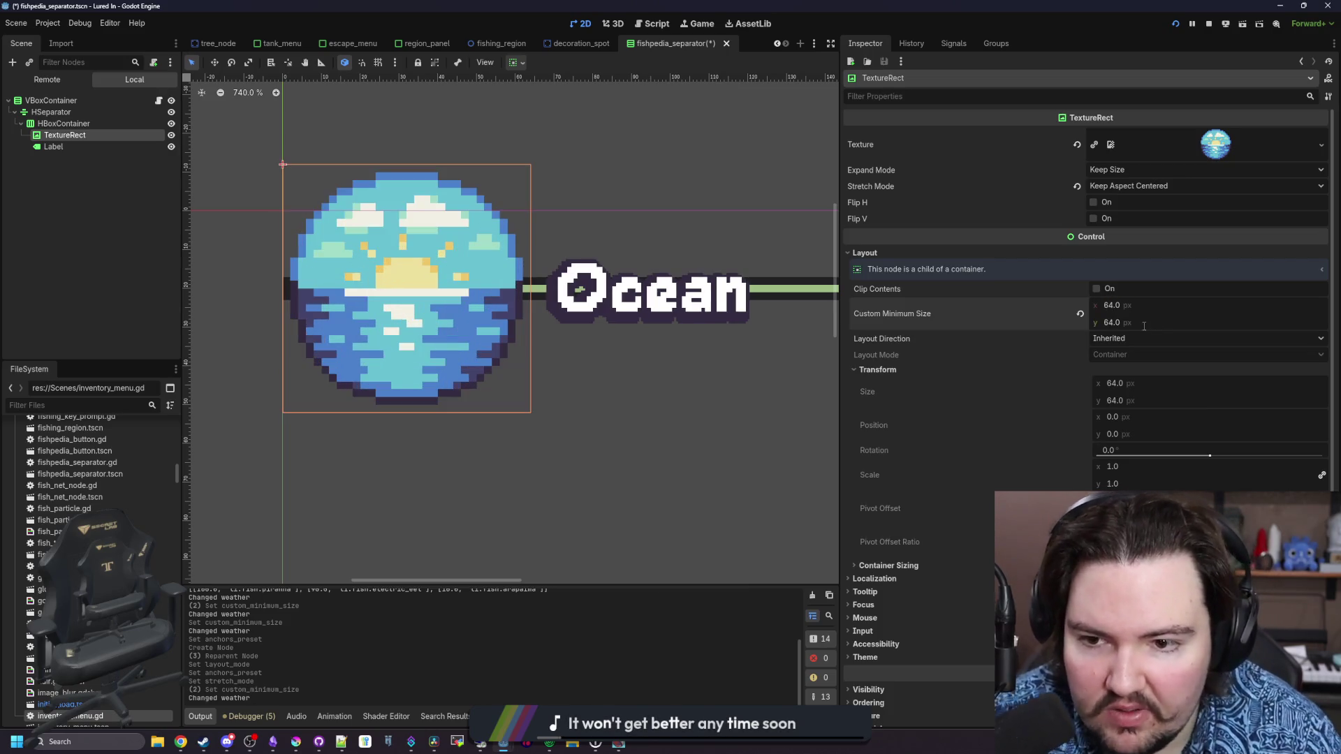
{"action": "scroll", "coordinate": [396, 342], "scroll_direction": "down", "scroll_amount": 12}
{"action": "scroll", "coordinate": [395, 341], "scroll_direction": "up", "scroll_amount": 12}
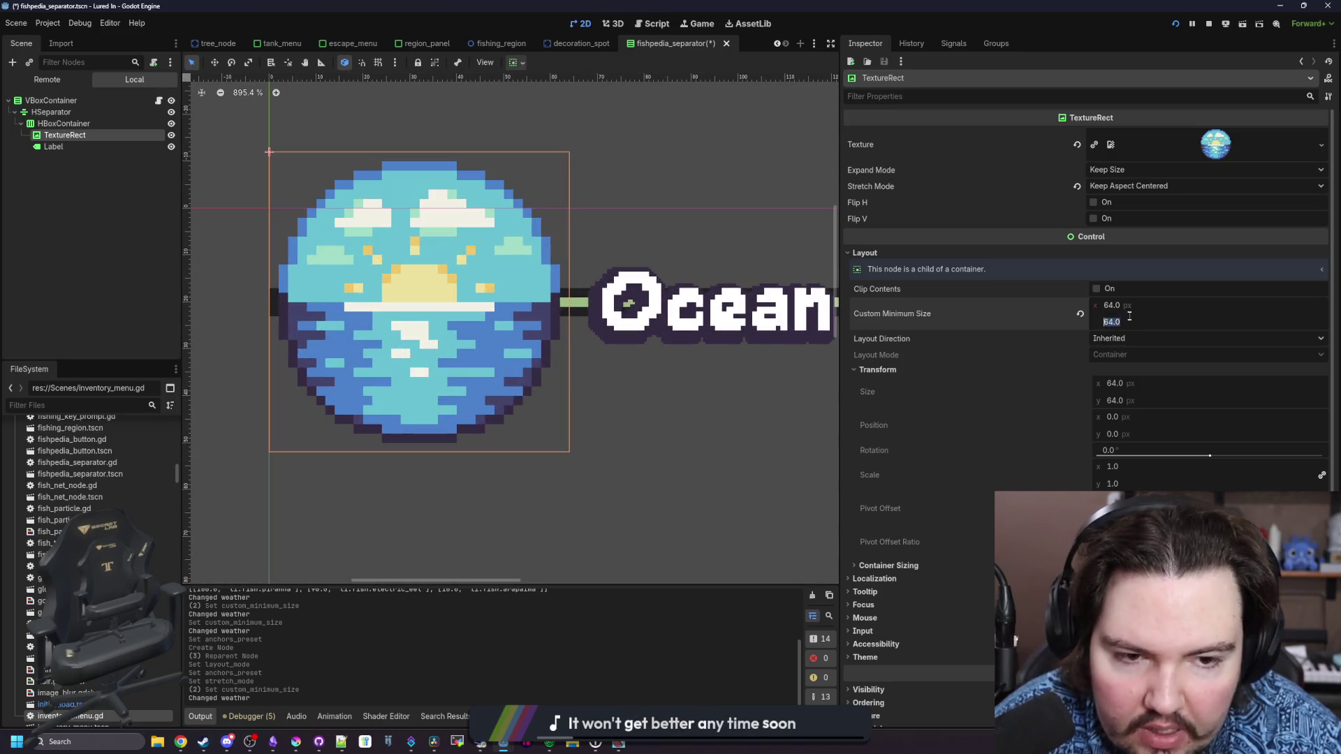
Reduce the icon's custom minimum size to 32 × 32.
{"action": "type", "text": "32"}
{"action": "key", "text": "Return"}
{"action": "left_click", "coordinate": [1118, 305]}
{"action": "type", "text": "32"}
{"action": "key", "text": "Return"}
{"action": "scroll", "coordinate": [391, 306], "scroll_direction": "down", "scroll_amount": 4}
{"action": "scroll", "coordinate": [392, 305], "scroll_direction": "up", "scroll_amount": 2}
{"action": "left_click", "coordinate": [71, 147]}
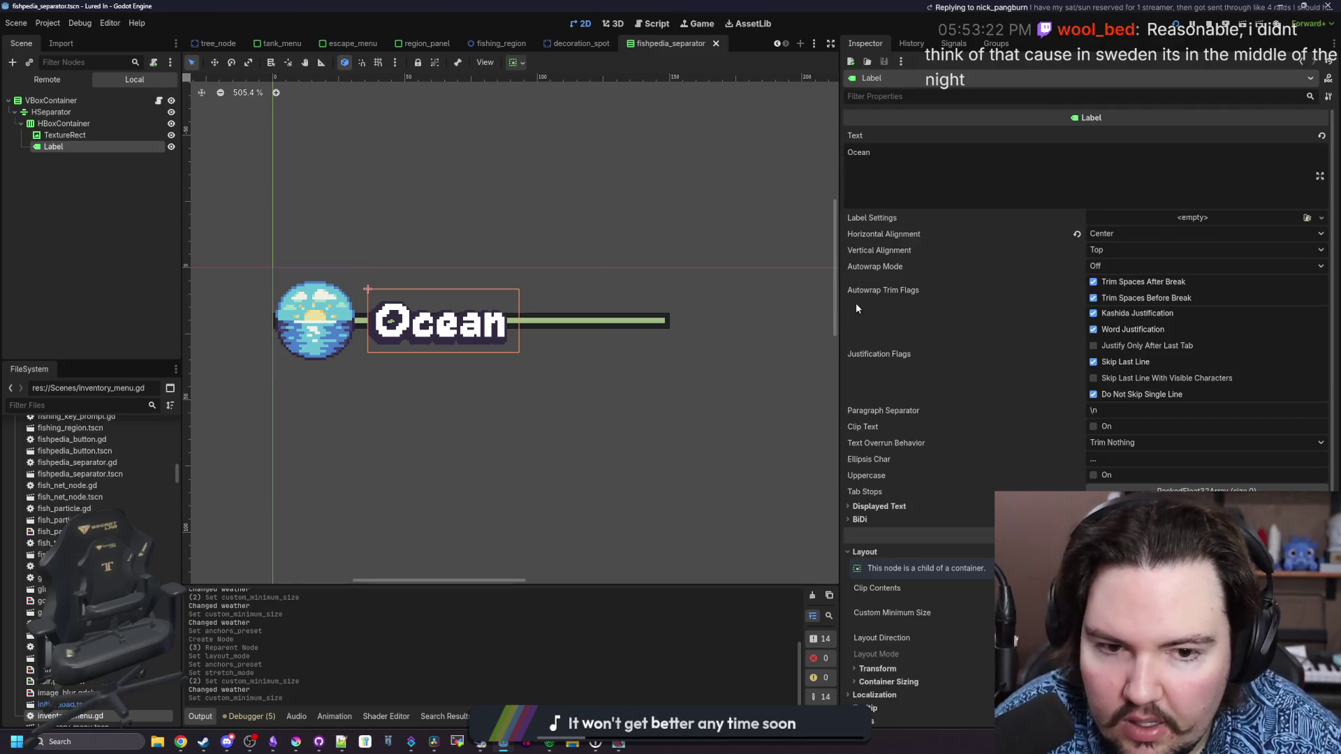
Turn on horizontal Expand for the Ocean Label so the name centres on the line.
{"action": "scroll", "coordinate": [857, 308], "scroll_direction": "down", "scroll_amount": 5}
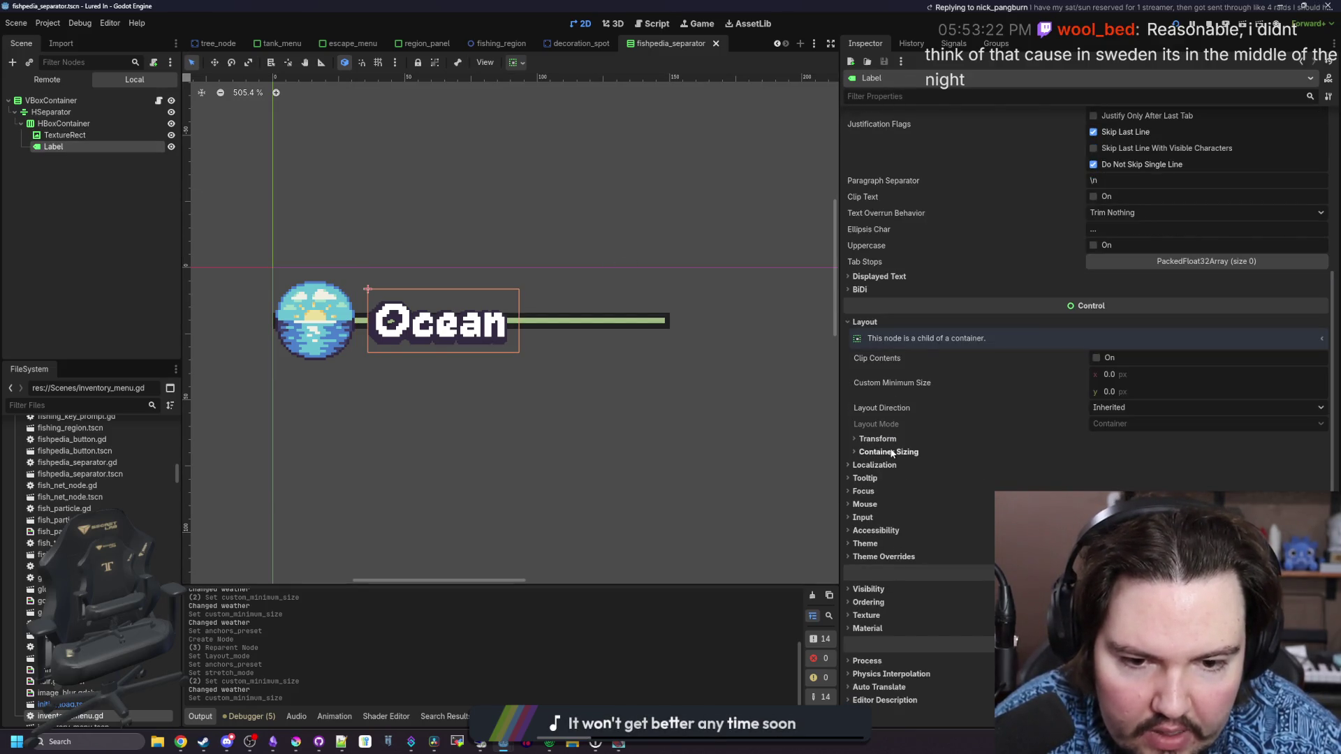
{"action": "left_click", "coordinate": [892, 453]}
{"action": "left_click", "coordinate": [1100, 482]}
{"action": "scroll", "coordinate": [452, 388], "scroll_direction": "down", "scroll_amount": 10}
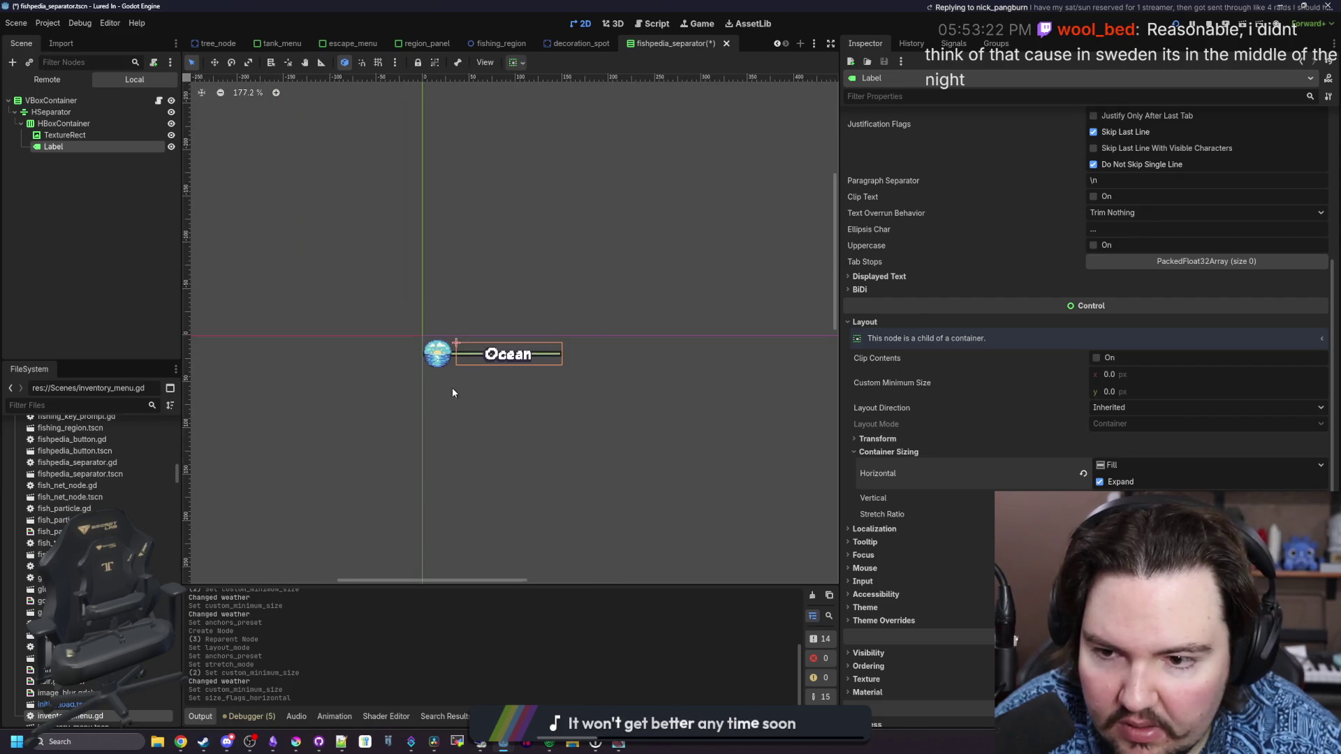
{"action": "scroll", "coordinate": [503, 390], "scroll_direction": "up", "scroll_amount": 11}
{"action": "left_click", "coordinate": [512, 386]}
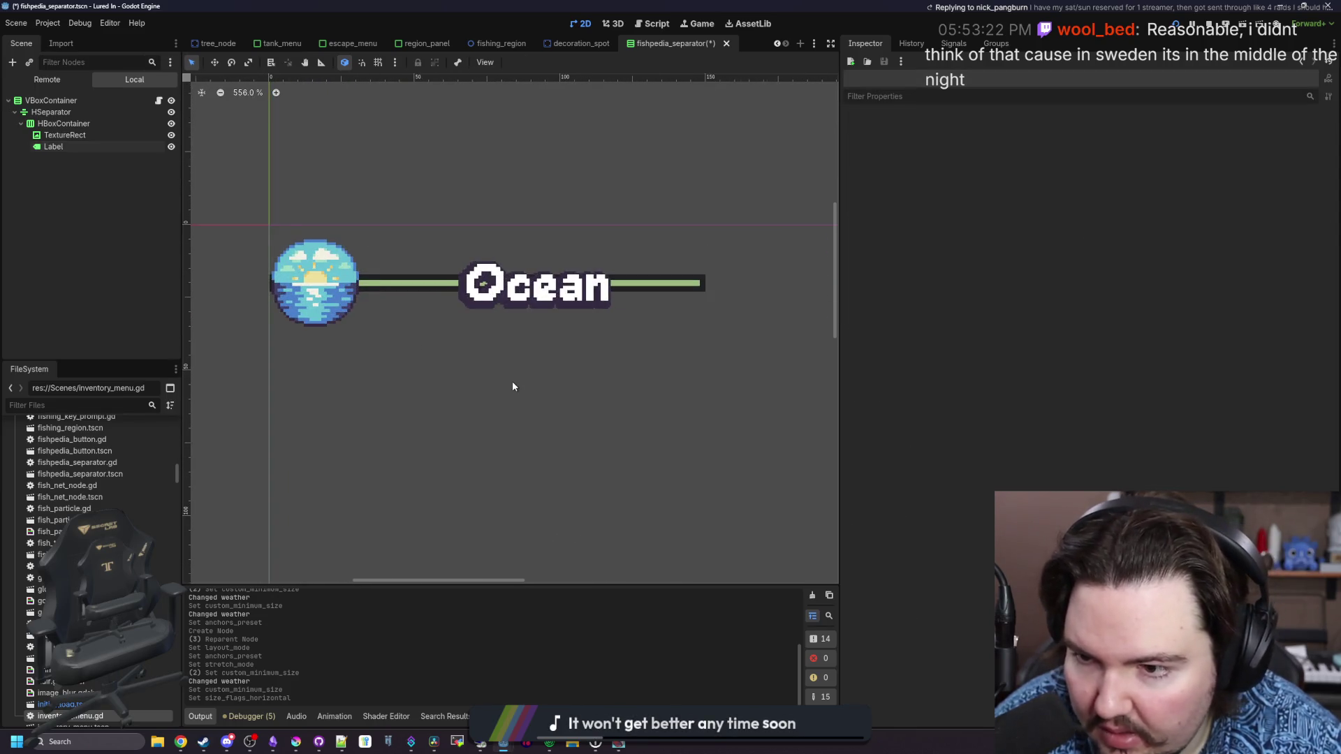
{"action": "scroll", "coordinate": [512, 387], "scroll_direction": "down", "scroll_amount": 15}
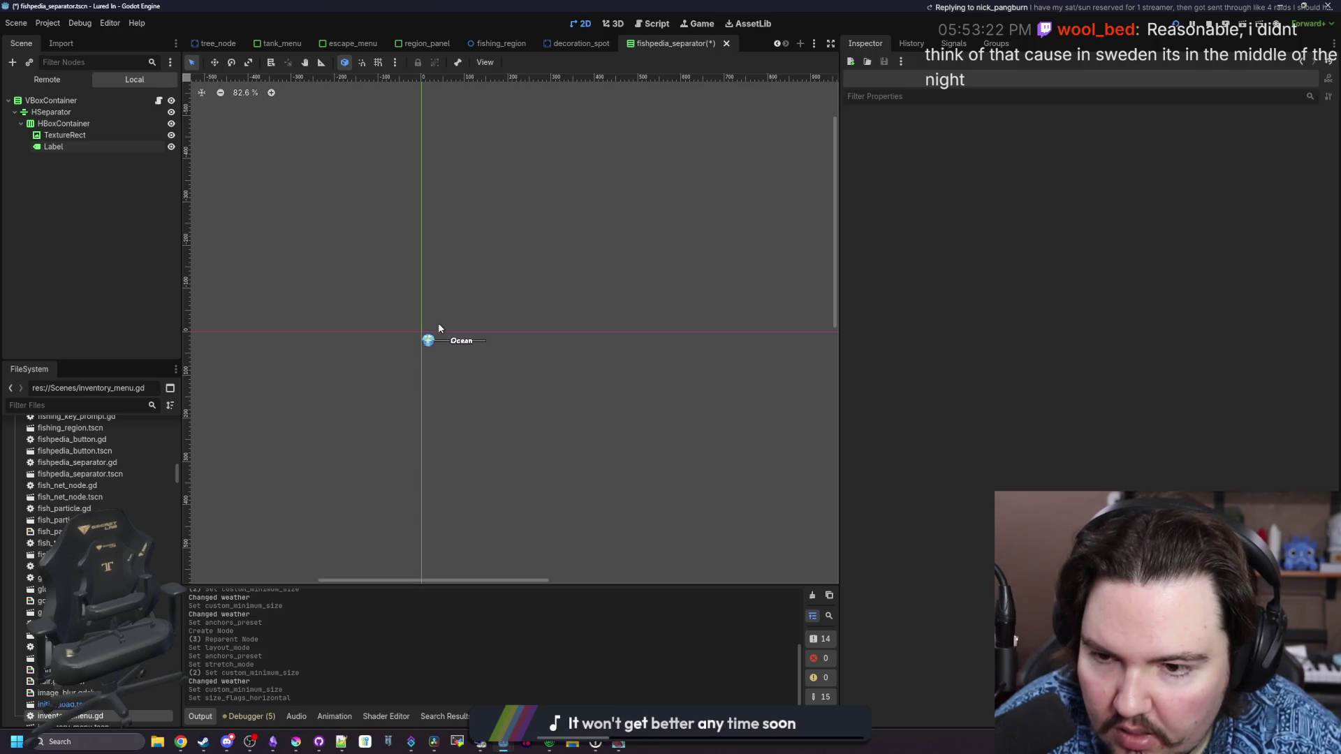
{"action": "scroll", "coordinate": [461, 340], "scroll_direction": "up", "scroll_amount": 13}
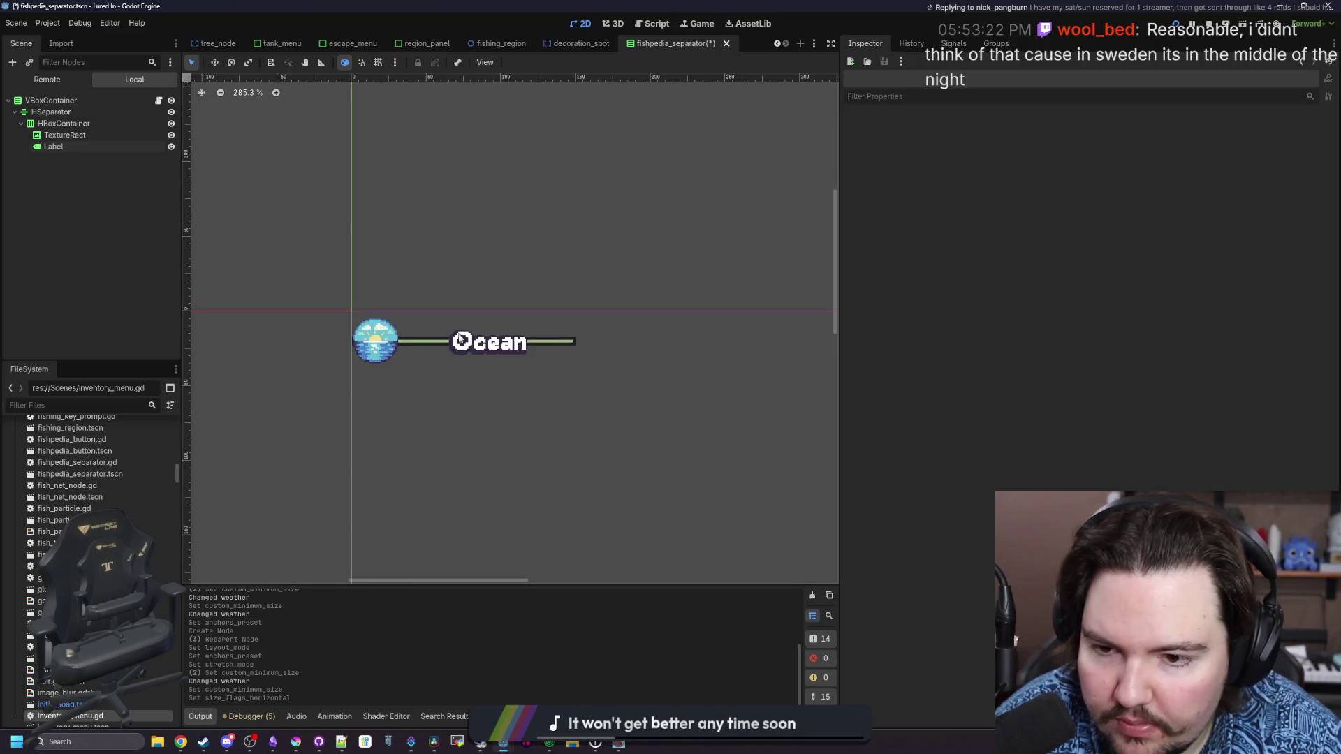
{"action": "scroll", "coordinate": [455, 344], "scroll_direction": "up", "scroll_amount": 4}
Save the fishpedia_separator scene and run the project with F5.
{"action": "key", "text": "ctrl+s"}
{"action": "scroll", "coordinate": [522, 220], "scroll_direction": "down", "scroll_amount": 3}
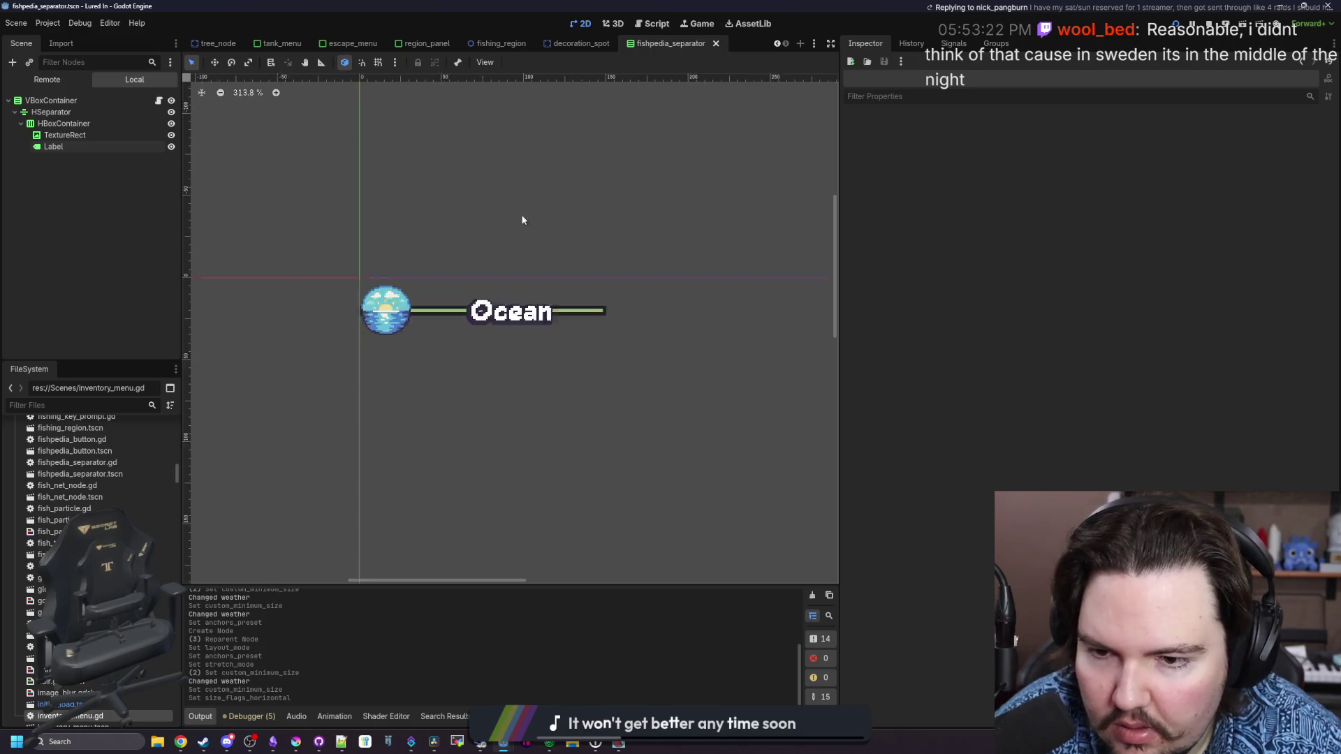
{"action": "scroll", "coordinate": [527, 202], "scroll_direction": "down", "scroll_amount": 4}
{"action": "key", "text": "ctrl+s"}
{"action": "scroll", "coordinate": [527, 202], "scroll_direction": "up", "scroll_amount": 3}
{"action": "key", "text": "ctrl+s"}
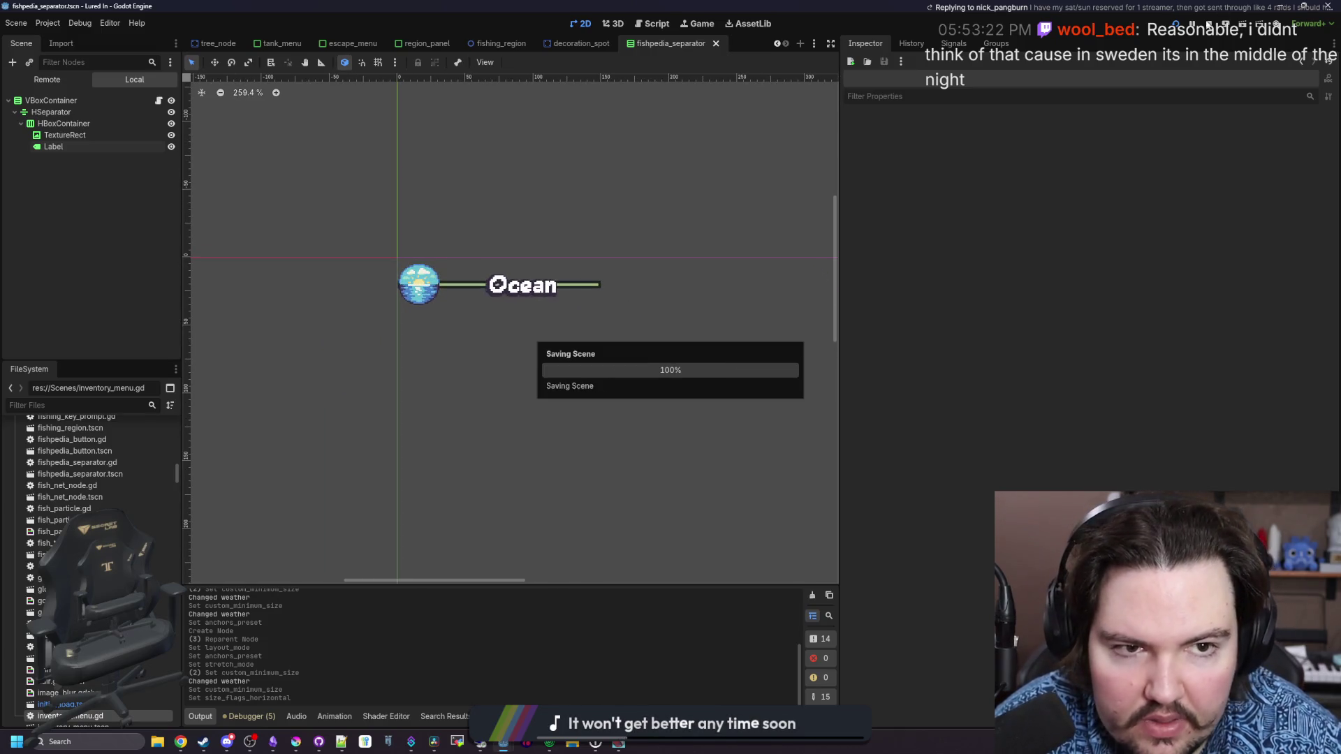
{"action": "key", "text": "F5"}
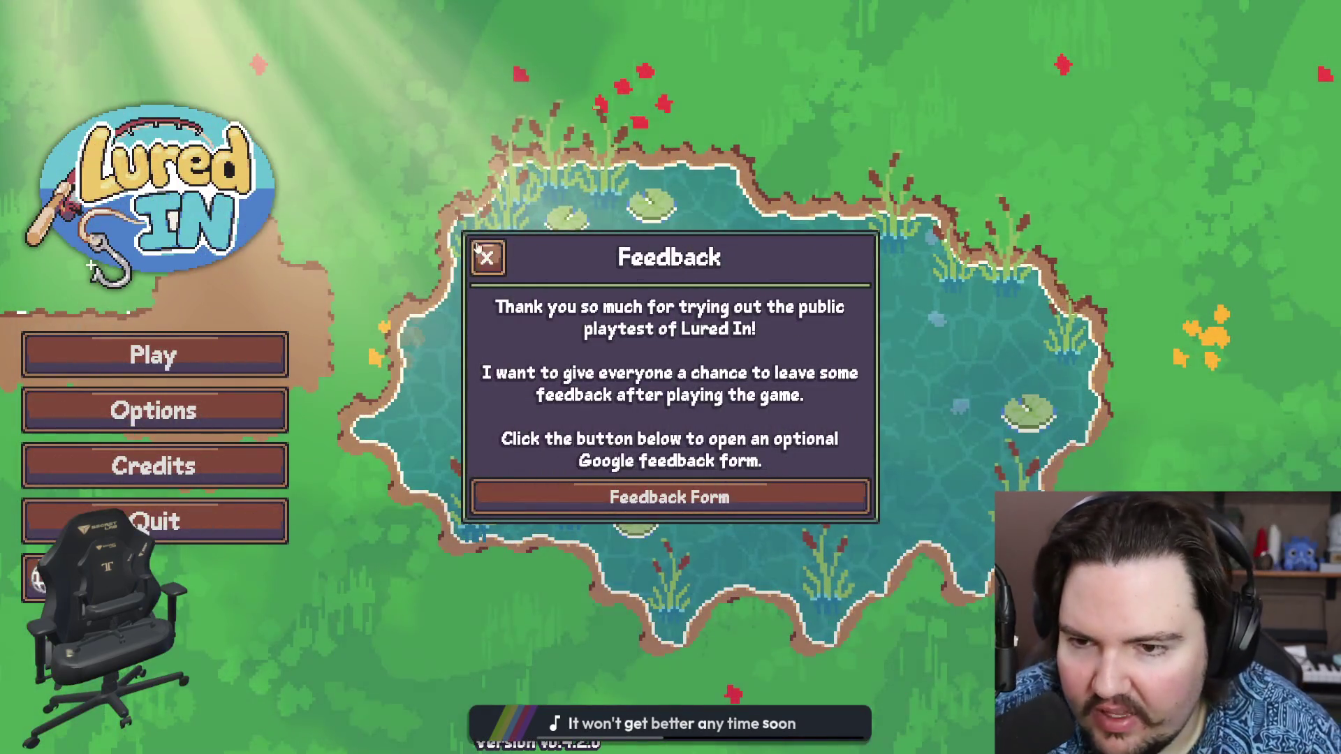
Start playing from the main menu until the debugger halts, then save the separator script.
{"action": "left_click", "coordinate": [487, 258]}
{"action": "left_click", "coordinate": [280, 356]}
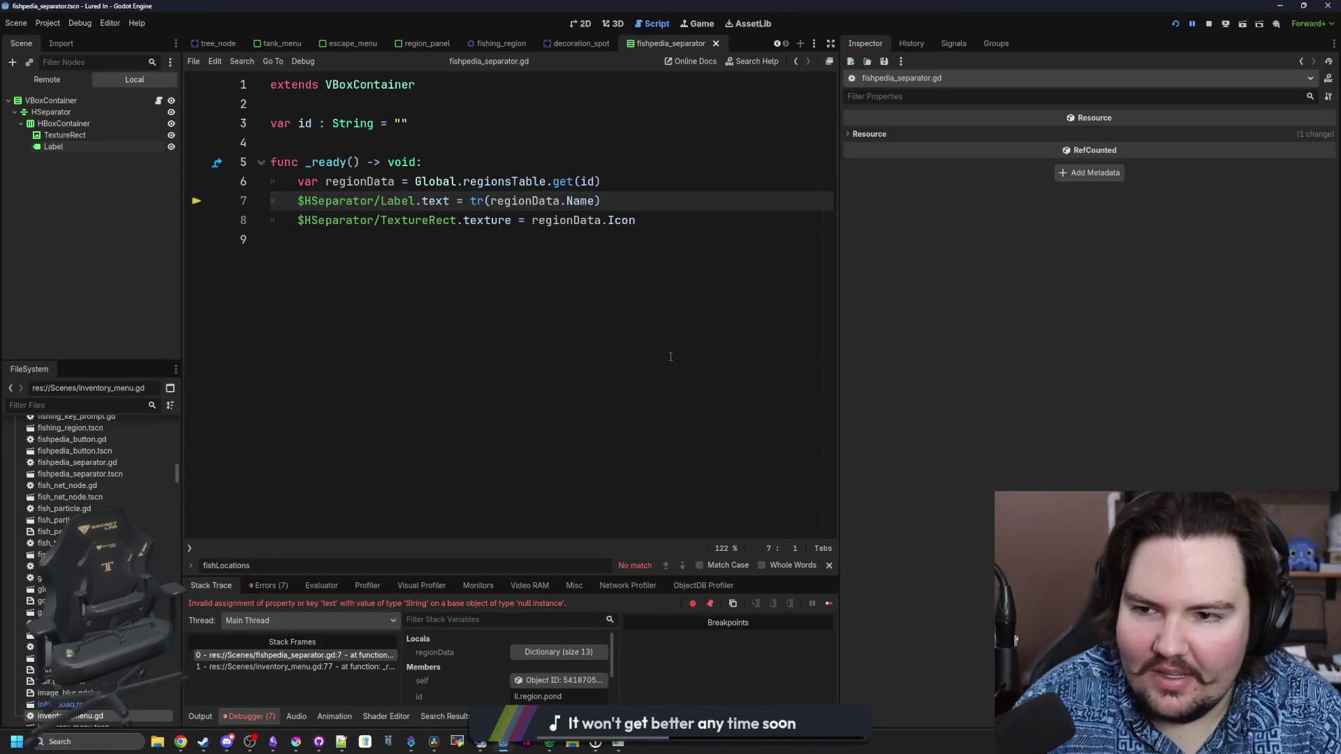
{"action": "left_click", "coordinate": [512, 271]}
{"action": "key", "text": "ctrl+s"}
{"action": "left_click_drag", "start_coordinate": [53, 146], "coordinate": [390, 241]}
{"action": "key", "text": "ctrl+z"}
{"action": "left_click", "coordinate": [323, 137]}
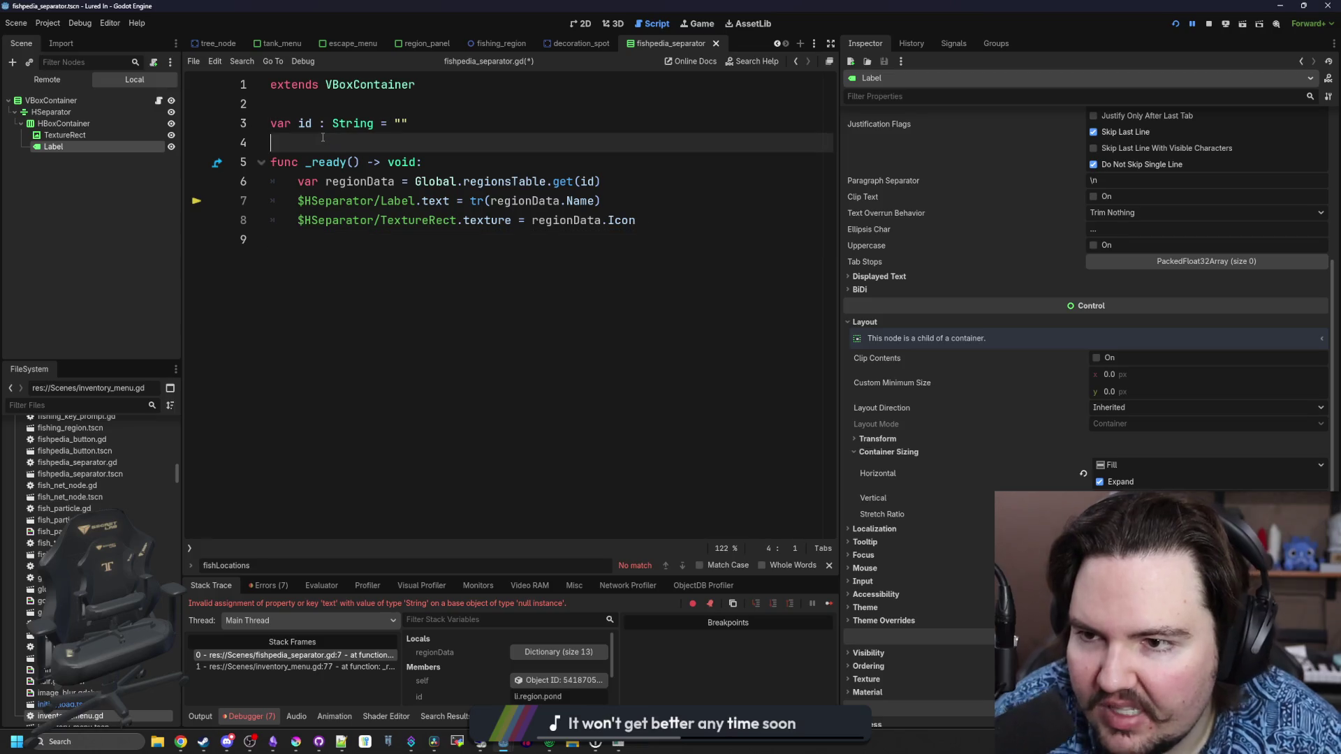
{"action": "key", "text": "Return"}
{"action": "key", "text": "Return"}
{"action": "key", "text": "Up"}
{"action": "type", "text": "@"}
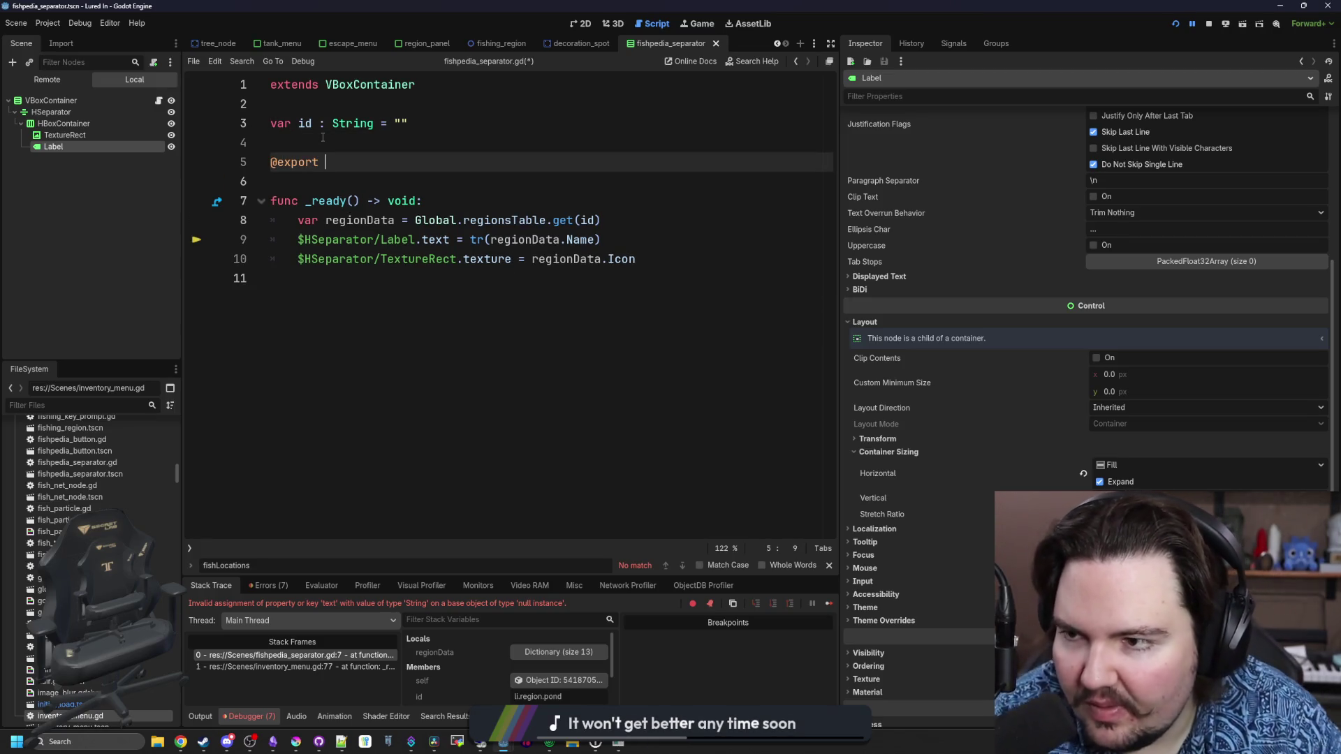
Declare exported tex: TextureRect and label: Label variables above _ready and save the script.
{"action": "triple_click", "coordinate": [352, 165]}
{"action": "left_click", "coordinate": [354, 167]}
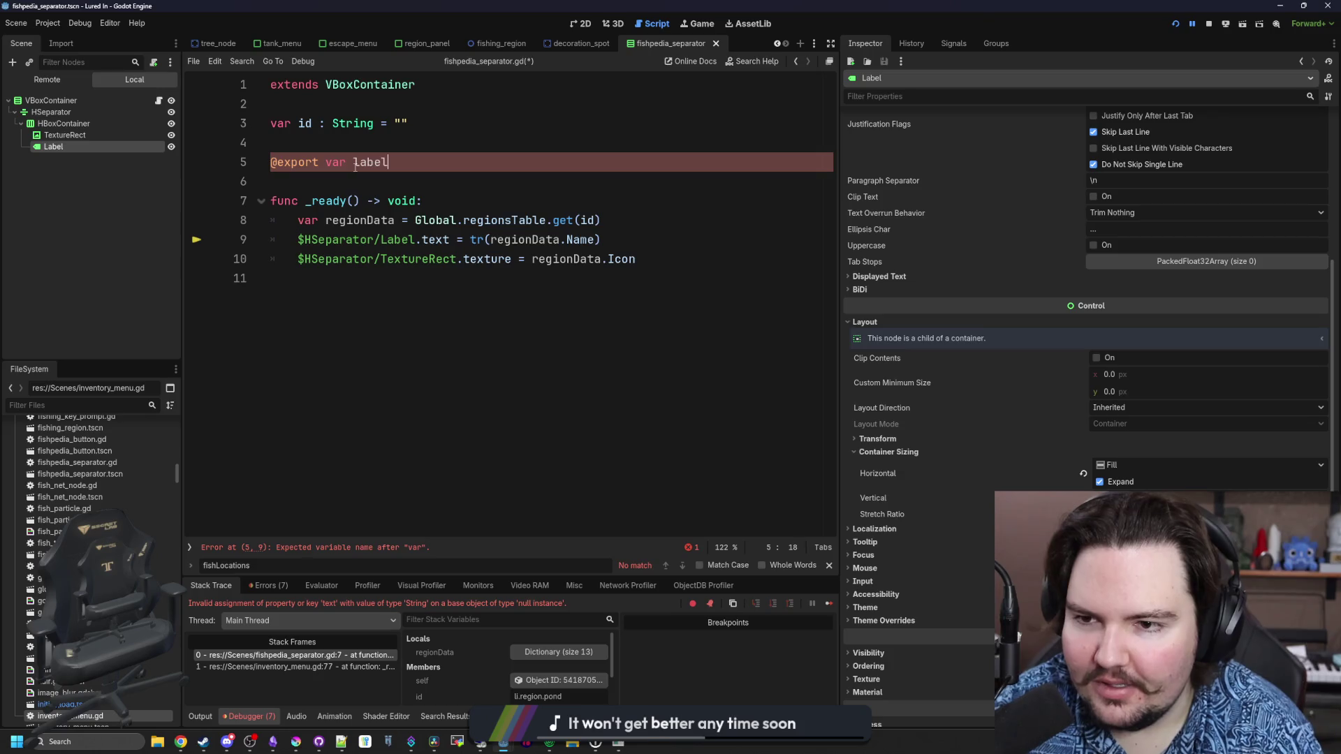
{"action": "type", "text": "abel"}
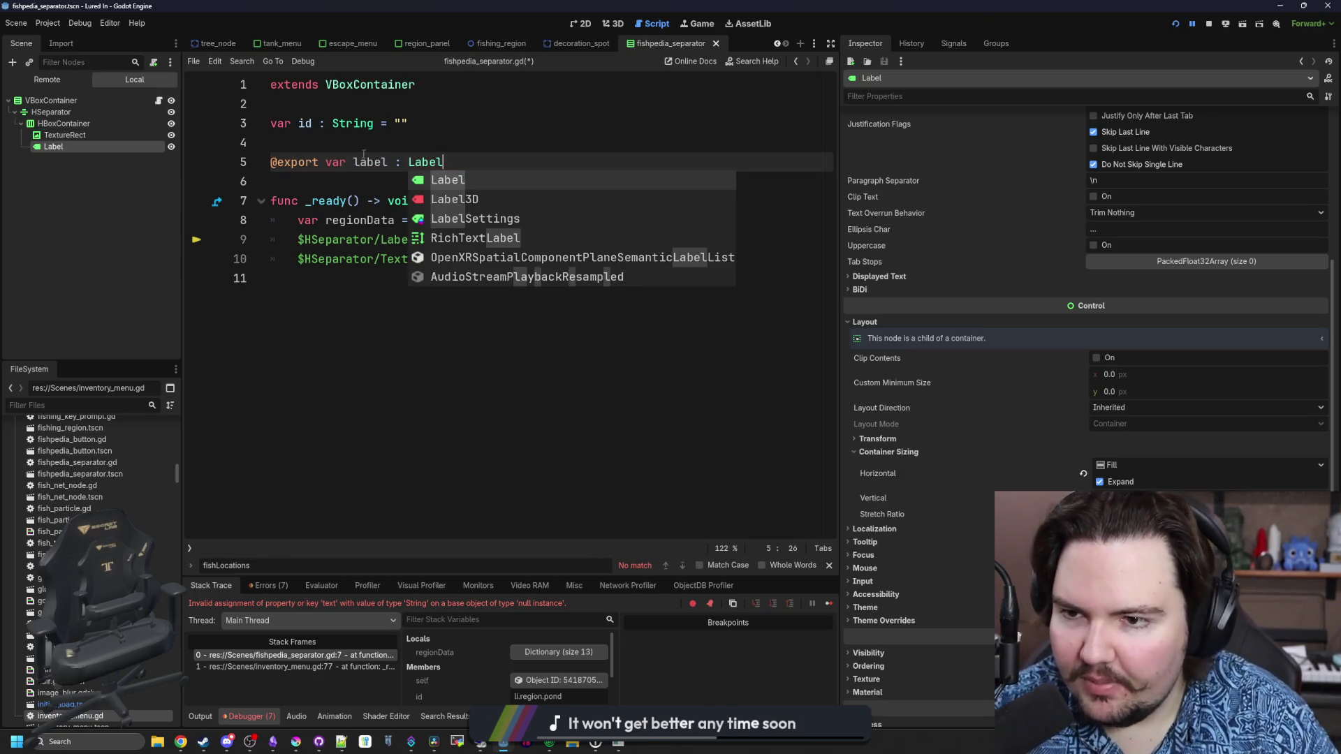
{"action": "key", "text": "Escape"}
{"action": "key", "text": "Home"}
{"action": "key", "text": "Return"}
{"action": "key", "text": "Up"}
{"action": "type", "text": "@e"}
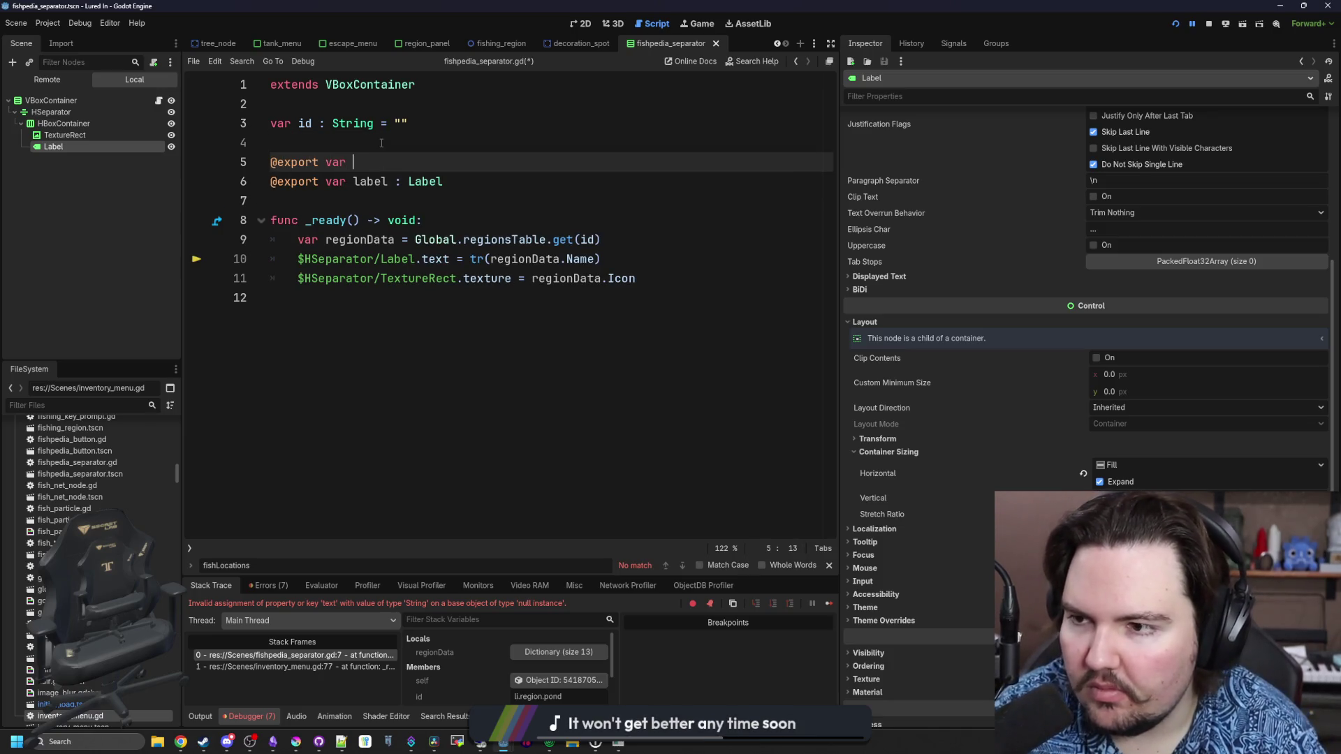
{"action": "type", "text": ": Textu"}
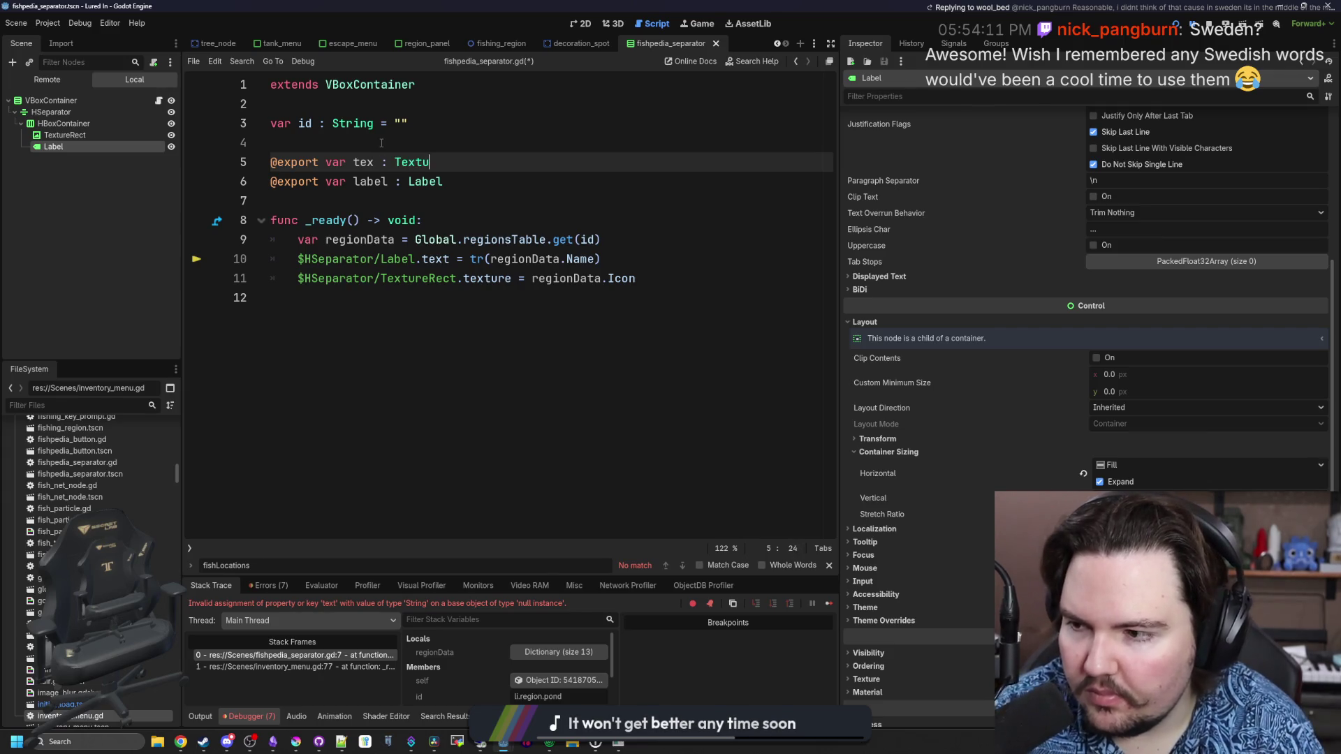
{"action": "type", "text": "reR"}
{"action": "key", "text": "Return"}
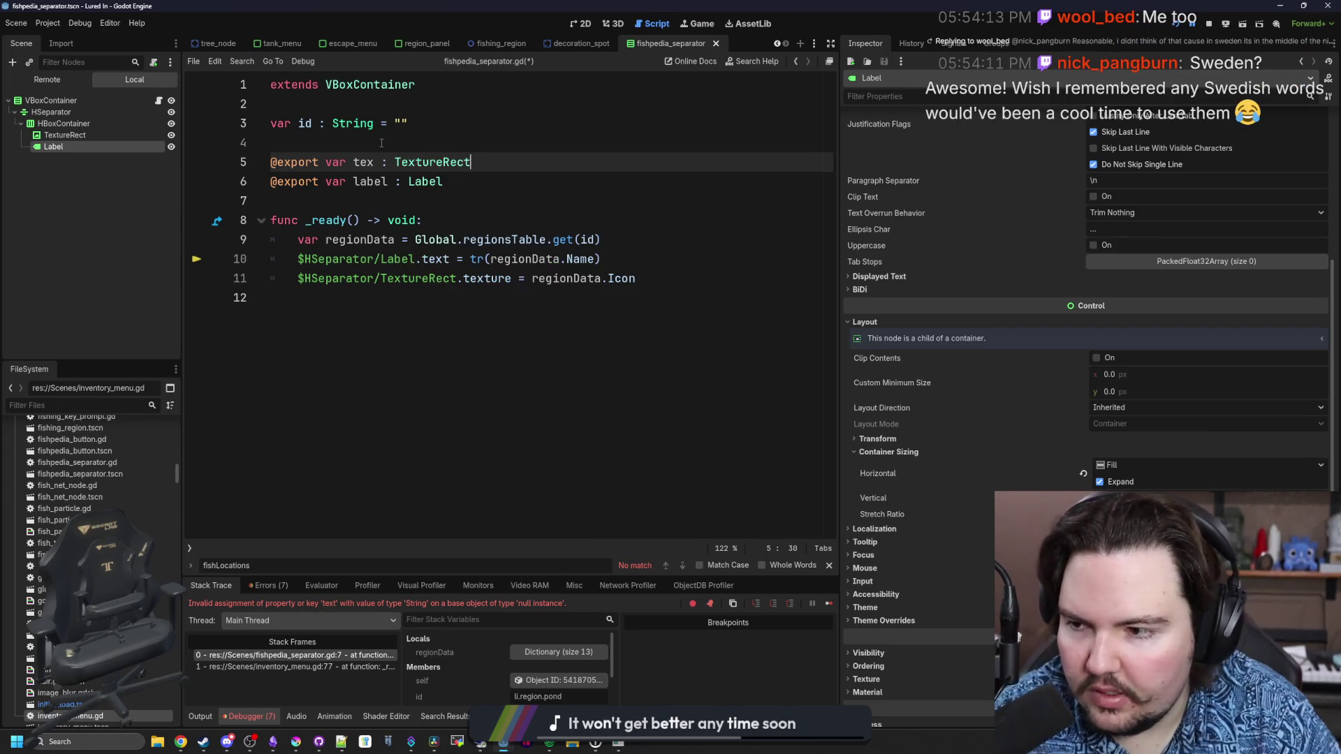
{"action": "left_click", "coordinate": [381, 143]}
{"action": "key", "text": "ctrl+s"}
Assign the Label and TextureRect nodes to the Label and Tex slots, save, and relaunch the game.
{"action": "left_click", "coordinate": [51, 99]}
{"action": "mouse_move", "coordinate": [53, 146]}
{"action": "left_mouse_down"}
{"action": "mouse_move", "coordinate": [1162, 165]}
{"action": "mouse_move", "coordinate": [1163, 153]}
{"action": "left_mouse_up"}
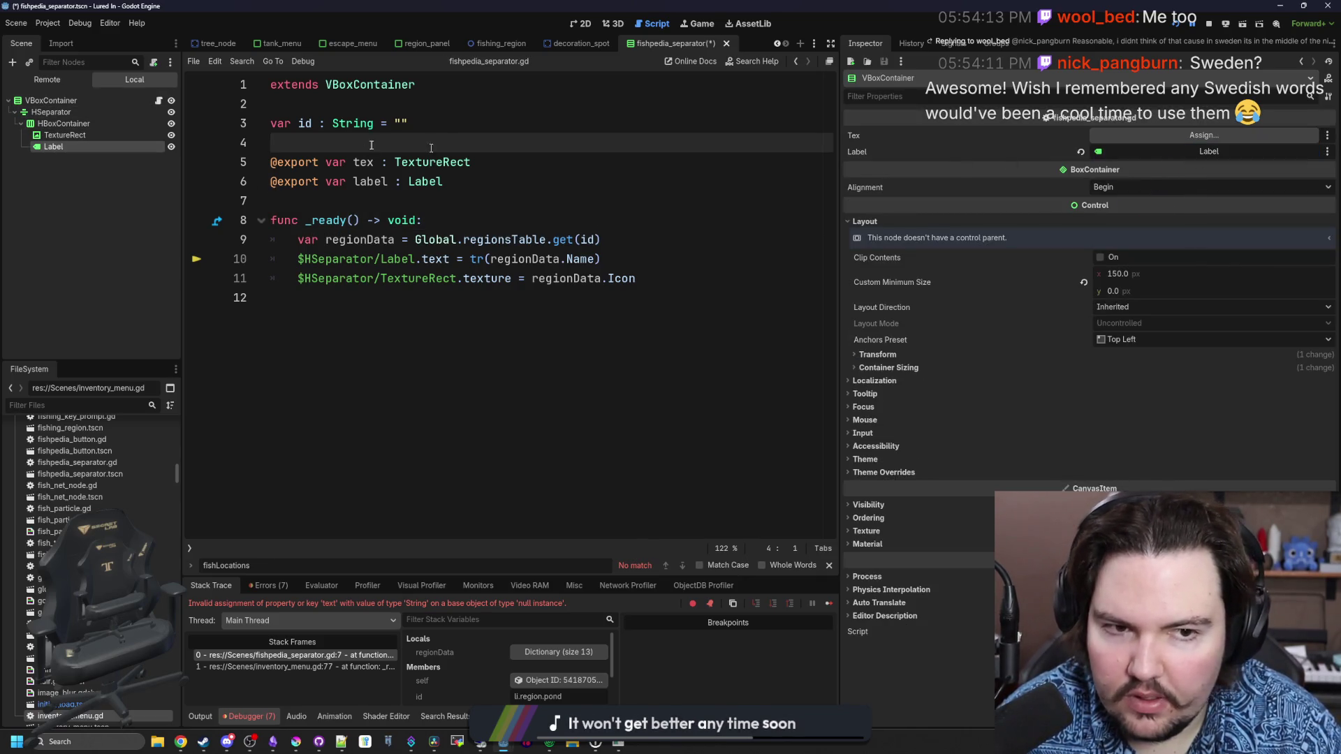
{"action": "left_click_drag", "start_coordinate": [64, 134], "coordinate": [1163, 136]}
{"action": "left_click", "coordinate": [807, 200]}
{"action": "key", "text": "ctrl+s"}
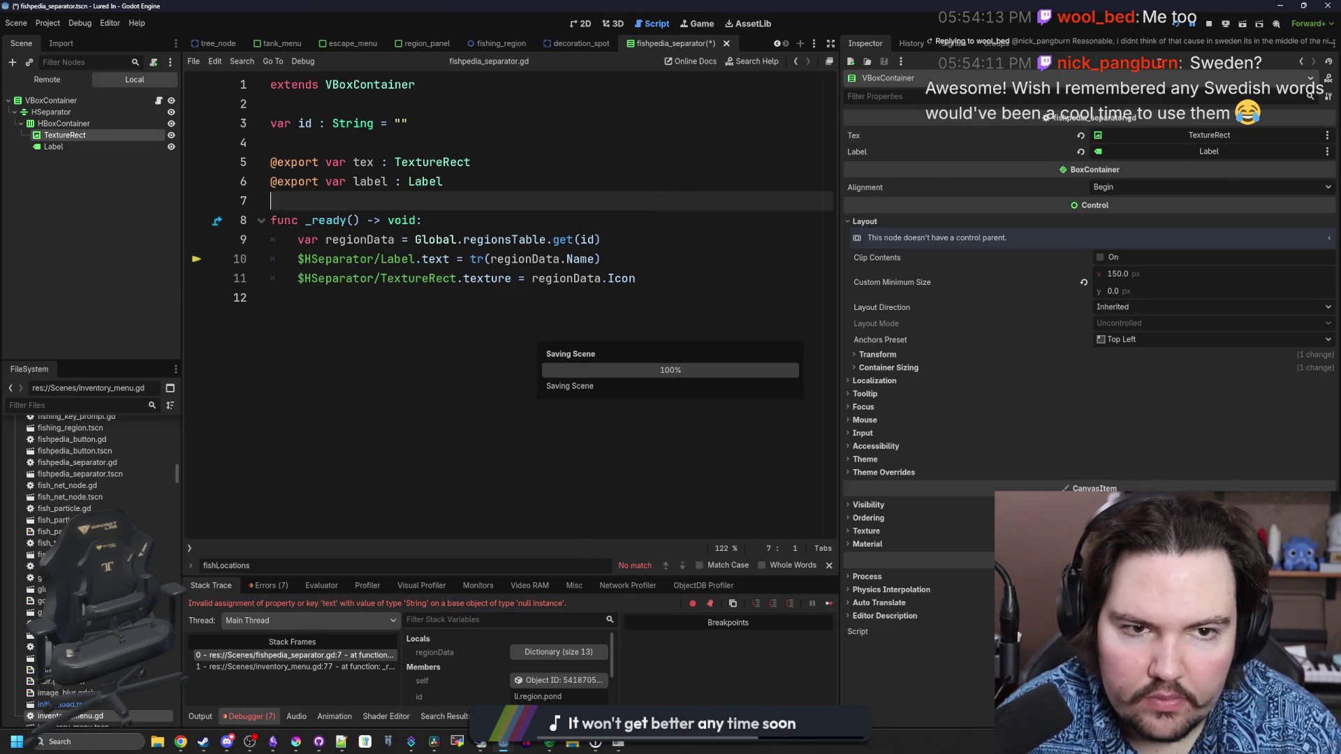
{"action": "left_click", "coordinate": [1185, 27]}
{"action": "left_click", "coordinate": [1179, 27]}
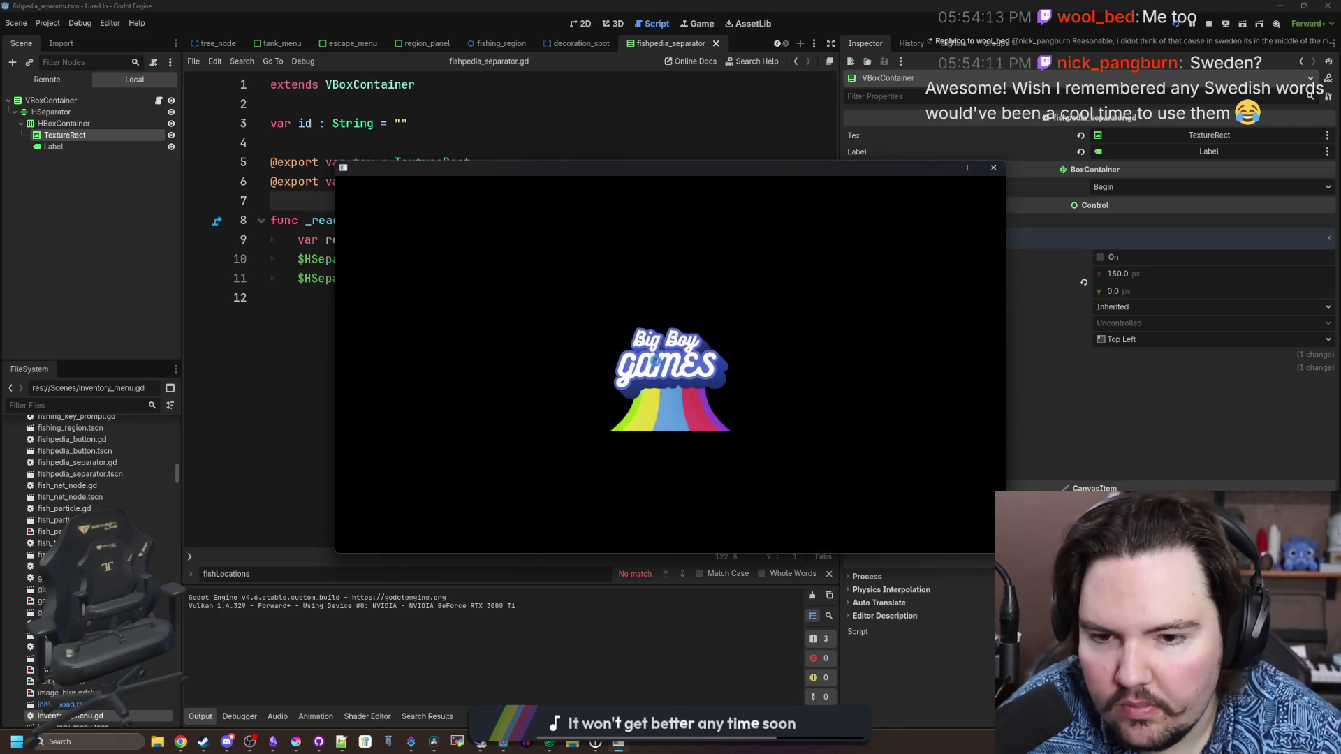
Bring Chrome forward and read the Minecraft recap, highlighting the forest biome and poplar tree sentences.
{"action": "mouse_move", "coordinate": [180, 742]}
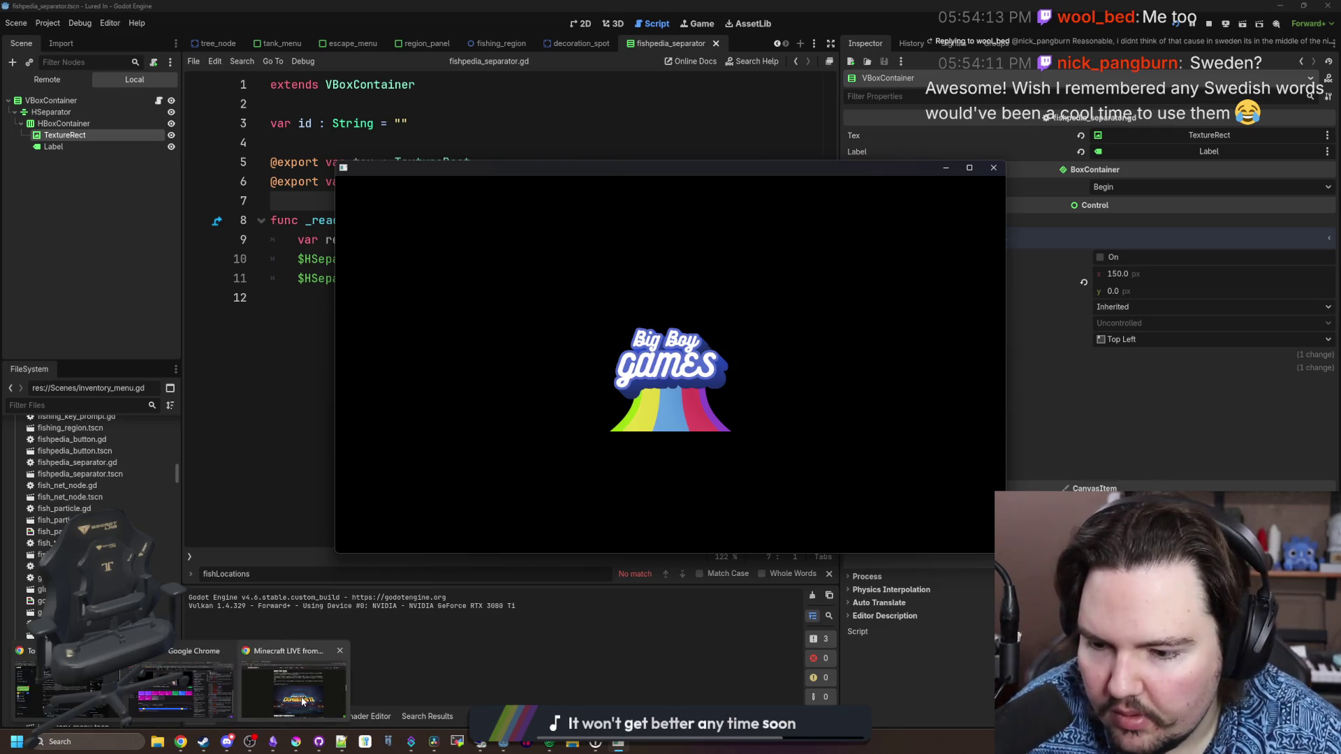
{"action": "left_click", "coordinate": [293, 681]}
{"action": "scroll", "coordinate": [349, 356], "scroll_direction": "down", "scroll_amount": 5}
{"action": "scroll", "coordinate": [349, 342], "scroll_direction": "up", "scroll_amount": 15}
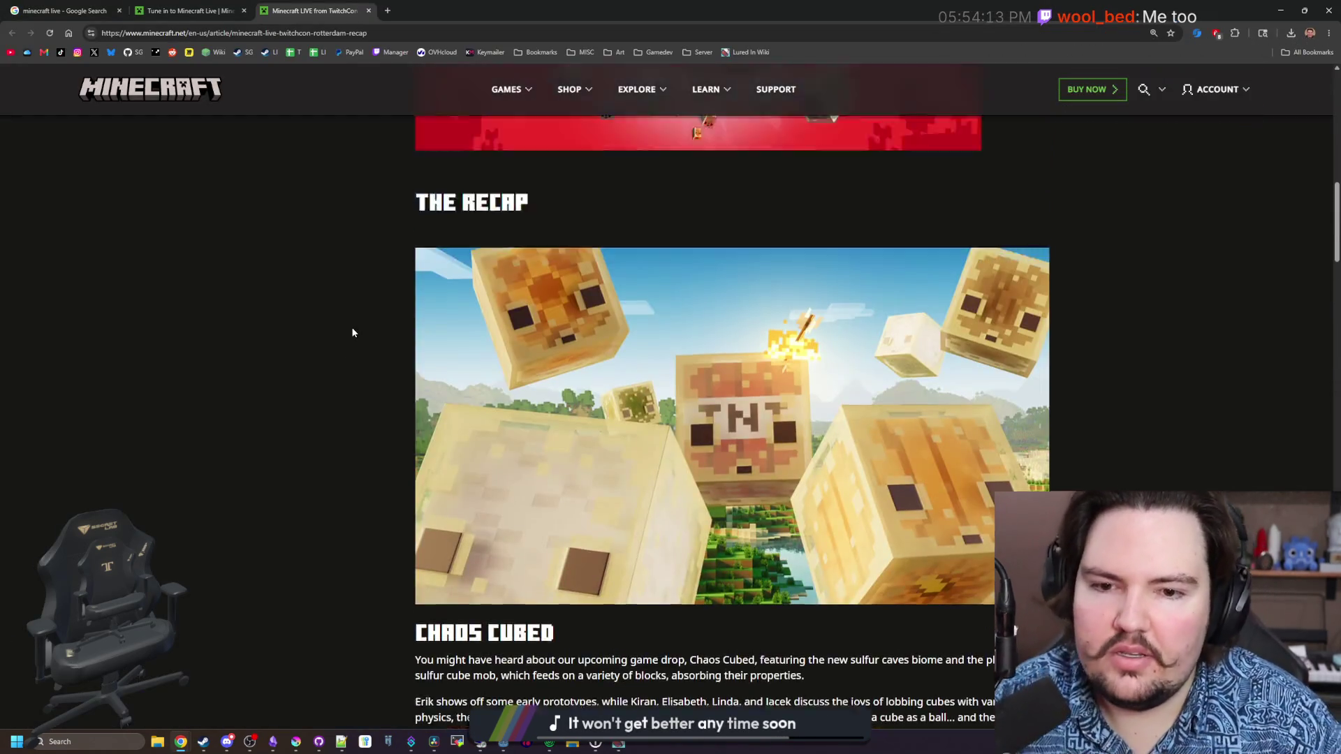
{"action": "scroll", "coordinate": [568, 386], "scroll_direction": "down", "scroll_amount": 12}
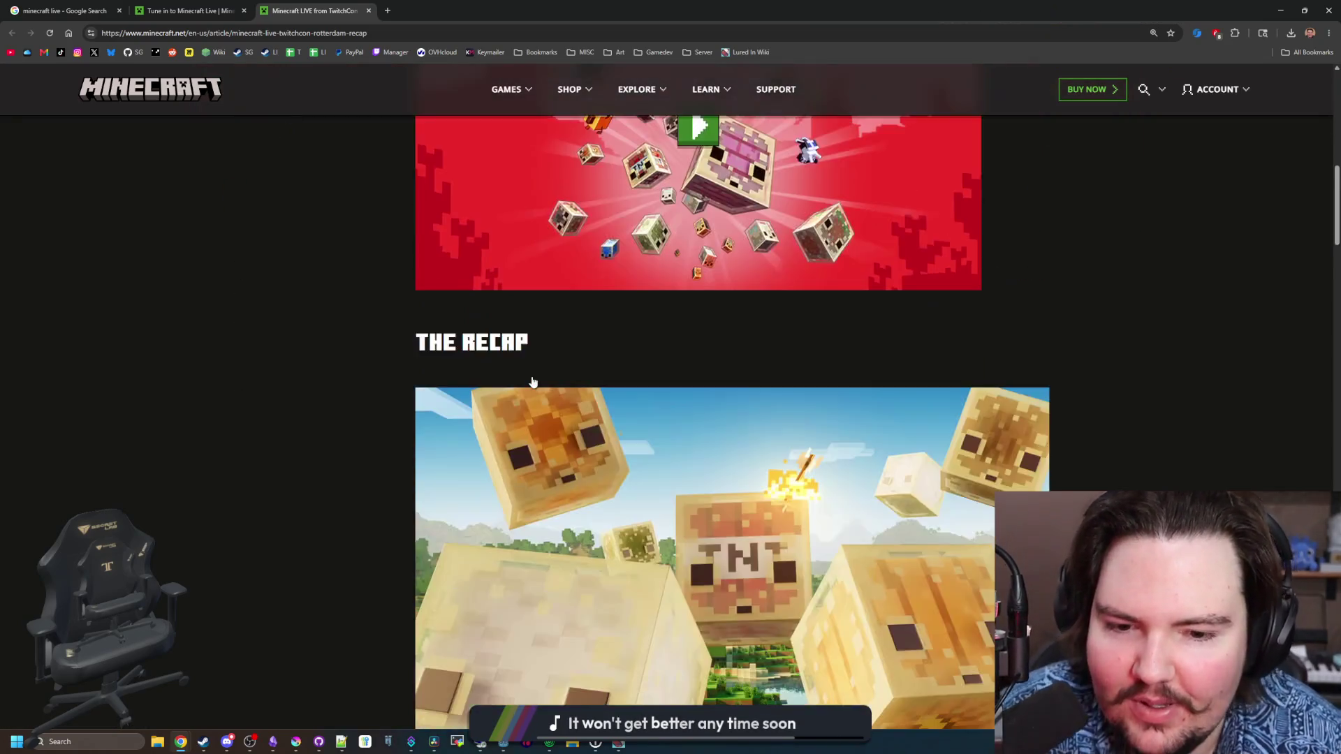
{"action": "scroll", "coordinate": [598, 347], "scroll_direction": "down", "scroll_amount": 4}
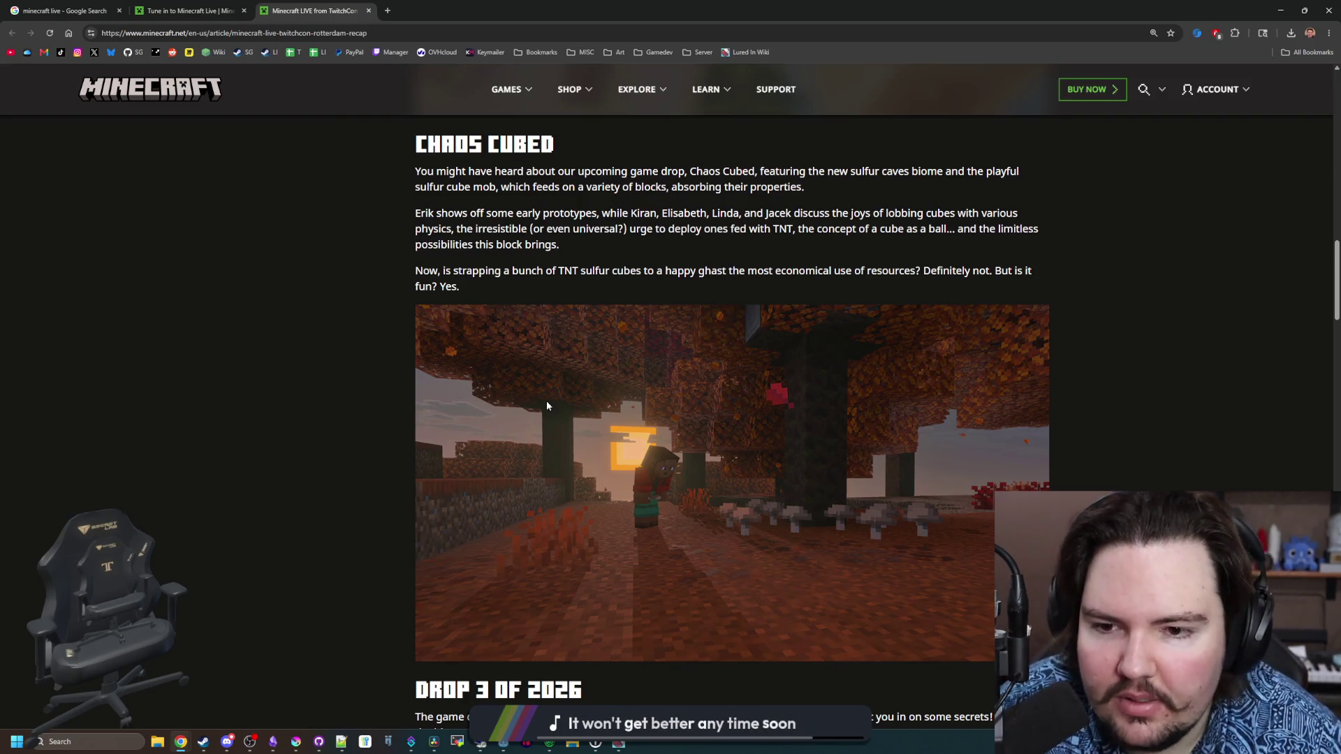
{"action": "scroll", "coordinate": [547, 401], "scroll_direction": "down", "scroll_amount": 5}
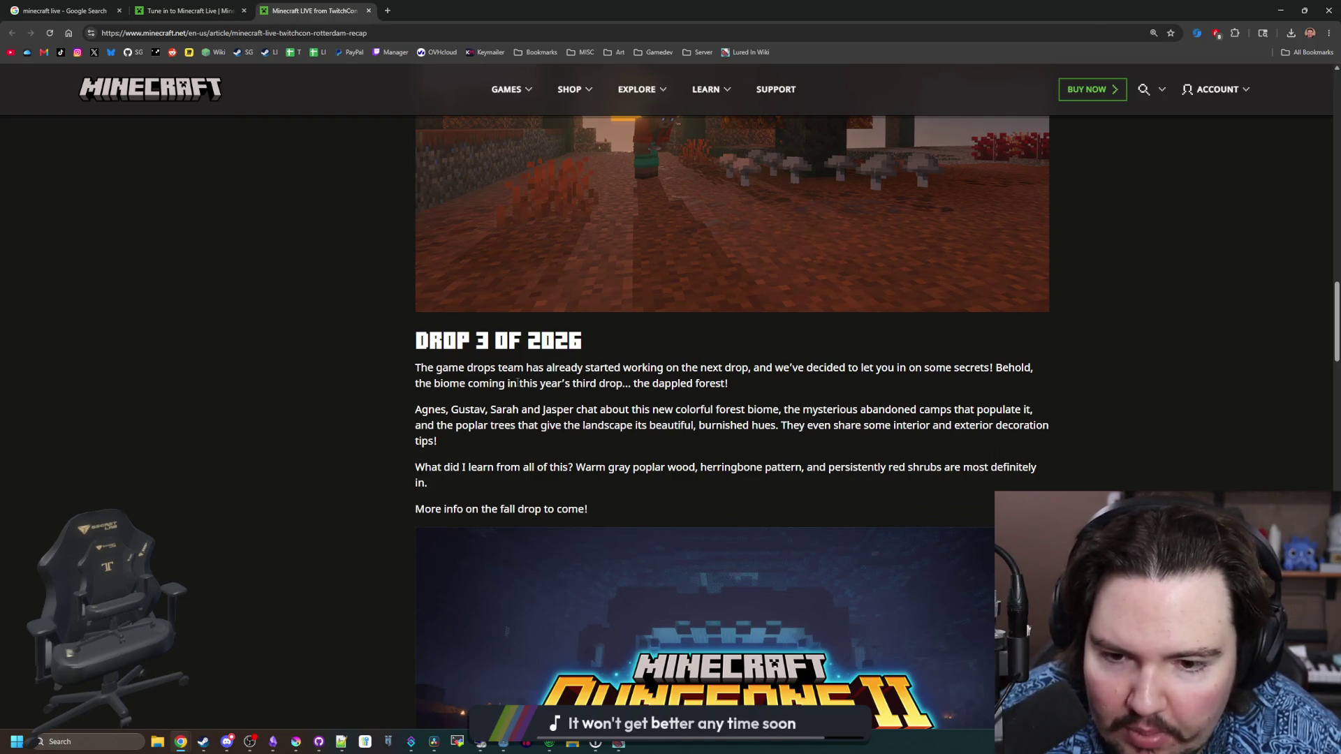
{"action": "left_click_drag", "start_coordinate": [726, 412], "coordinate": [1019, 411]}
{"action": "left_click", "coordinate": [1017, 411]}
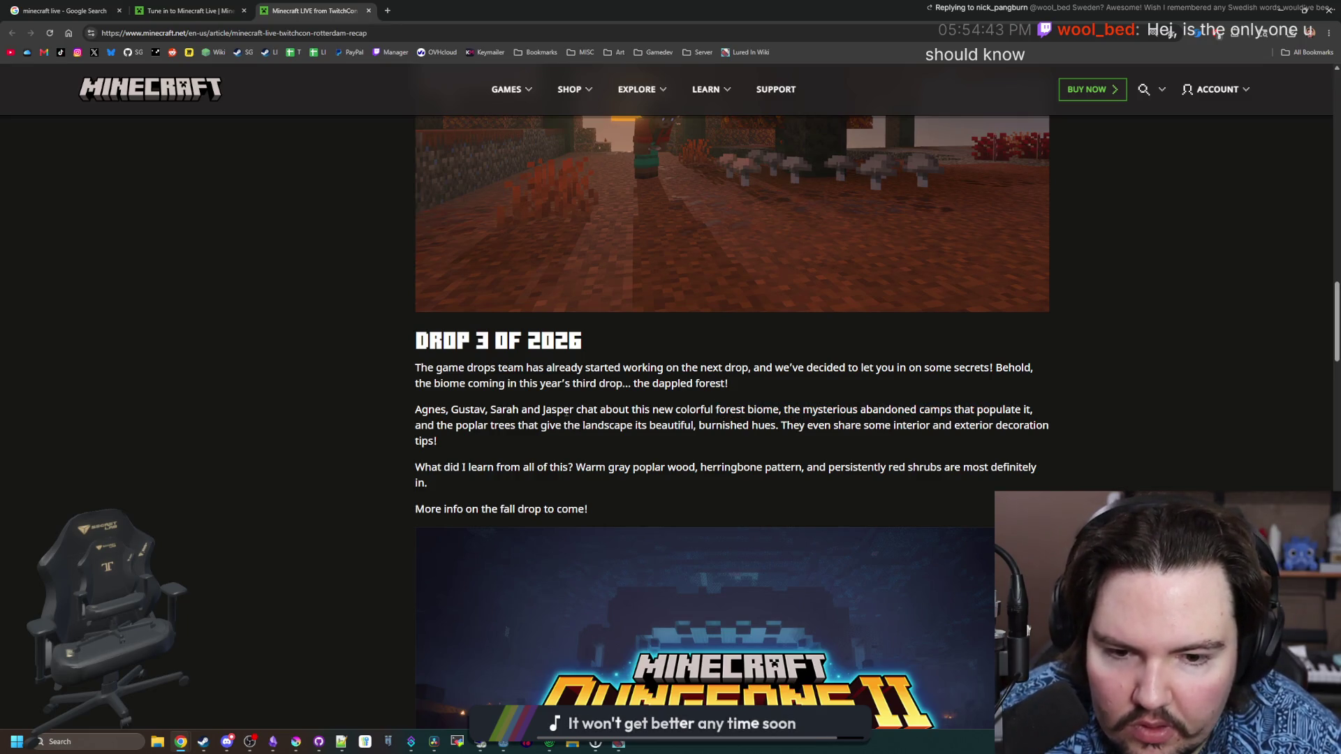
{"action": "mouse_move", "coordinate": [450, 430]}
{"action": "left_mouse_down"}
{"action": "mouse_move", "coordinate": [615, 411]}
{"action": "mouse_move", "coordinate": [720, 426]}
{"action": "left_mouse_up"}
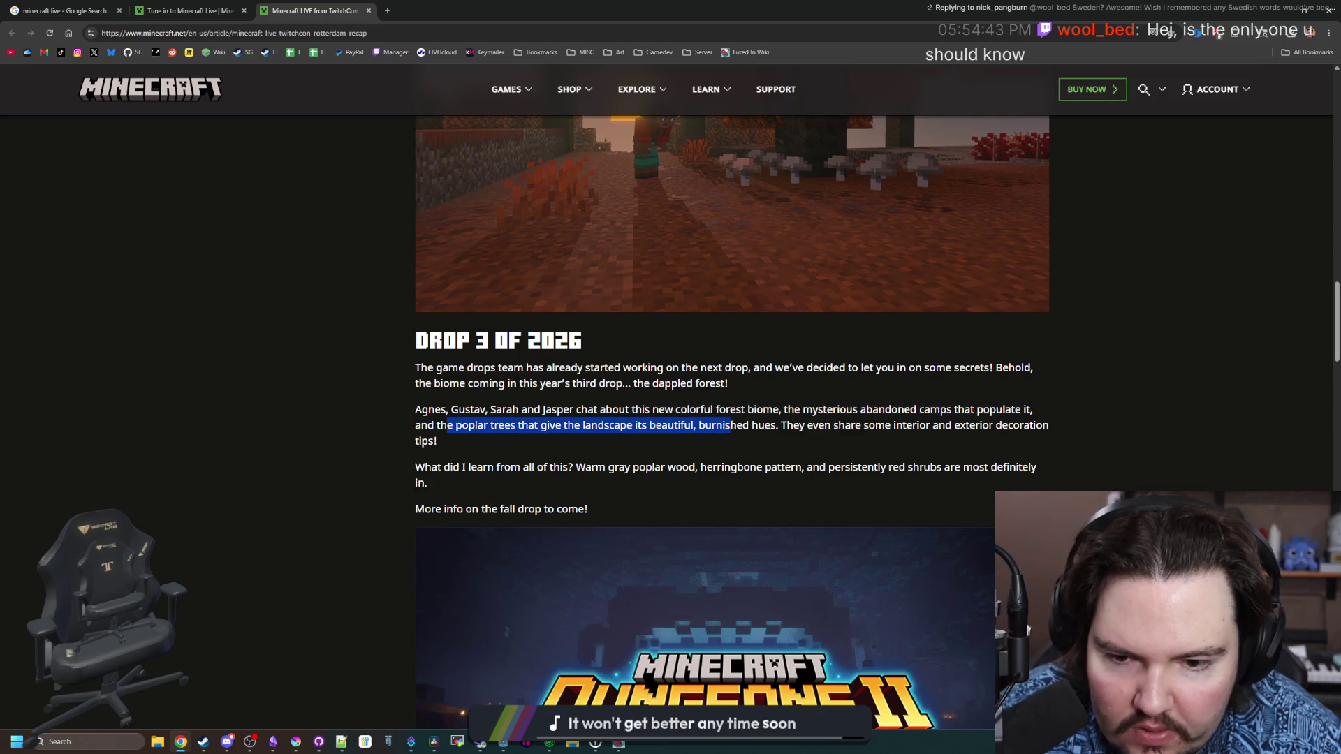
{"action": "left_click", "coordinate": [714, 422]}
Read the rest of the article down to Newest News, then return to the minecraft live results.
{"action": "scroll", "coordinate": [713, 422], "scroll_direction": "up", "scroll_amount": 4}
{"action": "scroll", "coordinate": [714, 422], "scroll_direction": "down", "scroll_amount": 13}
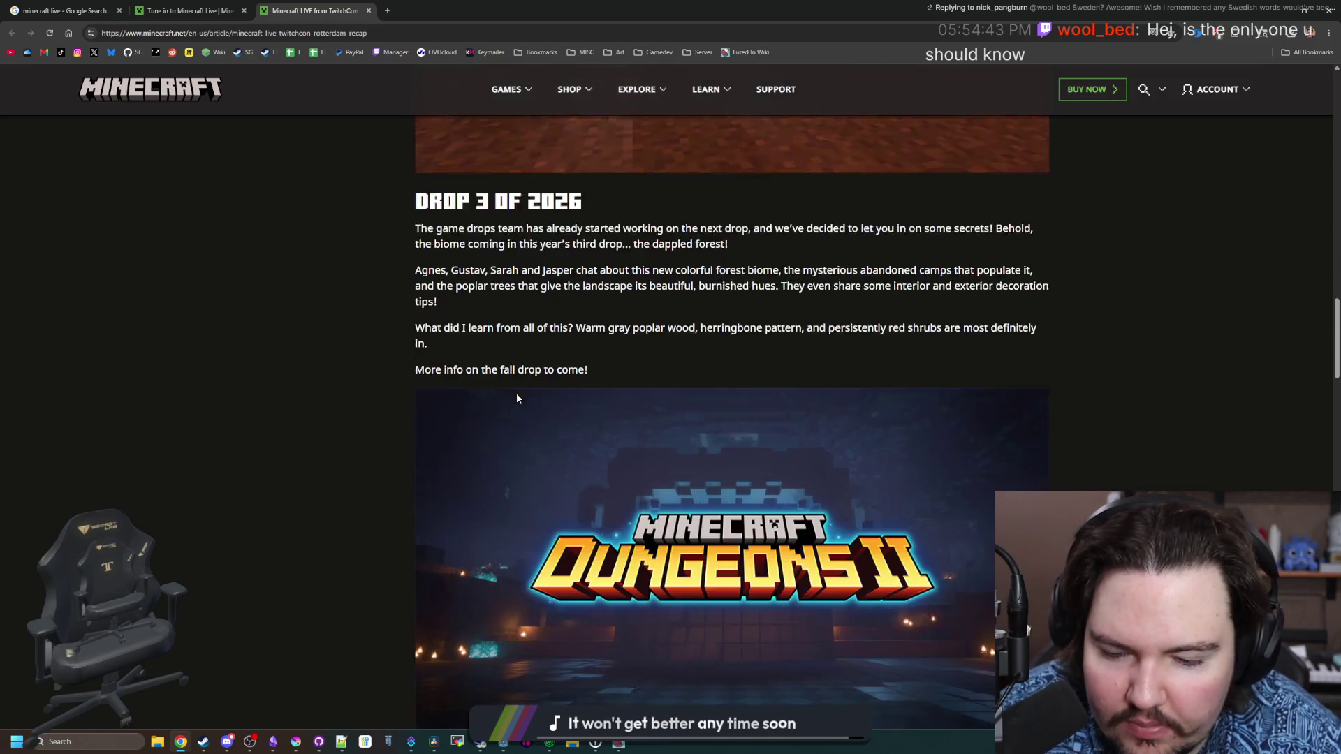
{"action": "scroll", "coordinate": [523, 391], "scroll_direction": "down", "scroll_amount": 3}
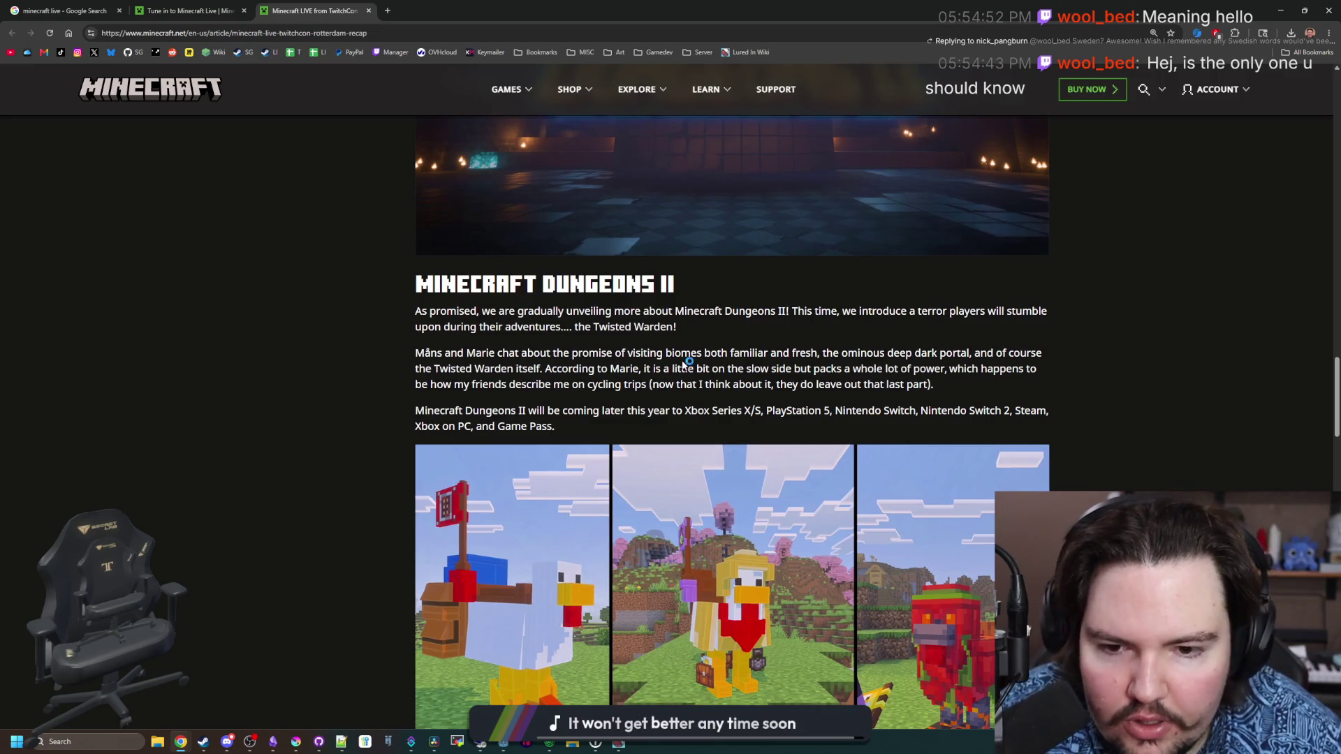
{"action": "scroll", "coordinate": [685, 363], "scroll_direction": "down", "scroll_amount": 1}
{"action": "scroll", "coordinate": [571, 378], "scroll_direction": "down", "scroll_amount": 2}
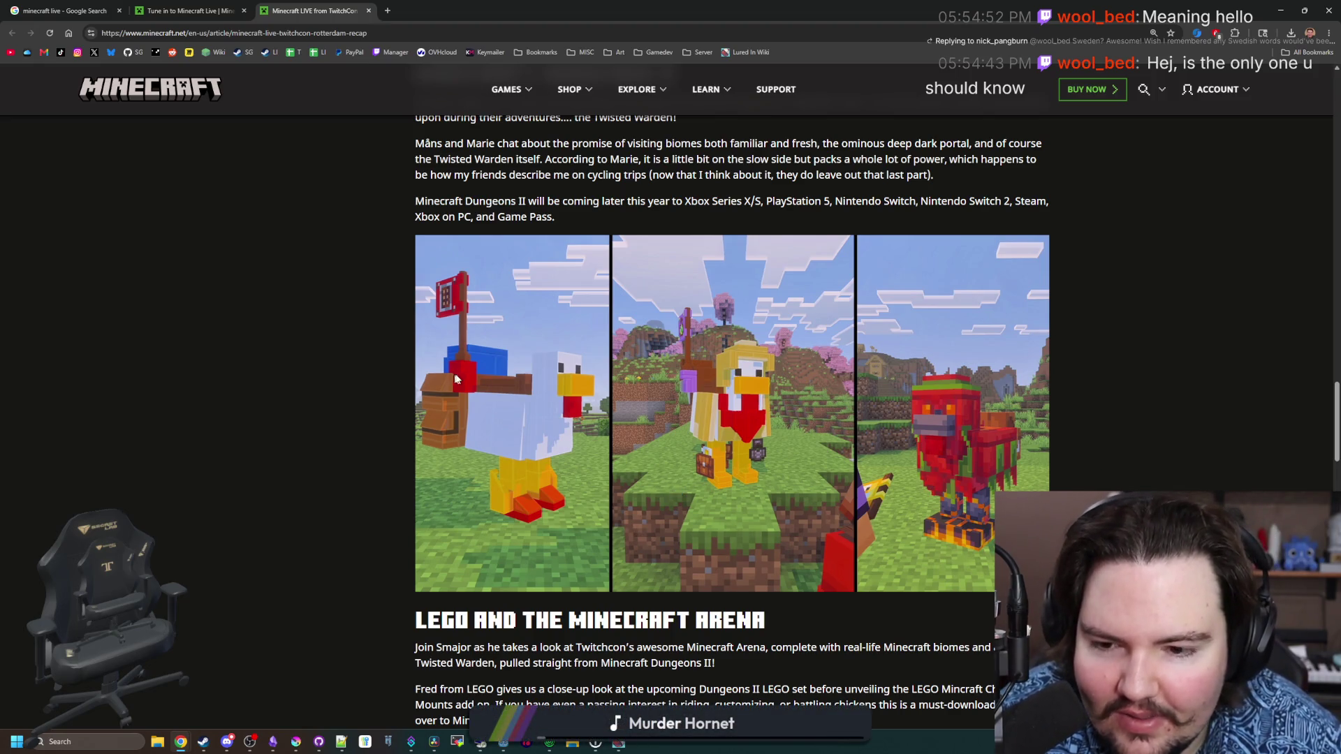
{"action": "scroll", "coordinate": [498, 383], "scroll_direction": "down", "scroll_amount": 8}
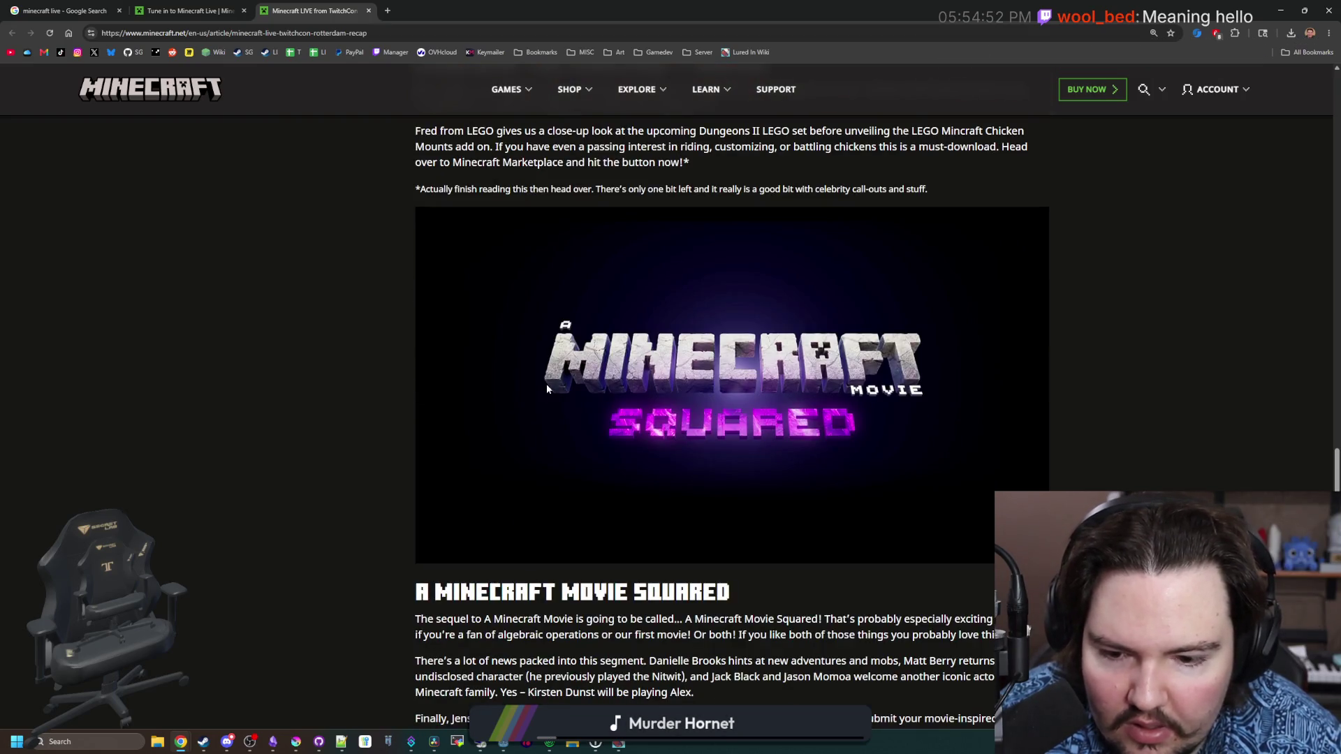
{"action": "scroll", "coordinate": [547, 389], "scroll_direction": "down", "scroll_amount": 2}
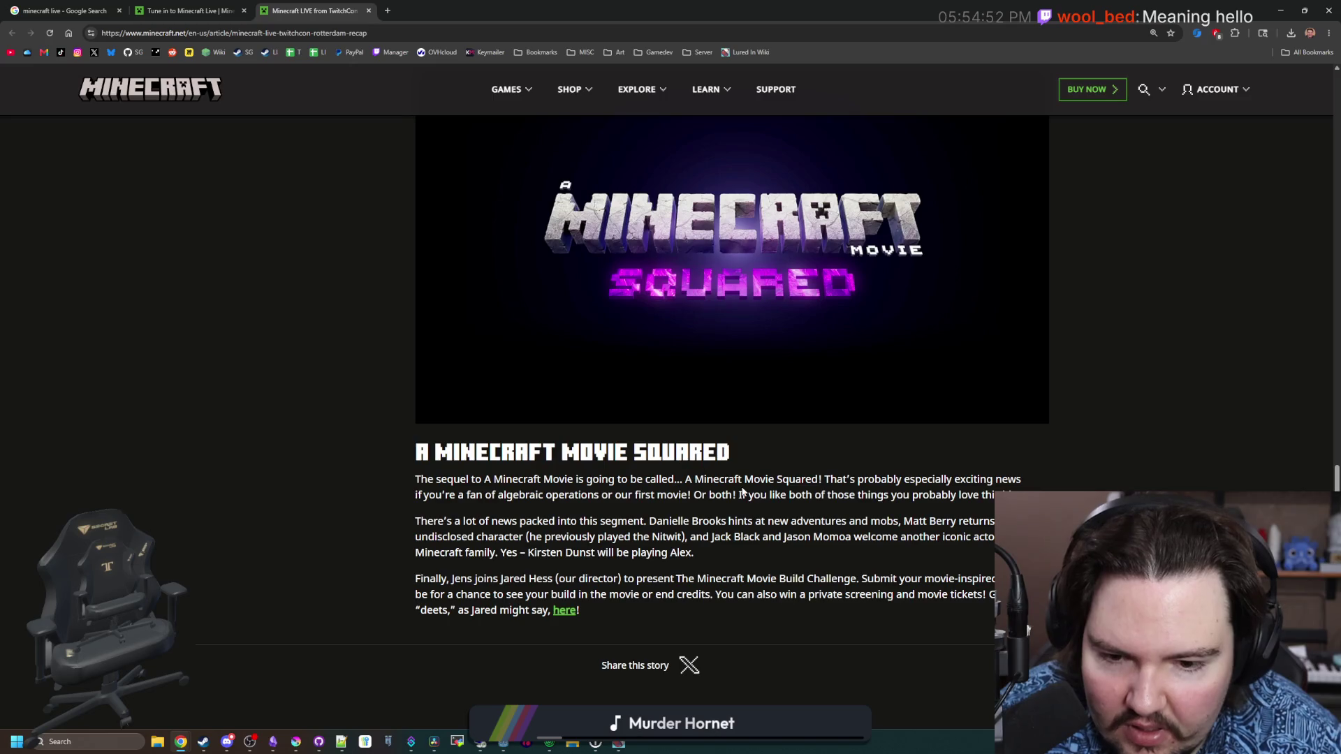
{"action": "scroll", "coordinate": [659, 514], "scroll_direction": "down", "scroll_amount": 1}
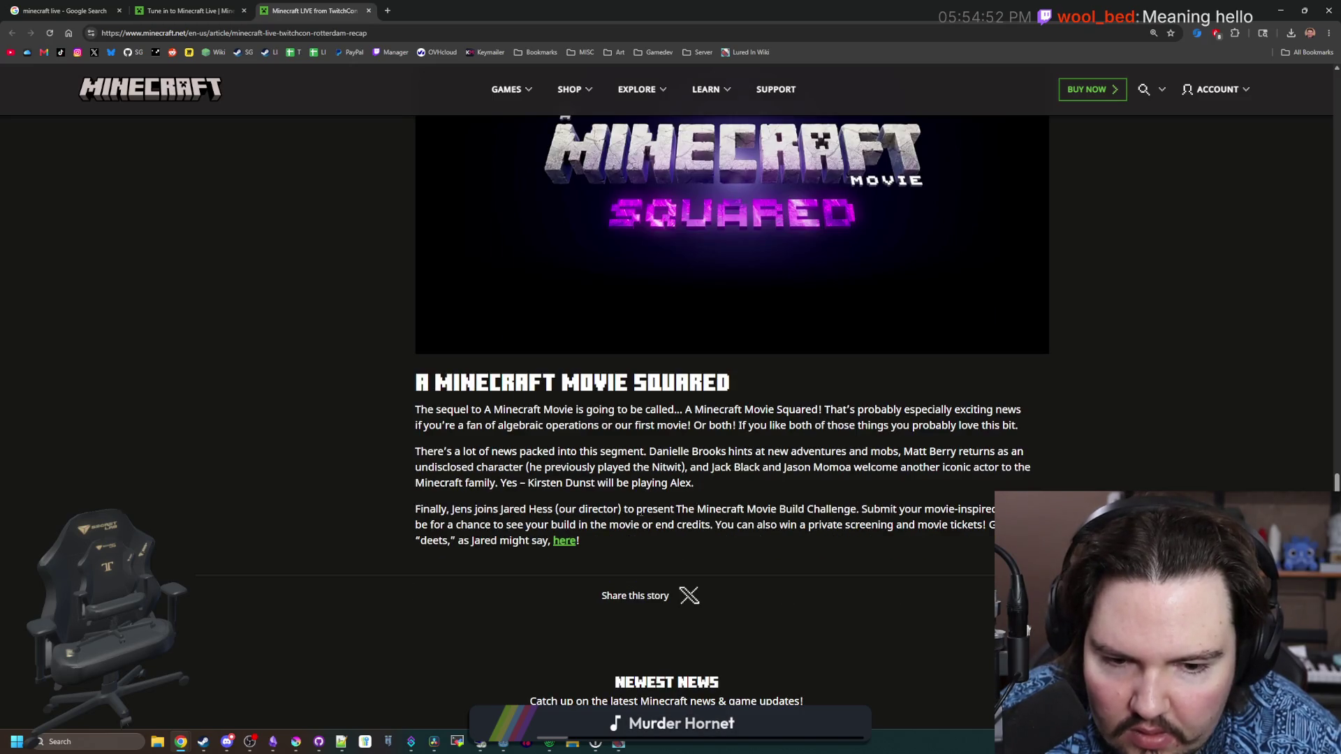
{"action": "scroll", "coordinate": [639, 512], "scroll_direction": "down", "scroll_amount": 5}
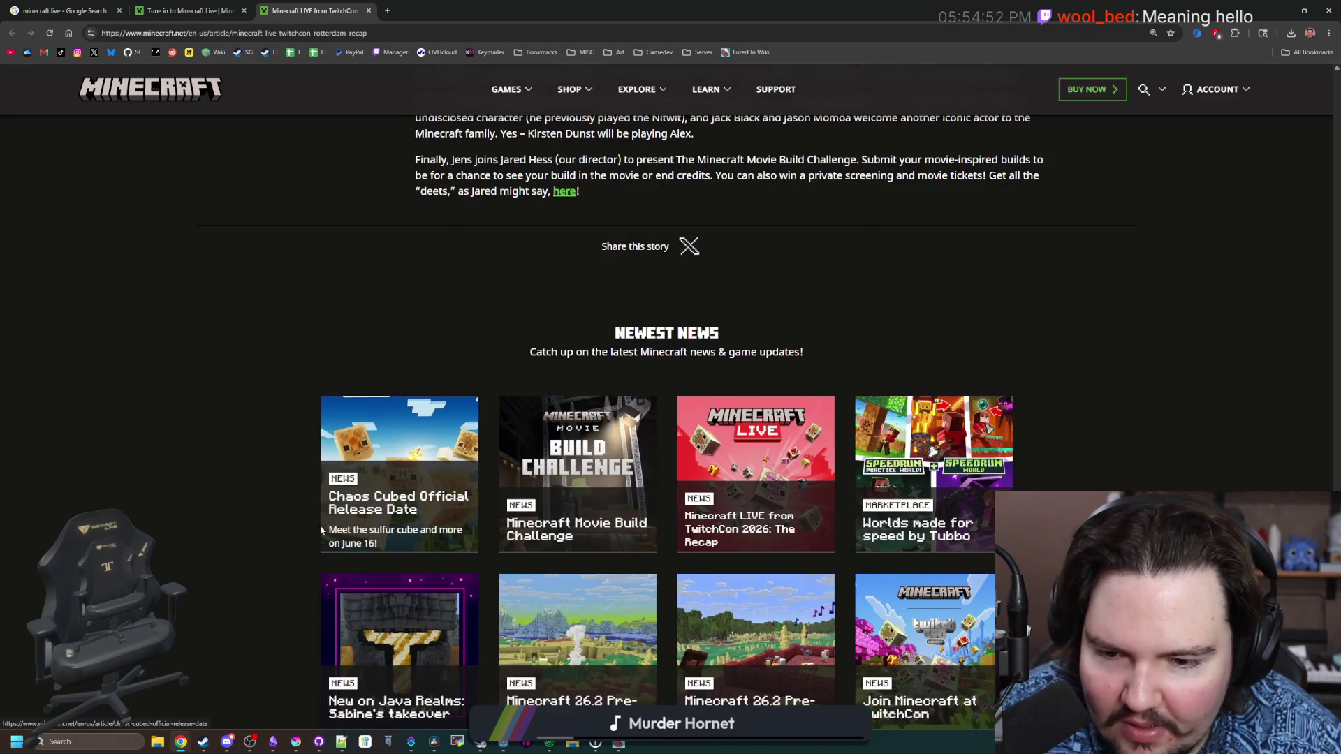
{"action": "scroll", "coordinate": [231, 482], "scroll_direction": "up", "scroll_amount": 10}
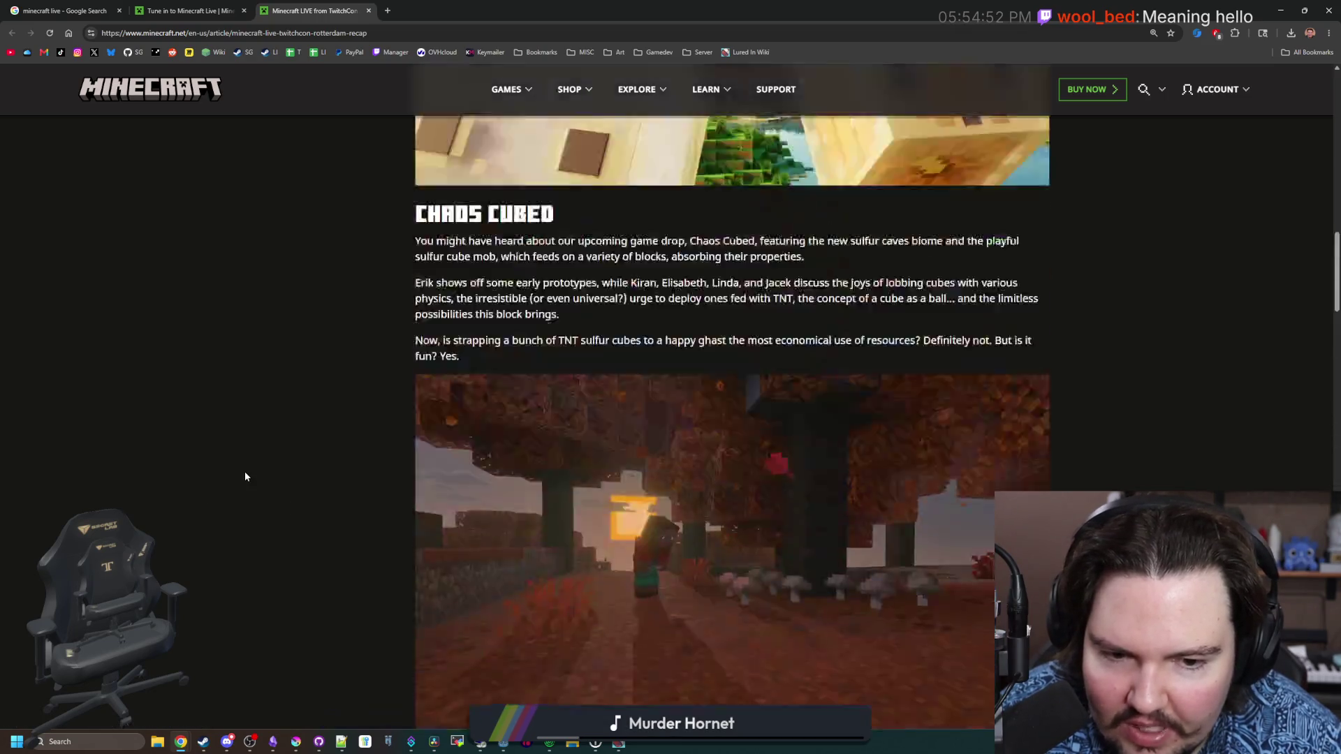
{"action": "scroll", "coordinate": [245, 477], "scroll_direction": "up", "scroll_amount": 10}
{"action": "left_click", "coordinate": [63, 11]}
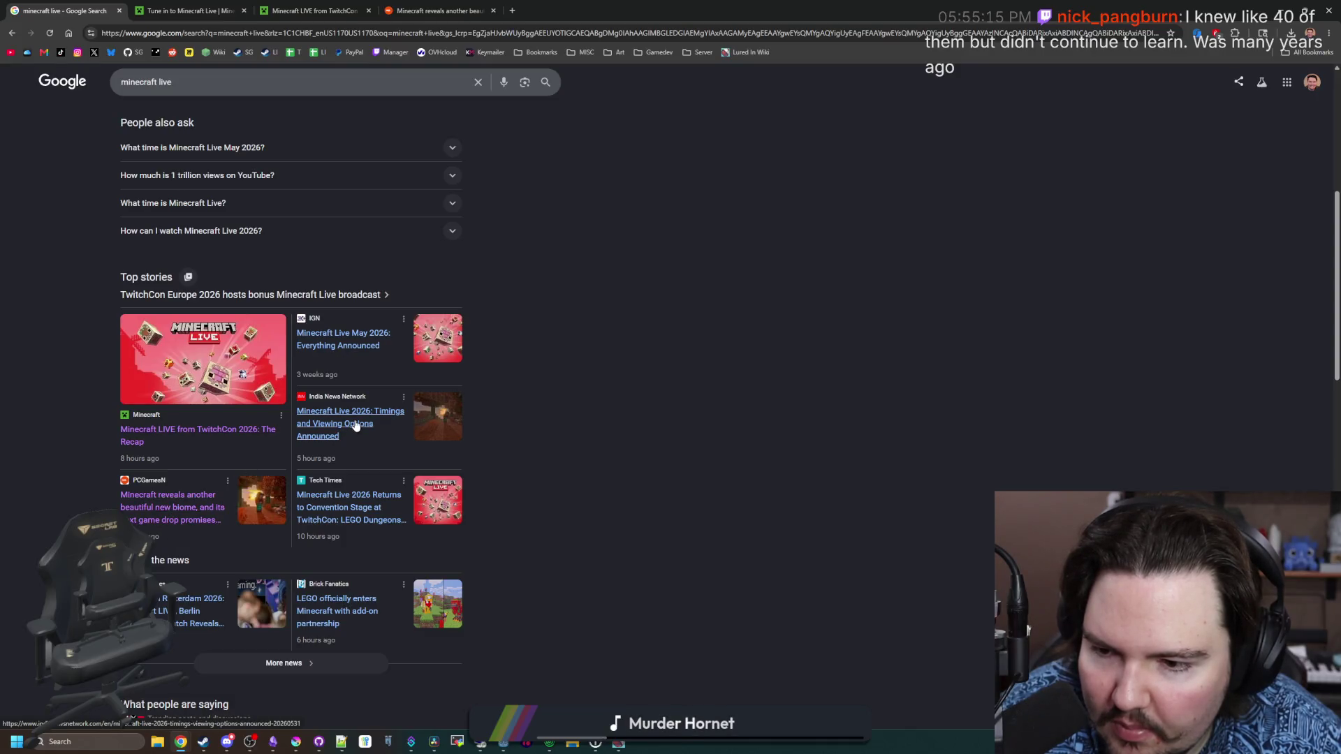
Open the PCGamesN new-biome article tab and read through it.
{"action": "scroll", "coordinate": [219, 484], "scroll_direction": "down", "scroll_amount": 10}
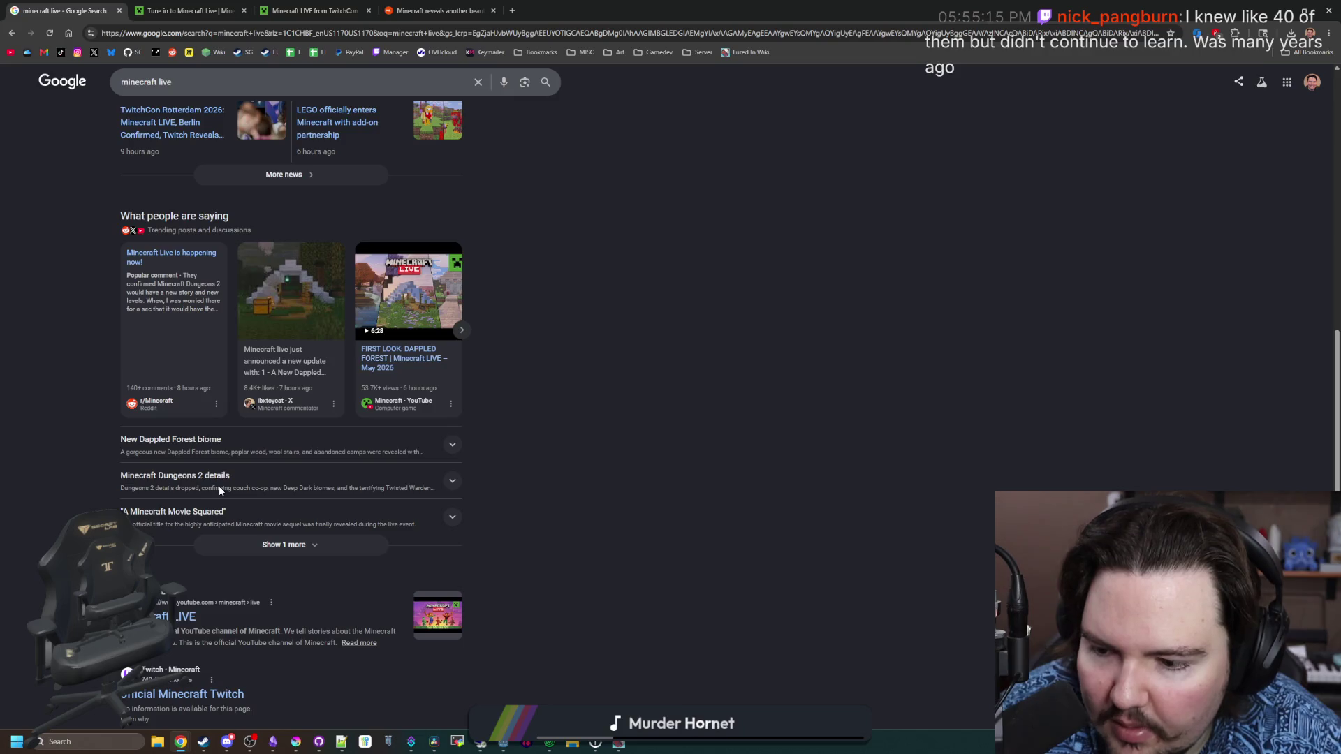
{"action": "scroll", "coordinate": [187, 493], "scroll_direction": "down", "scroll_amount": 8}
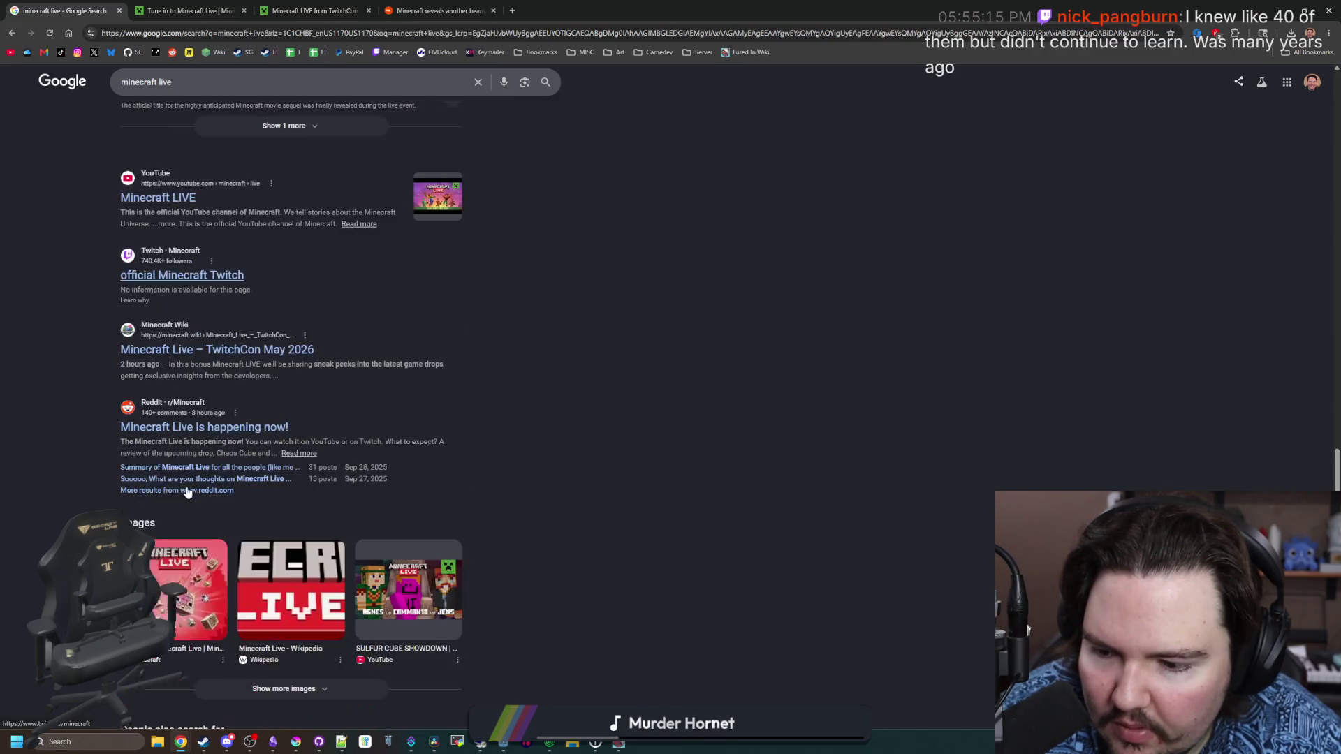
{"action": "scroll", "coordinate": [257, 431], "scroll_direction": "up", "scroll_amount": 20}
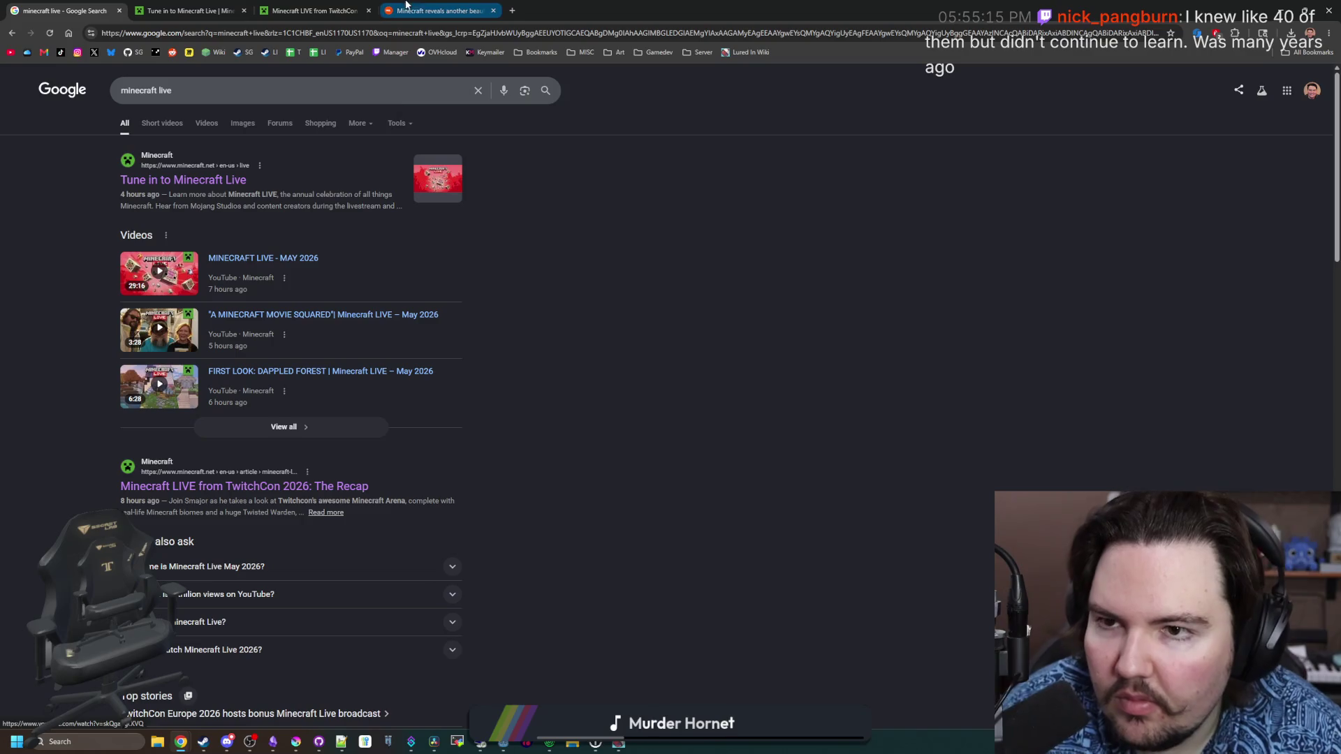
{"action": "left_click", "coordinate": [419, 5]}
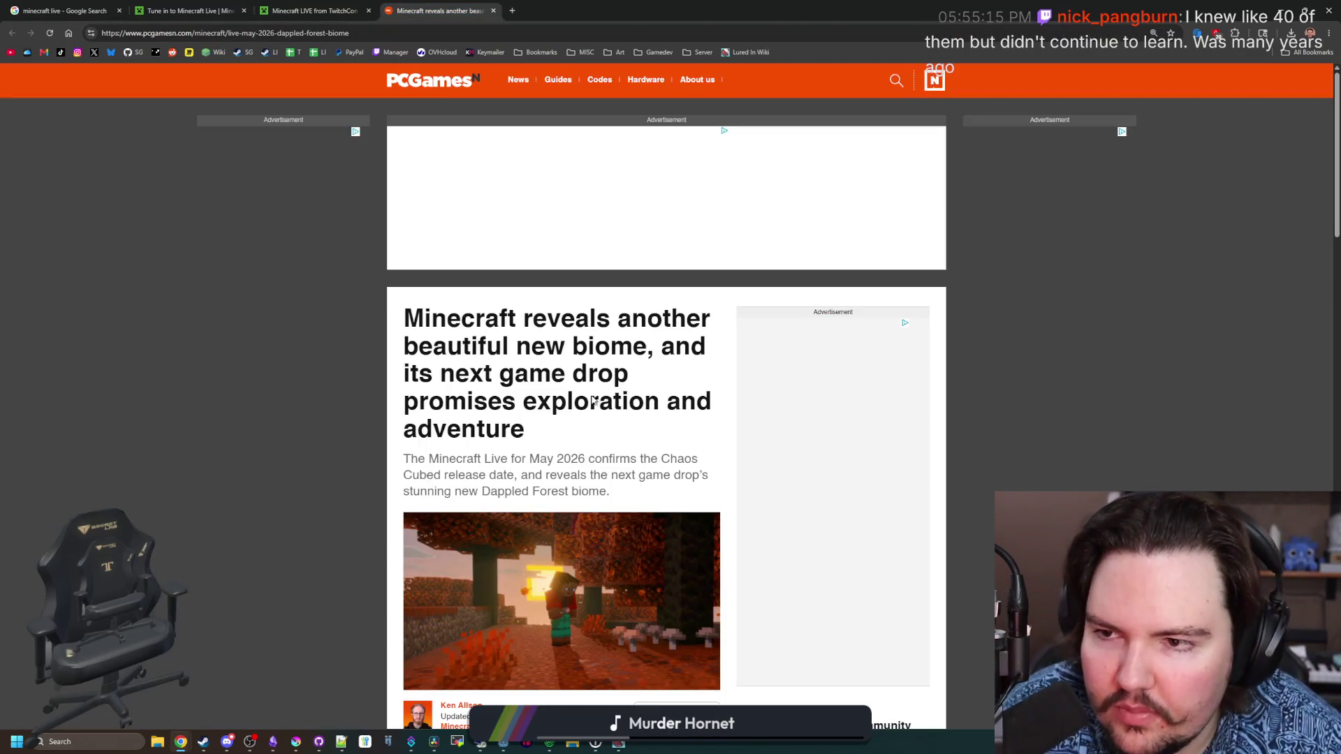
{"action": "scroll", "coordinate": [592, 396], "scroll_direction": "down", "scroll_amount": 4}
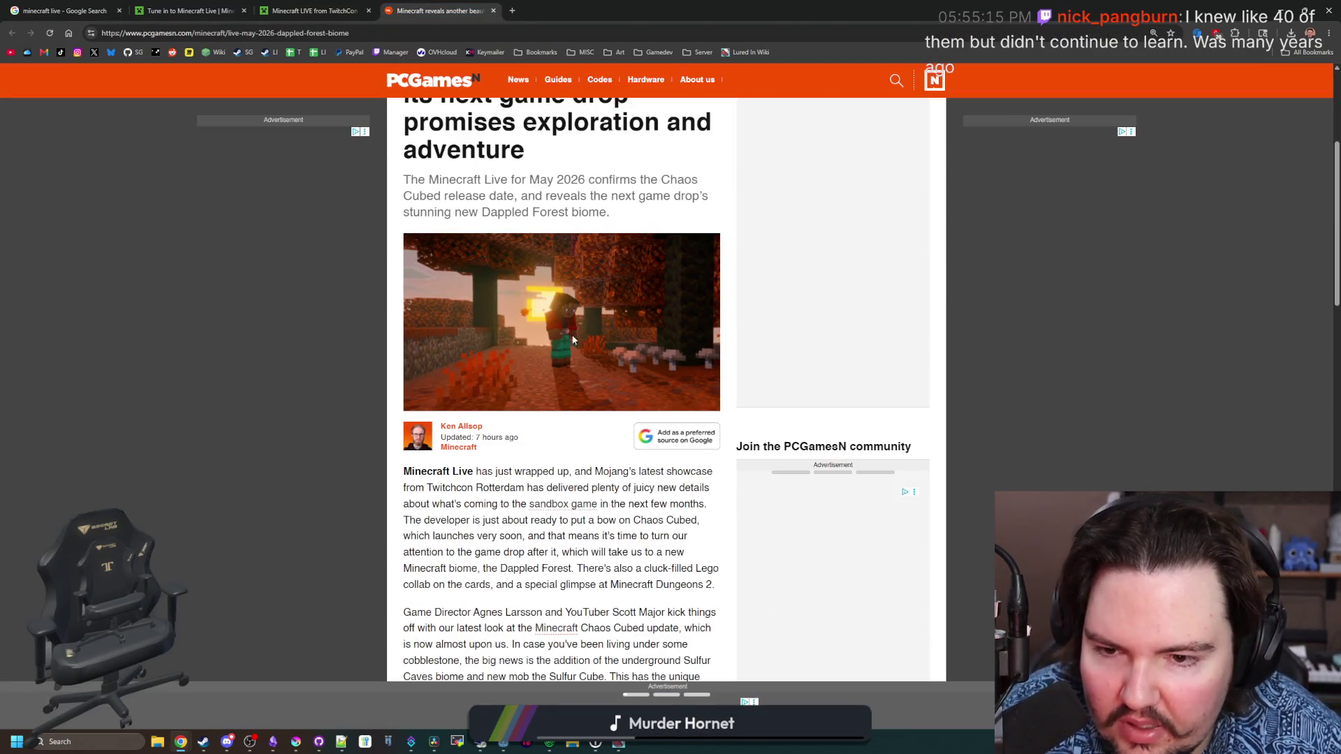
{"action": "scroll", "coordinate": [570, 364], "scroll_direction": "down", "scroll_amount": 6}
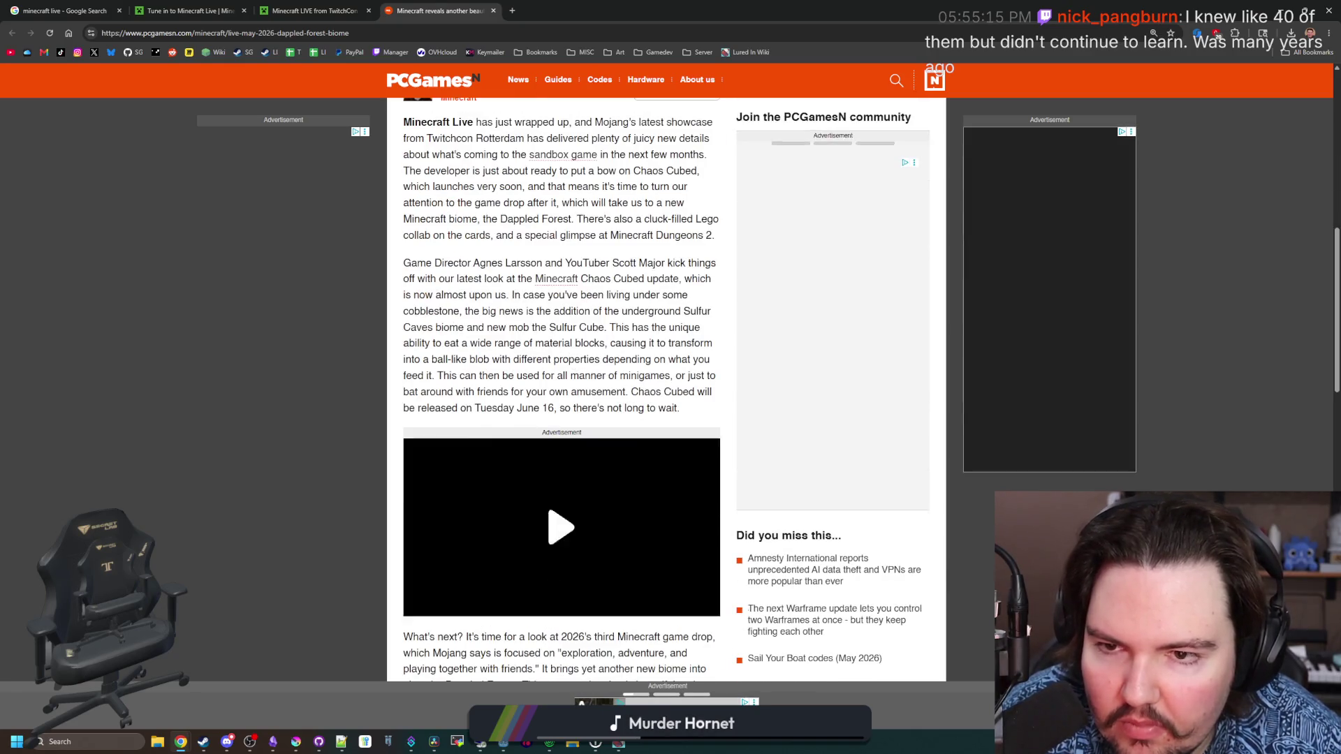
{"action": "scroll", "coordinate": [527, 203], "scroll_direction": "up", "scroll_amount": 5}
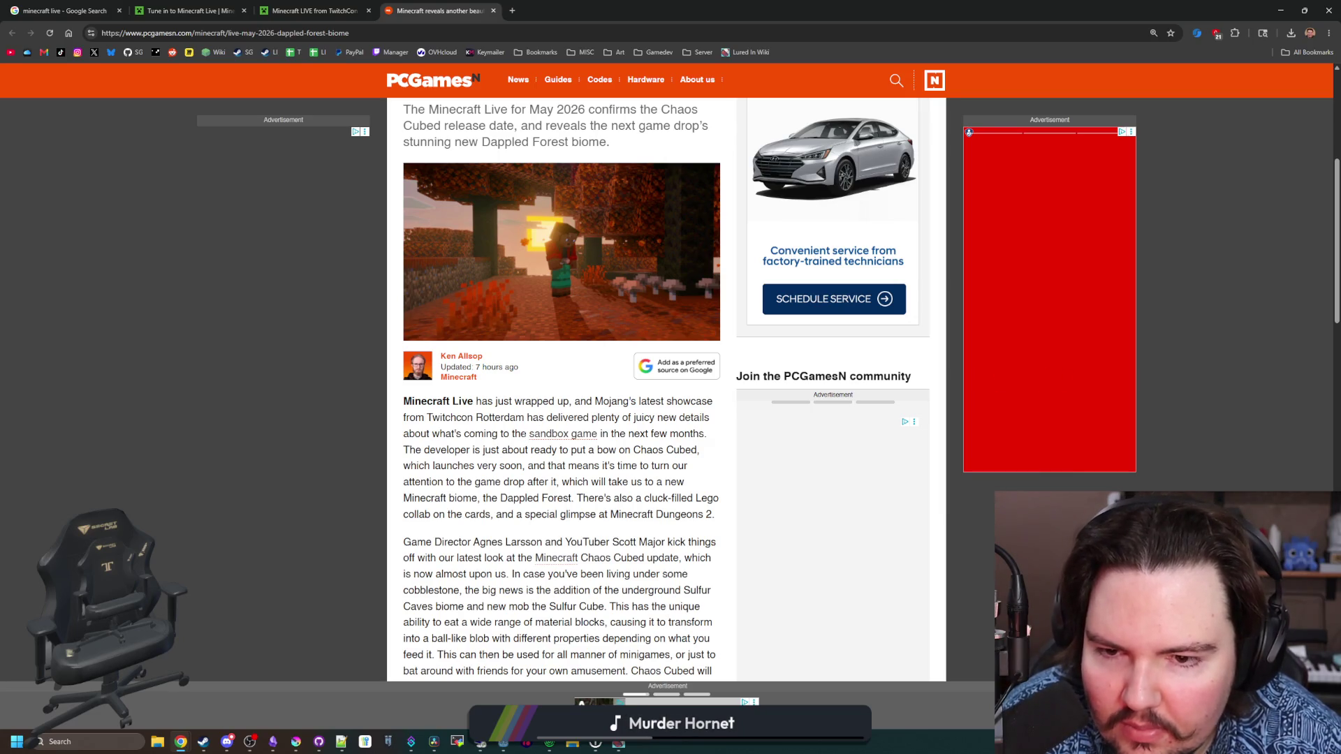
{"action": "scroll", "coordinate": [587, 306], "scroll_direction": "down", "scroll_amount": 3}
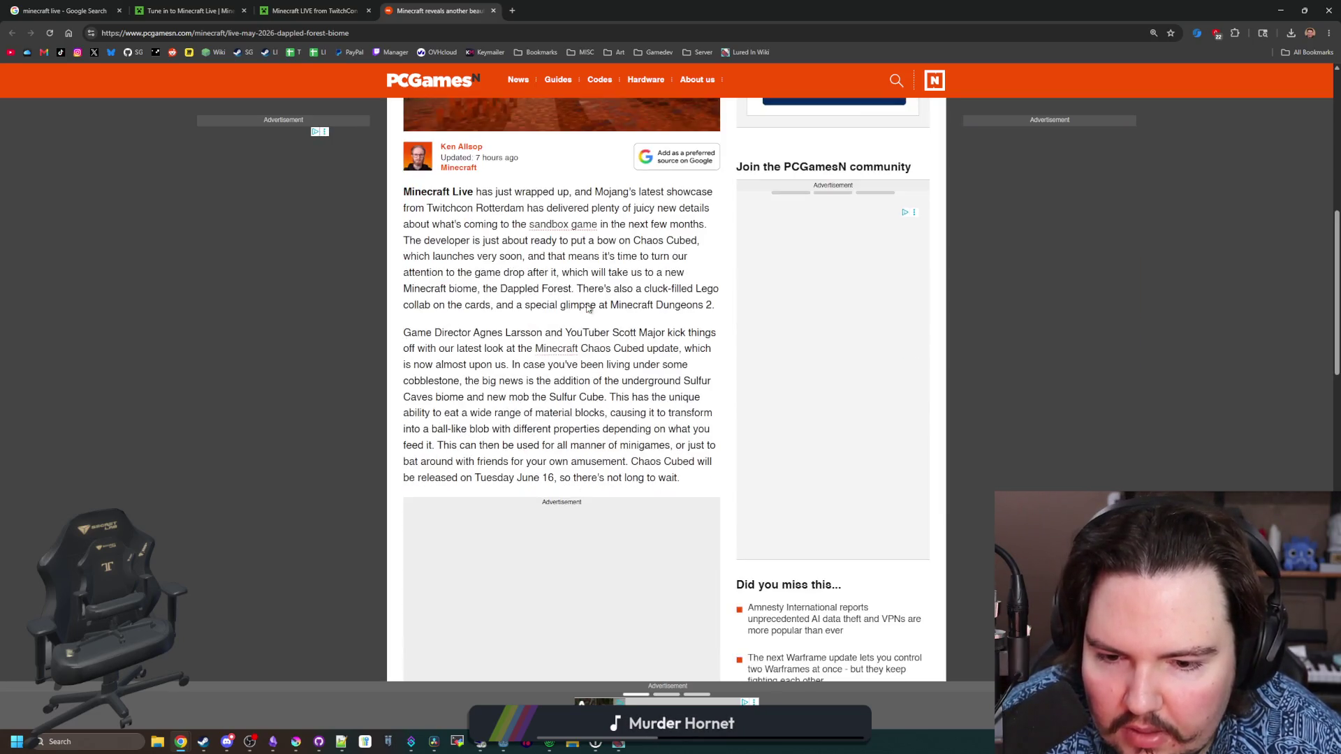
{"action": "scroll", "coordinate": [587, 308], "scroll_direction": "down", "scroll_amount": 10}
{"action": "scroll", "coordinate": [588, 308], "scroll_direction": "down", "scroll_amount": 10}
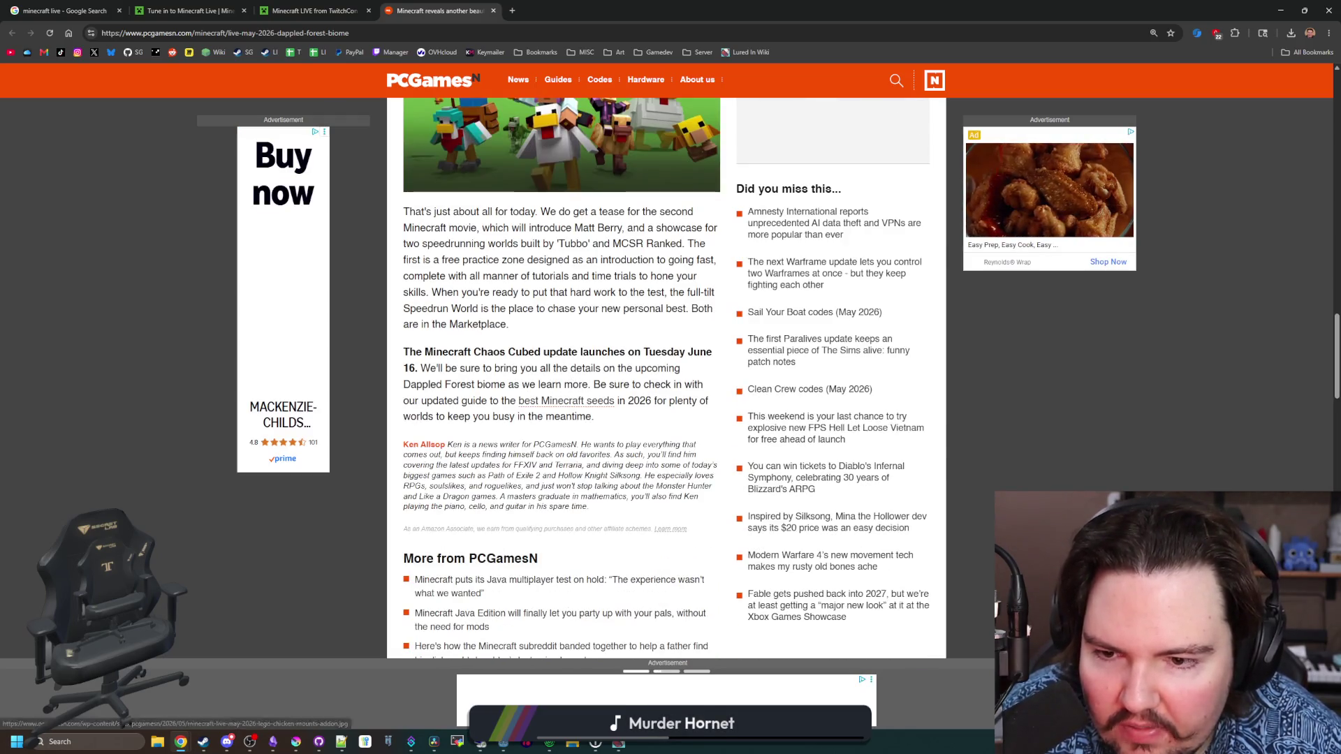
{"action": "scroll", "coordinate": [609, 435], "scroll_direction": "up", "scroll_amount": 2}
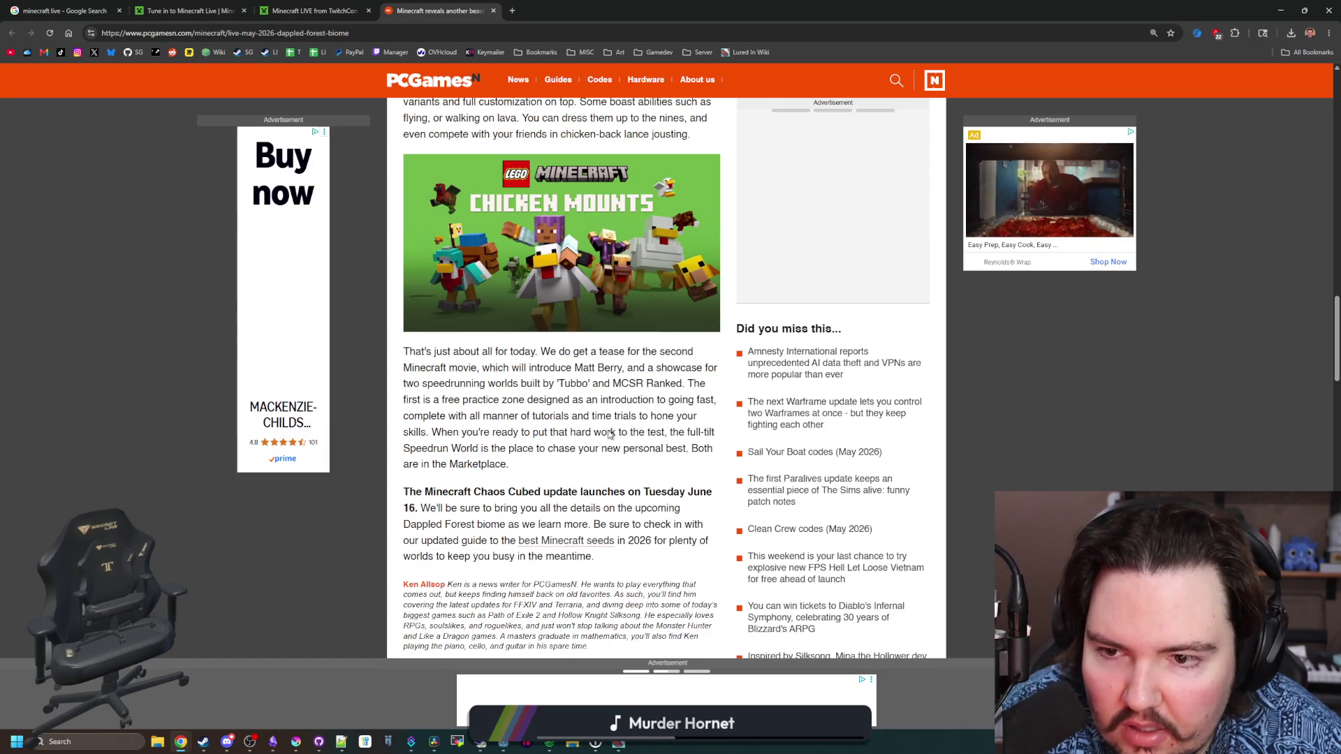
{"action": "scroll", "coordinate": [610, 435], "scroll_direction": "down", "scroll_amount": 10}
{"action": "key", "text": "Home"}
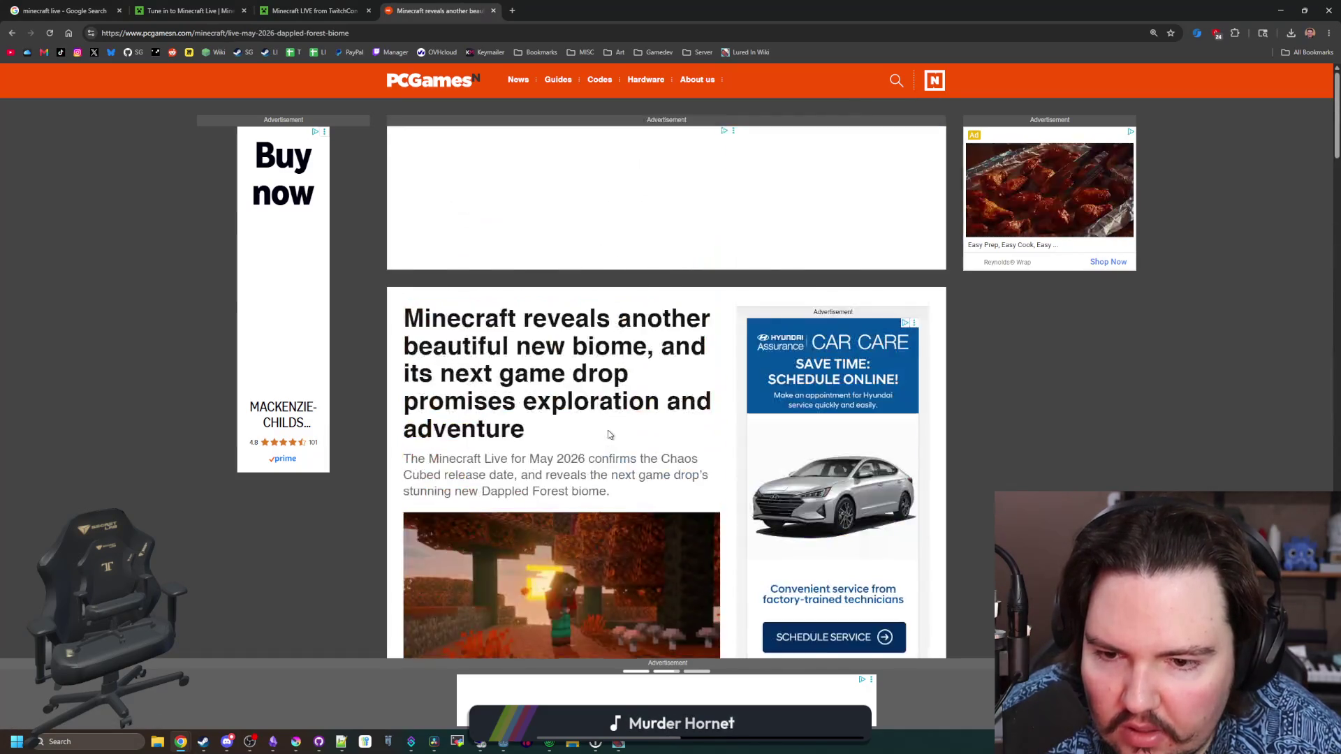
{"action": "scroll", "coordinate": [610, 434], "scroll_direction": "down", "scroll_amount": 3}
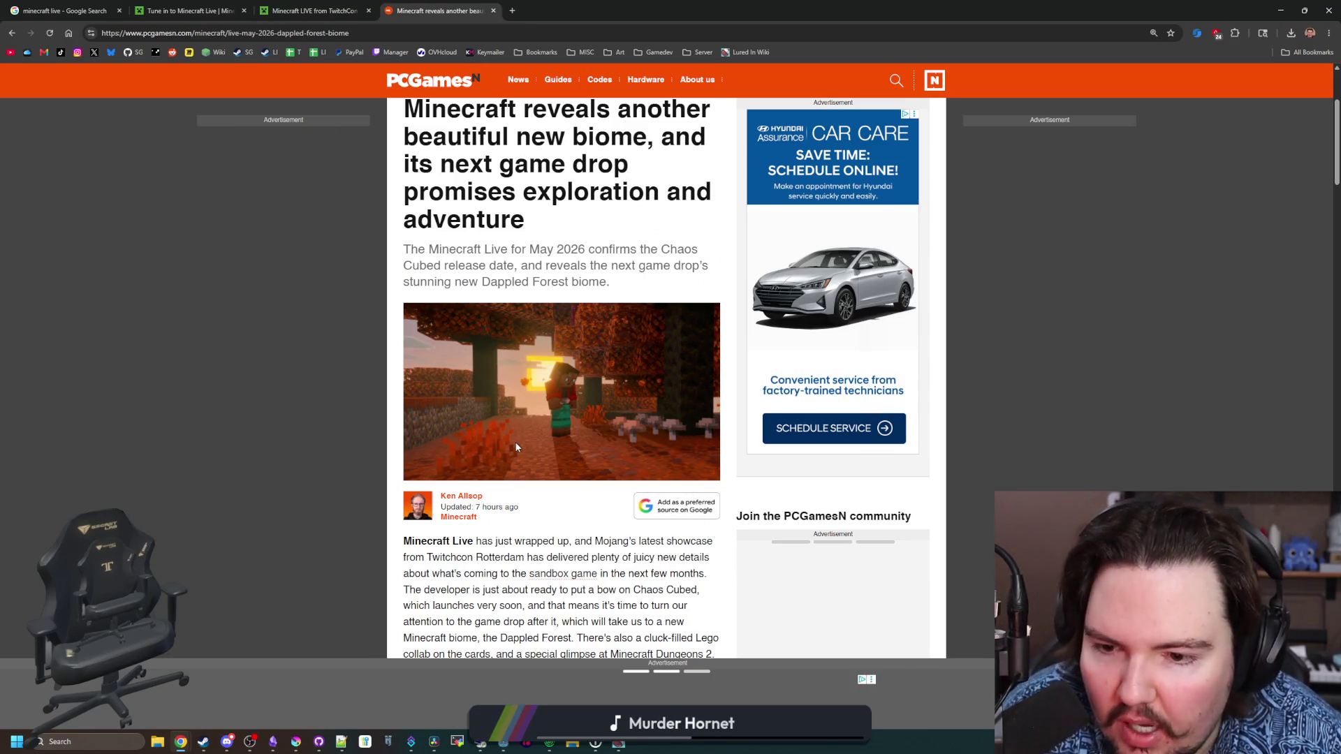
Open the article's Dappled Forest image in a new tab and switch to it.
{"action": "right_click", "coordinate": [517, 444]}
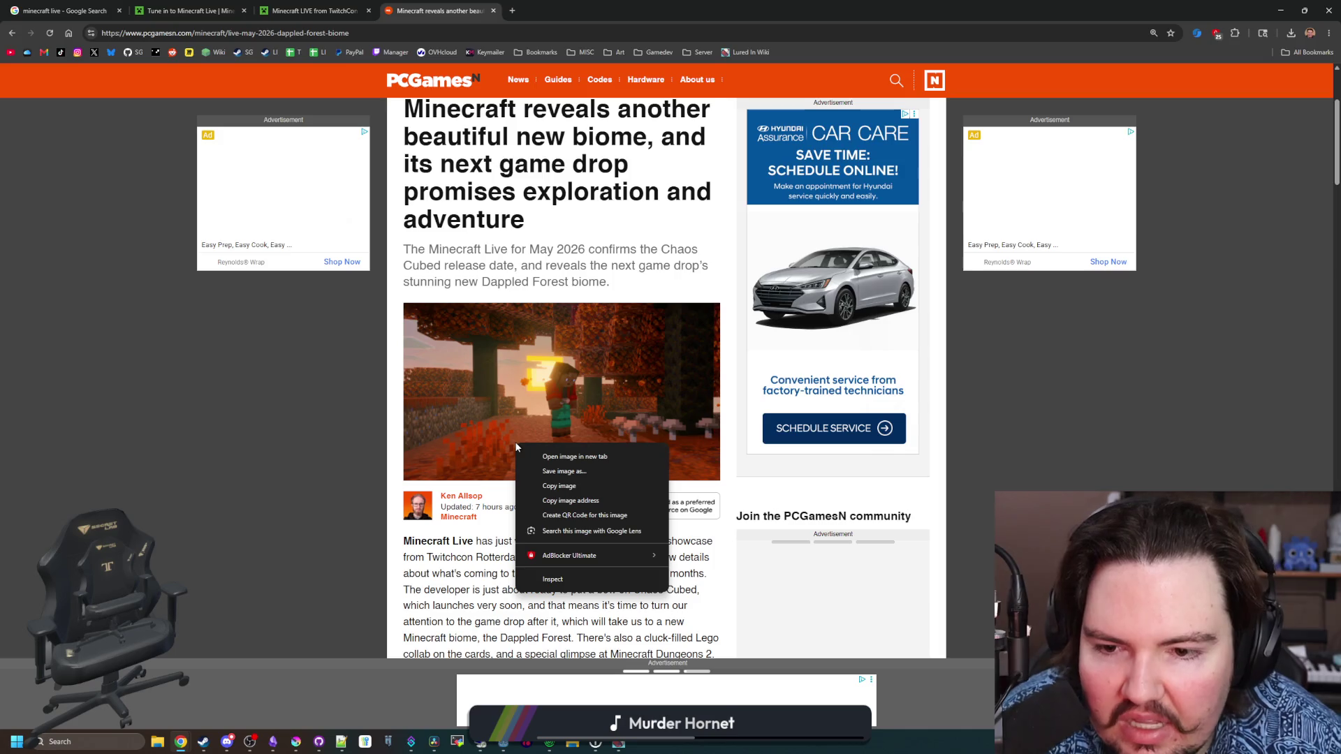
{"action": "left_click", "coordinate": [574, 456]}
{"action": "left_click", "coordinate": [559, 5]}
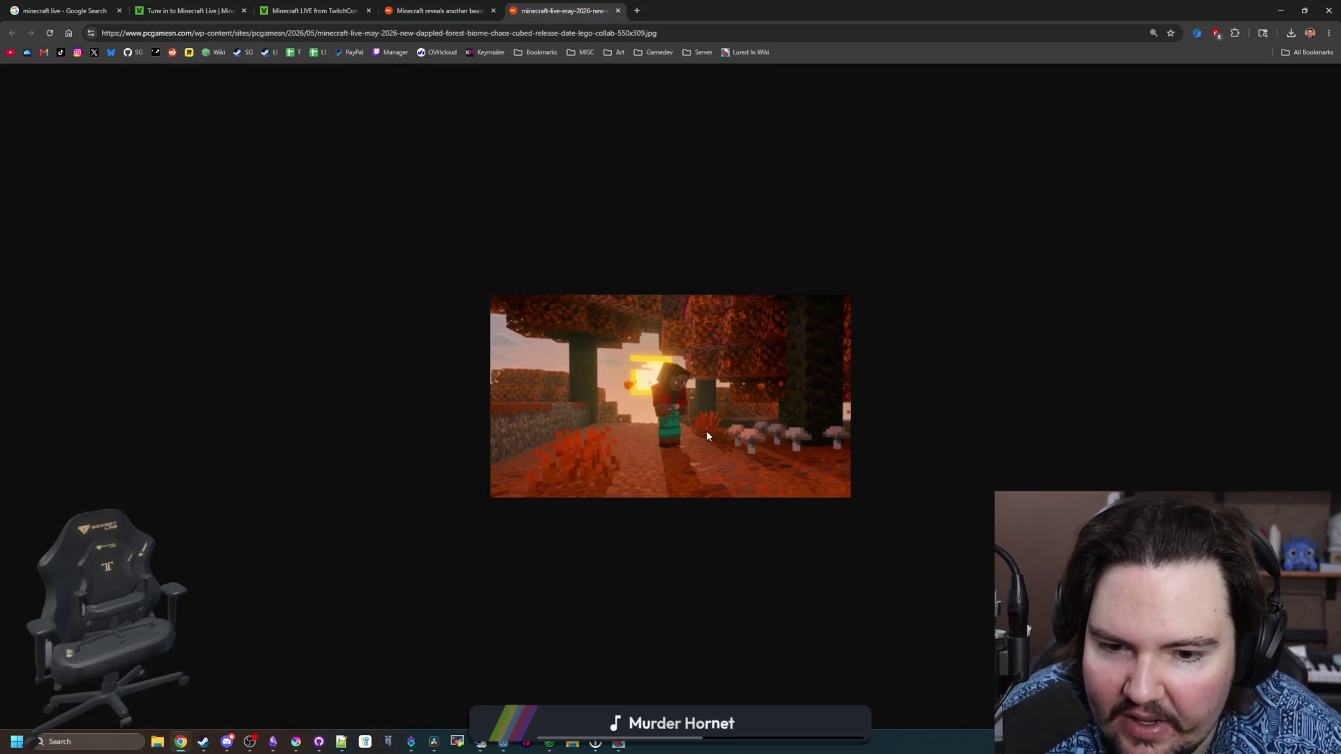
{"action": "scroll", "coordinate": [706, 430], "scroll_direction": "up", "scroll_amount": 8, "text": "ctrl"}
{"action": "scroll", "coordinate": [706, 431], "scroll_direction": "down", "scroll_amount": 1, "text": "ctrl"}
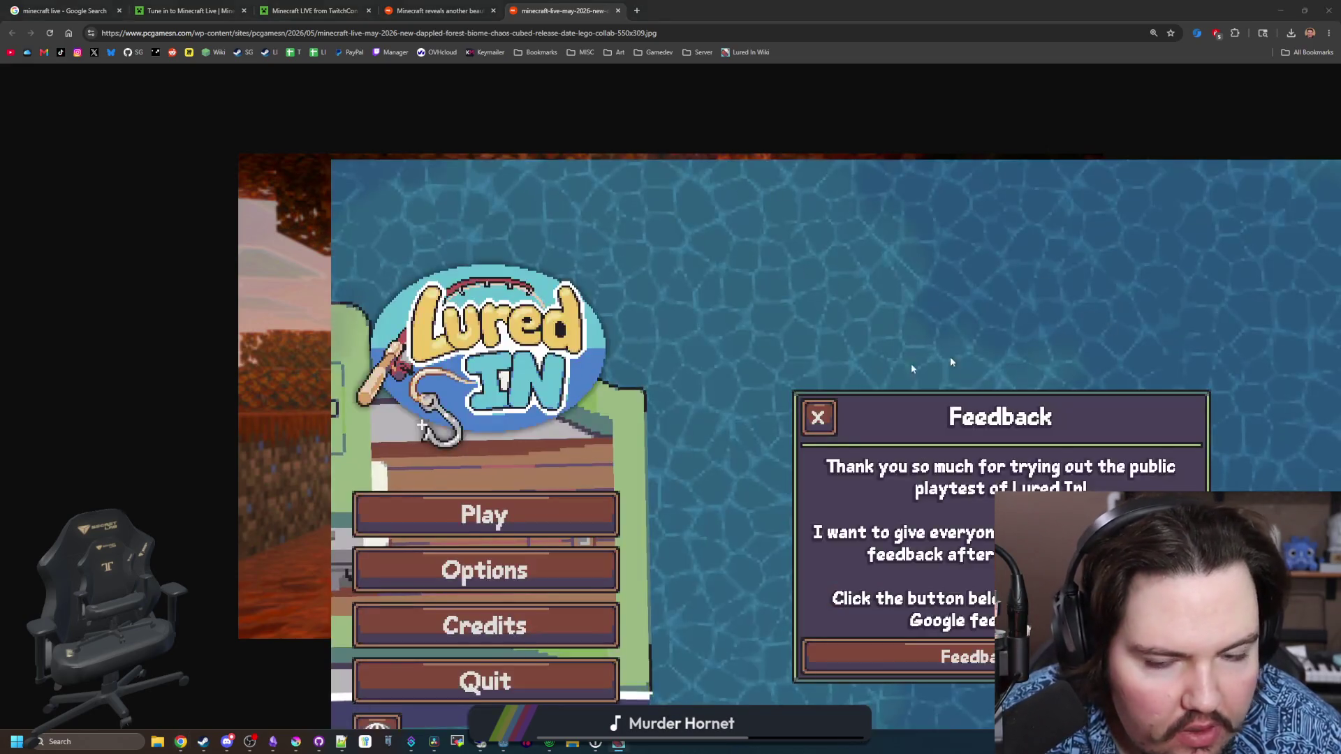
Stop the game, turn on Embed Game on Next Play, and run Lured In inside the editor's Game view.
{"action": "key", "text": "alt+Tab"}
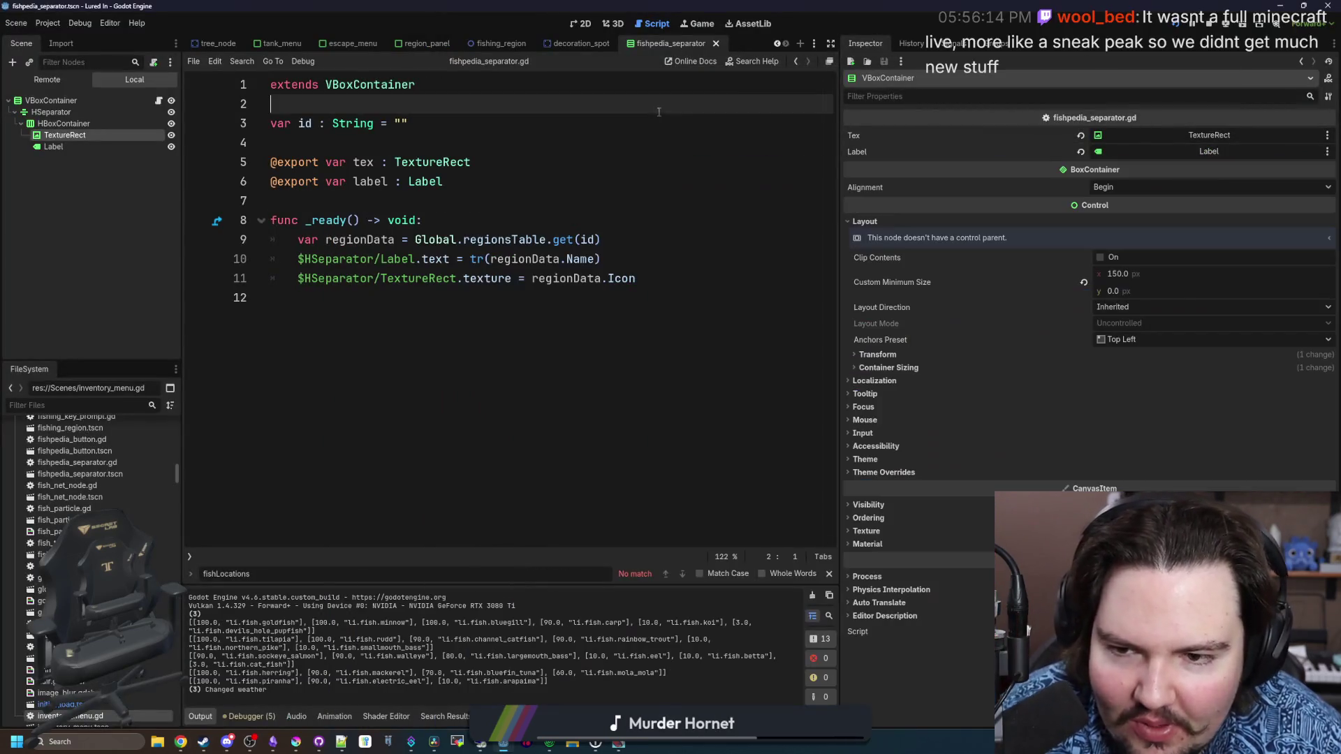
{"action": "left_click", "coordinate": [1210, 23]}
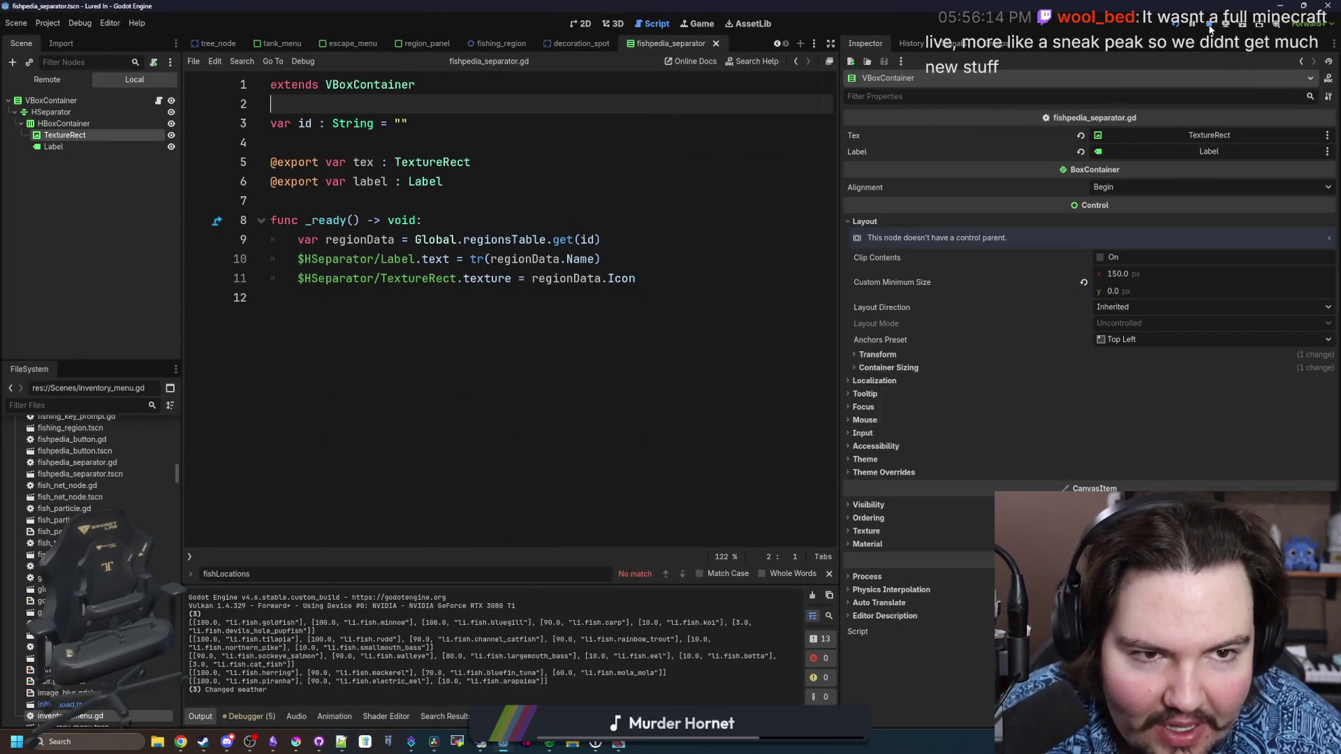
{"action": "left_click", "coordinate": [707, 25]}
{"action": "left_click", "coordinate": [517, 62]}
{"action": "left_click", "coordinate": [544, 81]}
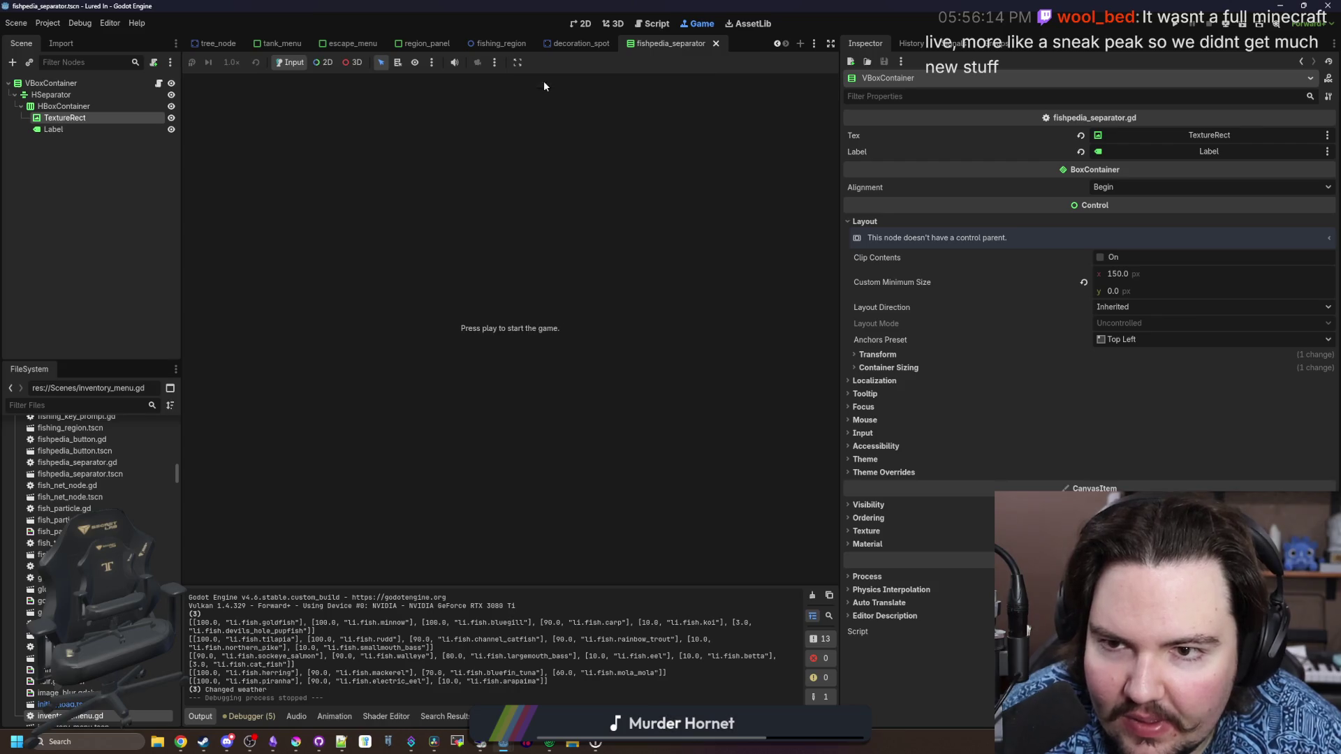
{"action": "left_click", "coordinate": [1174, 25]}
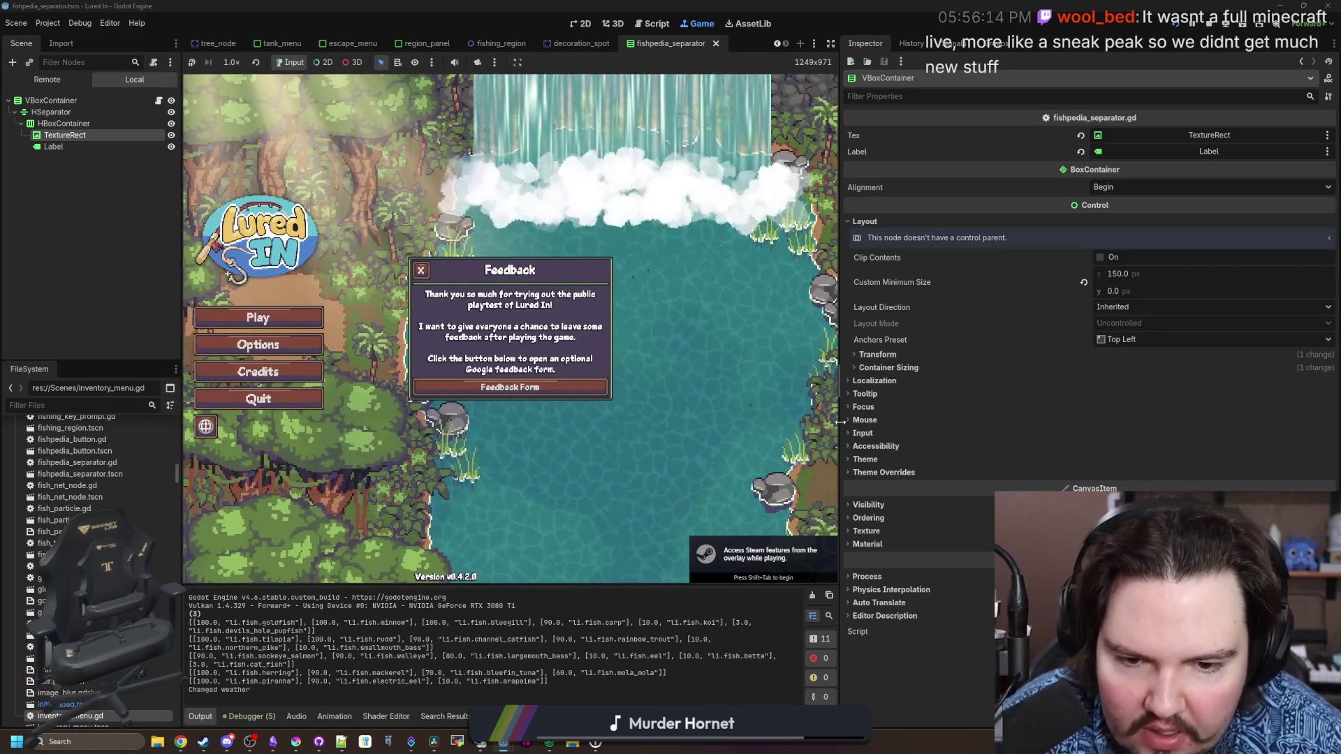
{"action": "left_click_drag", "start_coordinate": [837, 429], "coordinate": [1216, 429]}
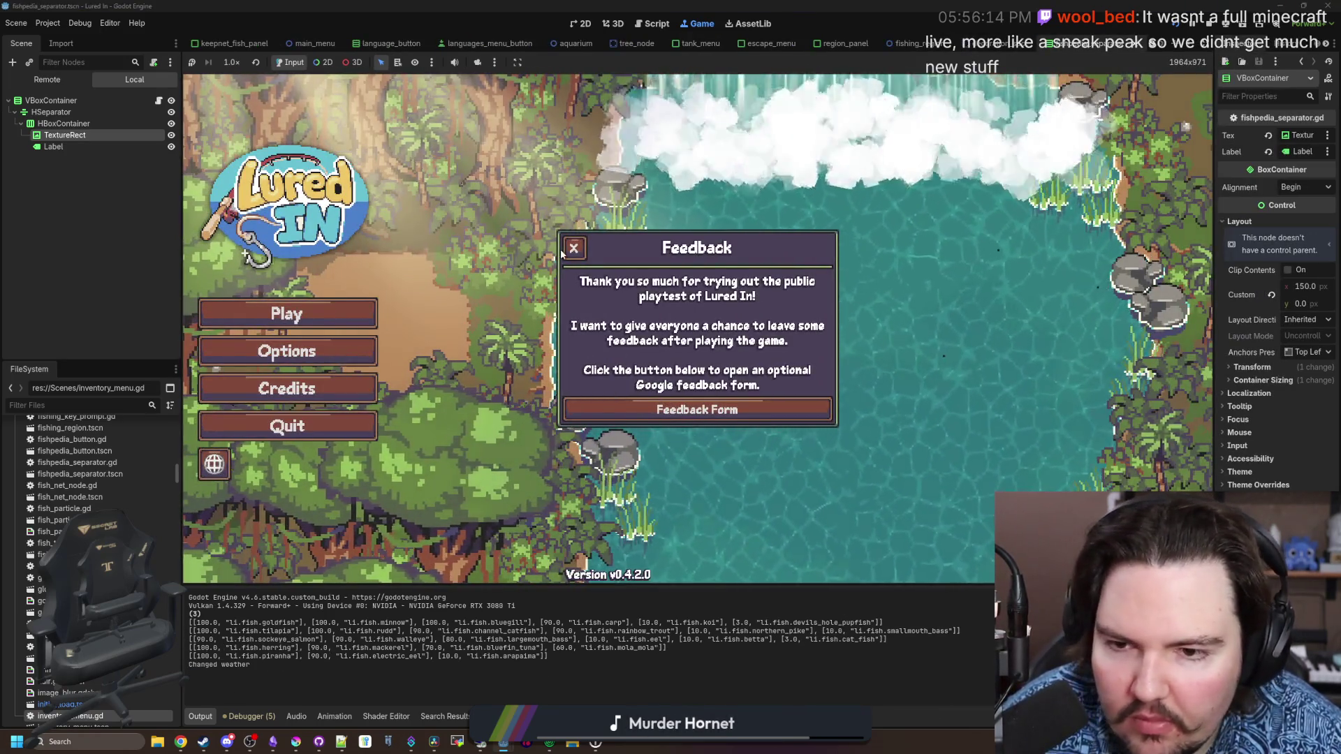
{"action": "left_click", "coordinate": [574, 248]}
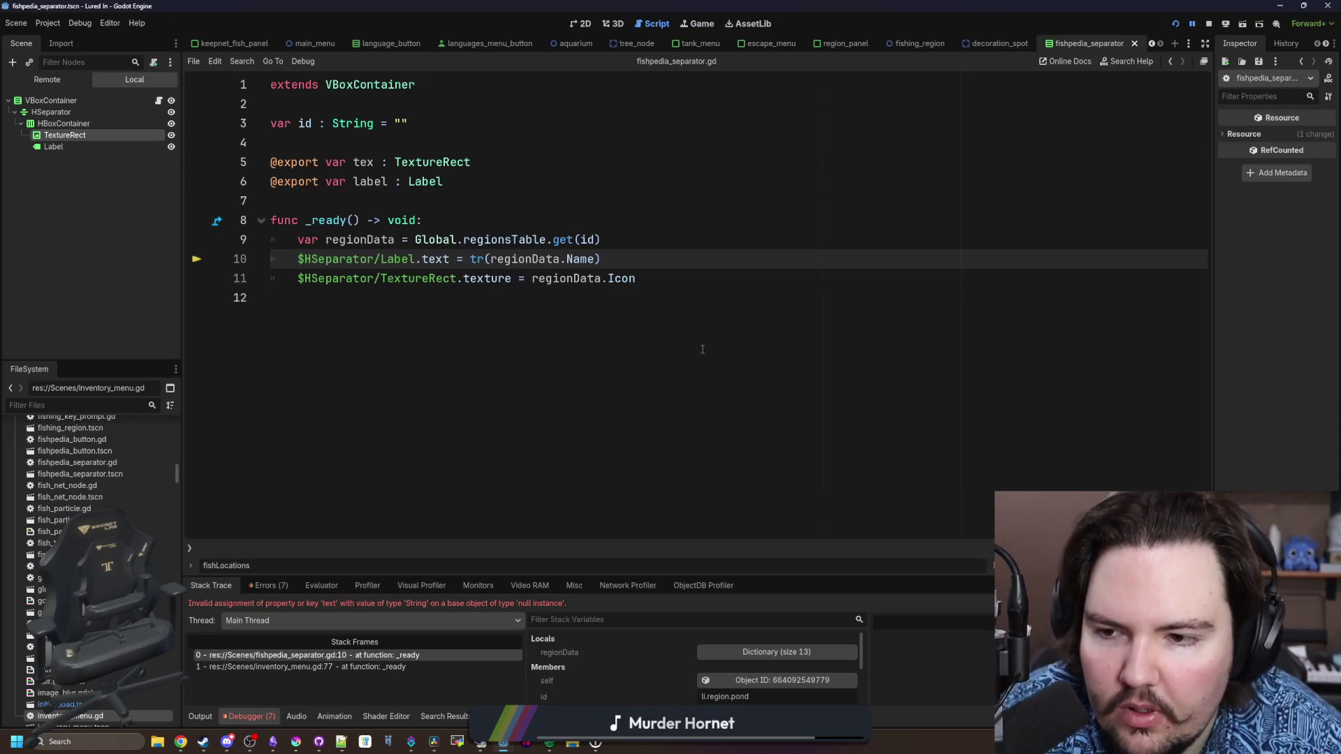
Replace $HSeparator/Label with label on line 10 and $HSeparator/TextureRect with tex on line 11, save, and rerun.
{"action": "left_click_drag", "start_coordinate": [419, 259], "coordinate": [299, 259]}
{"action": "type", "text": "label"}
{"action": "left_click", "coordinate": [428, 221]}
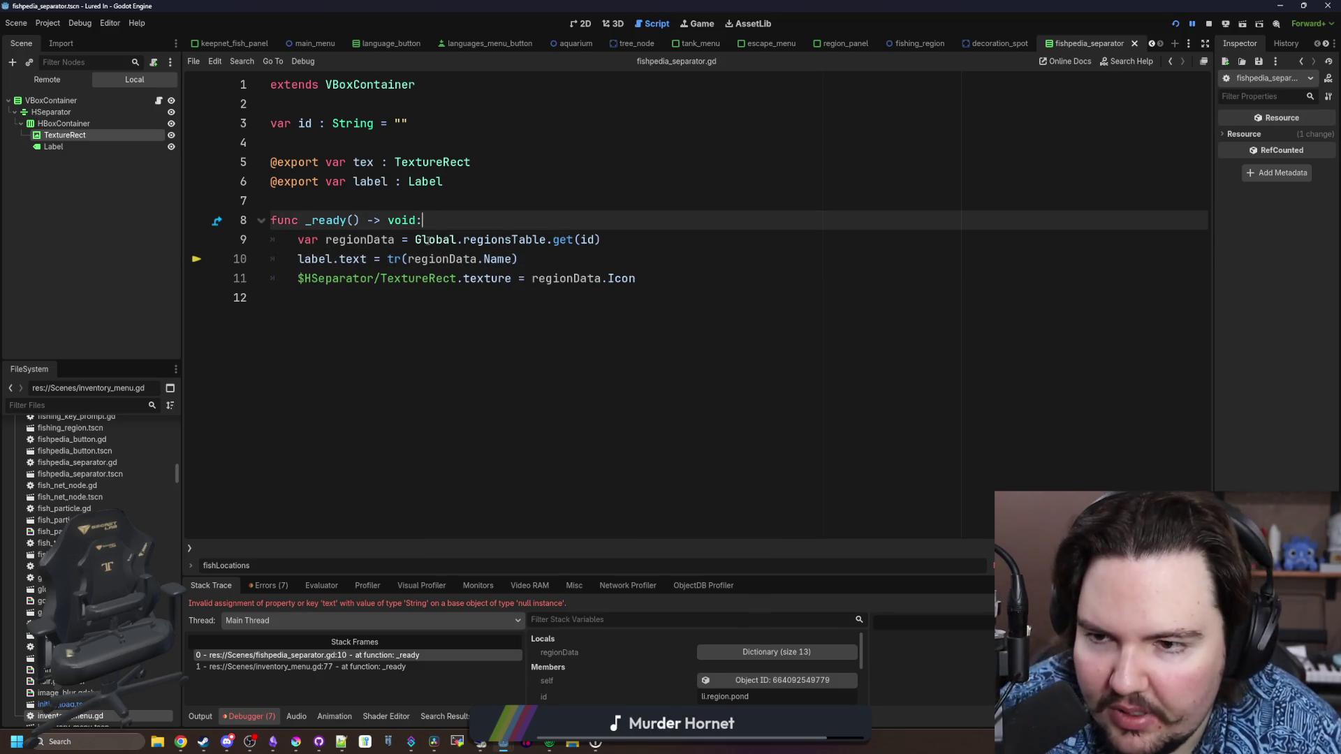
{"action": "left_click_drag", "start_coordinate": [459, 278], "coordinate": [298, 278]}
{"action": "type", "text": "tex"}
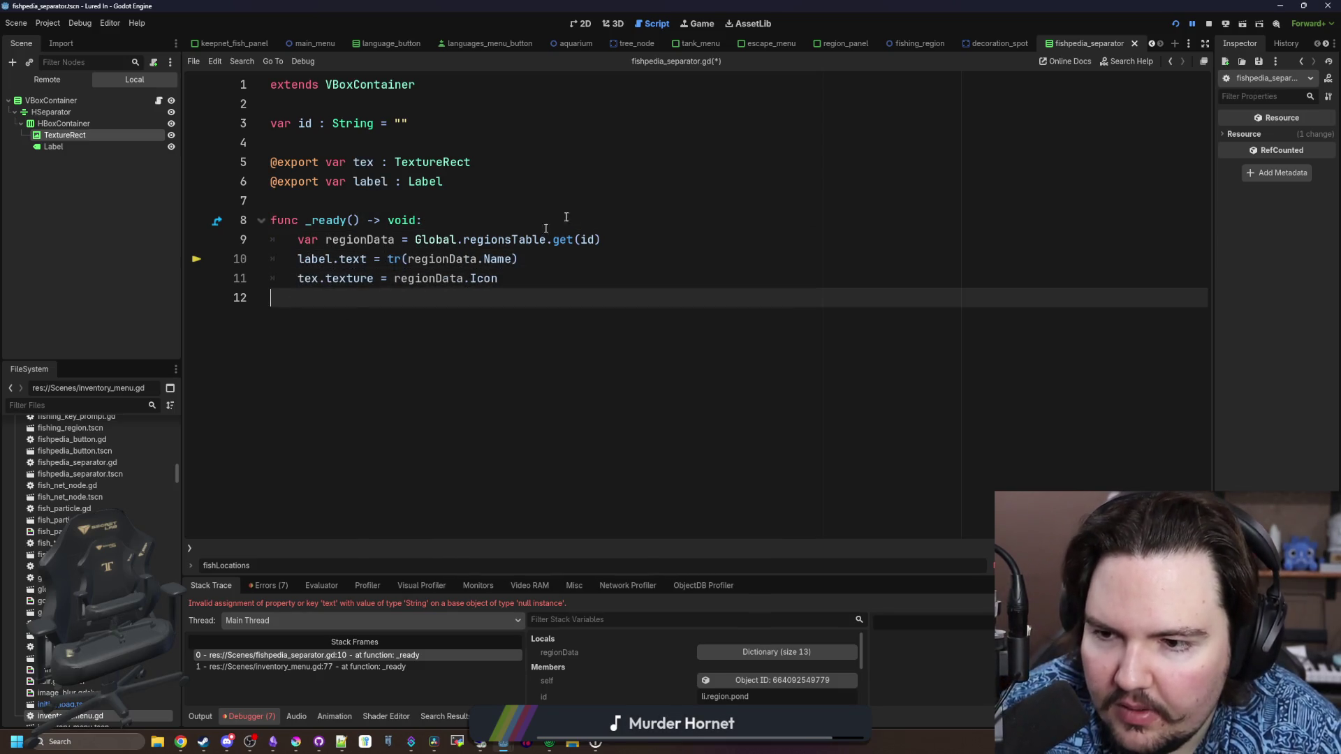
{"action": "left_click", "coordinate": [472, 162]}
{"action": "key", "text": "ctrl+s"}
{"action": "left_click", "coordinate": [1177, 23]}
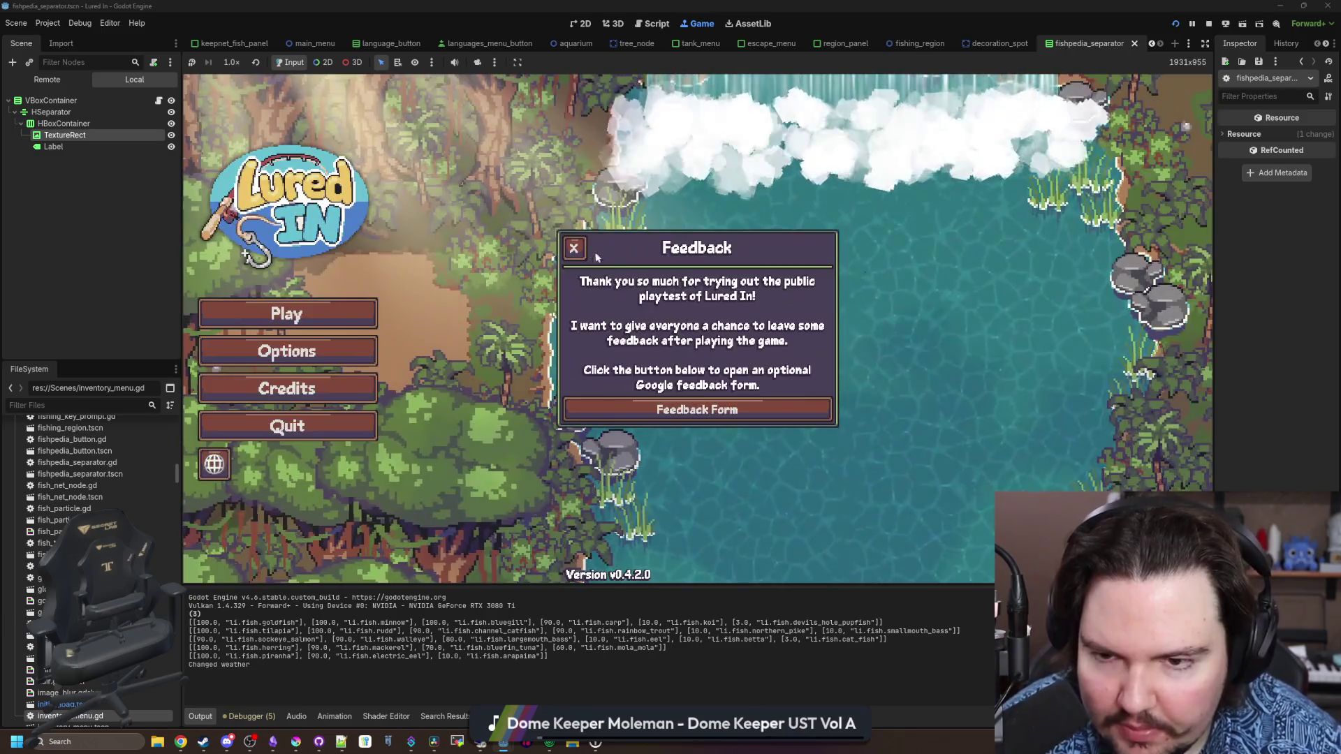
Play past the Feedback and Welcome Back popups, browse Fishpedia's Pond, Lake and Jungle separators, then stop.
{"action": "left_click", "coordinate": [573, 248]}
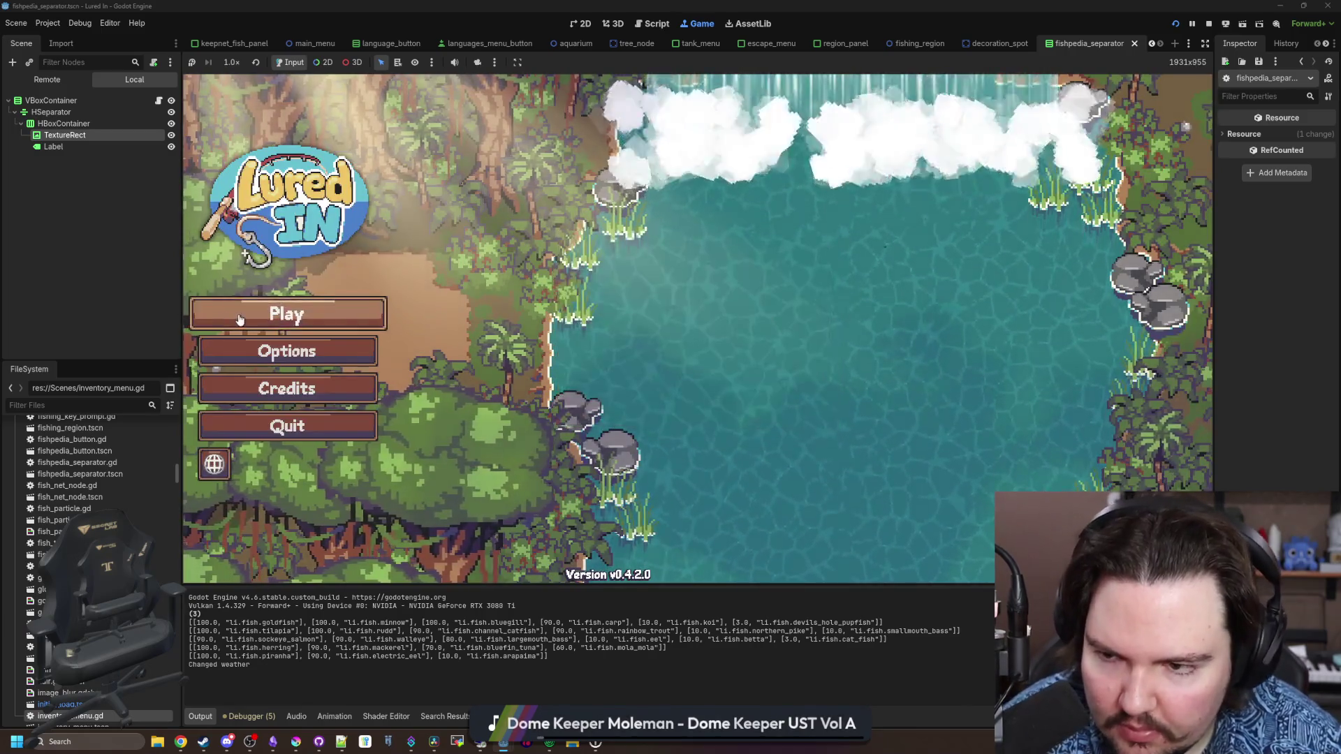
{"action": "left_click", "coordinate": [230, 313]}
{"action": "left_click", "coordinate": [663, 381]}
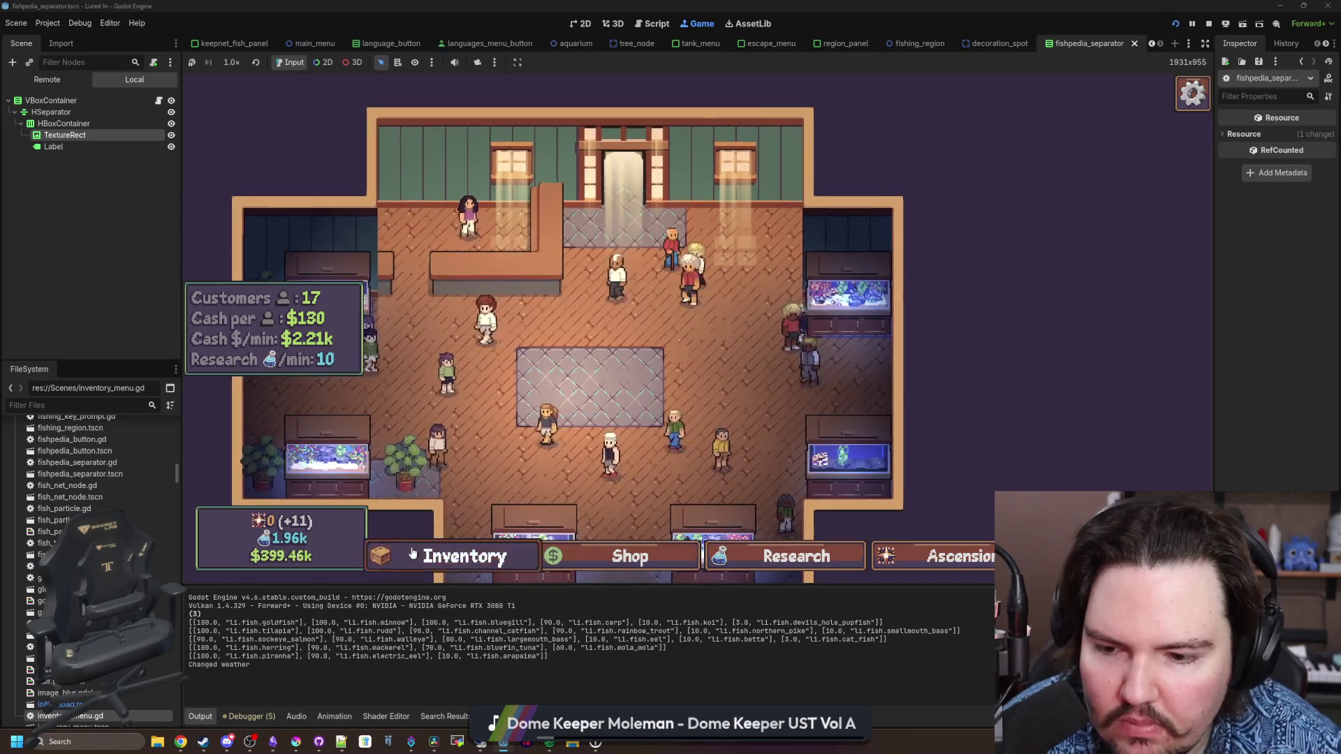
{"action": "left_click", "coordinate": [423, 557]}
{"action": "left_click", "coordinate": [703, 210]}
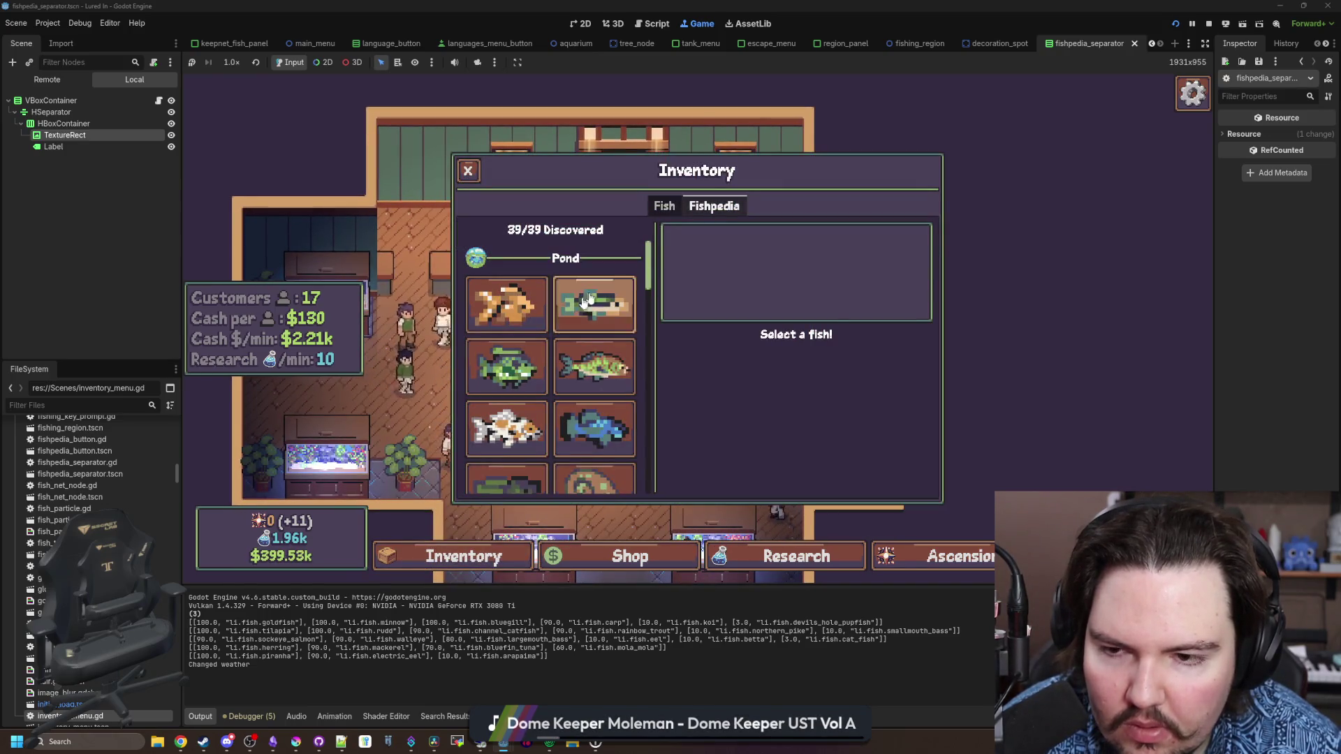
{"action": "scroll", "coordinate": [544, 307], "scroll_direction": "down", "scroll_amount": 5}
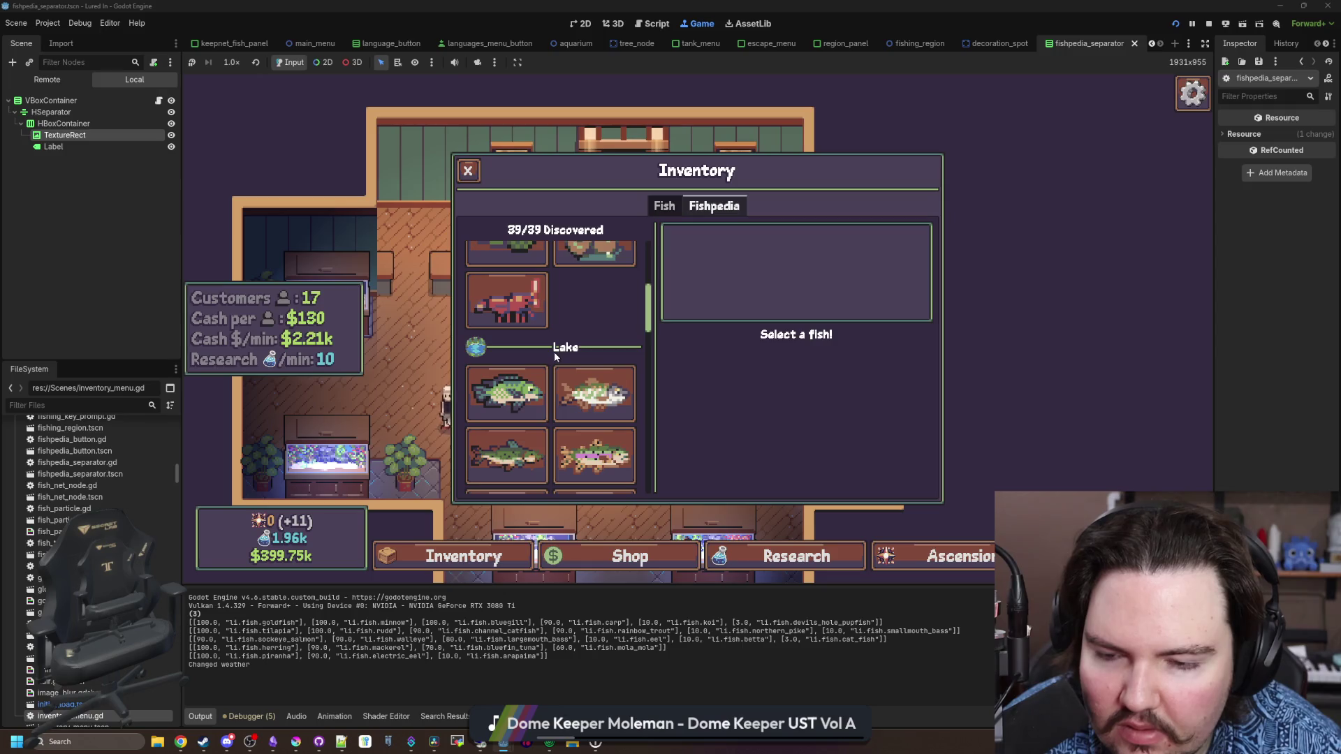
{"action": "scroll", "coordinate": [554, 354], "scroll_direction": "down", "scroll_amount": 4}
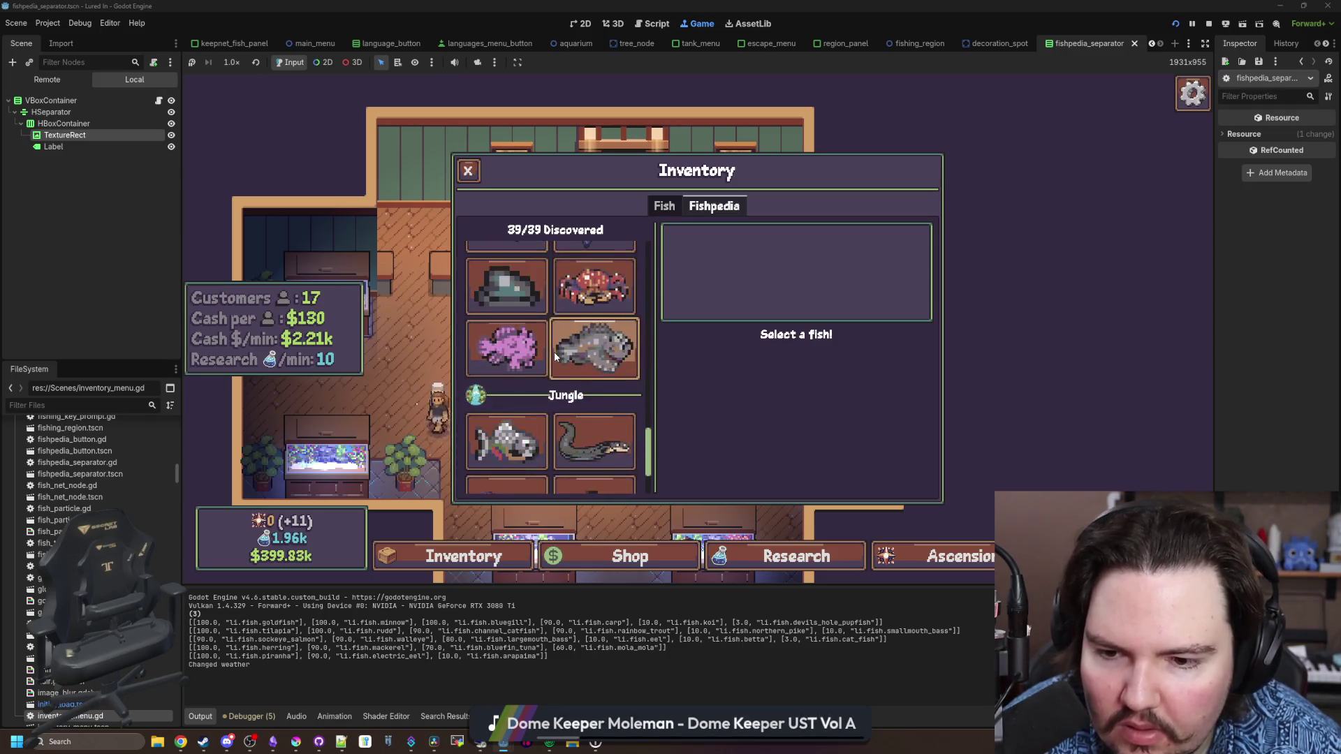
{"action": "left_click", "coordinate": [1209, 23]}
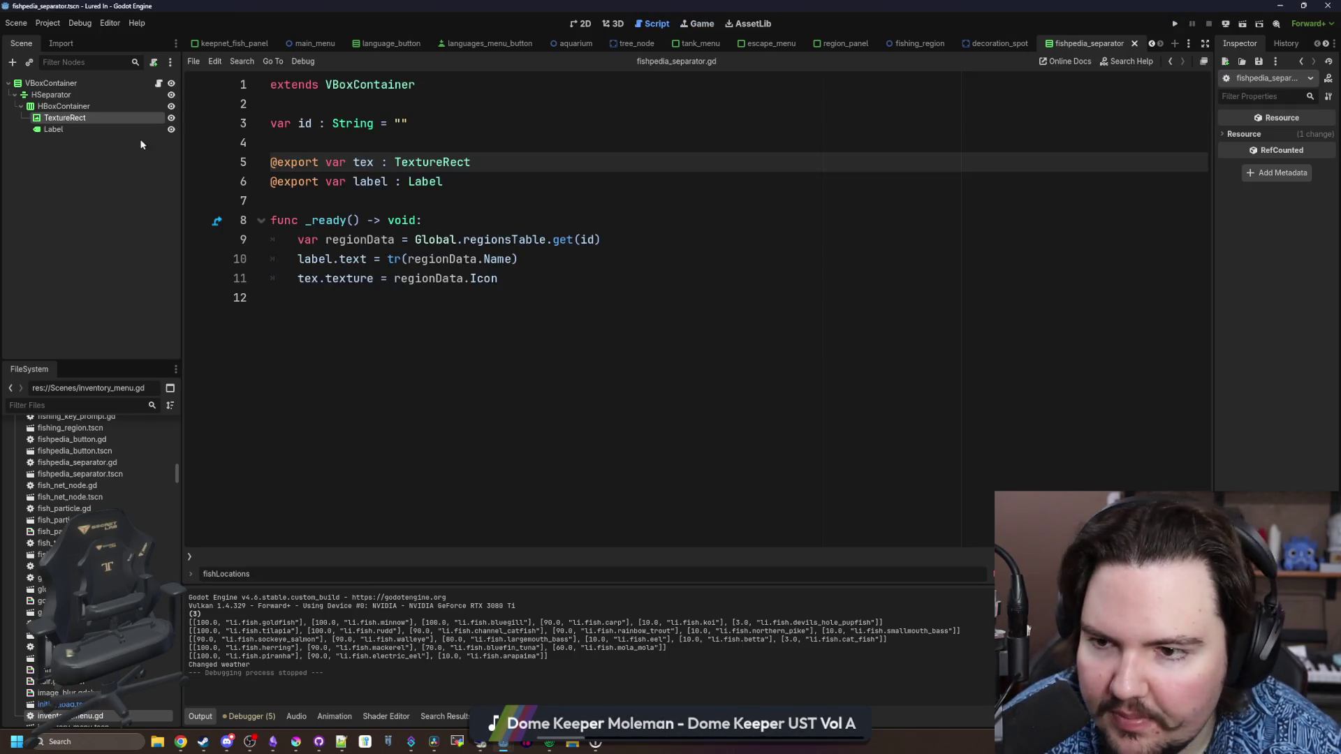
Move the TextureRect under HSeparator and anchor it to the centre of the separator line.
{"action": "left_click", "coordinate": [585, 24]}
{"action": "scroll", "coordinate": [409, 260], "scroll_direction": "up", "scroll_amount": 3}
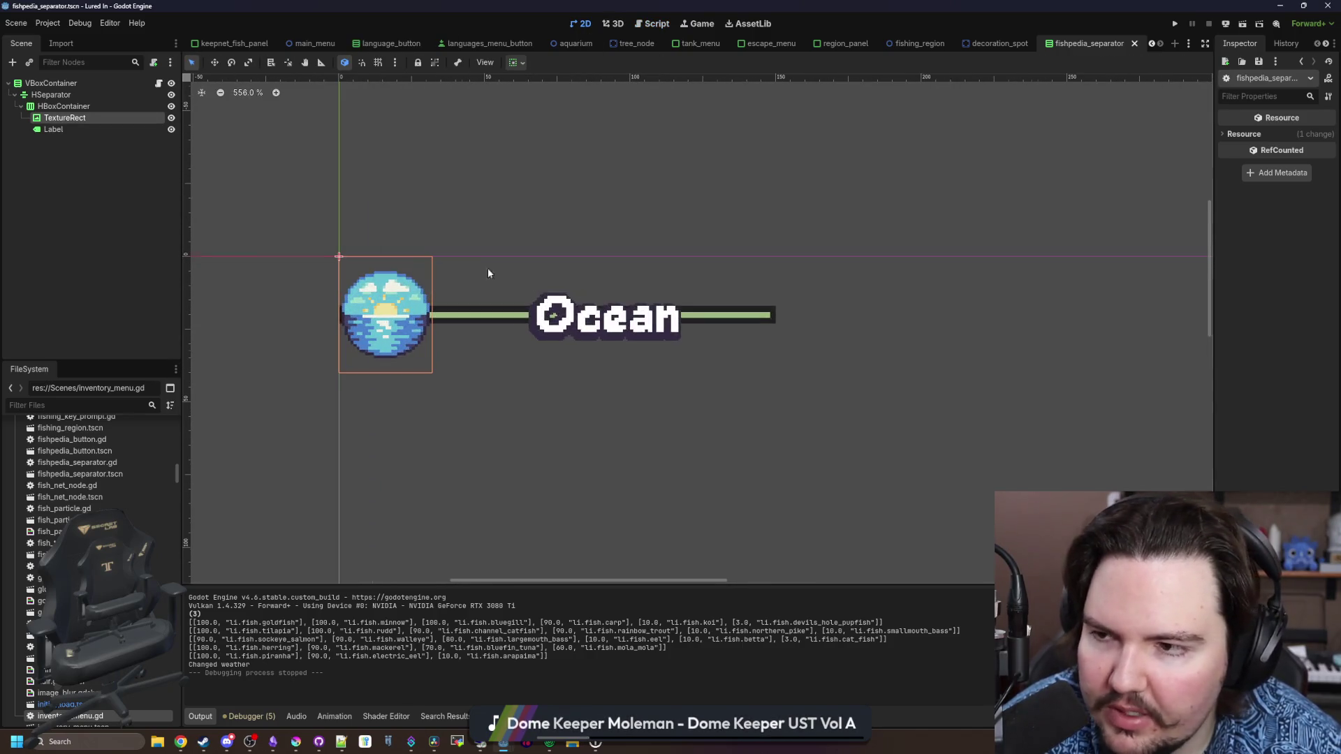
{"action": "left_click", "coordinate": [63, 117]}
{"action": "left_click_drag", "start_coordinate": [1216, 219], "coordinate": [866, 220]}
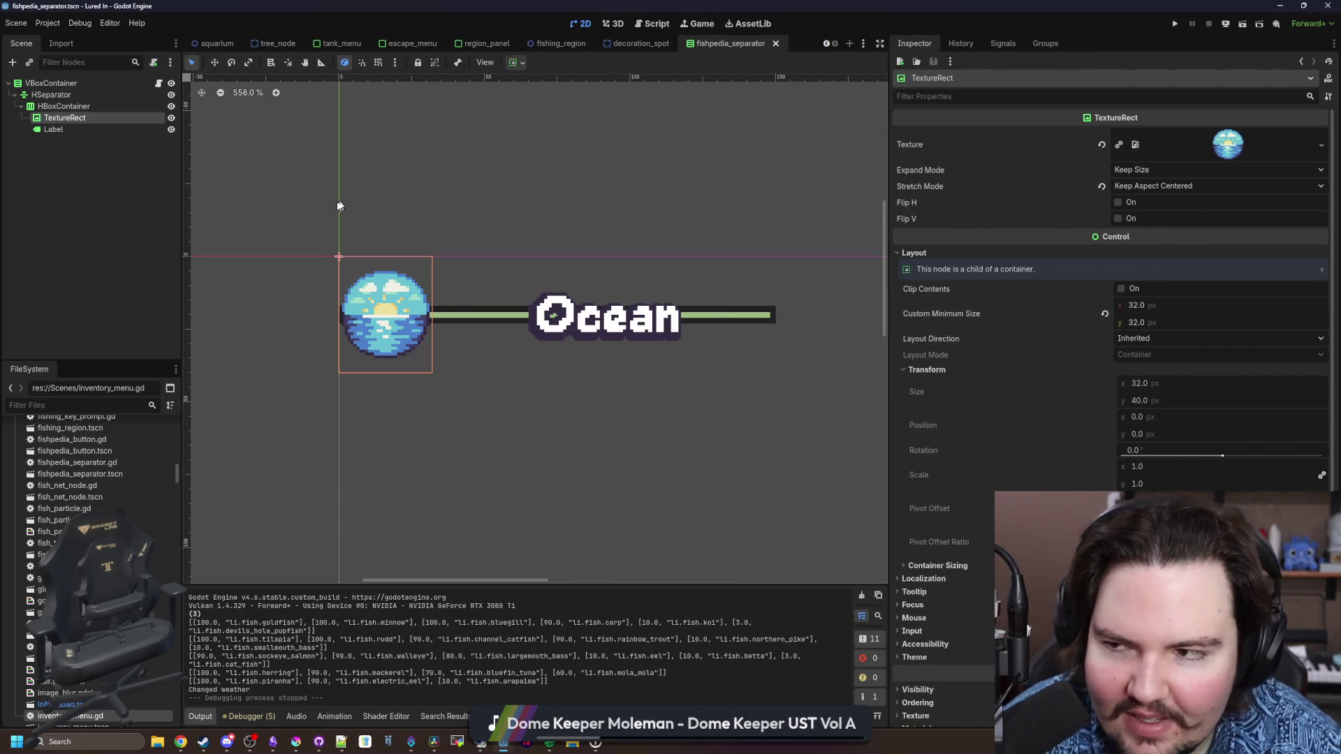
{"action": "left_click_drag", "start_coordinate": [68, 102], "coordinate": [68, 101]}
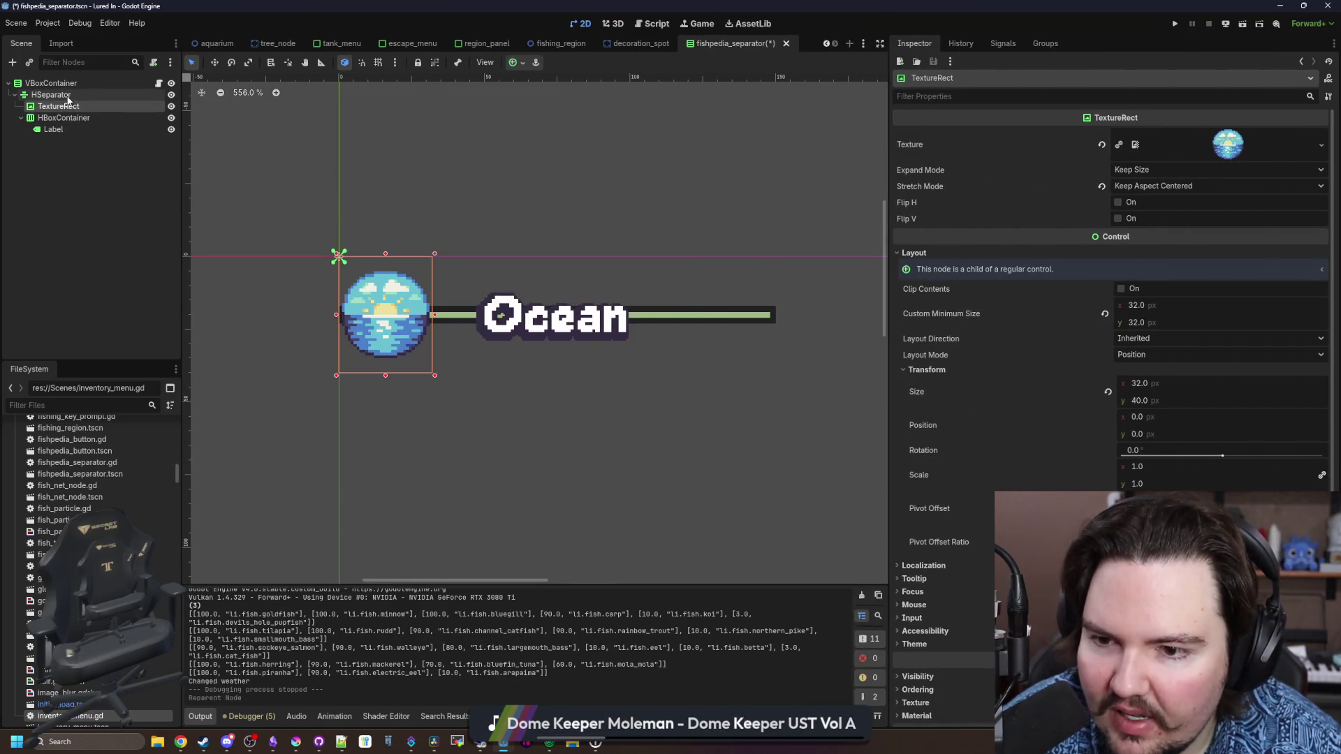
{"action": "left_click", "coordinate": [1146, 355]}
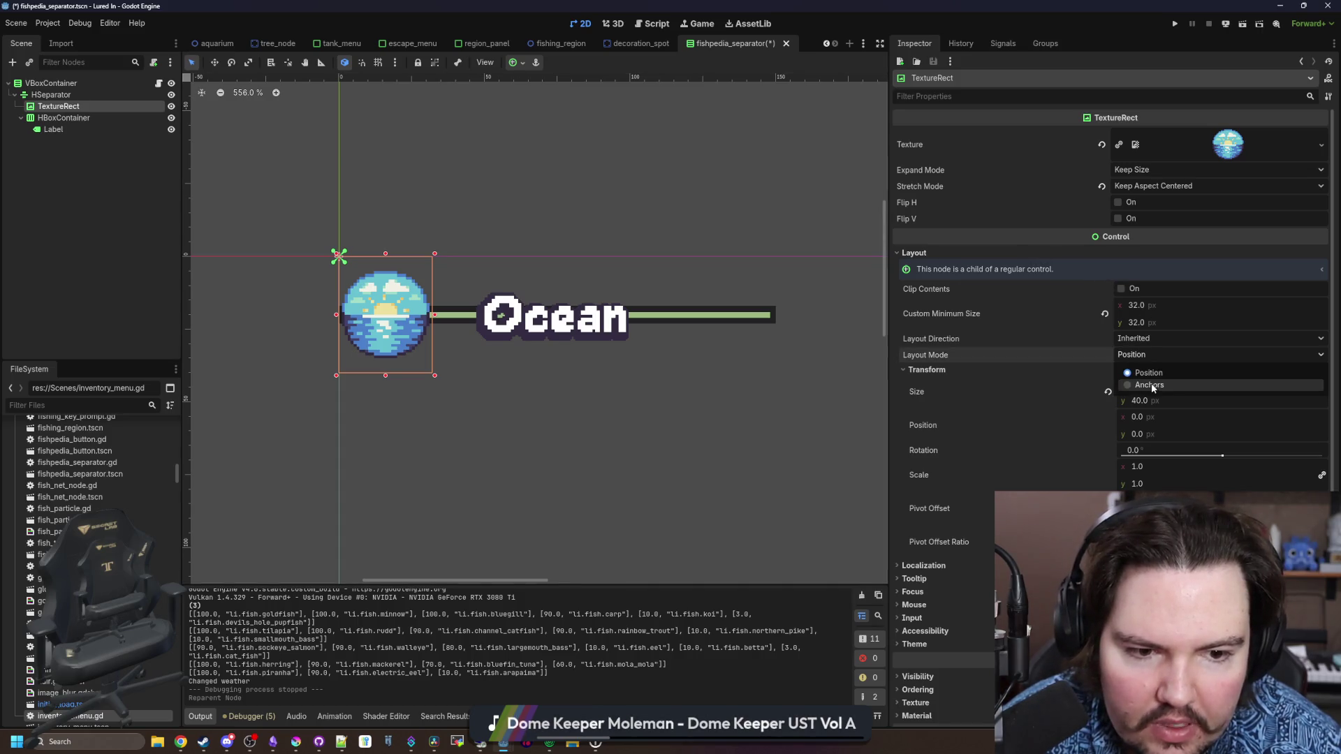
{"action": "left_click", "coordinate": [1152, 387]}
{"action": "left_click", "coordinate": [1163, 371]}
{"action": "left_click", "coordinate": [1163, 527]}
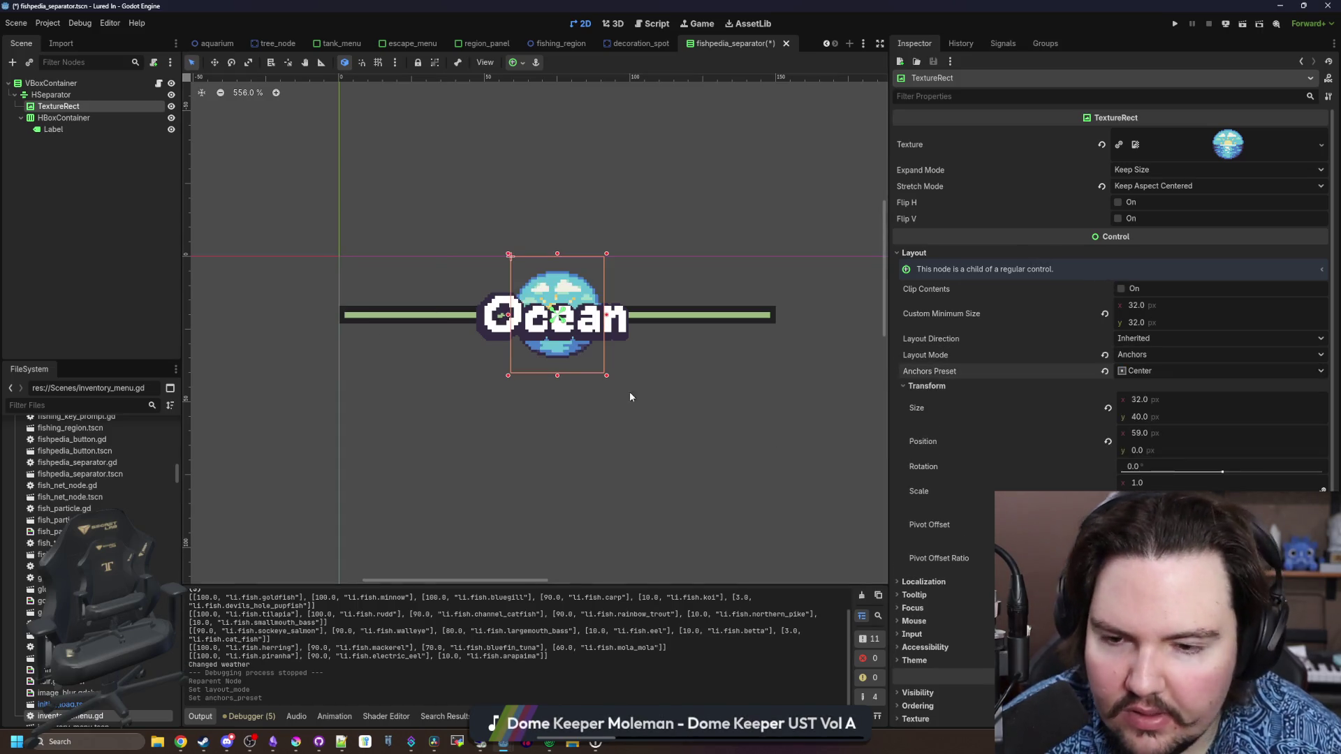
Move the Label directly under VBoxContainer and delete the now-empty HBoxContainer.
{"action": "left_click", "coordinate": [64, 129]}
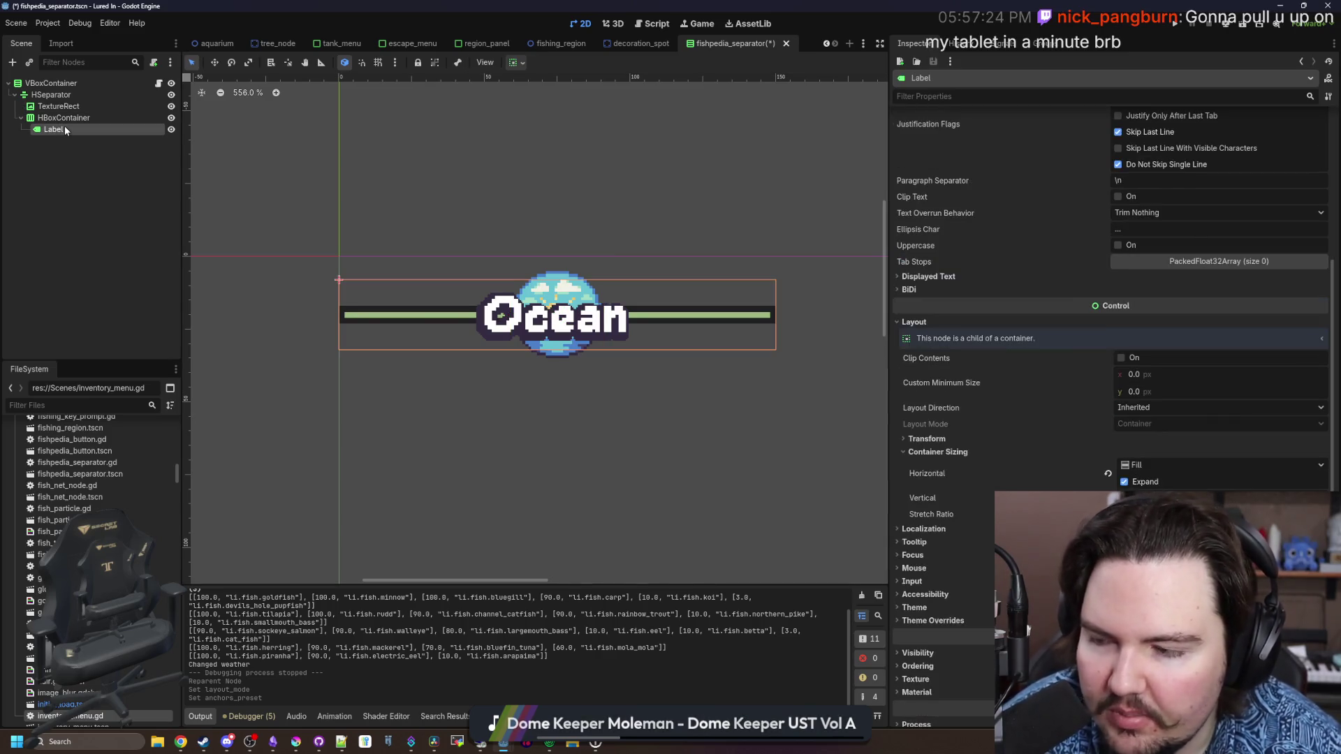
{"action": "scroll", "coordinate": [277, 323], "scroll_direction": "down", "scroll_amount": 1}
{"action": "scroll", "coordinate": [491, 302], "scroll_direction": "up", "scroll_amount": 2}
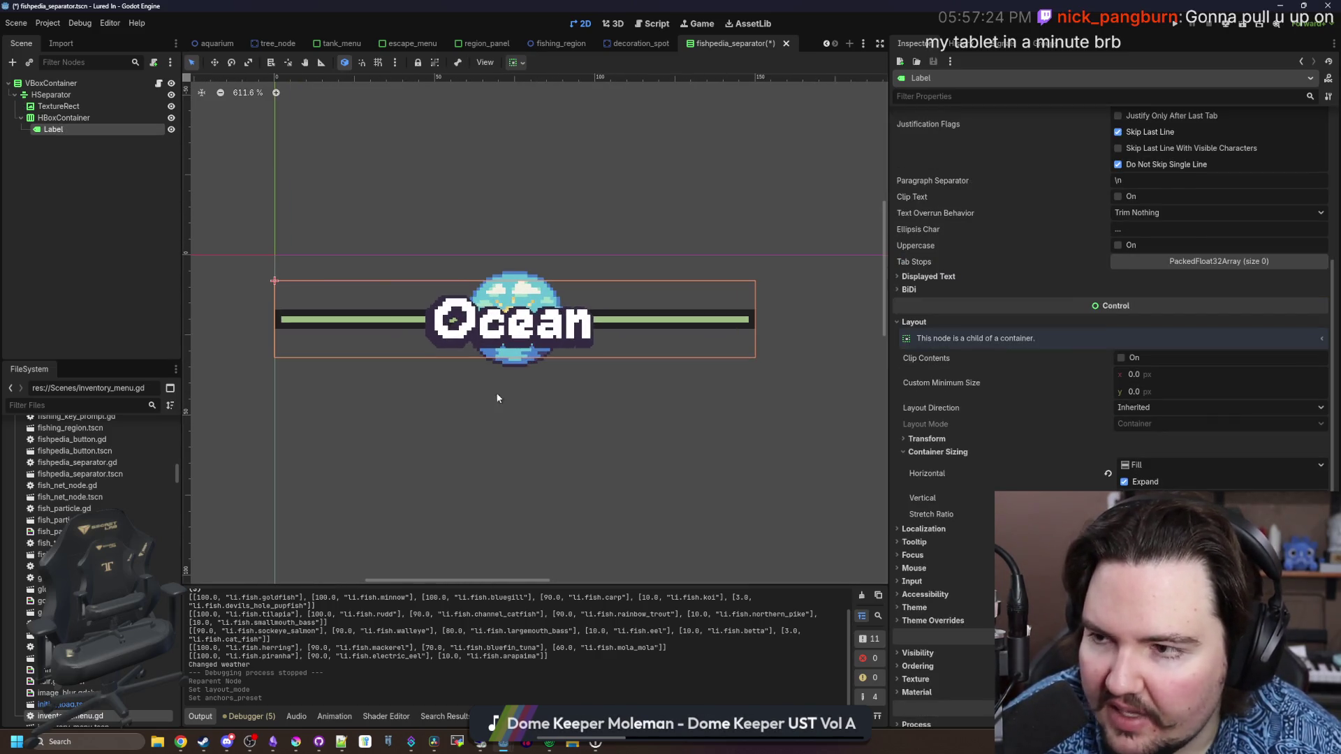
{"action": "mouse_move", "coordinate": [53, 130]}
{"action": "left_mouse_down"}
{"action": "mouse_move", "coordinate": [56, 140]}
{"action": "mouse_move", "coordinate": [67, 84]}
{"action": "left_mouse_up"}
{"action": "left_click", "coordinate": [64, 117]}
{"action": "key", "text": "Delete"}
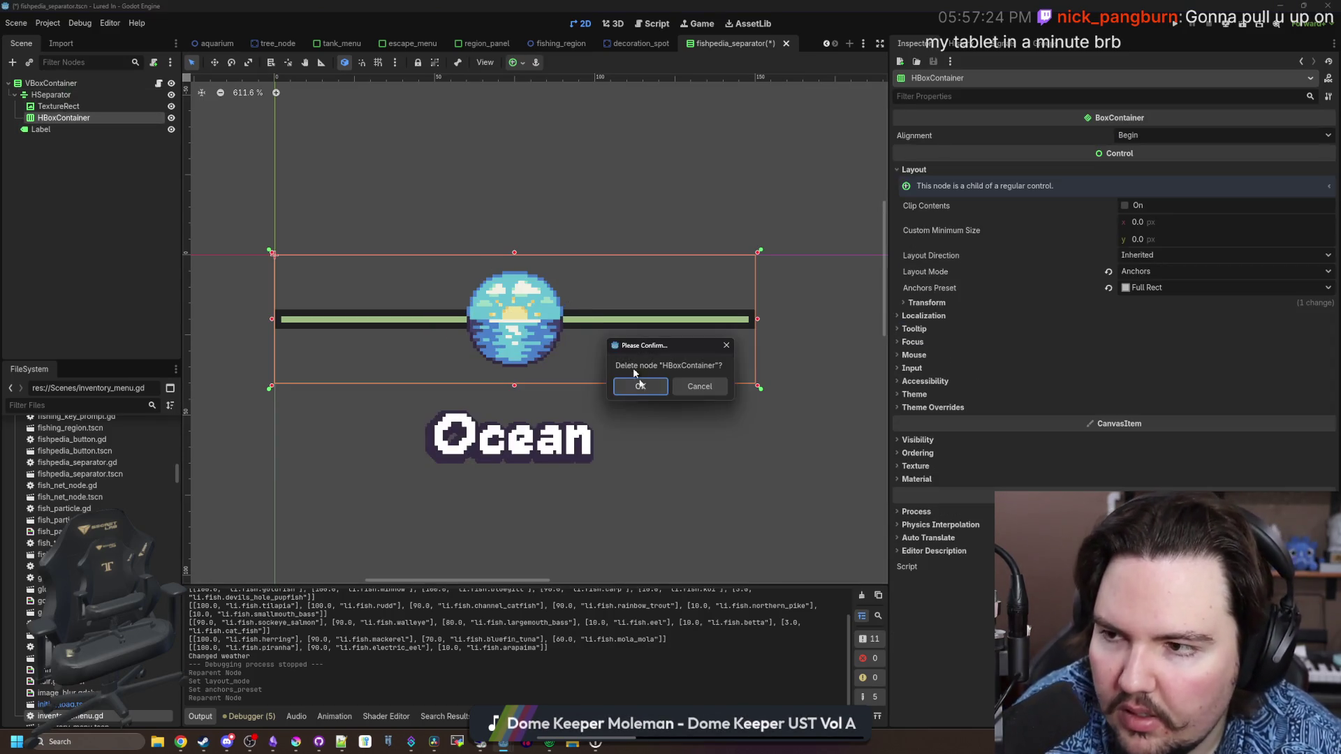
{"action": "left_click", "coordinate": [651, 389]}
{"action": "left_click", "coordinate": [71, 118]}
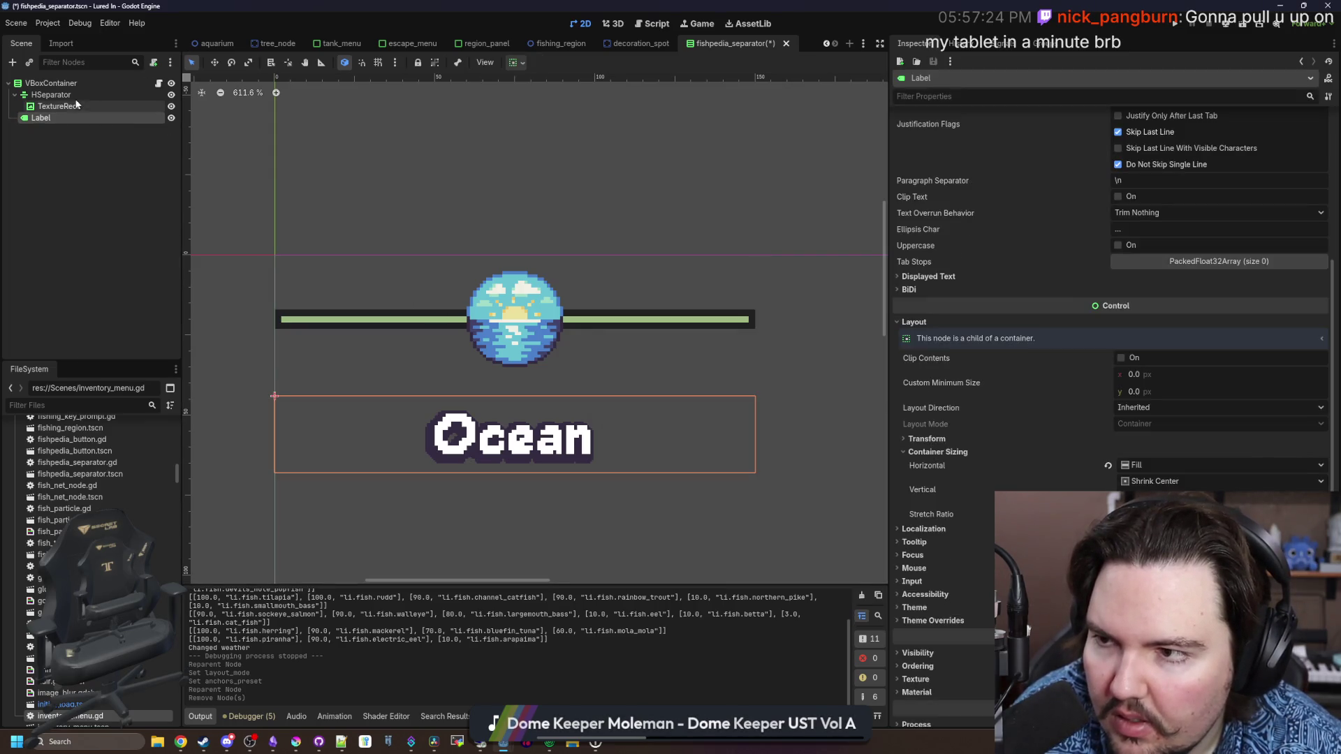
Set the HSeparator's minimum height to 0 px.
{"action": "left_click", "coordinate": [52, 94]}
{"action": "left_click", "coordinate": [1144, 203]}
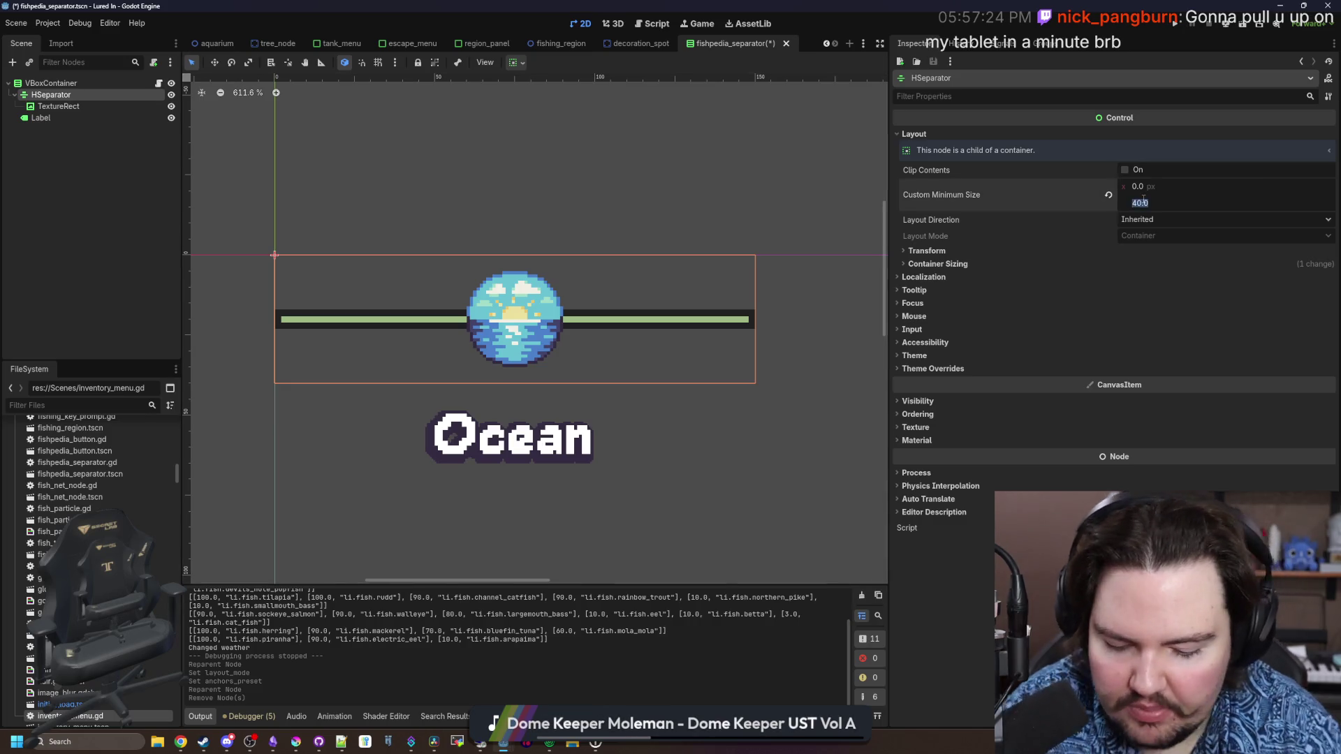
{"action": "type", "text": "0"}
{"action": "key", "text": "Return"}
{"action": "scroll", "coordinate": [597, 254], "scroll_direction": "up", "scroll_amount": 2}
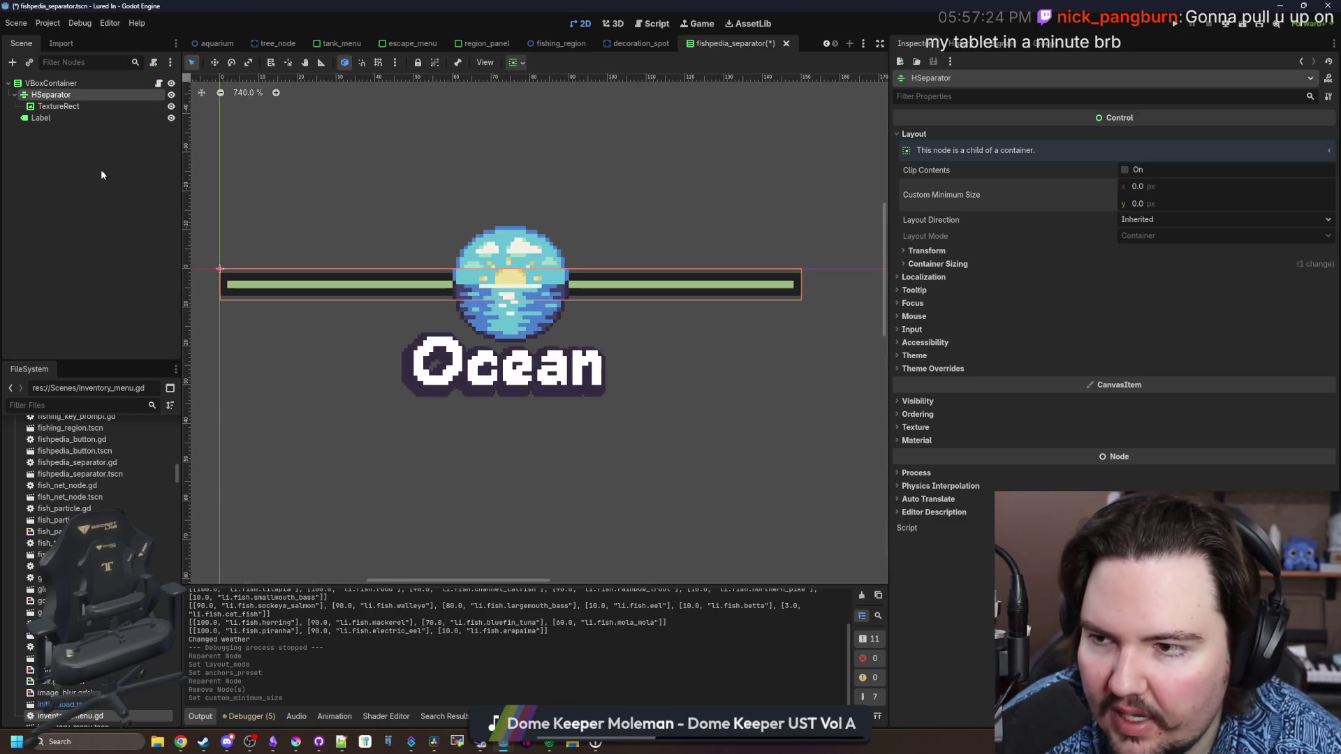
Add a Control node as a child of HSeparator.
{"action": "left_click", "coordinate": [59, 117]}
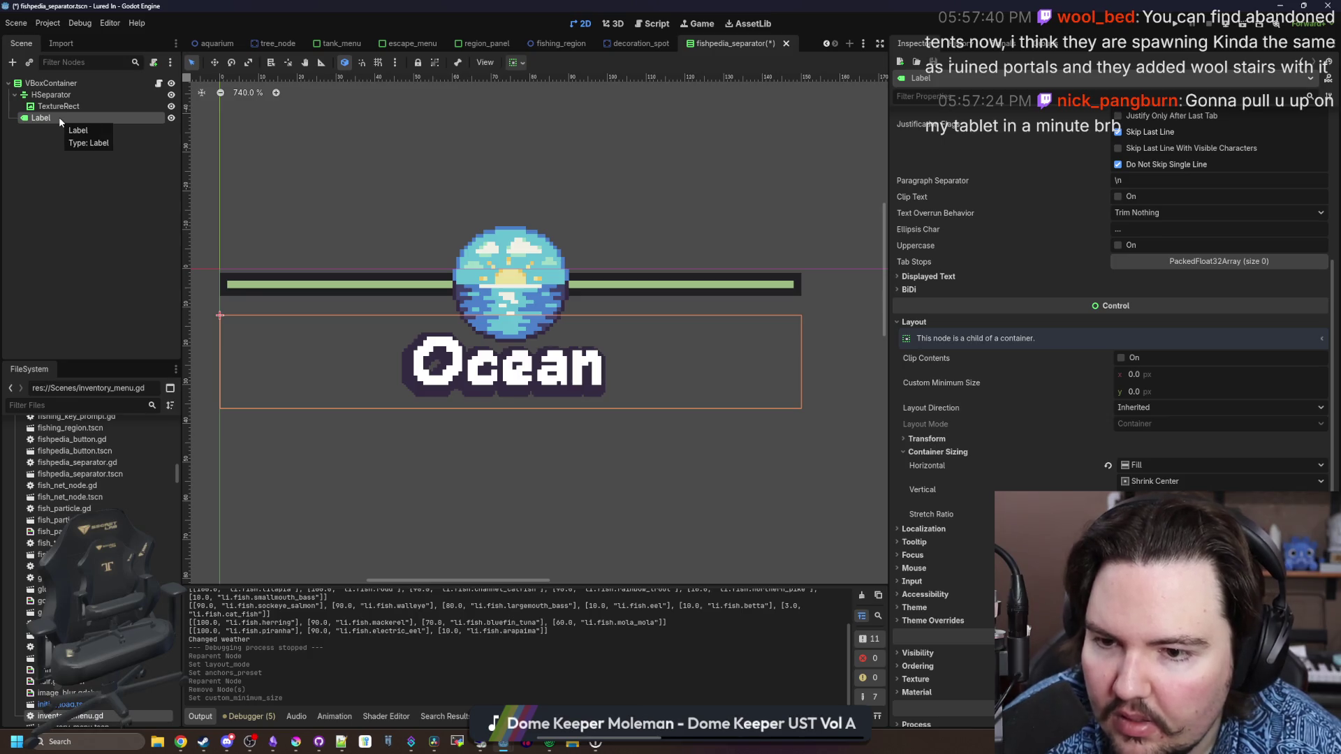
{"action": "left_click", "coordinate": [59, 106]}
{"action": "left_click", "coordinate": [59, 95]}
{"action": "right_click", "coordinate": [59, 95]}
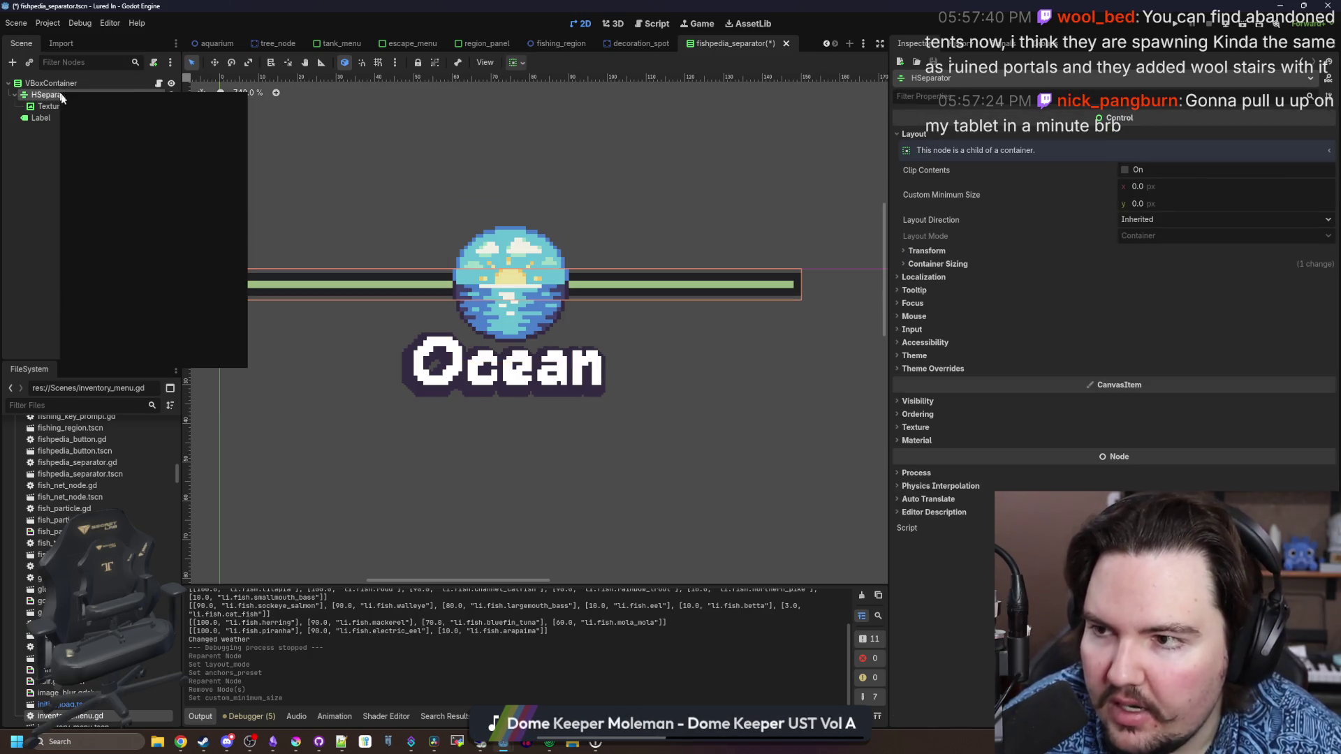
{"action": "left_click", "coordinate": [90, 106]}
{"action": "type", "text": "control"}
{"action": "key", "text": "Return"}
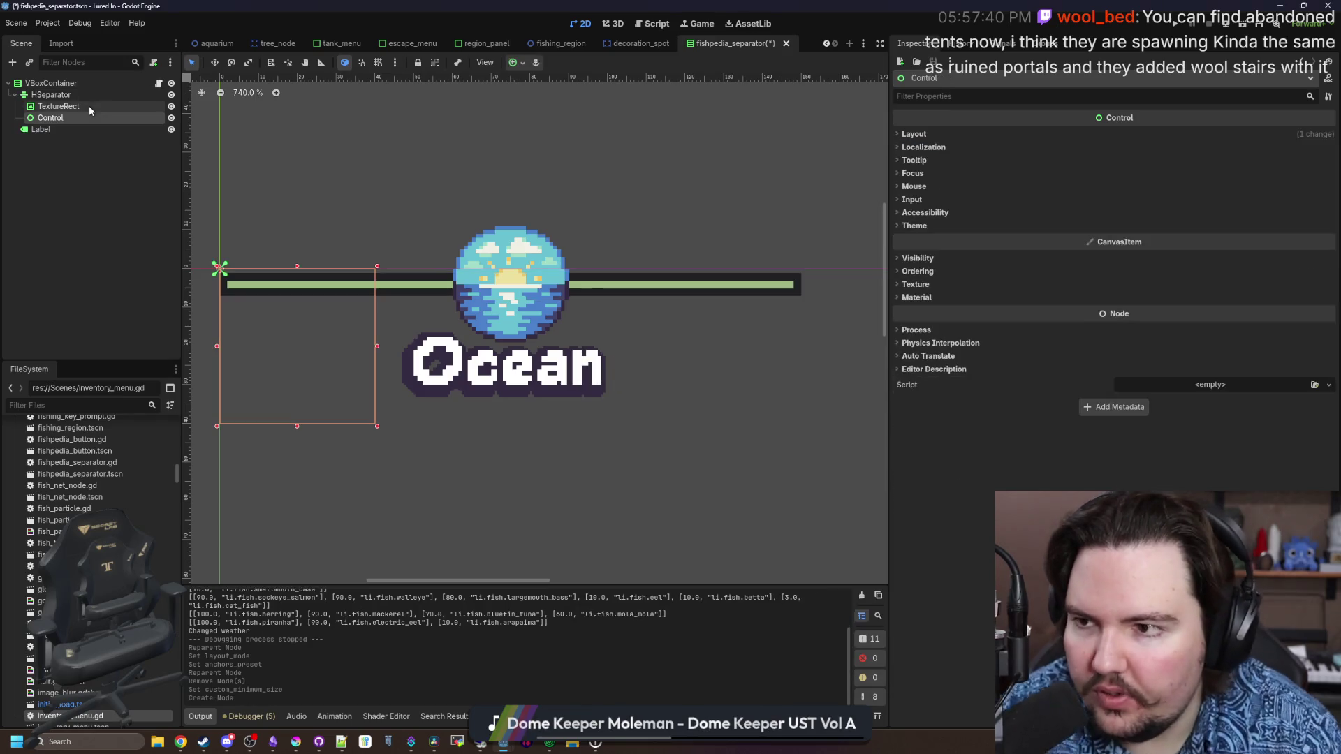
Move the Control above the HSeparator and make it an 8 px tall spacer that ignores the mouse.
{"action": "left_click_drag", "start_coordinate": [78, 116], "coordinate": [89, 90]}
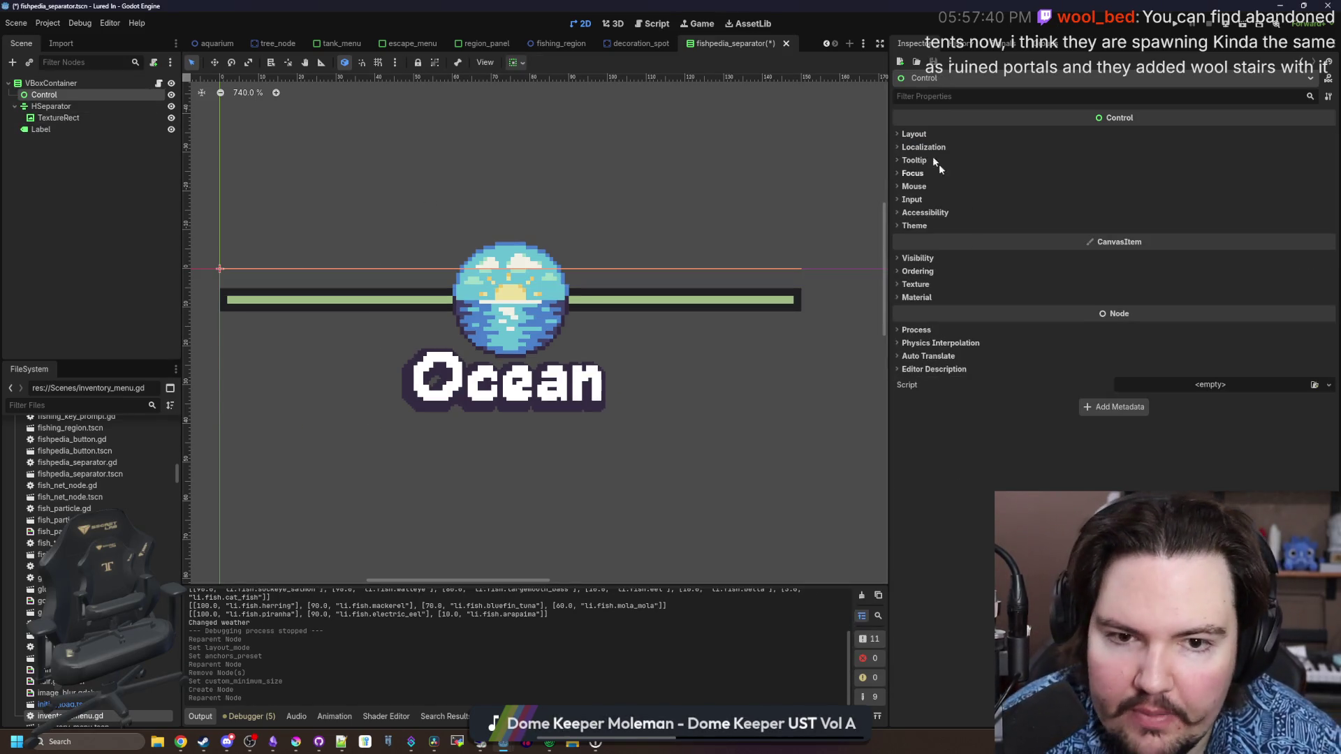
{"action": "left_click", "coordinate": [914, 134]}
{"action": "left_click_drag", "start_coordinate": [1147, 208], "coordinate": [1173, 208]}
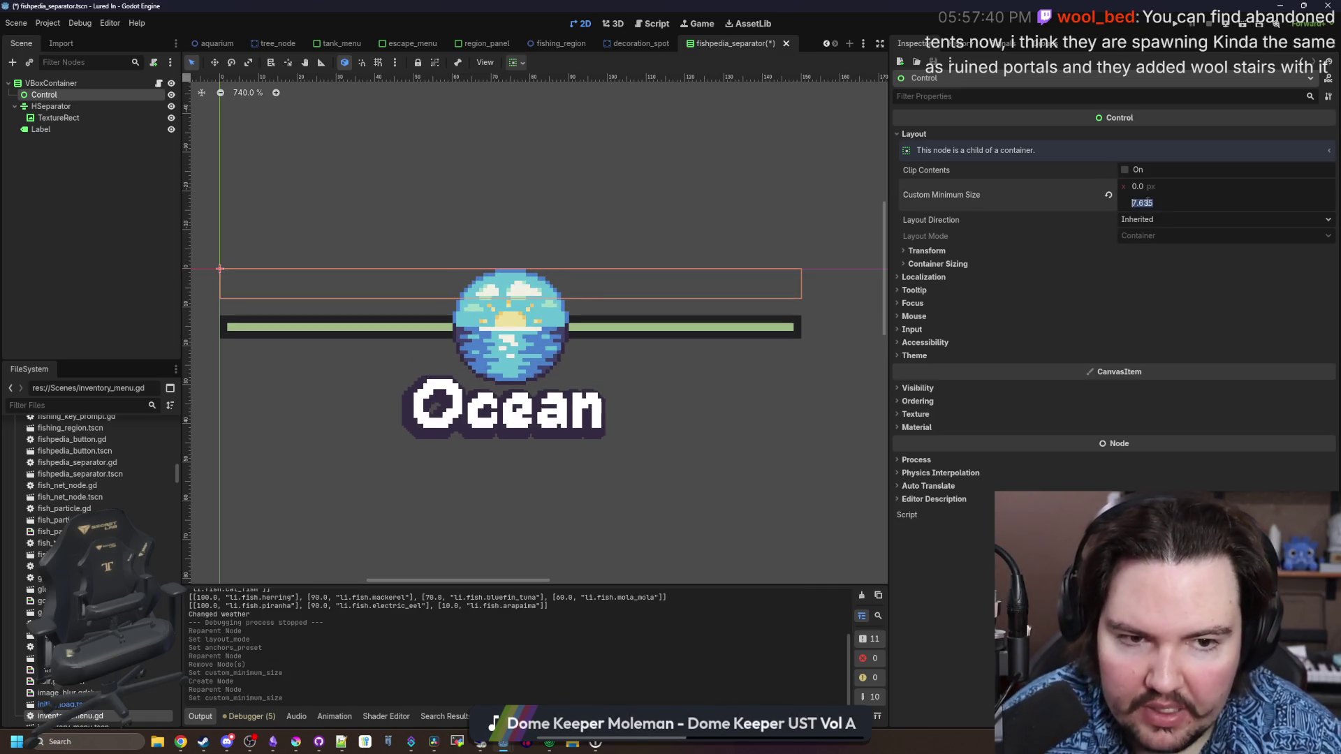
{"action": "type", "text": "8"}
{"action": "key", "text": "Return"}
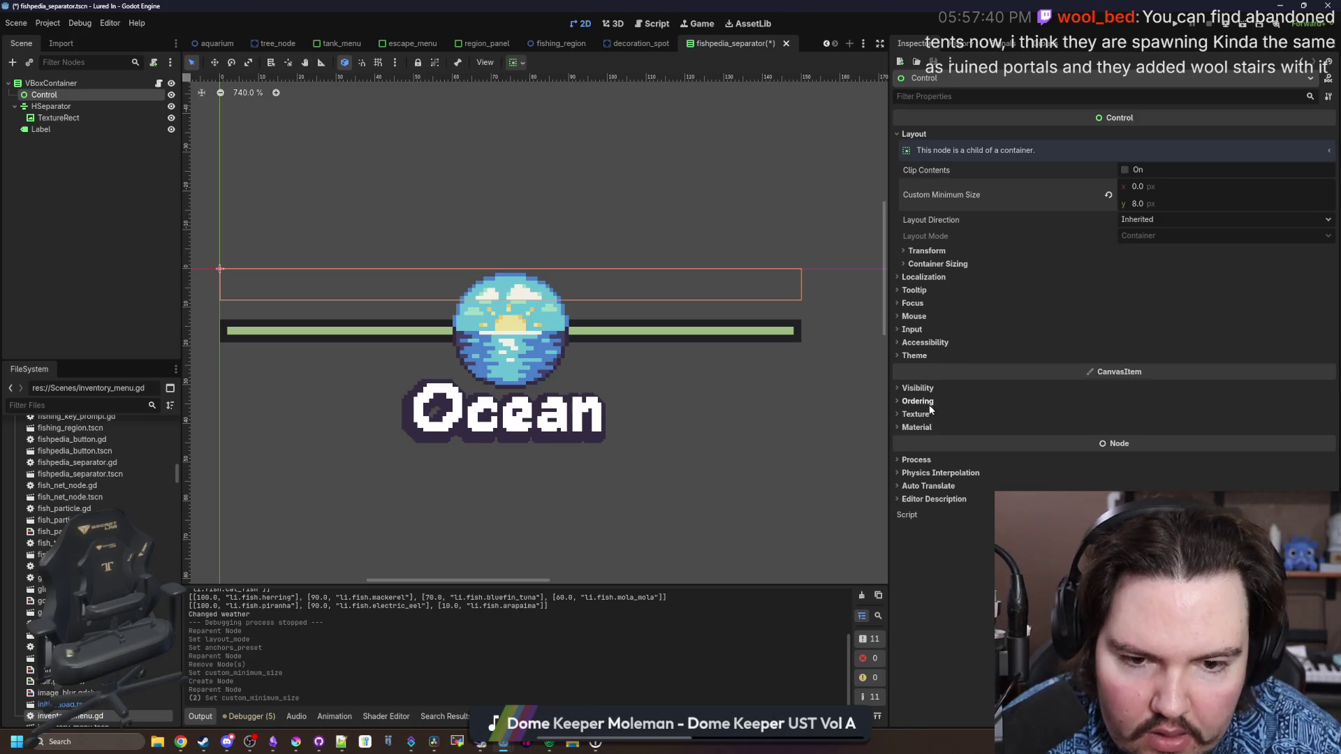
{"action": "left_click", "coordinate": [914, 316]}
{"action": "left_click", "coordinate": [1139, 330]}
{"action": "left_click", "coordinate": [1150, 372]}
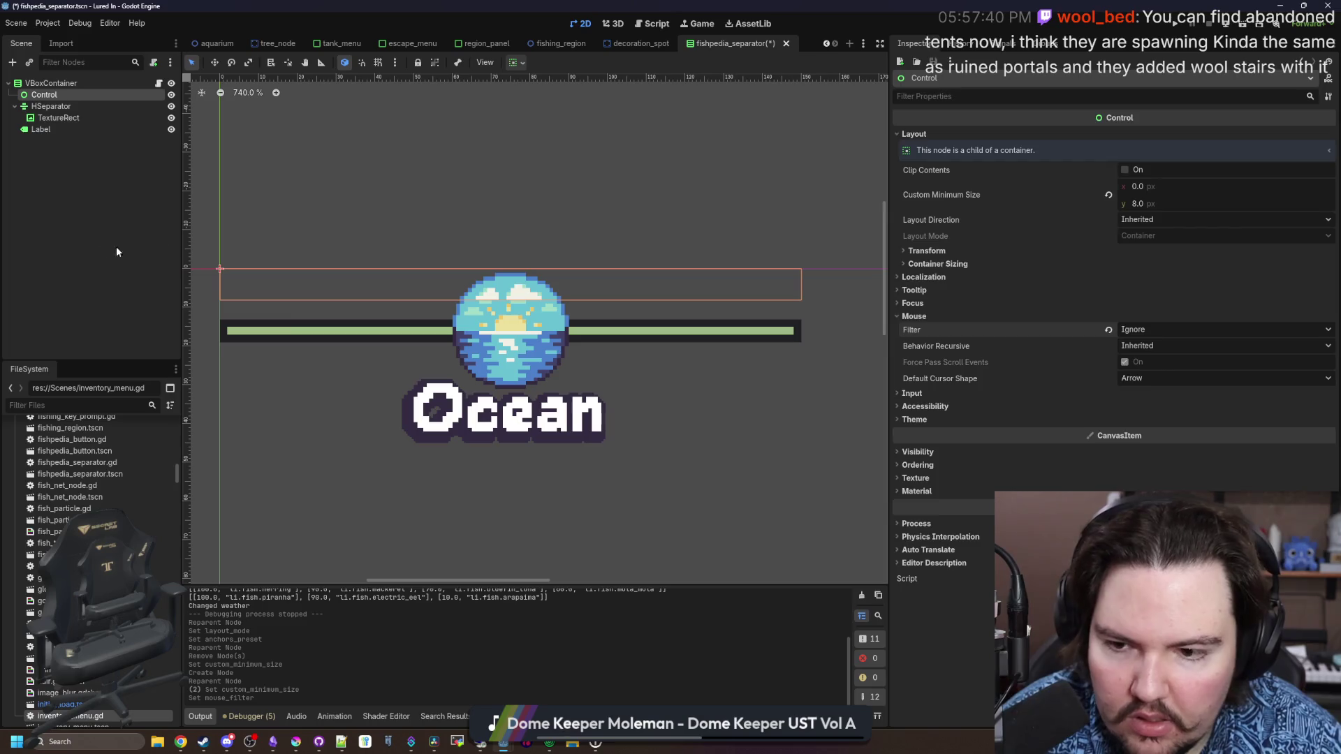
Select the VBoxContainer root, save the separator scene and run the project.
{"action": "left_click", "coordinate": [116, 246]}
{"action": "scroll", "coordinate": [471, 318], "scroll_direction": "down", "scroll_amount": 6}
{"action": "left_click", "coordinate": [50, 82]}
{"action": "key", "text": "ctrl+s"}
{"action": "left_click", "coordinate": [1177, 24]}
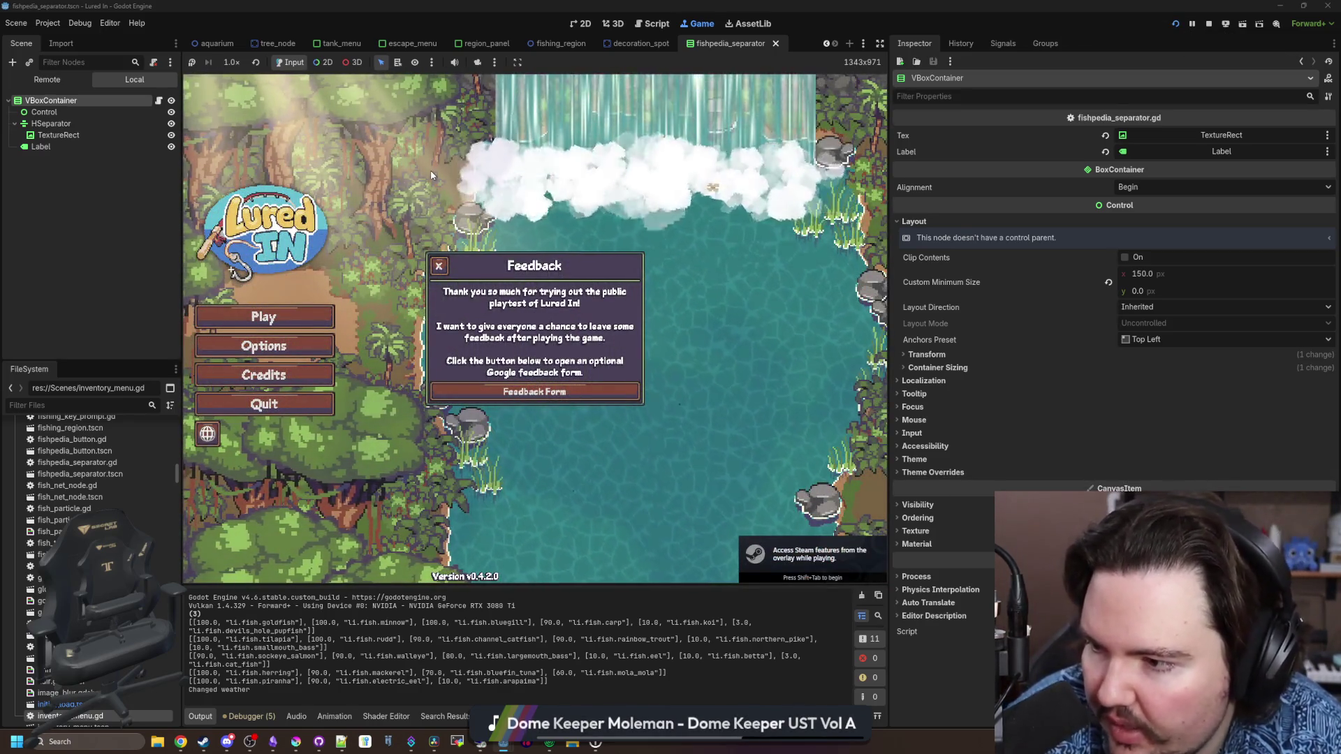
Start playing from the main menu and open the Fishpedia listing in the inventory.
{"action": "left_click", "coordinate": [439, 266]}
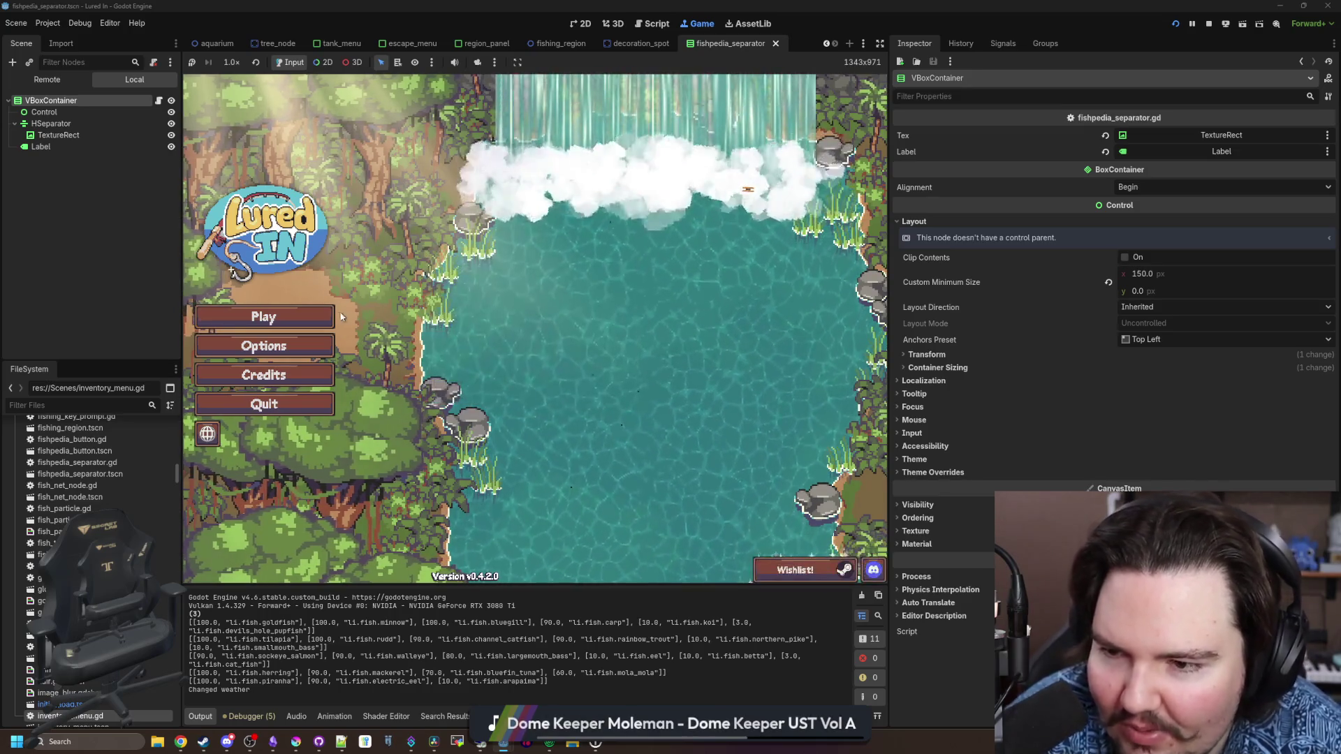
{"action": "left_click", "coordinate": [308, 316]}
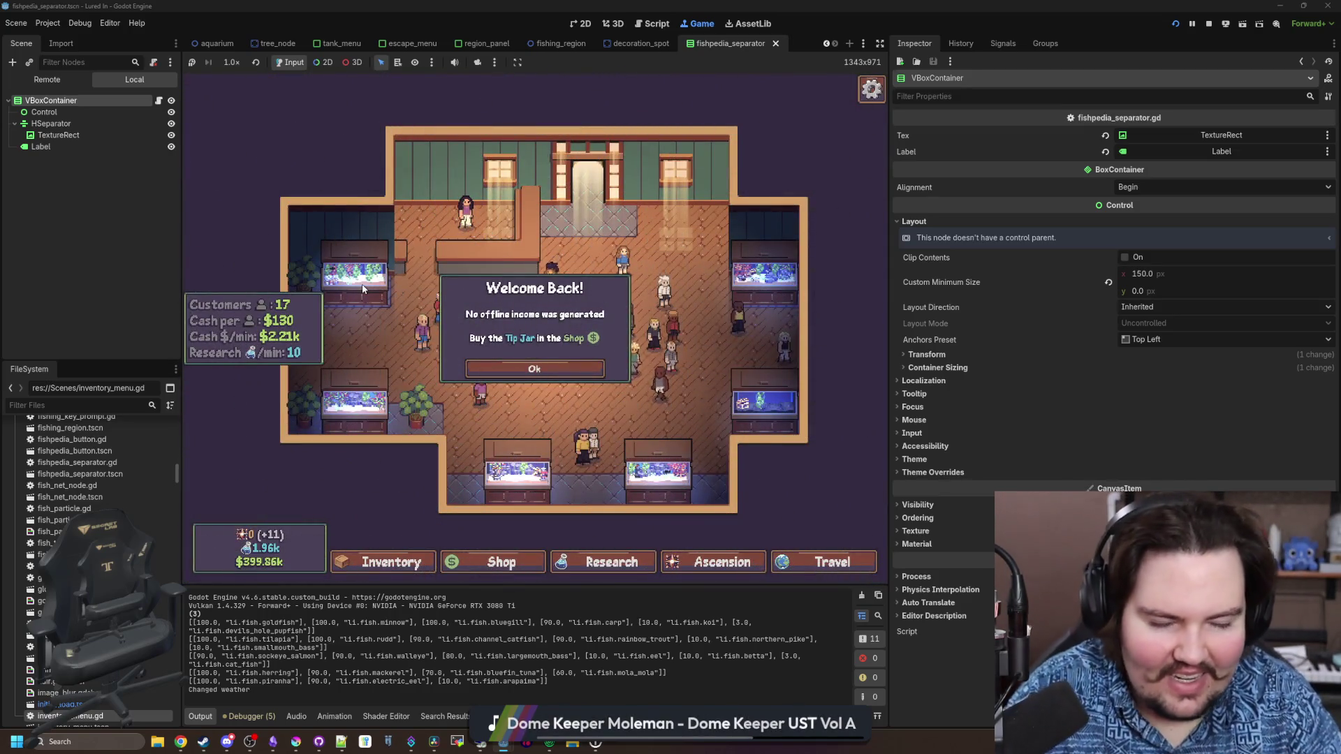
{"action": "left_click", "coordinate": [562, 364]}
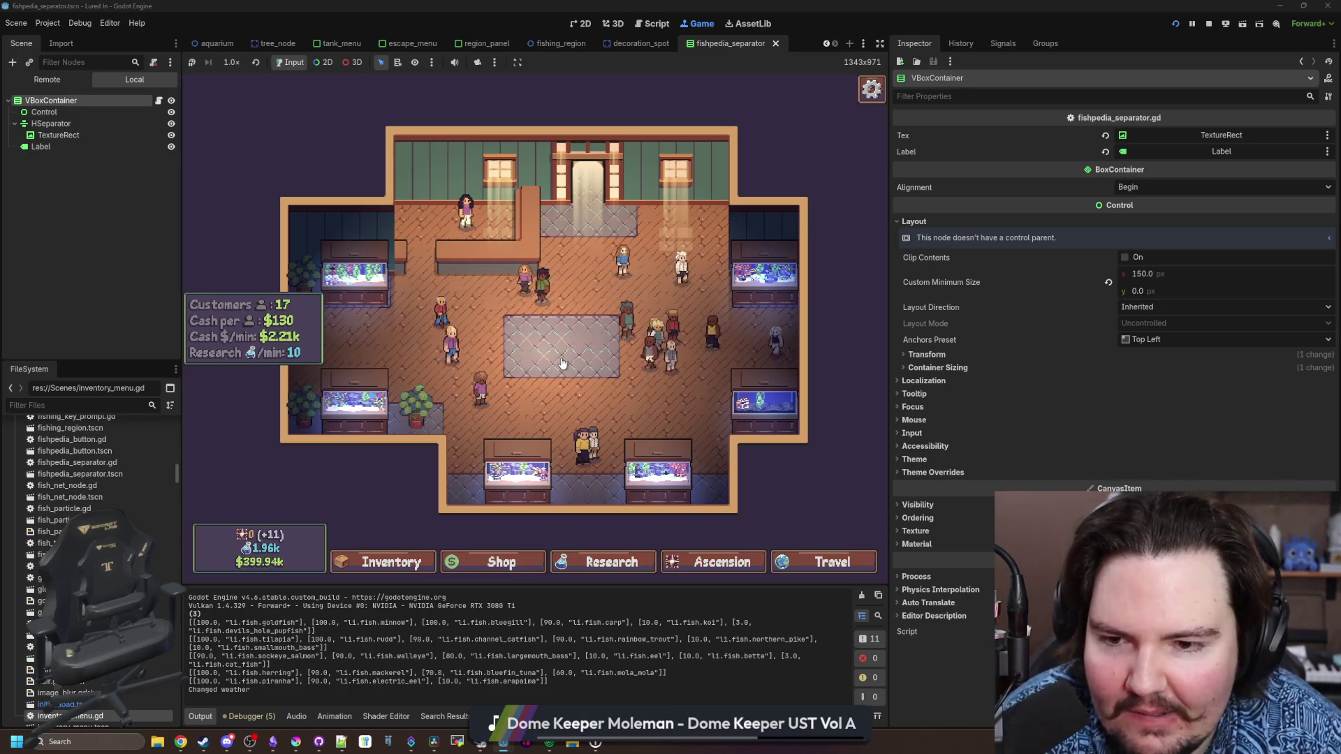
{"action": "scroll", "coordinate": [563, 363], "scroll_direction": "up", "scroll_amount": 3}
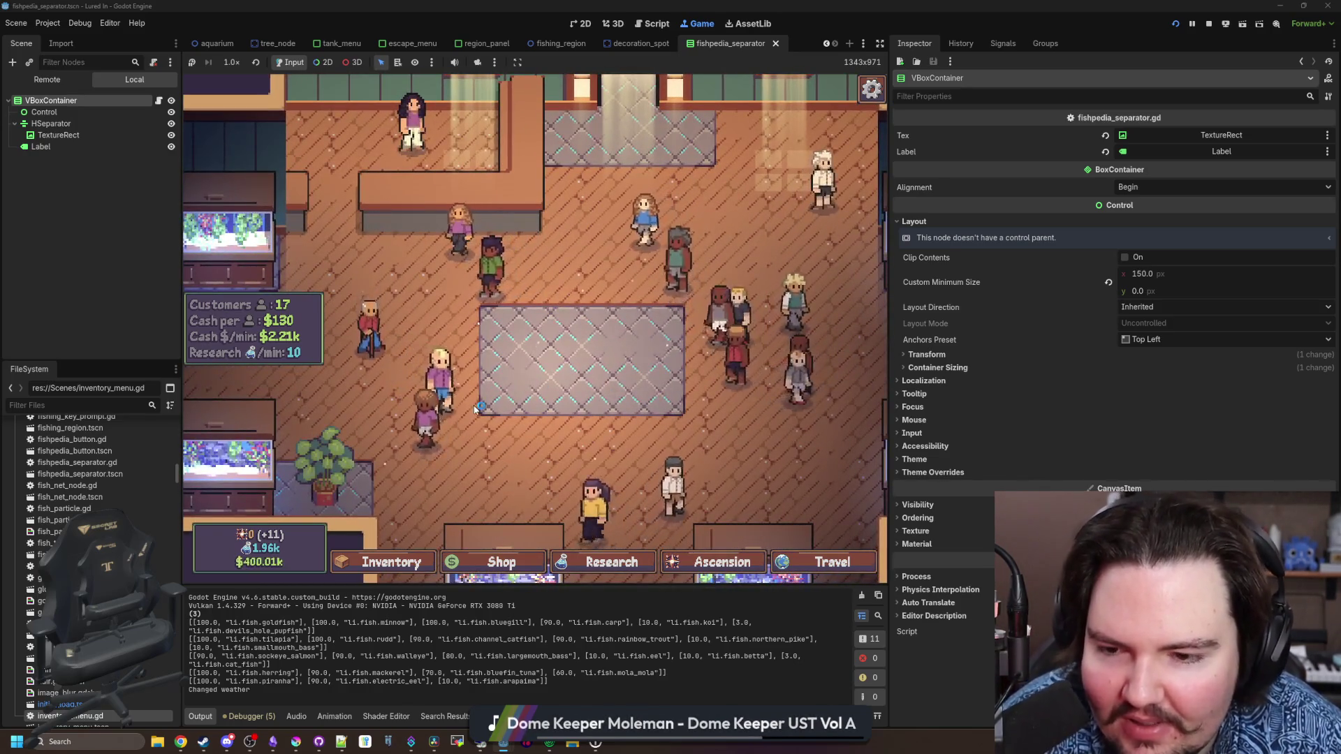
{"action": "scroll", "coordinate": [474, 409], "scroll_direction": "down", "scroll_amount": 2}
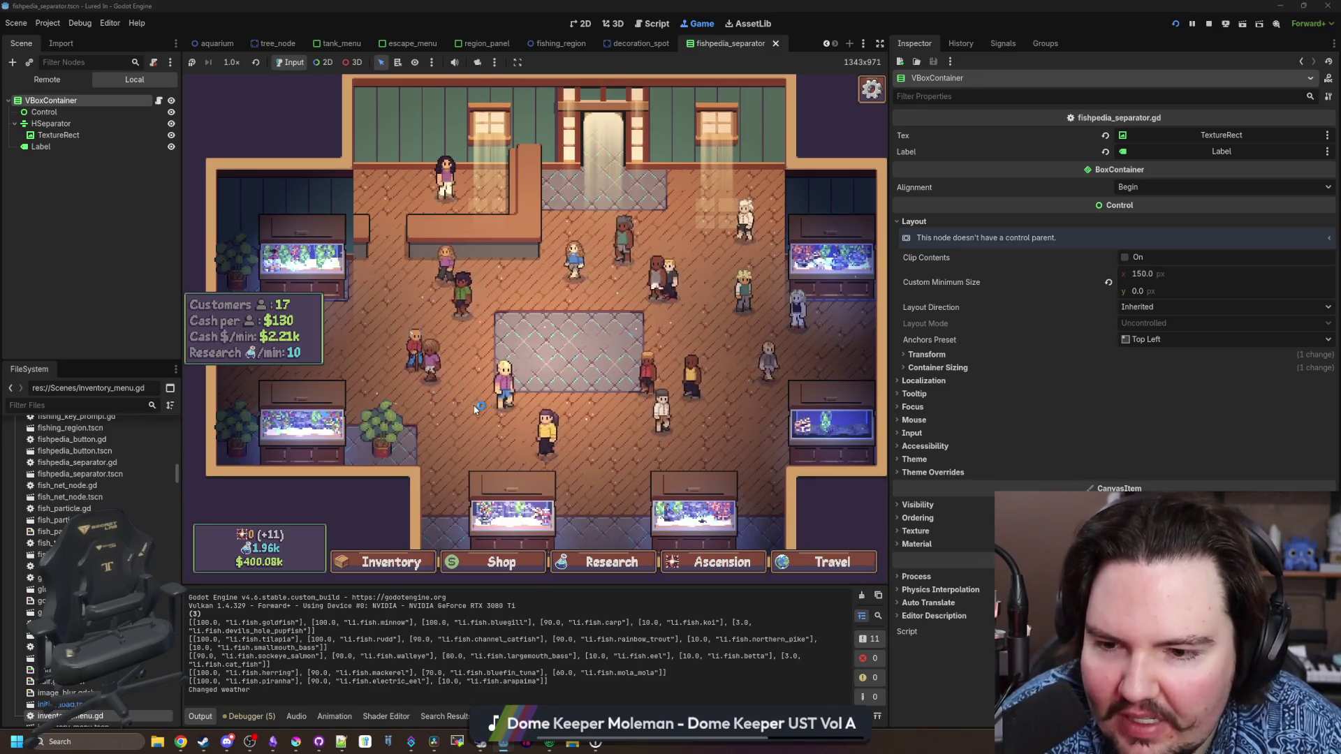
{"action": "left_click", "coordinate": [387, 563]}
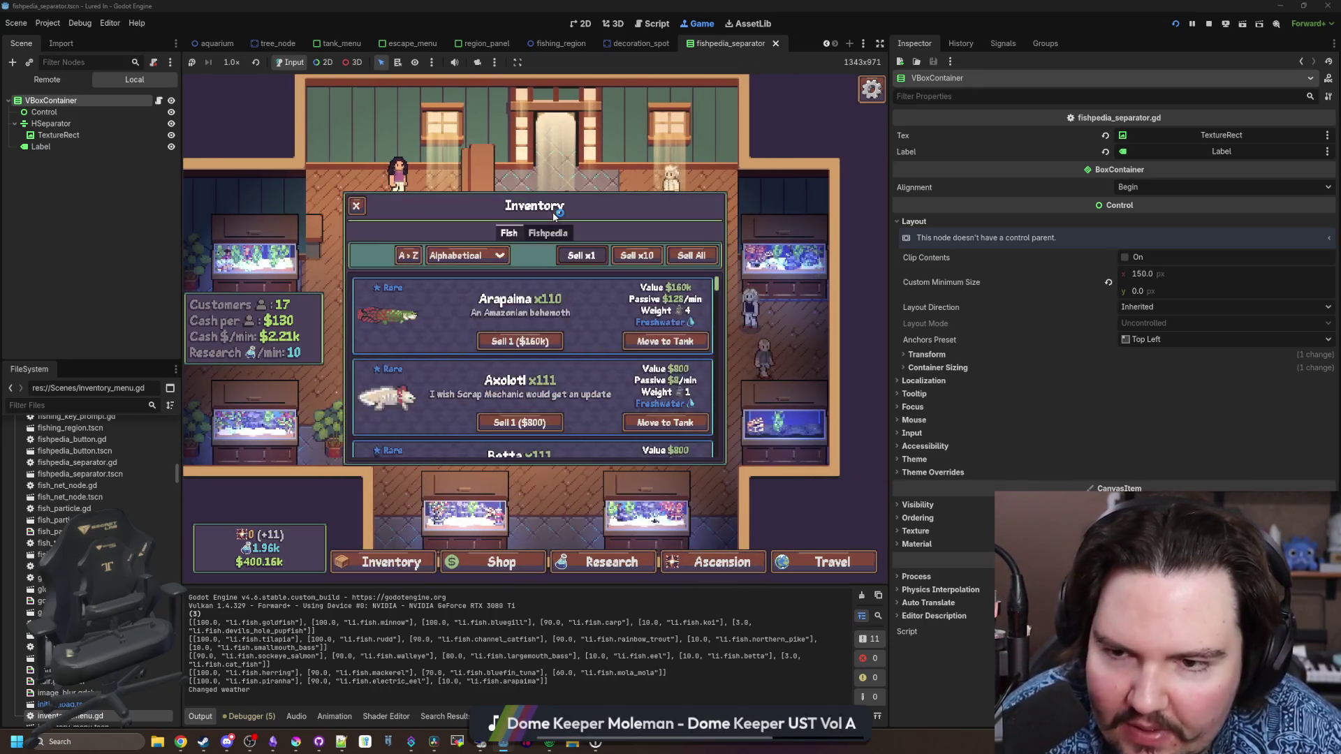
{"action": "left_click", "coordinate": [548, 233]}
Enlarge the game view and scroll through the Fishpedia regions to inspect the separators.
{"action": "scroll", "coordinate": [503, 343], "scroll_direction": "down", "scroll_amount": 3}
{"action": "scroll", "coordinate": [493, 348], "scroll_direction": "down", "scroll_amount": 8}
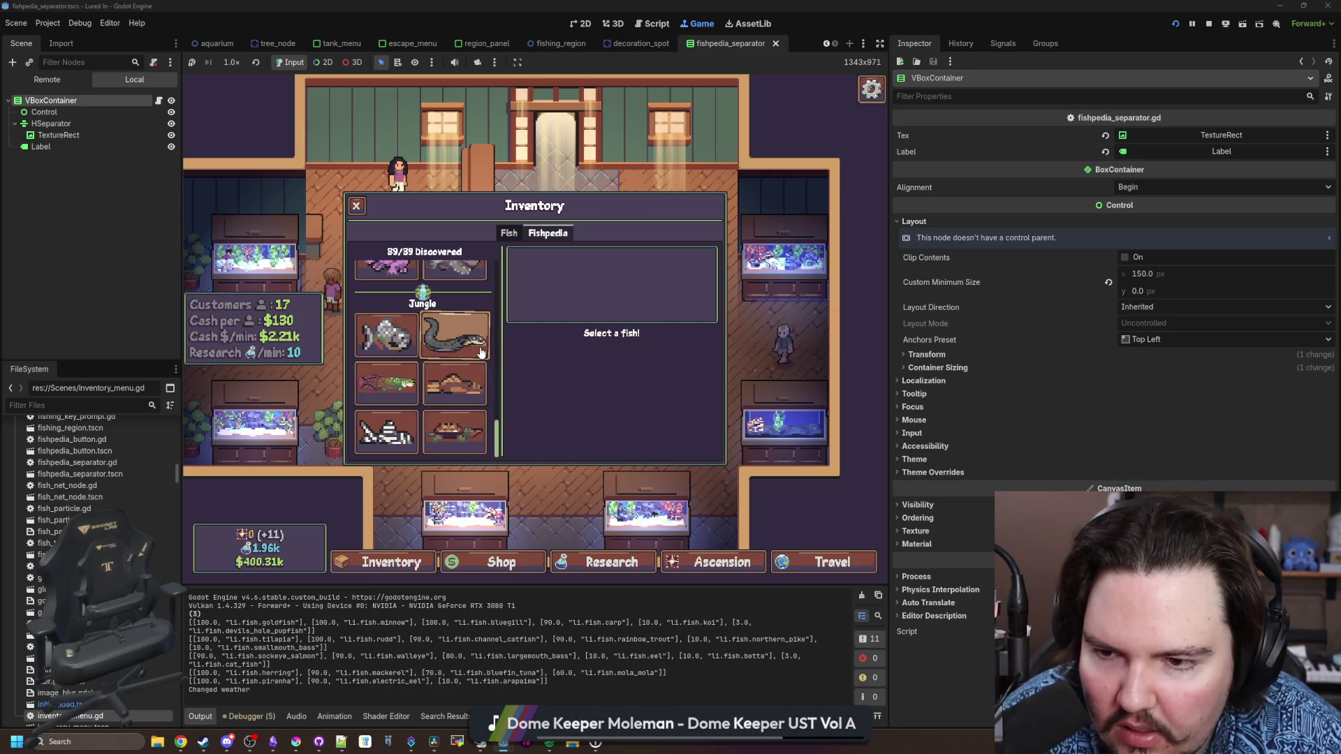
{"action": "scroll", "coordinate": [481, 353], "scroll_direction": "up", "scroll_amount": 1}
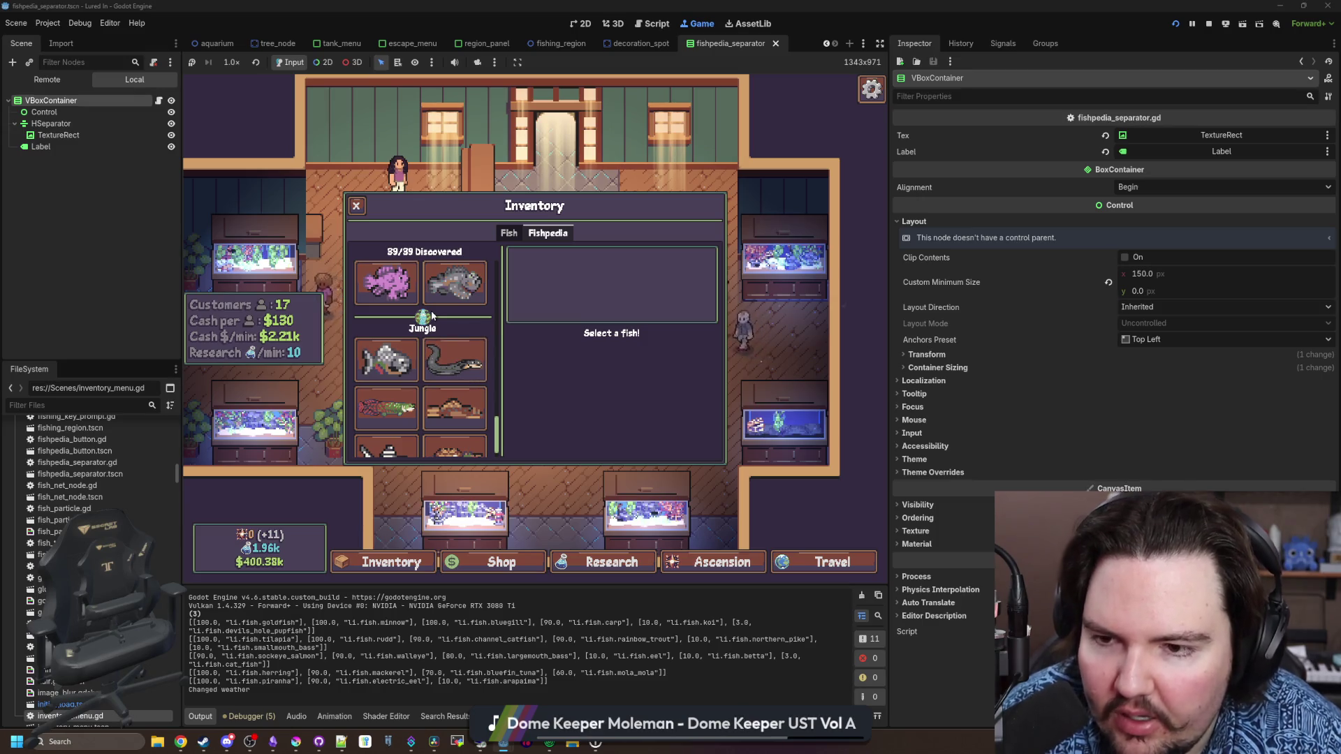
{"action": "left_click_drag", "start_coordinate": [890, 308], "coordinate": [1151, 307]}
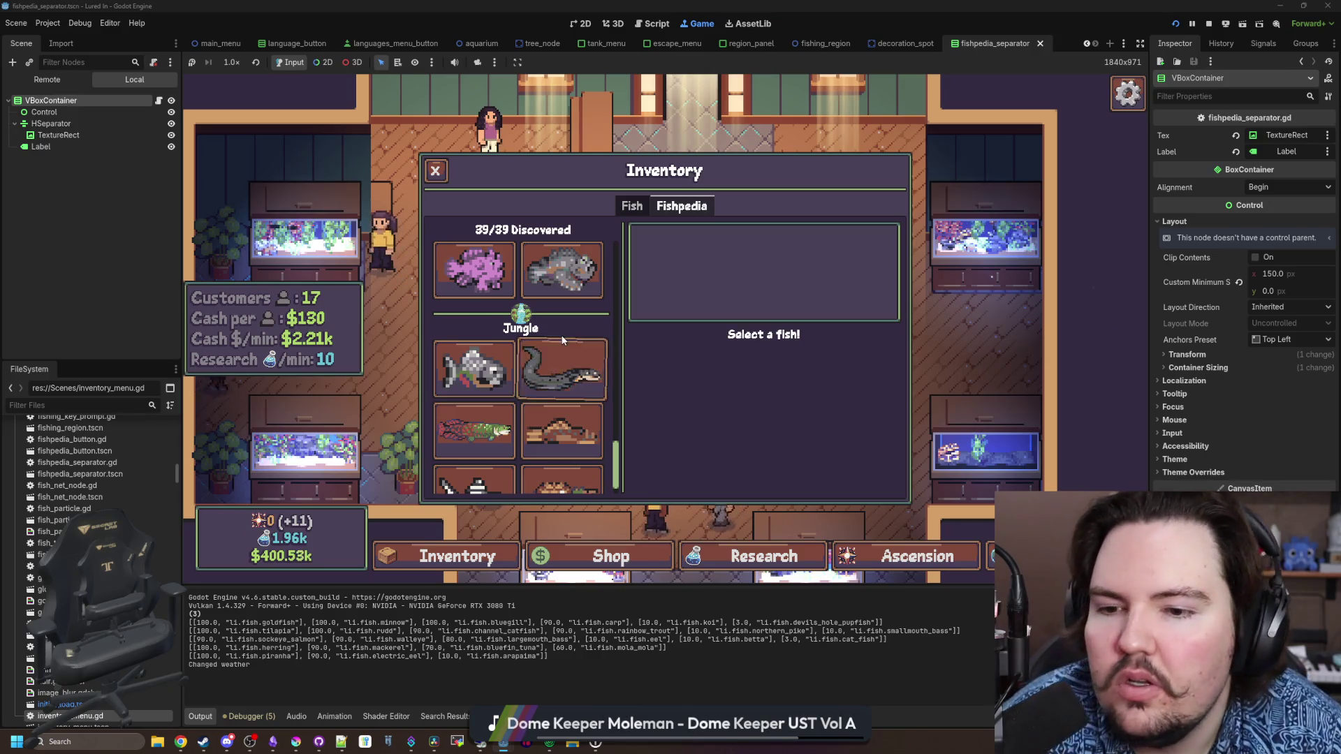
{"action": "scroll", "coordinate": [563, 341], "scroll_direction": "down", "scroll_amount": 1}
{"action": "scroll", "coordinate": [563, 341], "scroll_direction": "up", "scroll_amount": 6}
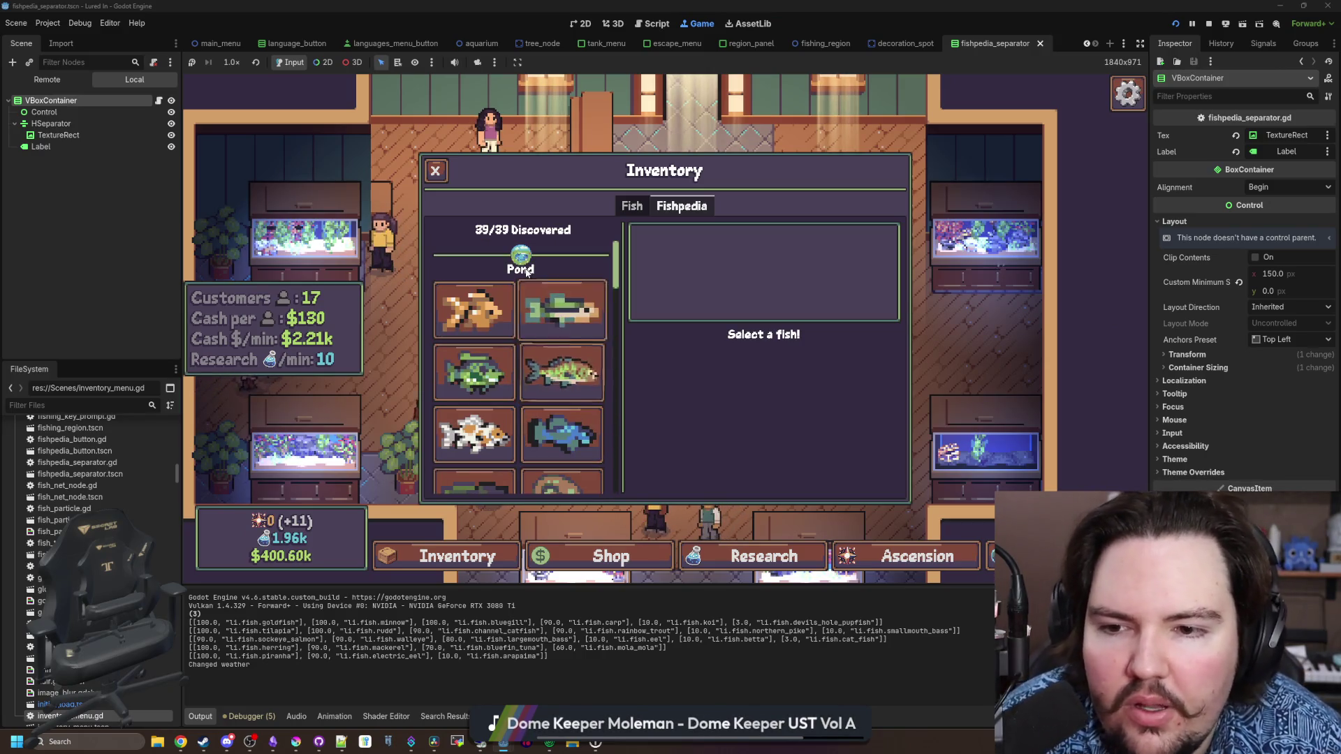
{"action": "scroll", "coordinate": [527, 273], "scroll_direction": "down", "scroll_amount": 1}
{"action": "scroll", "coordinate": [527, 273], "scroll_direction": "down", "scroll_amount": 8}
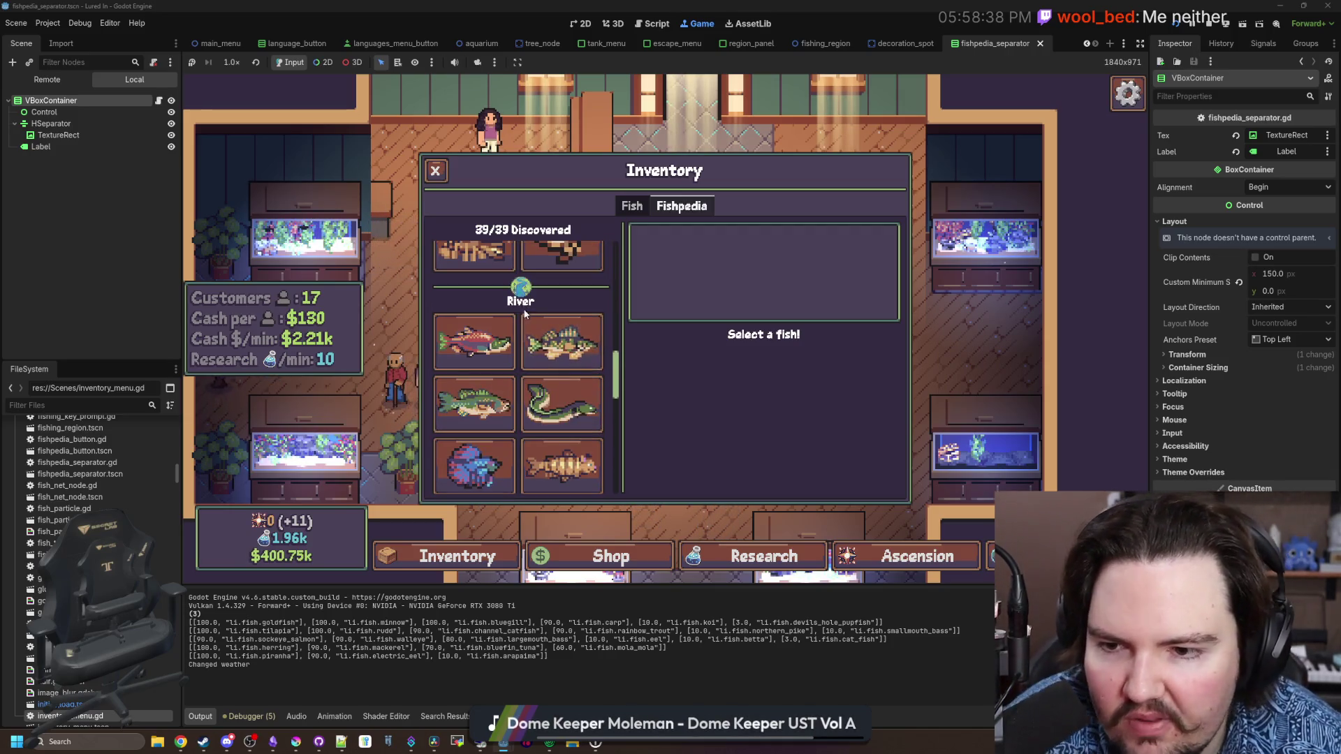
{"action": "scroll", "coordinate": [552, 336], "scroll_direction": "up", "scroll_amount": 1}
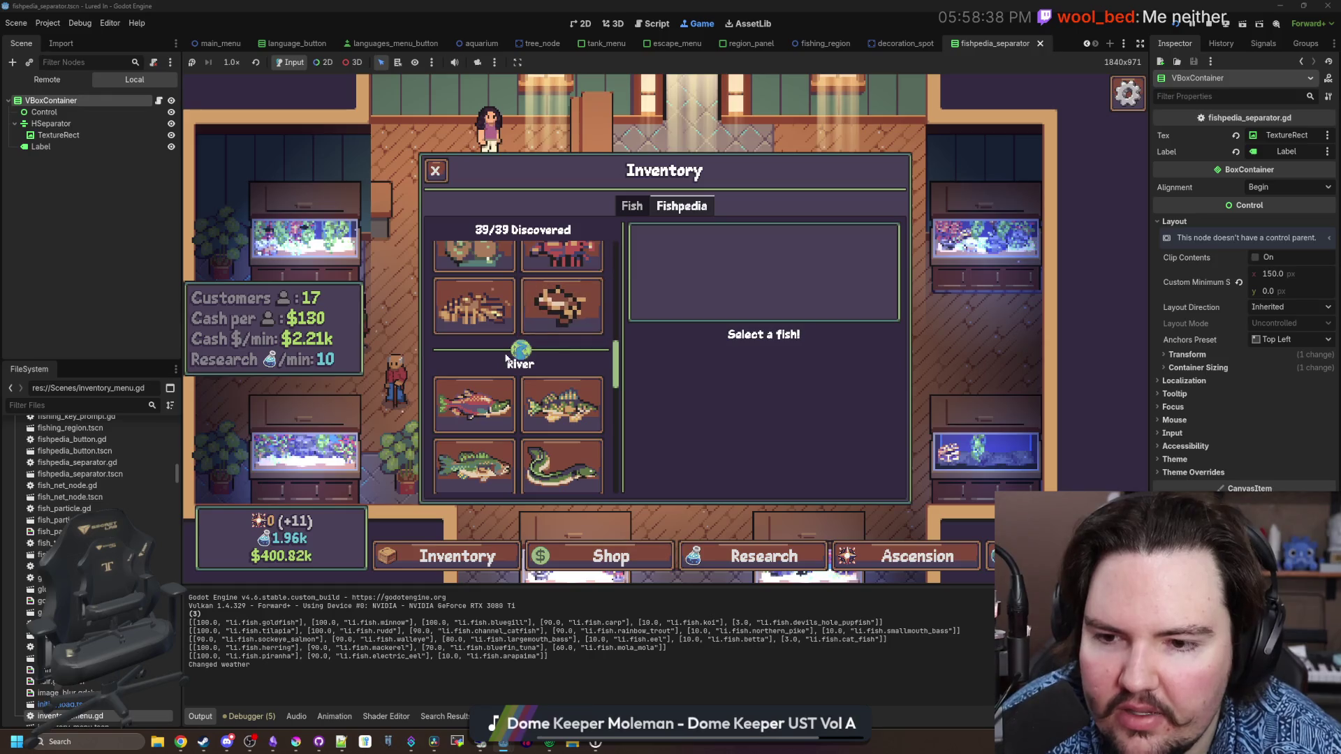
{"action": "scroll", "coordinate": [542, 356], "scroll_direction": "up", "scroll_amount": 2}
{"action": "scroll", "coordinate": [518, 450], "scroll_direction": "down", "scroll_amount": 4}
{"action": "scroll", "coordinate": [531, 419], "scroll_direction": "down", "scroll_amount": 4}
{"action": "scroll", "coordinate": [546, 398], "scroll_direction": "up", "scroll_amount": 5}
{"action": "scroll", "coordinate": [546, 398], "scroll_direction": "up", "scroll_amount": 5}
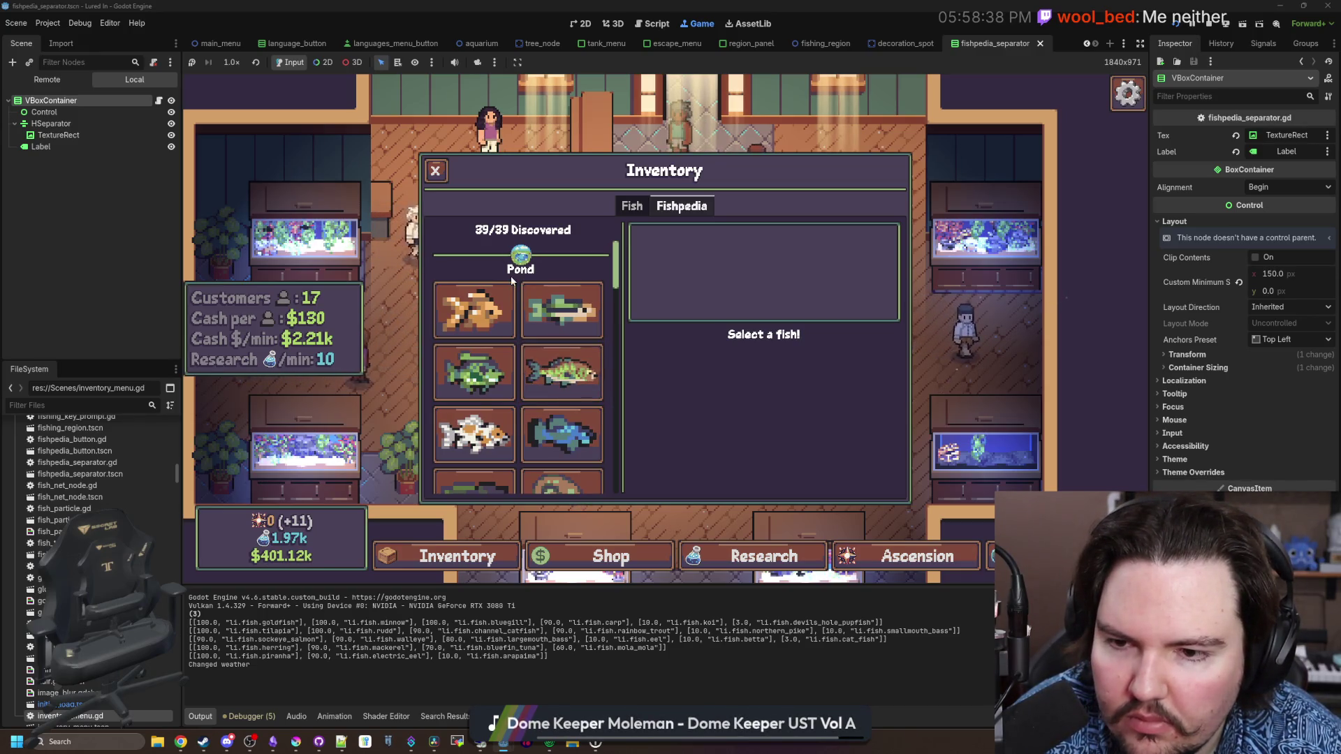
{"action": "scroll", "coordinate": [523, 272], "scroll_direction": "down", "scroll_amount": 3}
{"action": "scroll", "coordinate": [523, 276], "scroll_direction": "down", "scroll_amount": 2}
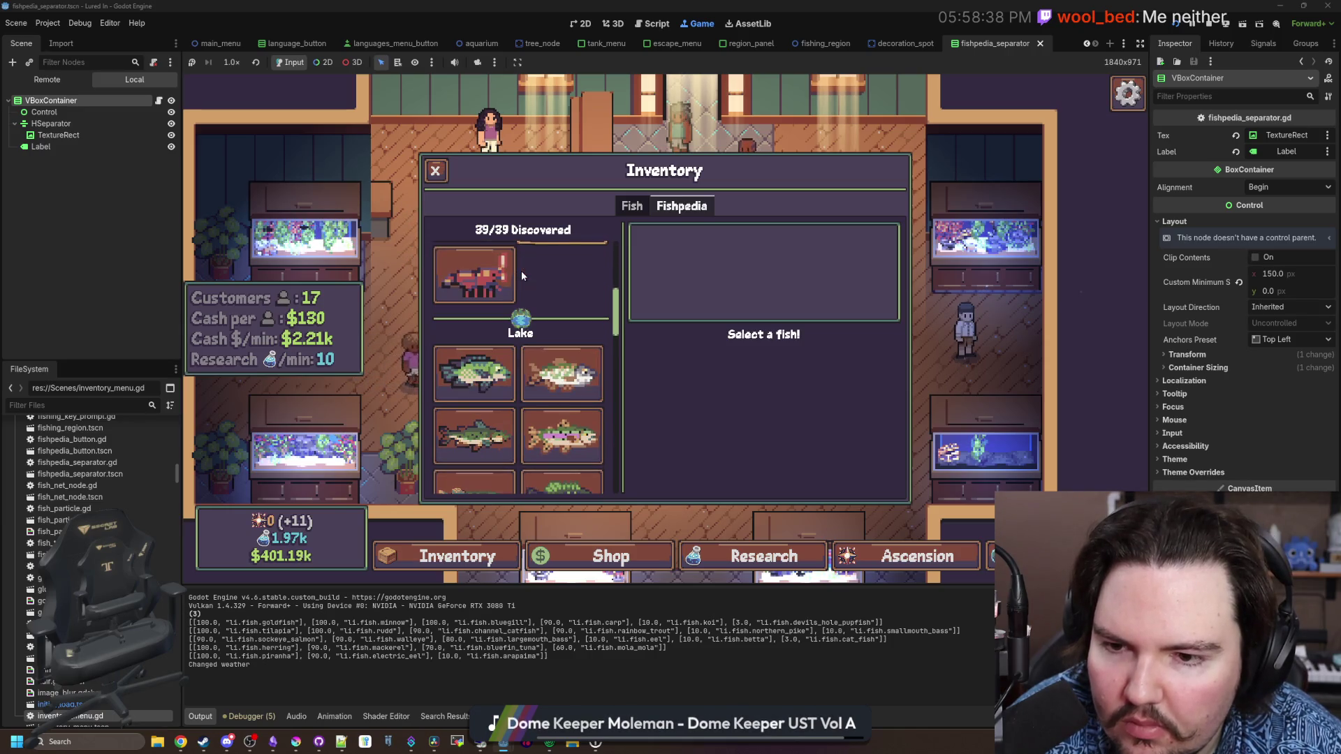
{"action": "scroll", "coordinate": [523, 276], "scroll_direction": "down", "scroll_amount": 10}
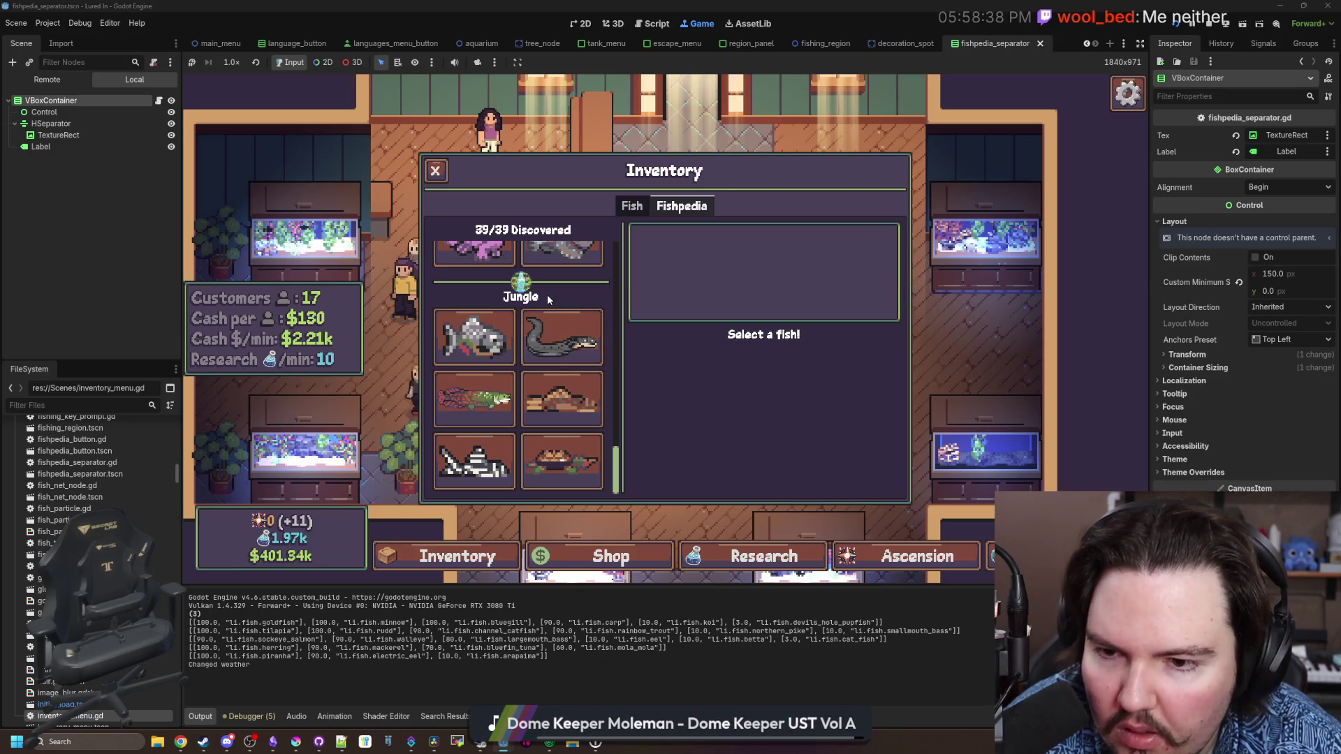
{"action": "scroll", "coordinate": [553, 296], "scroll_direction": "up", "scroll_amount": 3}
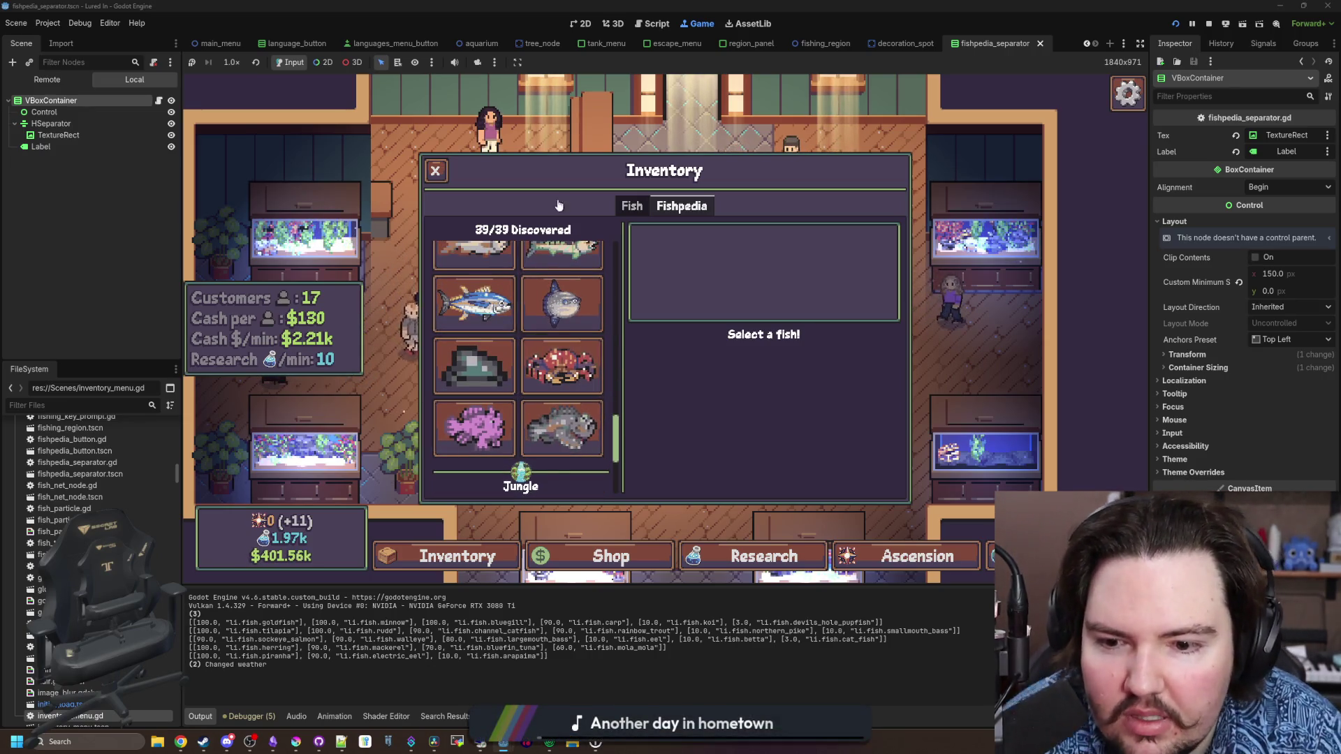
{"action": "scroll", "coordinate": [602, 281], "scroll_direction": "up", "scroll_amount": 5}
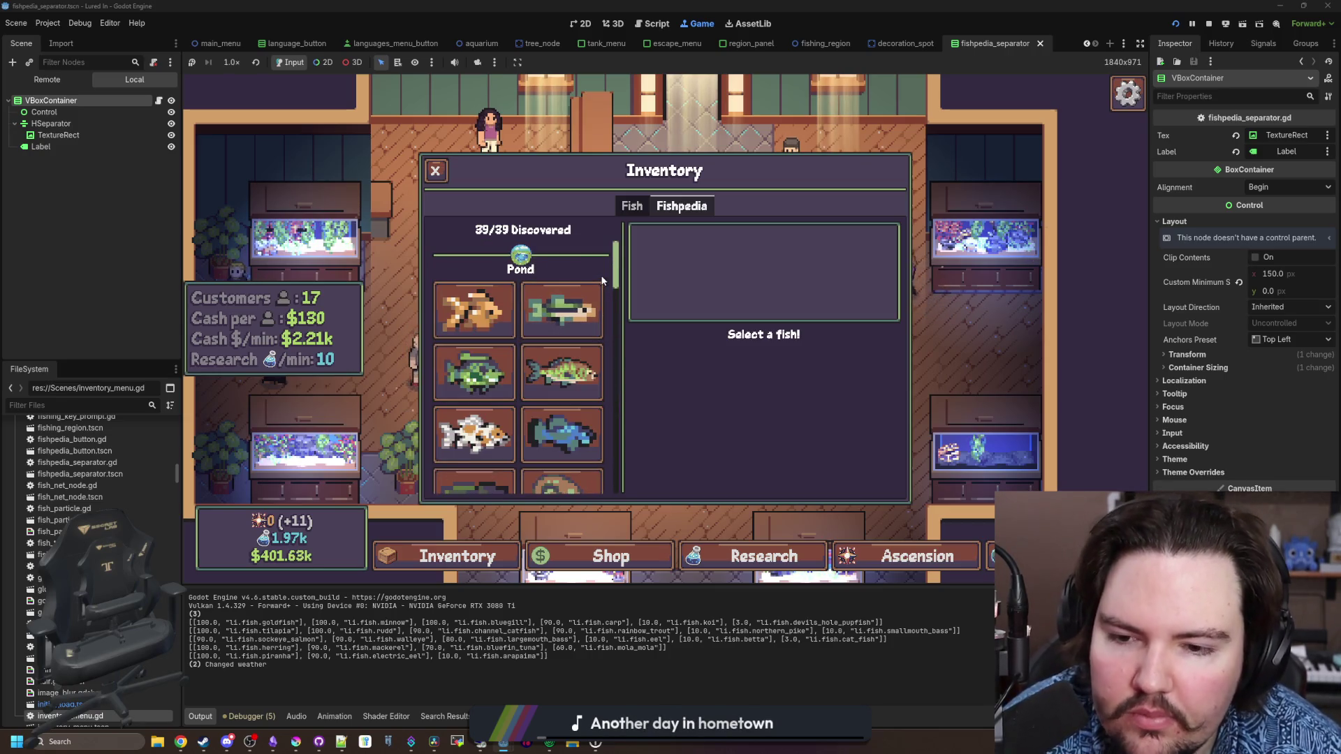
{"action": "scroll", "coordinate": [602, 280], "scroll_direction": "down", "scroll_amount": 2}
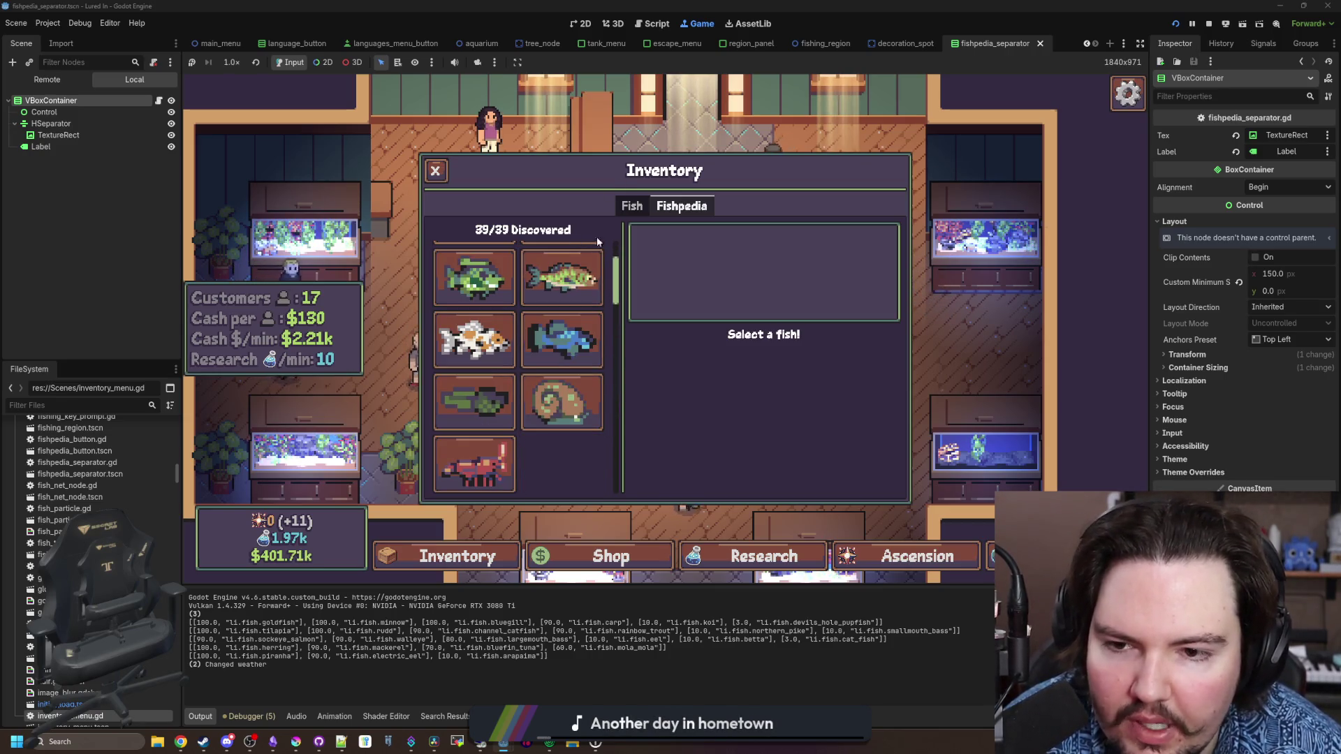
{"action": "scroll", "coordinate": [597, 241], "scroll_direction": "up", "scroll_amount": 2}
Stop the running game and save the fishpedia_separator scene.
{"action": "key", "text": "F8"}
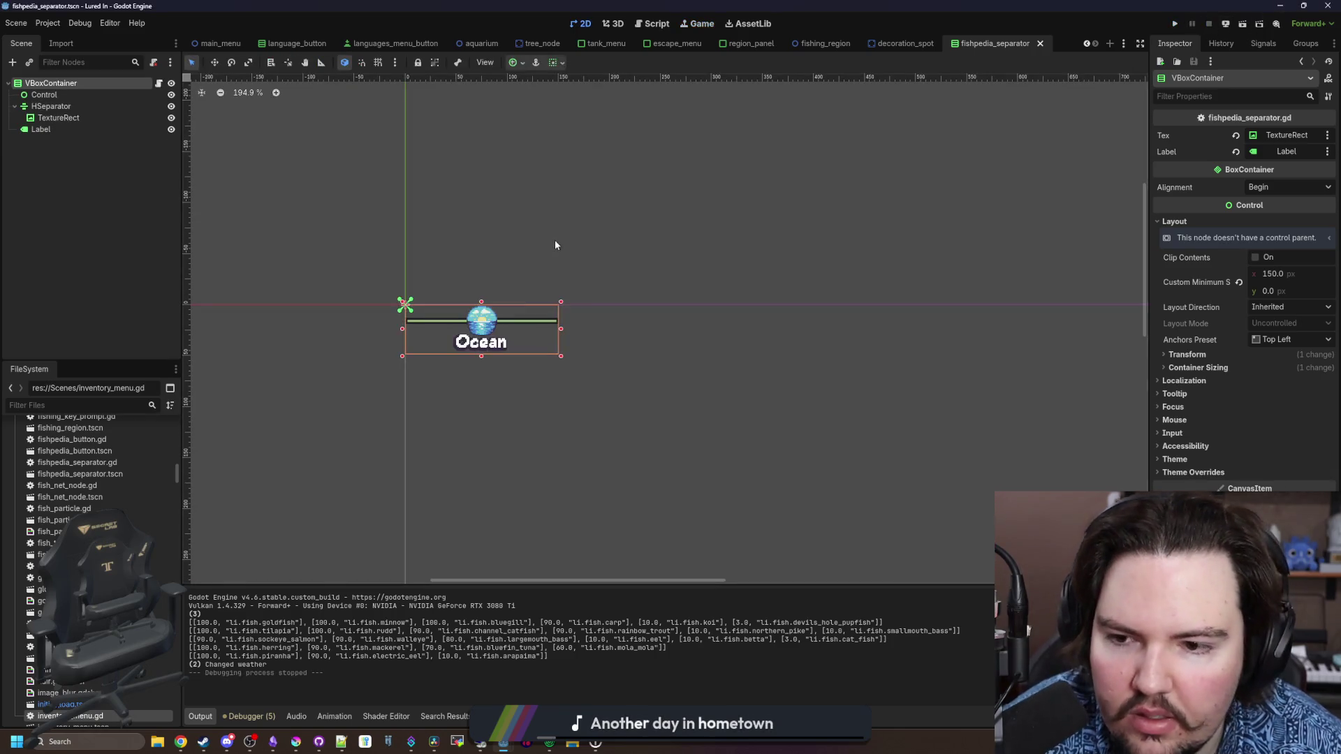
{"action": "left_click", "coordinate": [556, 245]}
{"action": "key", "text": "ctrl+s"}
{"action": "key", "text": "ctrl+s"}
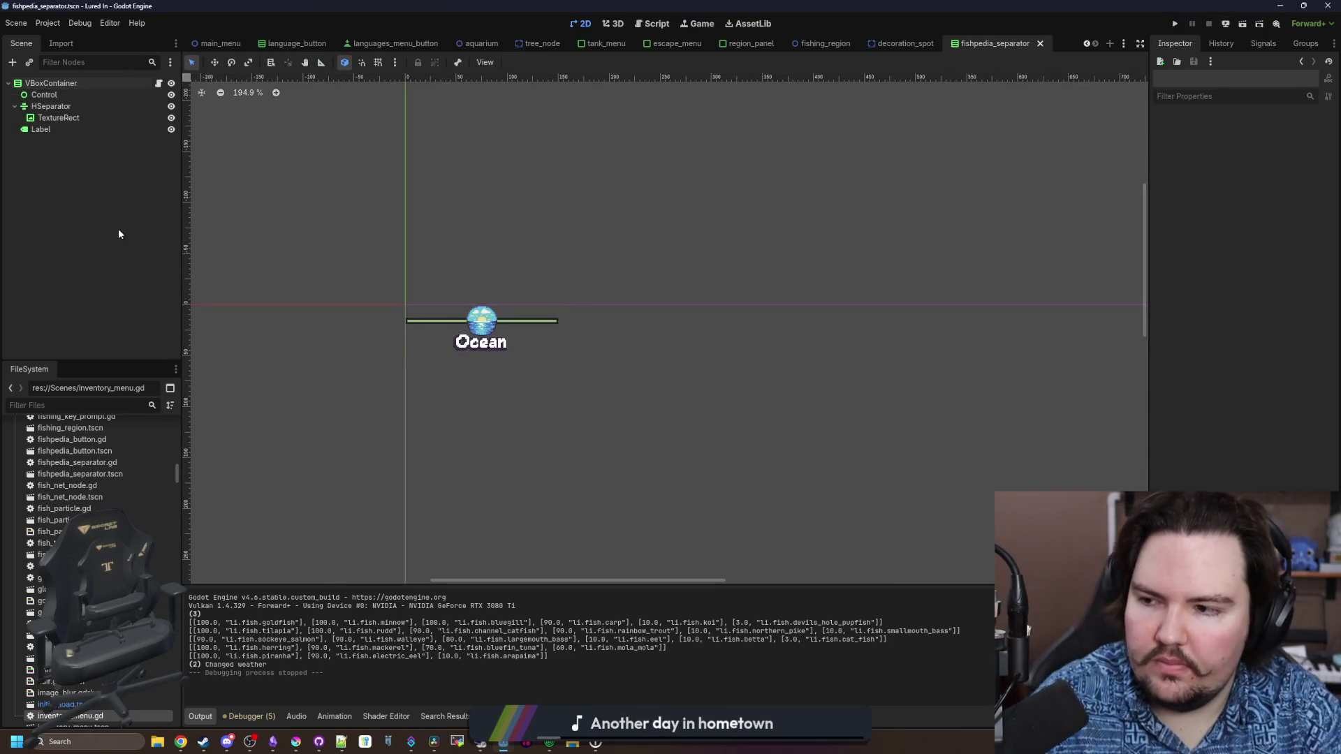
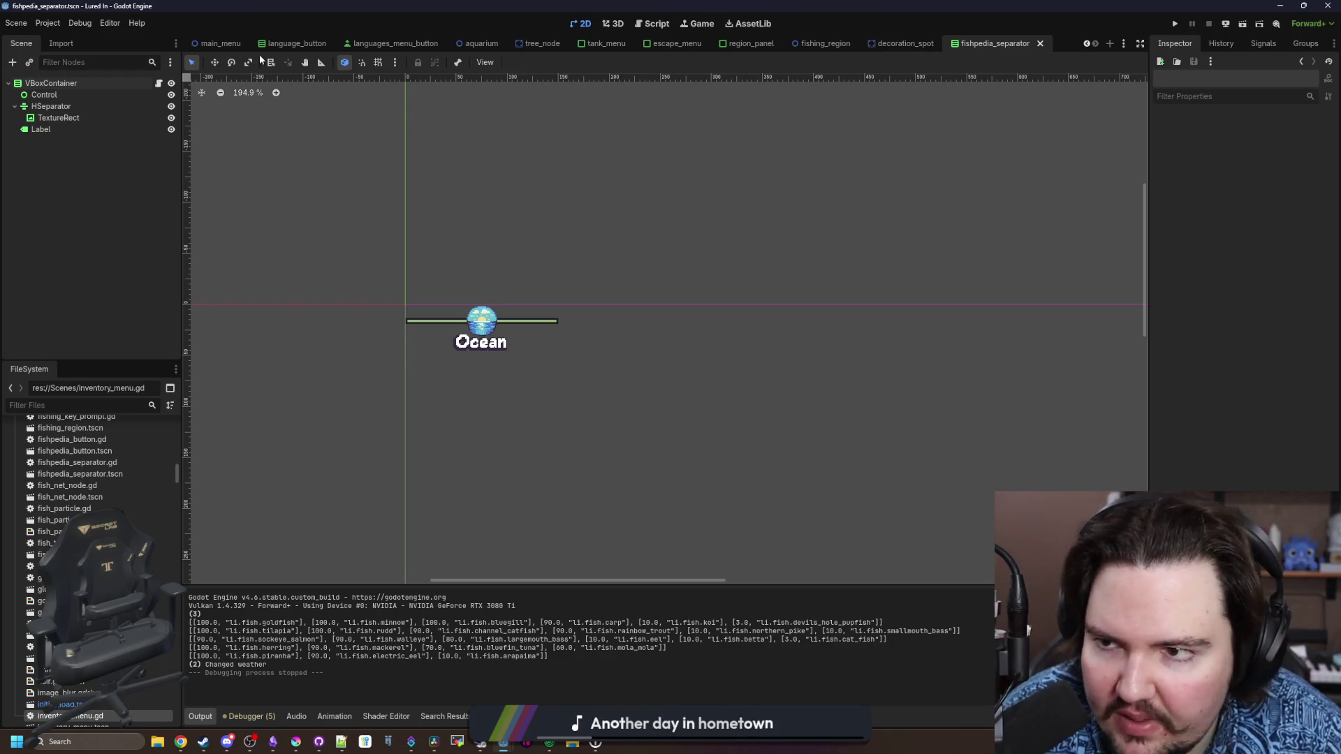
Filter the FileSystem dock to show only files matching 'inventory'.
{"action": "scroll", "coordinate": [111, 500], "scroll_direction": "up", "scroll_amount": 10}
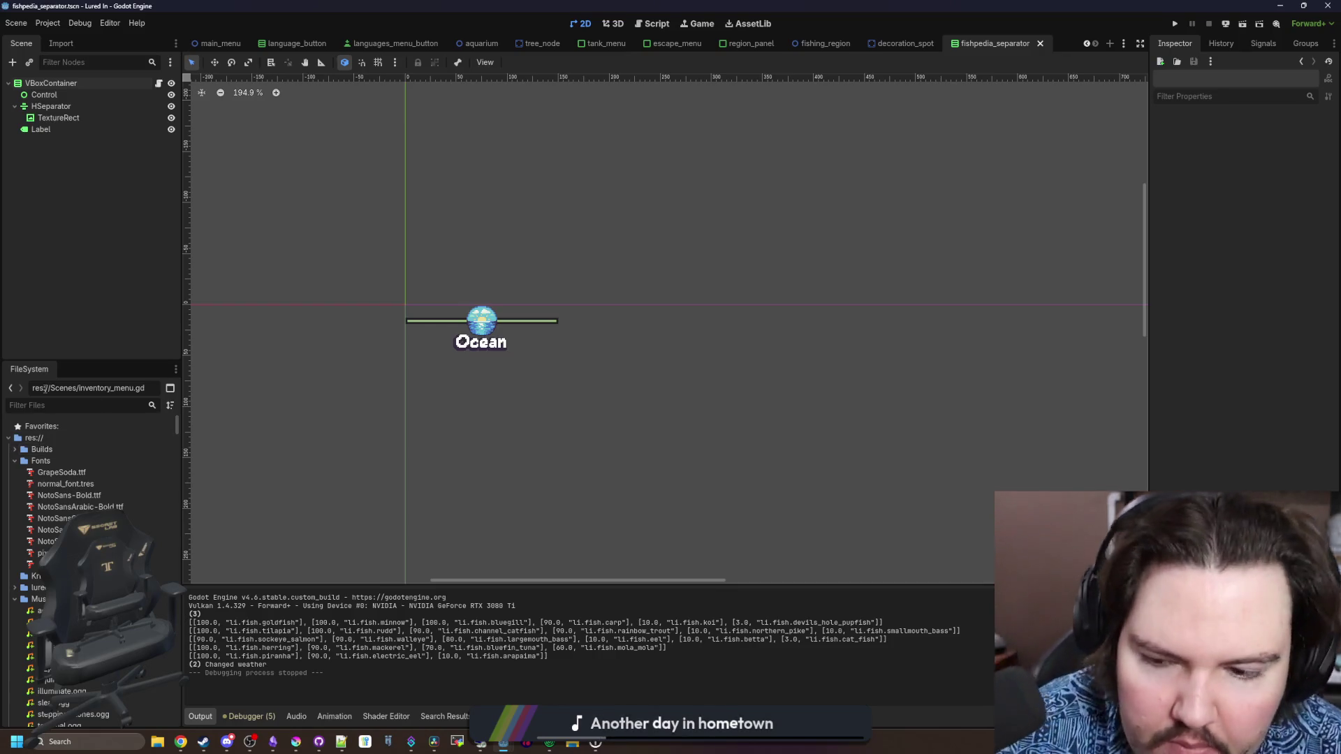
{"action": "left_click", "coordinate": [104, 405]}
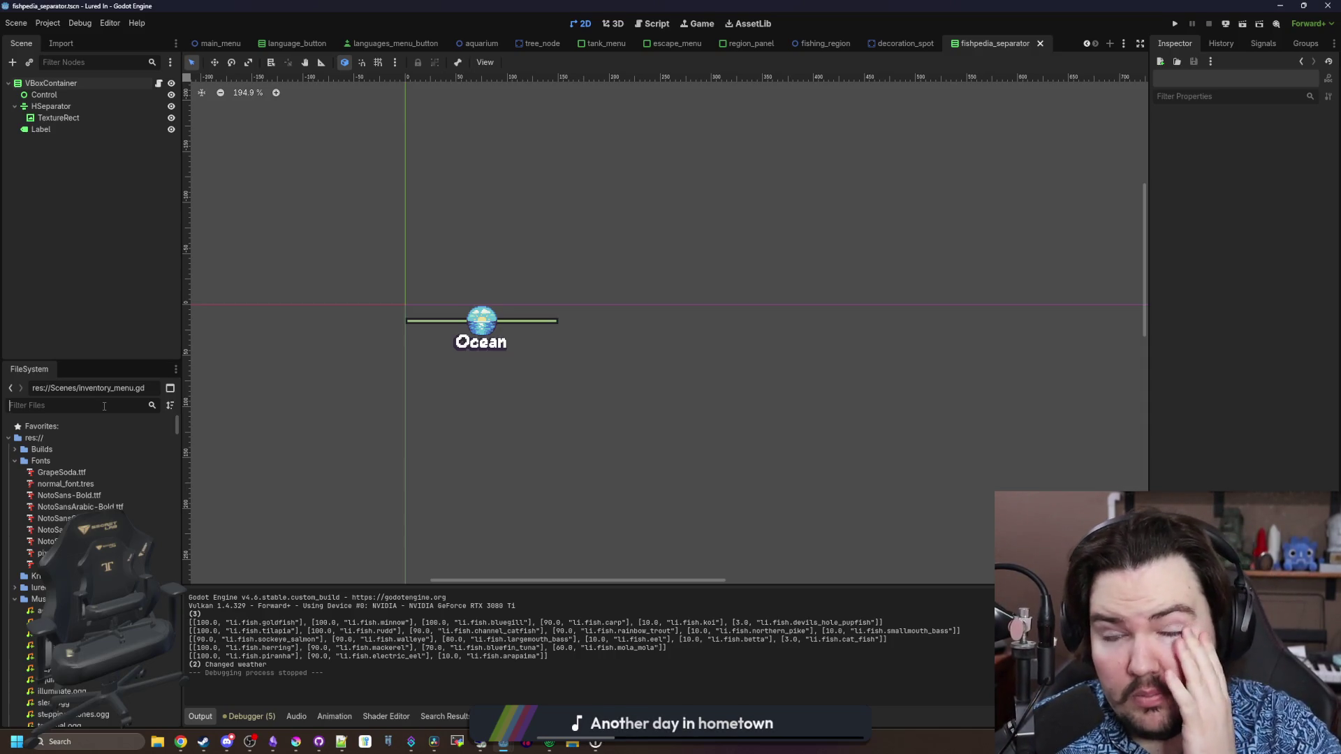
{"action": "type", "text": "inventory"}
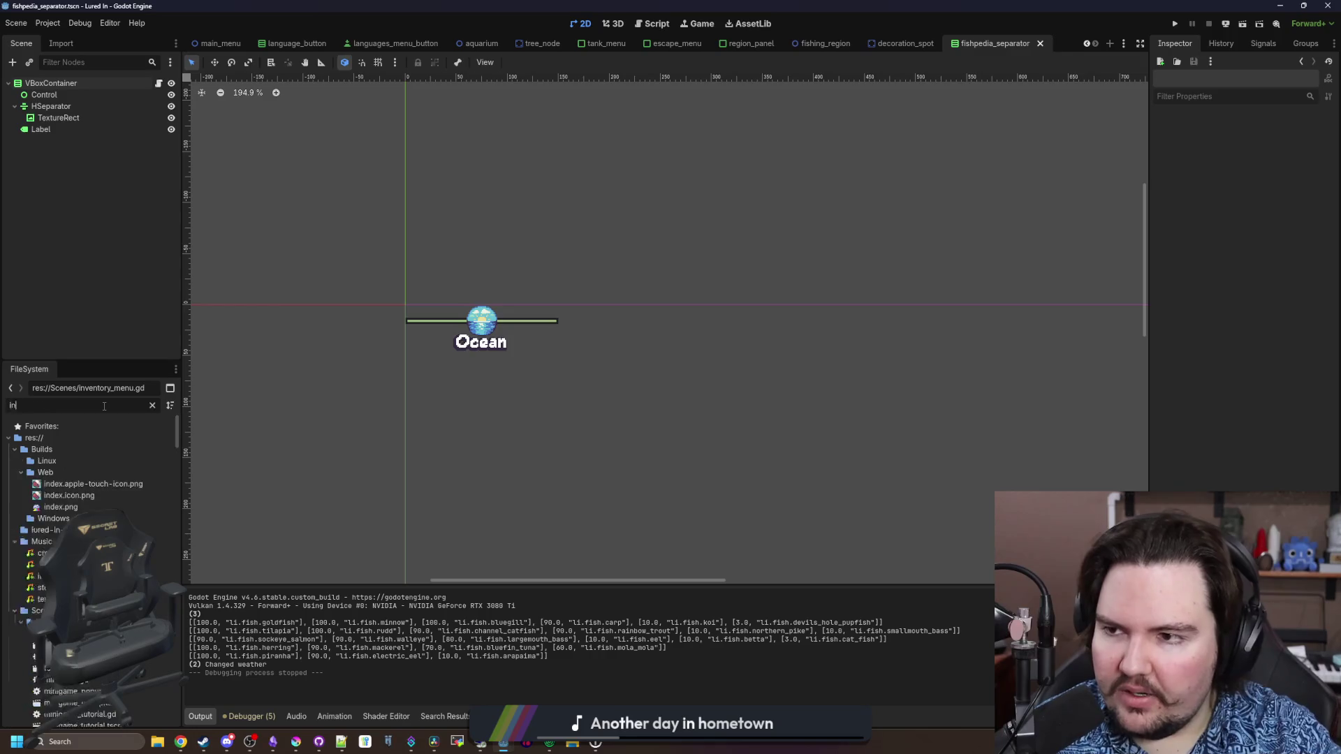
Open inventory_menu.tscn and inspect the Fishpedia, ScrollContainer, VSeparator and StatTags nodes.
{"action": "double_click", "coordinate": [62, 472]}
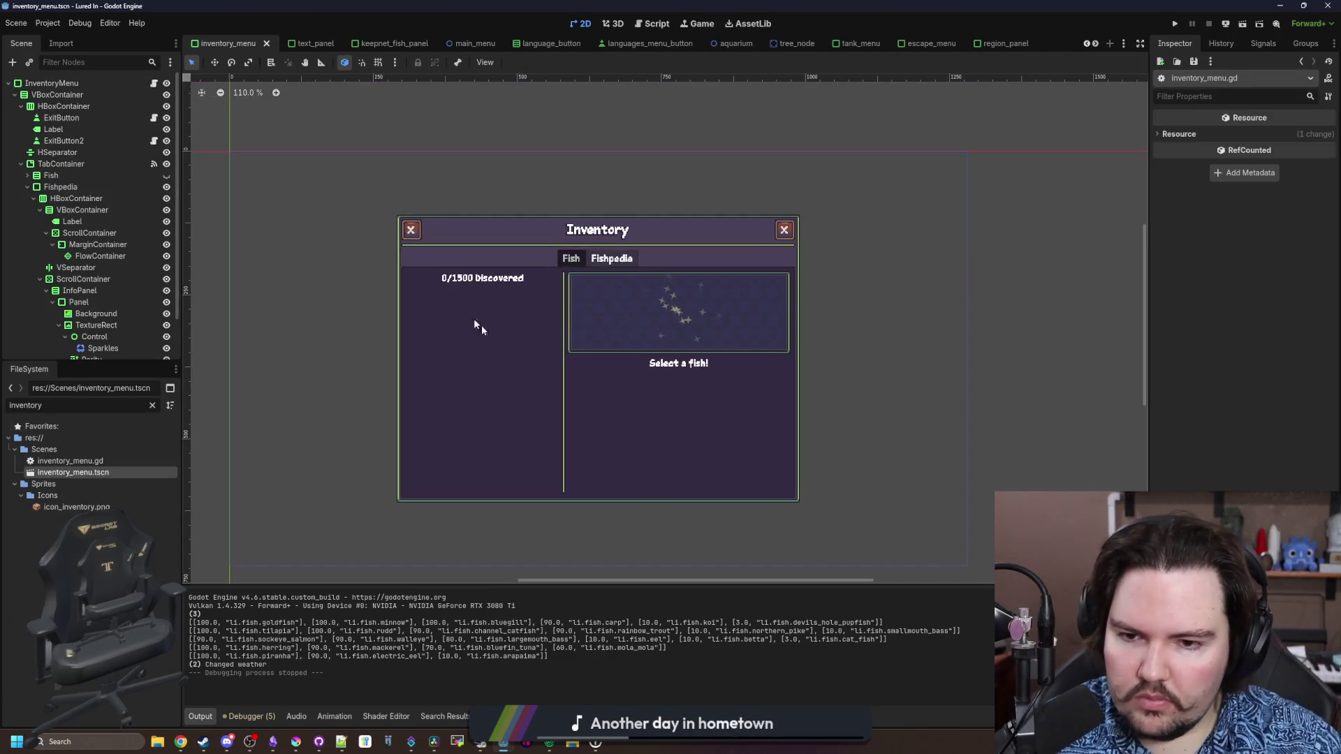
{"action": "left_click", "coordinate": [79, 187]}
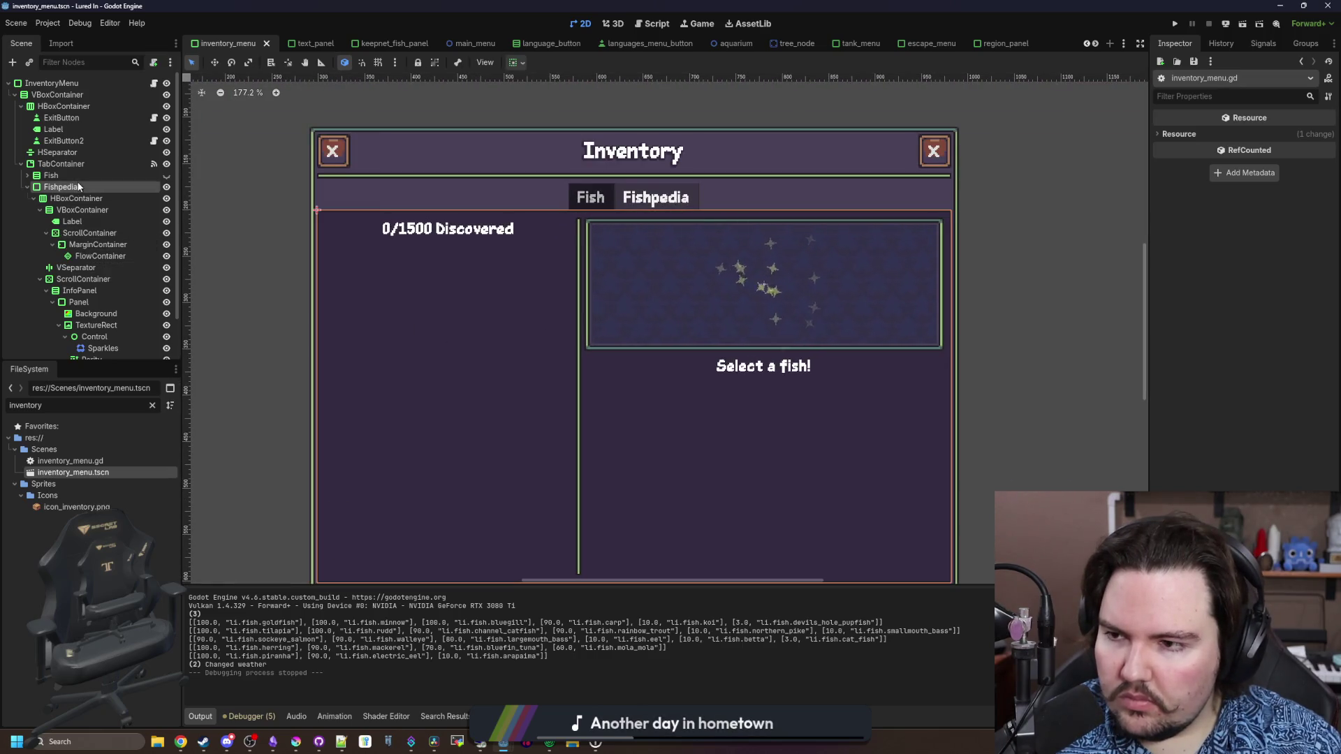
{"action": "scroll", "coordinate": [103, 203], "scroll_direction": "down", "scroll_amount": 2}
{"action": "left_click", "coordinate": [87, 233]}
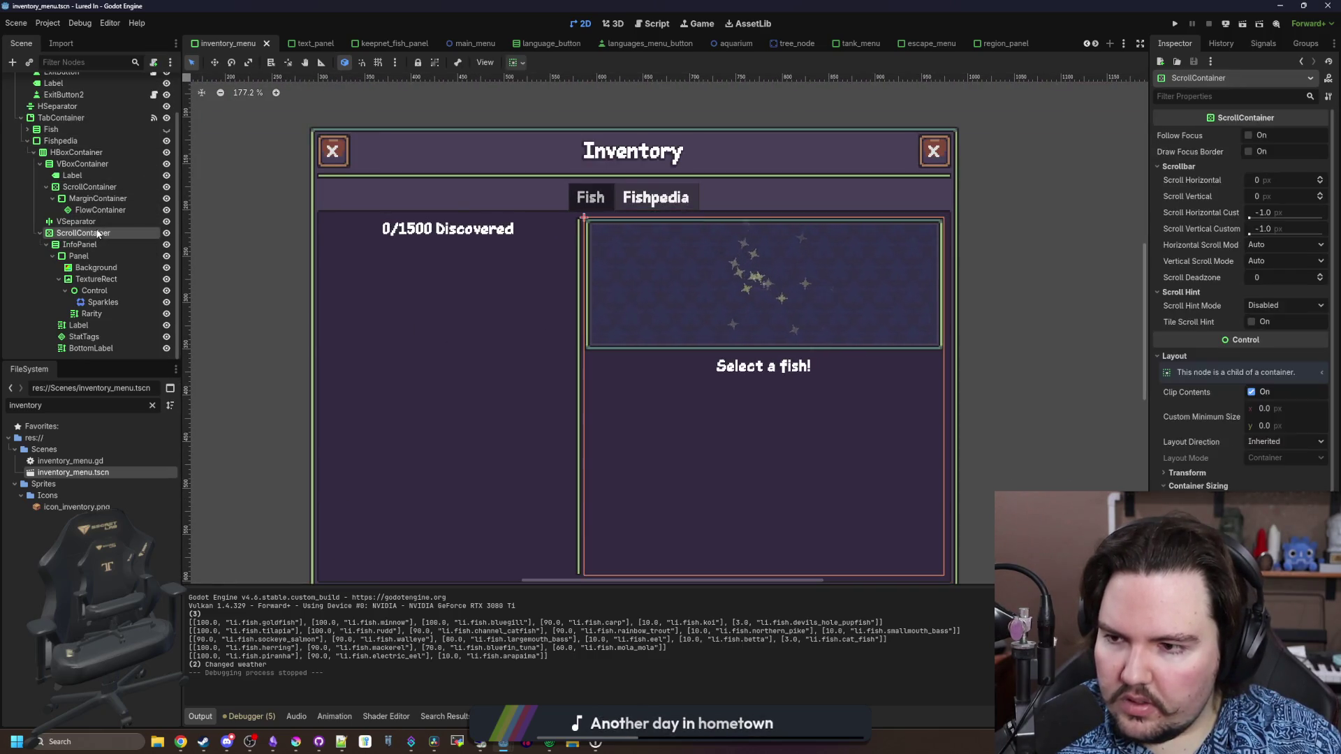
{"action": "left_click", "coordinate": [98, 222]}
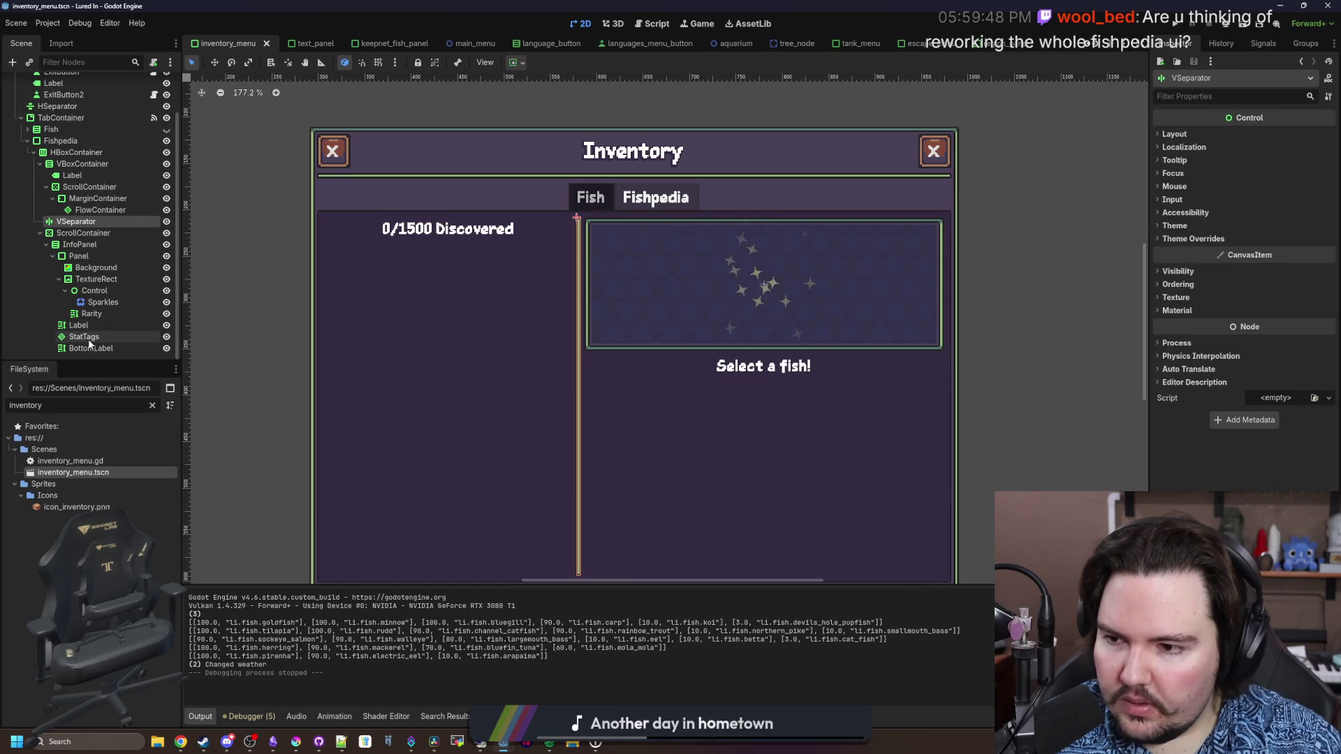
{"action": "left_click", "coordinate": [84, 337]}
Review the FlowContainer, MarginContainer and ScrollContainer nodes and their properties.
{"action": "left_click", "coordinate": [98, 210]}
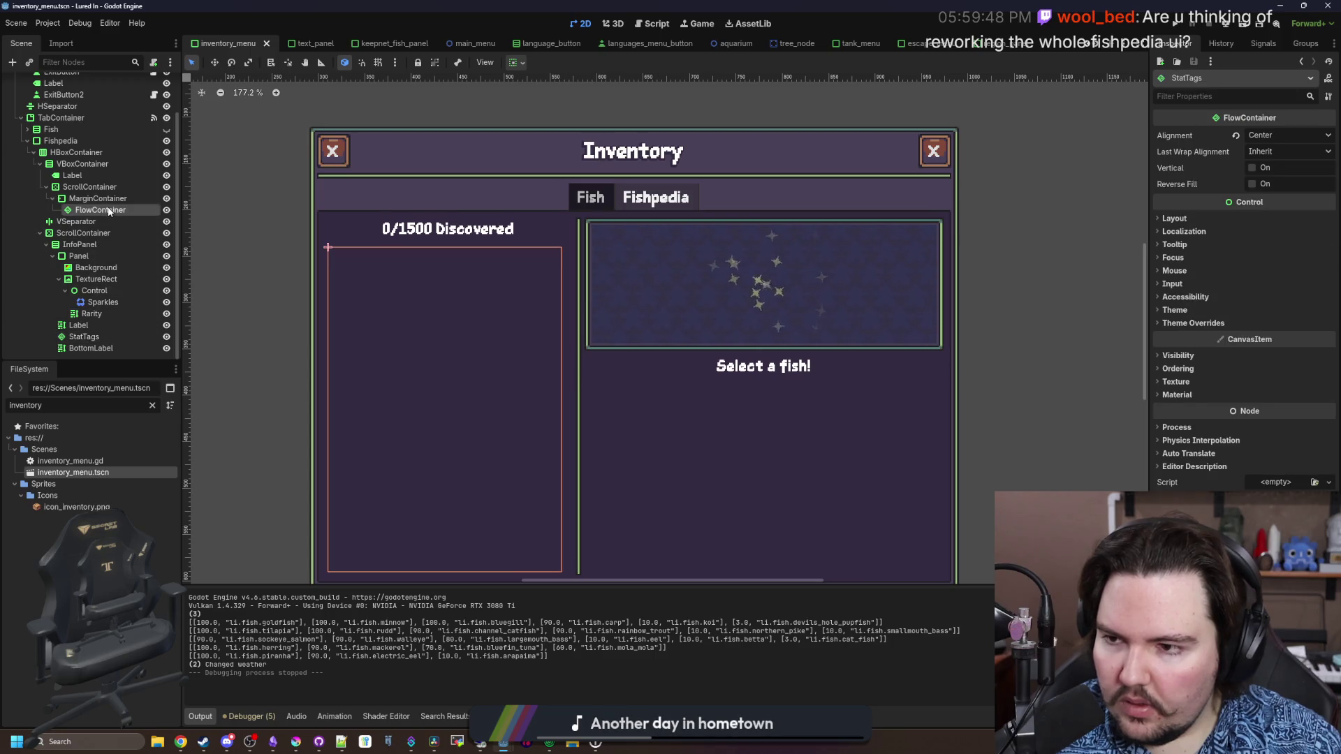
{"action": "left_click", "coordinate": [109, 200]}
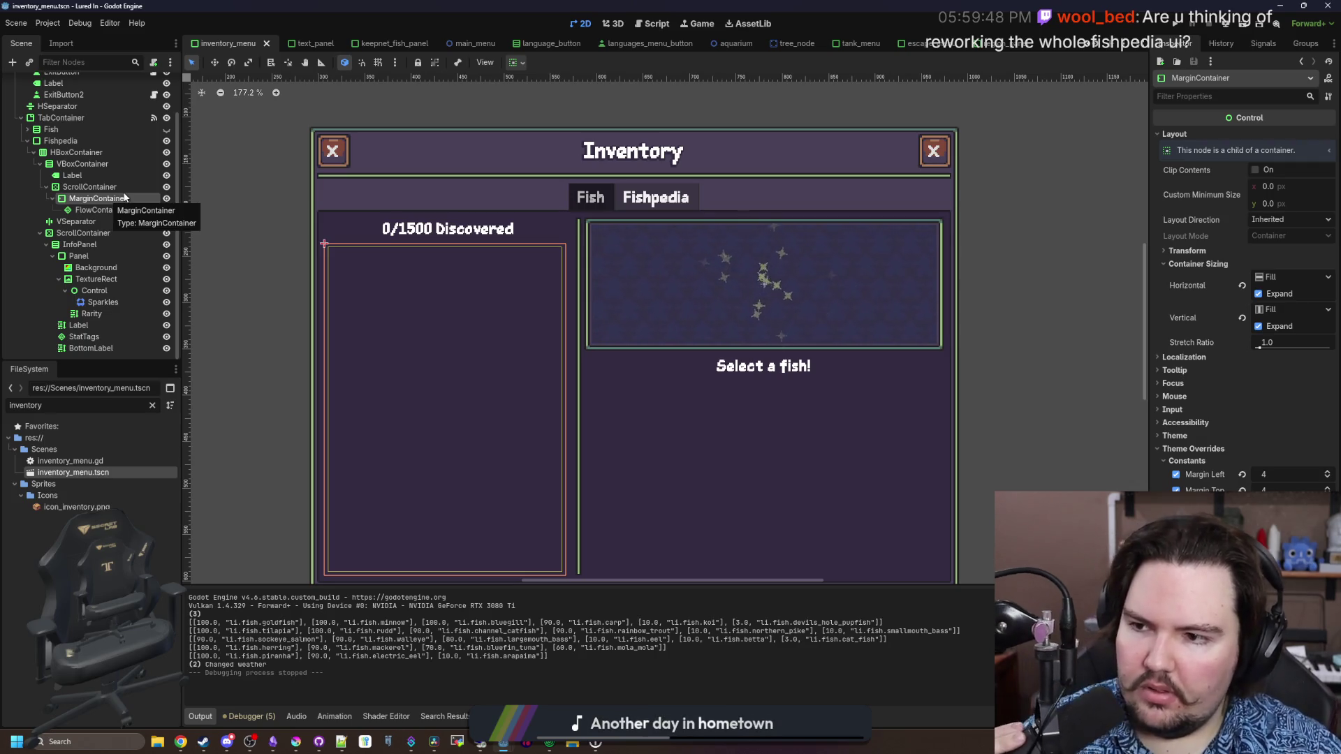
{"action": "left_click", "coordinate": [99, 189]}
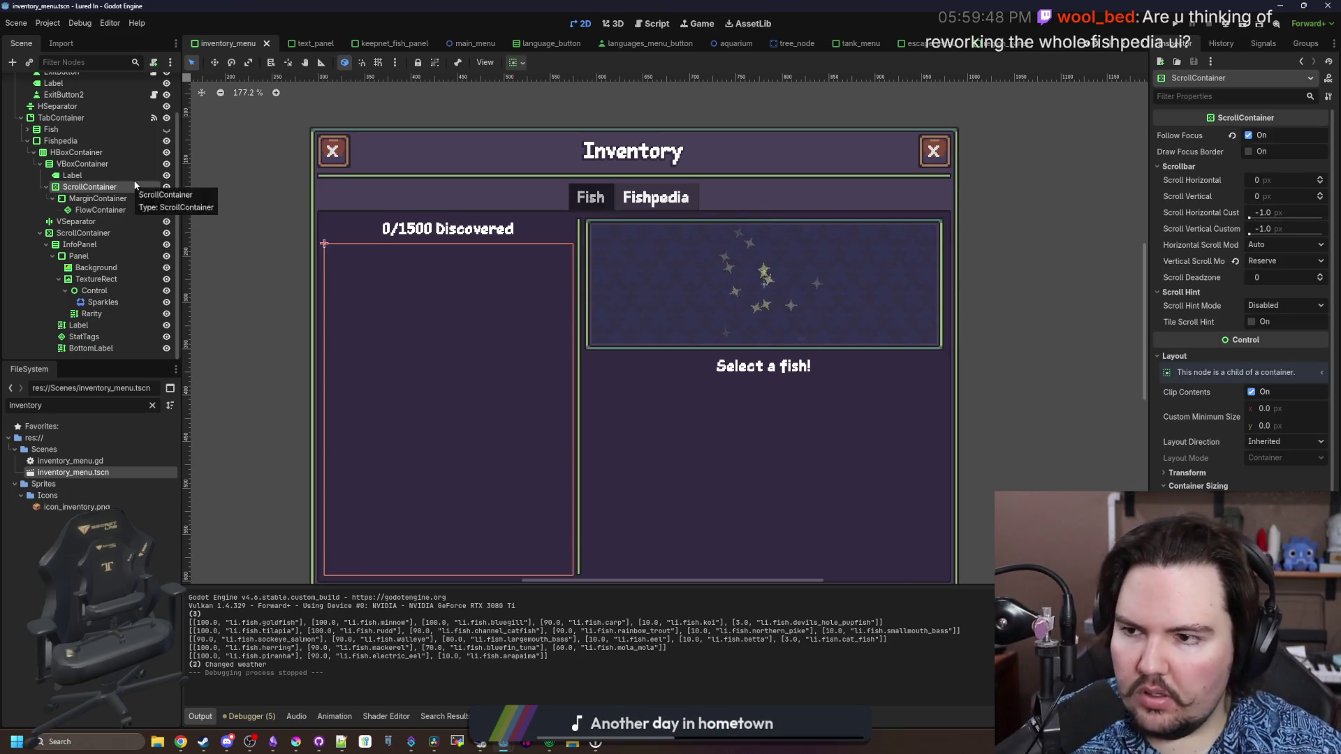
{"action": "left_click", "coordinate": [133, 199]}
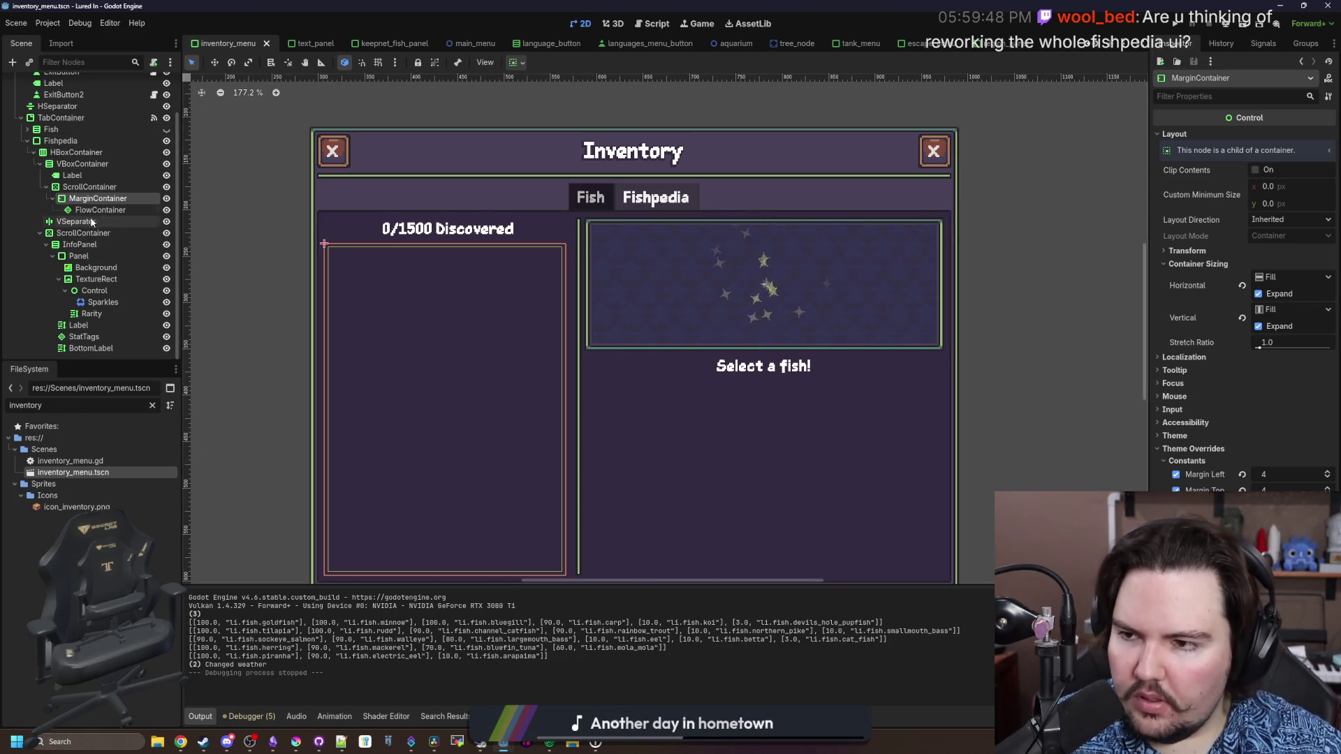
{"action": "left_click", "coordinate": [93, 187]}
{"action": "right_click", "coordinate": [93, 187]}
Add a PanelContainer under the ScrollContainer above MarginContainer, and hide MarginContainer.
{"action": "left_click", "coordinate": [134, 190]}
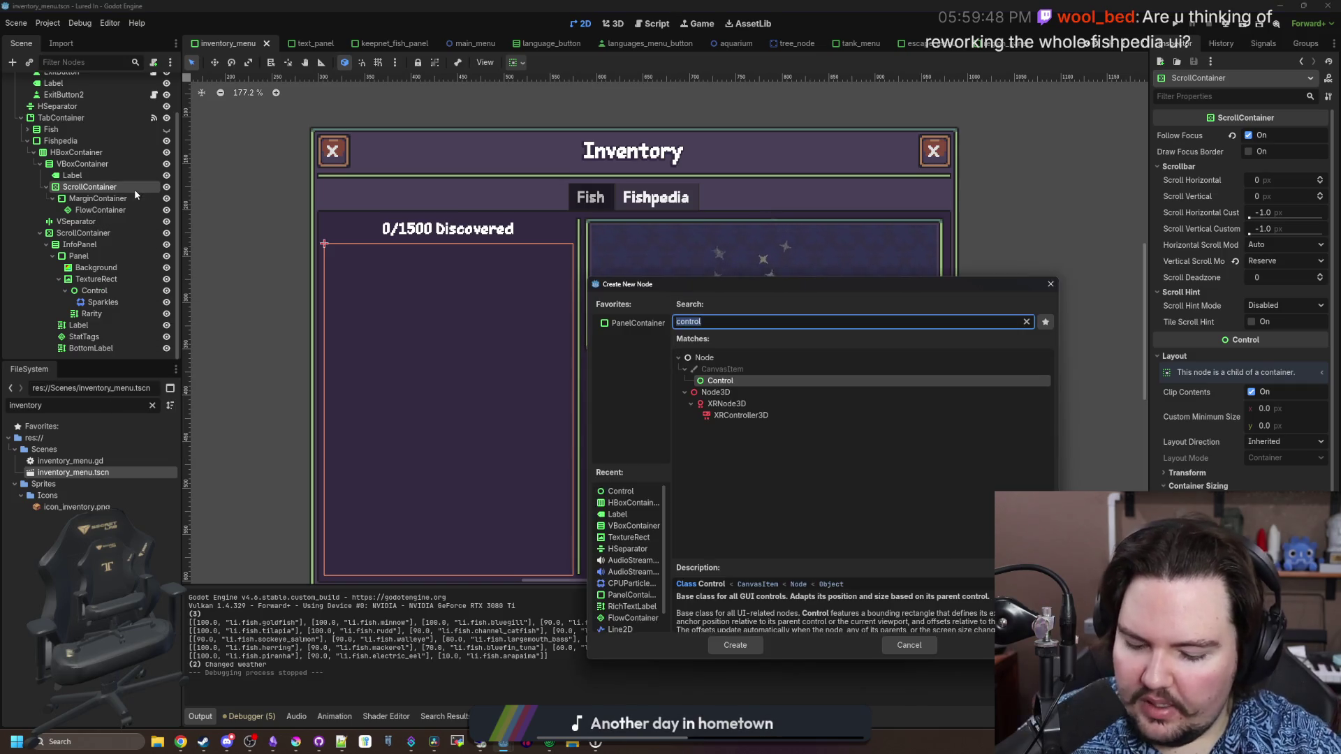
{"action": "type", "text": "panelcontainer"}
{"action": "key", "text": "Return"}
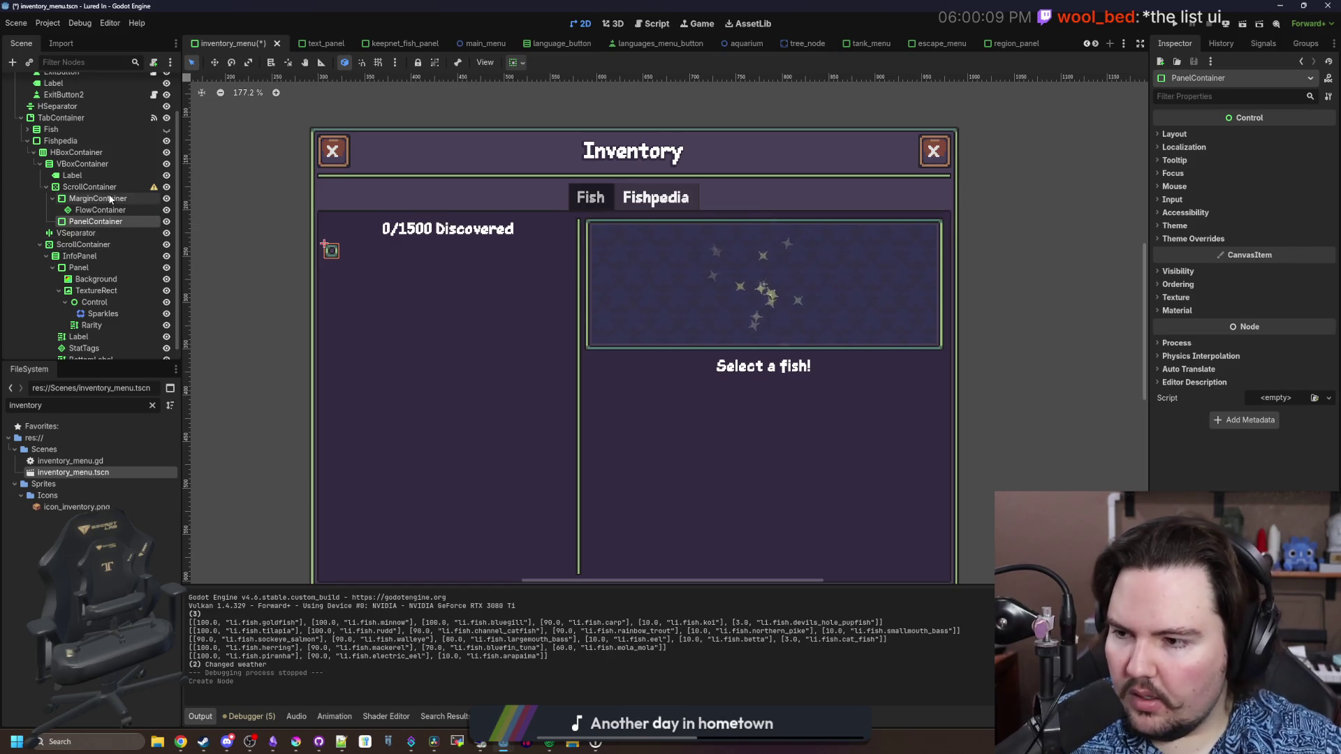
{"action": "left_click_drag", "start_coordinate": [93, 198], "coordinate": [92, 196]}
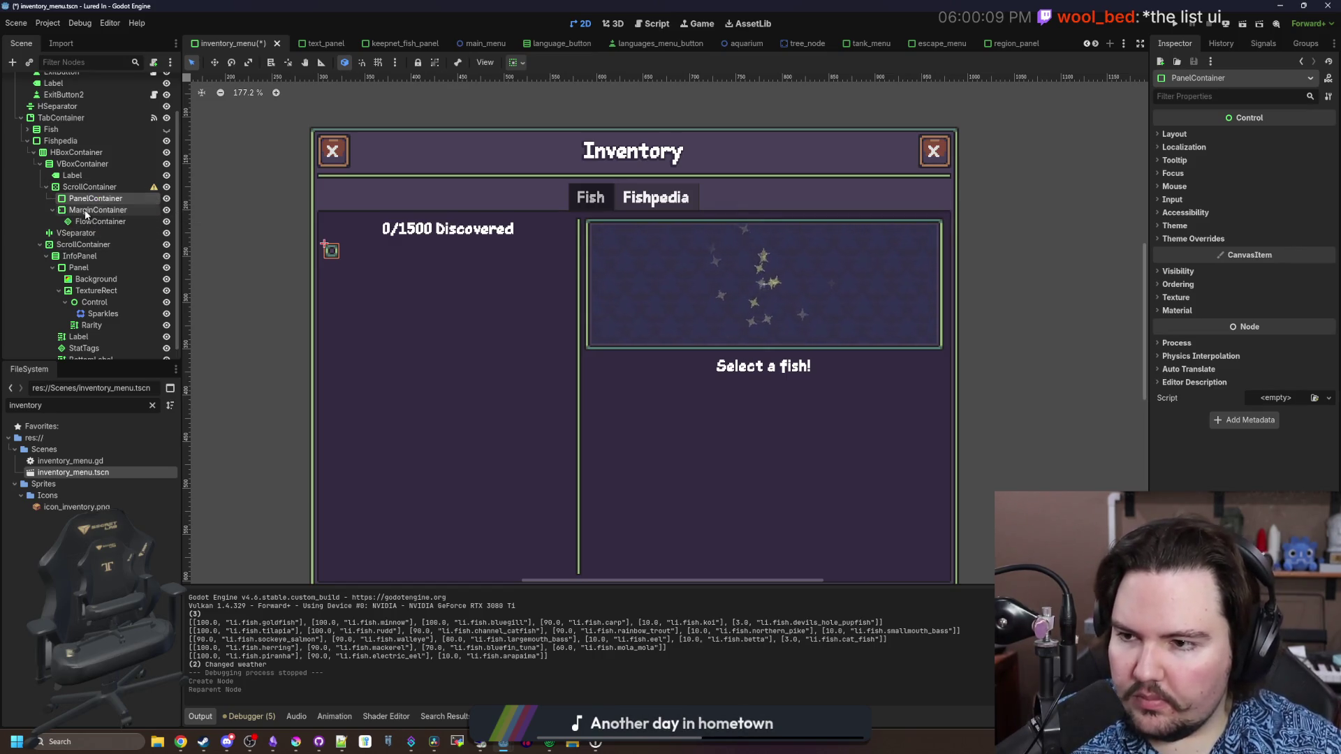
{"action": "left_click", "coordinate": [98, 210]}
{"action": "left_click", "coordinate": [166, 210]}
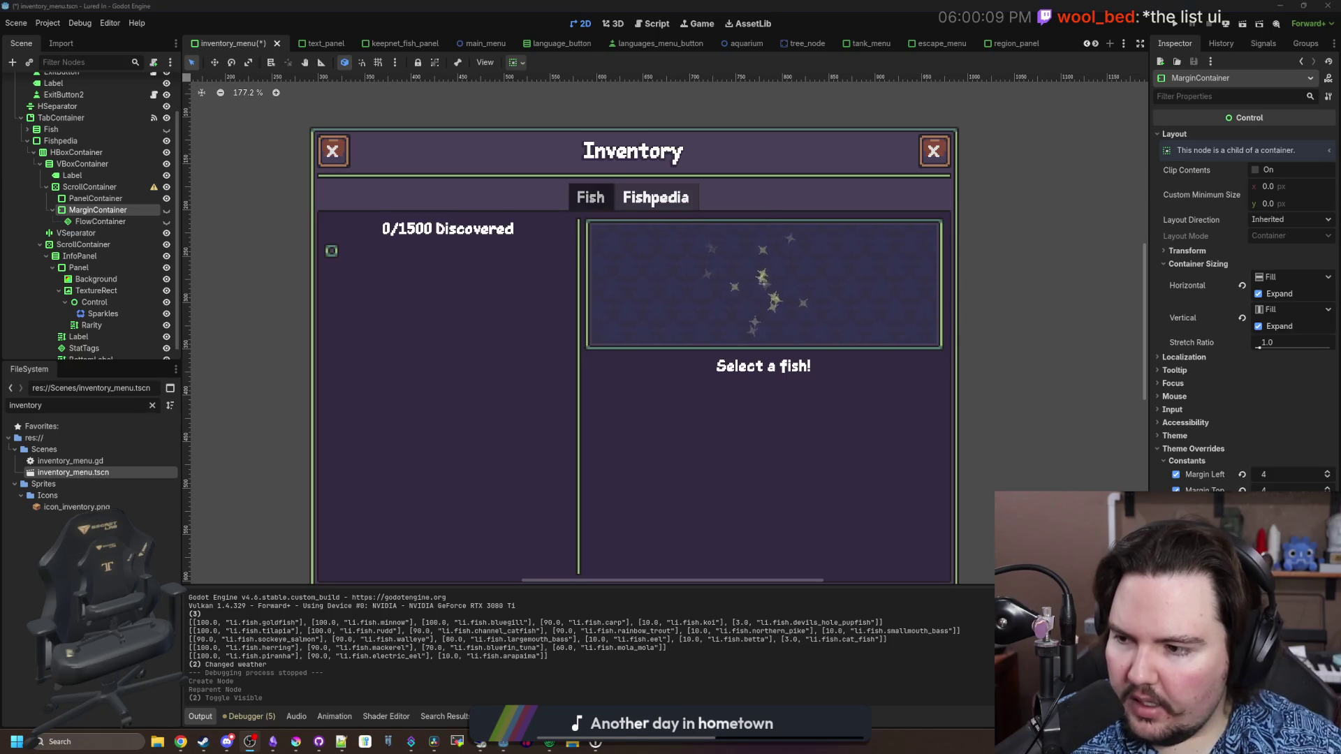
Tick Horizontal and Vertical Expand in the PanelContainer's Container Sizing.
{"action": "left_click", "coordinate": [105, 199]}
{"action": "scroll", "coordinate": [403, 322], "scroll_direction": "up", "scroll_amount": 2}
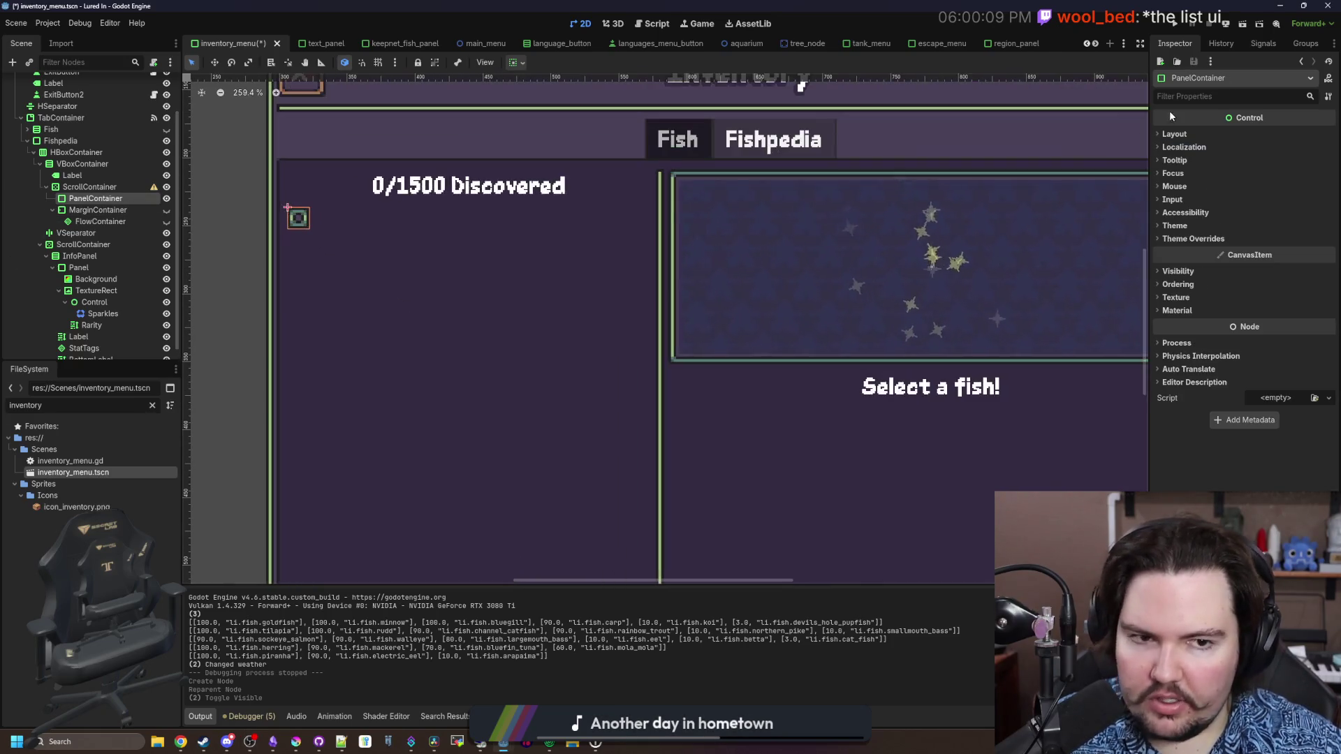
{"action": "left_click", "coordinate": [1194, 135]}
{"action": "left_click", "coordinate": [1198, 263]}
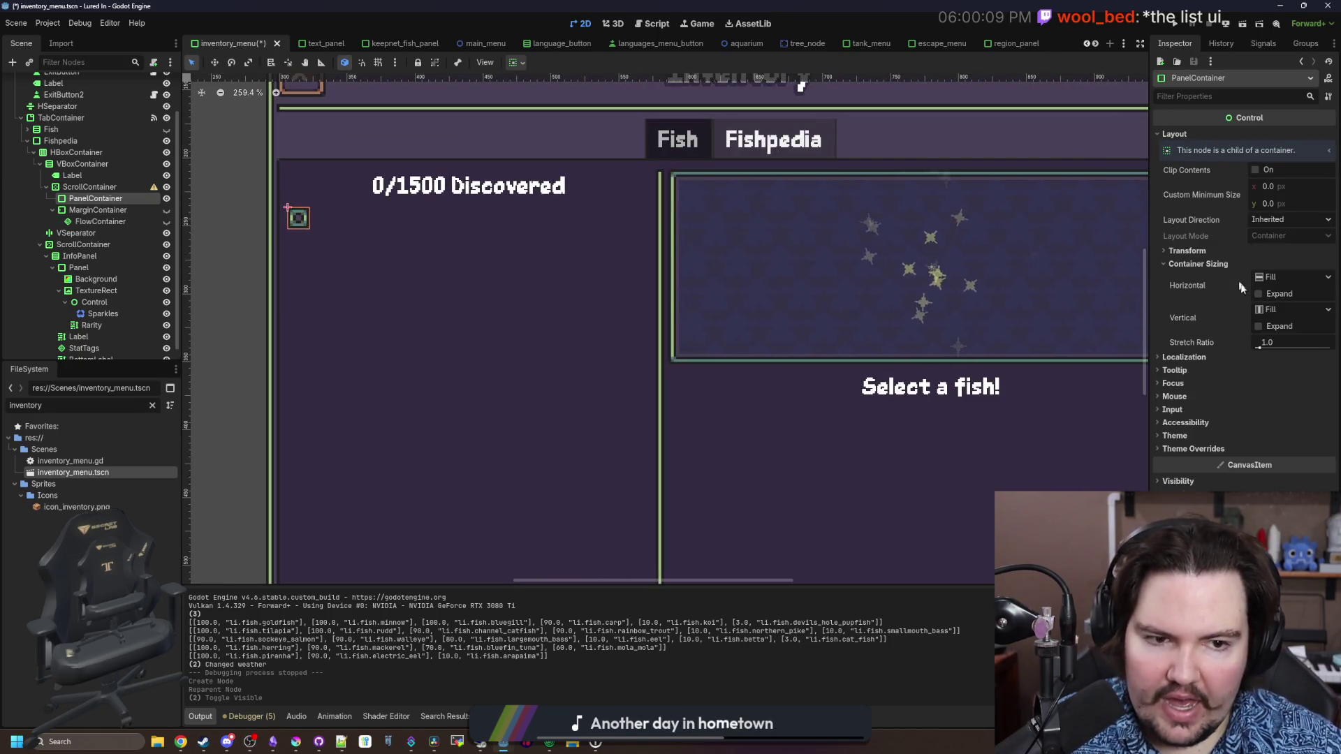
{"action": "left_click", "coordinate": [1258, 326]}
{"action": "left_click", "coordinate": [1258, 294]}
{"action": "scroll", "coordinate": [439, 266], "scroll_direction": "down", "scroll_amount": 3}
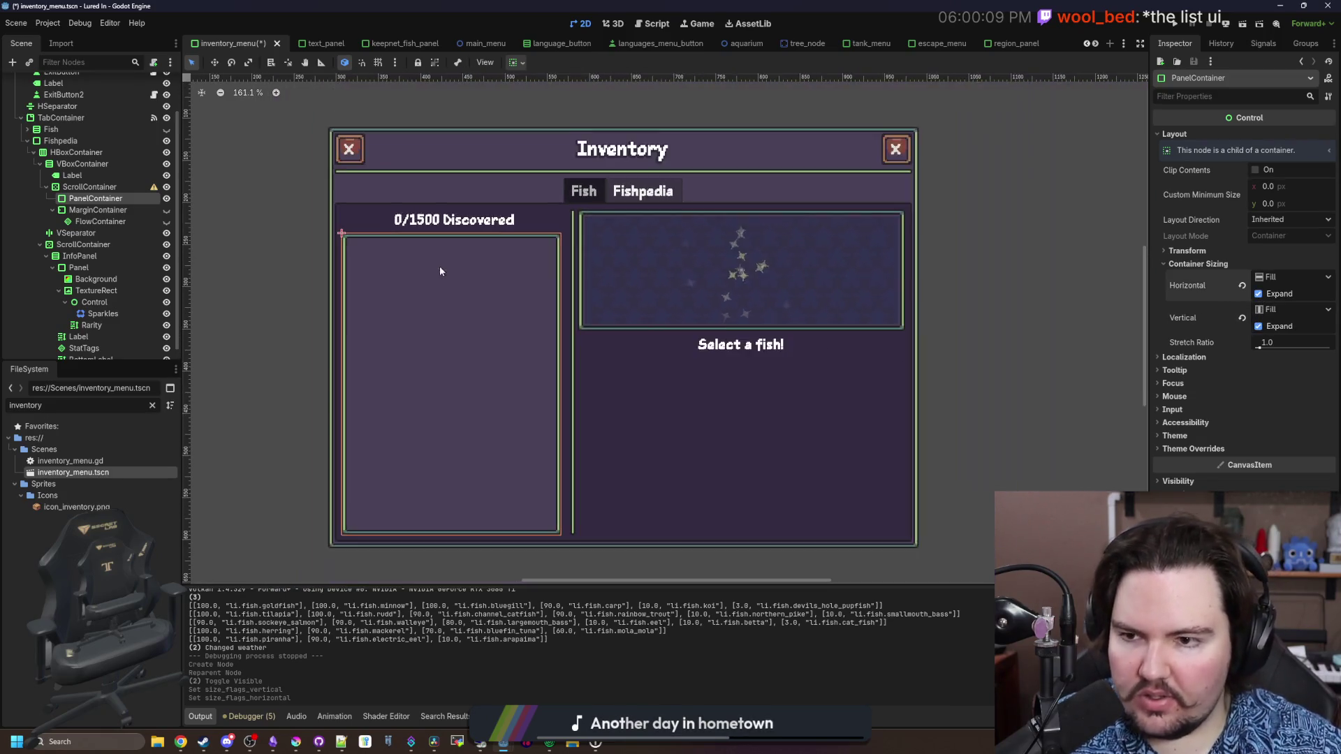
{"action": "scroll", "coordinate": [466, 310], "scroll_direction": "up", "scroll_amount": 2}
Centre the viewport on the PanelContainer to check how it fills the column.
{"action": "right_click", "coordinate": [102, 199]}
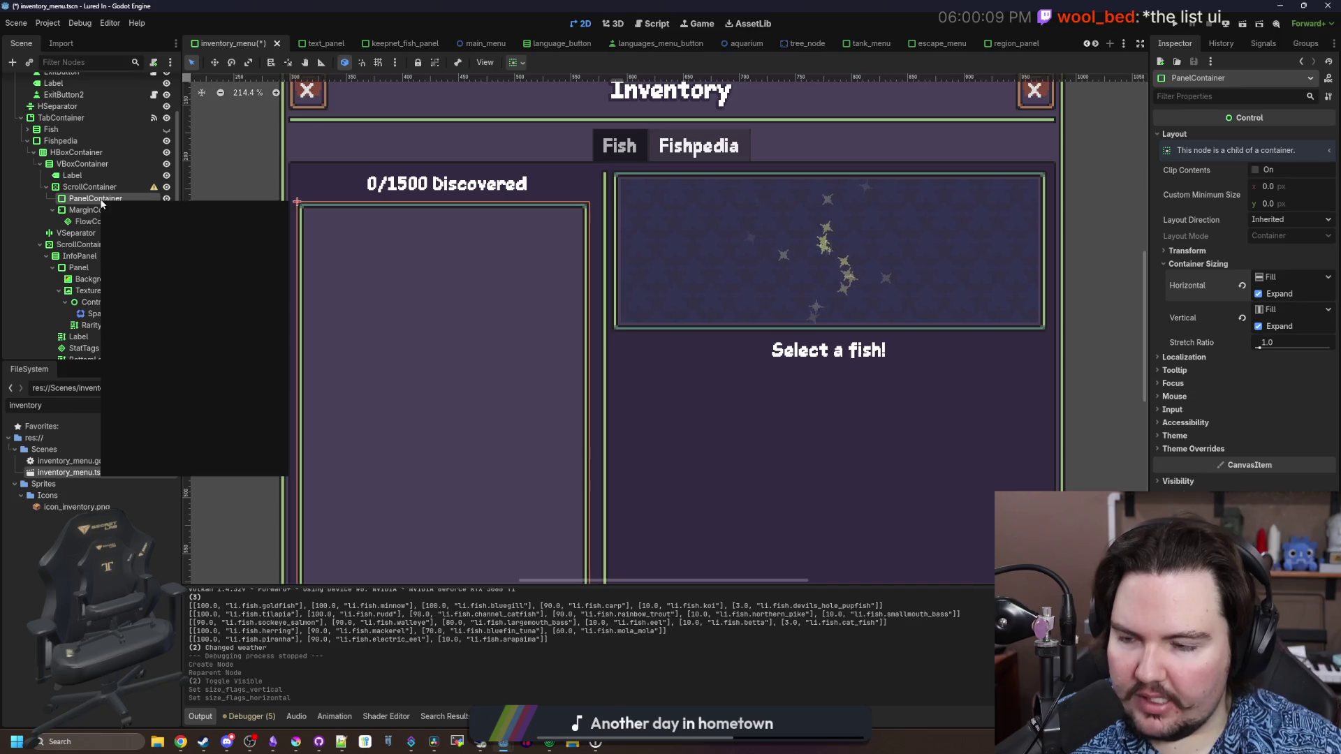
{"action": "key", "text": "Escape"}
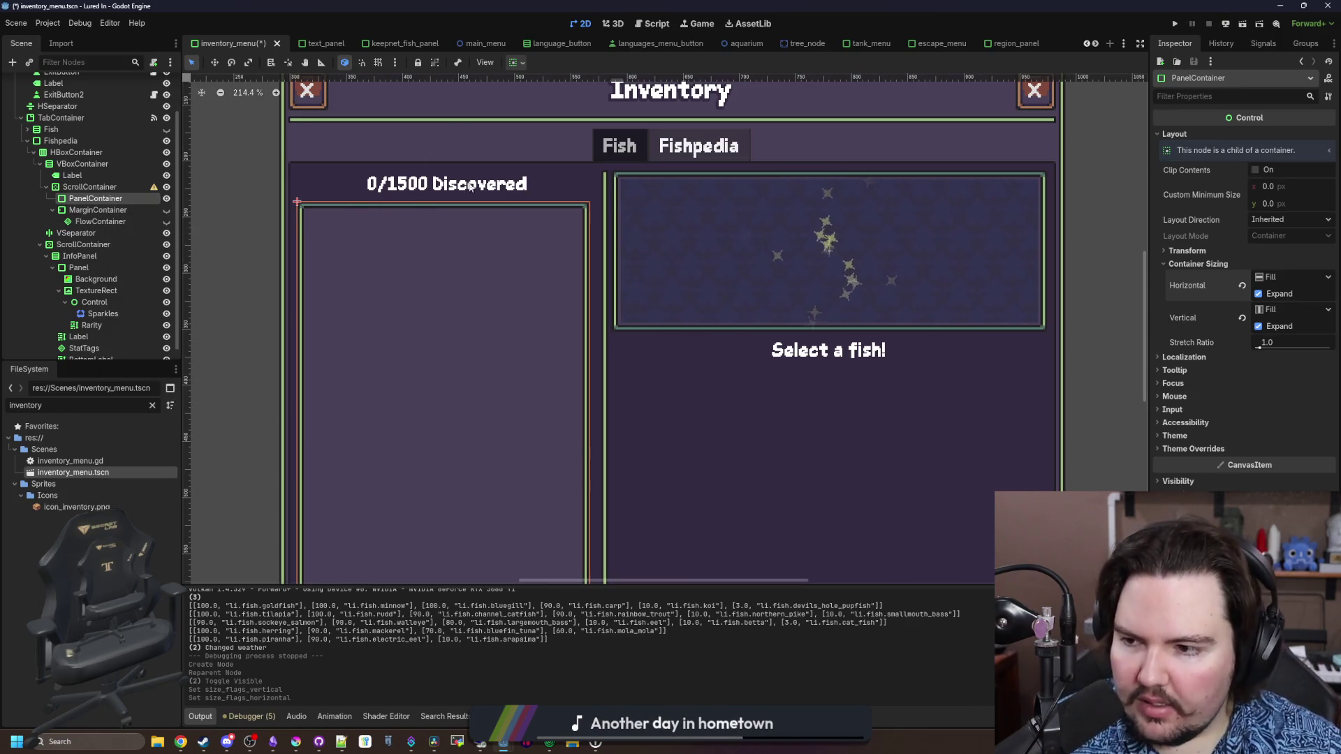
{"action": "scroll", "coordinate": [455, 342], "scroll_direction": "down", "scroll_amount": 1}
{"action": "scroll", "coordinate": [411, 434], "scroll_direction": "up", "scroll_amount": 1}
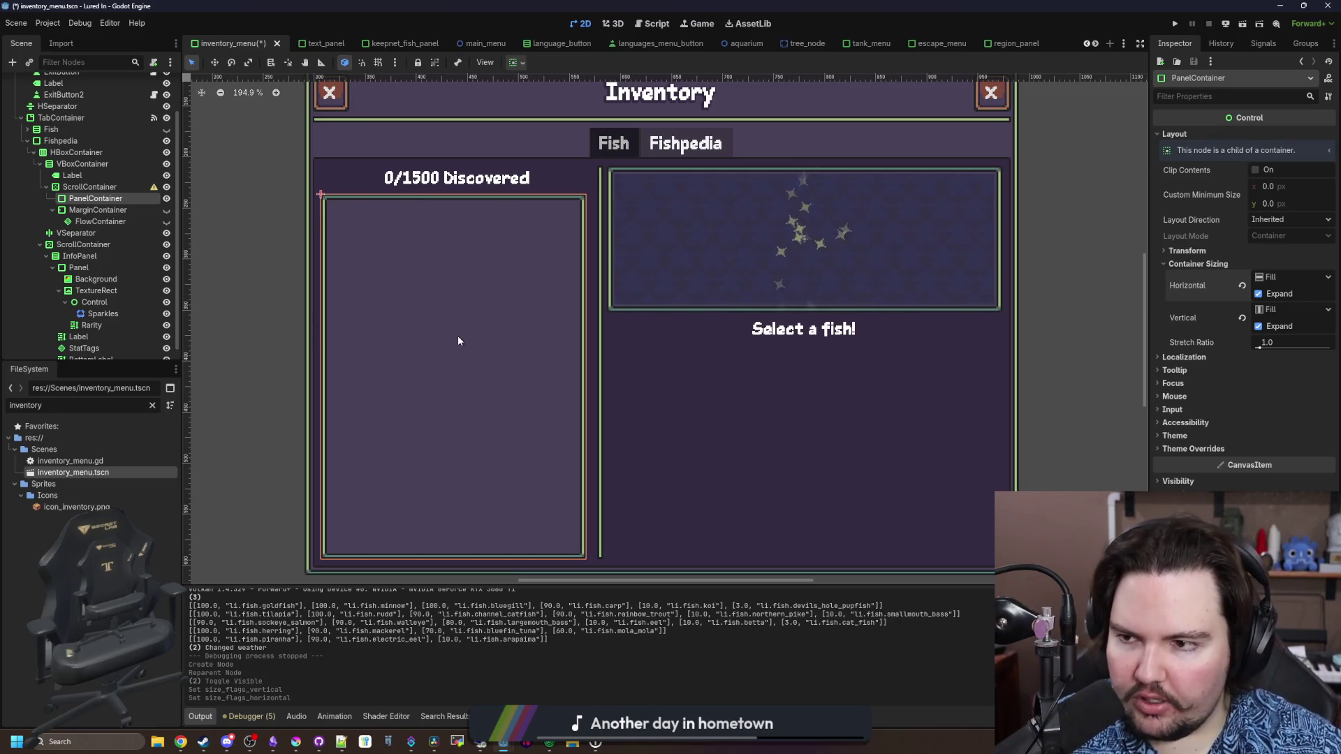
{"action": "scroll", "coordinate": [458, 341], "scroll_direction": "down", "scroll_amount": 1}
{"action": "scroll", "coordinate": [459, 266], "scroll_direction": "up", "scroll_amount": 2}
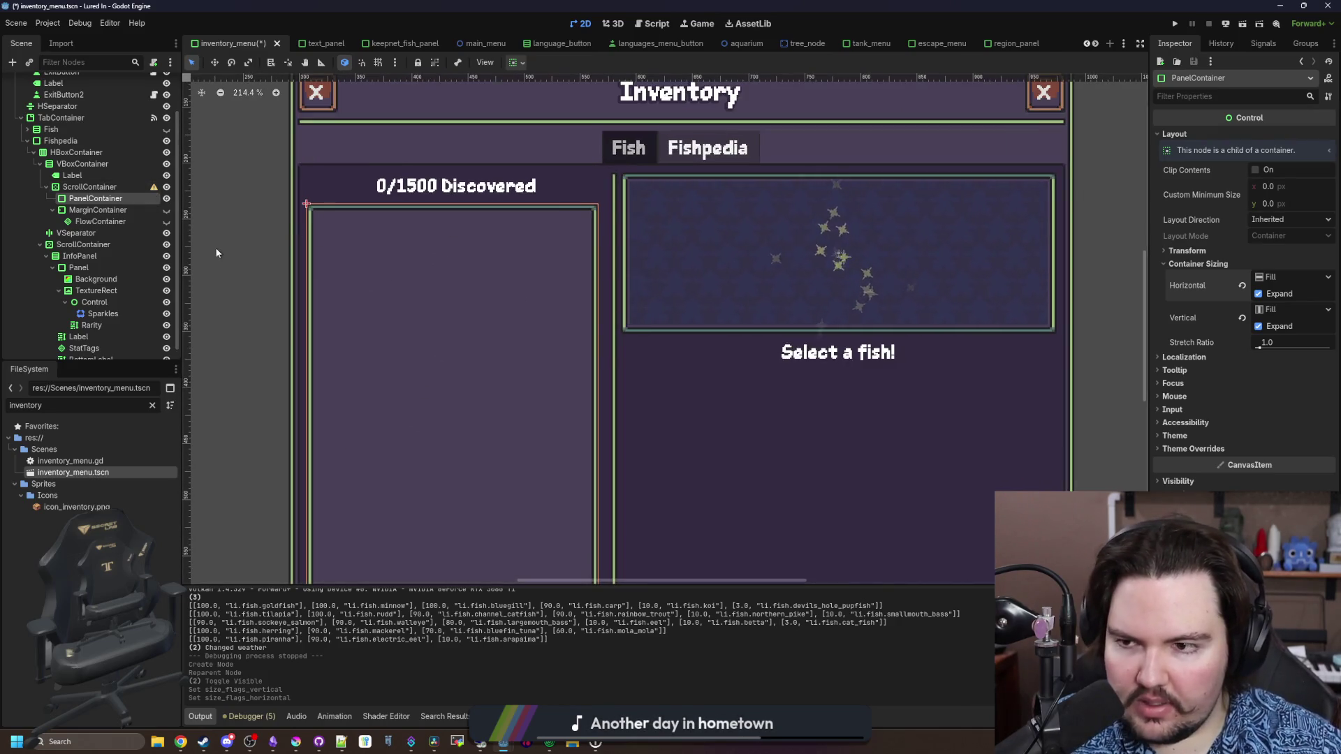
{"action": "key", "text": "f"}
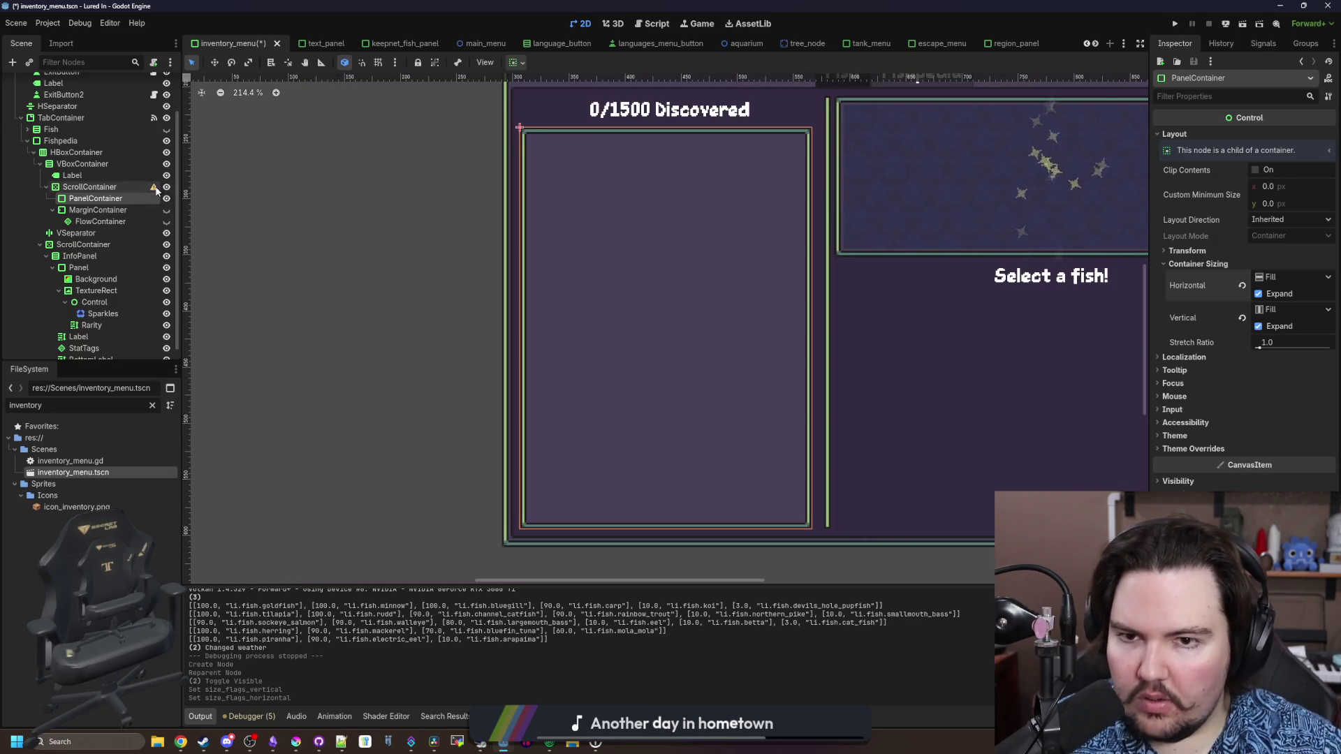
{"action": "mouse_move", "coordinate": [153, 193]}
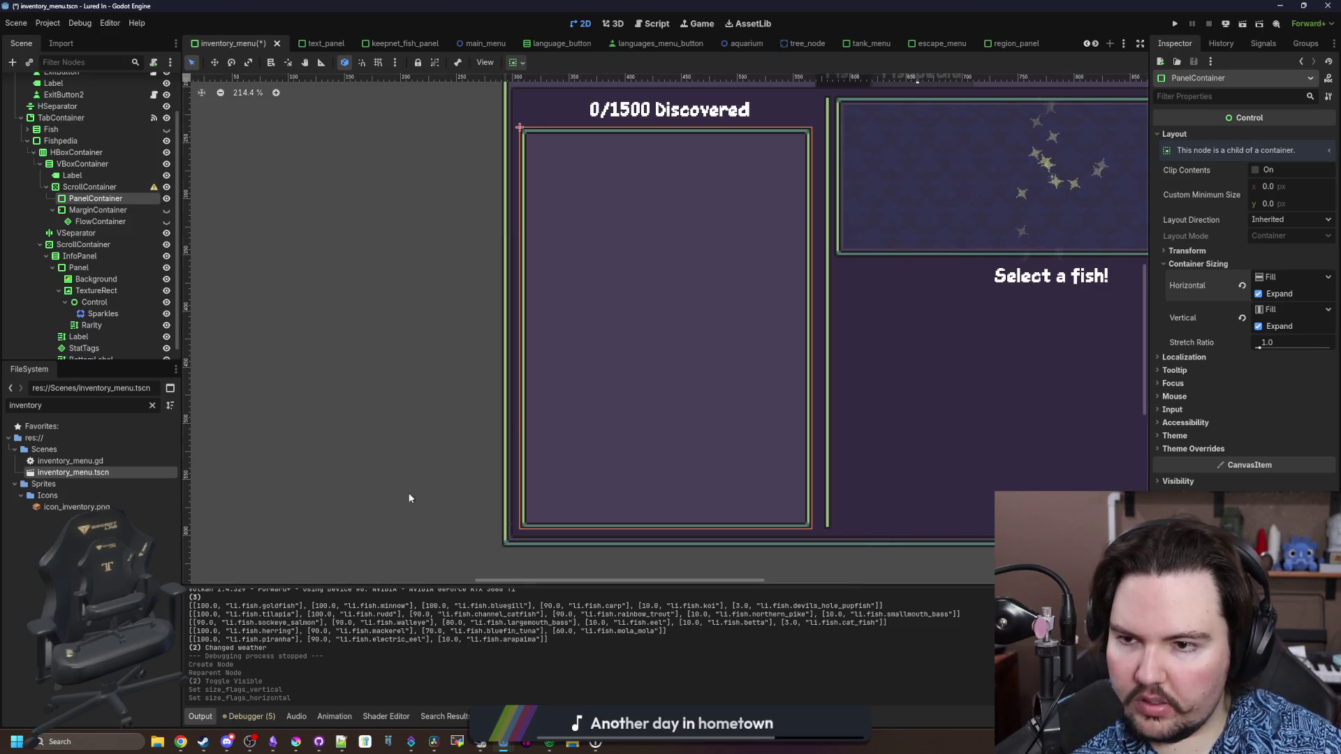
{"action": "scroll", "coordinate": [653, 378], "scroll_direction": "down", "scroll_amount": 4}
{"action": "scroll", "coordinate": [417, 336], "scroll_direction": "up", "scroll_amount": 1}
{"action": "scroll", "coordinate": [417, 336], "scroll_direction": "up", "scroll_amount": 3}
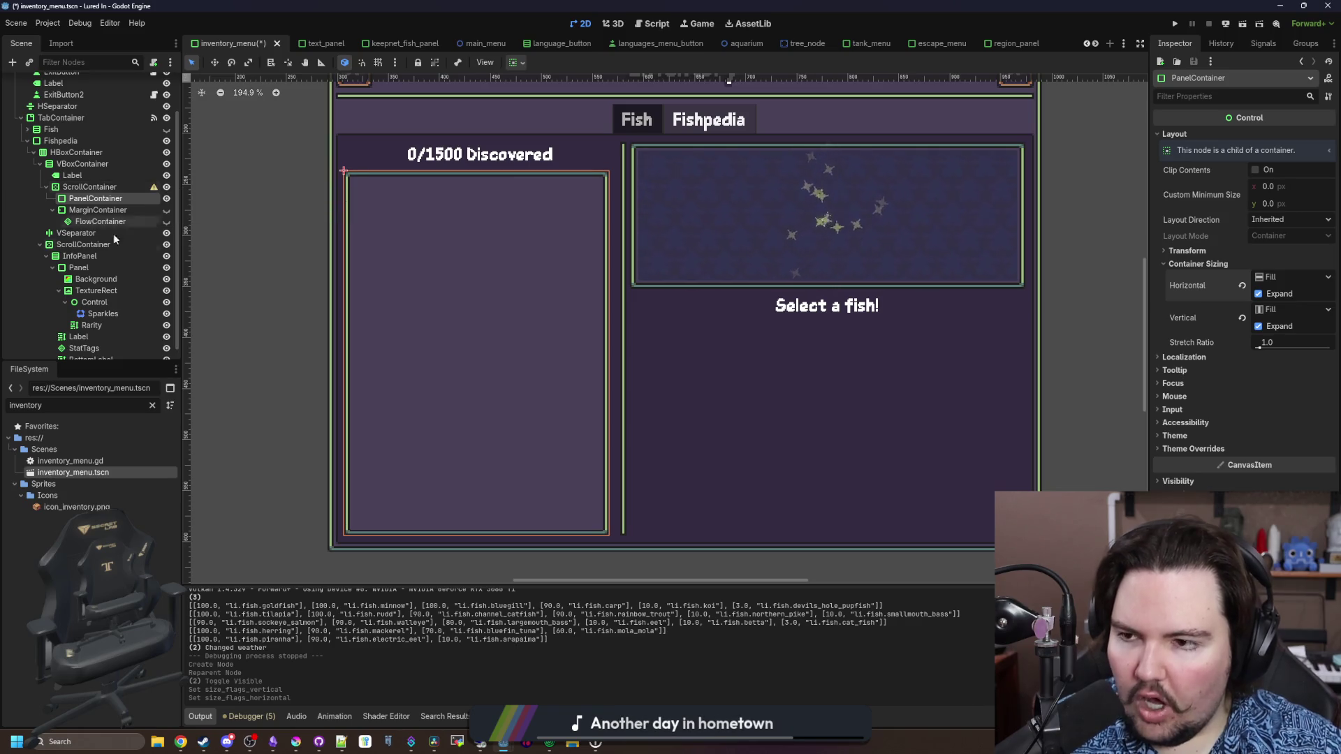
Wrap the PanelContainer in a new VBoxContainer set to expand horizontally and vertically.
{"action": "right_click", "coordinate": [94, 185]}
{"action": "left_click", "coordinate": [147, 190]}
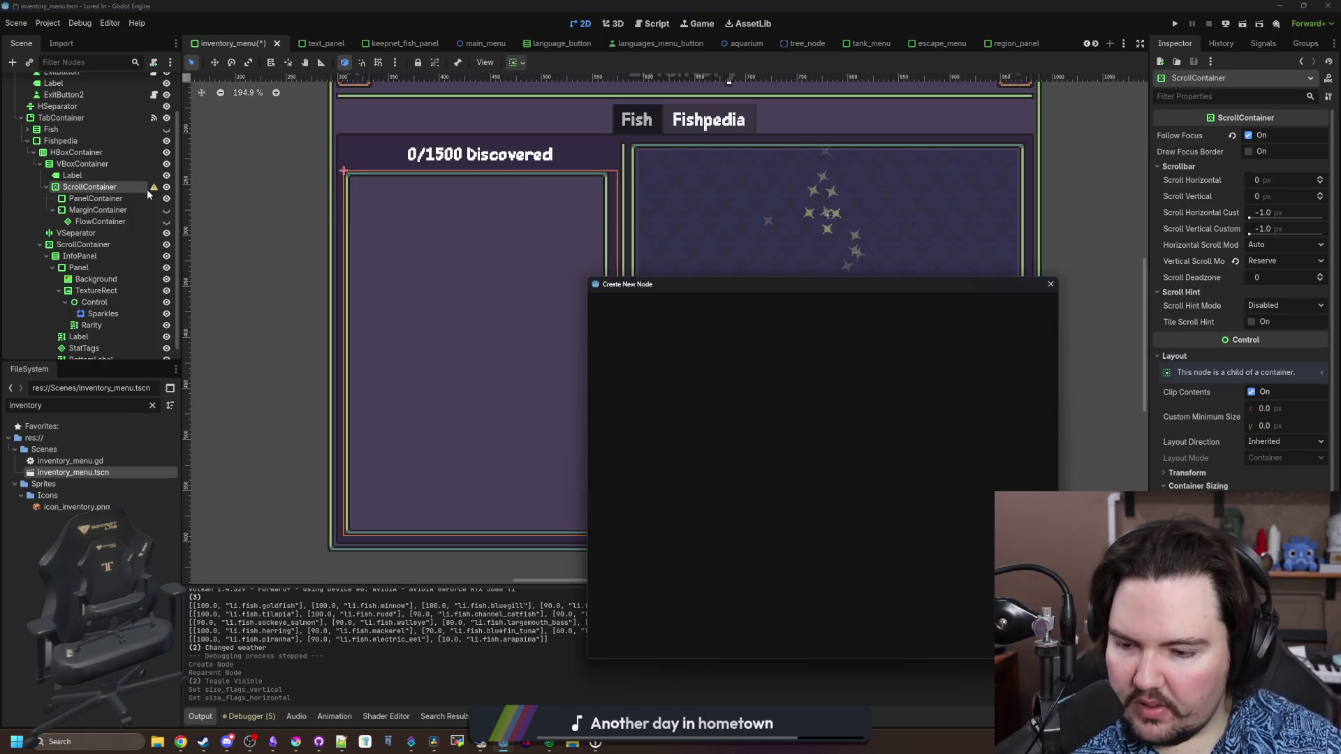
{"action": "type", "text": "vbo"}
{"action": "key", "text": "Return"}
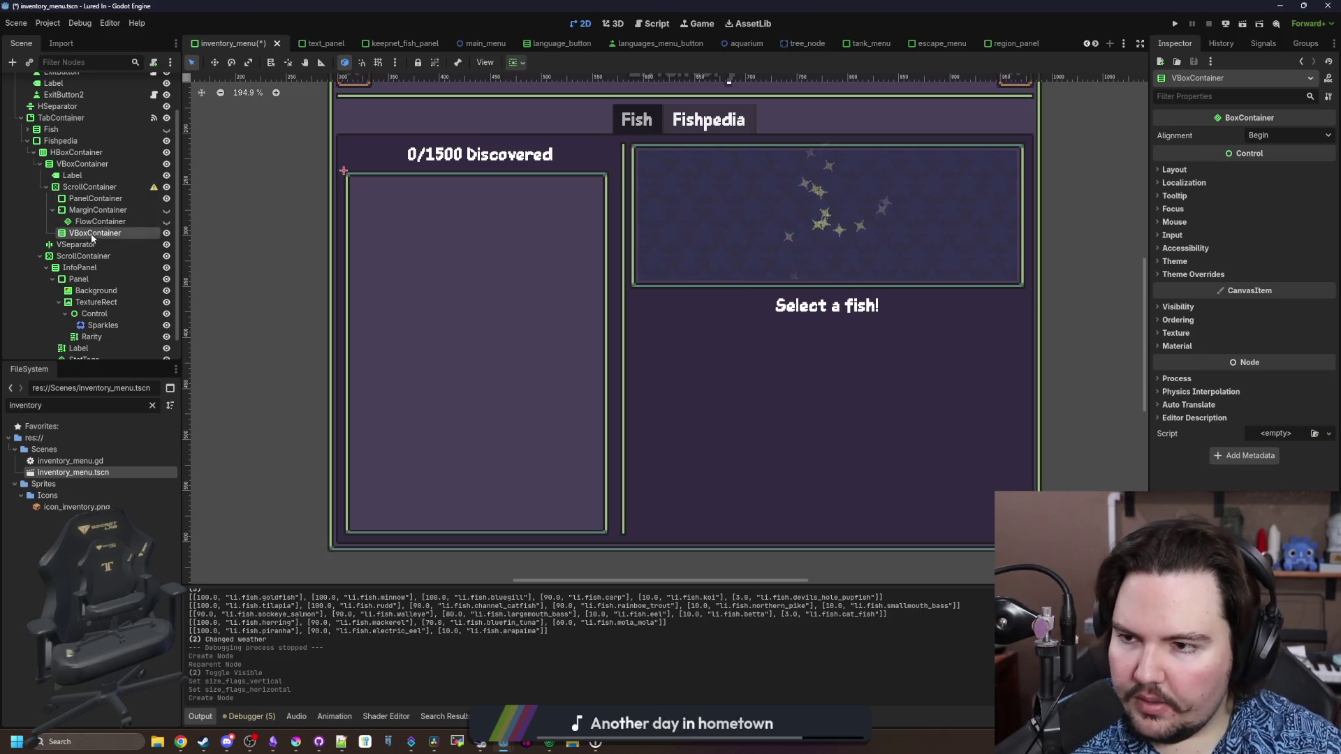
{"action": "left_click_drag", "start_coordinate": [109, 198], "coordinate": [118, 200]}
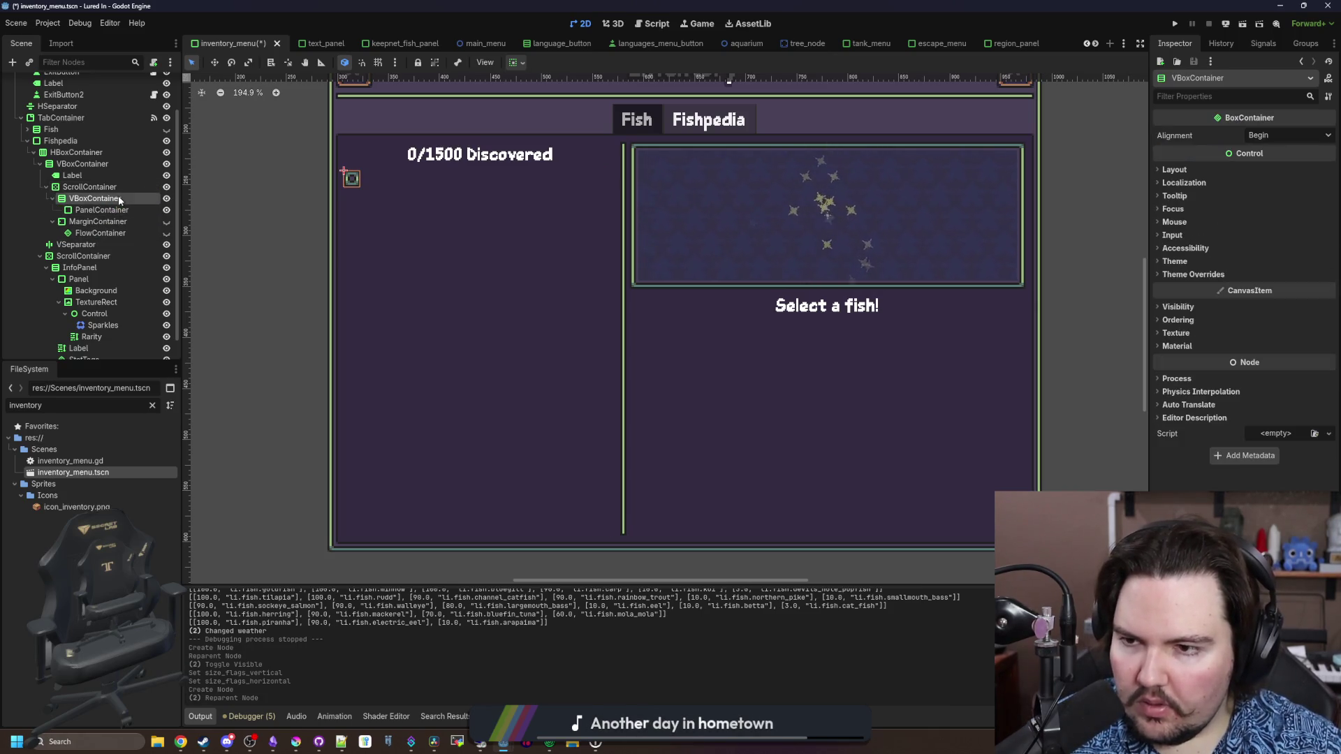
{"action": "left_click", "coordinate": [1175, 170]}
{"action": "left_click", "coordinate": [1198, 299]}
{"action": "left_click", "coordinate": [1259, 329]}
{"action": "left_click", "coordinate": [1259, 362]}
Check the PanelContainer, VBoxContainer and MarginContainer nodes in the Scene tree.
{"action": "left_click", "coordinate": [81, 209]}
{"action": "left_click", "coordinate": [84, 199]}
{"action": "left_click", "coordinate": [79, 221]}
{"action": "left_click", "coordinate": [83, 198]}
{"action": "left_click", "coordinate": [88, 210]}
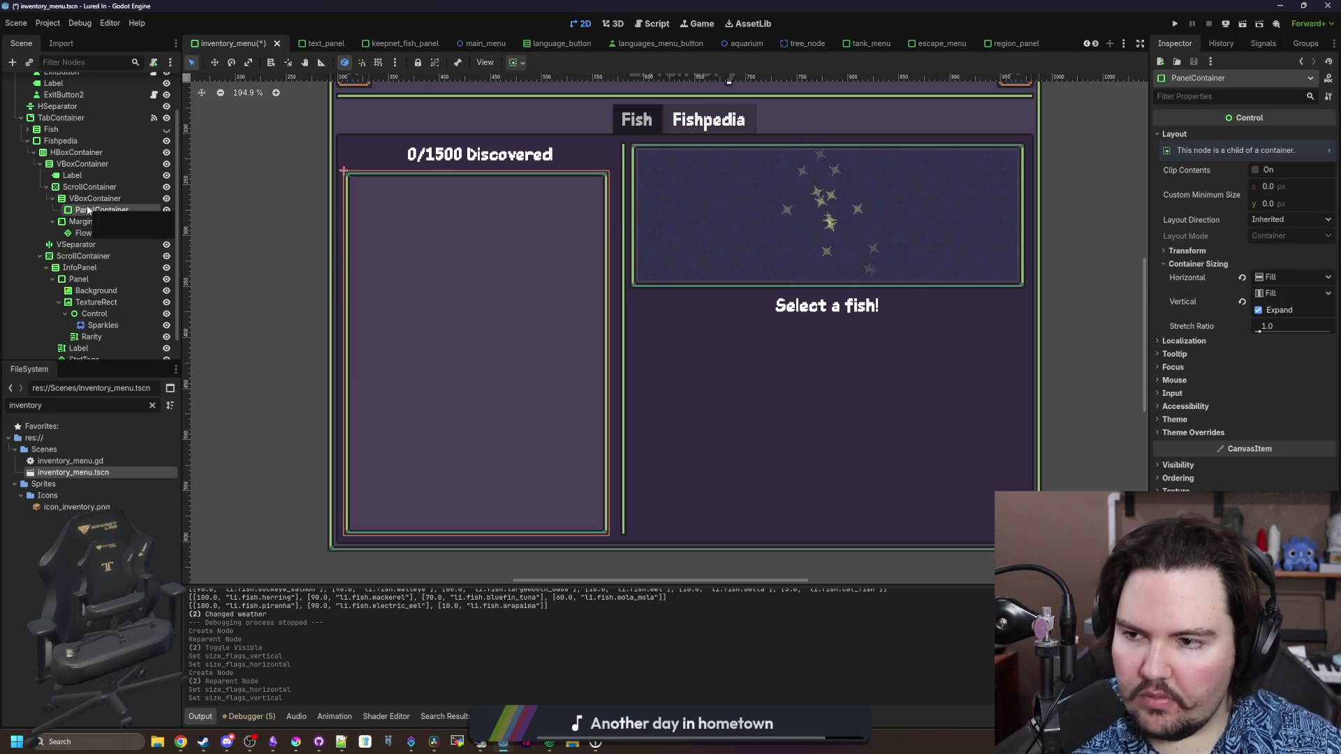
Add a FlowContainer under the PanelContainer and turn off the panel's Vertical Expand.
{"action": "right_click", "coordinate": [103, 209]}
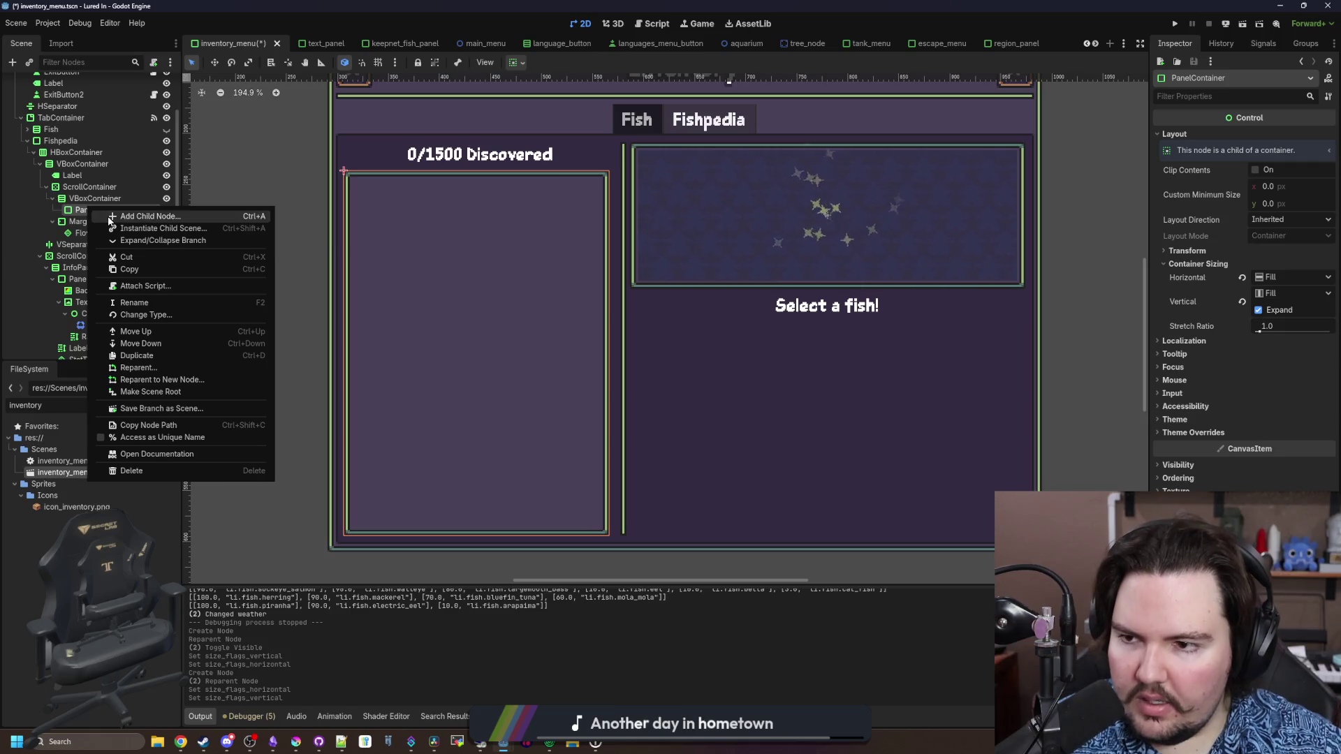
{"action": "left_click", "coordinate": [149, 216]}
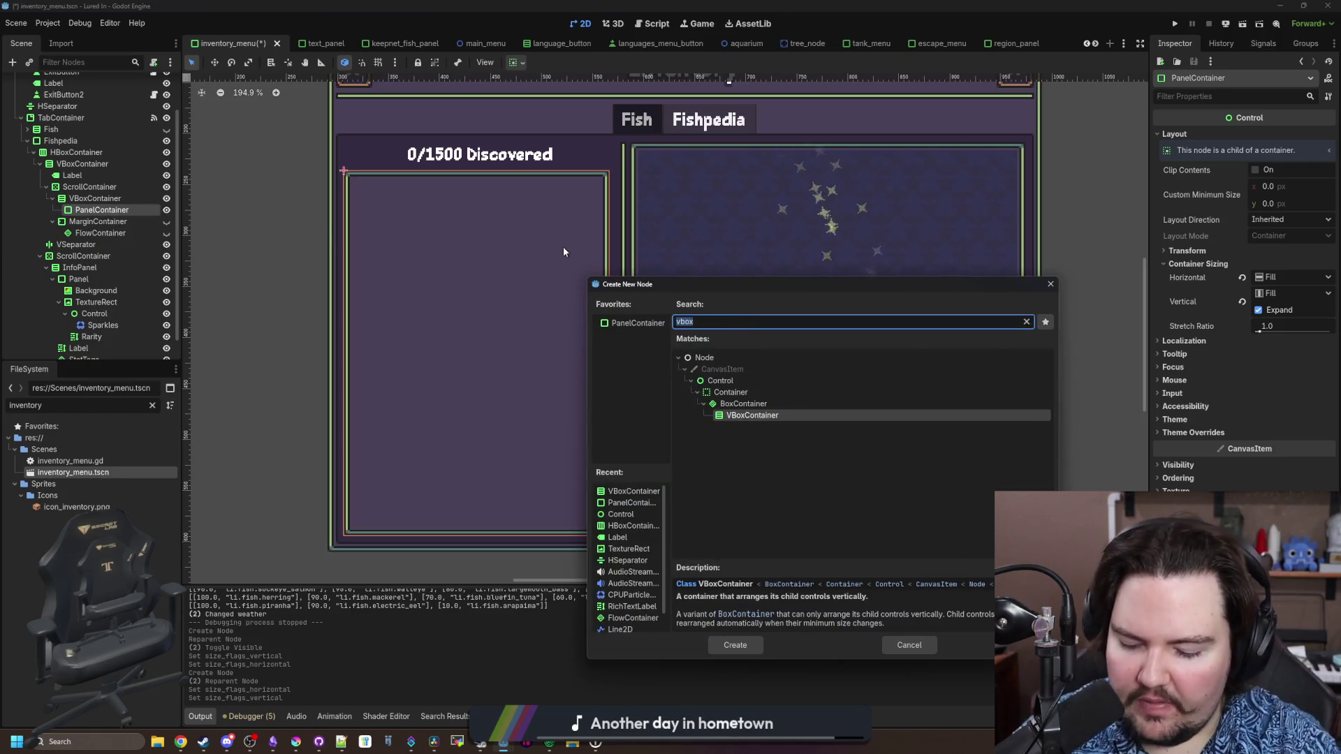
{"action": "key", "text": "BackSpace"}
{"action": "type", "text": "flow"}
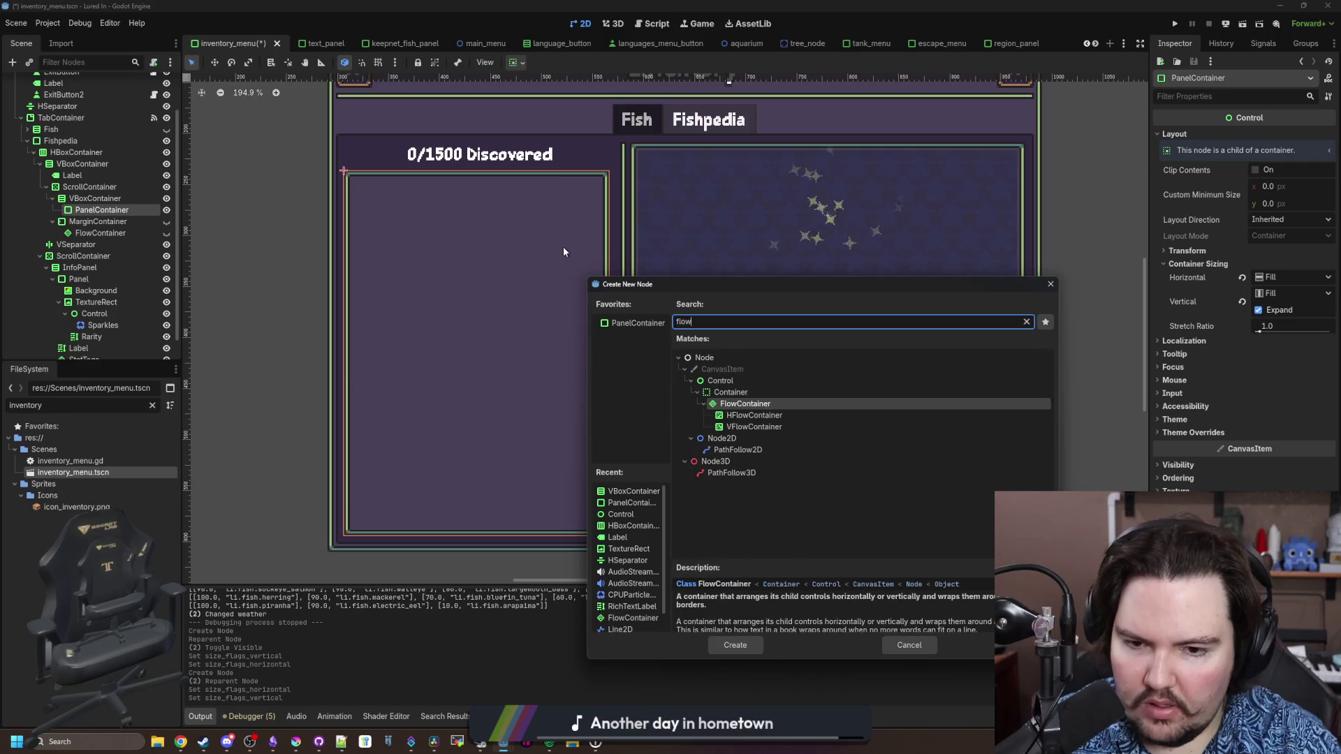
{"action": "key", "text": "Return"}
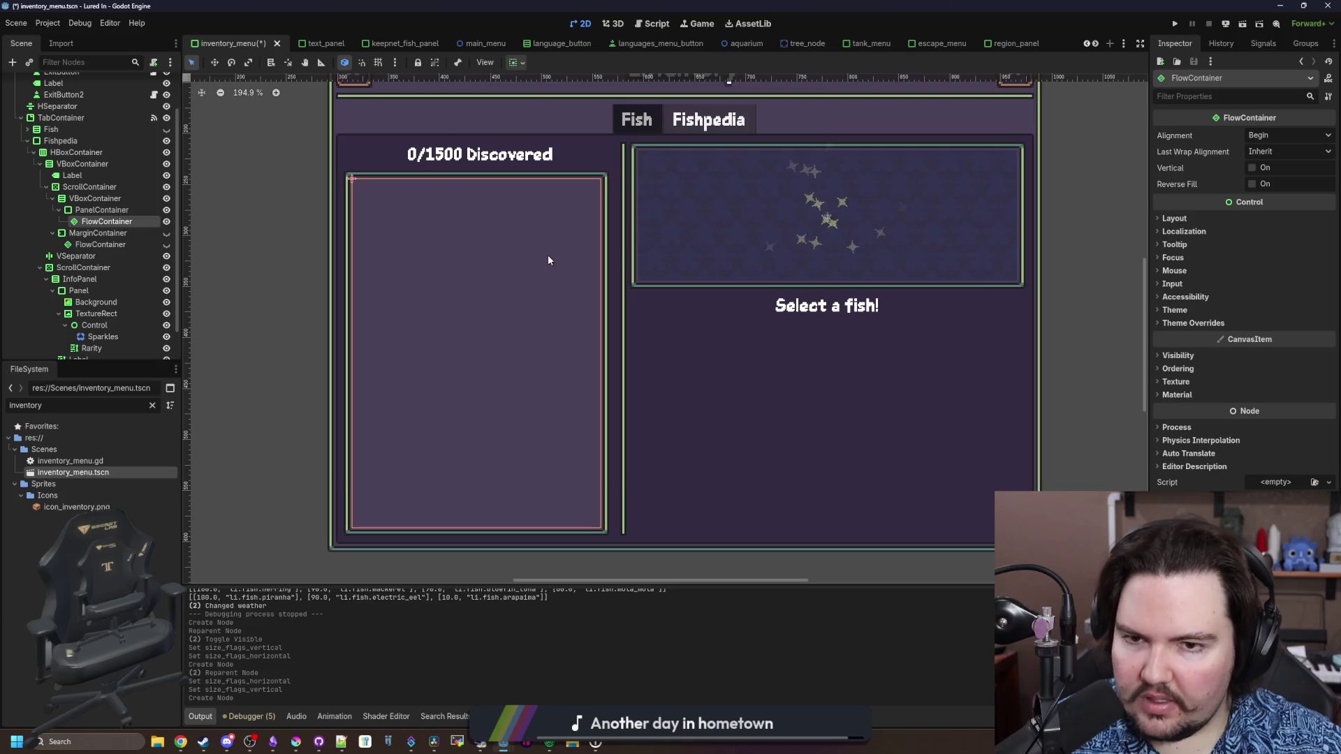
{"action": "left_click", "coordinate": [105, 210]}
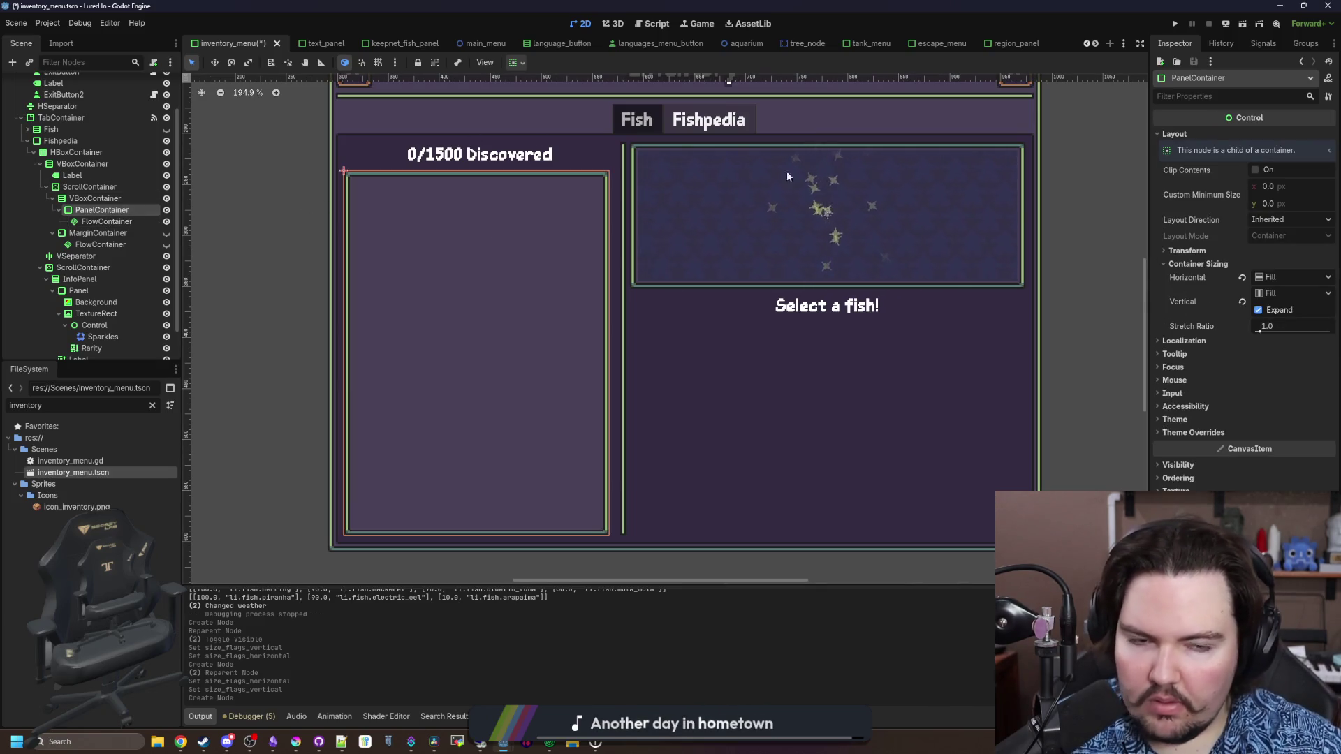
{"action": "left_click", "coordinate": [1259, 310]}
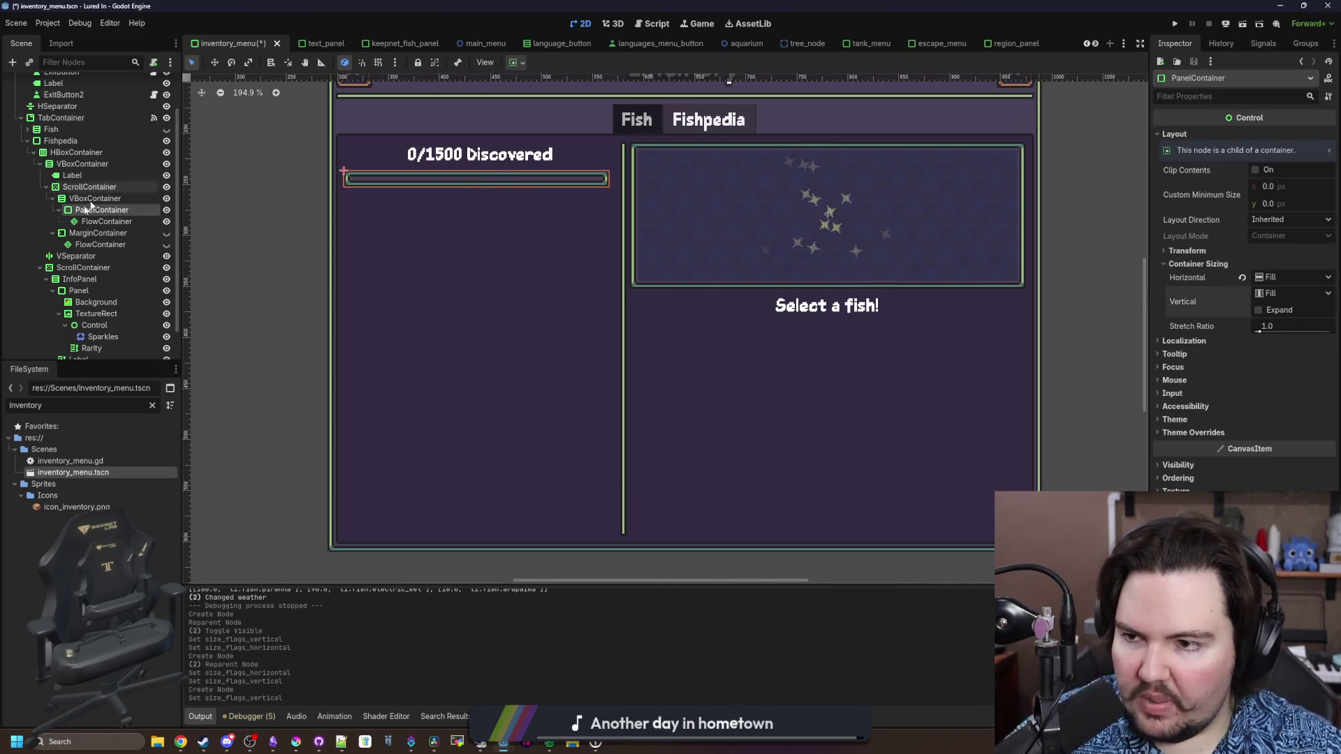
Rename the PanelContainer to RegionSection.
{"action": "right_click", "coordinate": [112, 209]}
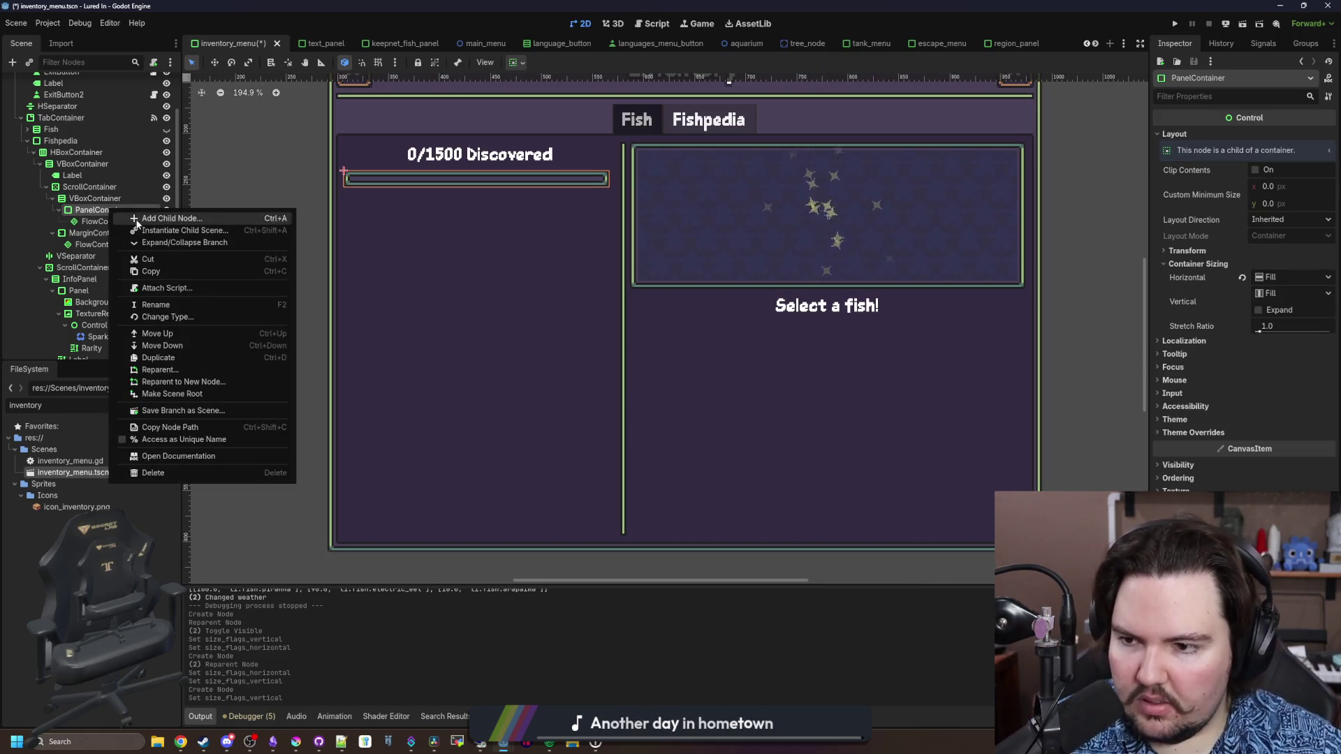
{"action": "left_click", "coordinate": [209, 411]}
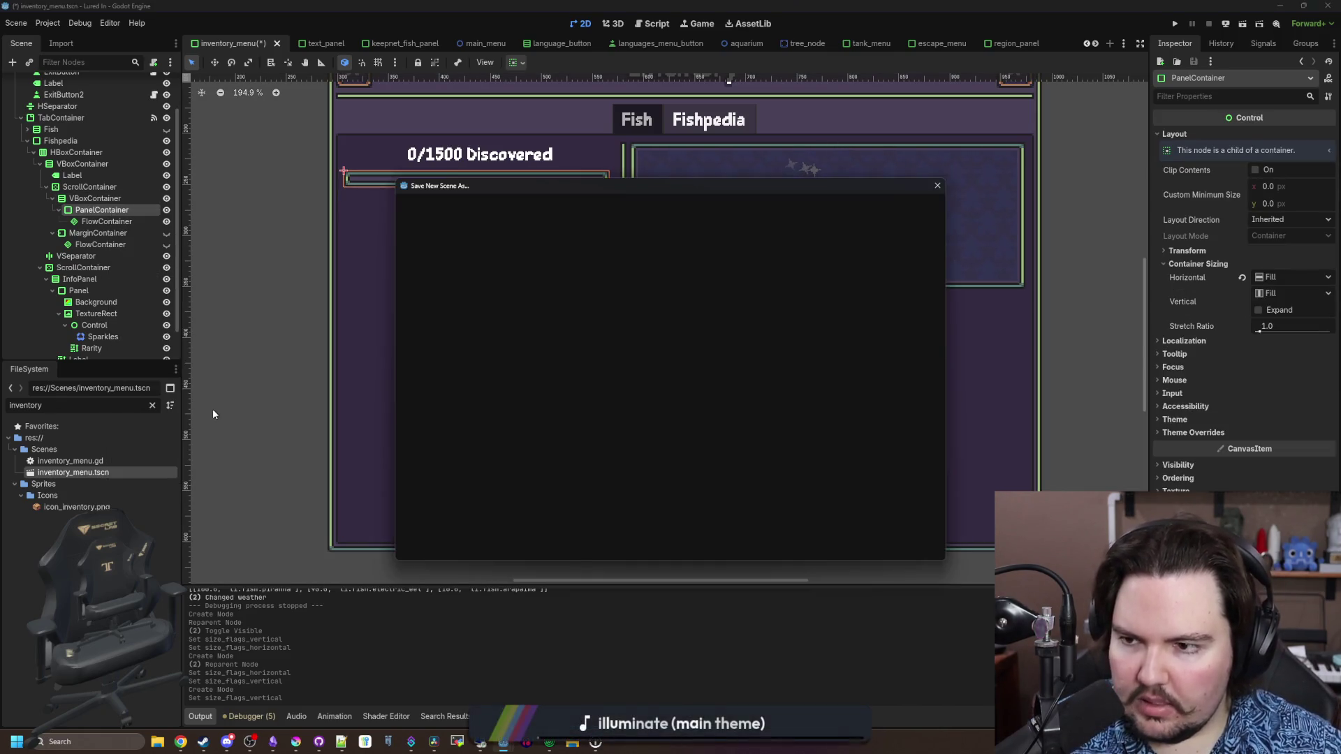
{"action": "left_click", "coordinate": [769, 547]}
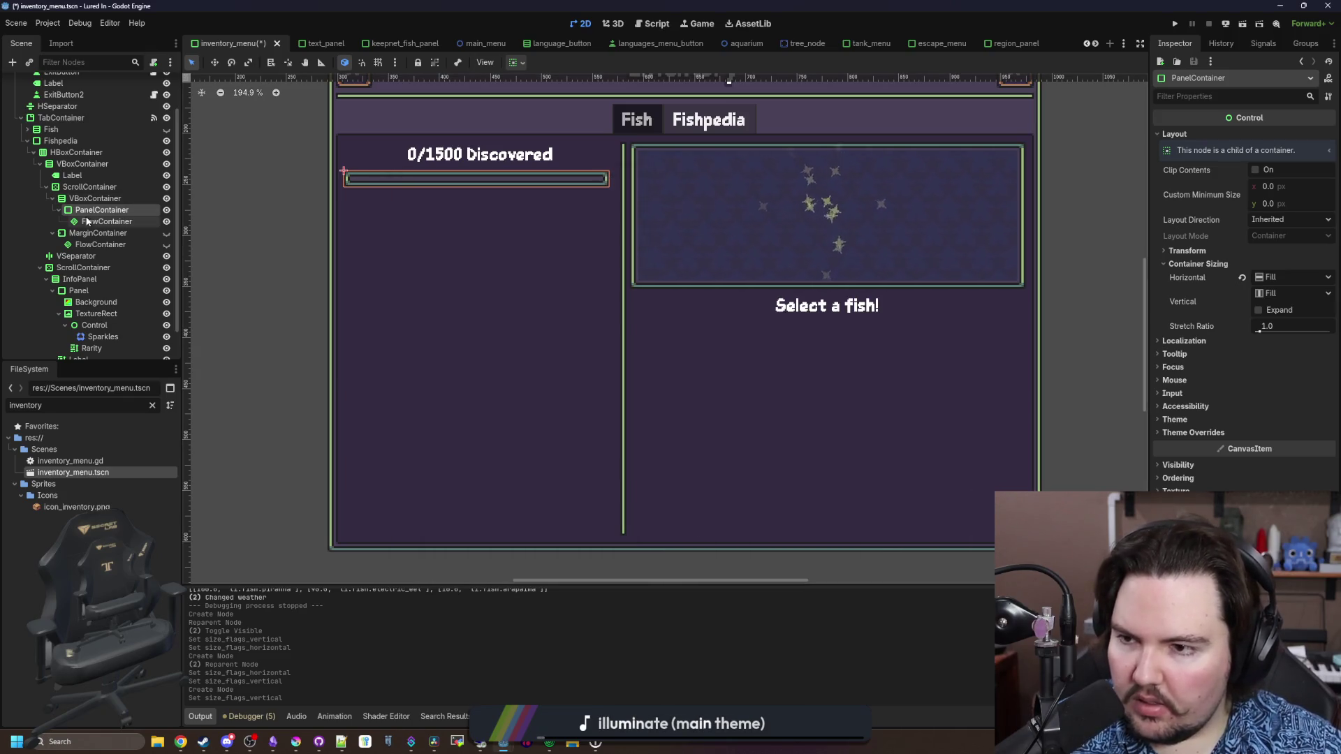
{"action": "type", "text": "ListR"}
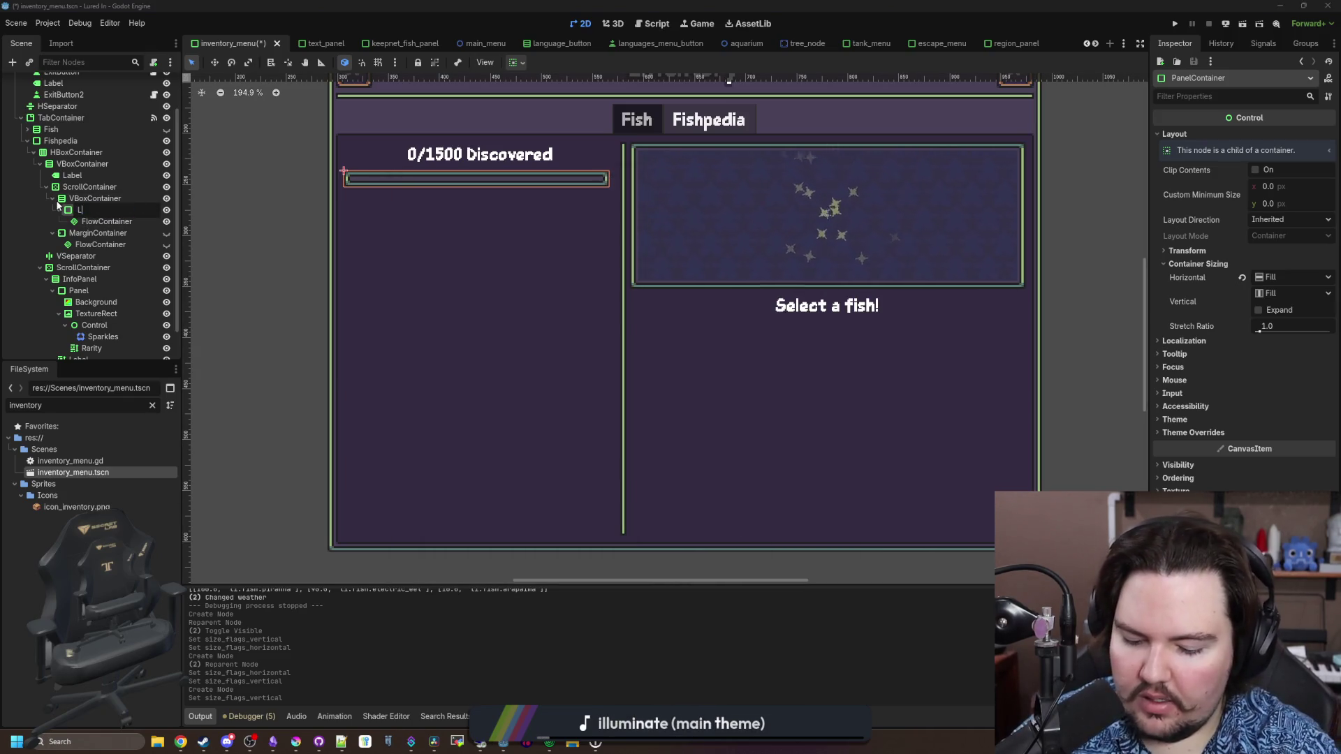
{"action": "type", "text": "egionSectio"}
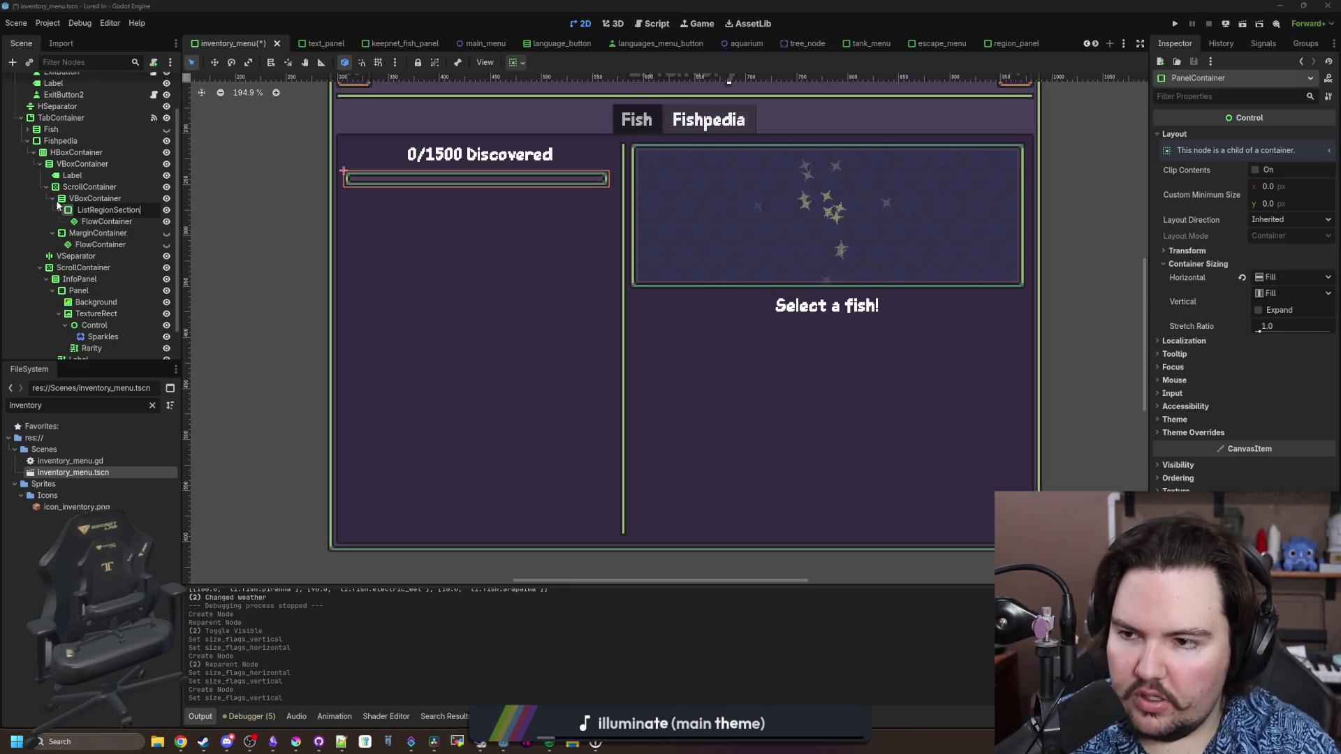
{"action": "key", "text": "ctrl+a"}
{"action": "type", "text": "RegionSectio"}
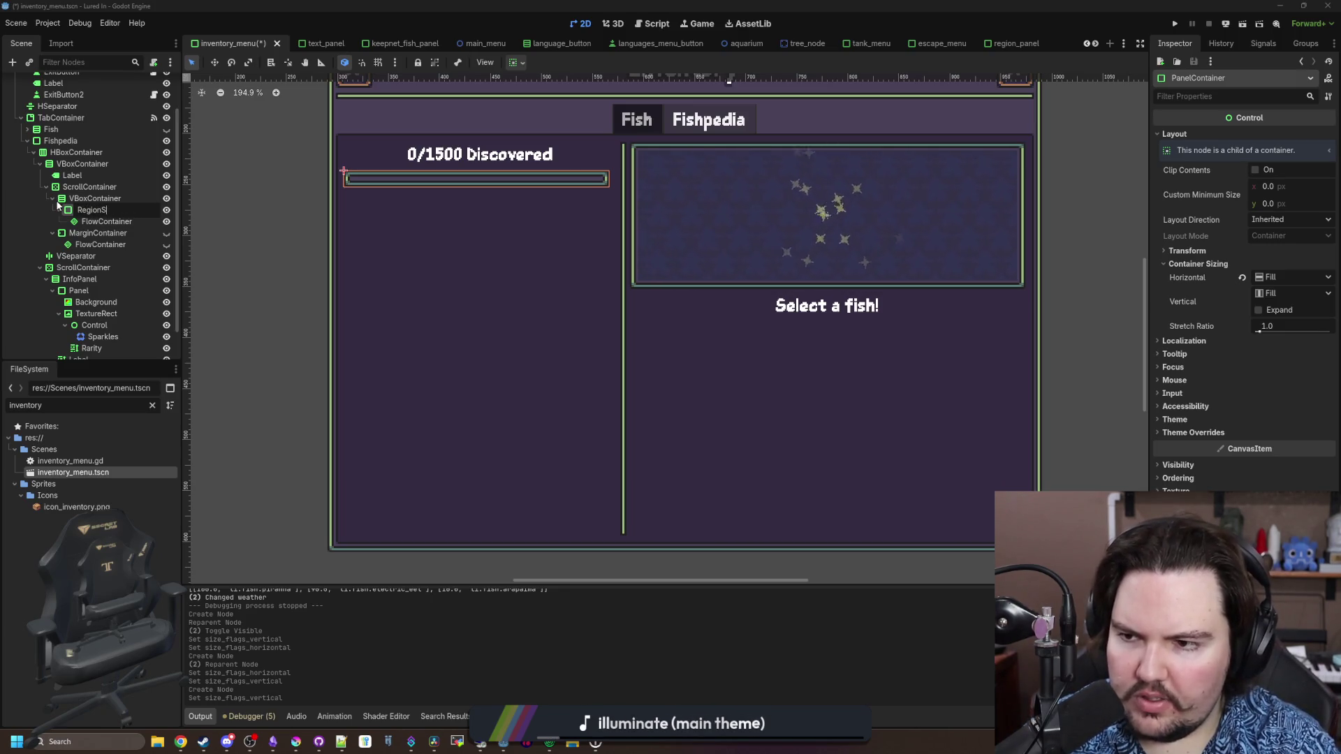
{"action": "type", "text": "n"}
{"action": "key", "text": "Return"}
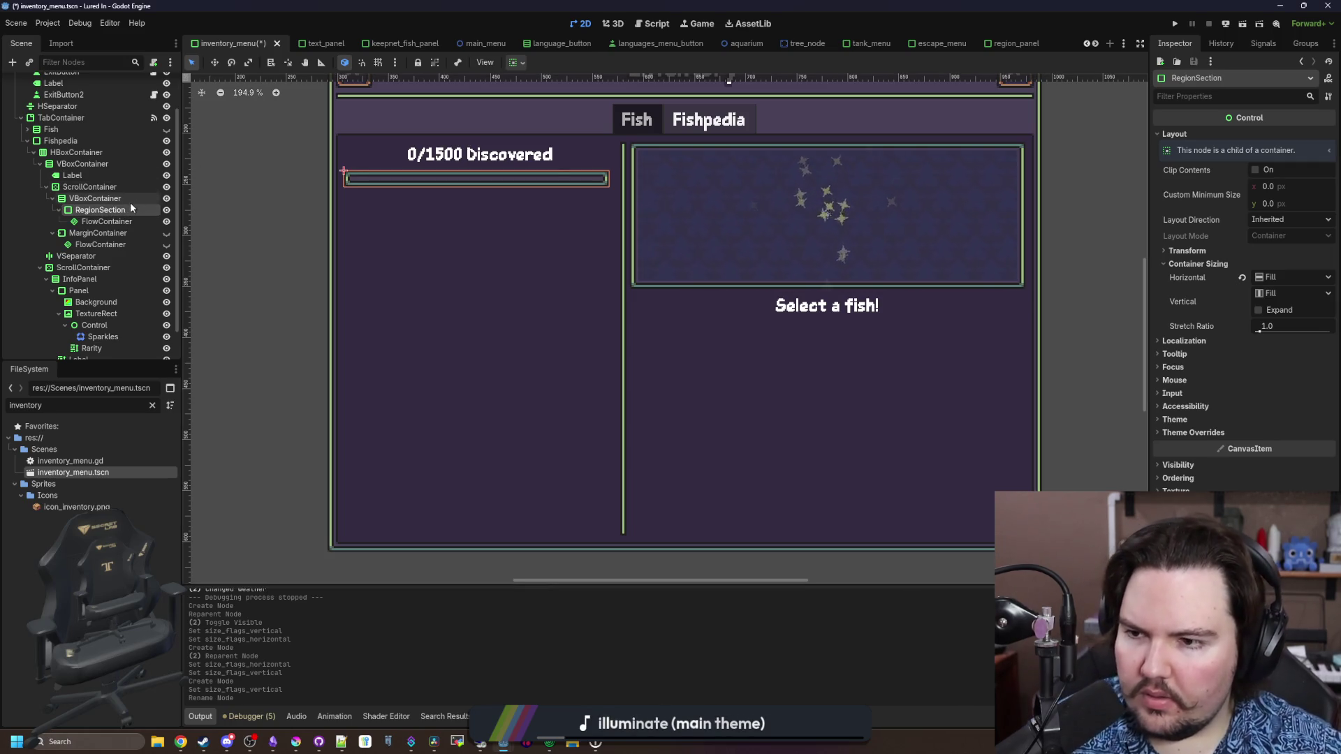
Save the RegionSection branch as the scene fishpedia_region_section.tscn.
{"action": "right_click", "coordinate": [130, 202]}
{"action": "left_click", "coordinate": [175, 409]}
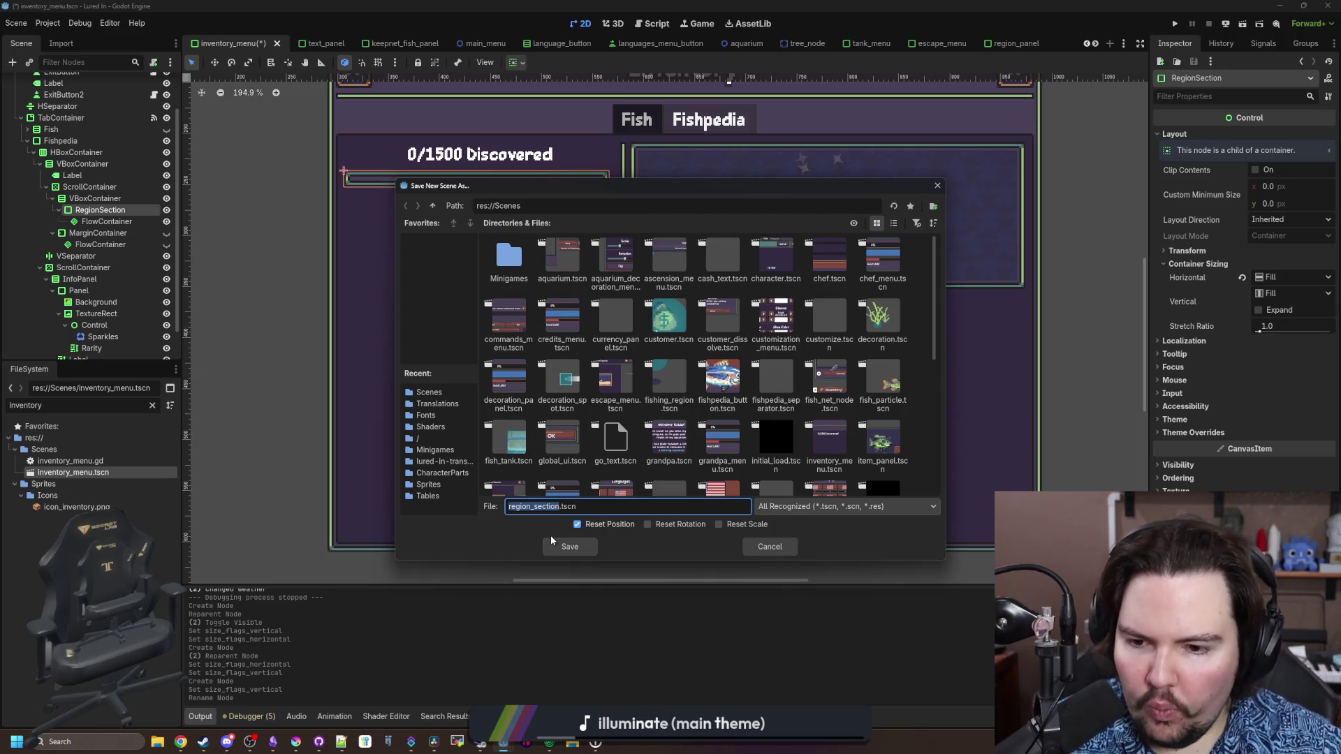
{"action": "type", "text": "fishpedia_"}
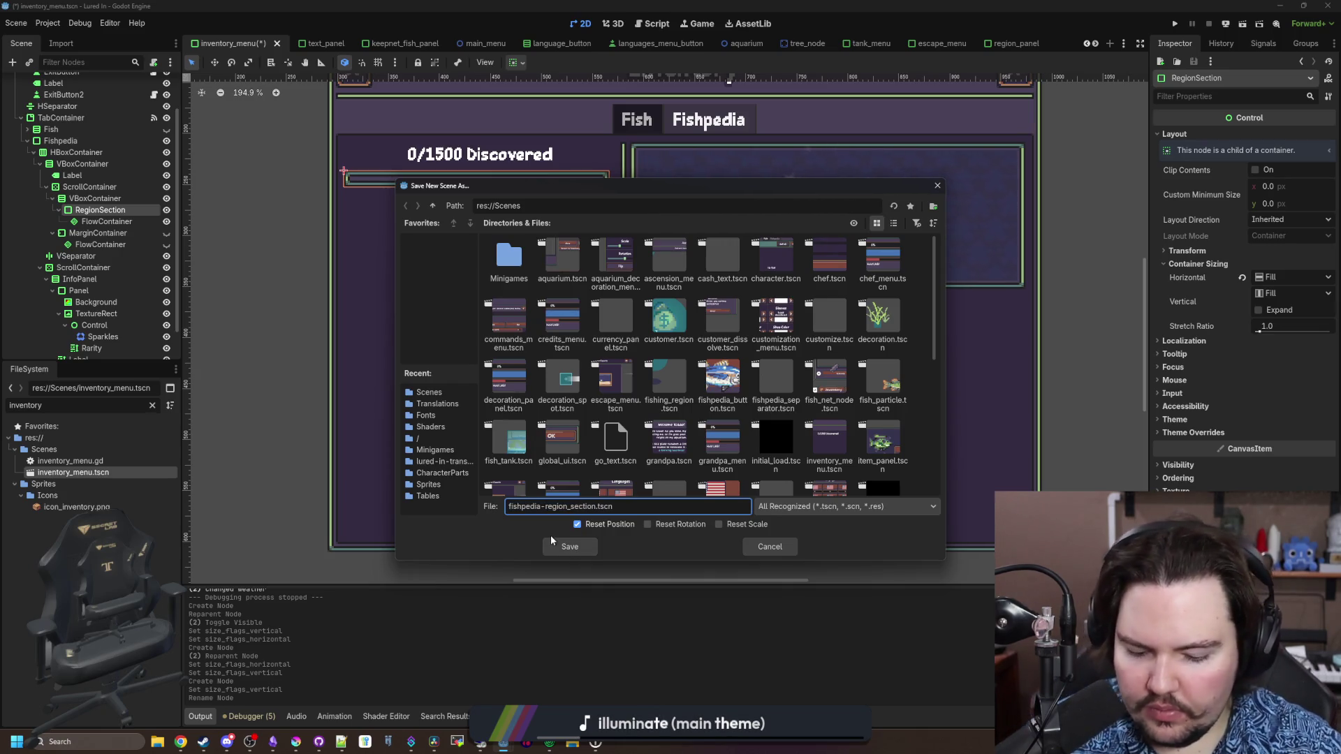
{"action": "left_click", "coordinate": [554, 549]}
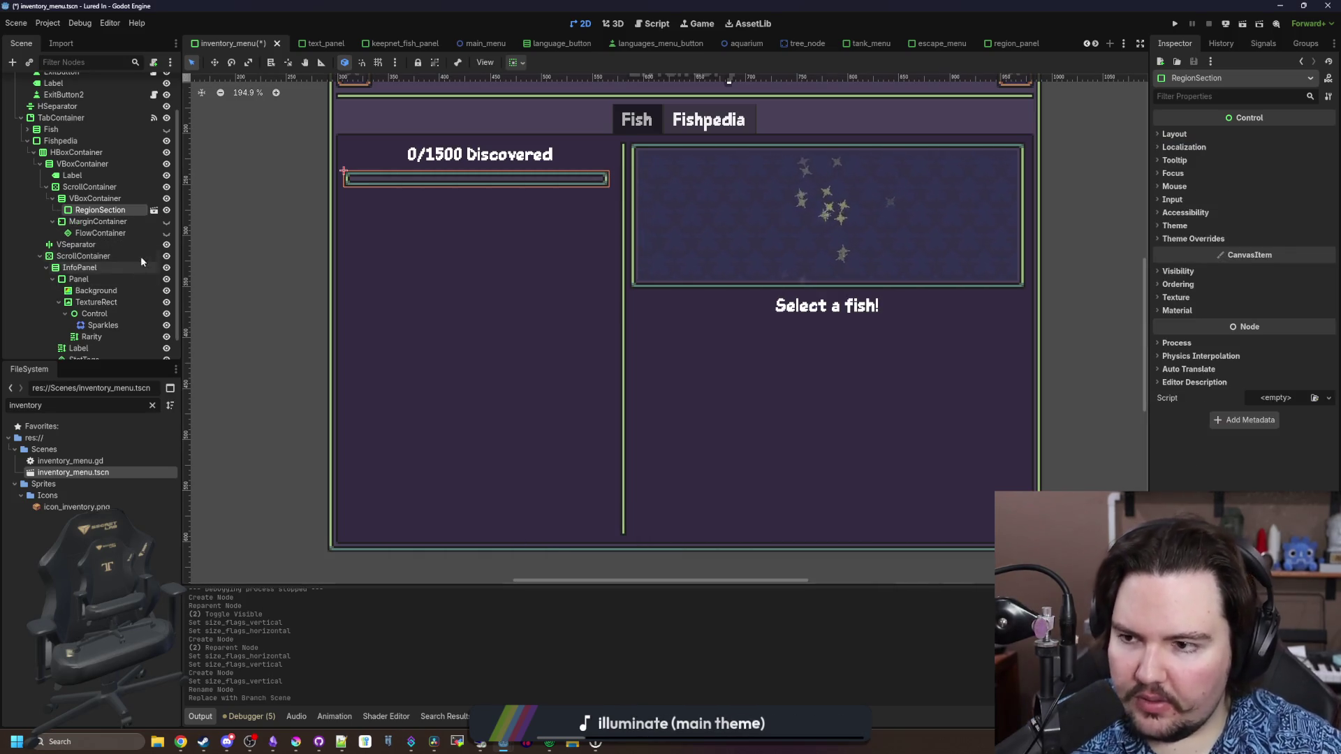
Delete RegionSection from the inventory menu, open inventory_menu.gd, and delete the MarginContainer.
{"action": "right_click", "coordinate": [159, 210]}
{"action": "left_click", "coordinate": [230, 509]}
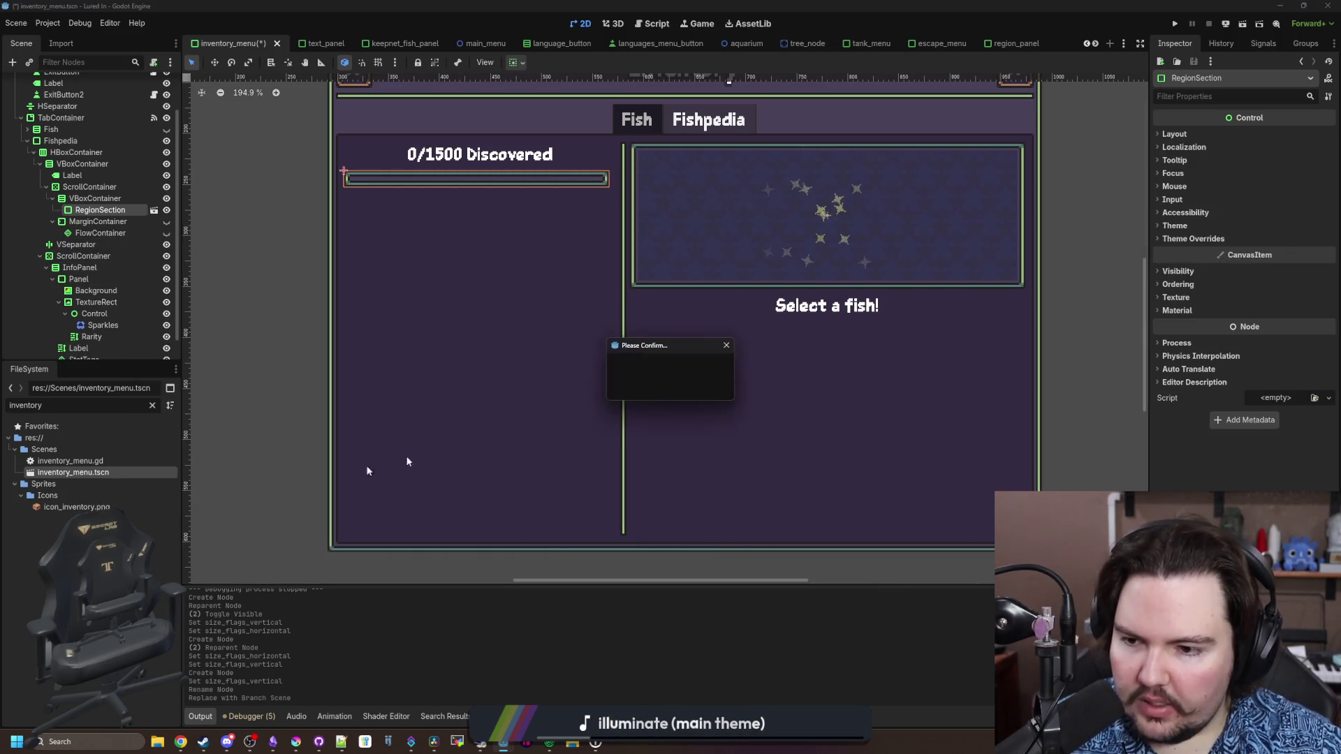
{"action": "left_click", "coordinate": [660, 389]}
{"action": "scroll", "coordinate": [127, 97], "scroll_direction": "up", "scroll_amount": 2}
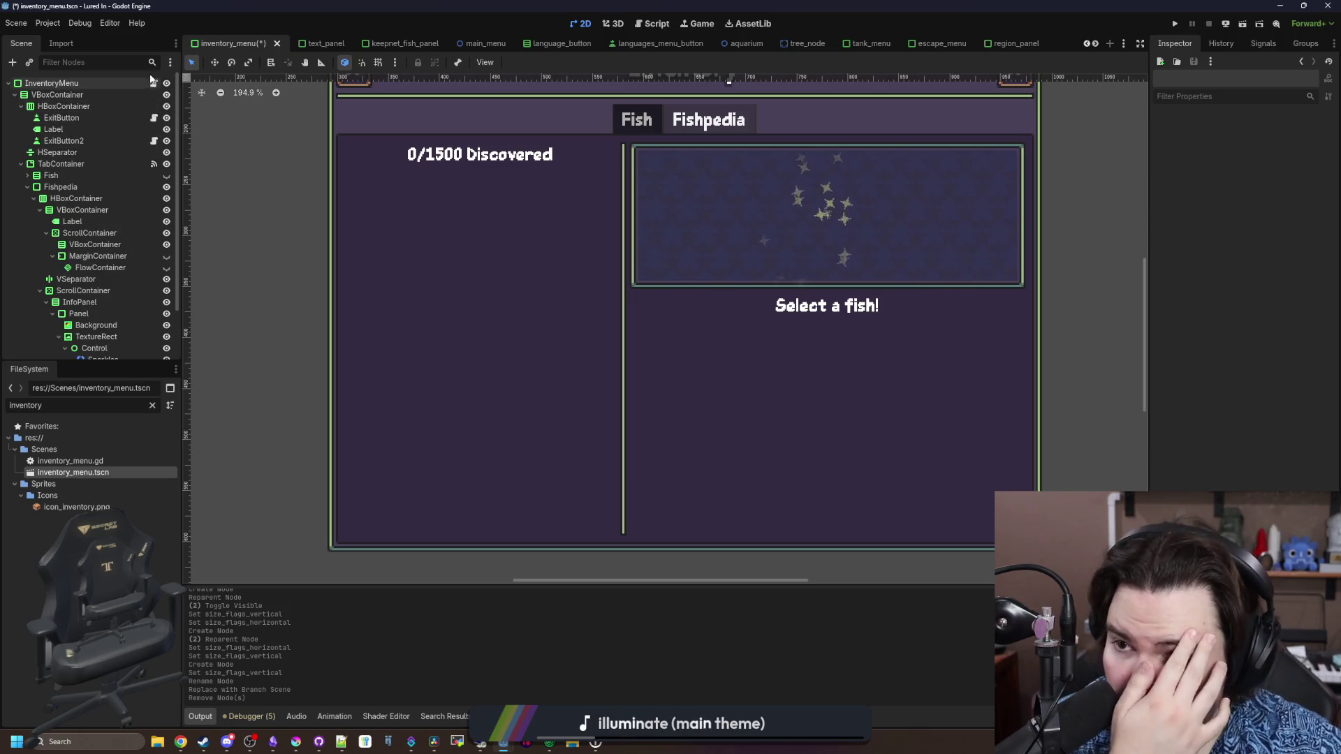
{"action": "left_click", "coordinate": [154, 83]}
{"action": "left_click", "coordinate": [98, 256]}
{"action": "key", "text": "Delete"}
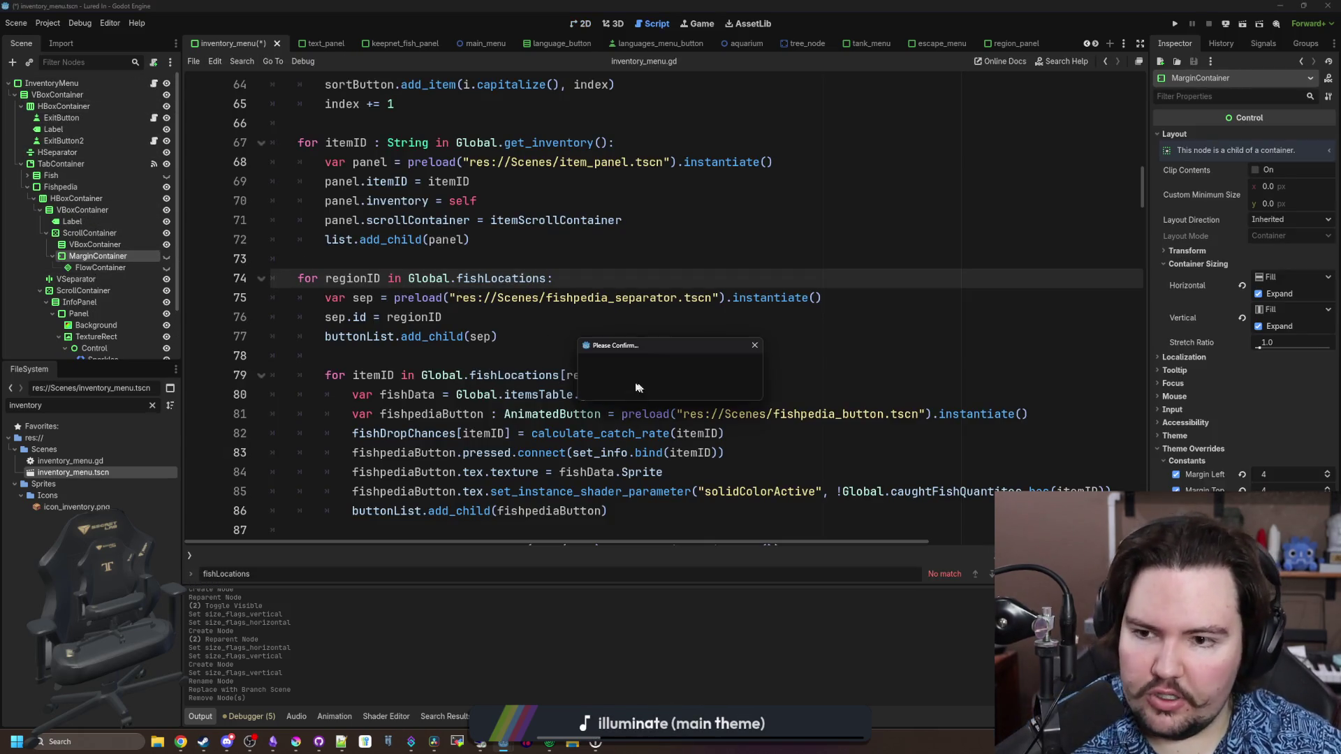
Confirm the MarginContainer deletion and clear the separator scene path on line 75.
{"action": "left_click", "coordinate": [630, 387]}
{"action": "left_click", "coordinate": [609, 317]}
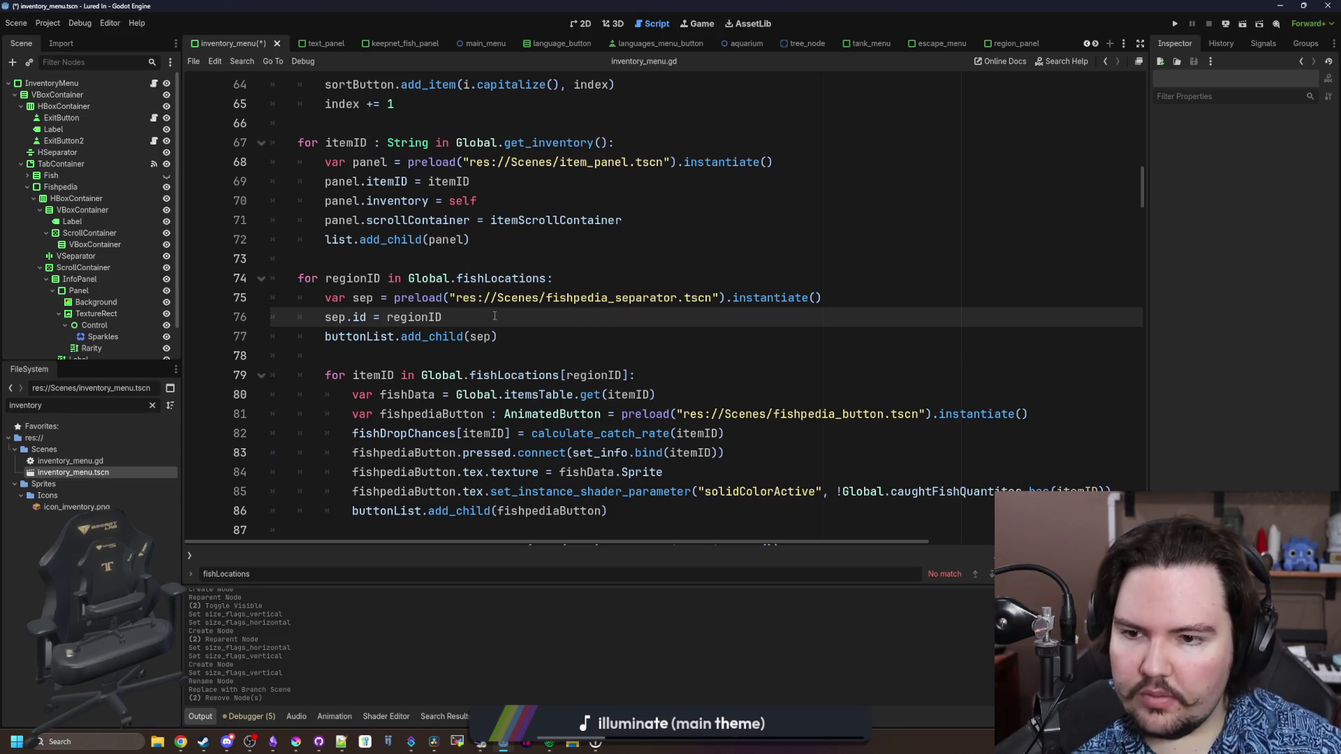
{"action": "left_click", "coordinate": [711, 298]}
{"action": "left_click_drag", "start_coordinate": [714, 297], "coordinate": [464, 299]}
{"action": "key", "text": "BackSpace"}
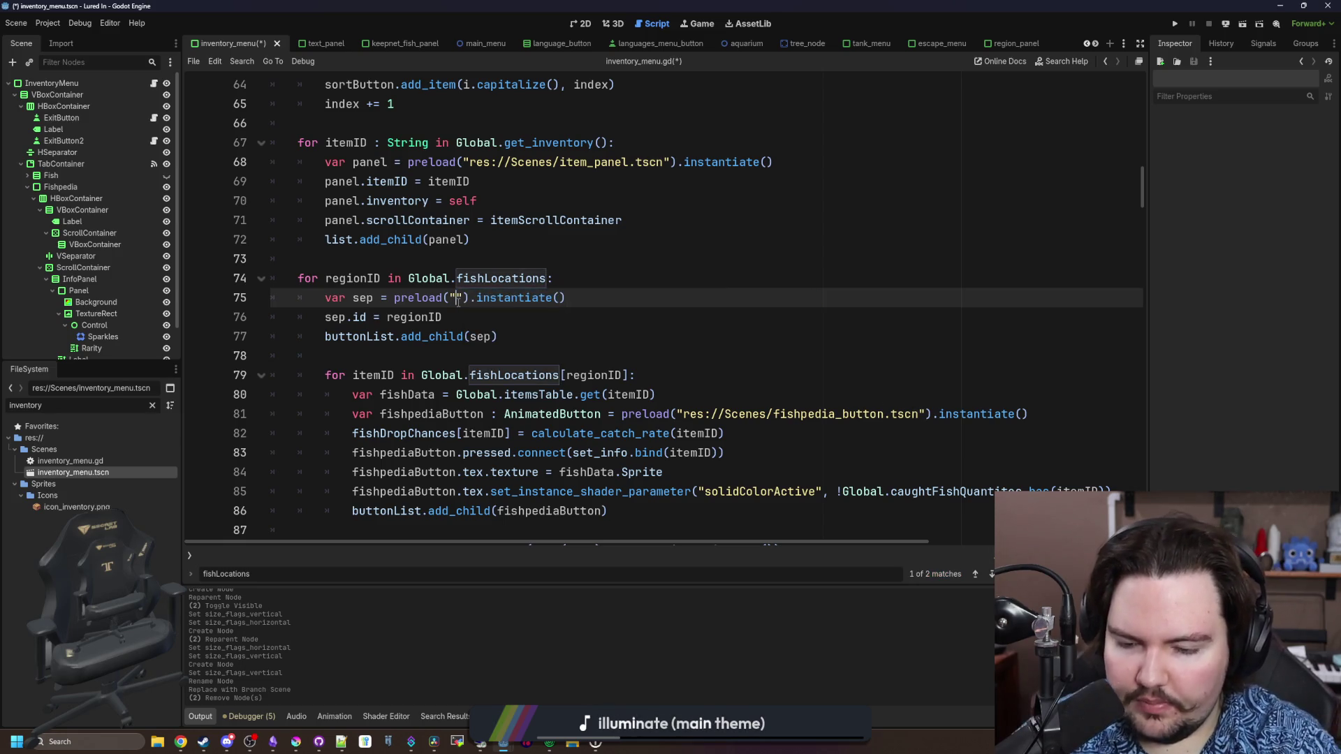
Autocomplete the preload to fishpedia_region_section.tscn and open that scene from its path.
{"action": "type", "text": "egion_sec"}
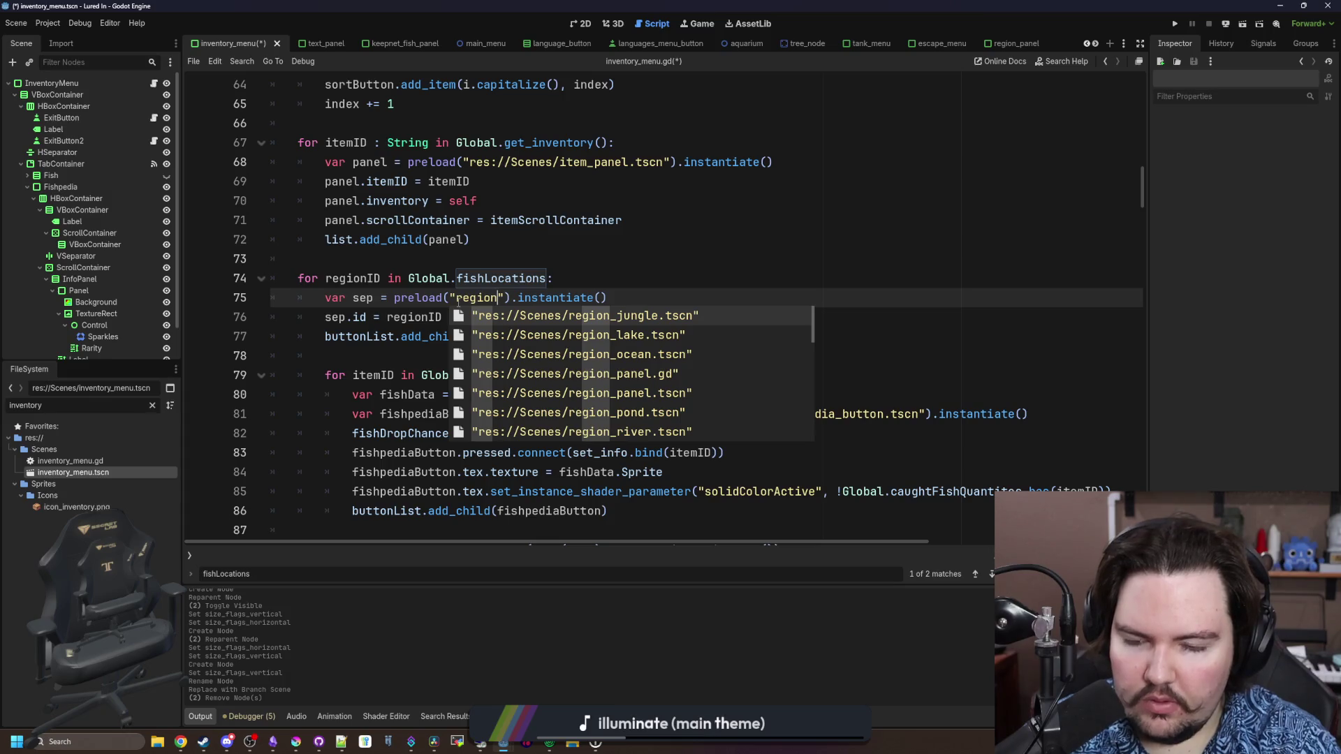
{"action": "key", "text": "Return"}
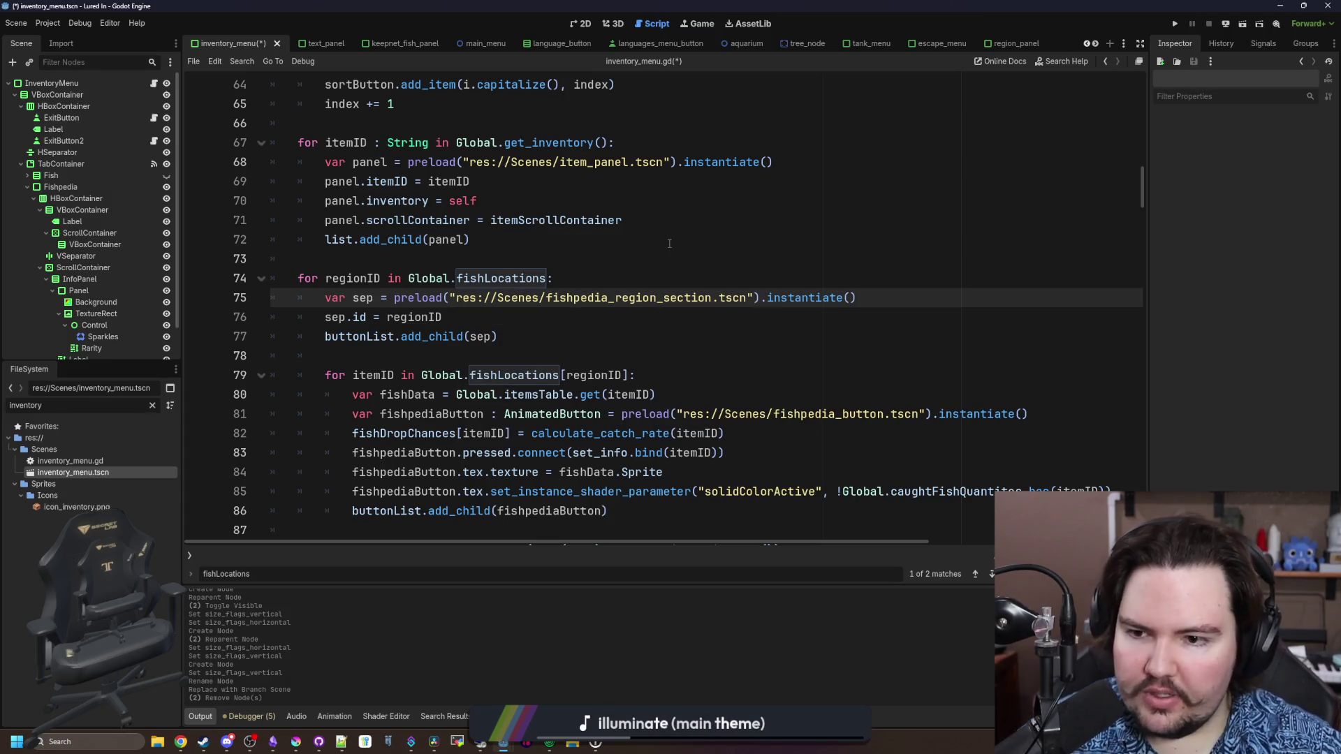
{"action": "left_click", "coordinate": [669, 243]}
{"action": "left_click", "coordinate": [569, 312], "text": "ctrl"}
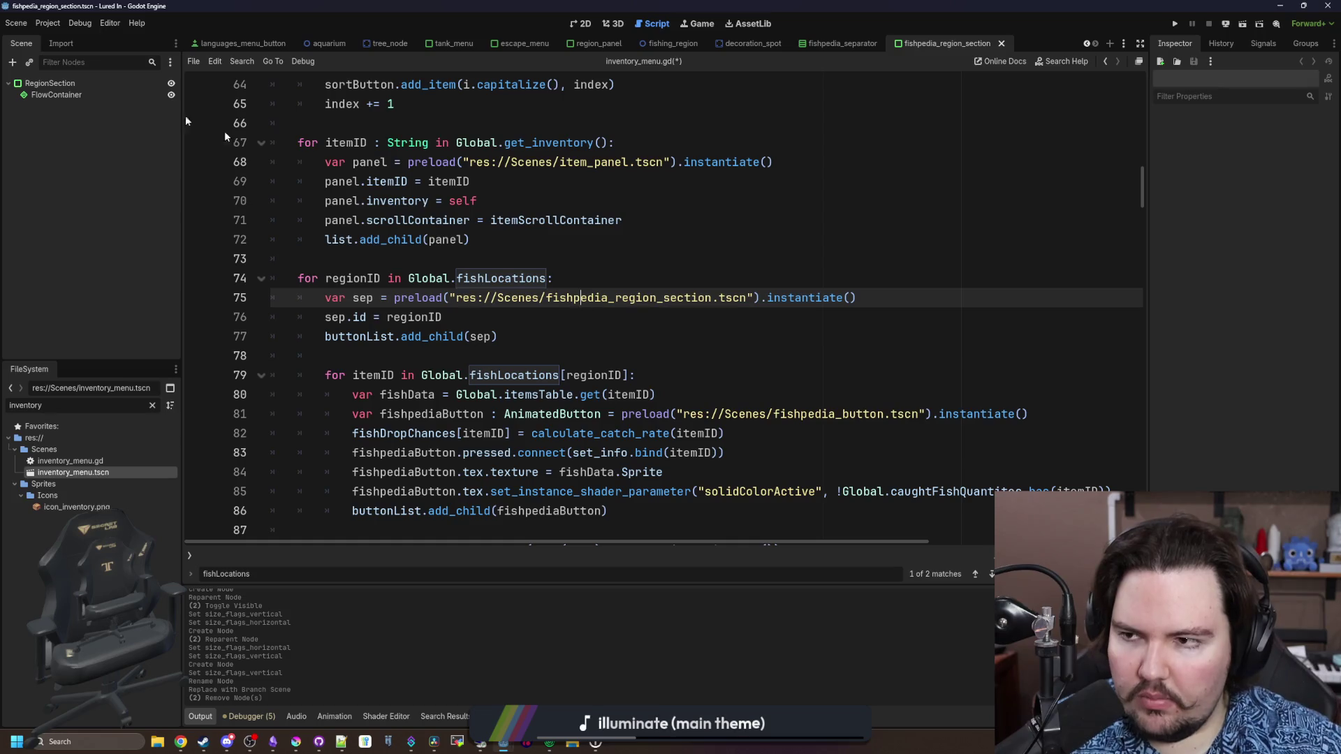
Open the fishpedia_separator scene via the 'separ' file filter.
{"action": "left_click", "coordinate": [152, 405]}
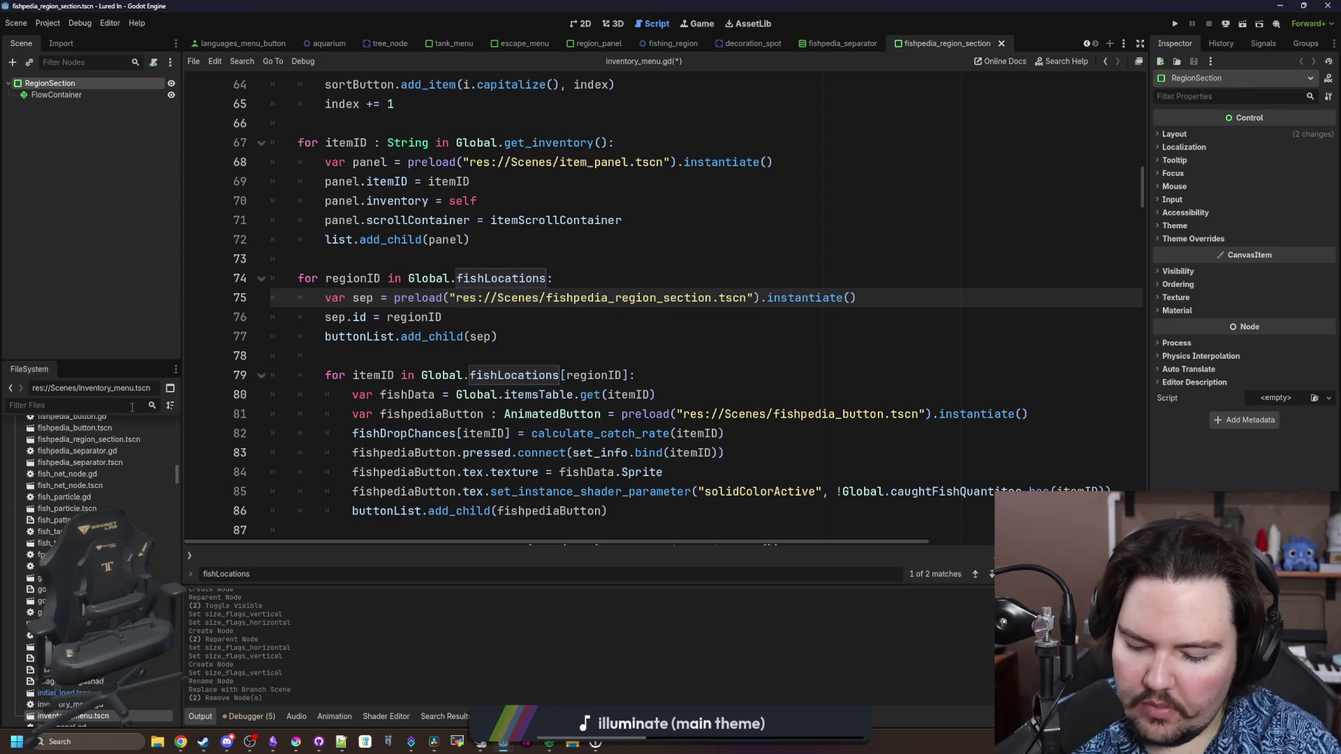
{"action": "type", "text": "separ"}
{"action": "key", "text": "Down"}
{"action": "key", "text": "Down"}
{"action": "key", "text": "Down"}
{"action": "key", "text": "Return"}
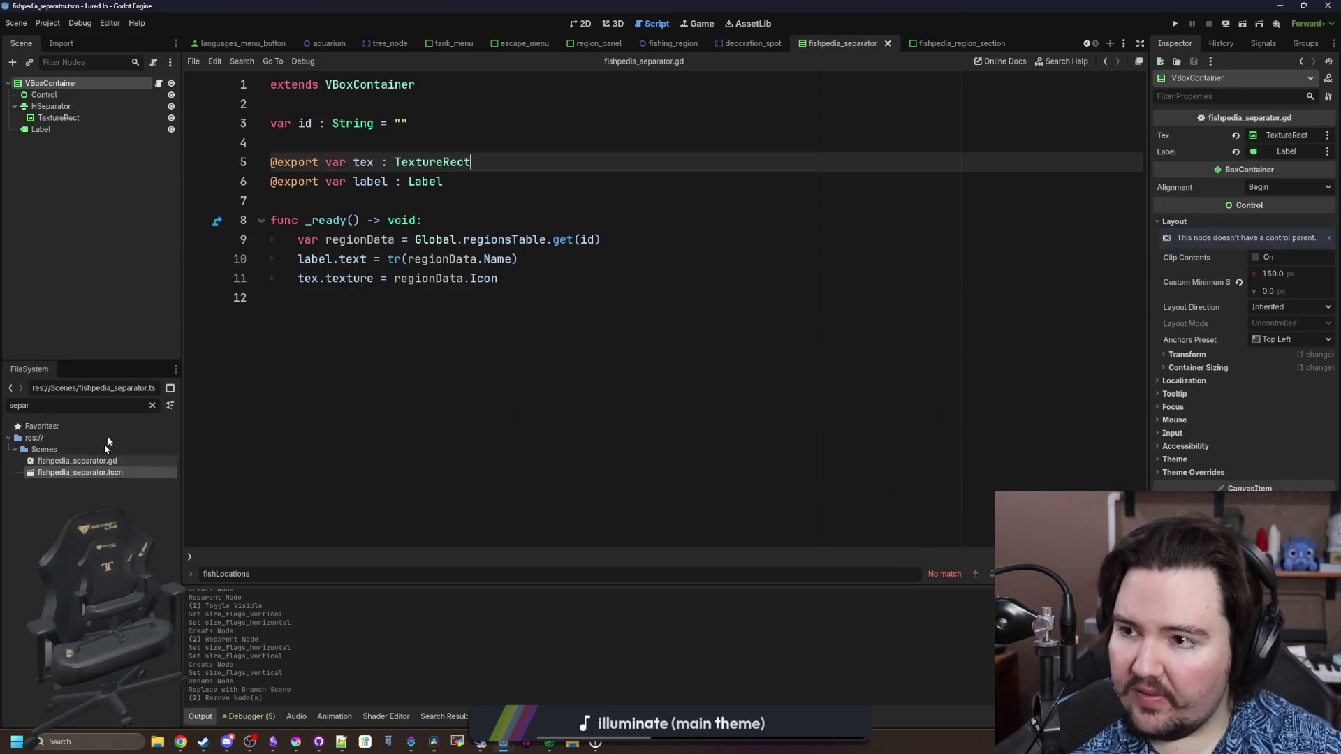
{"action": "right_click", "coordinate": [54, 83]}
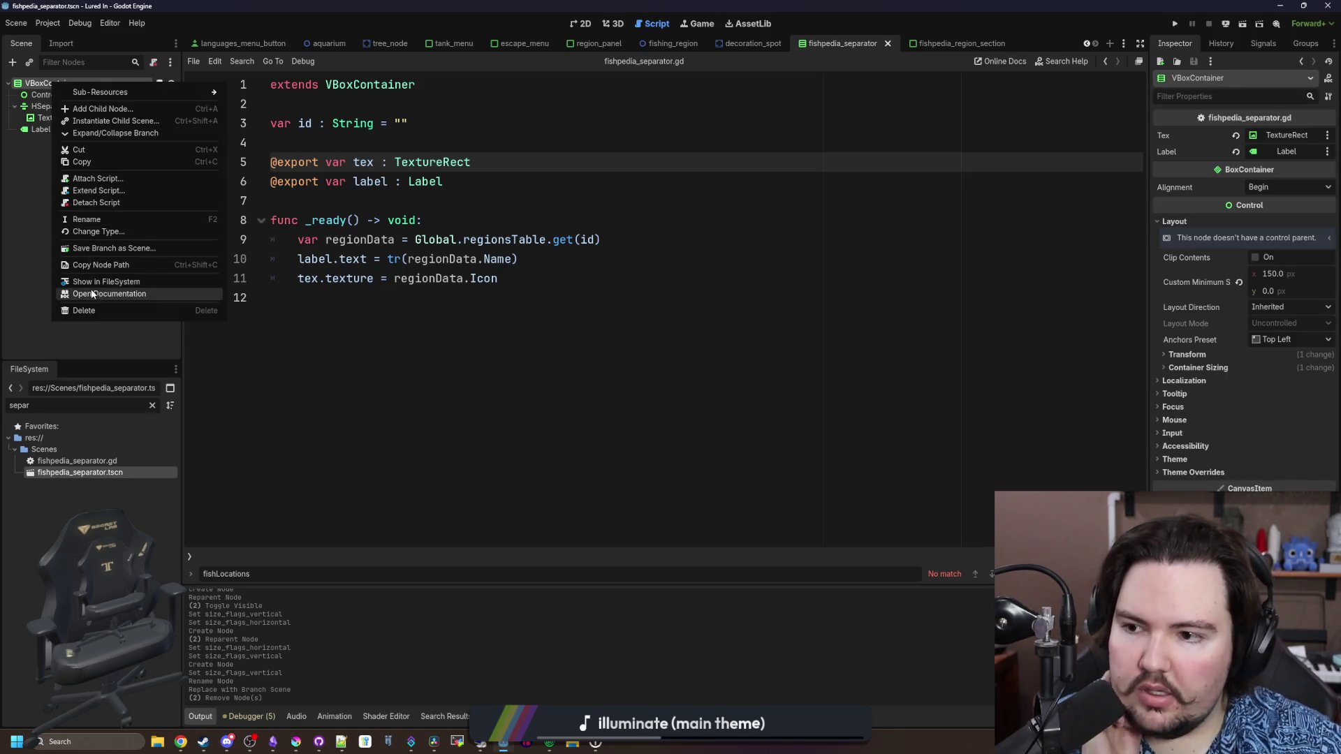
{"action": "left_click", "coordinate": [95, 162]}
Open fishpedia_region_section in the 2D view and paste the separator under its FlowContainer.
{"action": "left_click", "coordinate": [152, 407]}
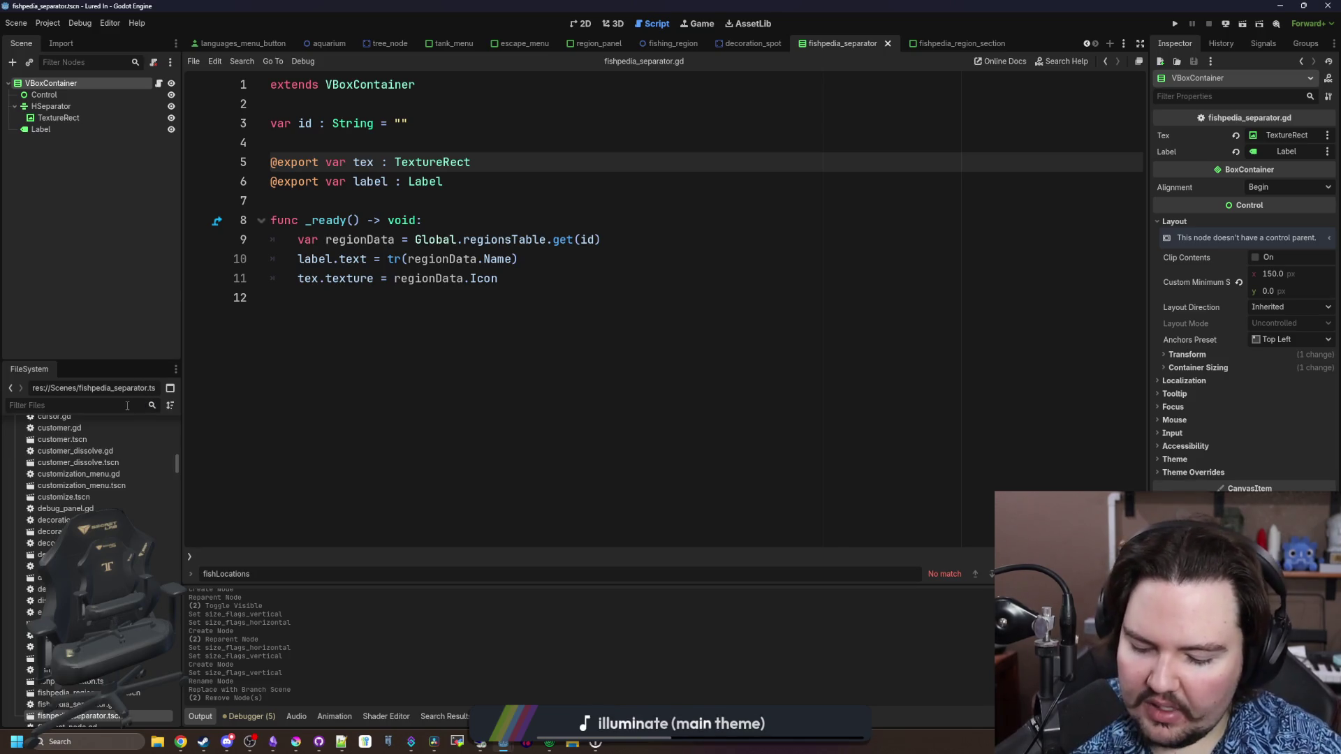
{"action": "type", "text": "sect"}
{"action": "double_click", "coordinate": [84, 461]}
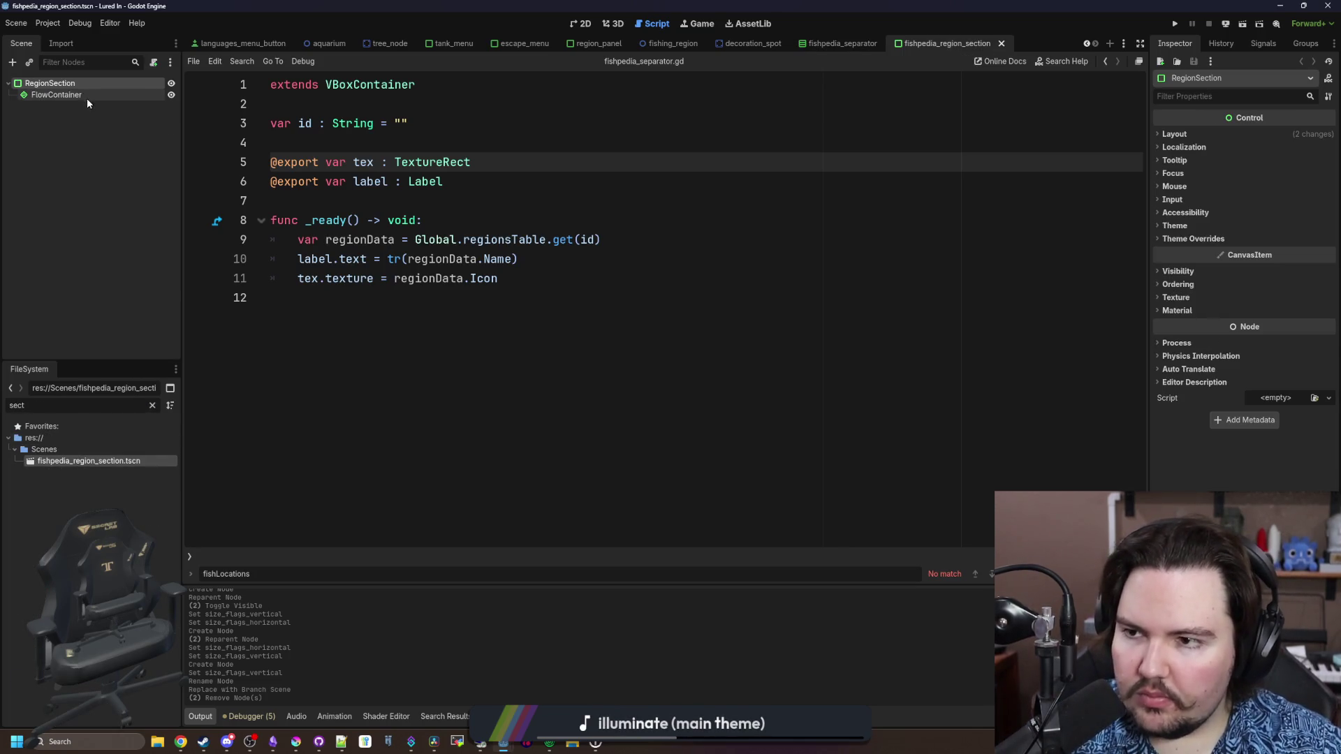
{"action": "left_click", "coordinate": [615, 23]}
{"action": "left_click", "coordinate": [105, 95]}
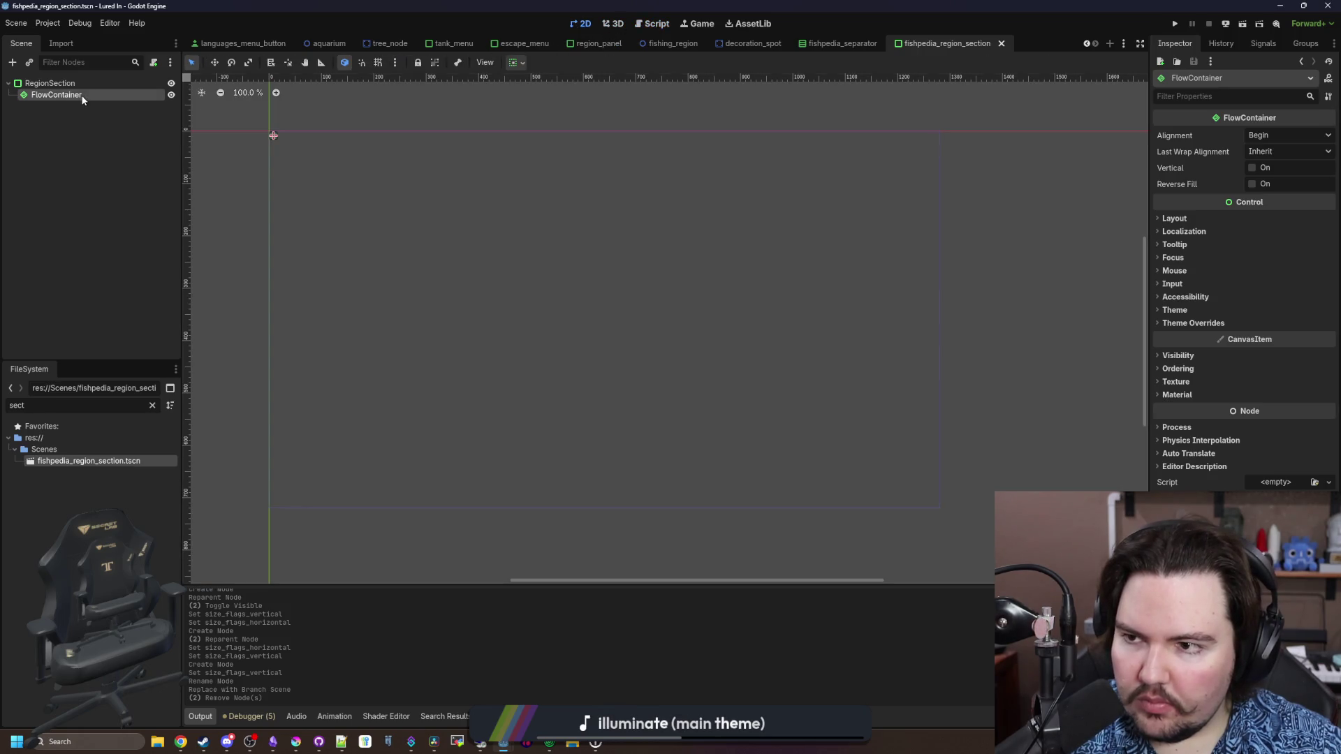
{"action": "right_click", "coordinate": [62, 95]}
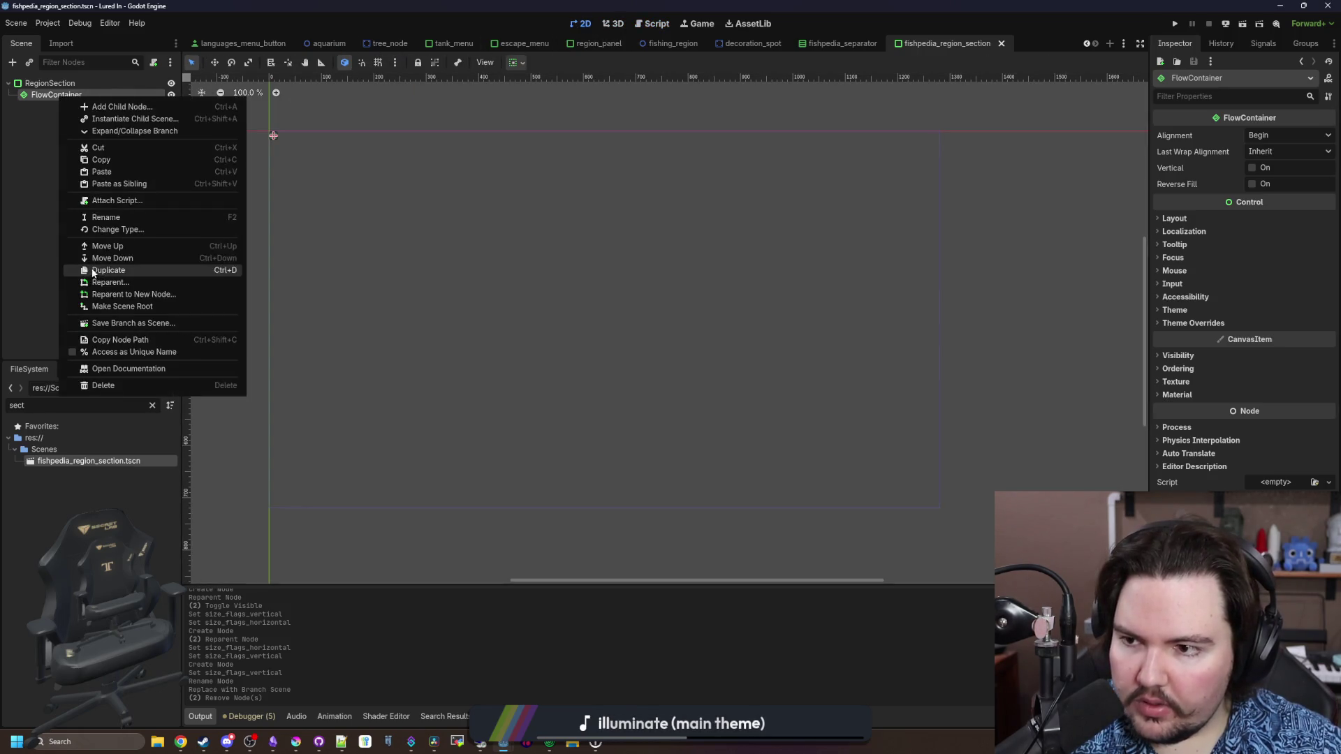
{"action": "left_click", "coordinate": [123, 171]}
{"action": "key", "text": "shift+f"}
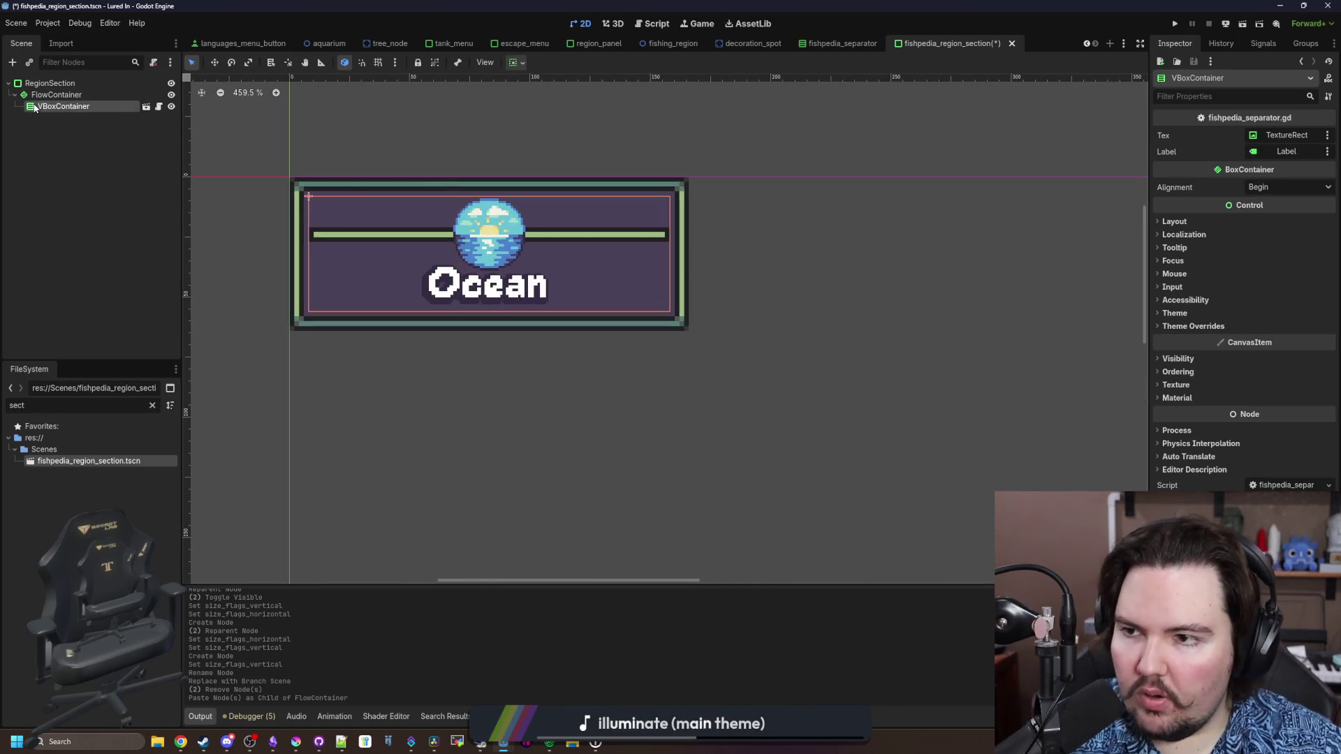
Copy the separator's Control, HSeparator and Label child nodes.
{"action": "left_click", "coordinate": [146, 108]}
{"action": "left_click", "coordinate": [80, 93]}
{"action": "left_click", "coordinate": [58, 127], "text": "shift"}
{"action": "right_click", "coordinate": [55, 92]}
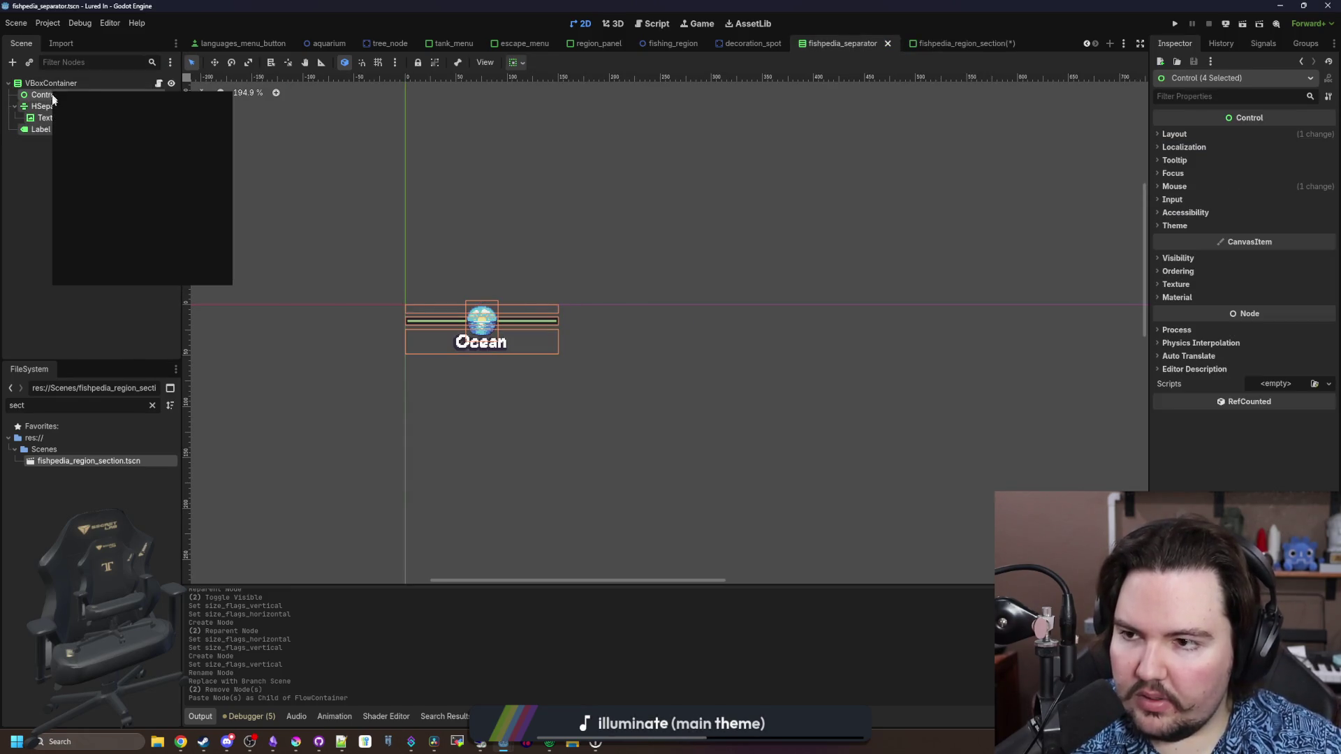
{"action": "left_click", "coordinate": [69, 109]}
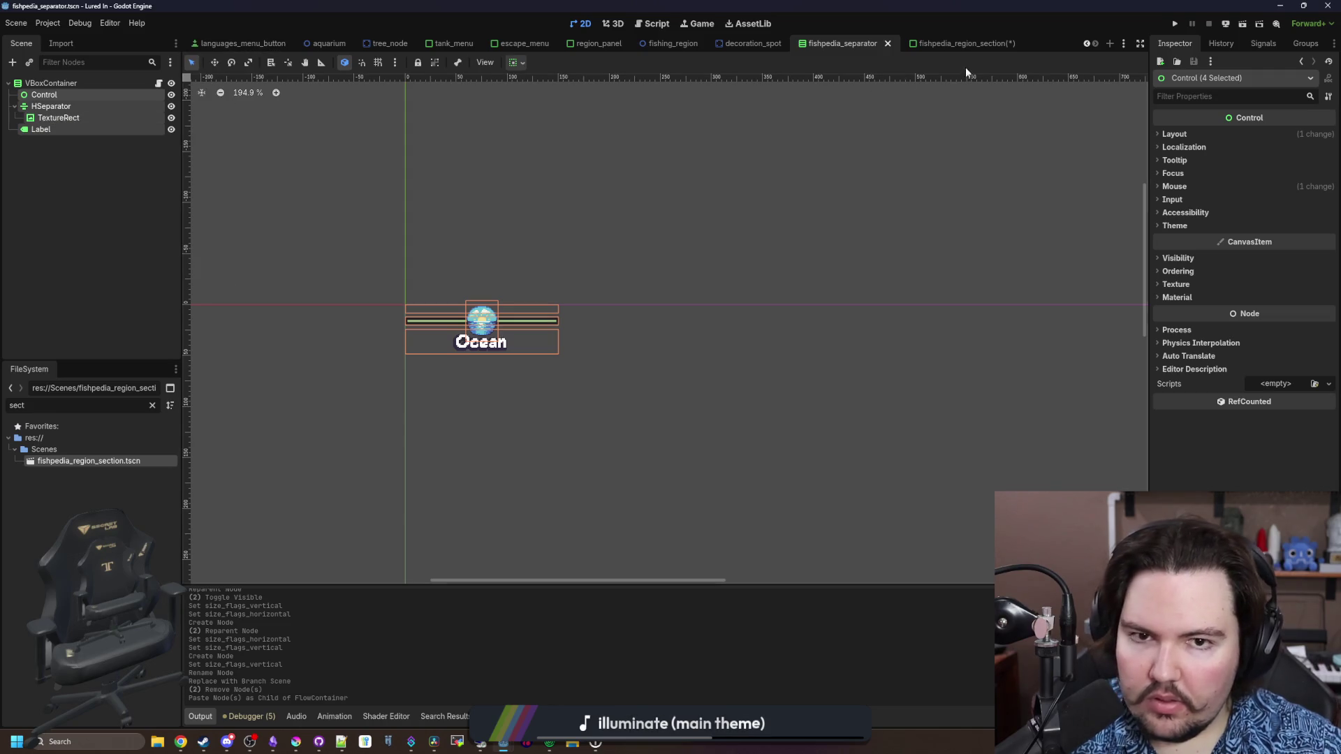
Add a new VBoxContainer at the top of FlowContainer and paste the copied separator nodes into it.
{"action": "left_click", "coordinate": [965, 43]}
{"action": "left_click", "coordinate": [70, 95]}
{"action": "right_click", "coordinate": [70, 95]}
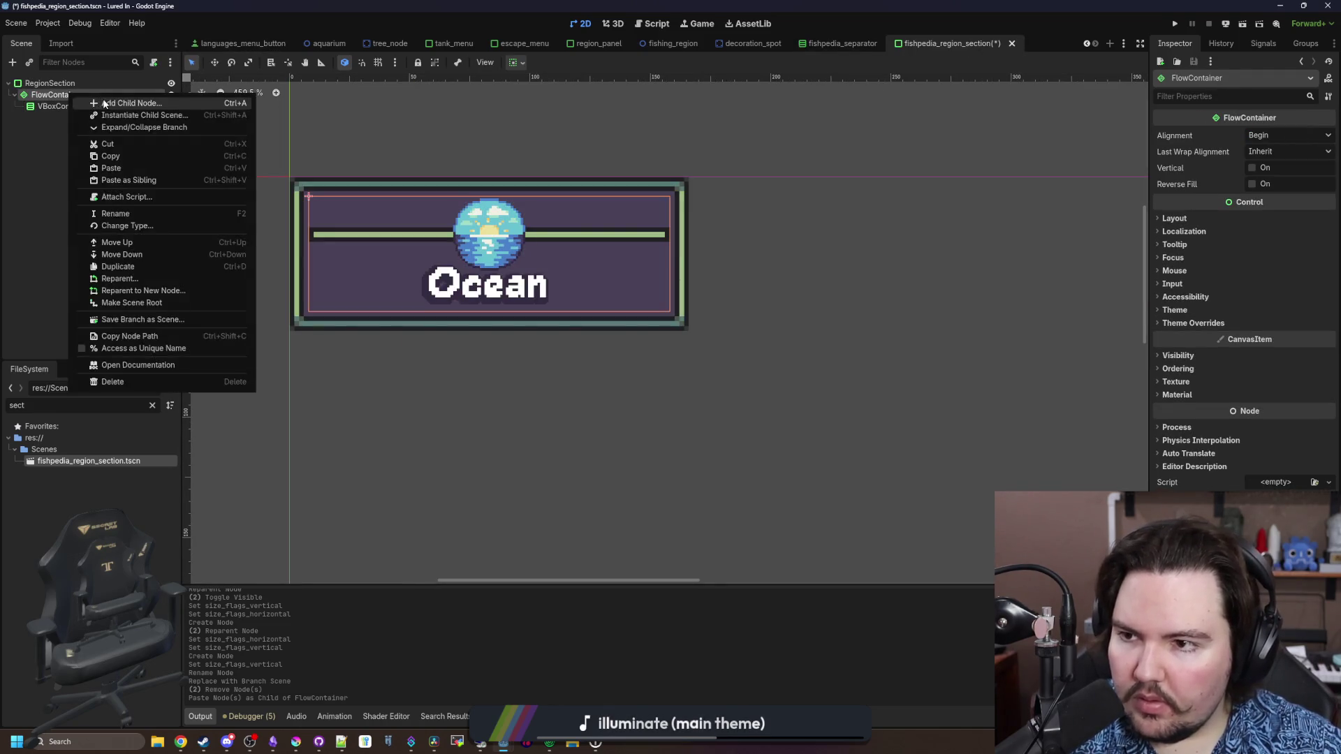
{"action": "left_click", "coordinate": [101, 99]}
{"action": "type", "text": "vbox"}
{"action": "key", "text": "Return"}
{"action": "left_click_drag", "start_coordinate": [60, 119], "coordinate": [62, 102]}
{"action": "right_click", "coordinate": [73, 105]}
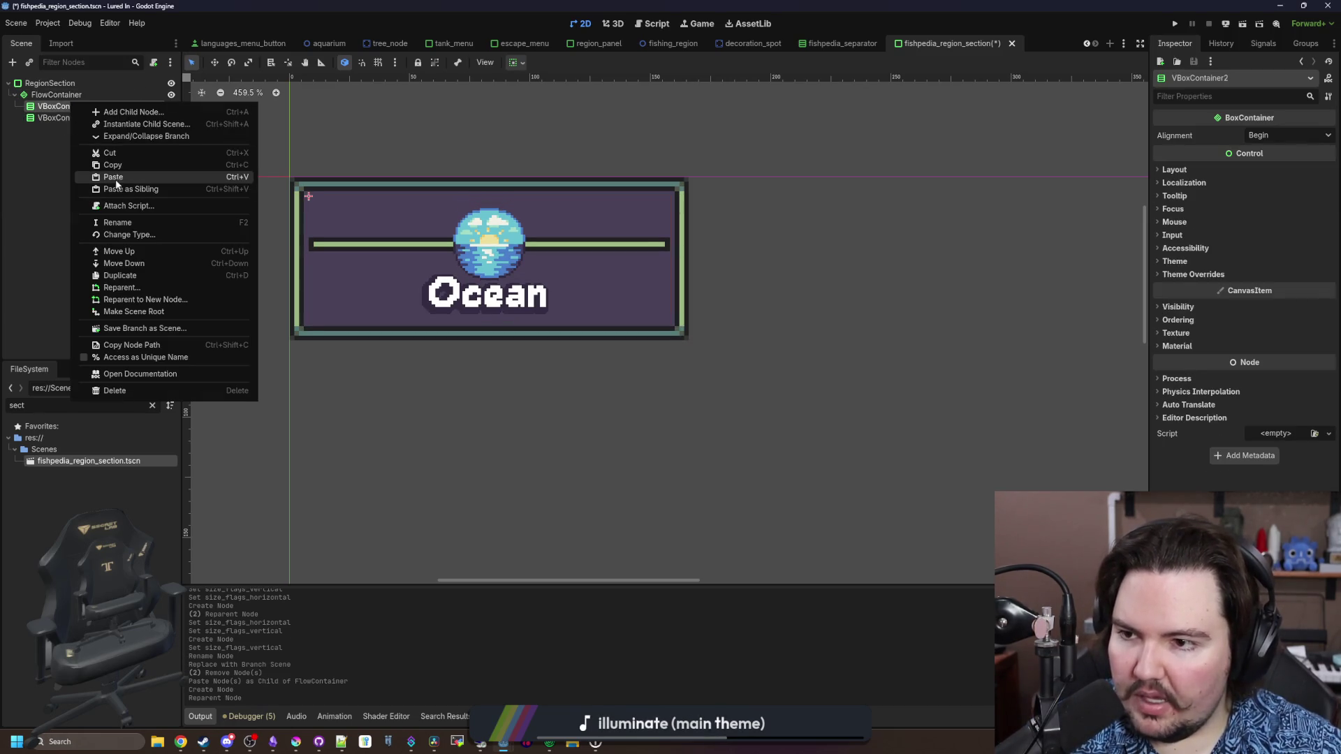
{"action": "left_click", "coordinate": [115, 178]}
Delete the old instanced VBoxContainer, leaving VBoxContainer2 under FlowContainer.
{"action": "left_click", "coordinate": [88, 200]}
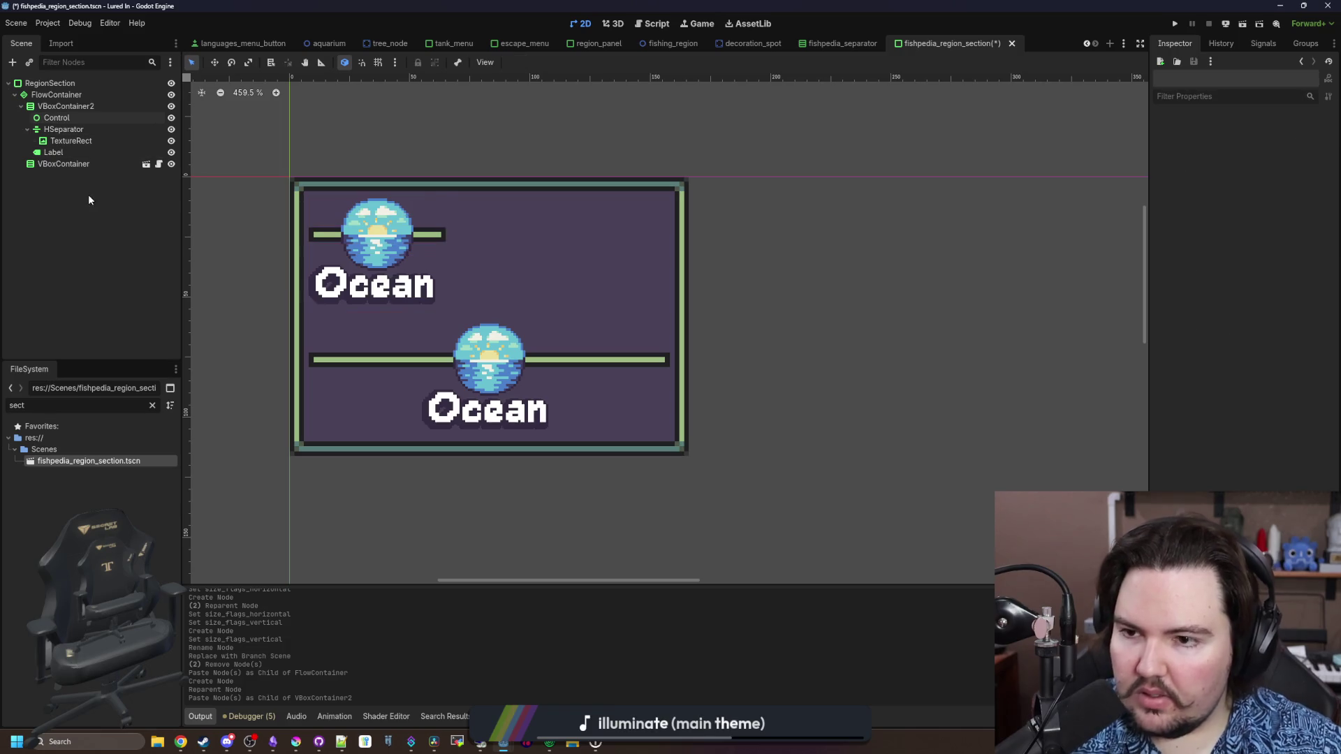
{"action": "left_click", "coordinate": [65, 165]}
{"action": "key", "text": "Delete"}
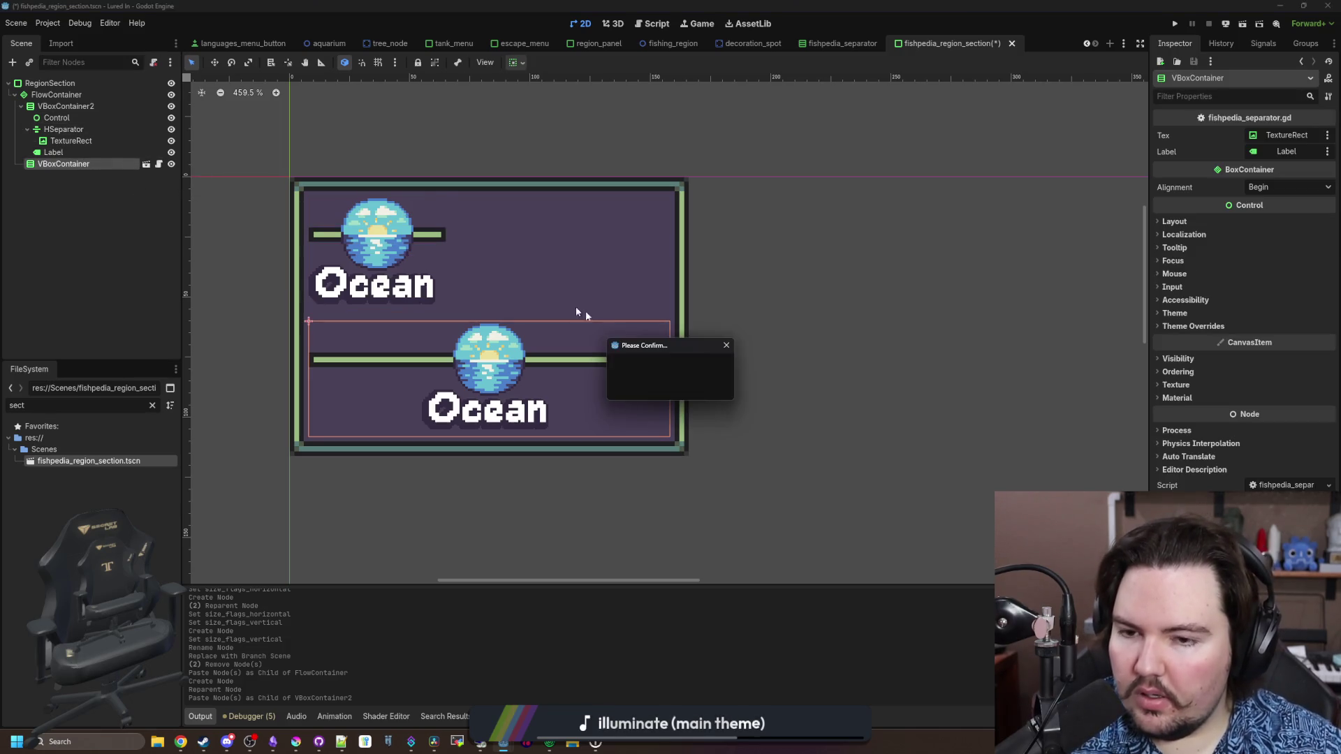
{"action": "left_click", "coordinate": [659, 389]}
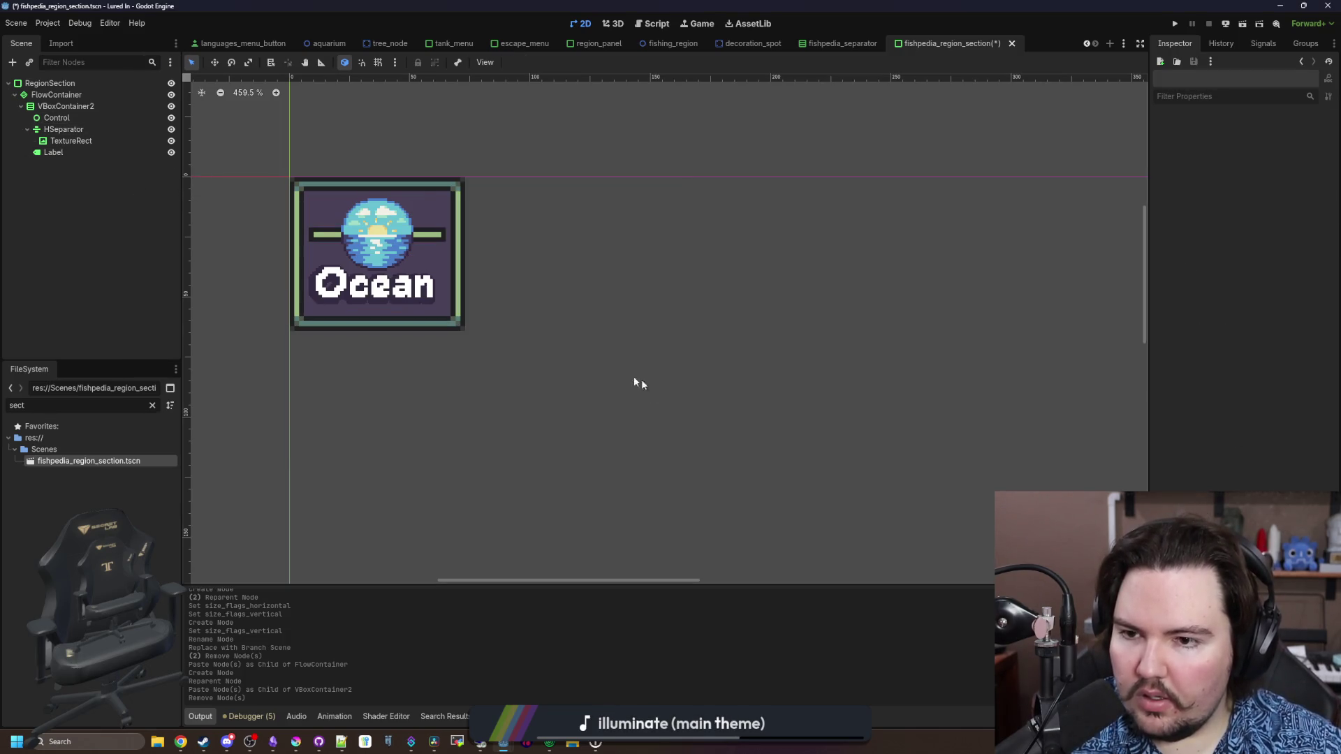
{"action": "left_click", "coordinate": [68, 95]}
{"action": "left_click", "coordinate": [105, 106]}
Rename VBoxContainer2 to Top and check FlowContainer's container sizing settings.
{"action": "left_click", "coordinate": [109, 108]}
{"action": "key", "text": "ctrl+a"}
{"action": "type", "text": "Top"}
{"action": "key", "text": "Return"}
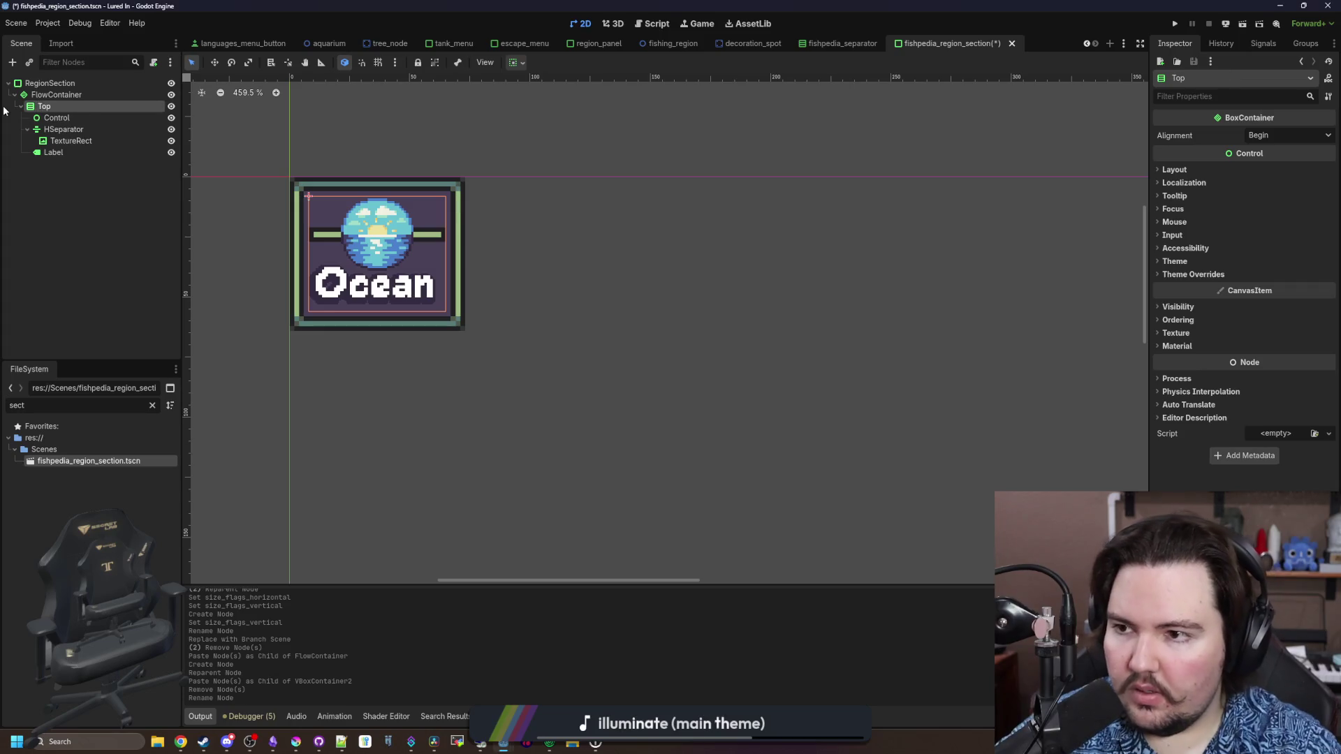
{"action": "left_click", "coordinate": [54, 96]}
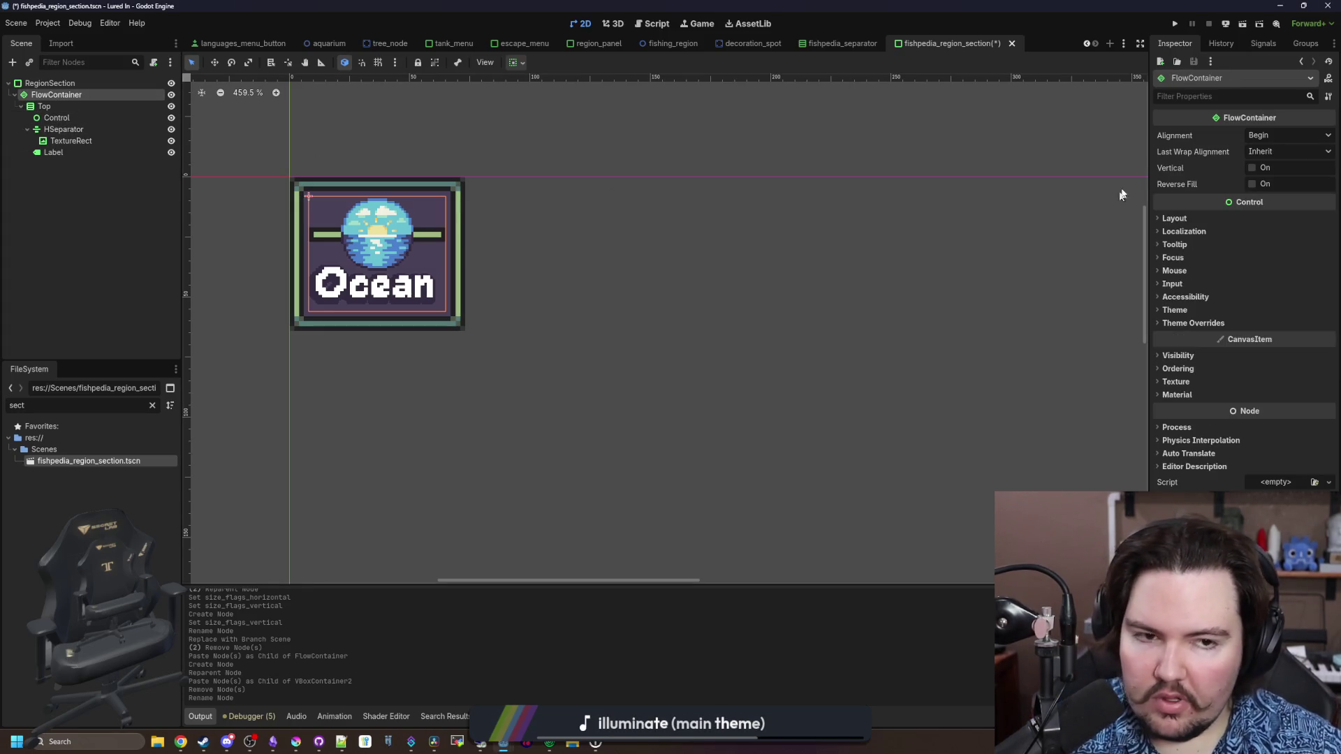
{"action": "left_click", "coordinate": [1185, 219]}
{"action": "left_click", "coordinate": [1207, 350]}
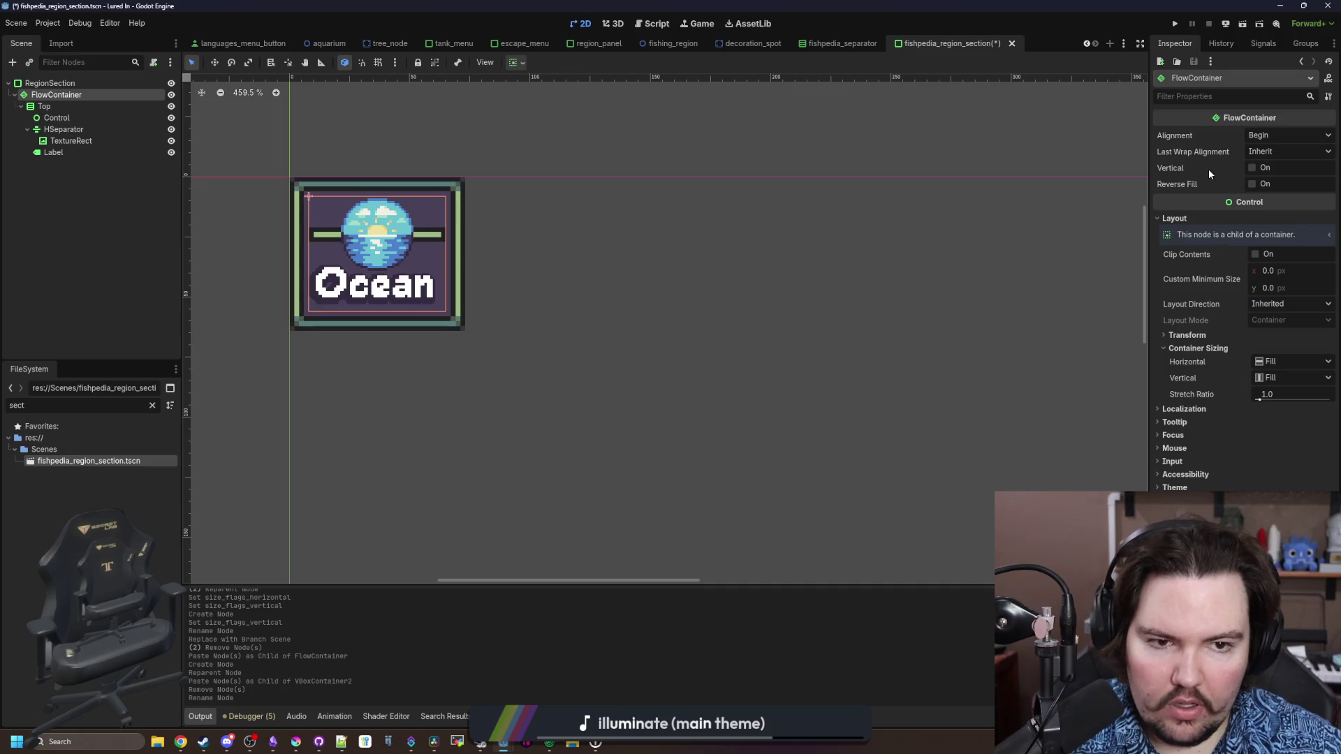
Move TextureRect out of HSeparator into Top and delete the HSeparator.
{"action": "left_click", "coordinate": [77, 153]}
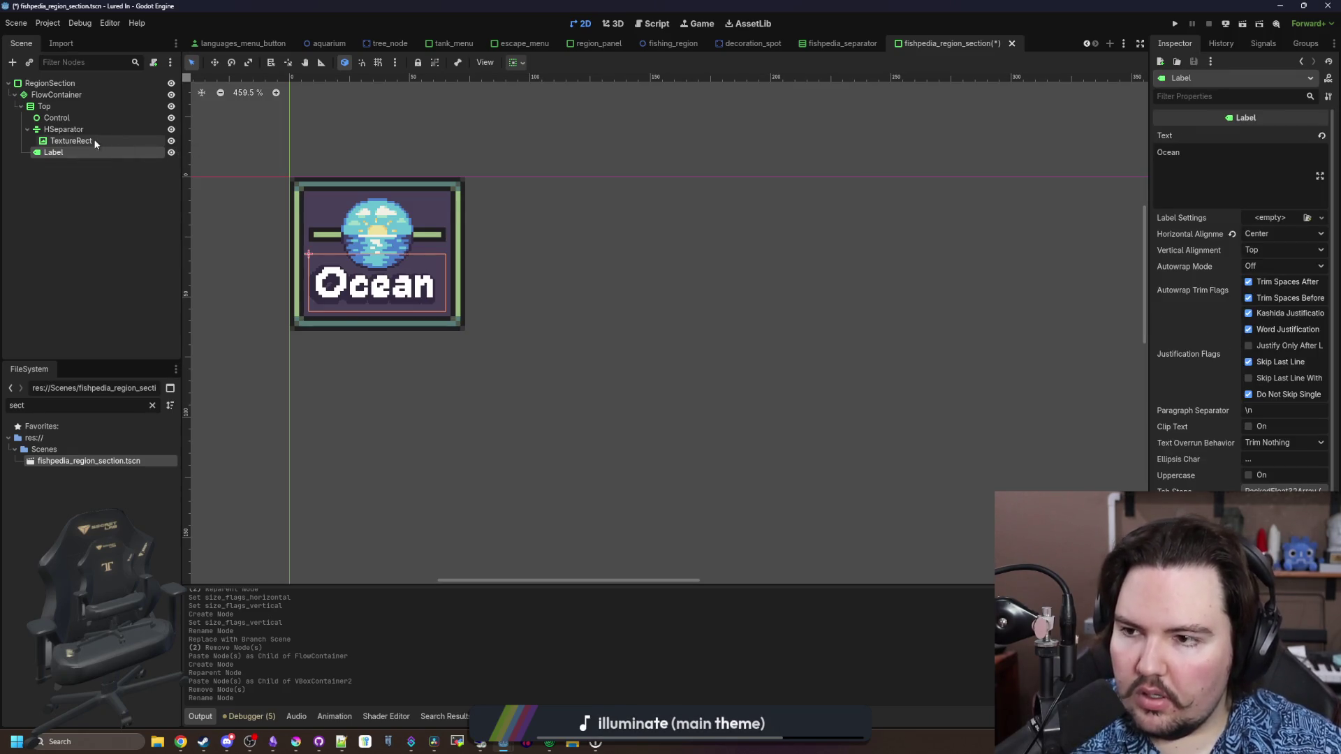
{"action": "left_click", "coordinate": [63, 129]}
{"action": "left_click_drag", "start_coordinate": [81, 144], "coordinate": [55, 153]}
{"action": "left_click", "coordinate": [640, 387]}
{"action": "key", "text": "Delete"}
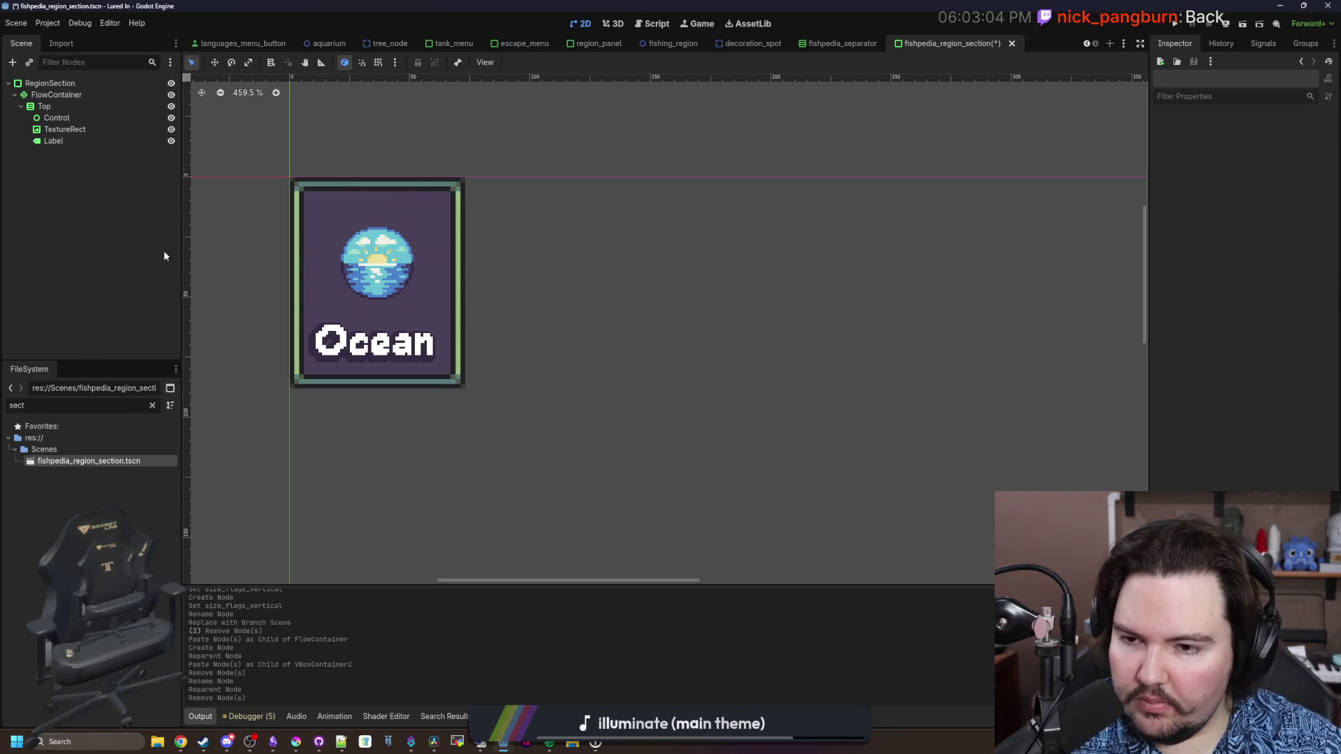
Save the fishpedia_region_section scene.
{"action": "scroll", "coordinate": [305, 238], "scroll_direction": "down", "scroll_amount": 4}
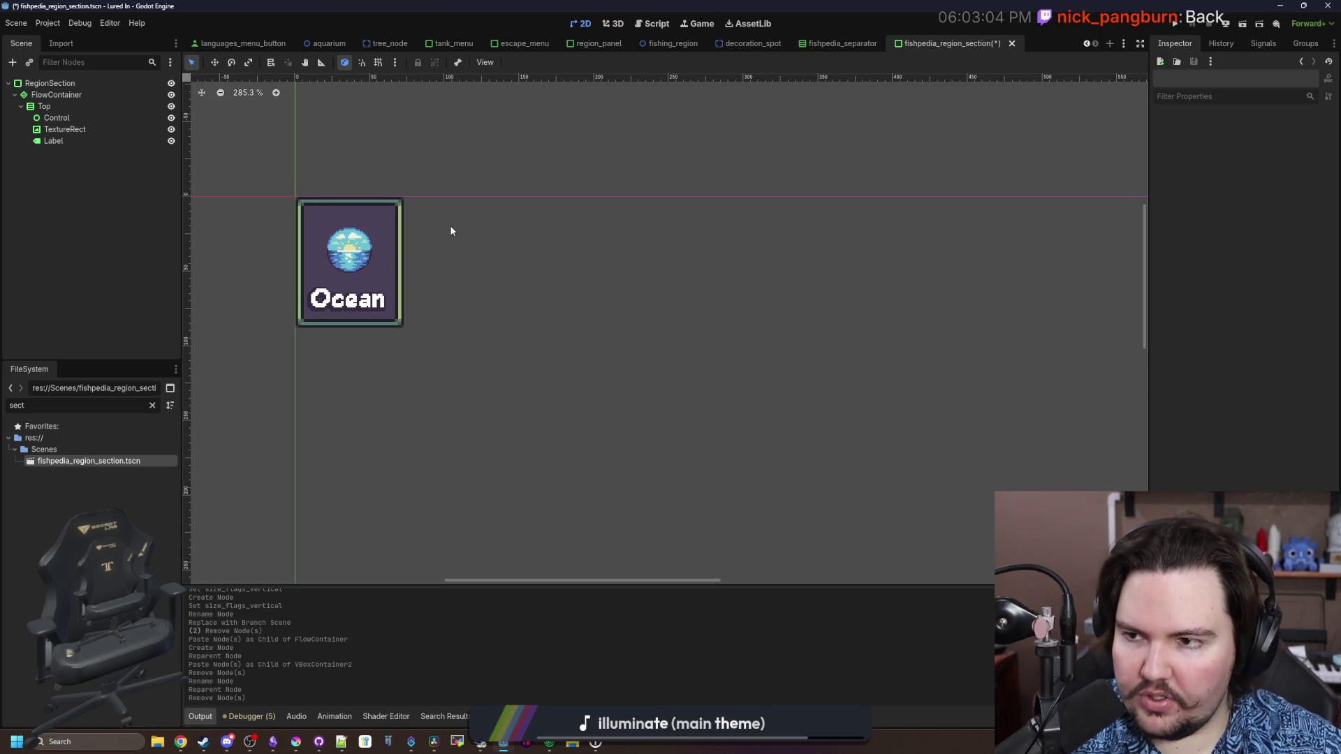
{"action": "left_click", "coordinate": [56, 94]}
{"action": "key", "text": "ctrl+s"}
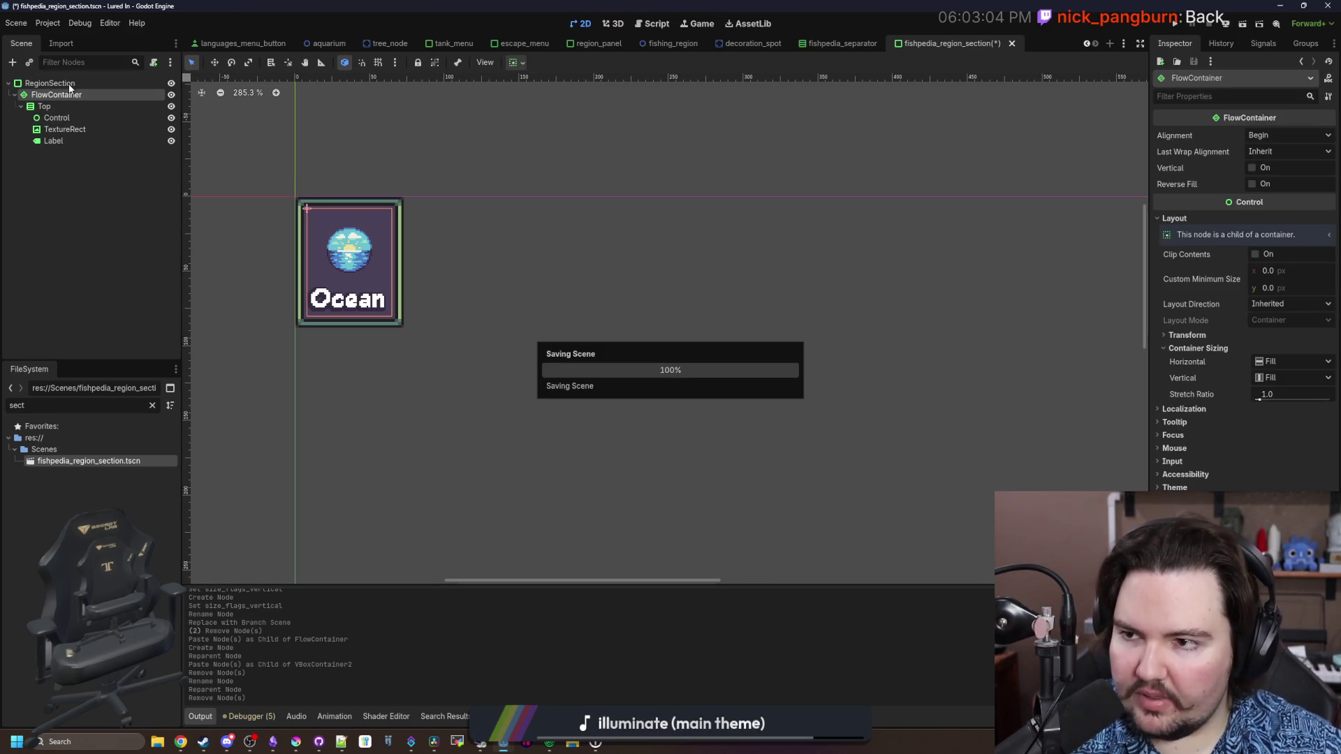
{"action": "left_click", "coordinate": [49, 83]}
Attach a new script to RegionSection with the separator's code, extending PanelContainer, and save.
{"action": "left_click", "coordinate": [153, 62]}
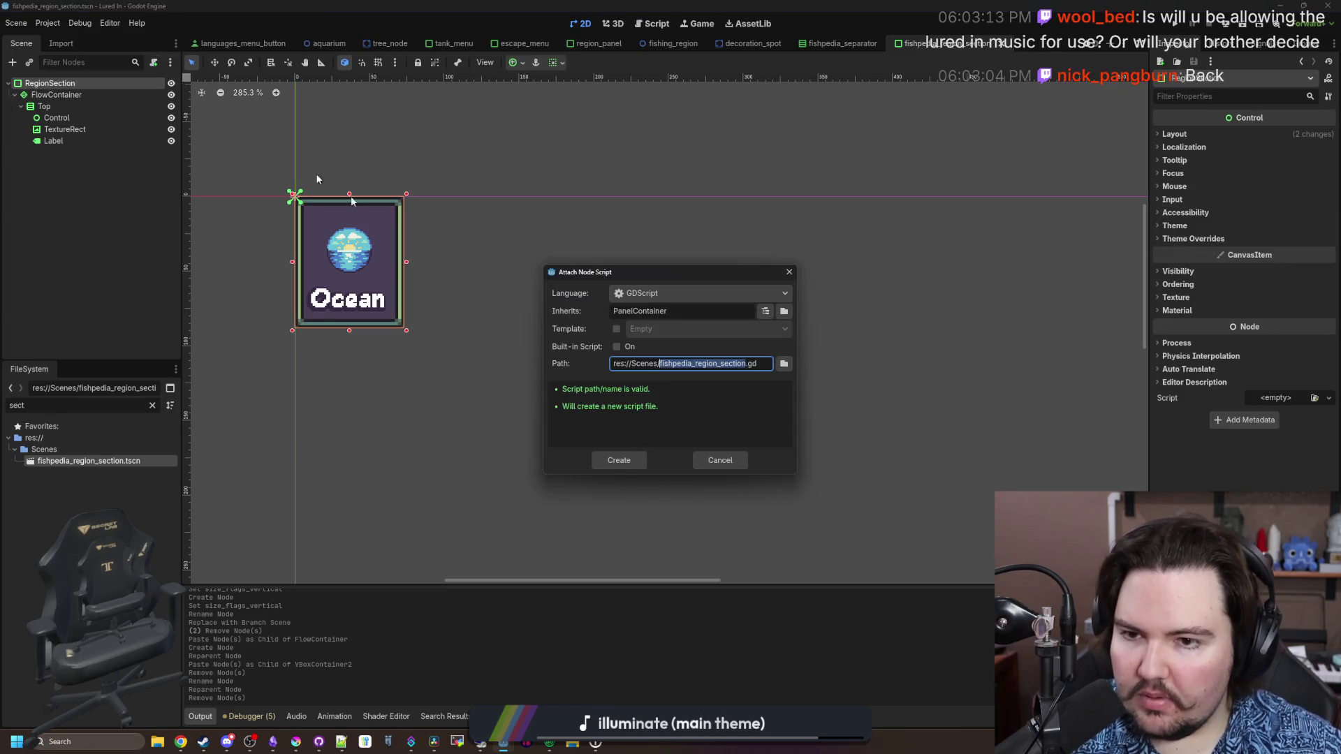
{"action": "left_click", "coordinate": [623, 467]}
{"action": "left_click", "coordinate": [823, 46]}
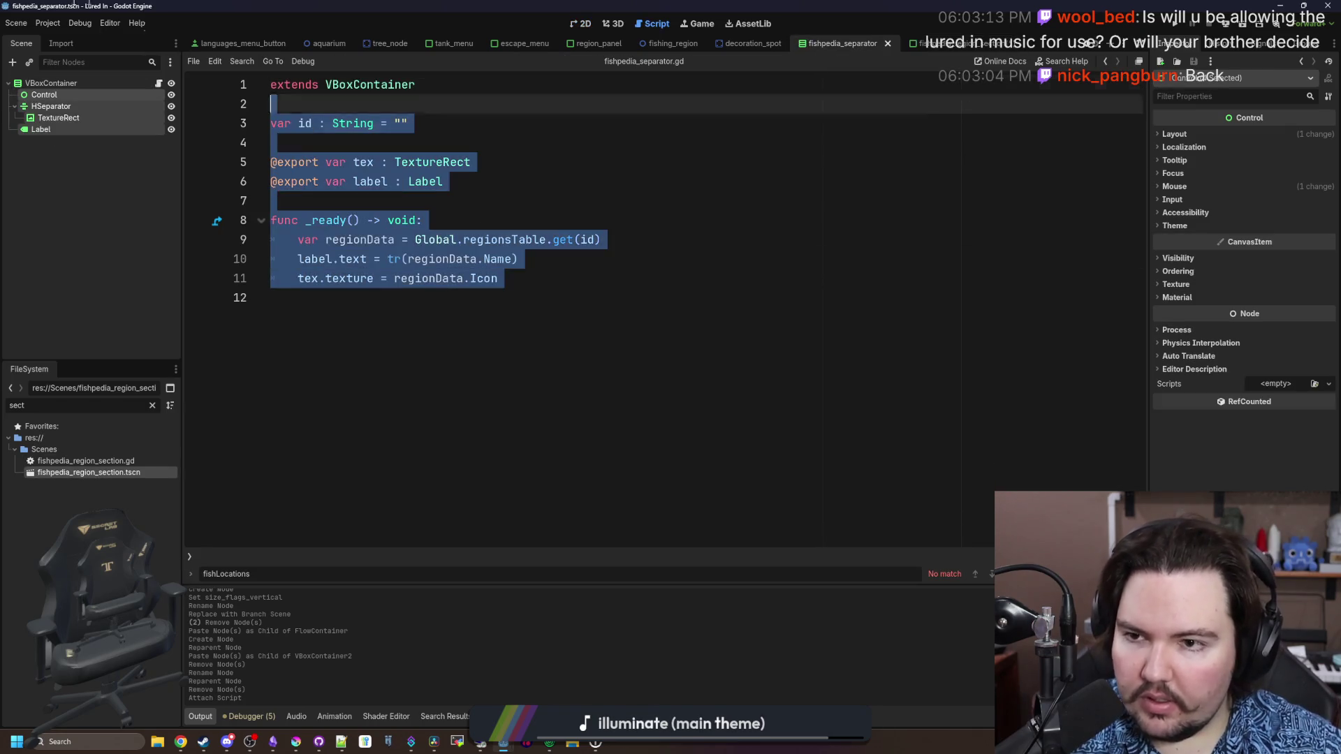
{"action": "key", "text": "ctrl+c"}
{"action": "left_click", "coordinate": [936, 43]}
{"action": "key", "text": "ctrl+a"}
{"action": "key", "text": "ctrl+v"}
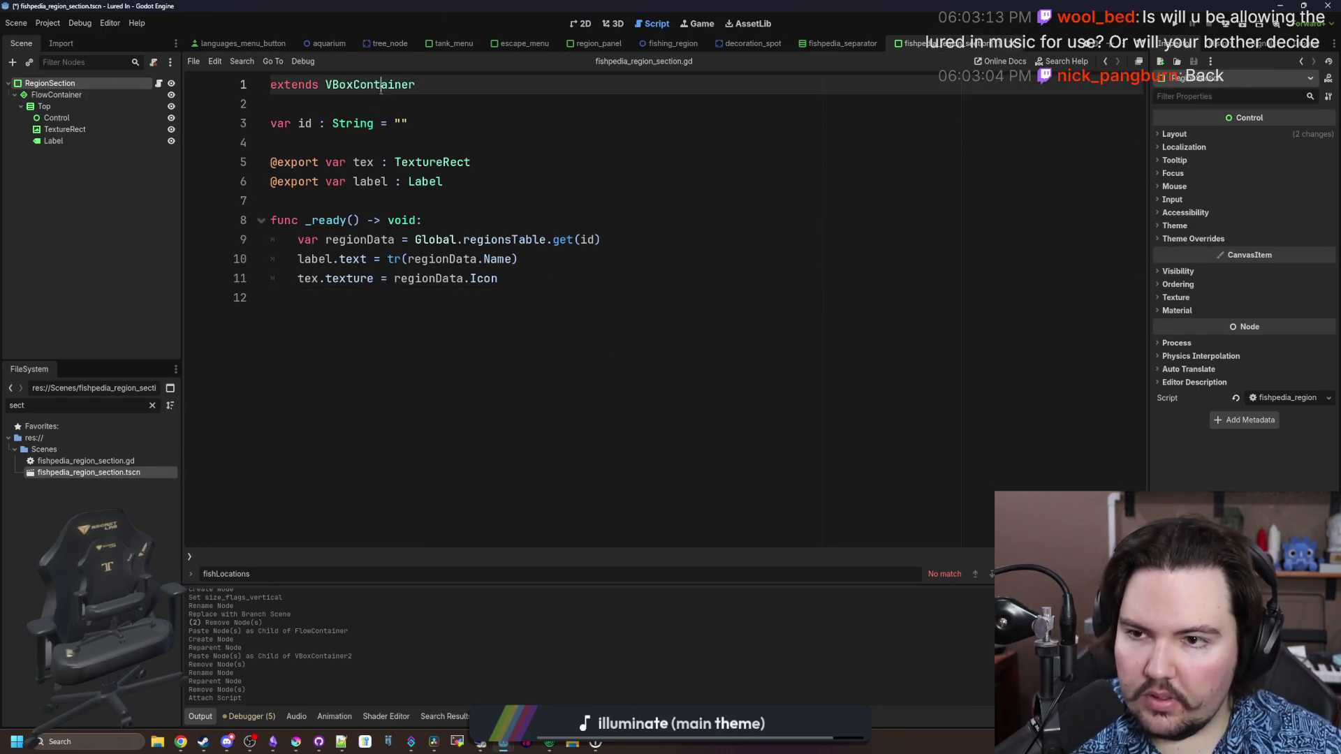
{"action": "double_click", "coordinate": [380, 85]}
{"action": "type", "text": "PanelC"}
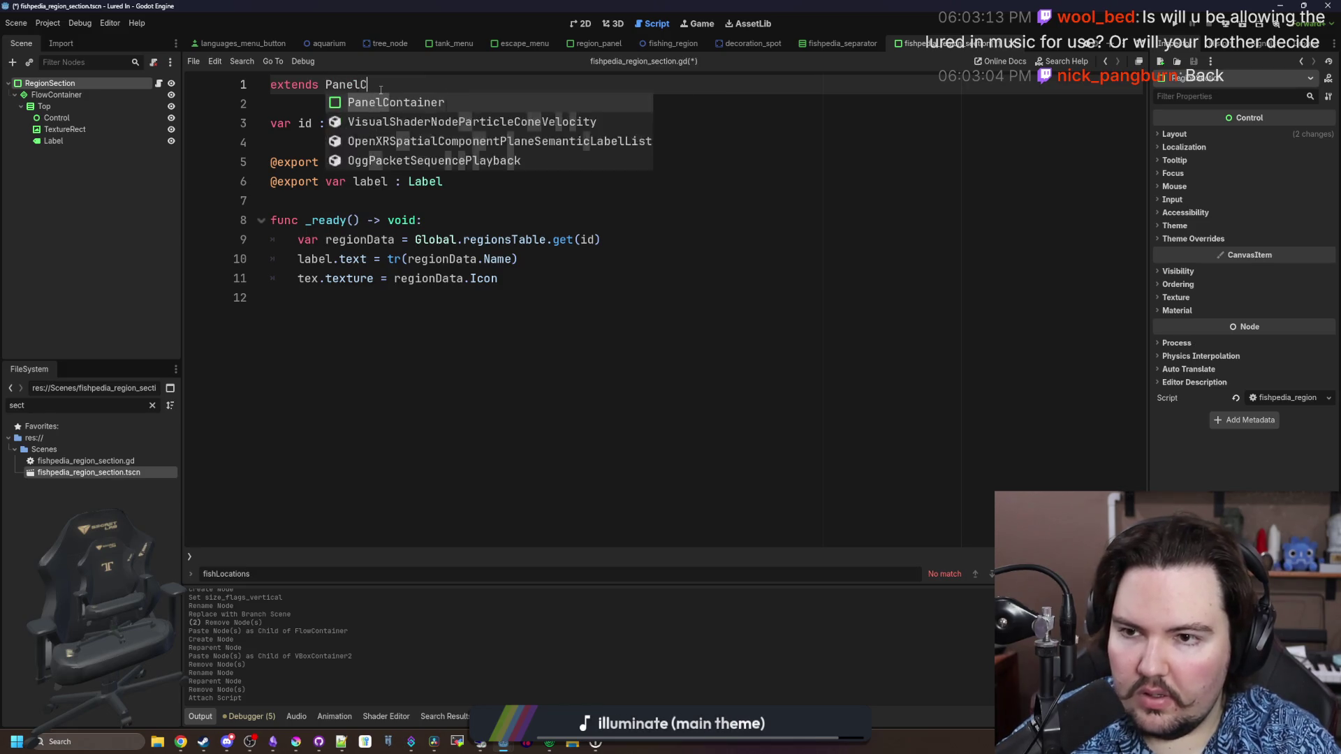
{"action": "key", "text": "Return"}
{"action": "left_click", "coordinate": [345, 107]}
{"action": "key", "text": "ctrl+s"}
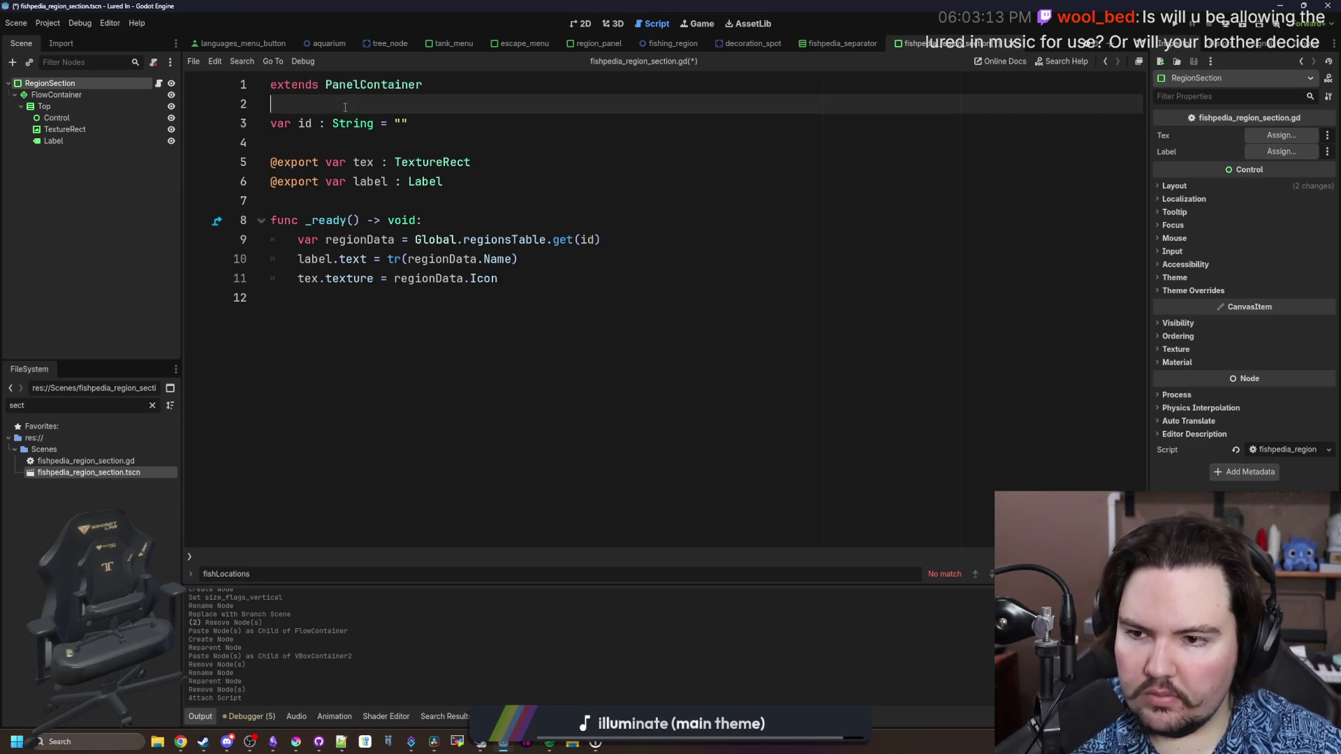
Assign TextureRect to the Tex export and Label to the Label export, then save.
{"action": "left_click_drag", "start_coordinate": [64, 129], "coordinate": [1290, 139]}
{"action": "left_click_drag", "start_coordinate": [53, 140], "coordinate": [1285, 152]}
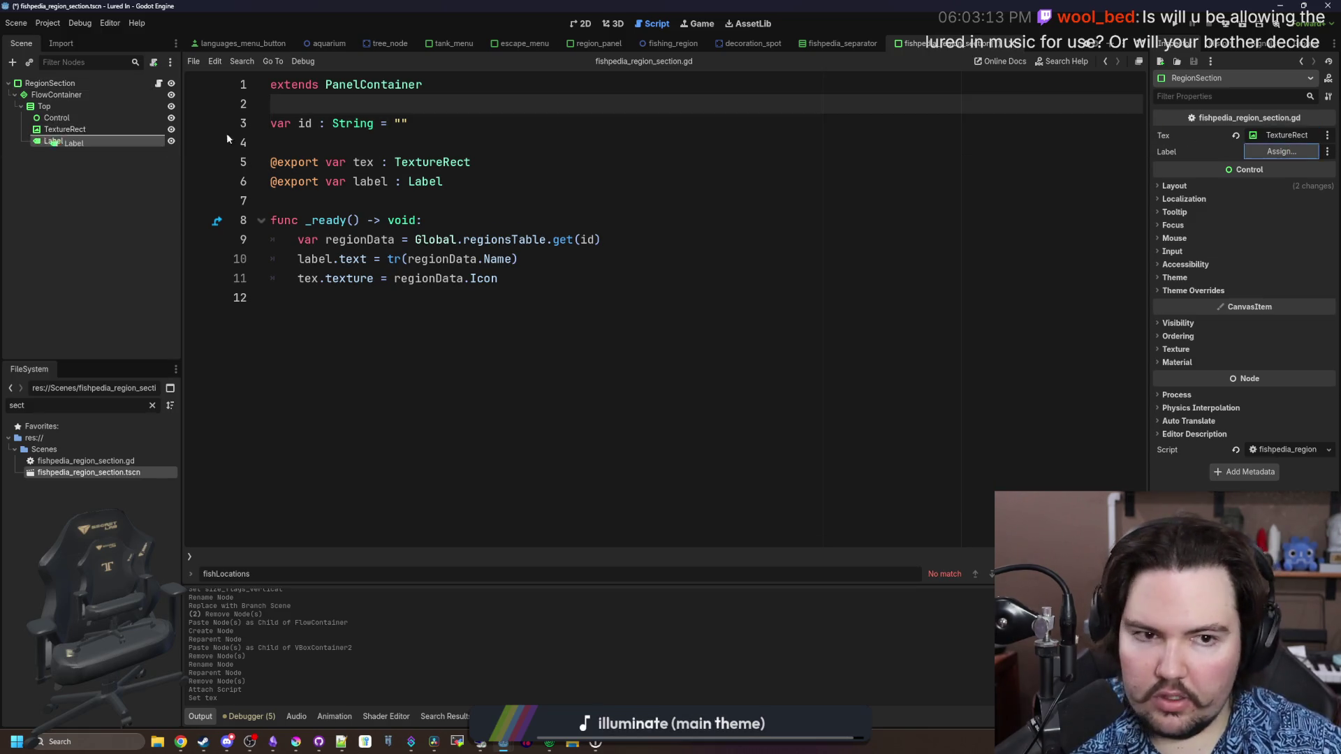
{"action": "left_click", "coordinate": [620, 298]}
{"action": "key", "text": "ctrl+s"}
Add an exported container variable of type FlowContainer to the script.
{"action": "left_click", "coordinate": [330, 201]}
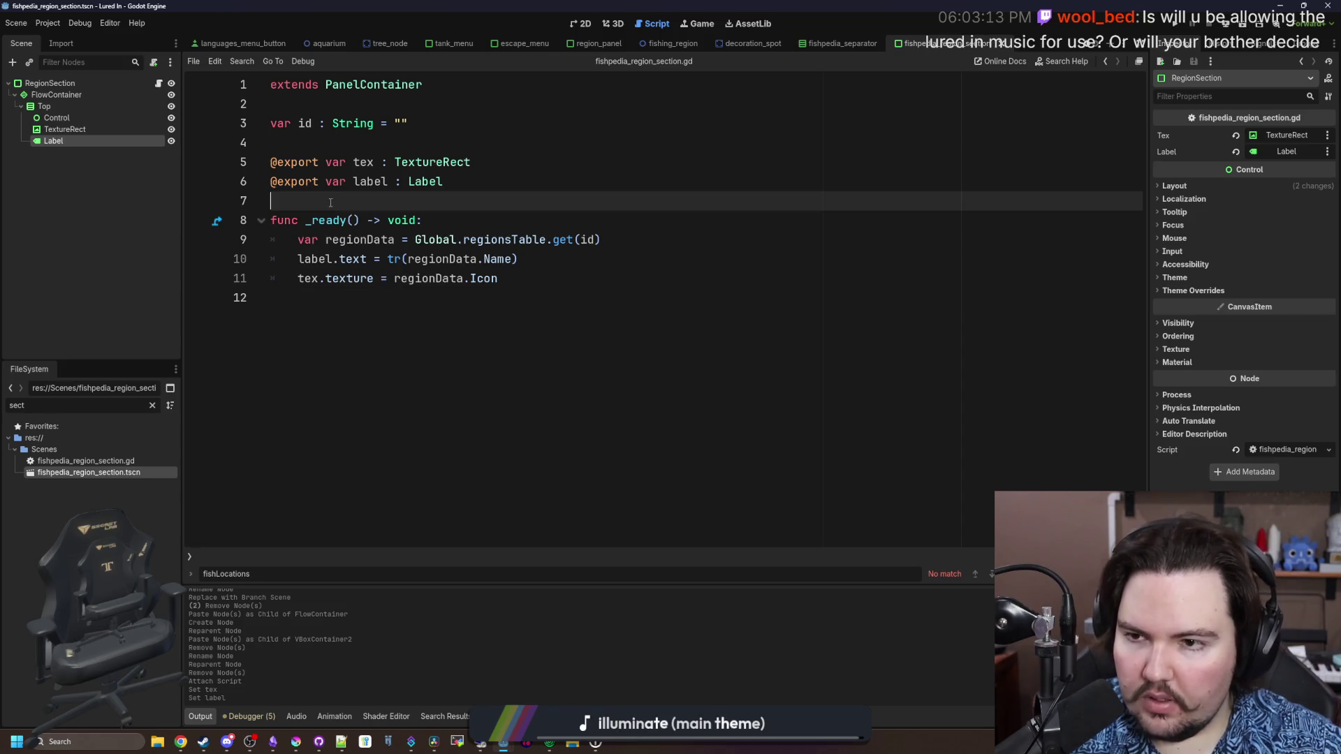
{"action": "key", "text": "Return"}
{"action": "key", "text": "Up"}
{"action": "type", "text": "@edxpo"}
{"action": "key", "text": "BackSpace"}
{"action": "key", "text": "BackSpace"}
{"action": "key", "text": "BackSpace"}
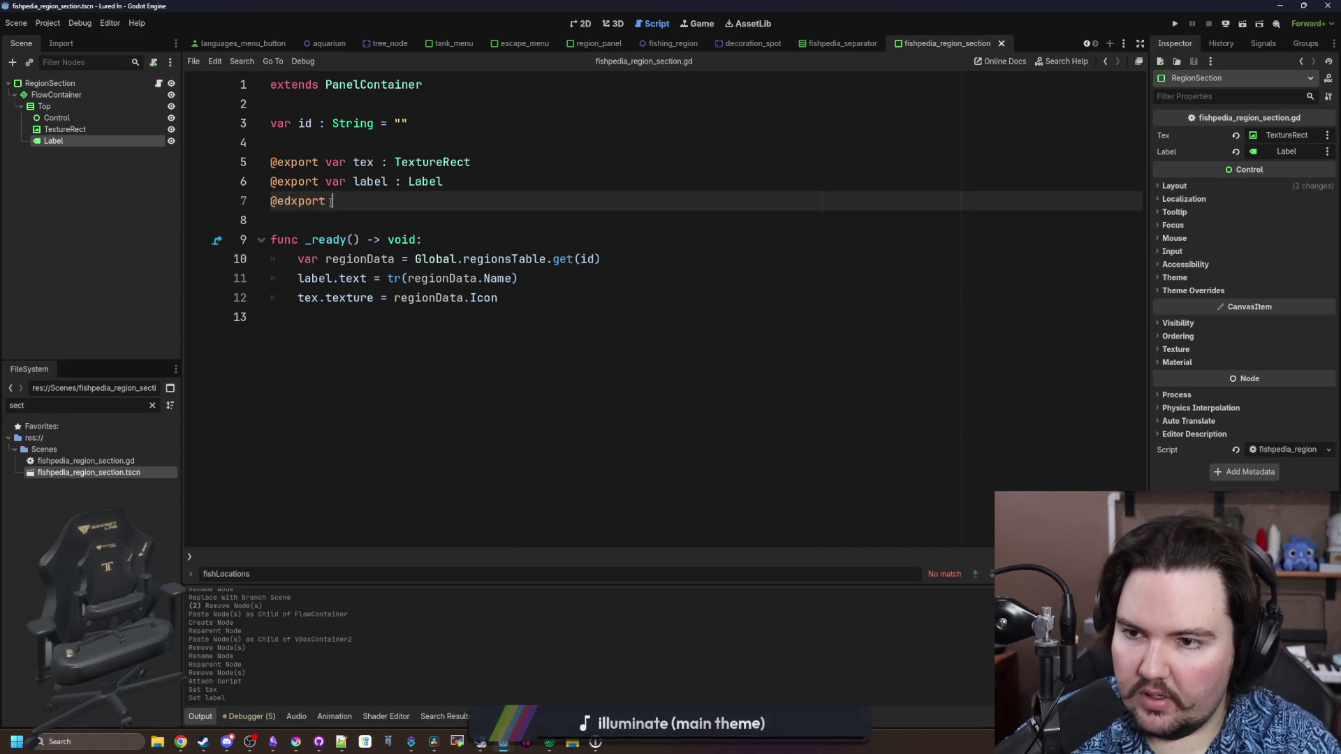
{"action": "type", "text": "expor"}
{"action": "key", "text": "BackSpace"}
{"action": "key", "text": "BackSpace"}
{"action": "type", "text": "xpo"}
{"action": "type", "text": "ar container"}
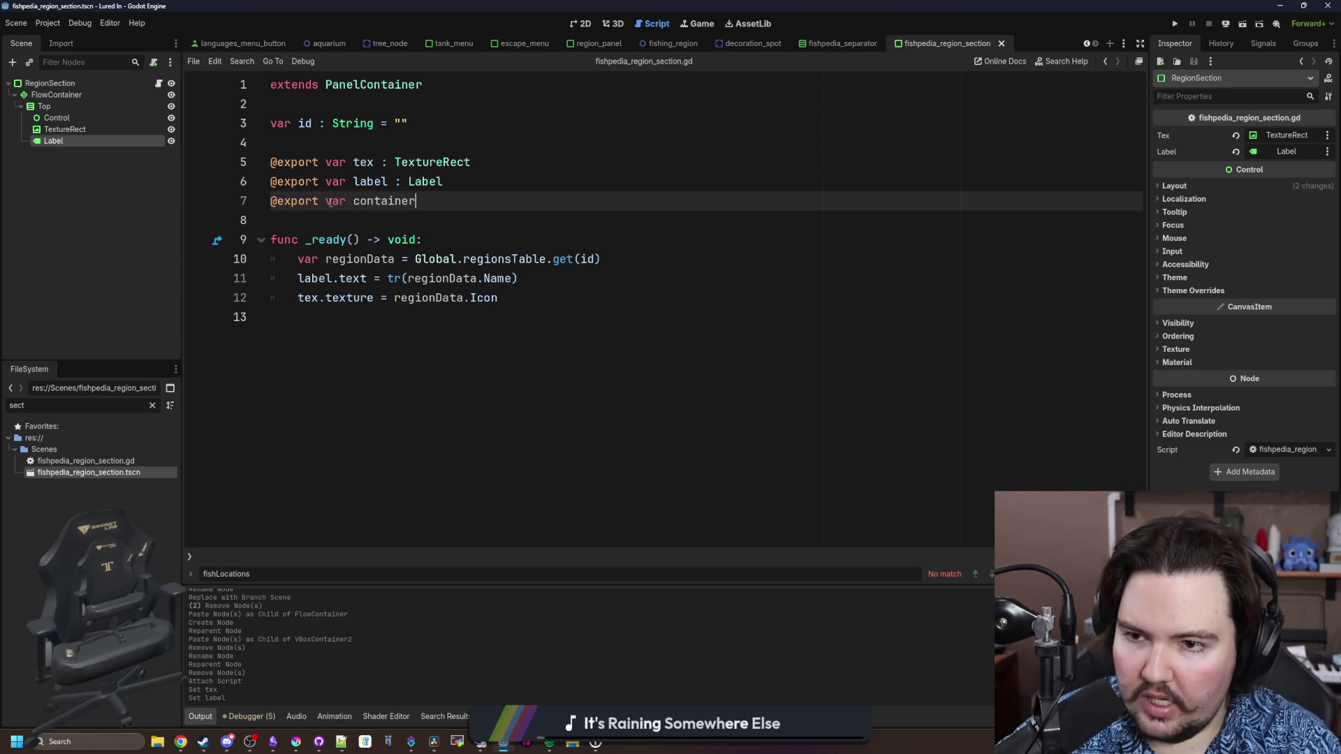
{"action": "type", "text": "lexC"}
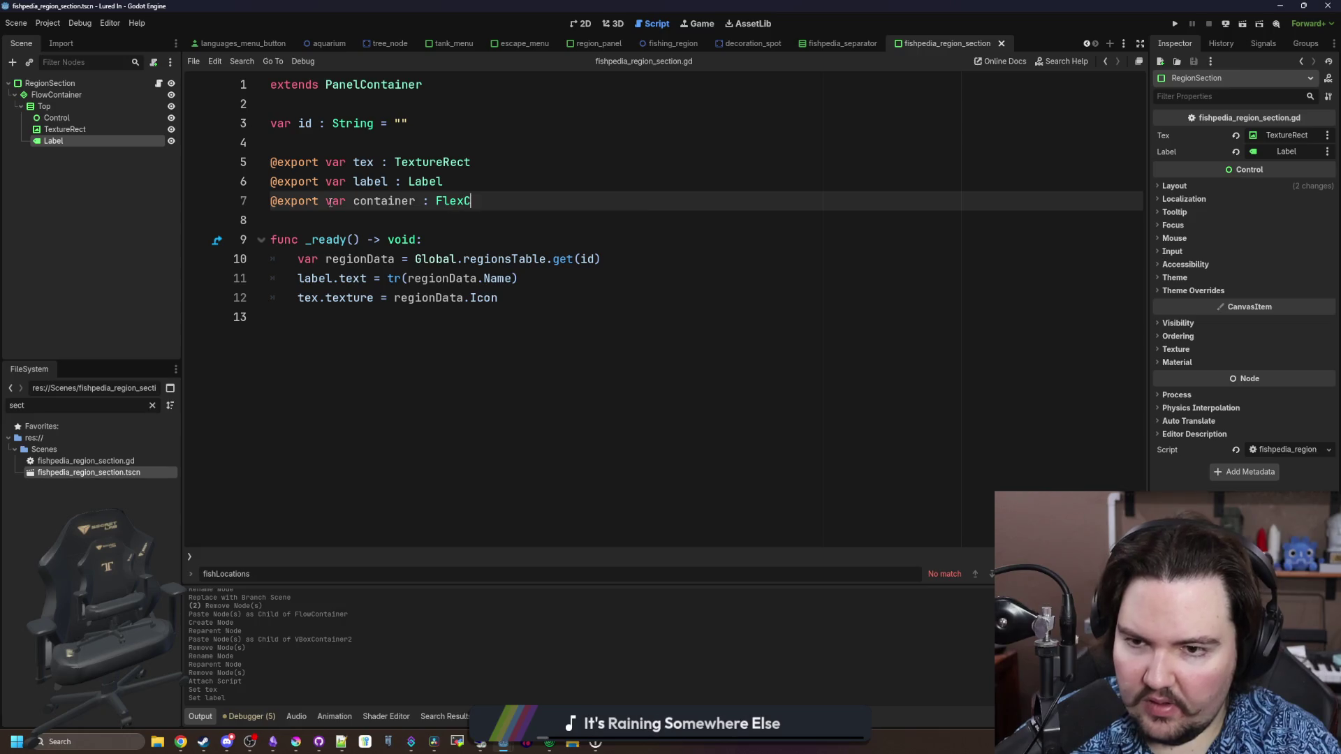
{"action": "type", "text": "ontainer"}
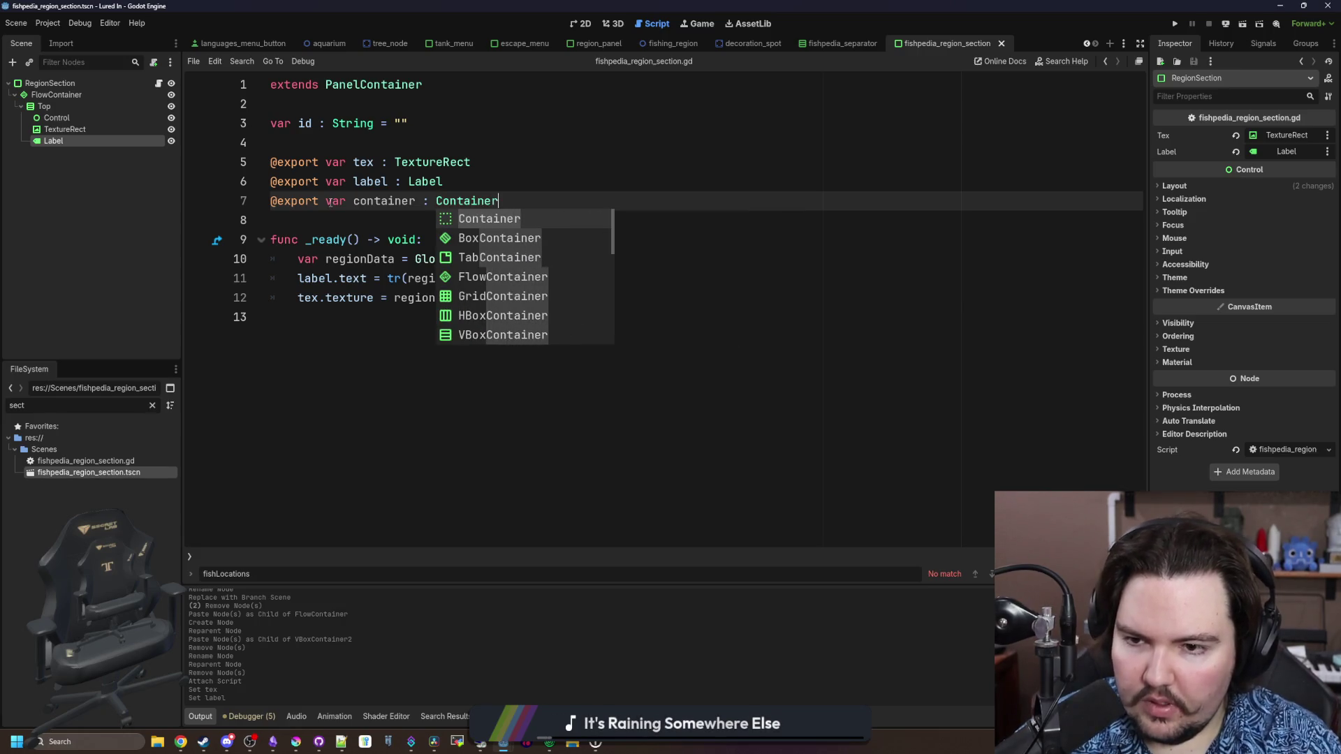
{"action": "key", "text": "Down"}
{"action": "key", "text": "Down"}
{"action": "key", "text": "Down"}
{"action": "key", "text": "Return"}
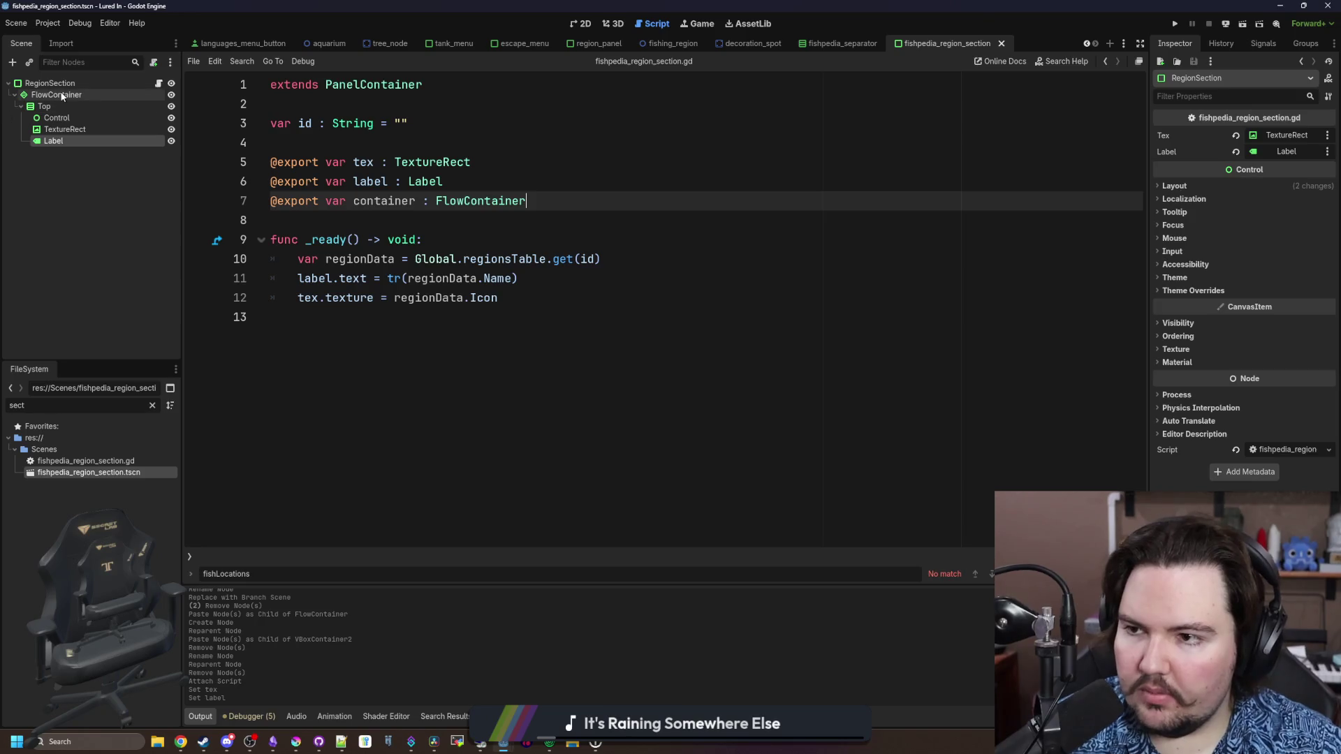
Assign the FlowContainer node to RegionSection's Container export and save the scene.
{"action": "left_click", "coordinate": [55, 95]}
{"action": "left_click", "coordinate": [56, 83]}
{"action": "left_click_drag", "start_coordinate": [56, 95], "coordinate": [1285, 167]}
{"action": "left_click", "coordinate": [684, 186]}
{"action": "key", "text": "ctrl+s"}
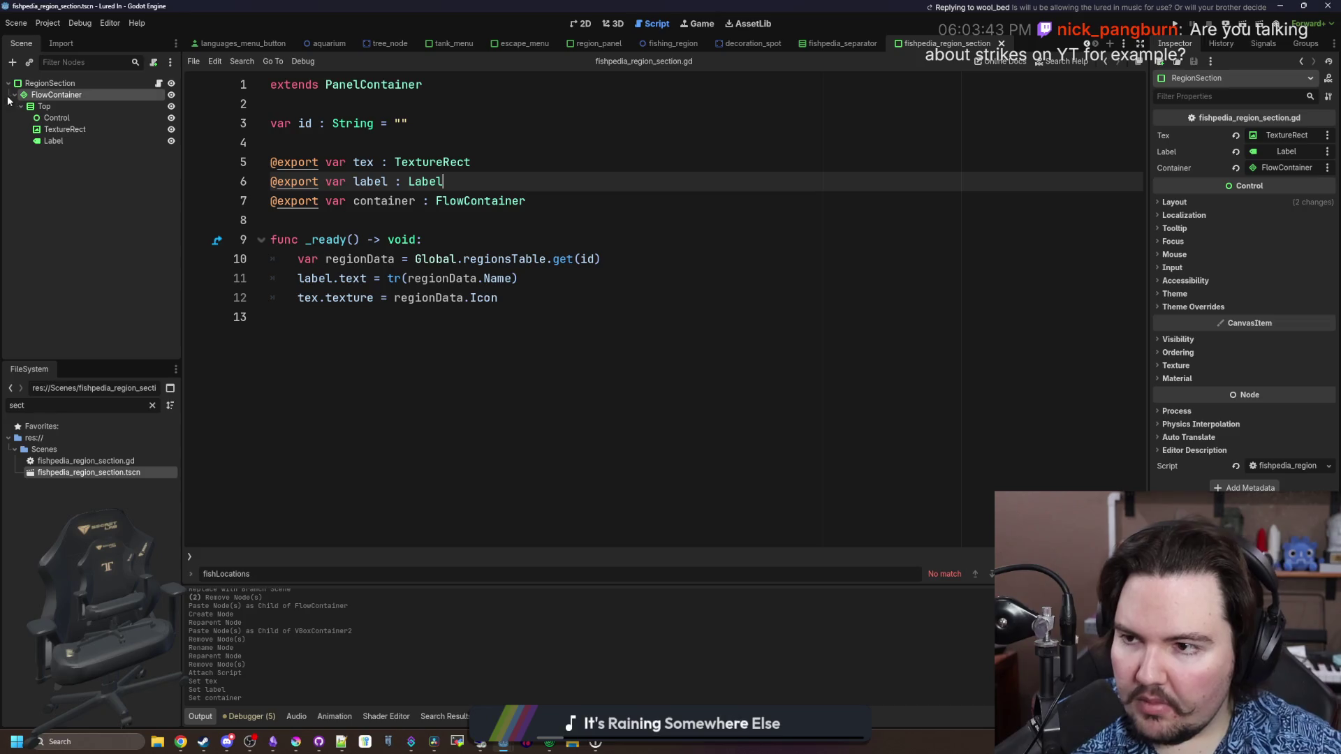
{"action": "left_click", "coordinate": [346, 217]}
{"action": "key", "text": "ctrl+s"}
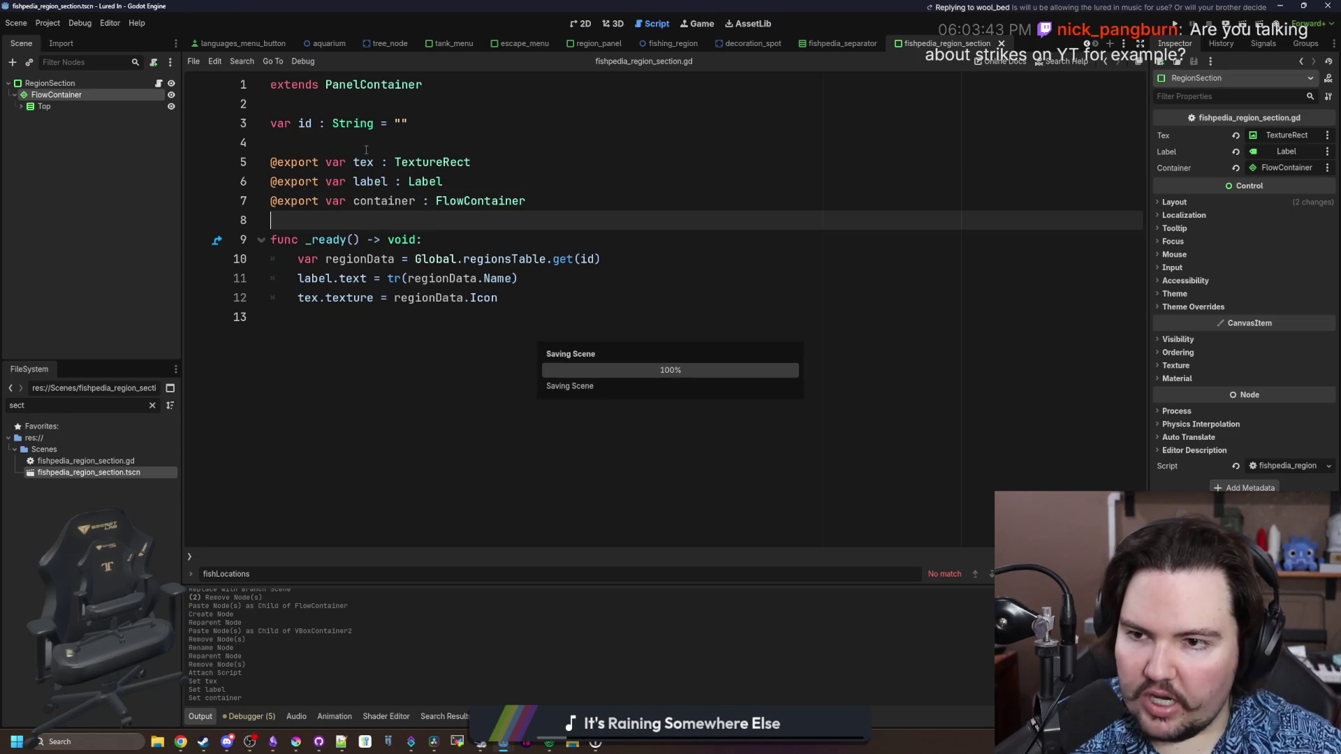
{"action": "left_click", "coordinate": [367, 145]}
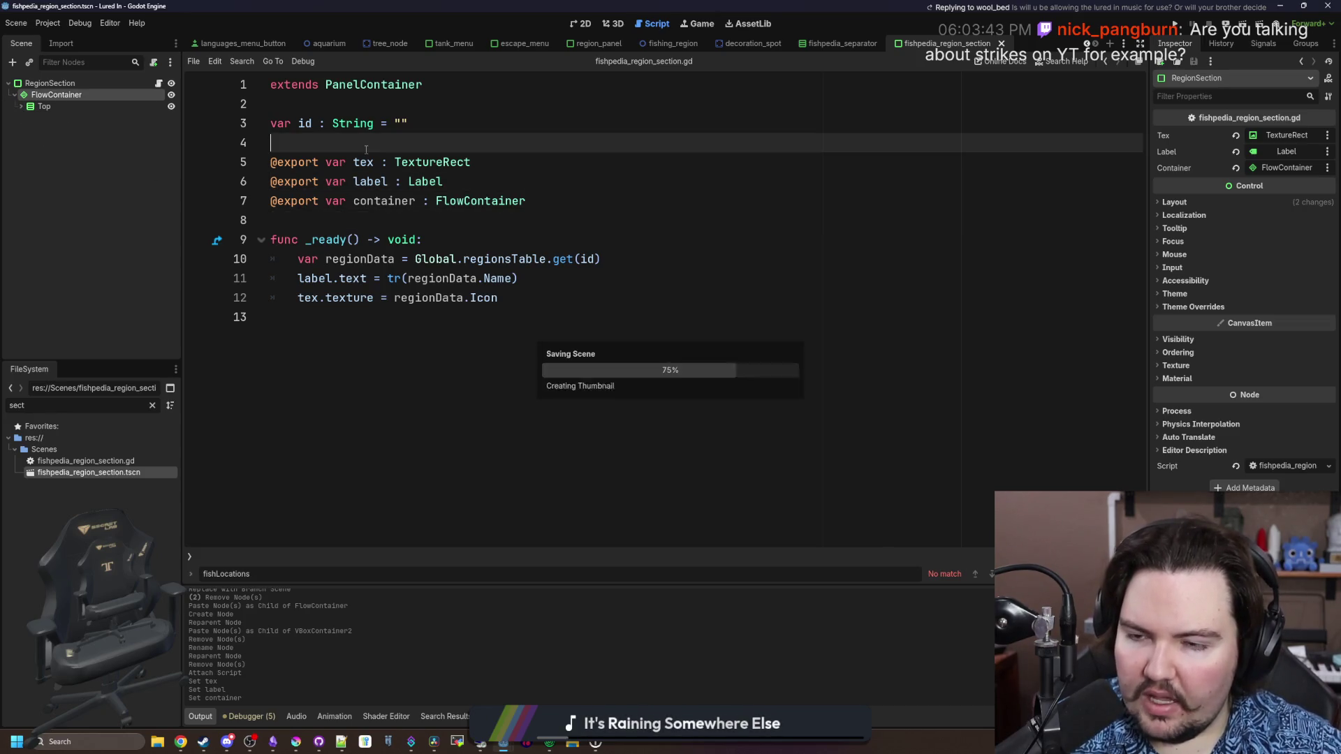
{"action": "left_click", "coordinate": [151, 405]}
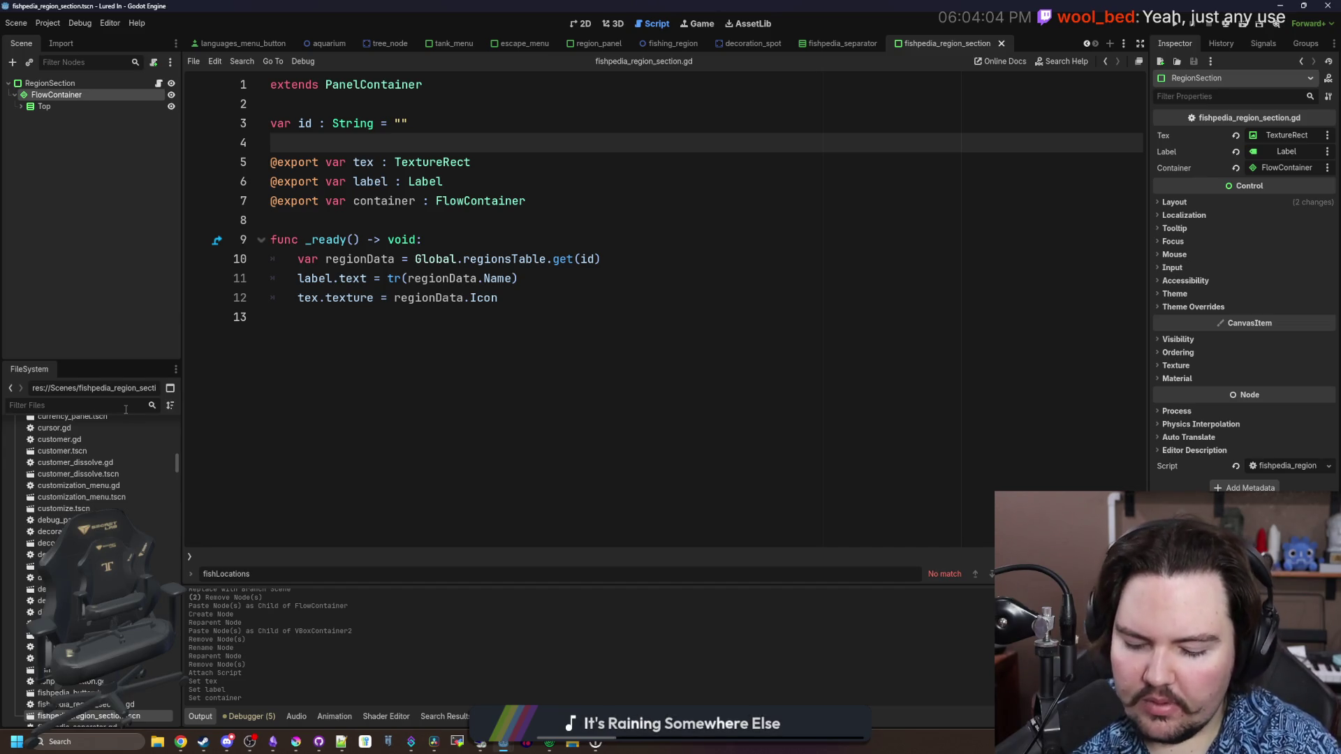
Type 'inventory' in the FileSystem filter so only the inventory files are listed.
{"action": "type", "text": "inventory"}
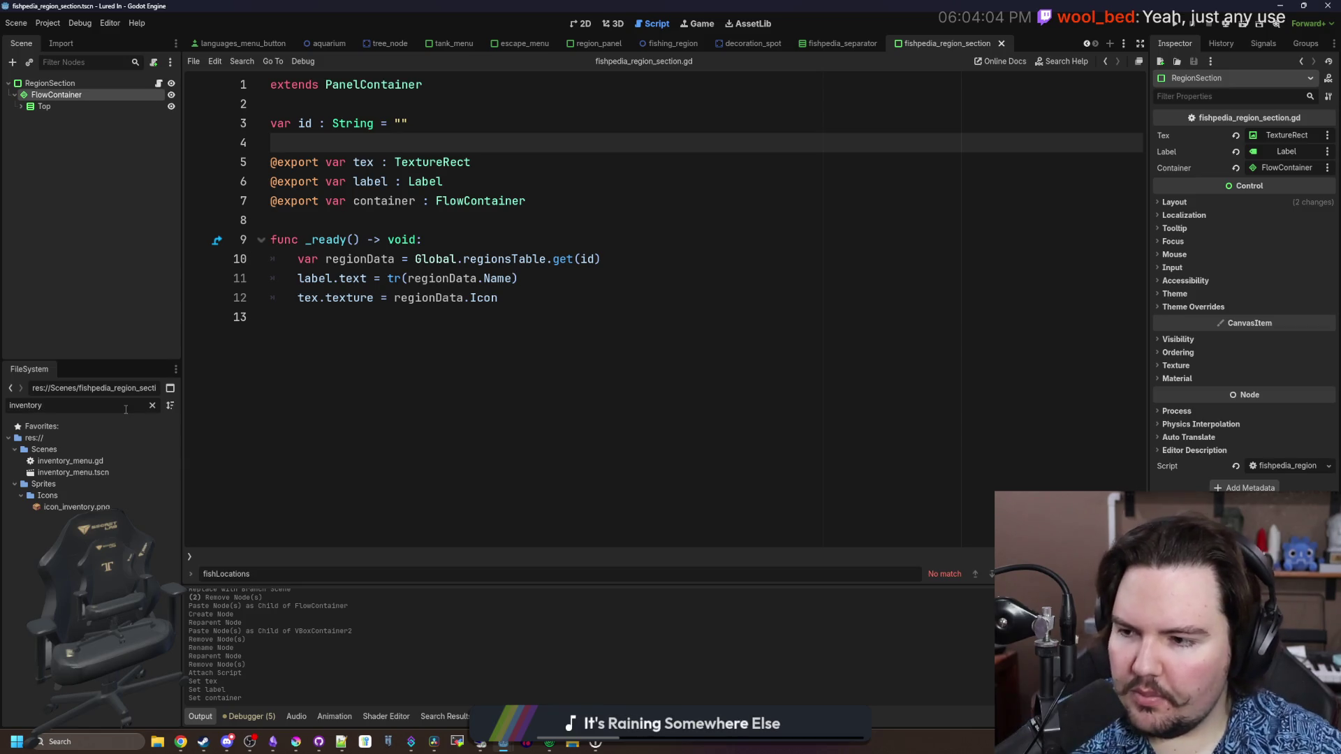
Open inventory_menu.gd, review the region section loop around lines 75-78, and save.
{"action": "double_click", "coordinate": [70, 461]}
{"action": "left_click", "coordinate": [637, 342]}
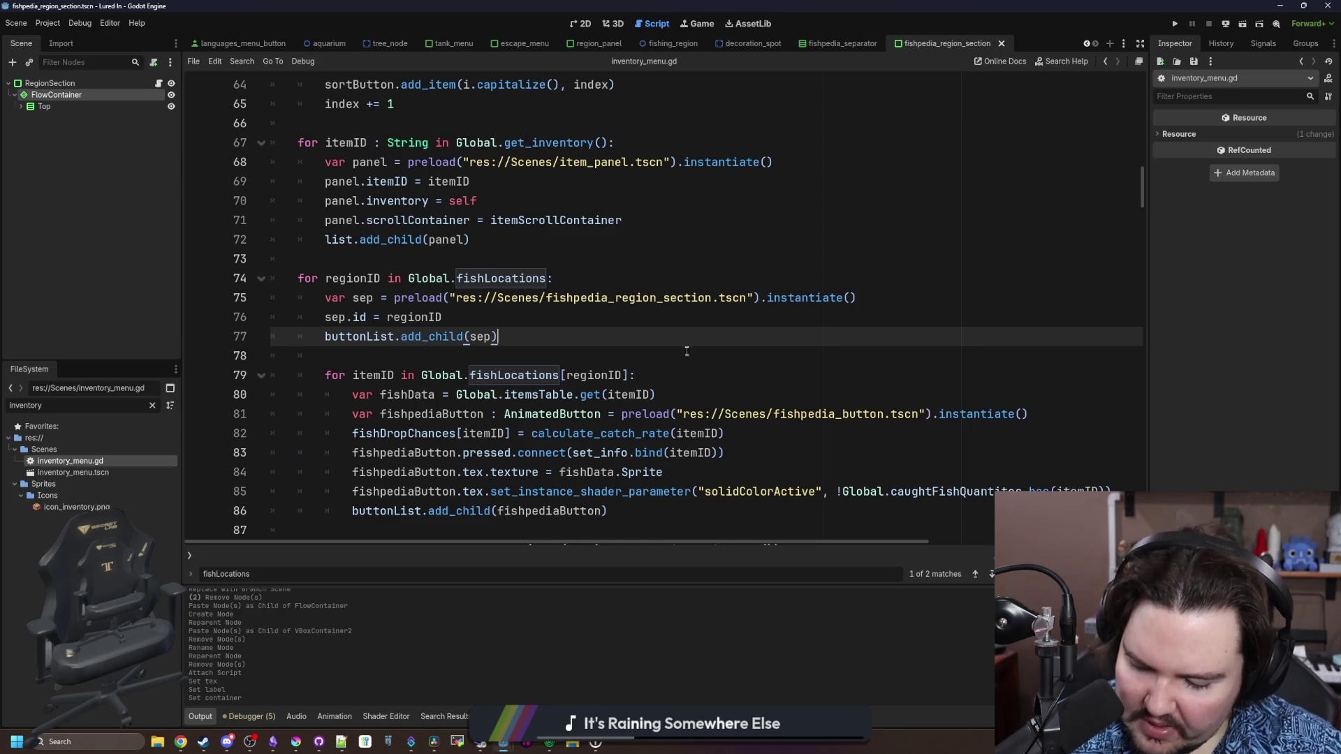
{"action": "left_click", "coordinate": [815, 354]}
{"action": "left_click", "coordinate": [574, 320]}
{"action": "key", "text": "Down"}
{"action": "left_click", "coordinate": [606, 298]}
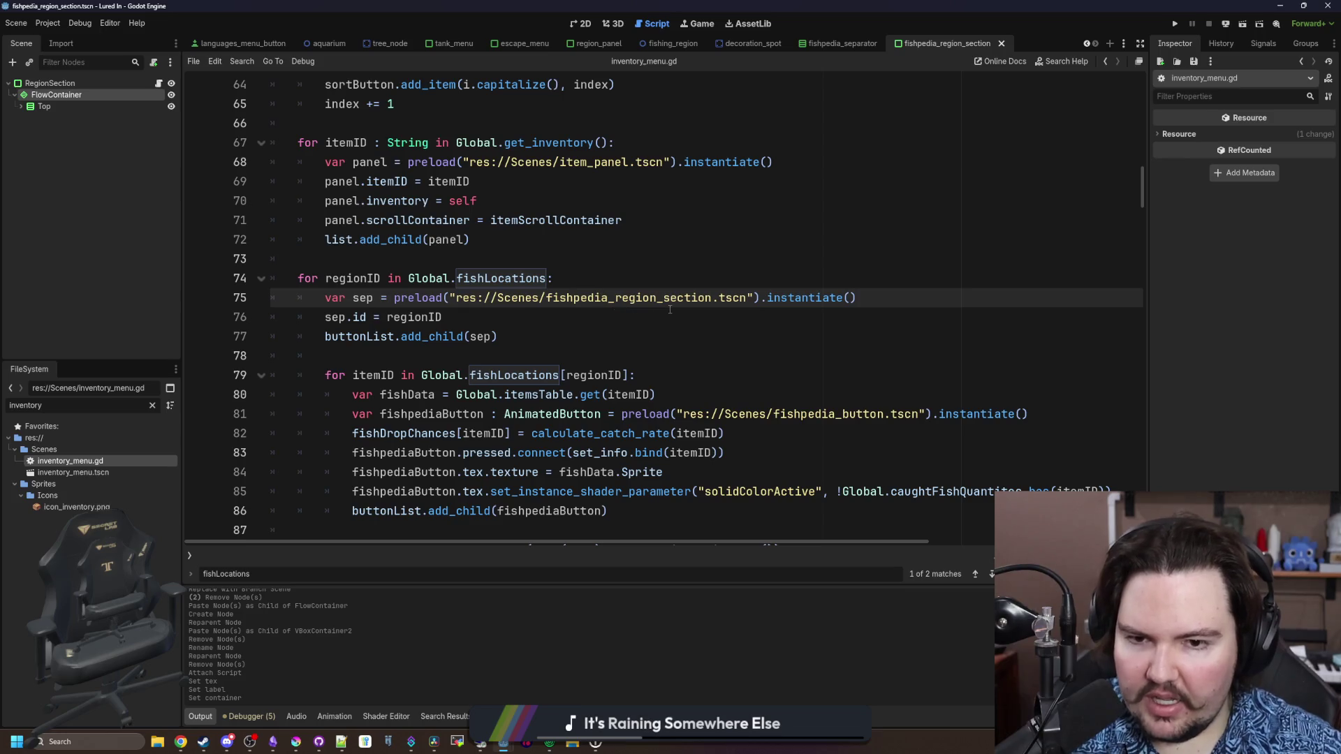
{"action": "left_click", "coordinate": [549, 341]}
{"action": "scroll", "coordinate": [581, 333], "scroll_direction": "down", "scroll_amount": 2}
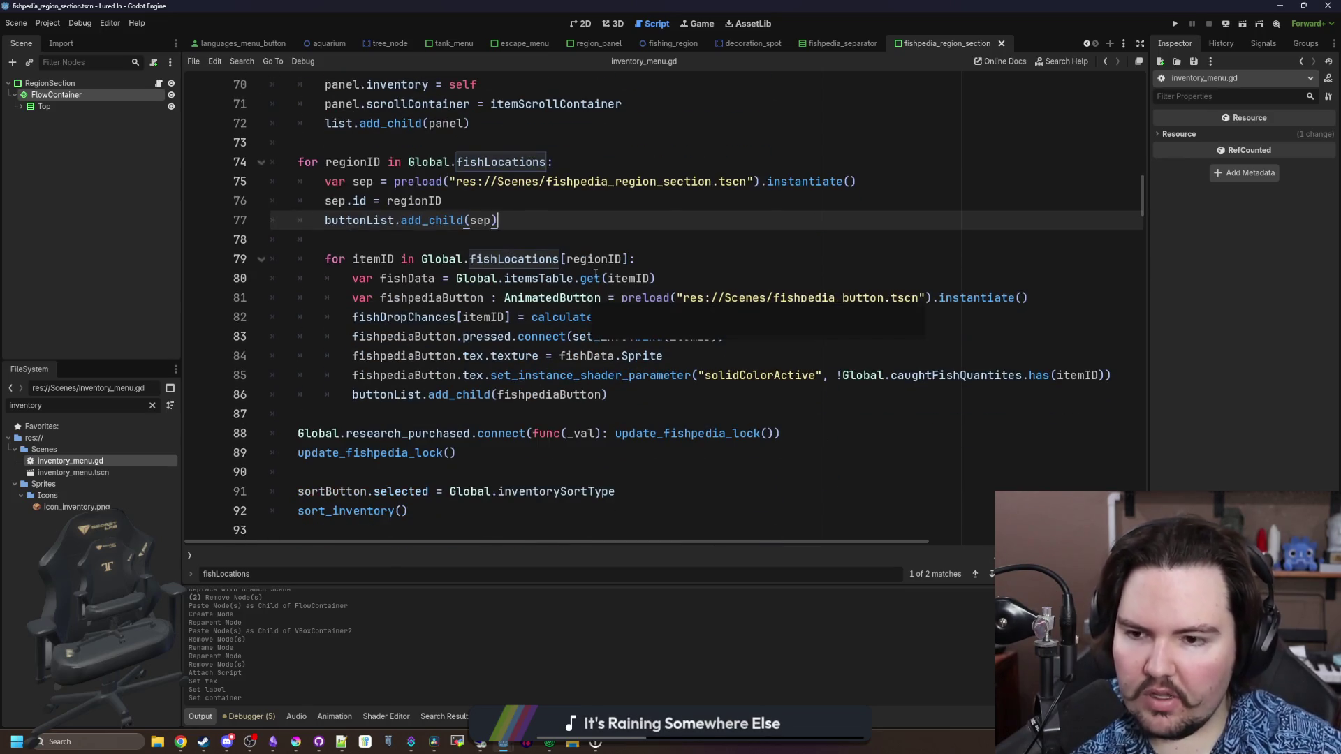
{"action": "scroll", "coordinate": [581, 334], "scroll_direction": "up", "scroll_amount": 1}
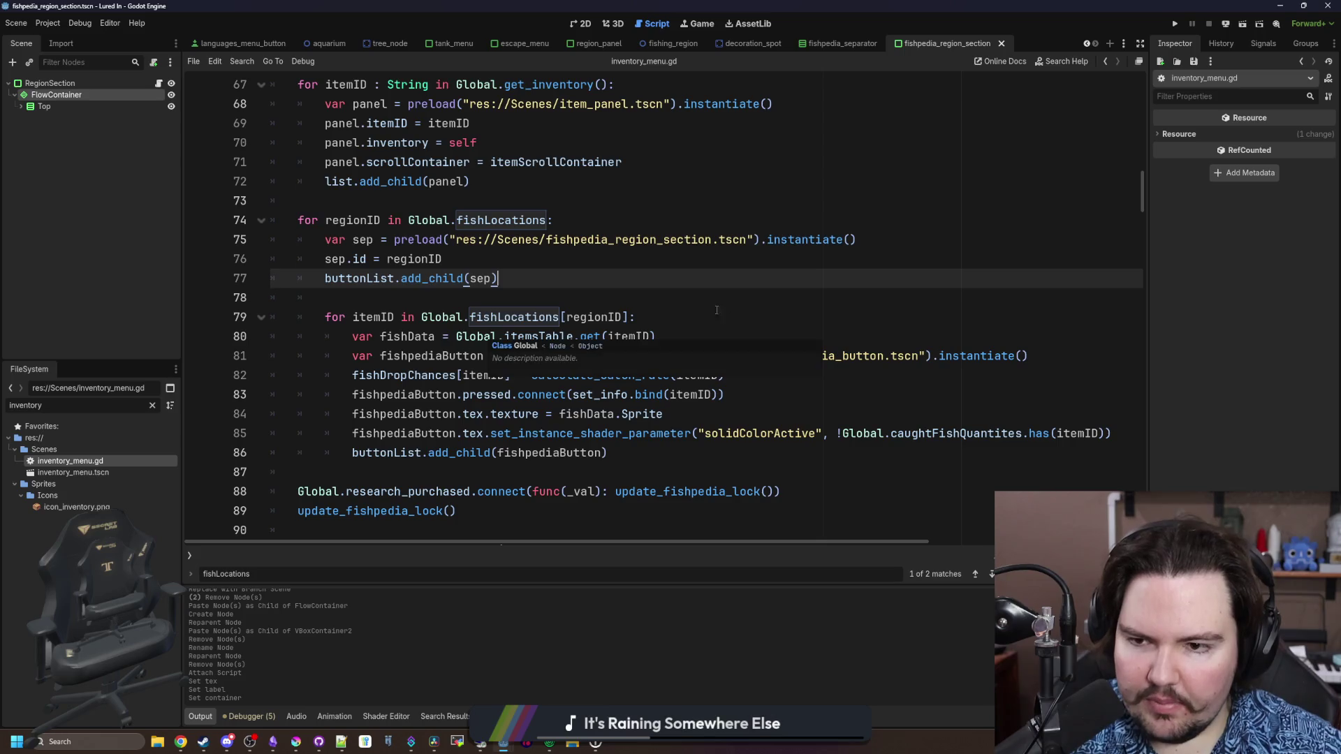
{"action": "key", "text": "Down"}
{"action": "key", "text": "ctrl+s"}
Replace buttonList on line 86 with sep.container so fish buttons go into their region.
{"action": "double_click", "coordinate": [336, 260]}
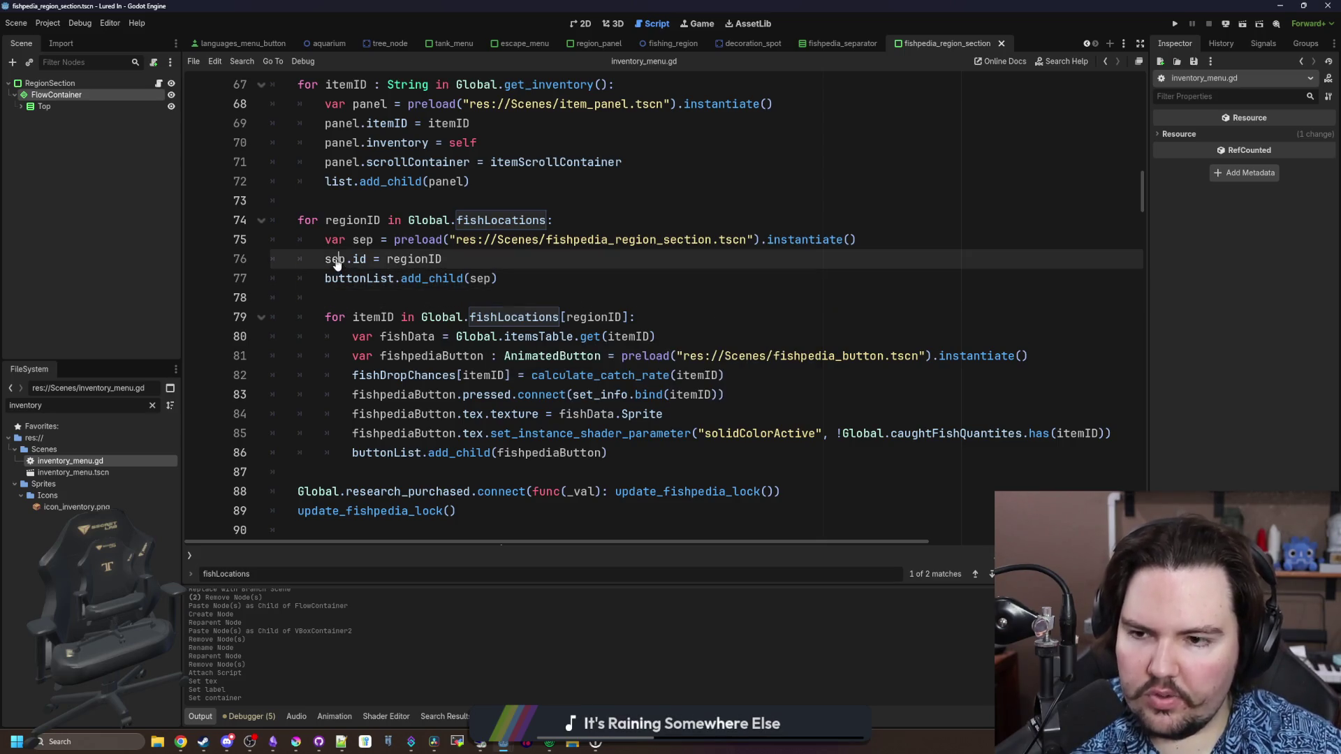
{"action": "left_click", "coordinate": [455, 469]}
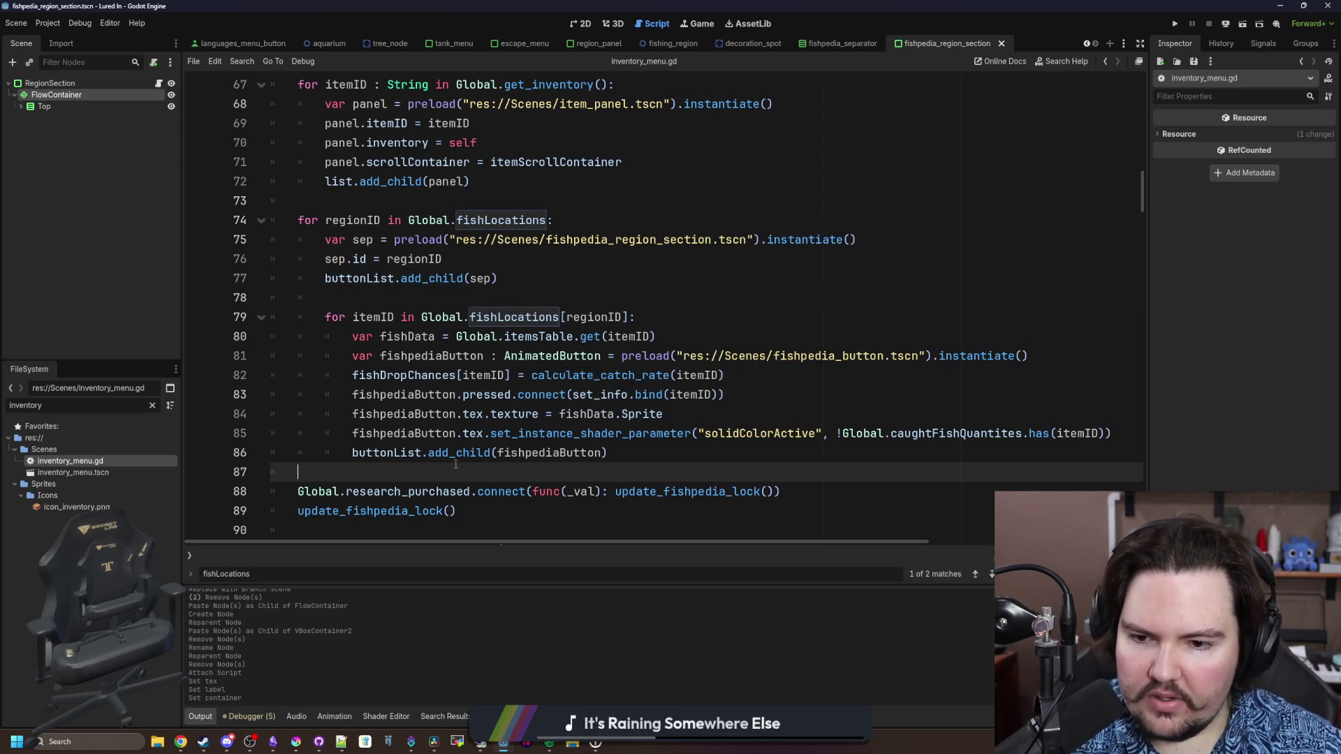
{"action": "double_click", "coordinate": [387, 453]}
{"action": "type", "text": "sep"}
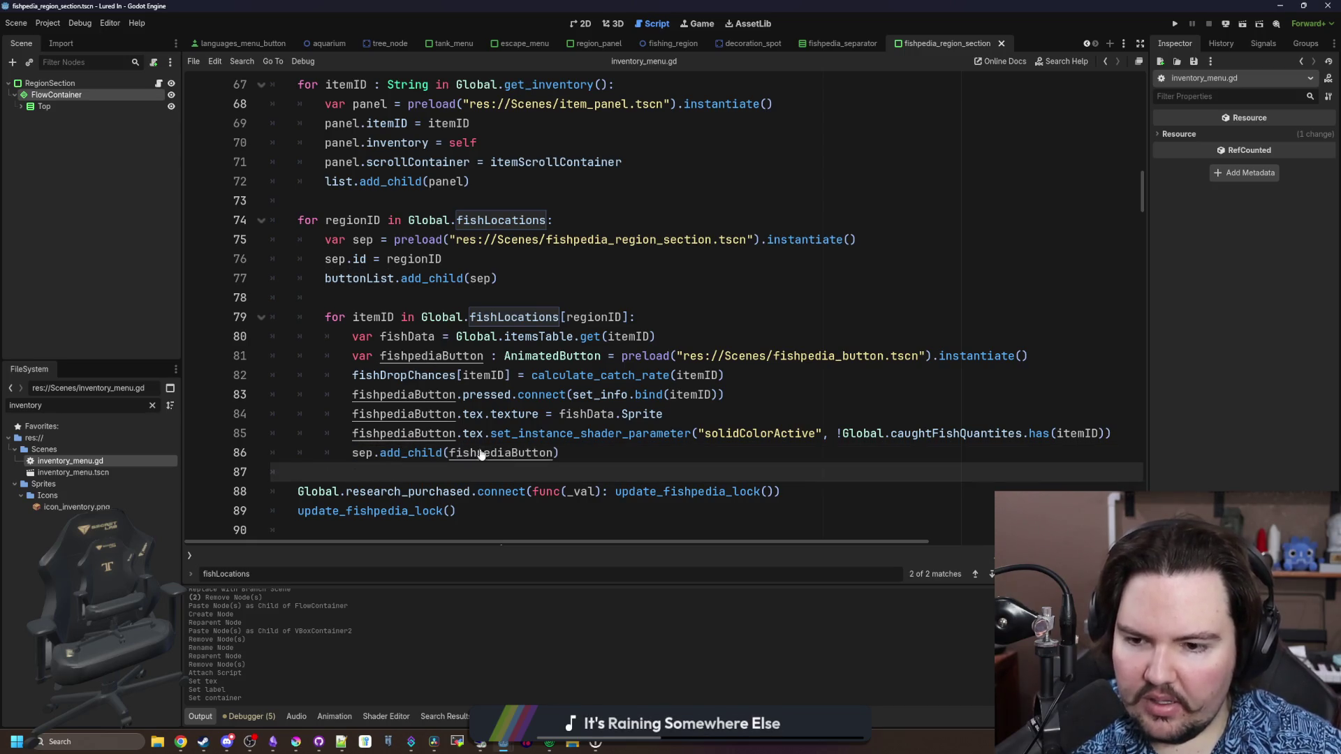
{"action": "left_click", "coordinate": [375, 453]}
{"action": "type", "text": ".container"}
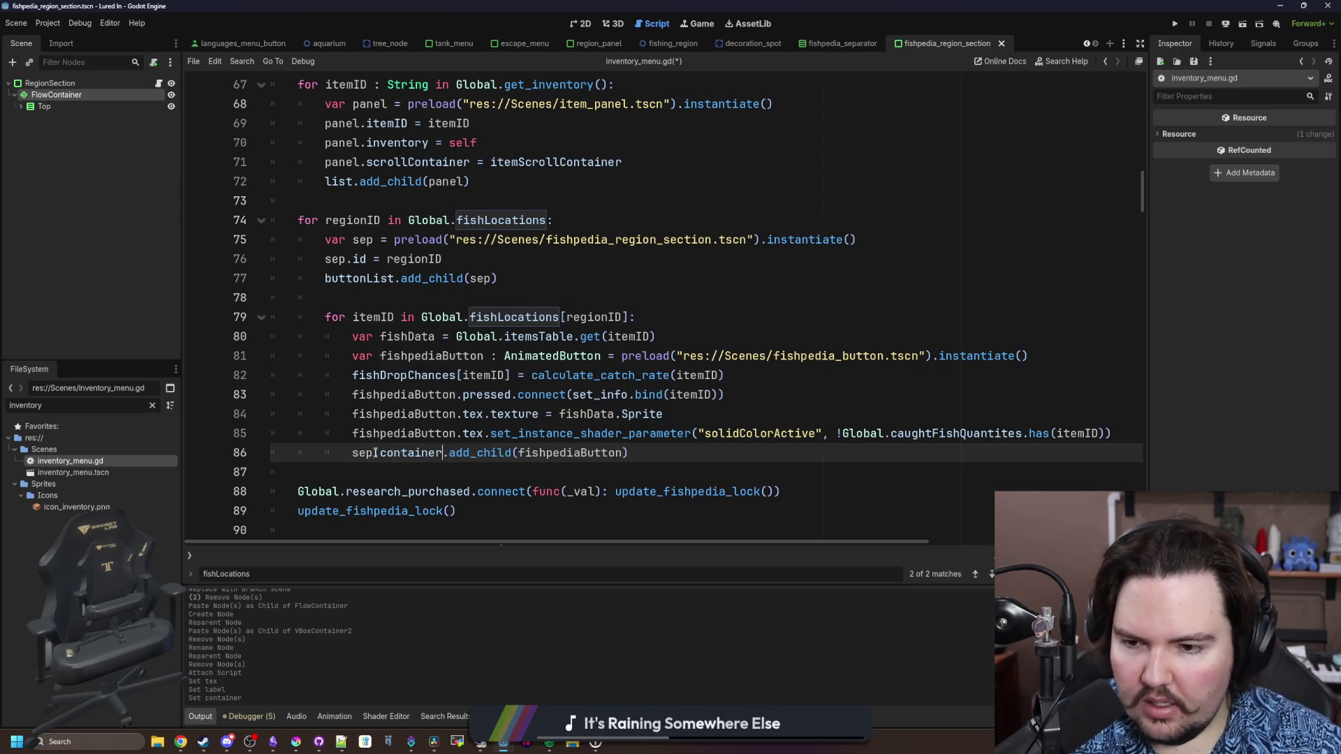
Check the RegionSection script's properties, then return to inventory_menu.gd and save it.
{"action": "left_click", "coordinate": [567, 240]}
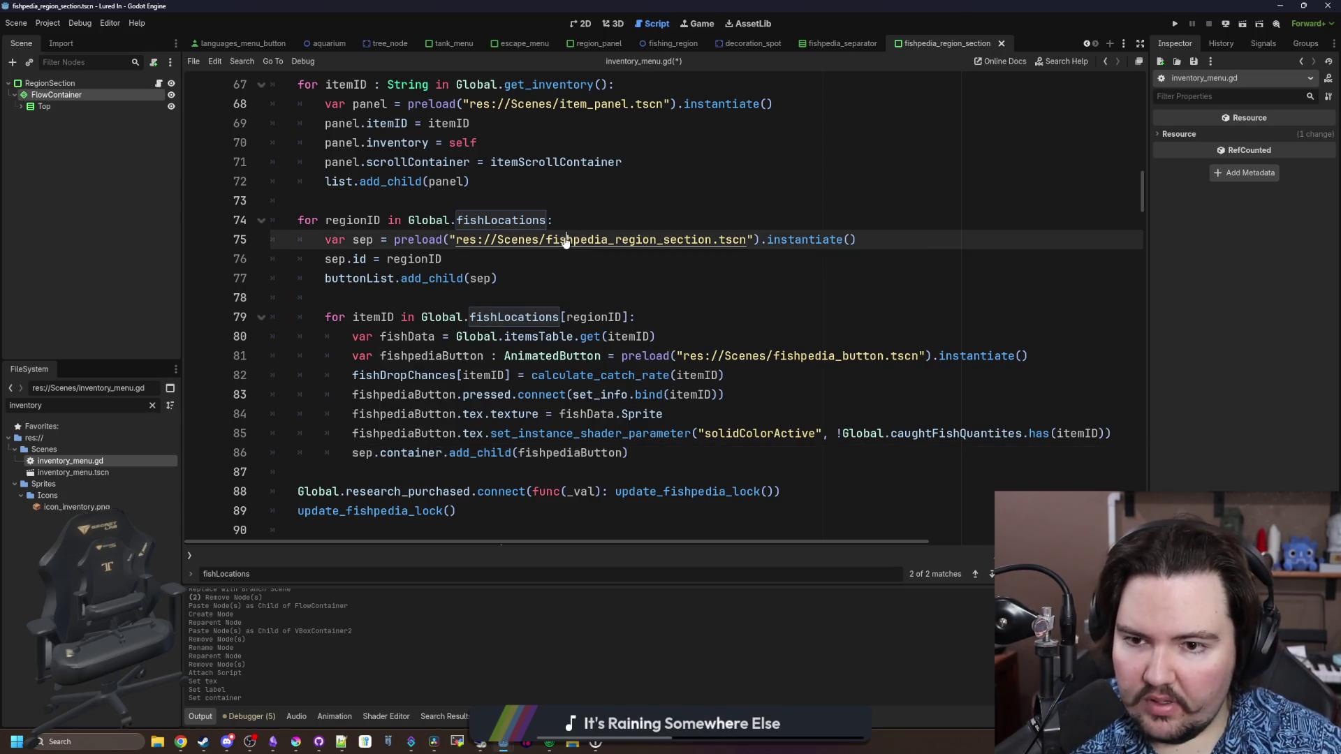
{"action": "left_click", "coordinate": [159, 83]}
{"action": "key", "text": "ctrl+s"}
{"action": "double_click", "coordinate": [140, 461]}
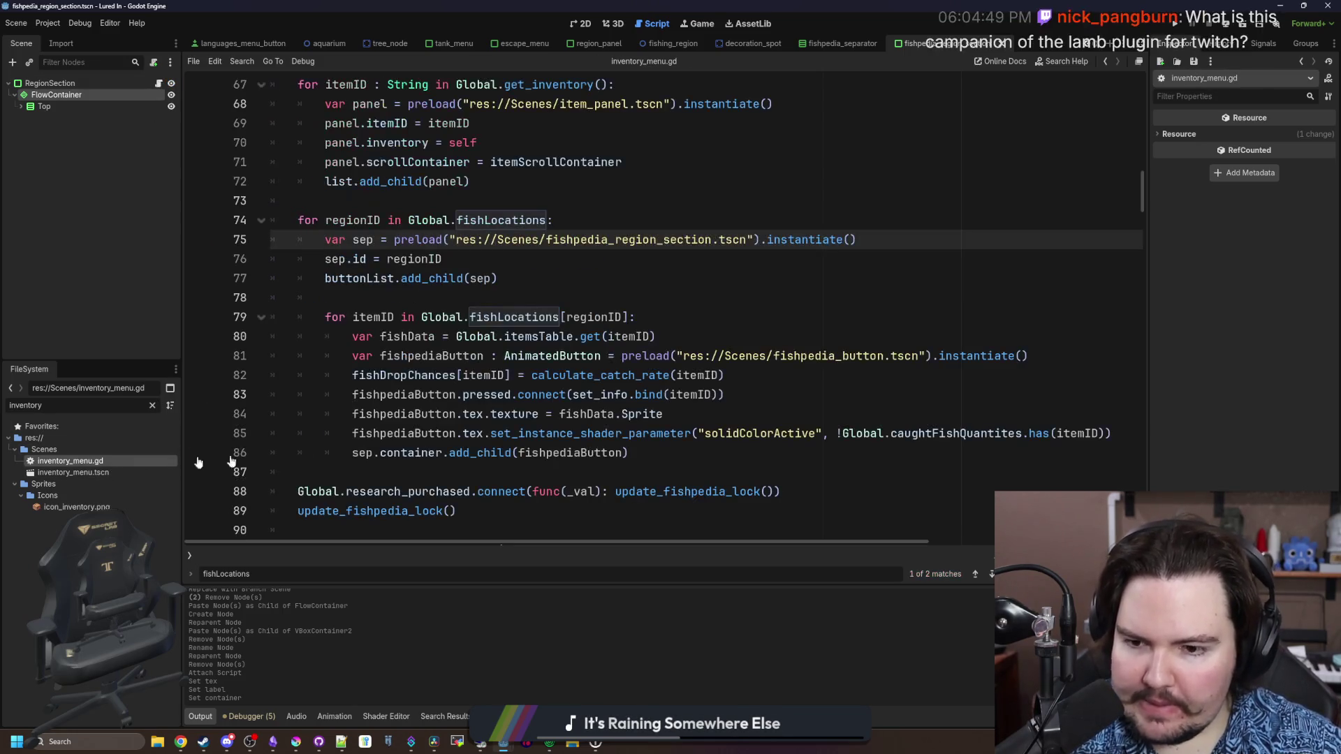
{"action": "left_click", "coordinate": [514, 466]}
{"action": "key", "text": "ctrl+s"}
{"action": "left_click", "coordinate": [325, 298]}
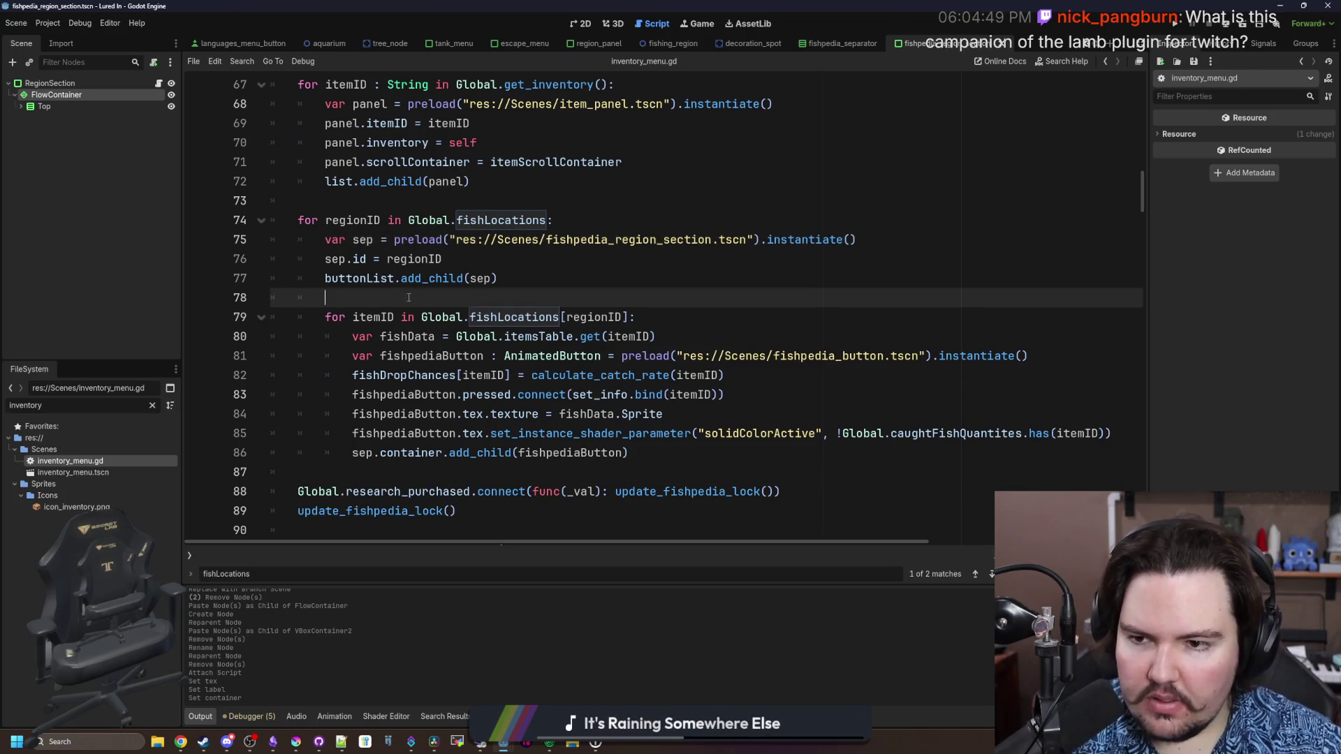
{"action": "key", "text": "ctrl+s"}
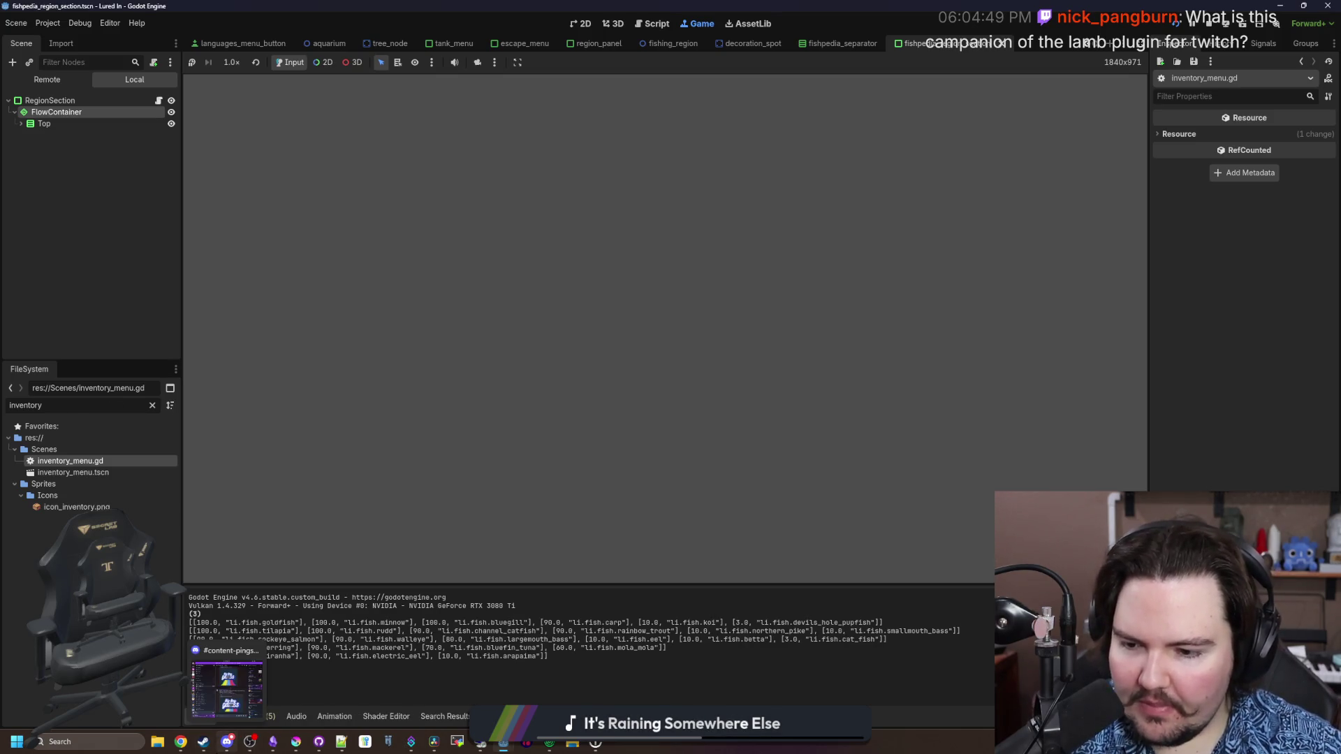
Run Lured In to its title screen, then bring the Twitch Stream Manager forward maximized.
{"action": "mouse_move", "coordinate": [203, 742]}
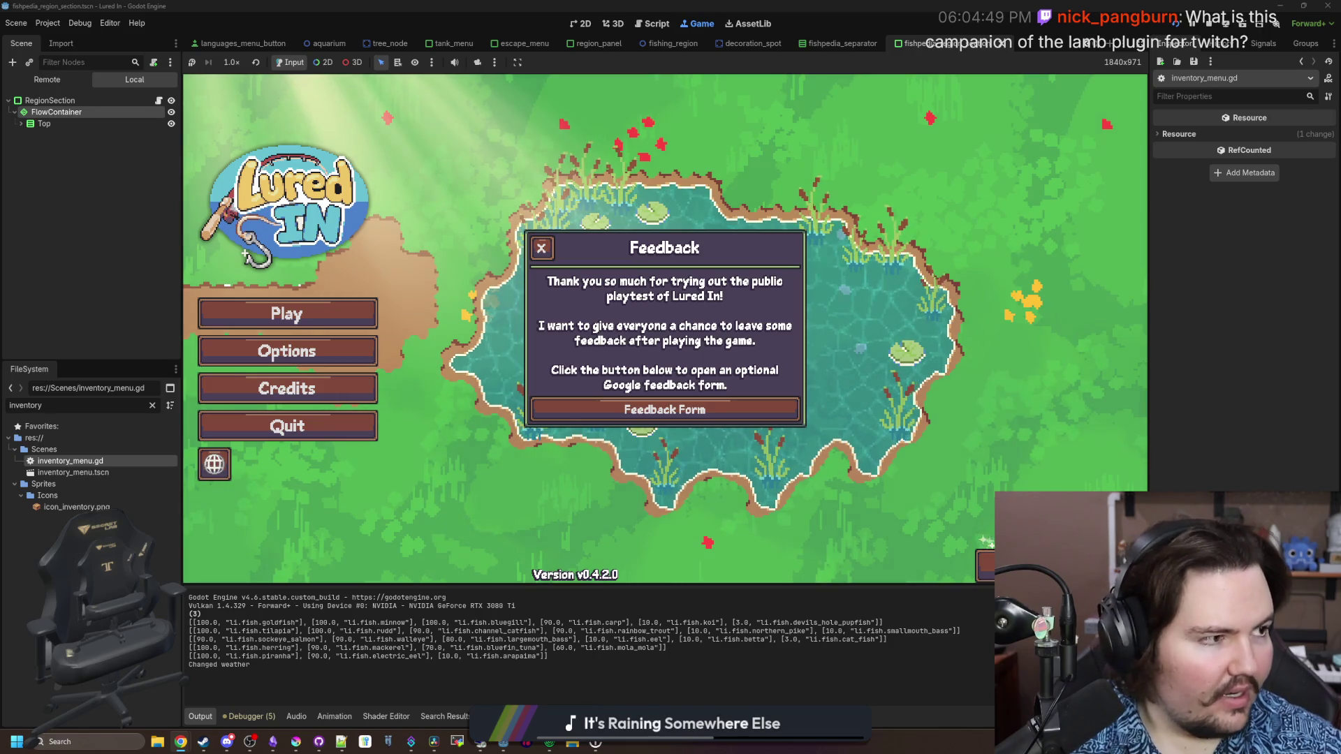
{"action": "key", "text": "alt+Tab"}
{"action": "left_click_drag", "start_coordinate": [1088, 4], "coordinate": [1088, 3]}
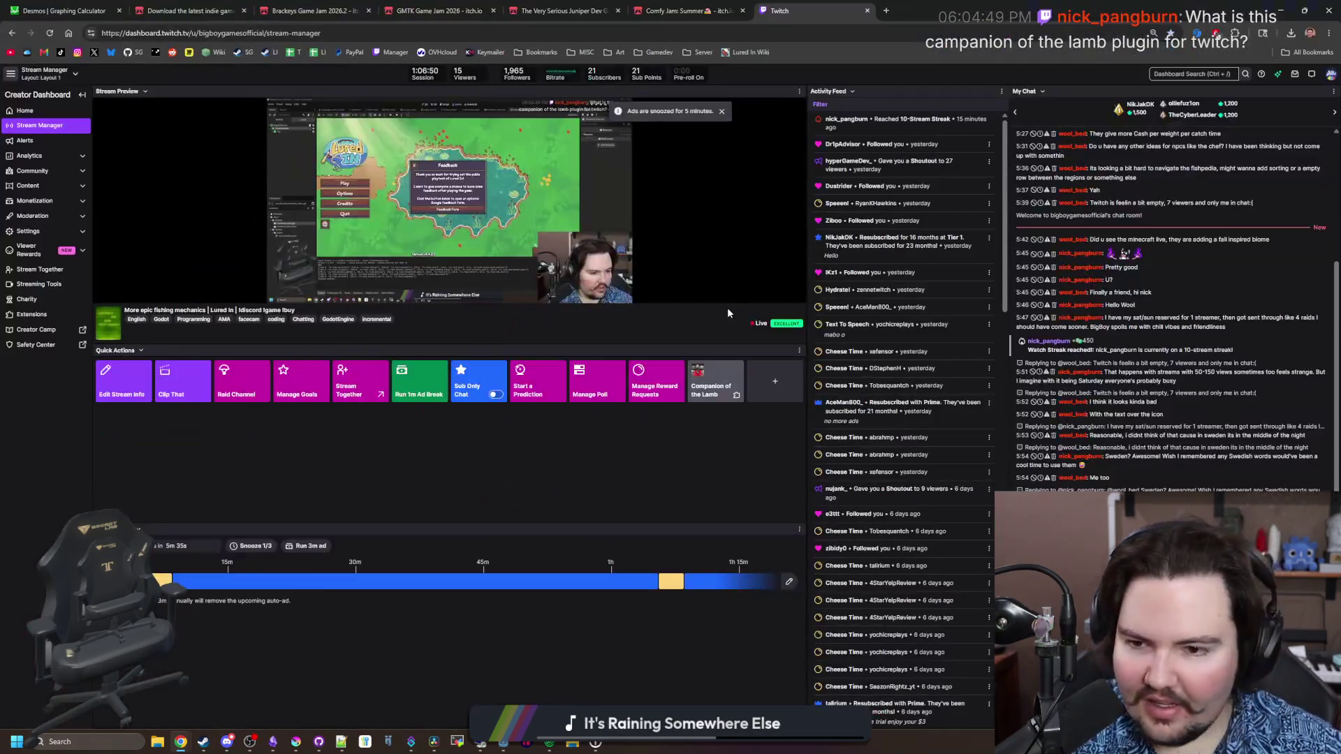
Inspect the Companion of the Lamb extension's live config, then uninstall that extension.
{"action": "left_click", "coordinate": [720, 378]}
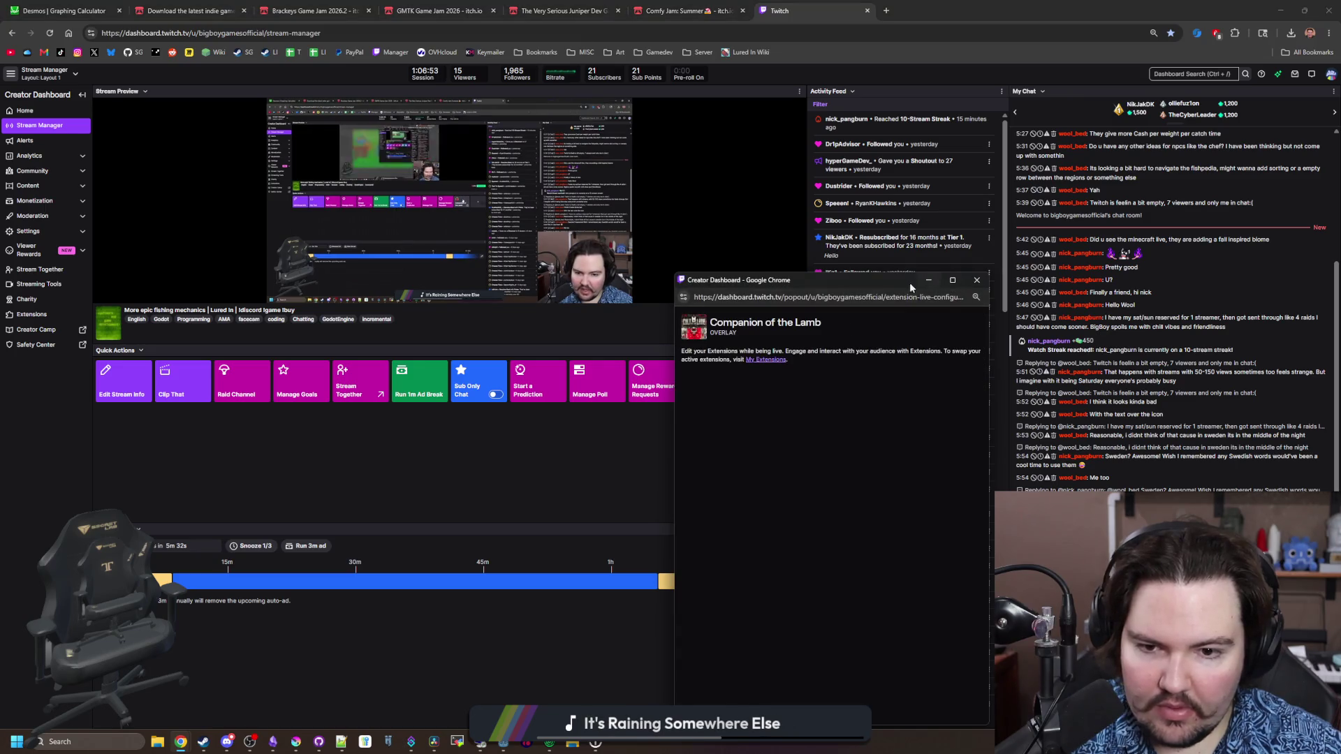
{"action": "mouse_move", "coordinate": [888, 278]}
{"action": "left_mouse_down"}
{"action": "mouse_move", "coordinate": [601, 130]}
{"action": "mouse_move", "coordinate": [558, 227]}
{"action": "mouse_move", "coordinate": [501, 264]}
{"action": "left_mouse_up"}
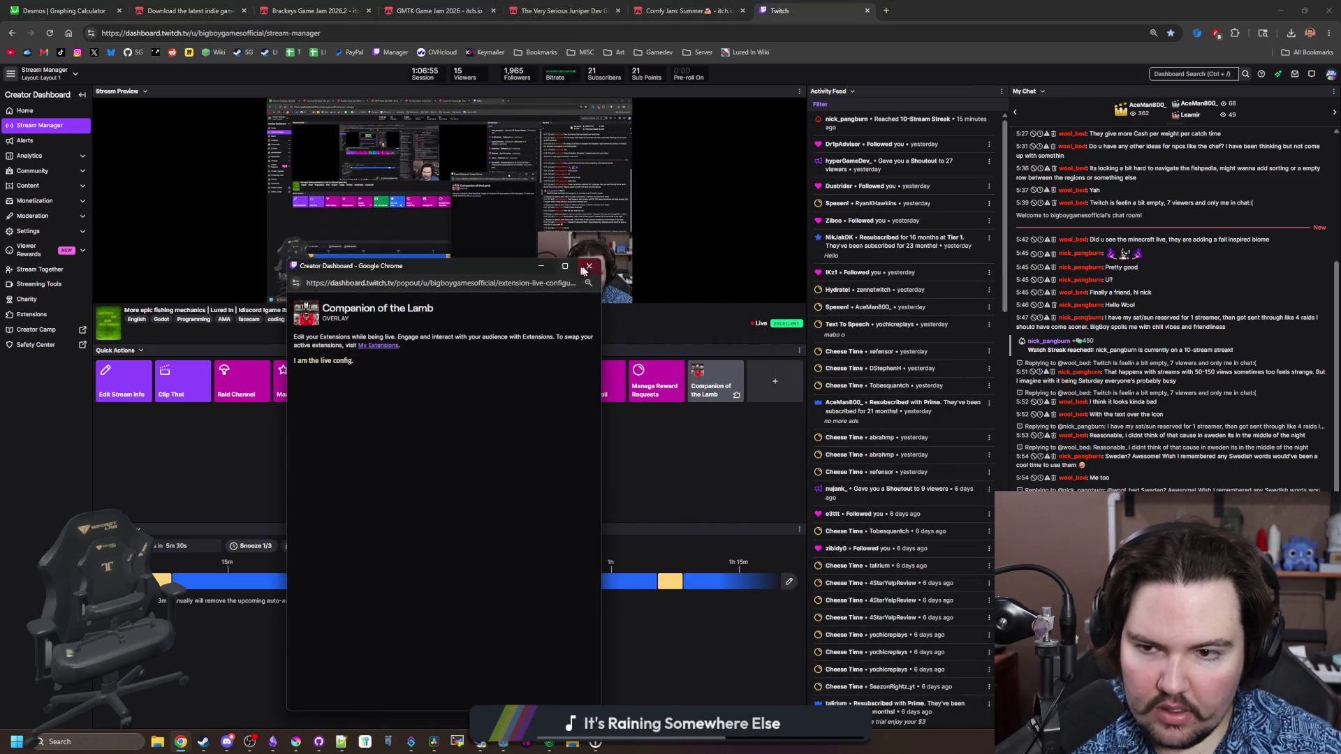
{"action": "left_click", "coordinate": [591, 266]}
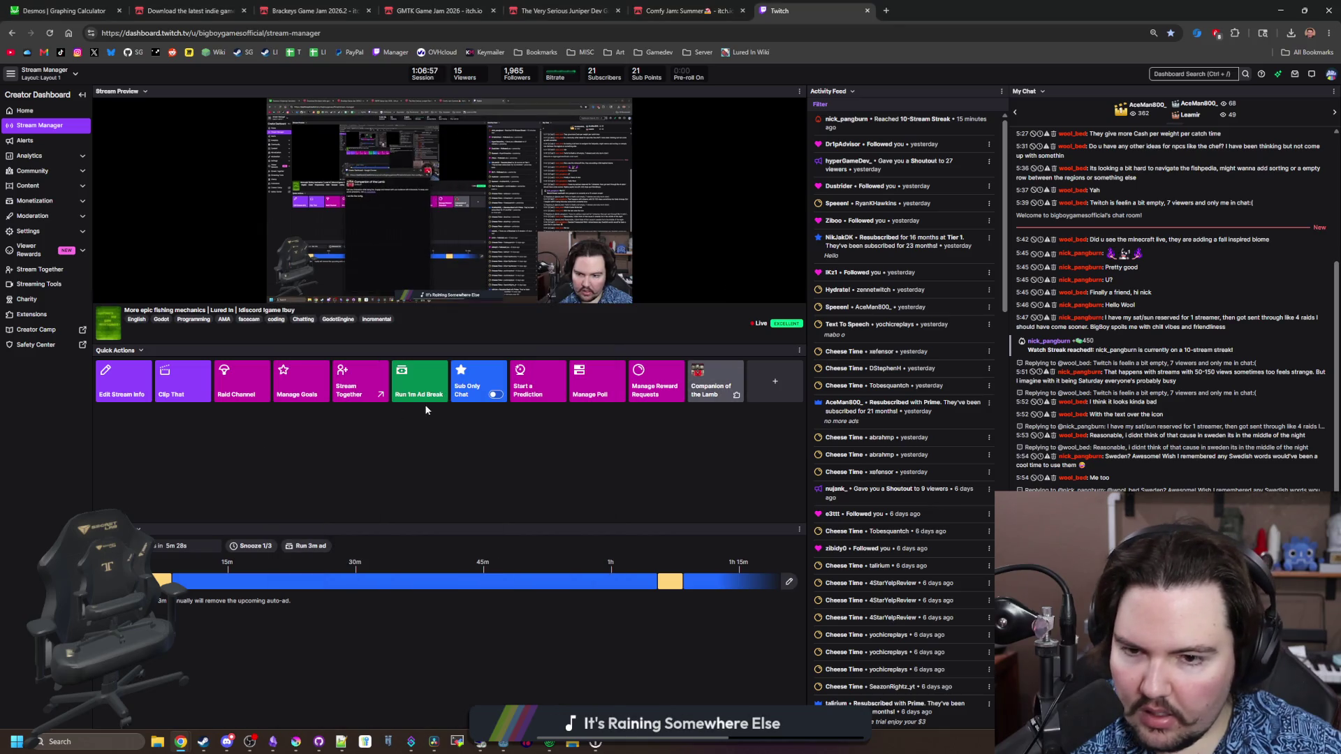
{"action": "left_click", "coordinate": [701, 373]}
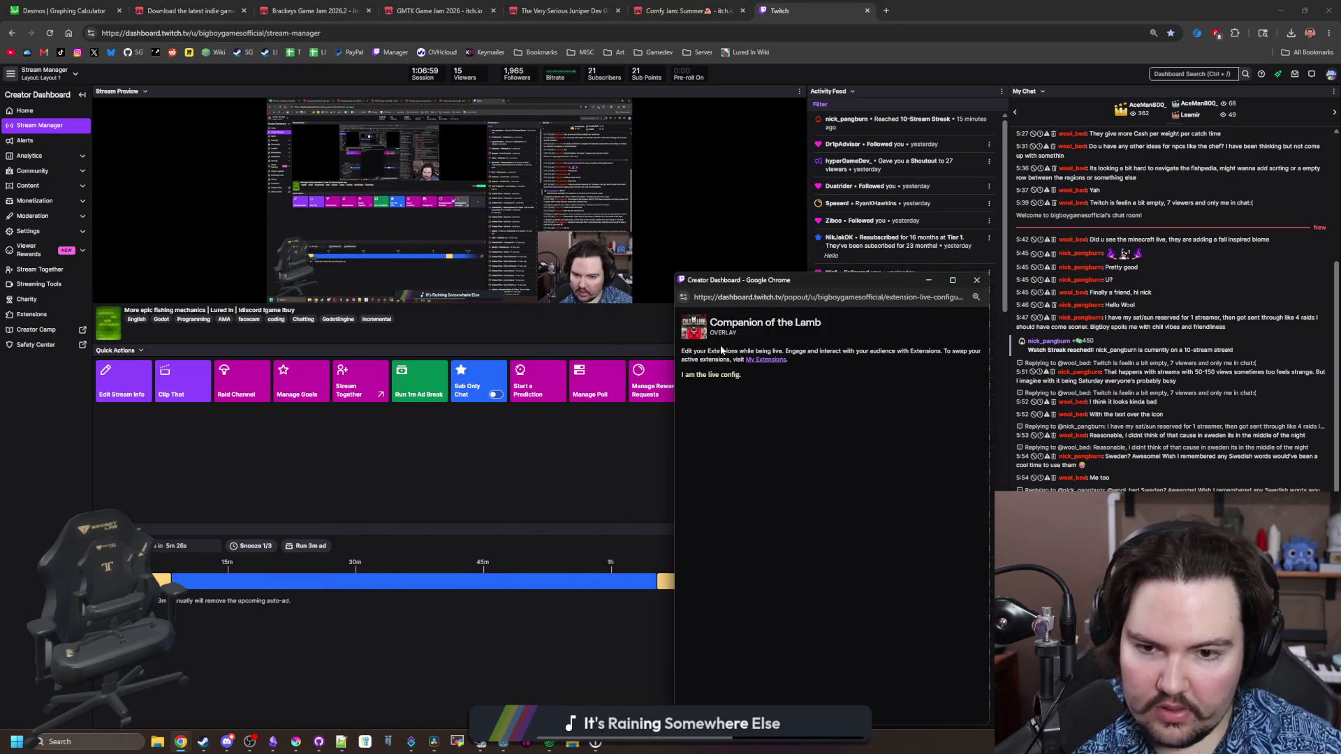
{"action": "left_click", "coordinate": [759, 359]}
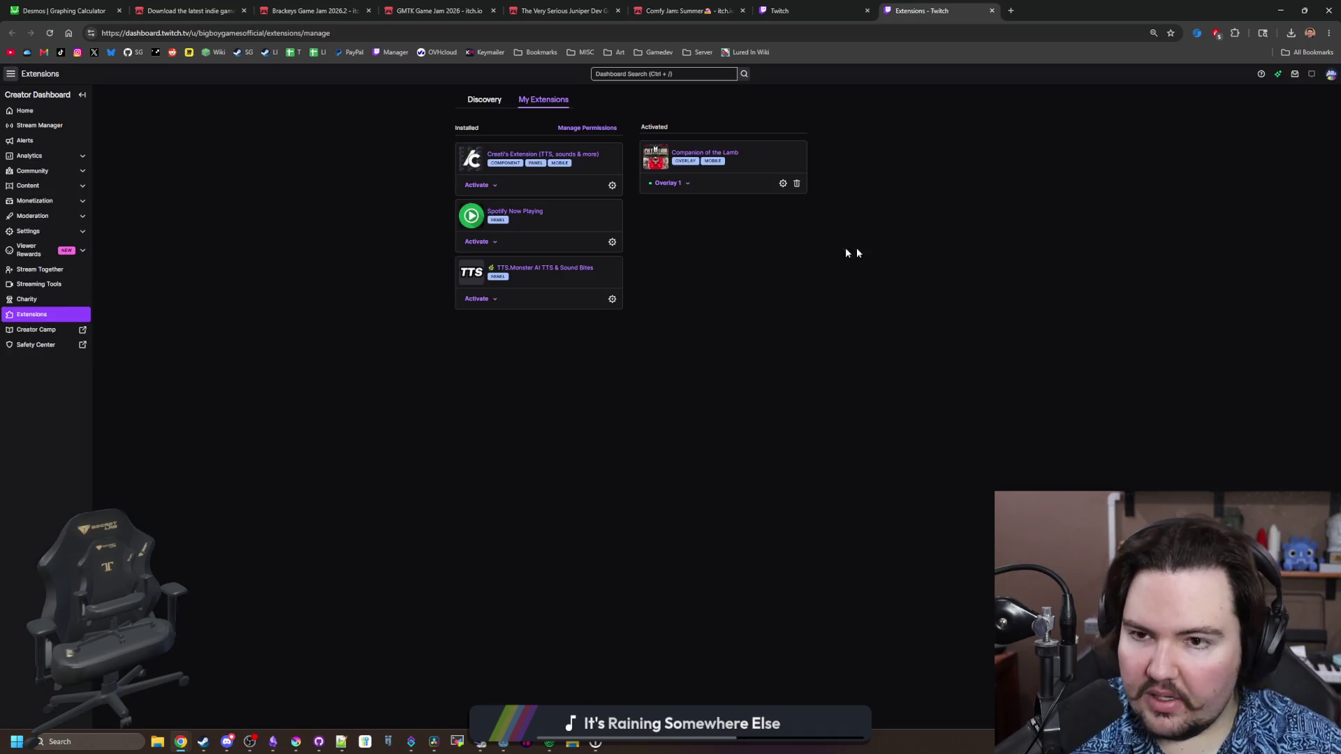
{"action": "left_click", "coordinate": [786, 186]}
{"action": "left_click", "coordinate": [914, 124]}
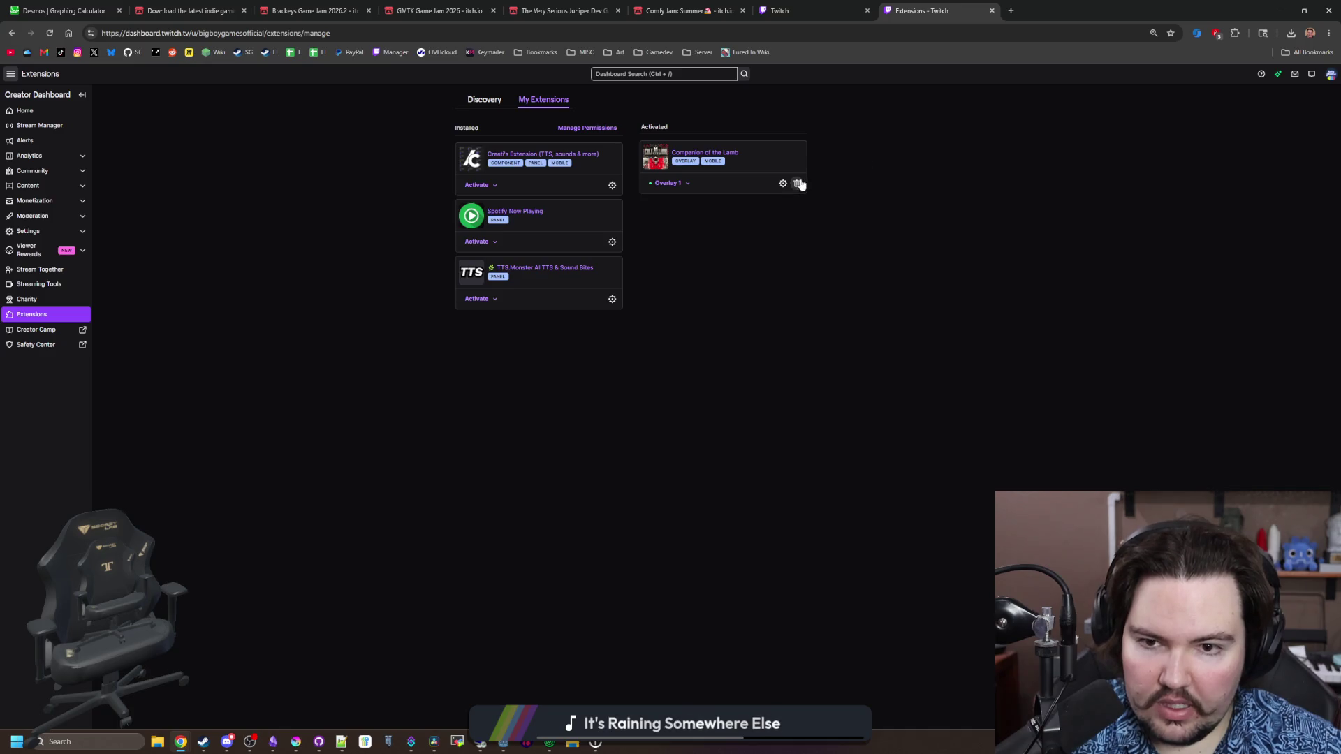
{"action": "left_click", "coordinate": [688, 184]}
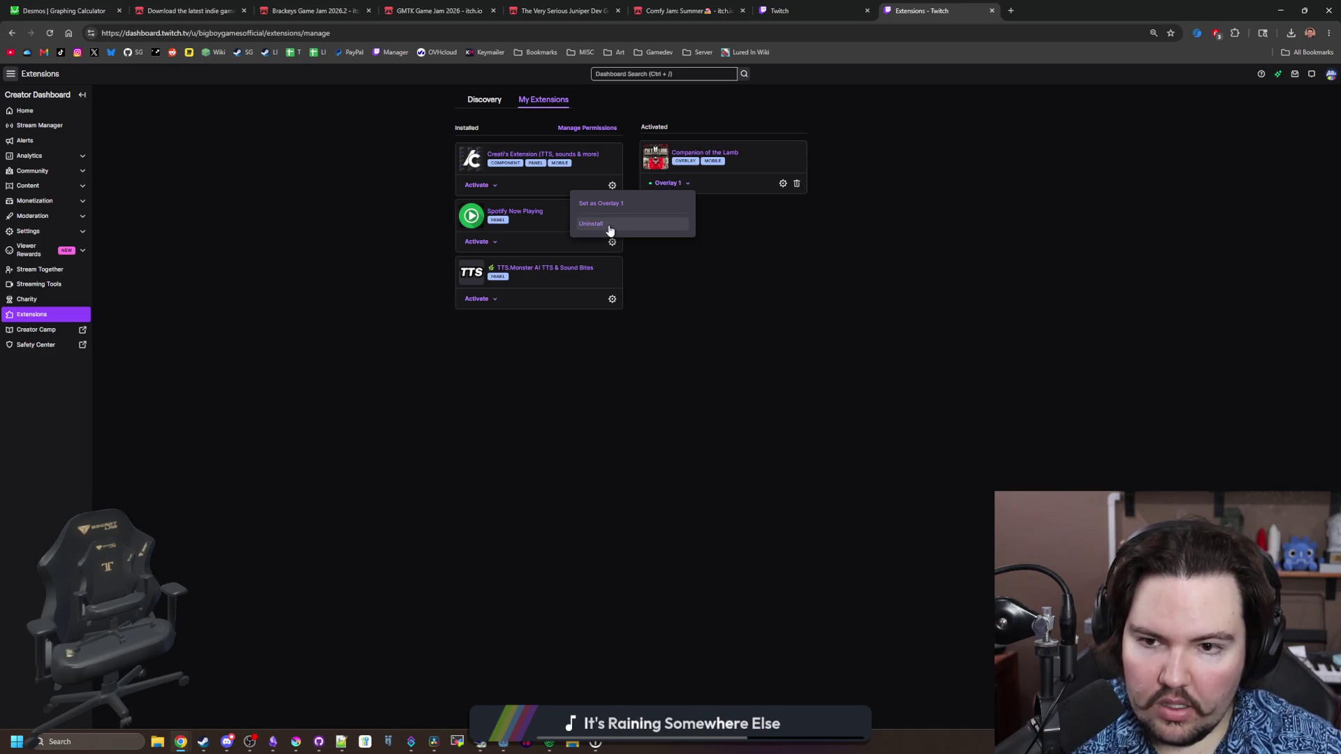
{"action": "left_click", "coordinate": [610, 224]}
{"action": "left_click", "coordinate": [686, 422]}
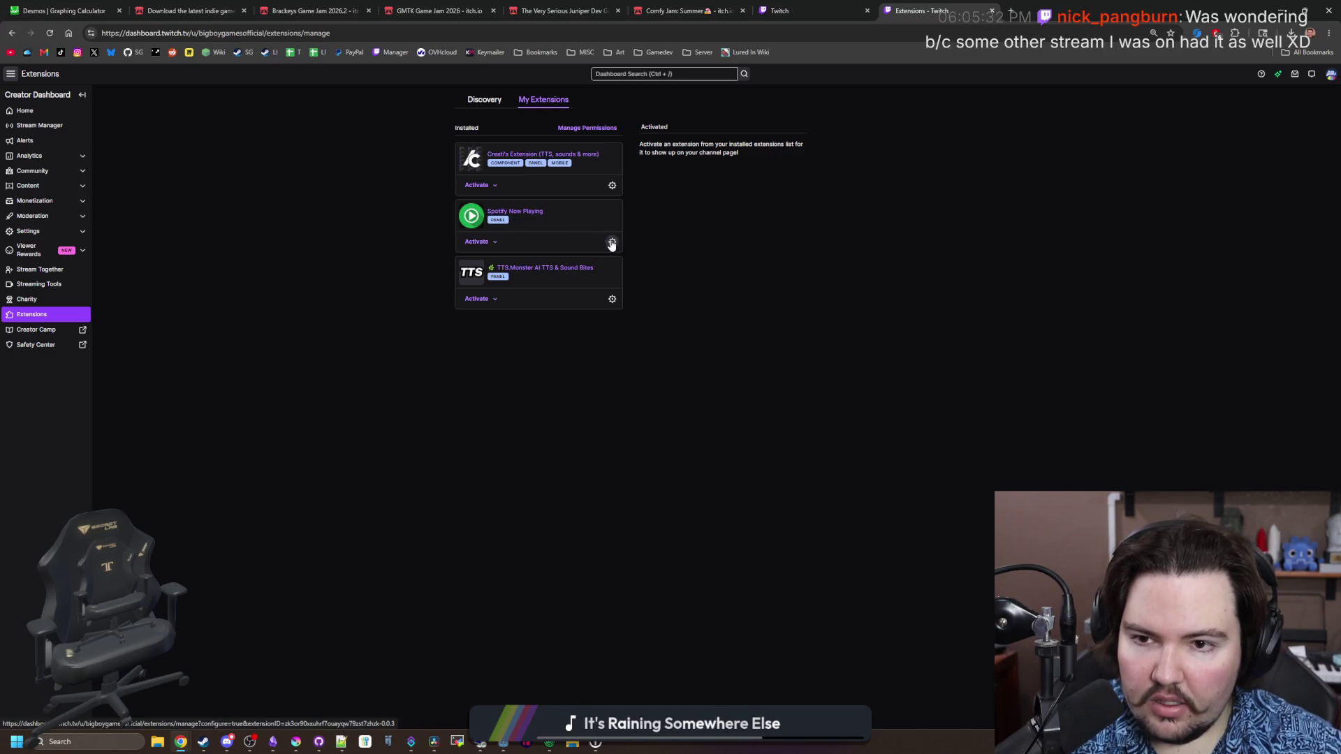
Open and close the TTS.Monster and Creati's Extension configurations.
{"action": "left_click", "coordinate": [612, 300]}
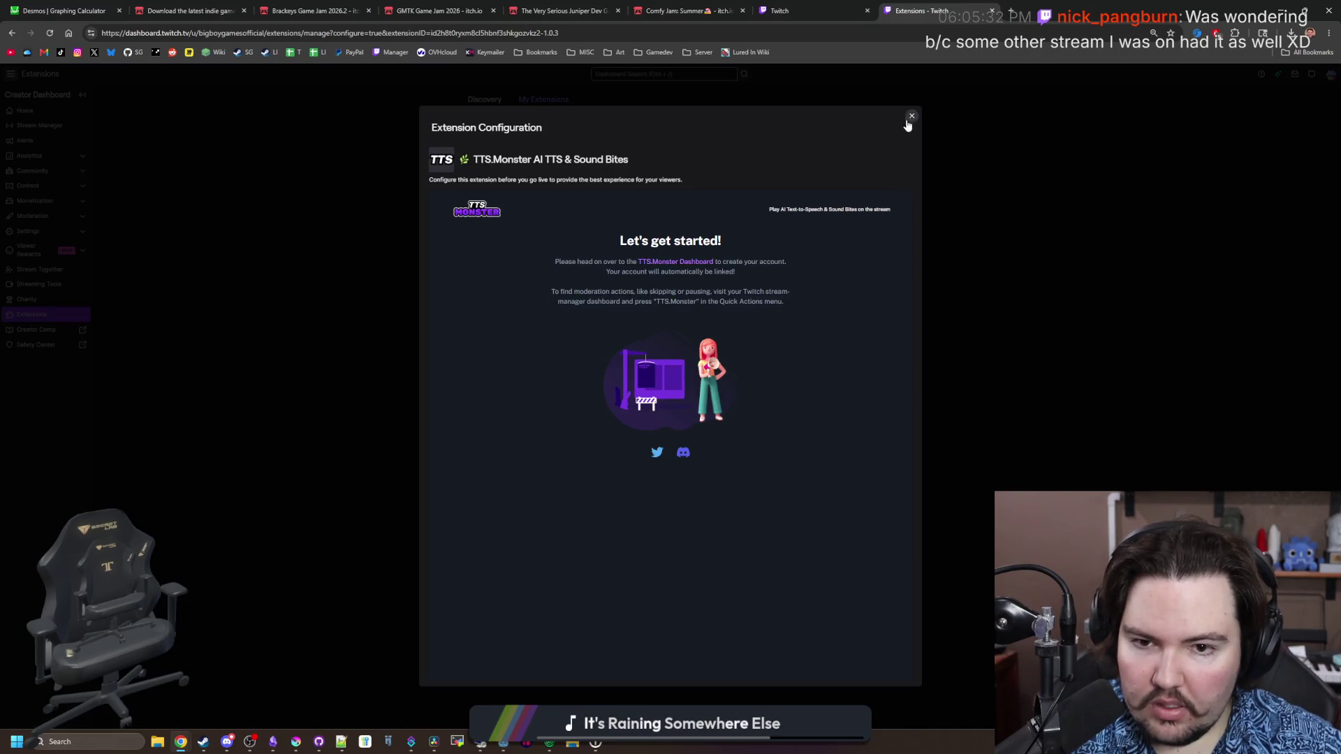
{"action": "left_click", "coordinate": [911, 117]}
{"action": "left_click", "coordinate": [612, 185]}
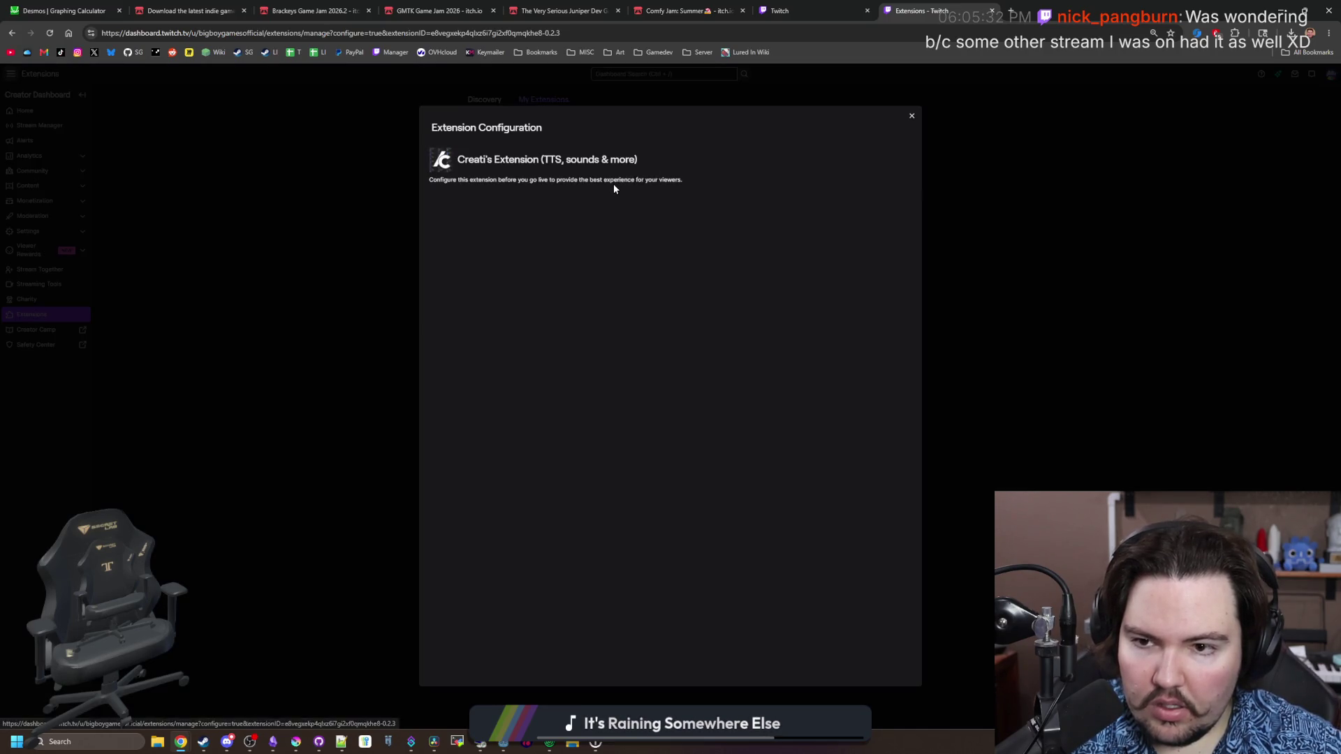
{"action": "left_click", "coordinate": [910, 116]}
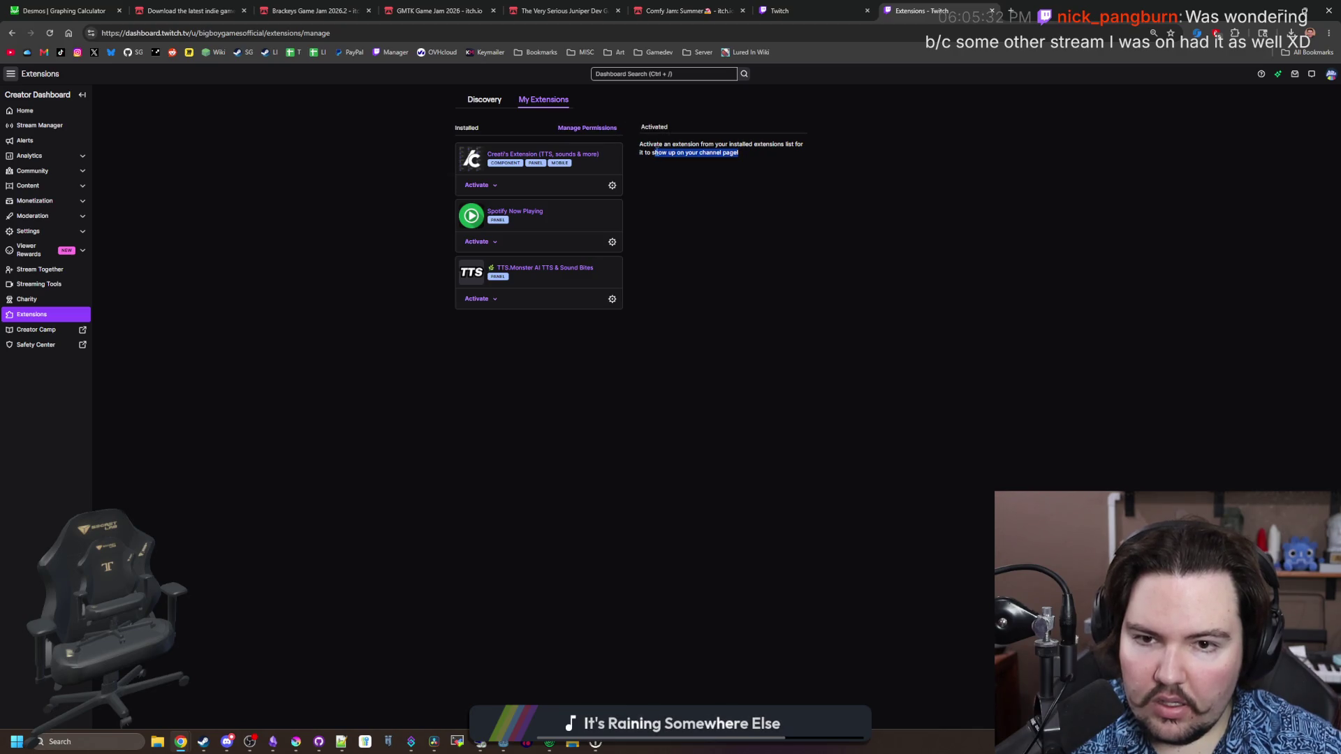
Browse the extension discovery page, then close the Creator Dashboard window back to Godot.
{"action": "left_click", "coordinate": [495, 98]}
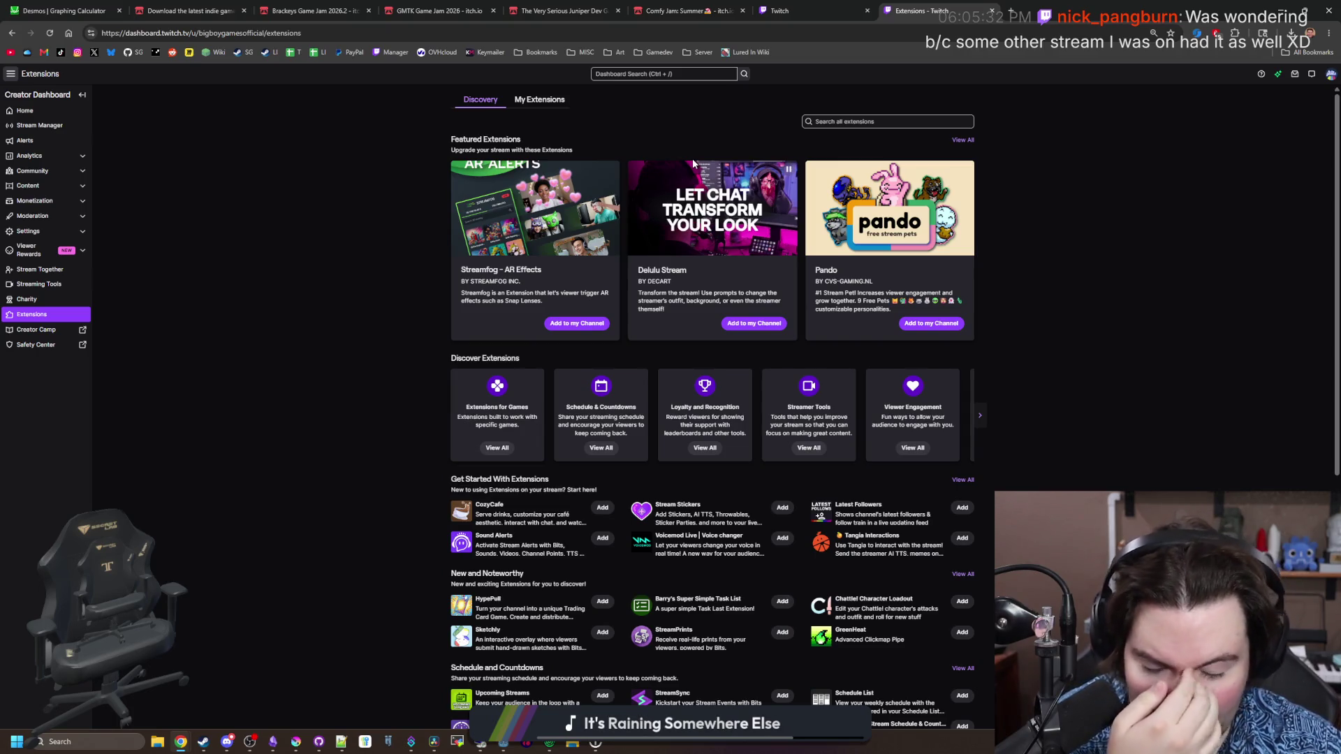
{"action": "scroll", "coordinate": [670, 280], "scroll_direction": "down", "scroll_amount": 1}
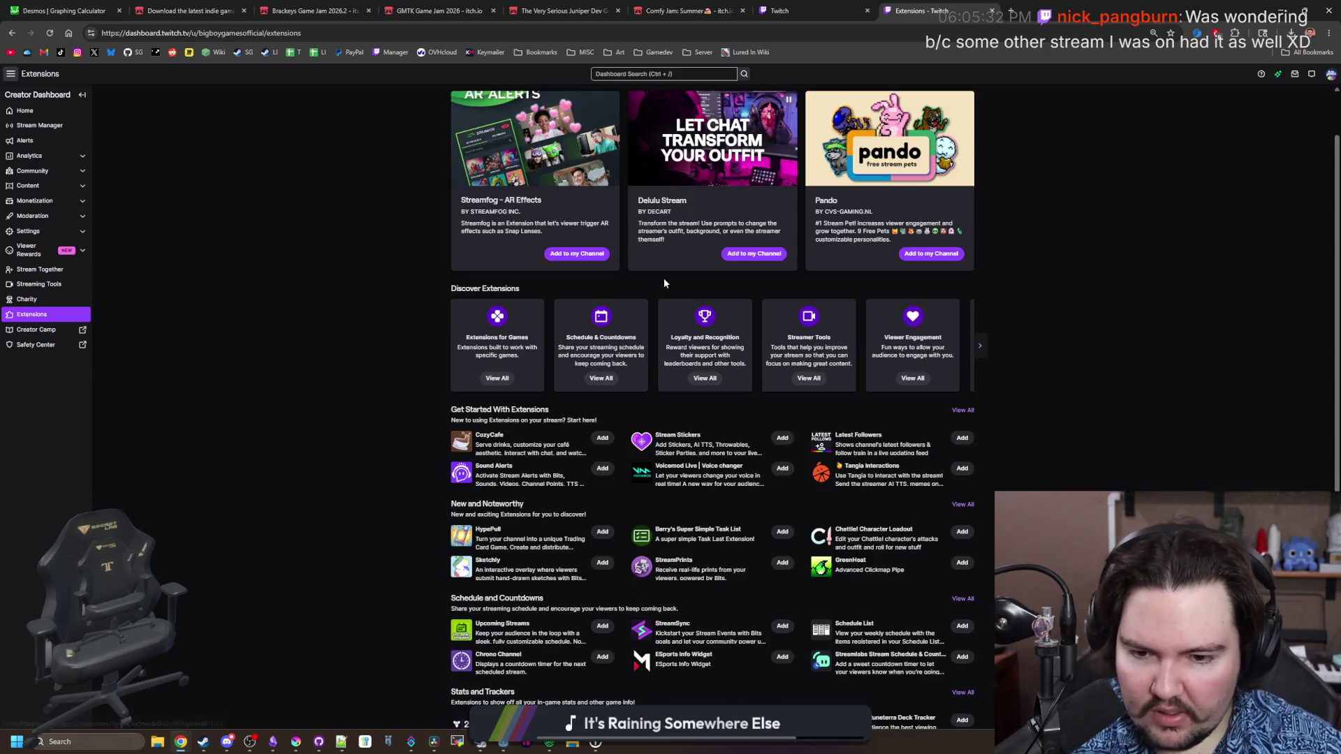
{"action": "scroll", "coordinate": [936, 312], "scroll_direction": "up", "scroll_amount": 1}
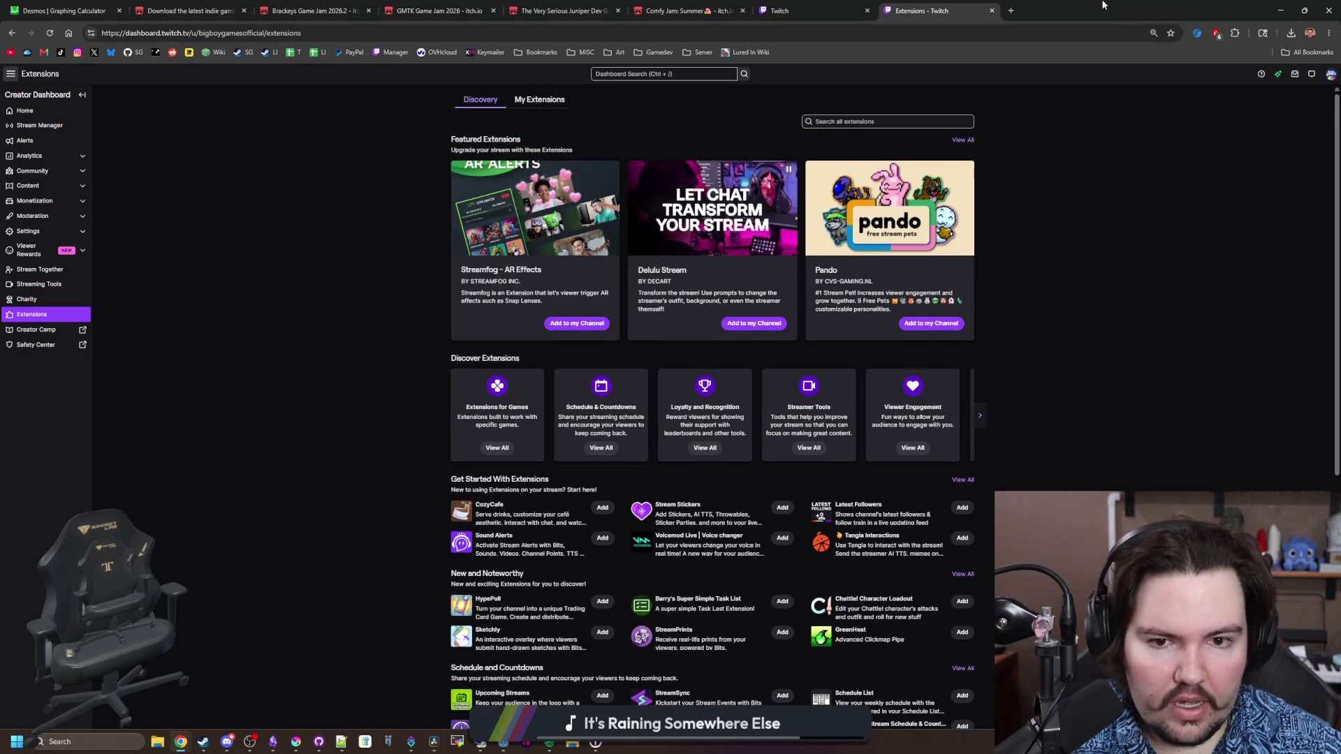
{"action": "key", "text": "alt+Tab"}
{"action": "left_click", "coordinate": [978, 280]}
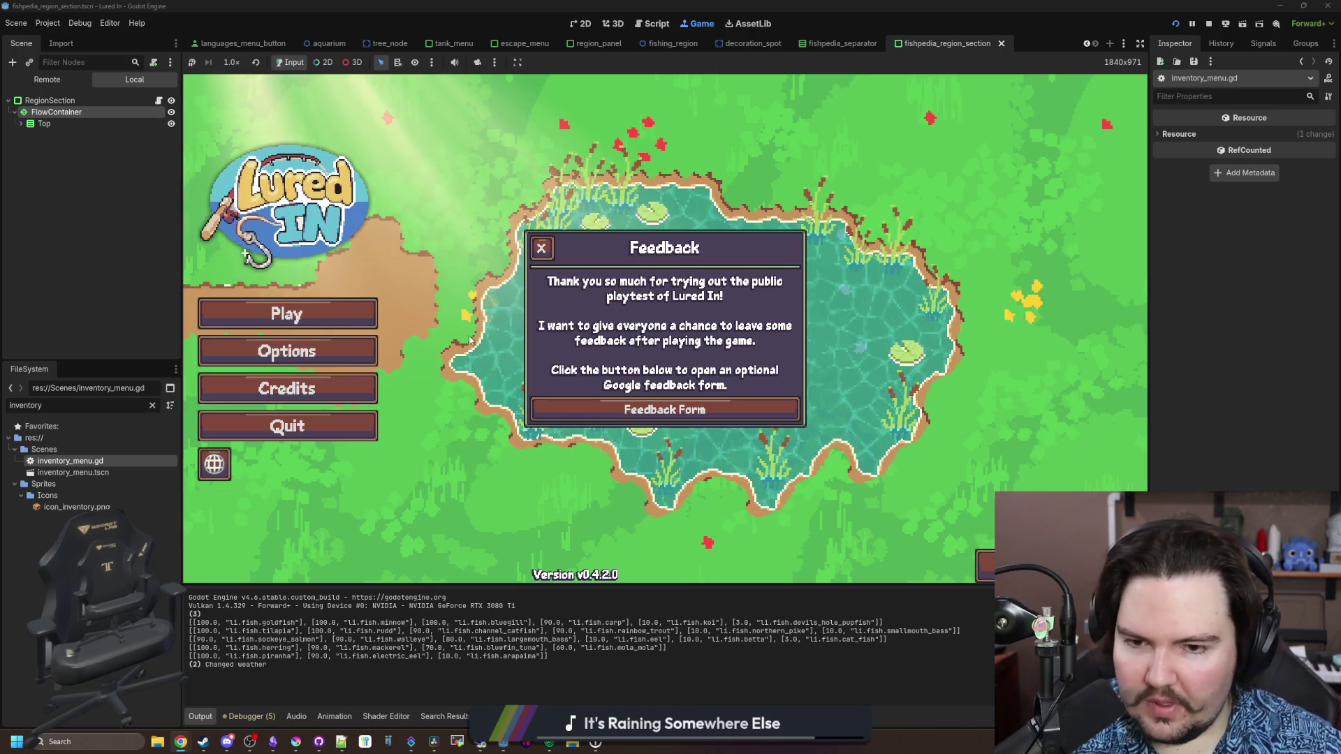
Play the game, hit the null buttonList error at line 77, and open inventory_menu.tscn.
{"action": "left_click", "coordinate": [541, 248]}
{"action": "left_click", "coordinate": [334, 331]}
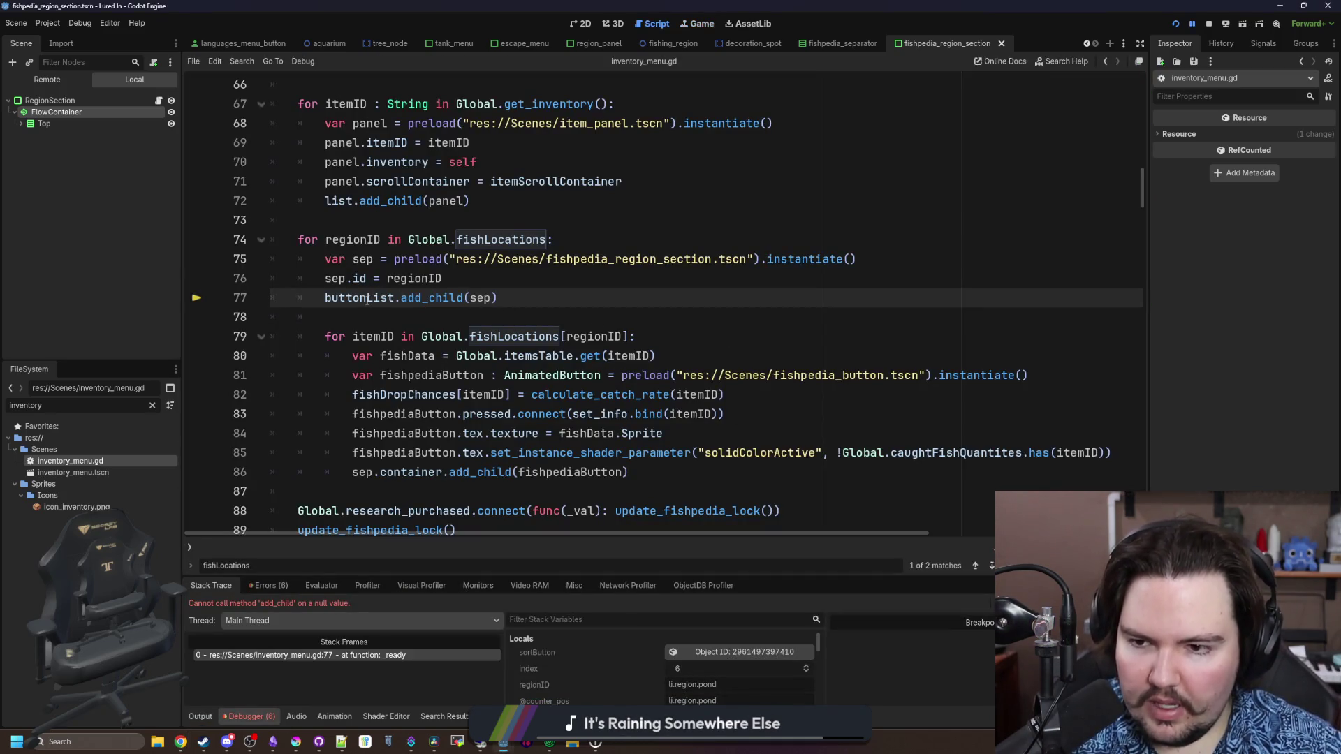
{"action": "mouse_move", "coordinate": [373, 302]}
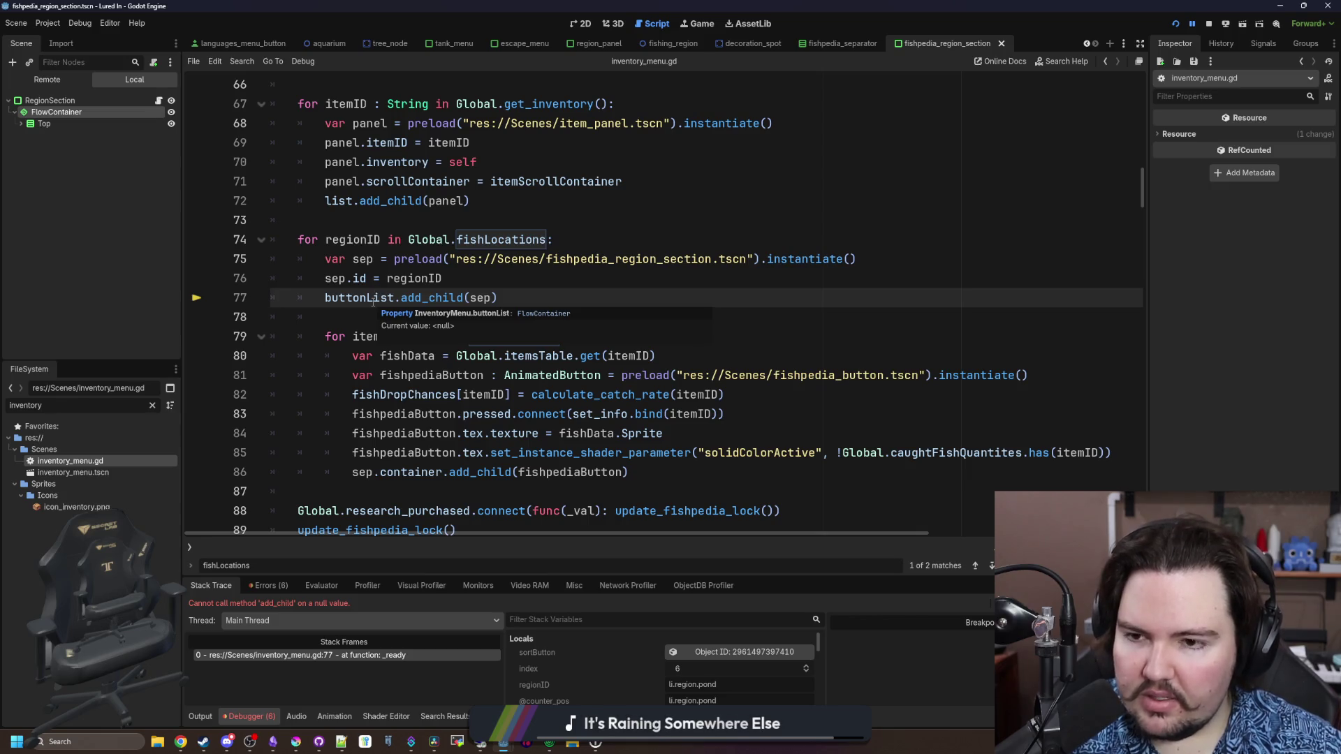
{"action": "key", "text": "Down"}
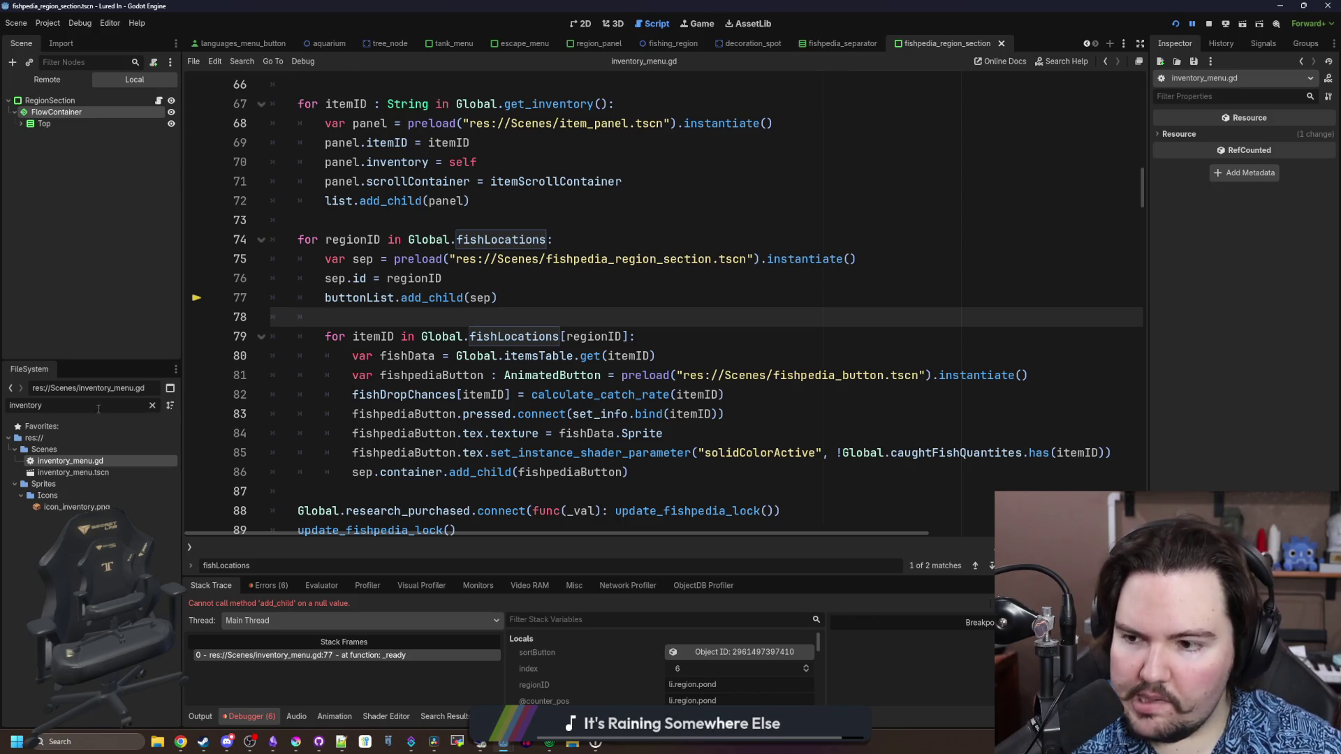
{"action": "double_click", "coordinate": [73, 473]}
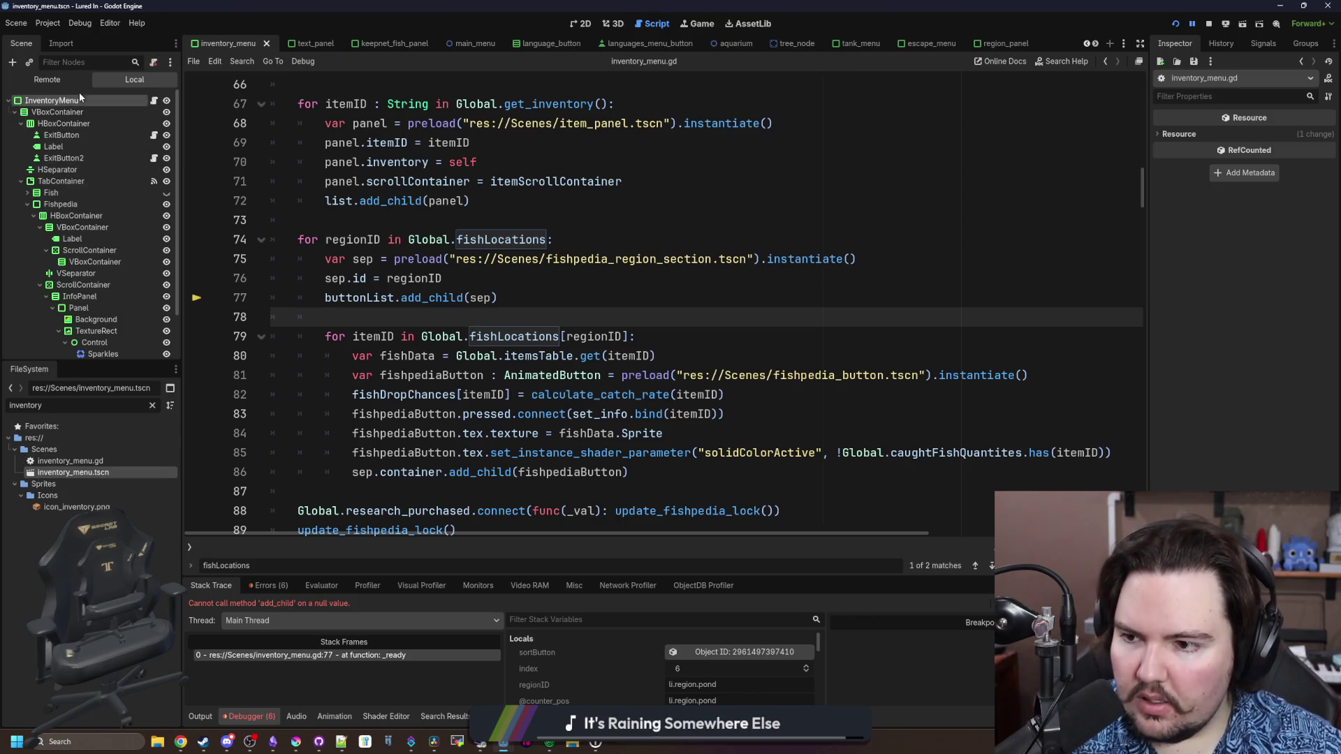
Select InventoryMenu and try dragging the Fishpedia VBoxContainer into Button List.
{"action": "left_click", "coordinate": [78, 99]}
{"action": "scroll", "coordinate": [98, 209], "scroll_direction": "down", "scroll_amount": 3}
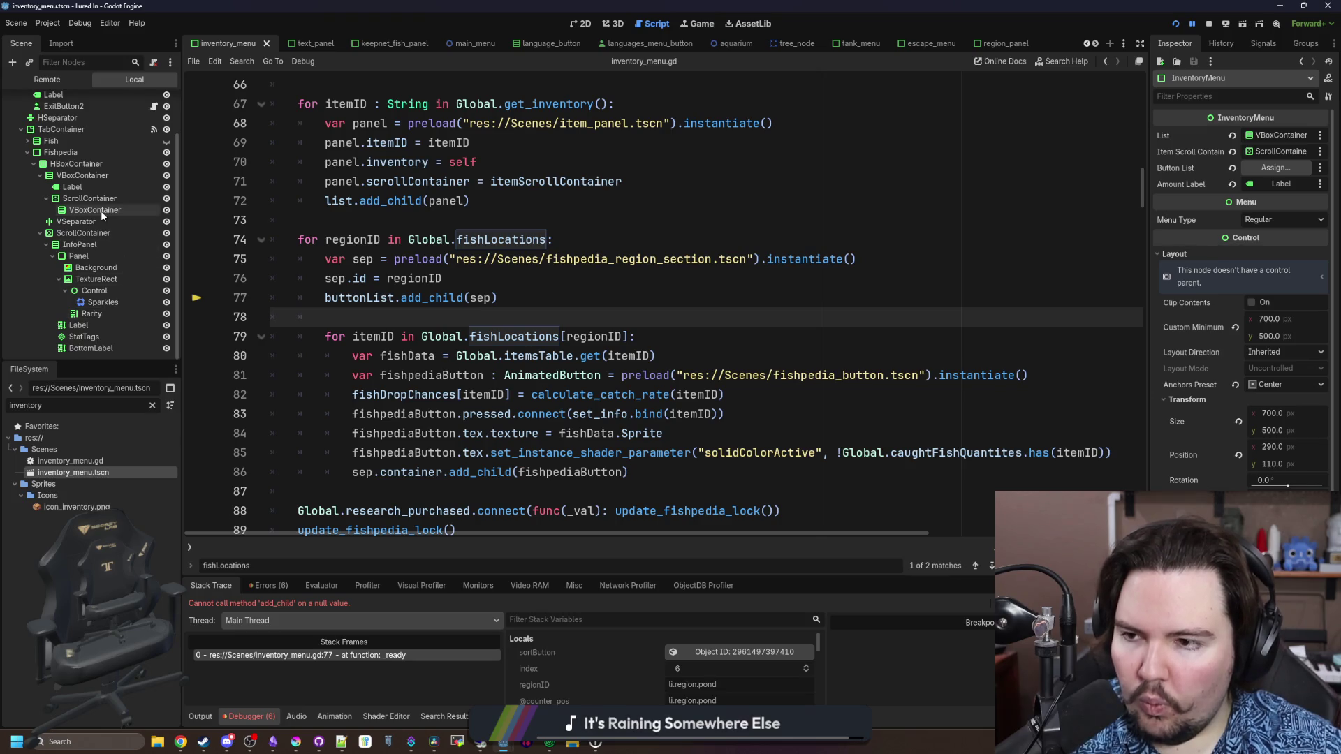
{"action": "left_click_drag", "start_coordinate": [95, 209], "coordinate": [1259, 151]}
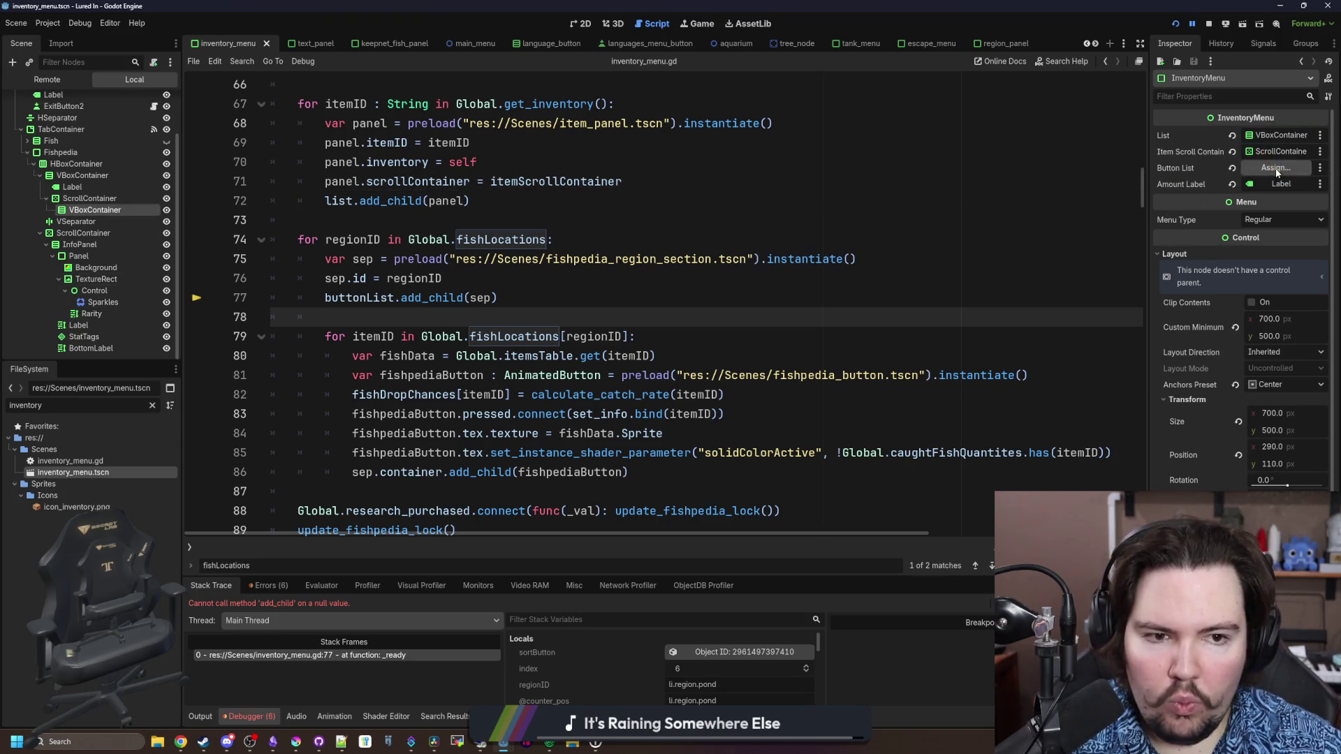
{"action": "scroll", "coordinate": [419, 215], "scroll_direction": "up", "scroll_amount": 15}
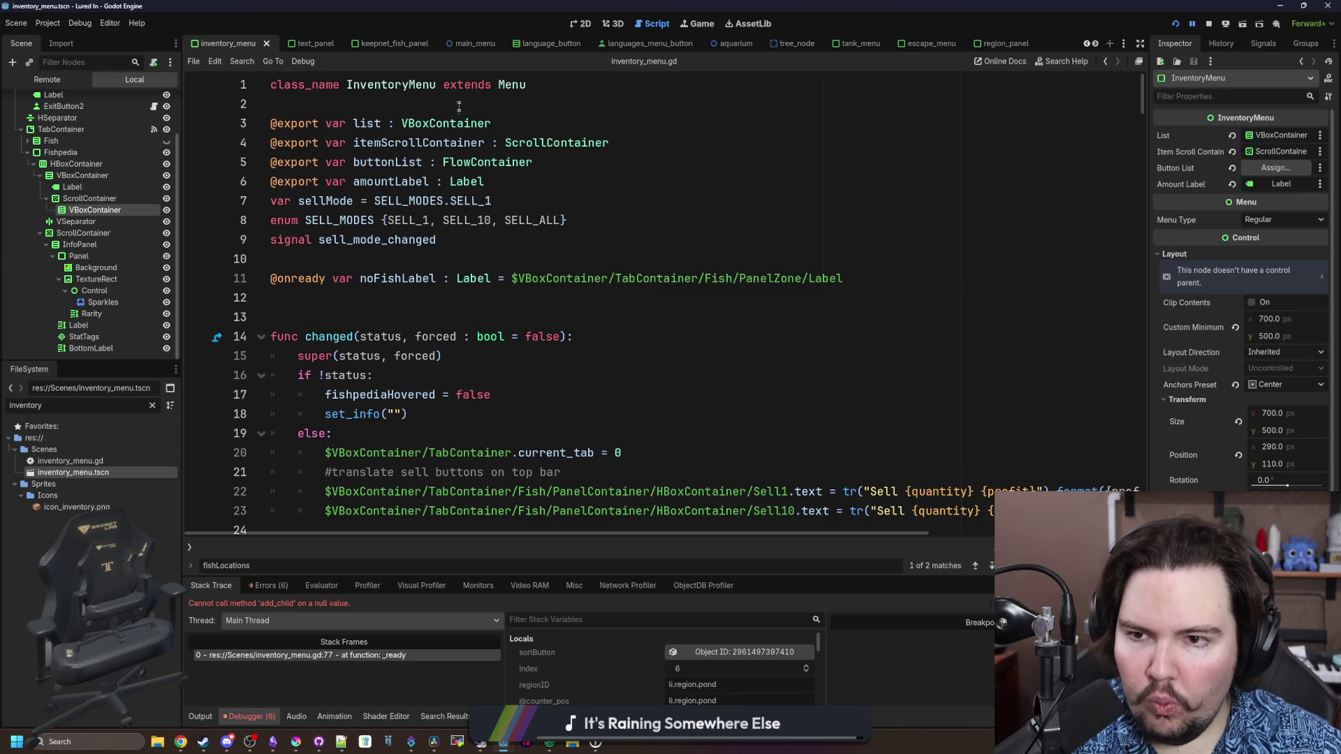
Retype buttonList as VBoxContainer, save, assign the Fishpedia VBoxContainer to Button List, and run the game.
{"action": "double_click", "coordinate": [451, 162]}
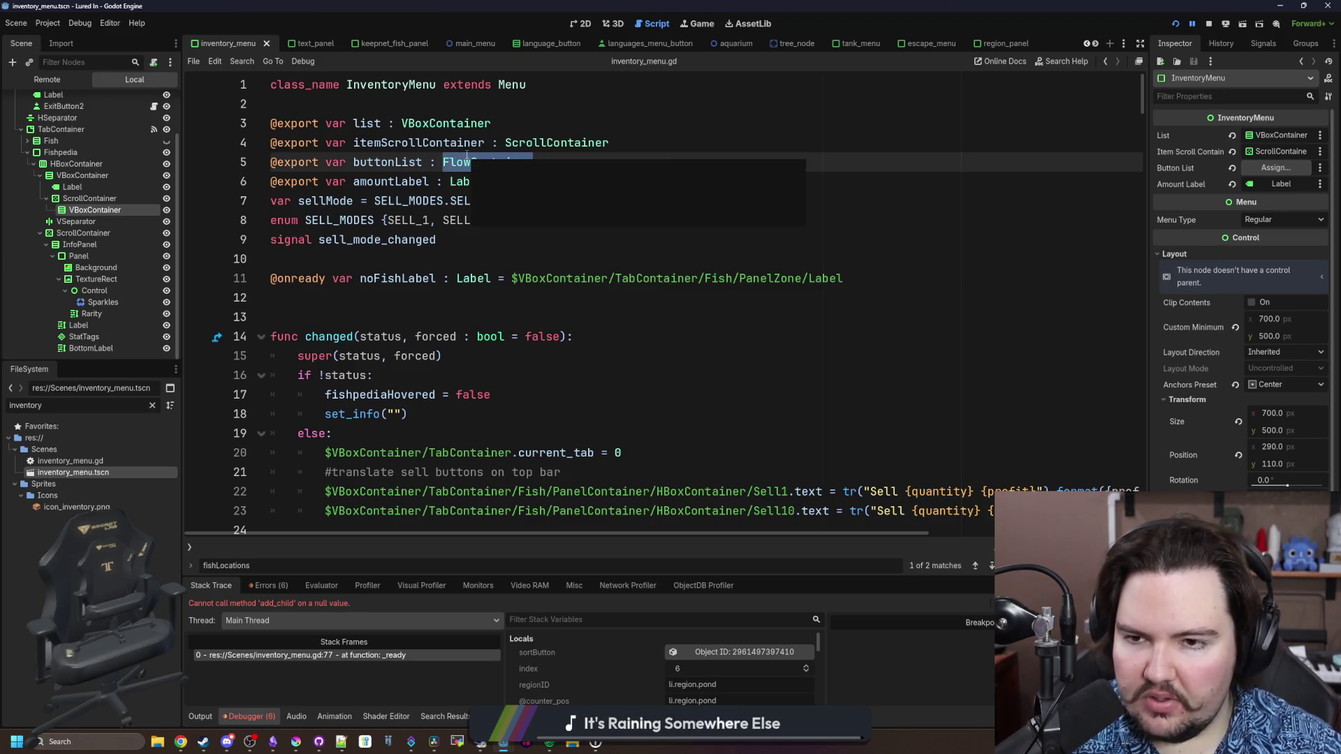
{"action": "type", "text": "VBox"}
{"action": "key", "text": "Return"}
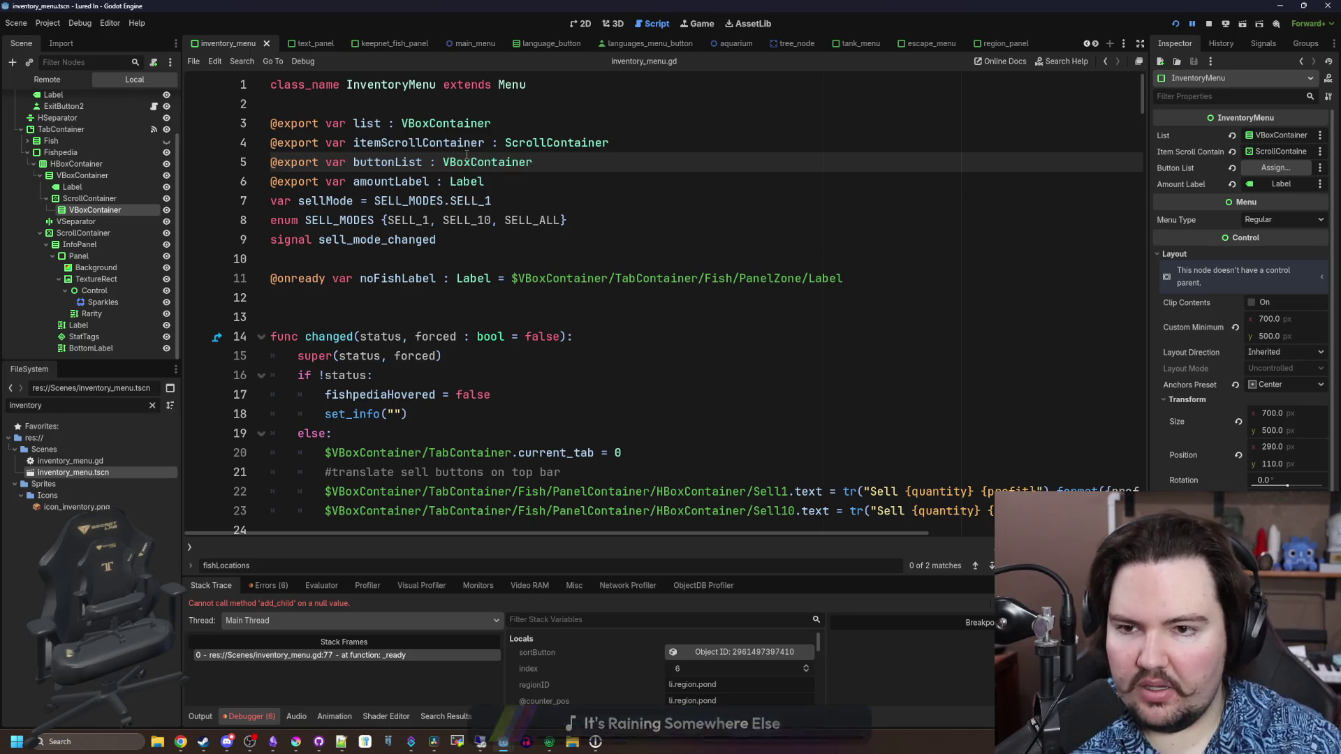
{"action": "key", "text": "Down"}
{"action": "key", "text": "Down"}
{"action": "key", "text": "ctrl+s"}
{"action": "mouse_move", "coordinate": [100, 211]}
{"action": "left_mouse_down"}
{"action": "mouse_move", "coordinate": [1250, 136]}
{"action": "mouse_move", "coordinate": [1275, 167]}
{"action": "left_mouse_up"}
{"action": "left_click", "coordinate": [1178, 25]}
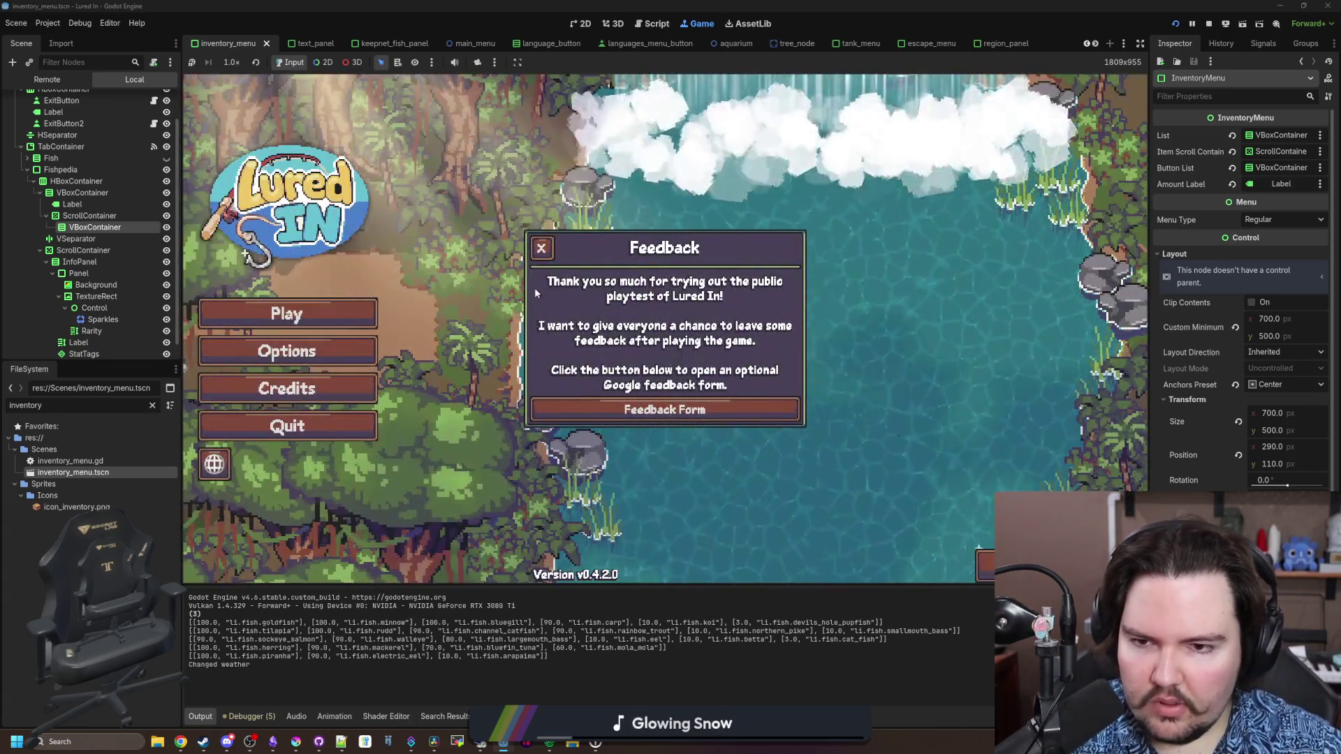
Play, open the Inventory's Fishpedia tab, and scroll through the Pond, Lake and Jungle sections.
{"action": "left_click", "coordinate": [542, 246]}
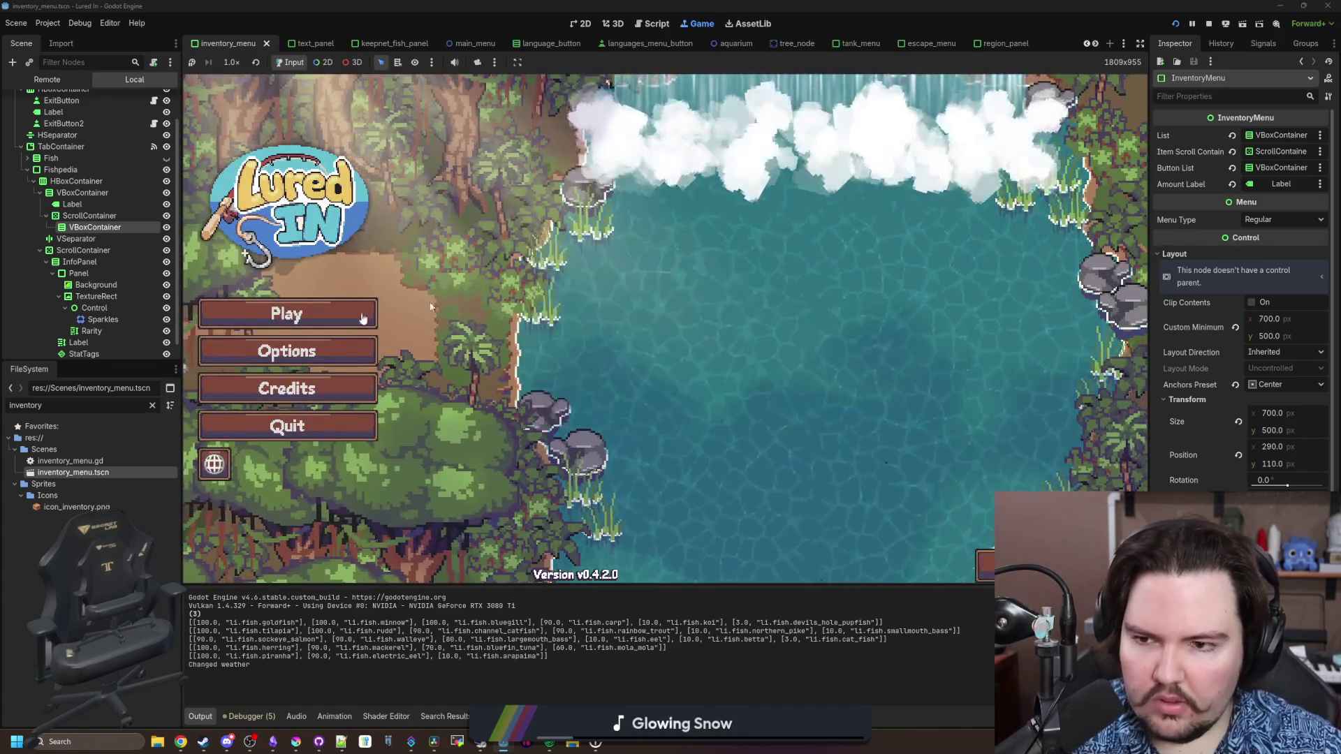
{"action": "left_click", "coordinate": [362, 318]}
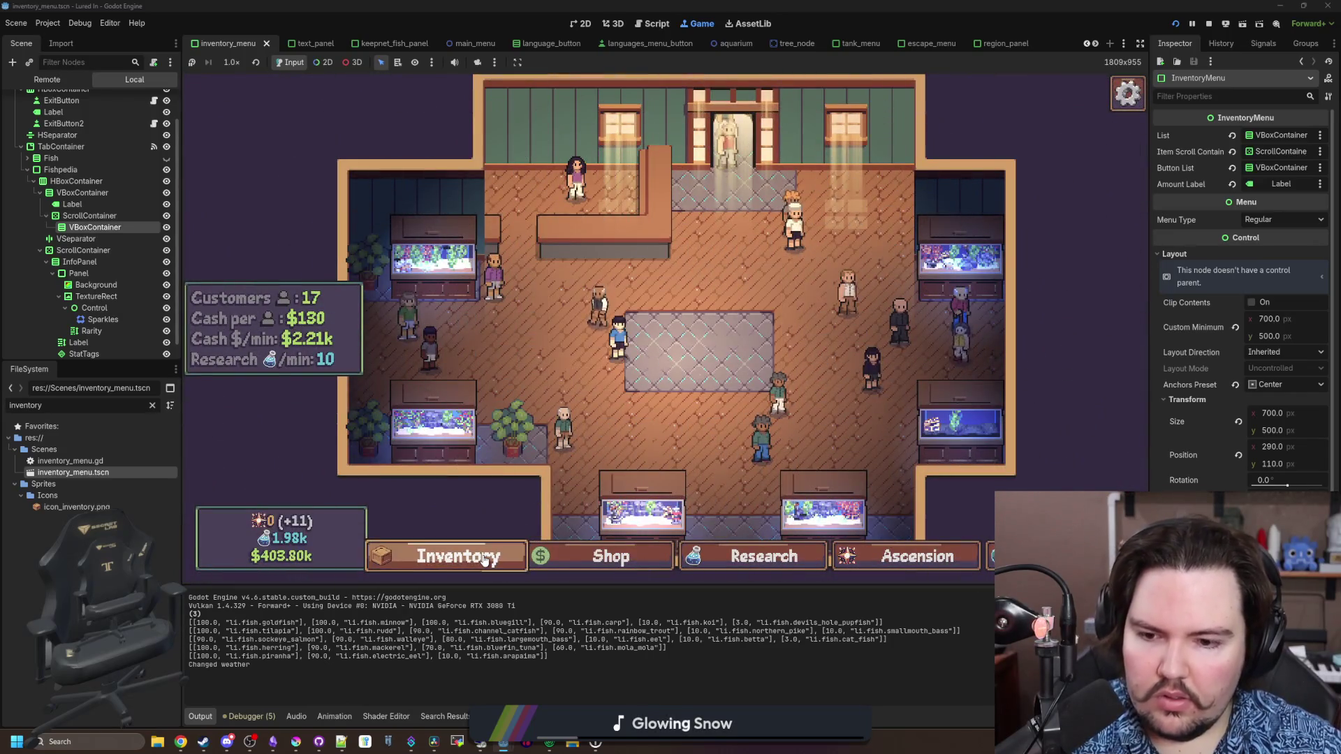
{"action": "left_click", "coordinate": [485, 557]}
{"action": "left_click", "coordinate": [679, 206]}
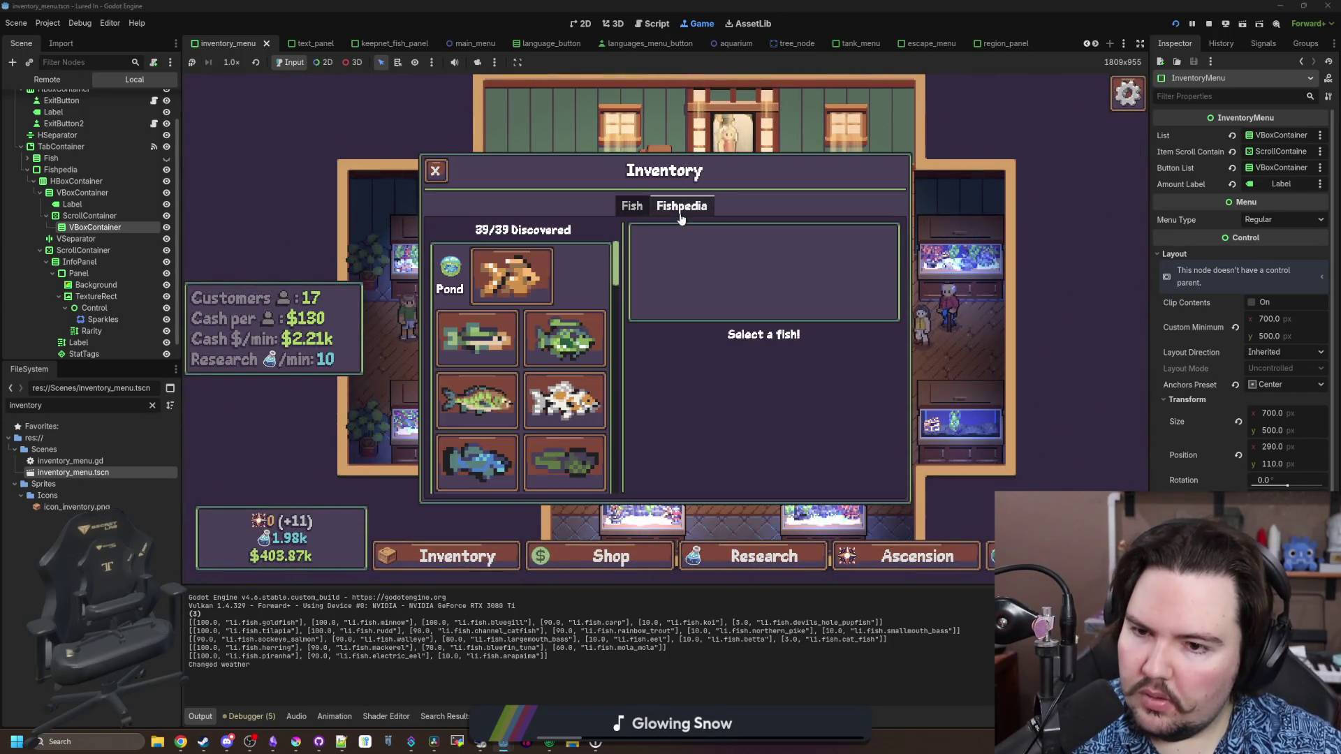
{"action": "scroll", "coordinate": [580, 340], "scroll_direction": "down", "scroll_amount": 5}
{"action": "scroll", "coordinate": [579, 341], "scroll_direction": "down", "scroll_amount": 15}
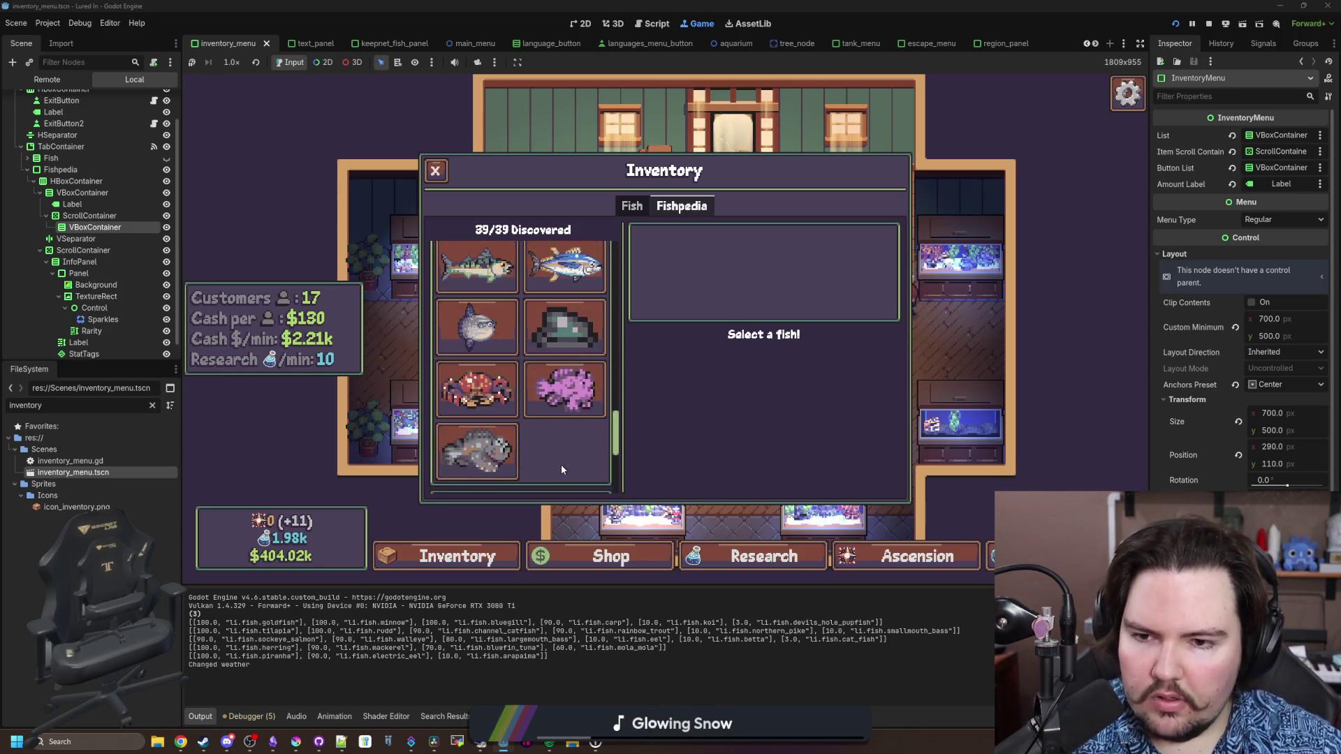
{"action": "scroll", "coordinate": [560, 464], "scroll_direction": "down", "scroll_amount": 2}
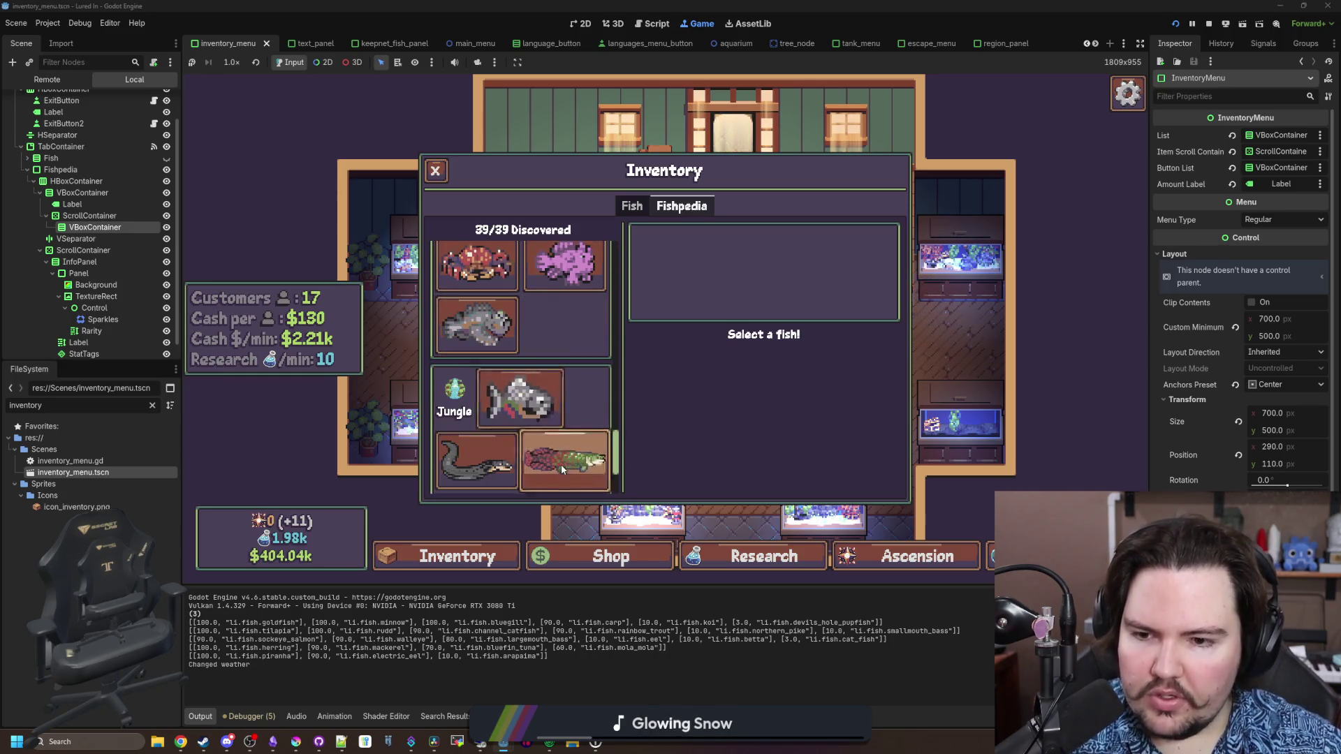
{"action": "left_click", "coordinate": [987, 44]}
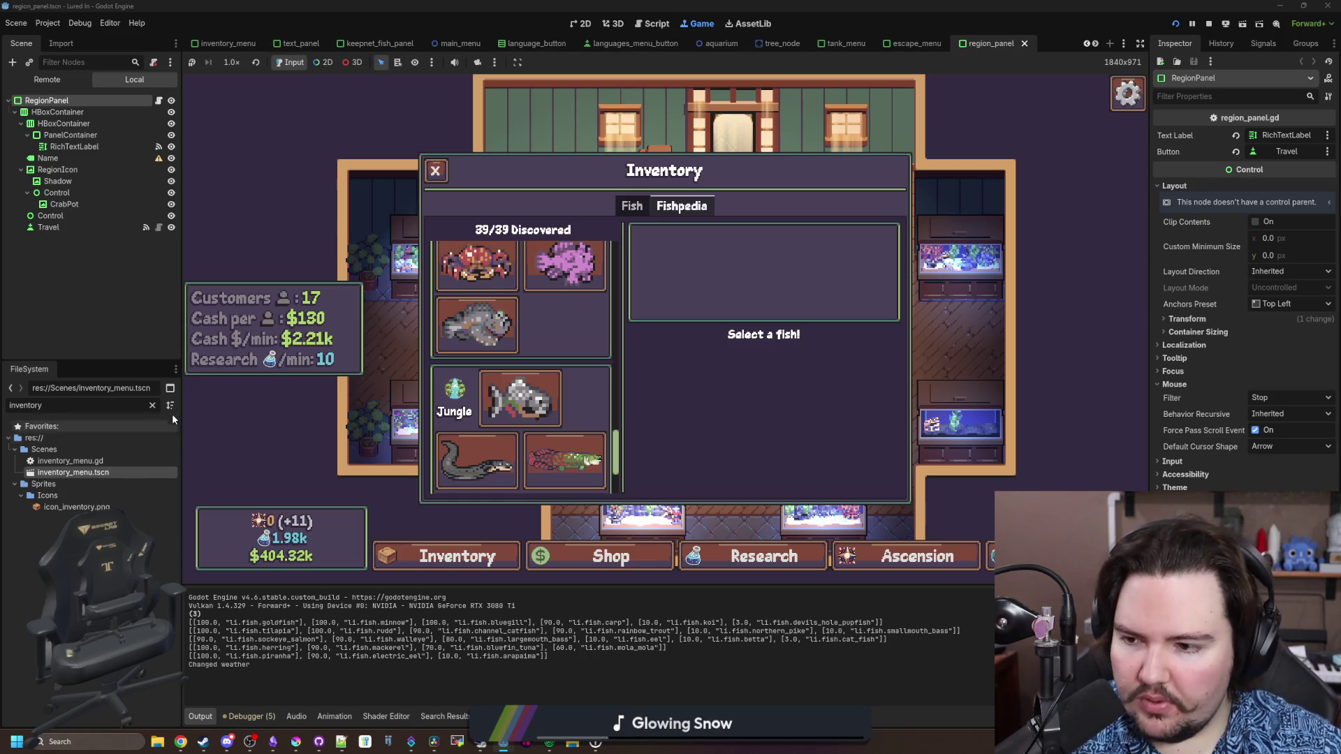
Open fishpedia_region_section.tscn and make Top expand horizontally with a 137.055 px minimum width.
{"action": "left_click", "coordinate": [152, 405]}
{"action": "type", "text": "sect"}
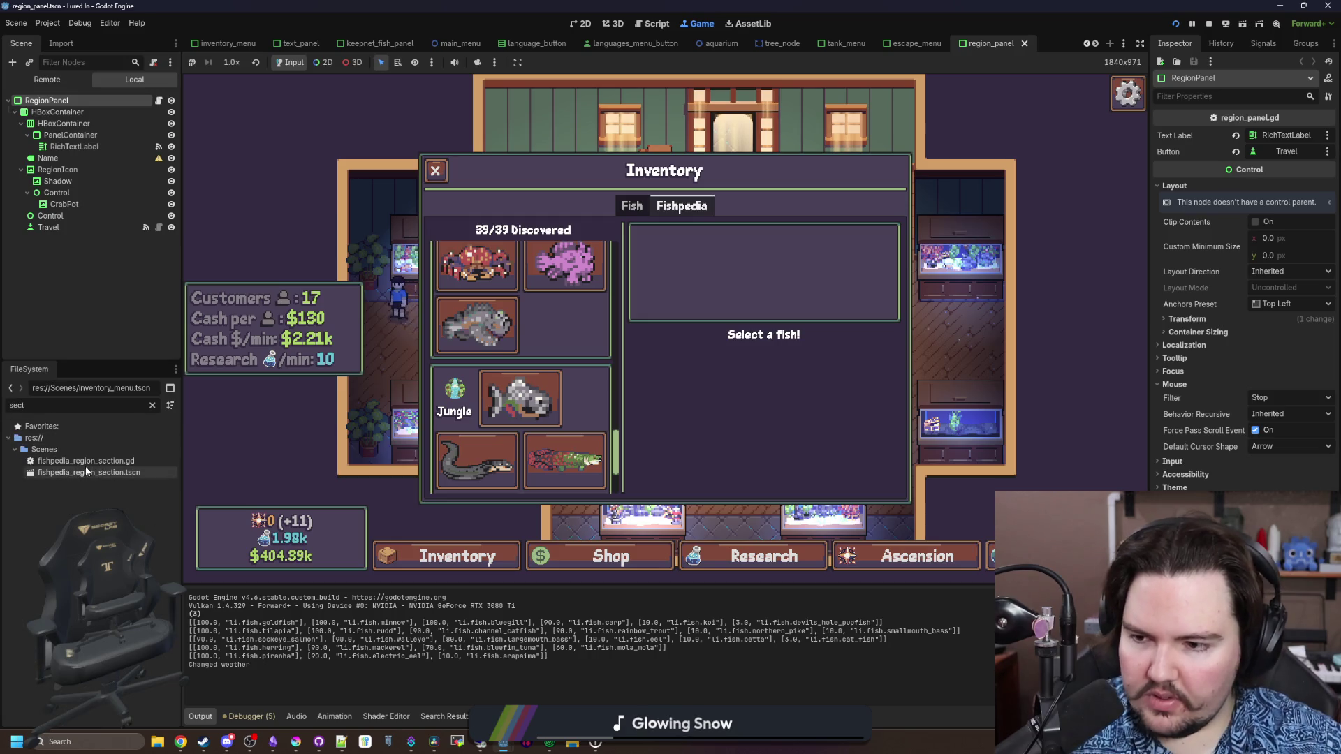
{"action": "double_click", "coordinate": [85, 473]}
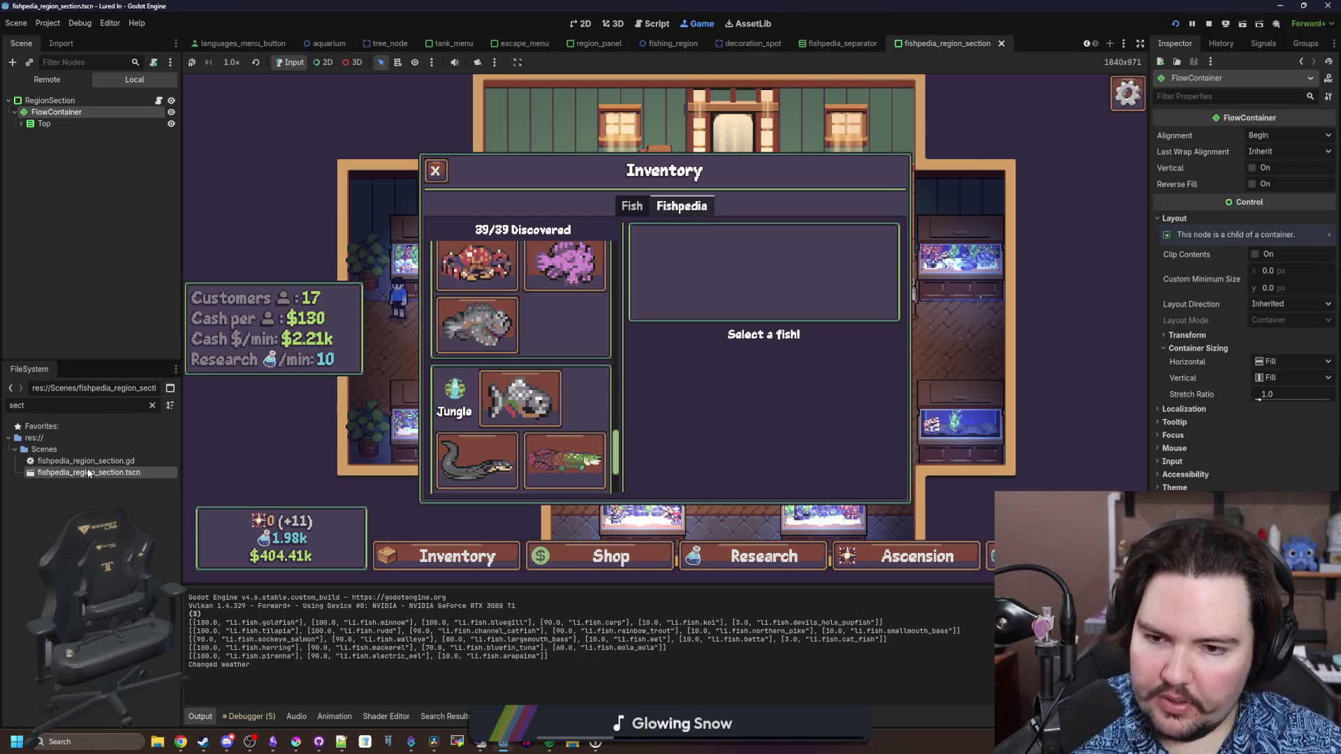
{"action": "left_click", "coordinate": [44, 124]}
{"action": "left_click", "coordinate": [1172, 170]}
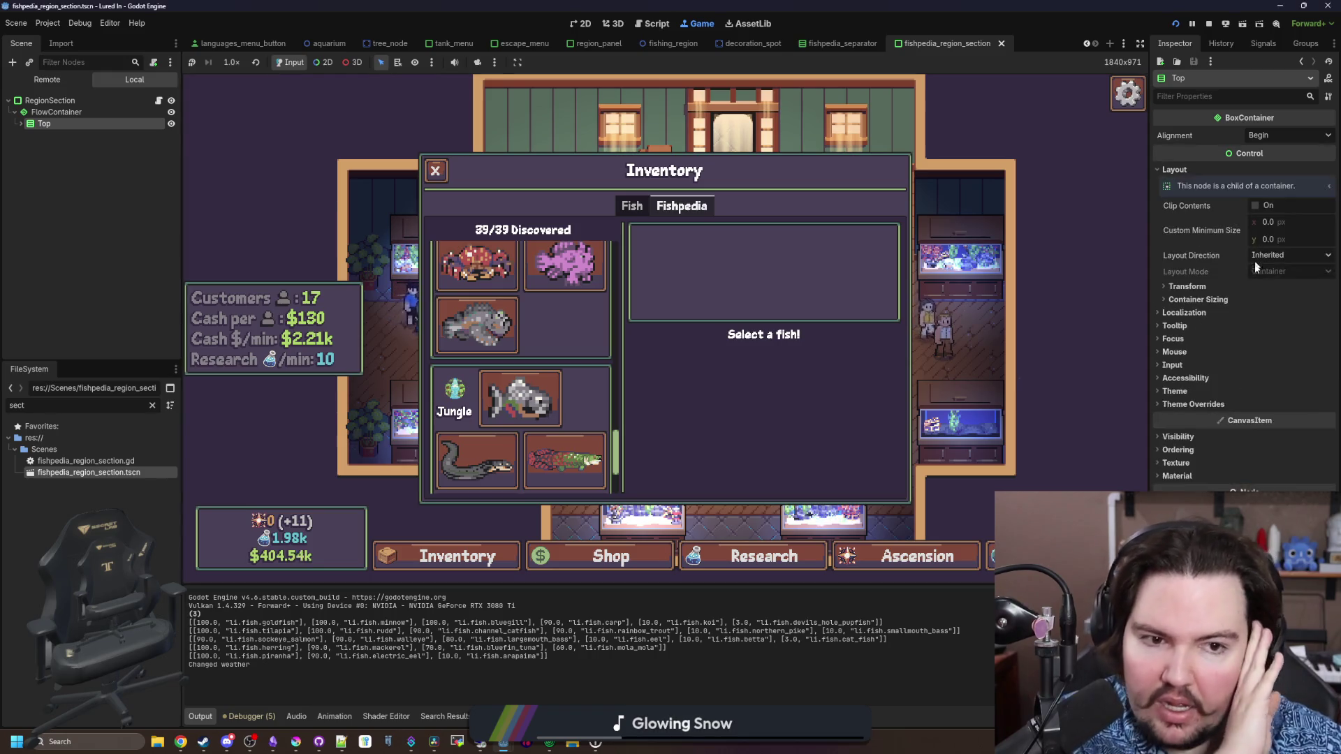
{"action": "left_click", "coordinate": [1197, 300]}
{"action": "left_click", "coordinate": [1260, 329]}
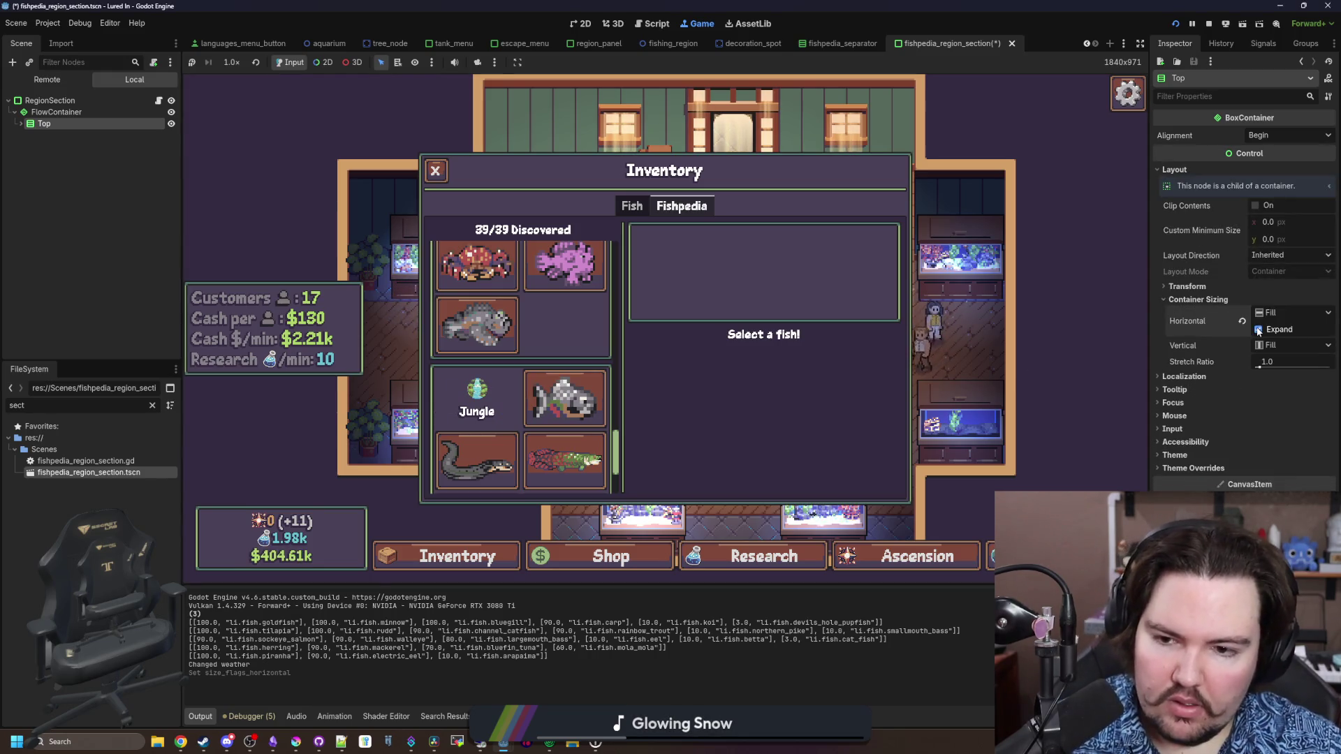
{"action": "left_click_drag", "start_coordinate": [1277, 224], "coordinate": [1281, 224]}
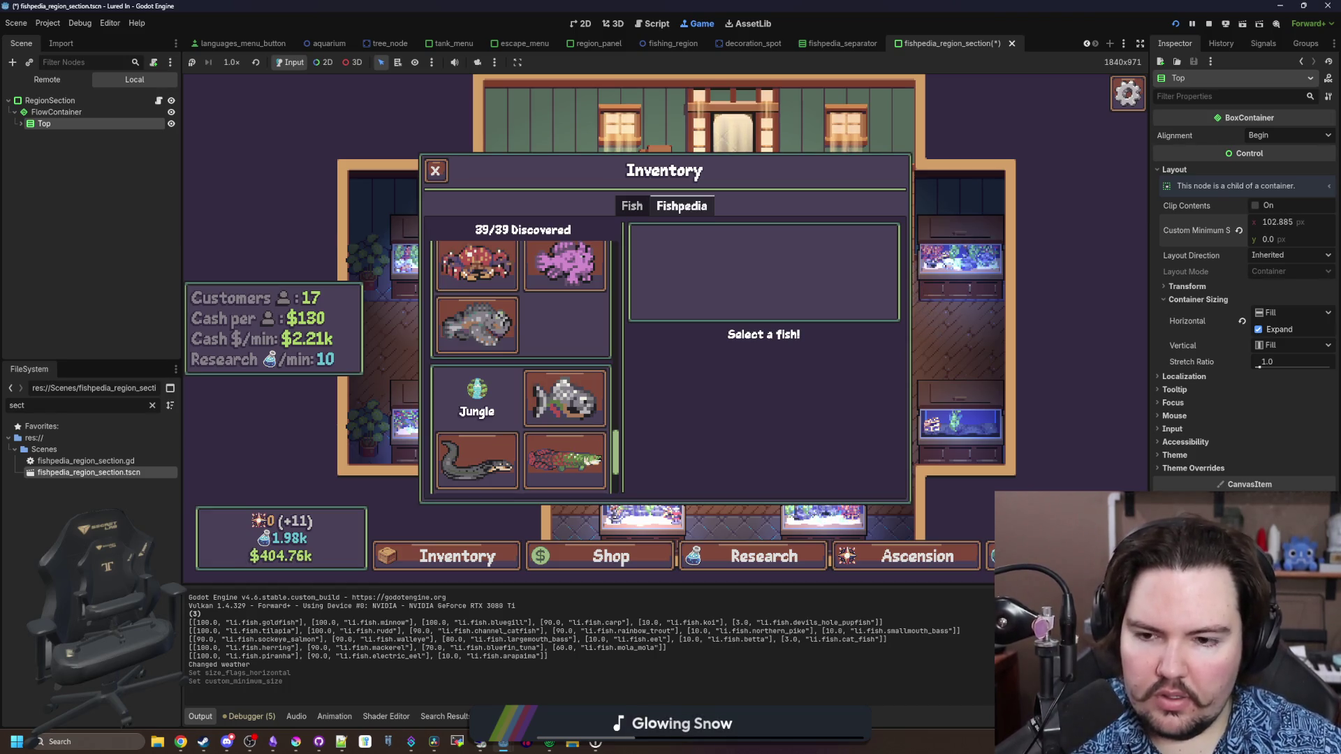
{"action": "left_click_drag", "start_coordinate": [1281, 224], "coordinate": [1285, 225]}
Inspect Top's Control child node, then bring up the Top node's context menu.
{"action": "scroll", "coordinate": [587, 382], "scroll_direction": "up", "scroll_amount": 5}
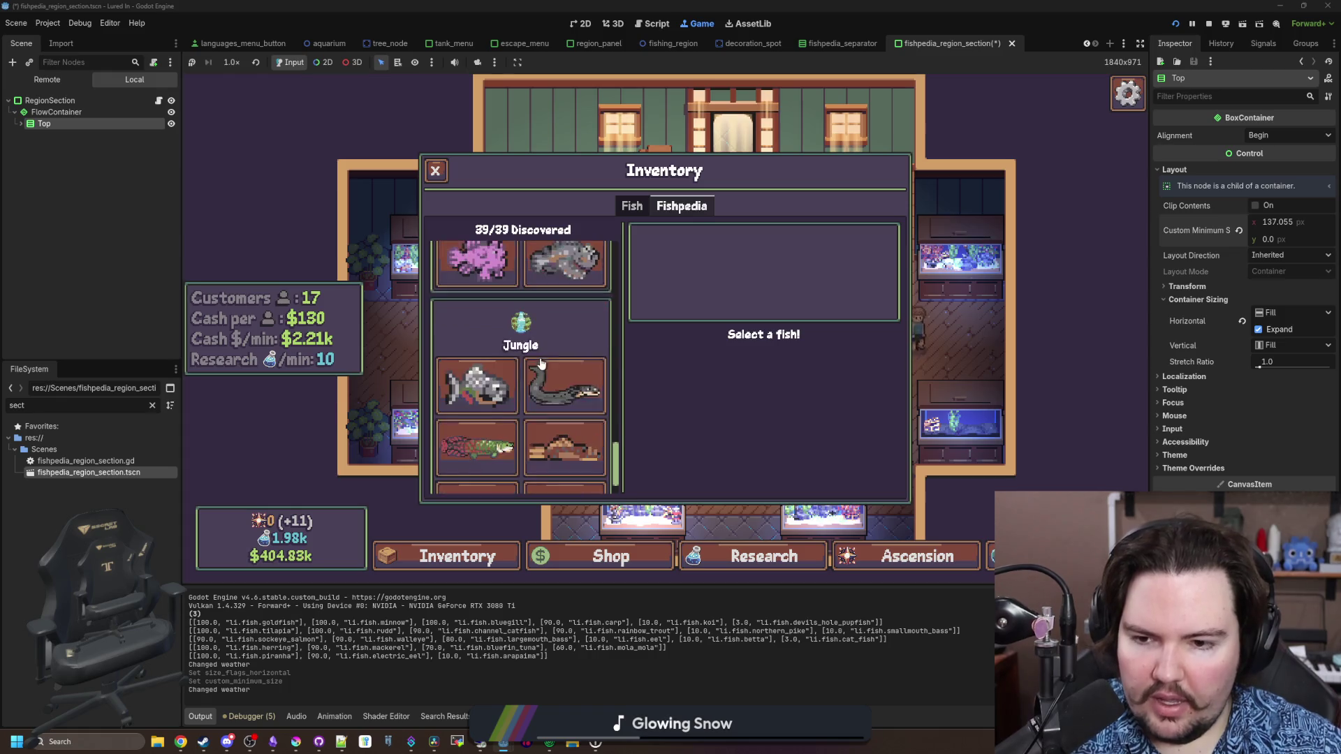
{"action": "scroll", "coordinate": [586, 382], "scroll_direction": "up", "scroll_amount": 5}
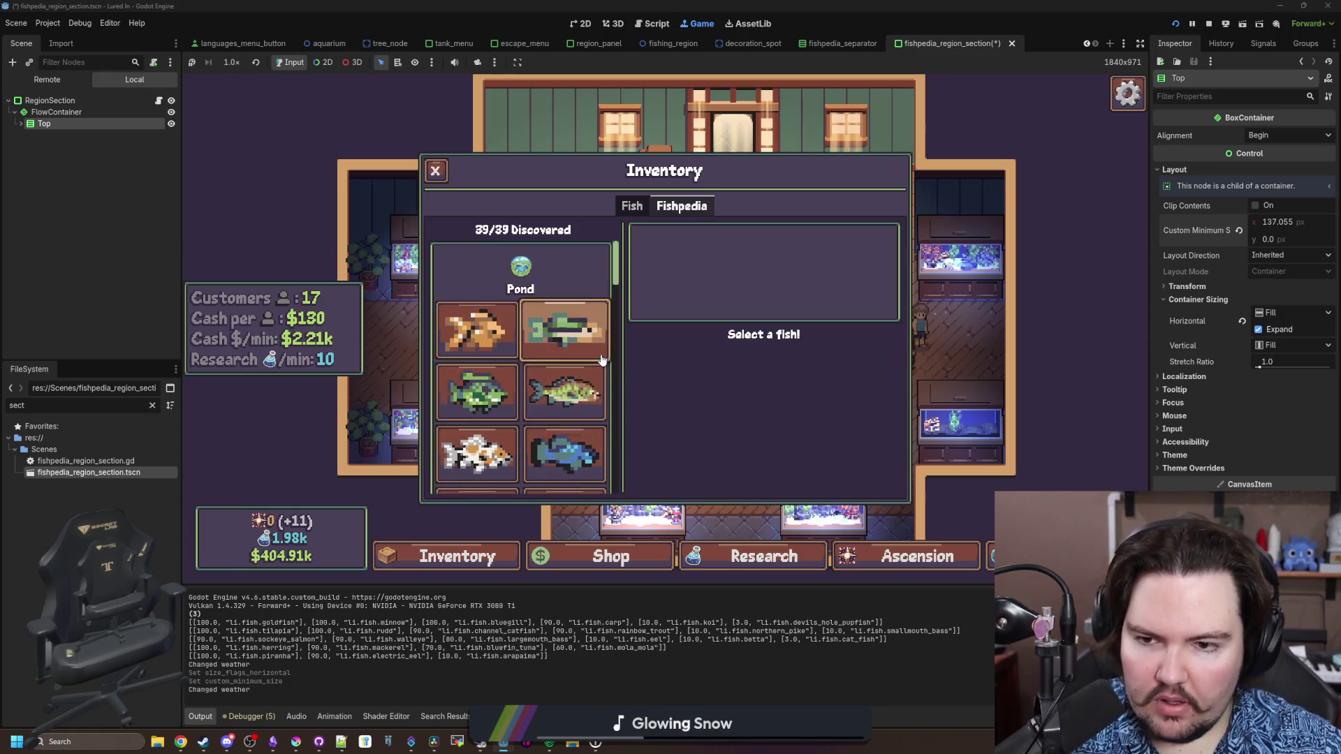
{"action": "scroll", "coordinate": [603, 359], "scroll_direction": "up", "scroll_amount": 1}
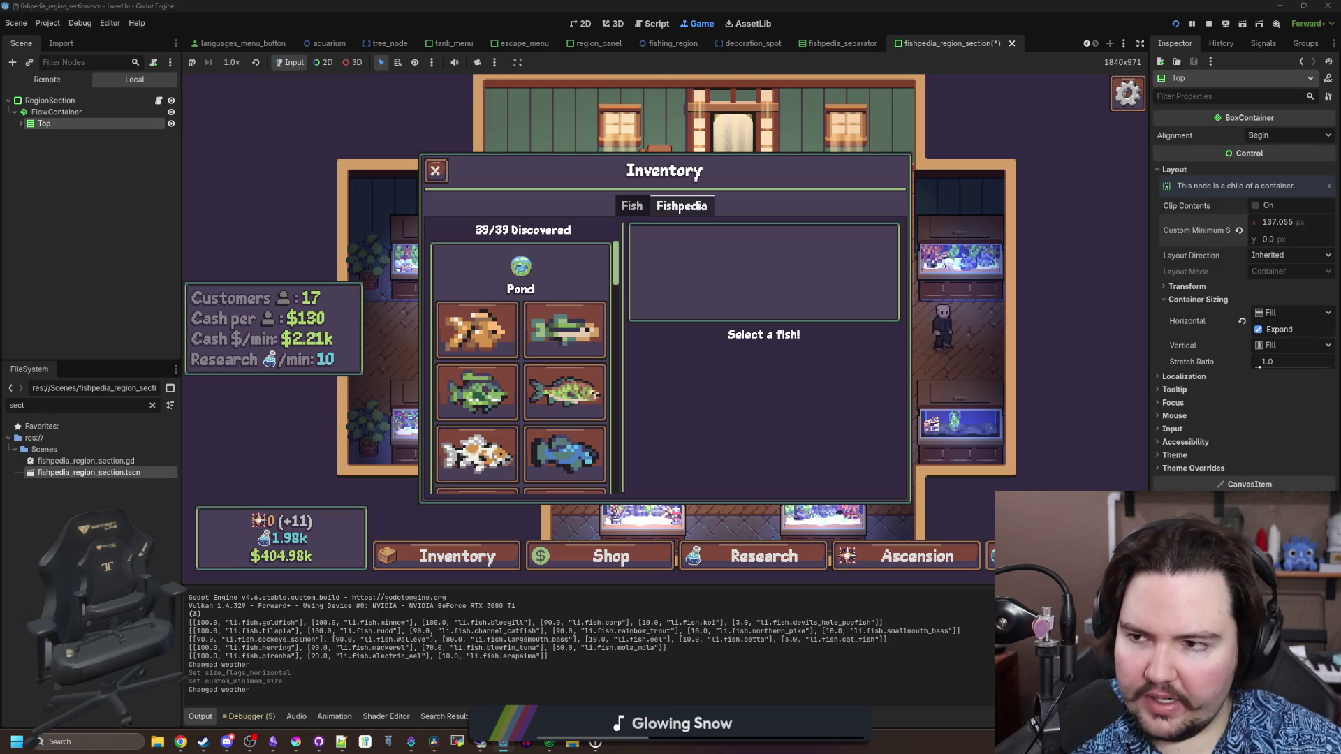
{"action": "left_click", "coordinate": [21, 123]}
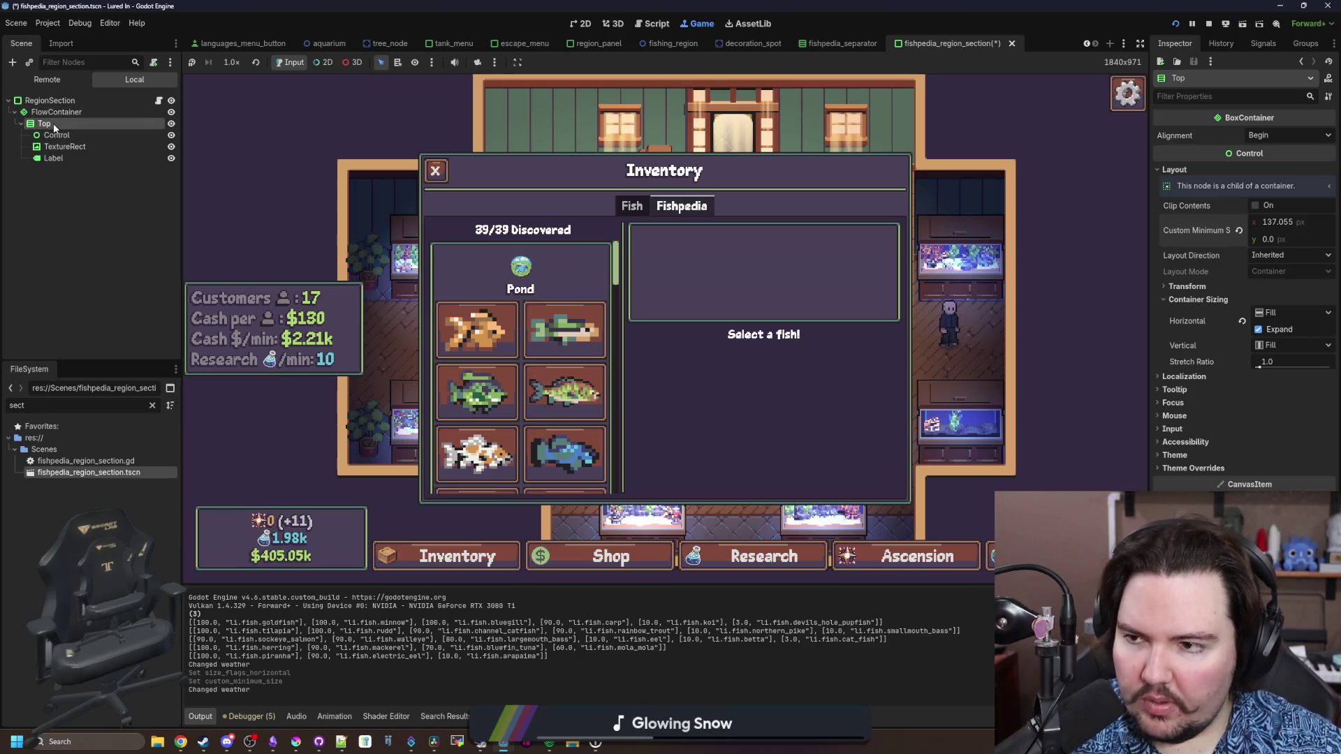
{"action": "left_click", "coordinate": [56, 135]}
{"action": "left_click", "coordinate": [57, 125]}
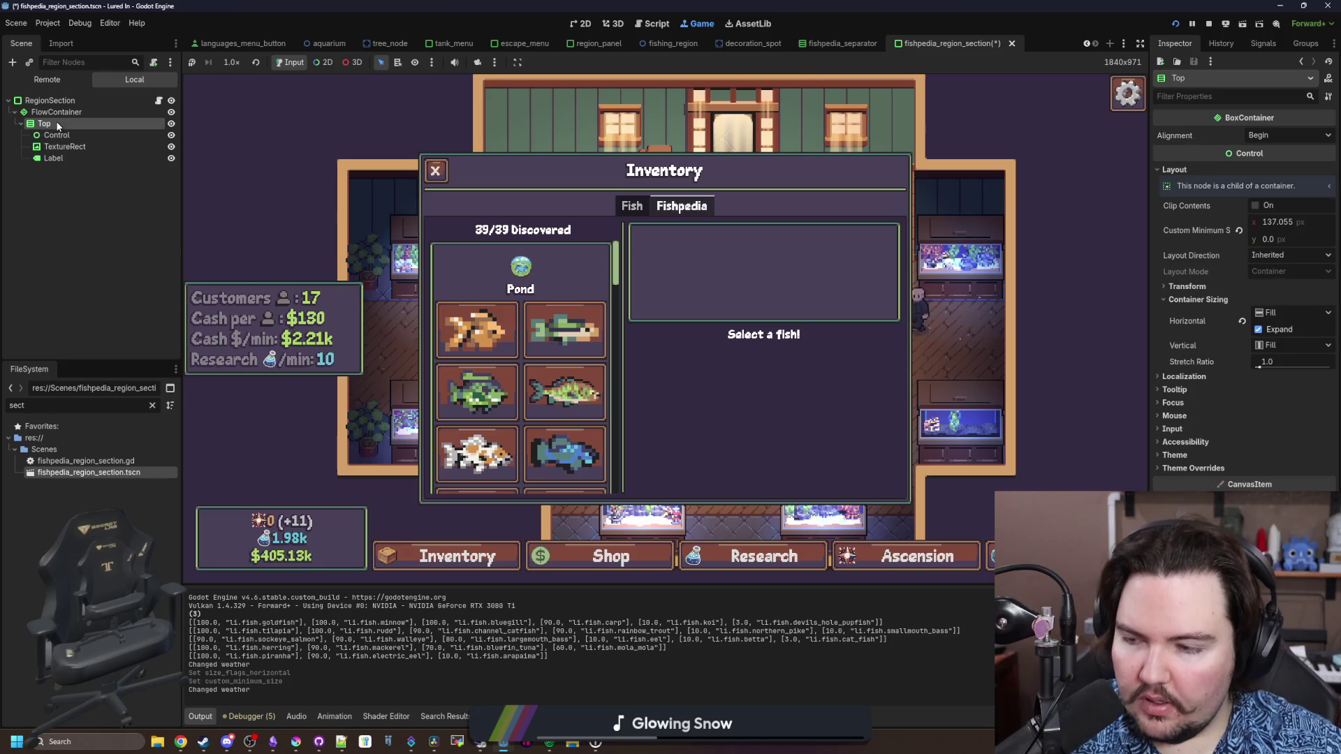
{"action": "right_click", "coordinate": [58, 124]}
Change the Top node to a different container type.
{"action": "left_click", "coordinate": [83, 255]}
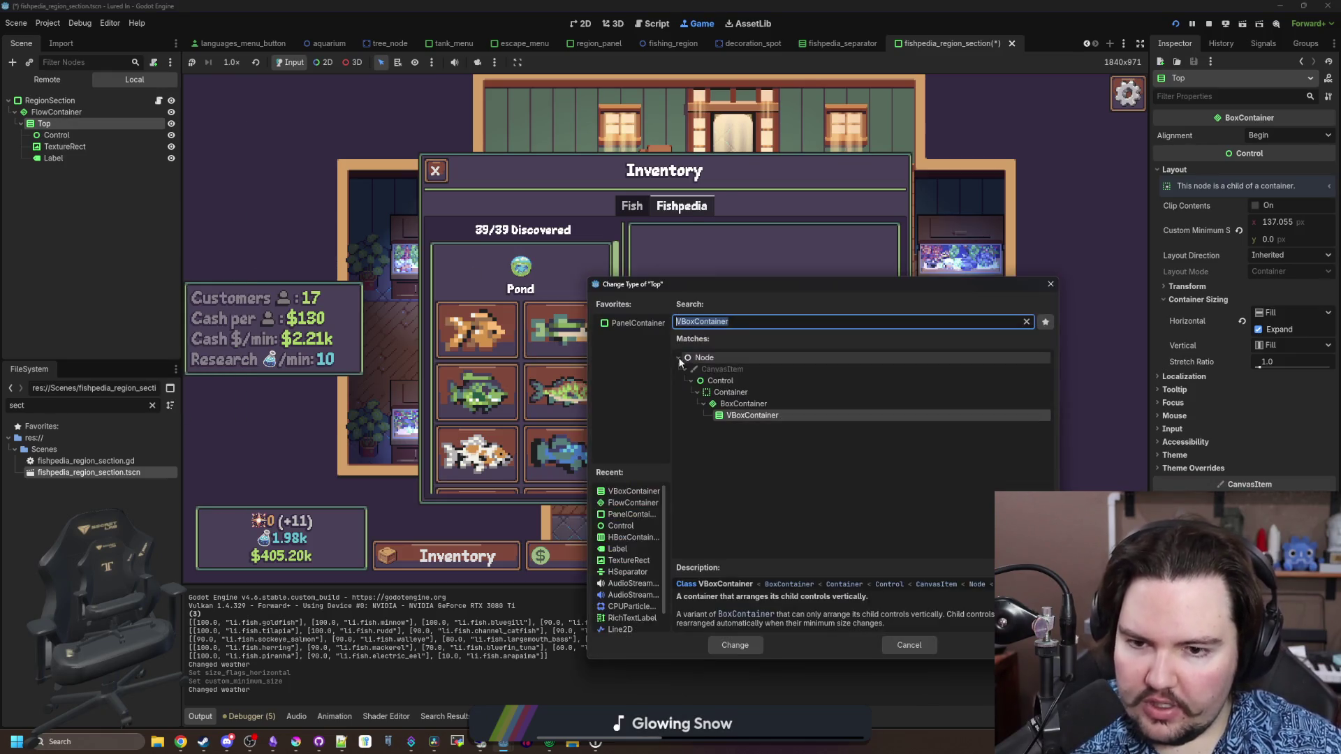
{"action": "double_click", "coordinate": [749, 405]}
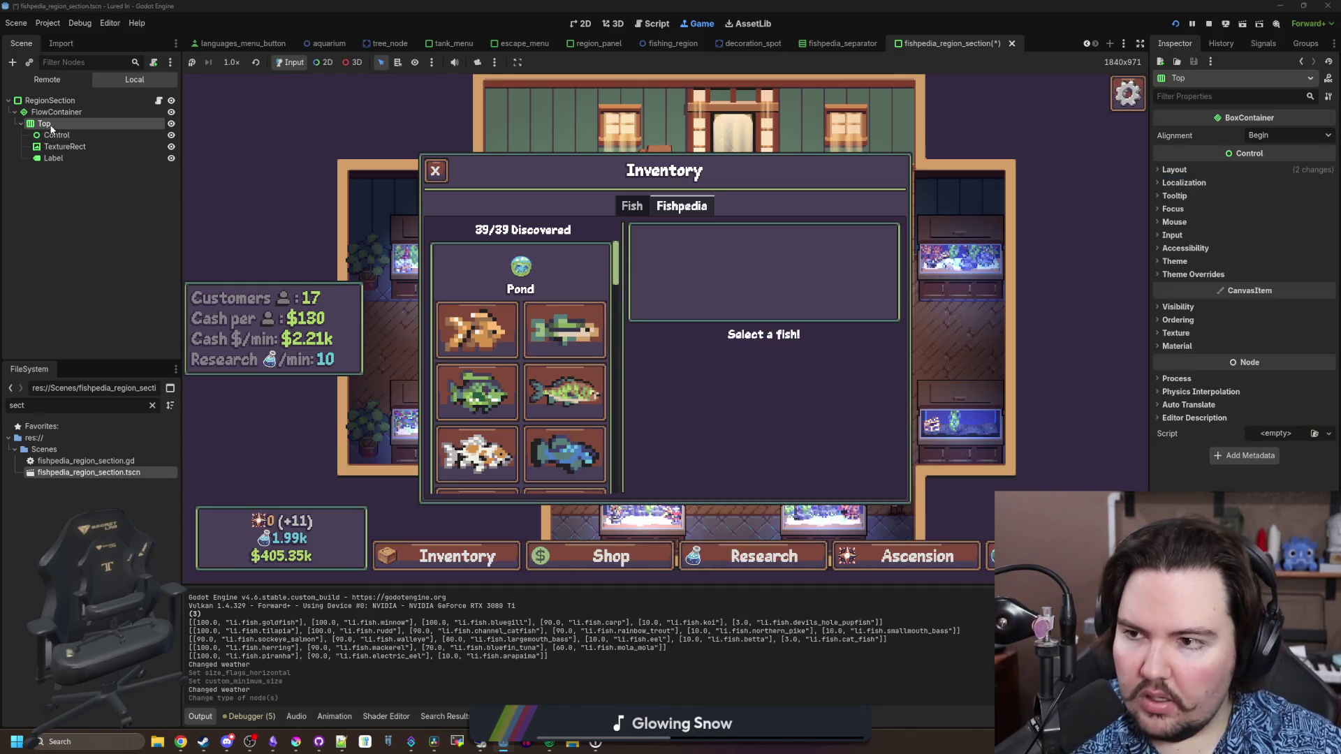
{"action": "left_click", "coordinate": [581, 23]}
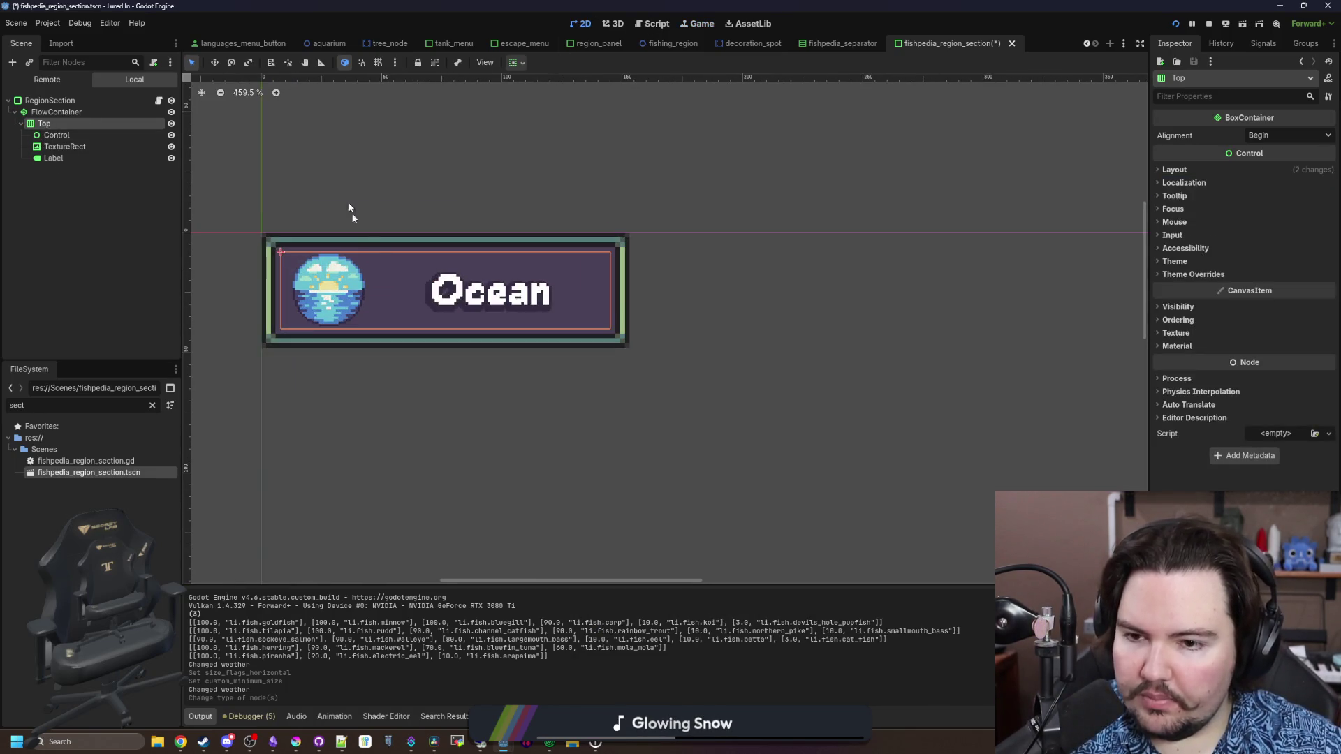
Relaunch the game and scroll the Fishpedia's Pond, Lake and Jungle region sections.
{"action": "key", "text": "F5"}
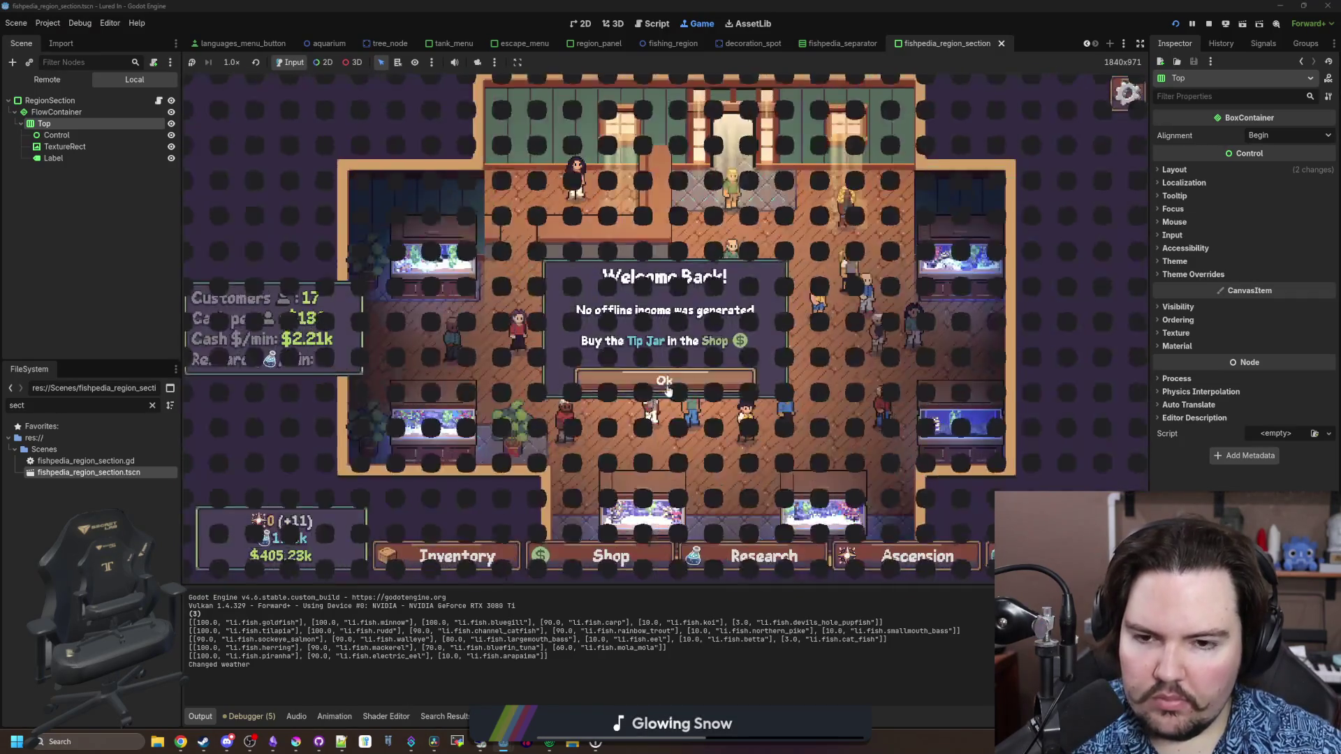
{"action": "left_click", "coordinate": [671, 381]}
{"action": "left_click", "coordinate": [447, 556]}
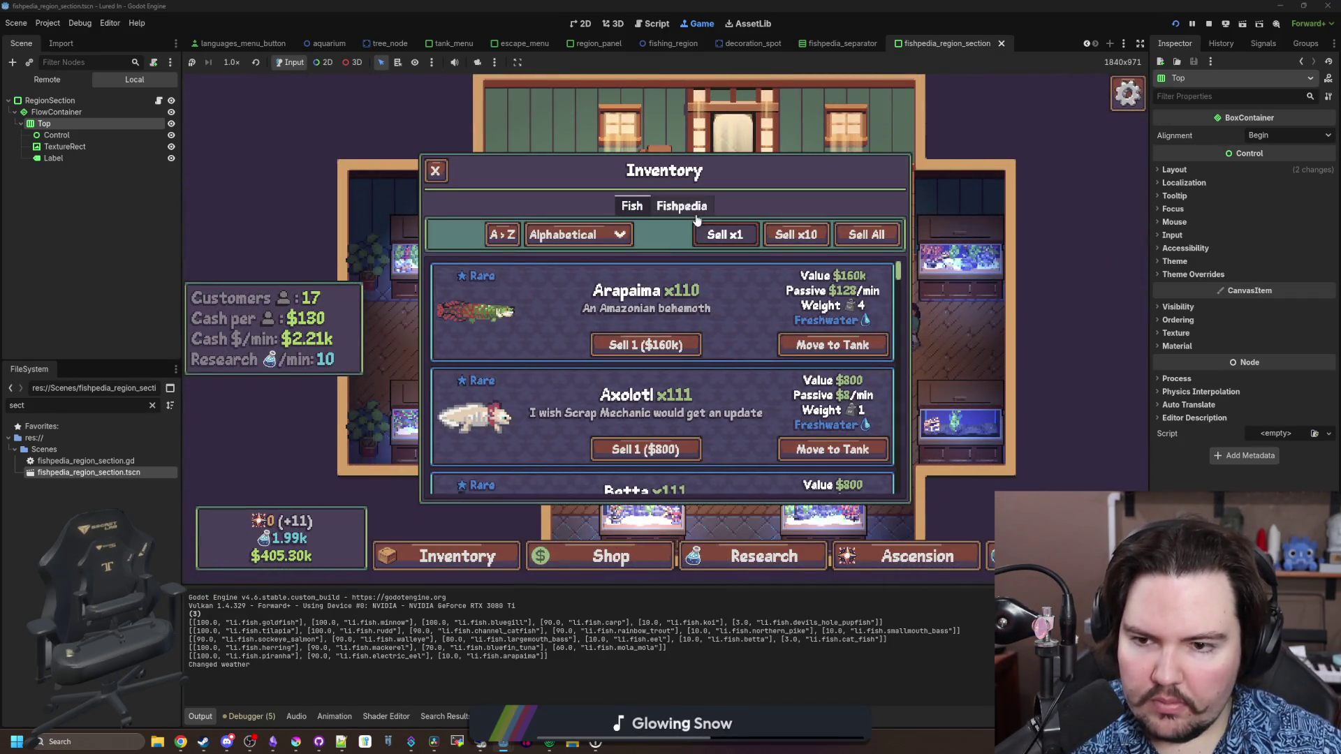
{"action": "left_click", "coordinate": [684, 208]}
{"action": "scroll", "coordinate": [538, 333], "scroll_direction": "down", "scroll_amount": 5}
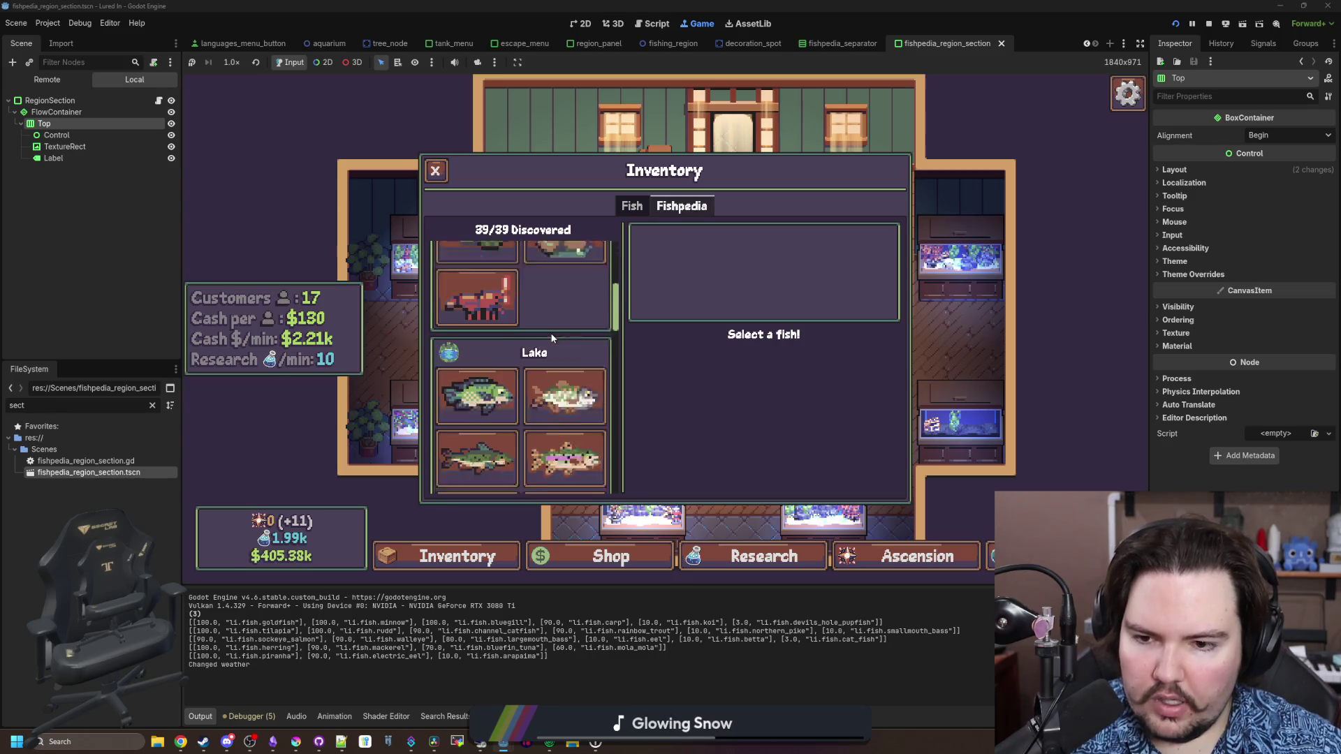
{"action": "scroll", "coordinate": [524, 353], "scroll_direction": "down", "scroll_amount": 10}
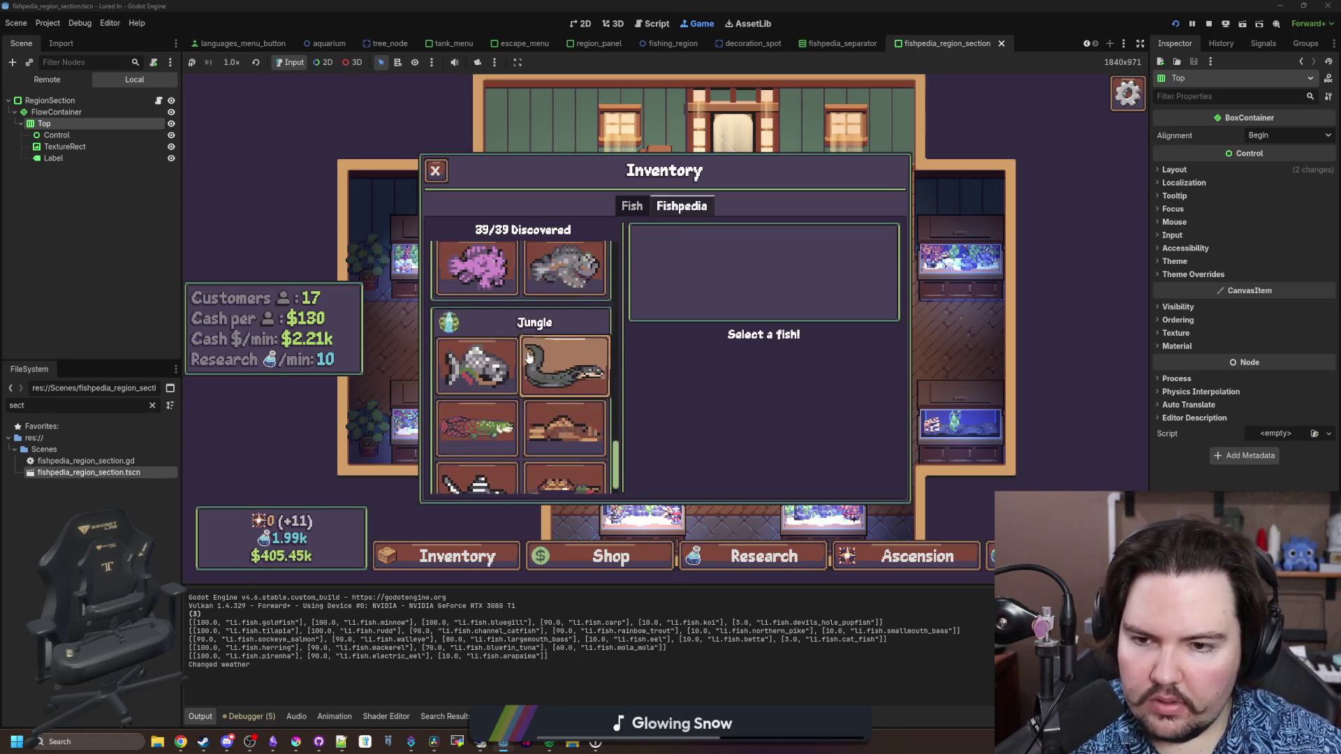
{"action": "scroll", "coordinate": [560, 404], "scroll_direction": "up", "scroll_amount": 15}
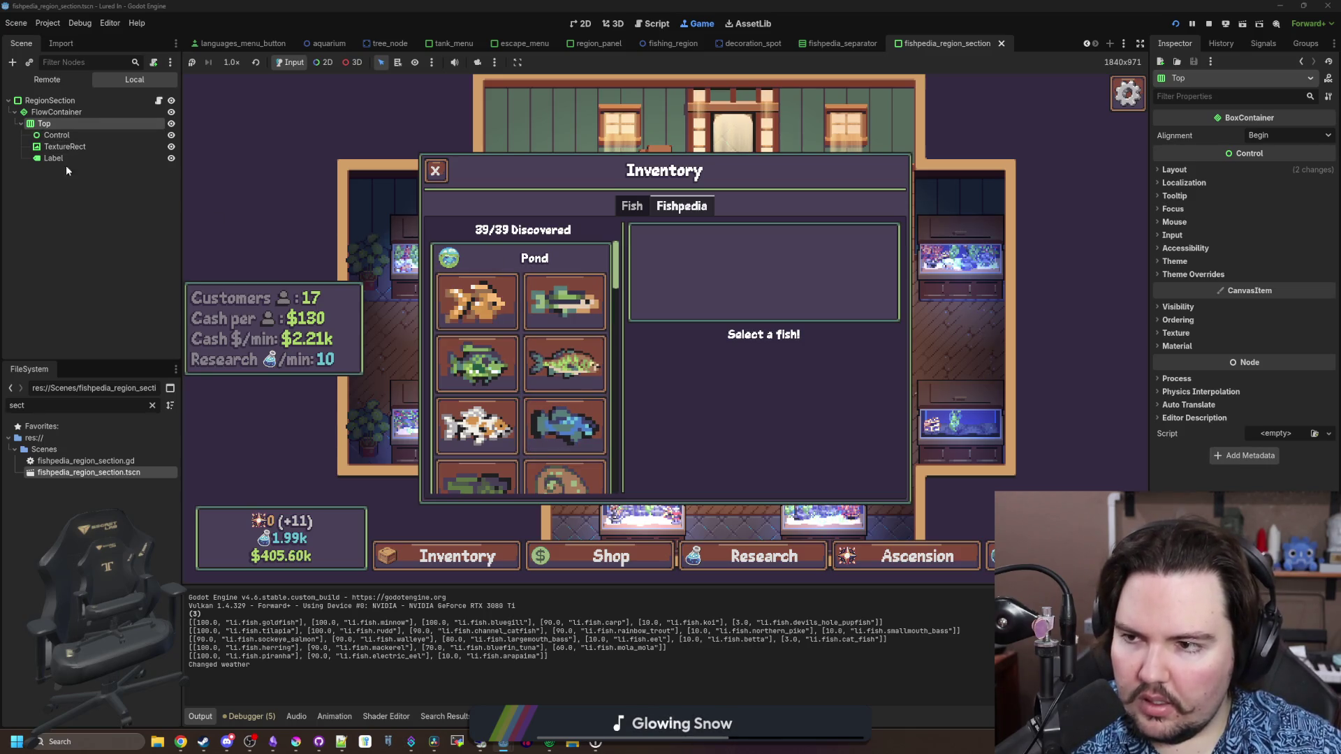
{"action": "left_click", "coordinate": [64, 146]}
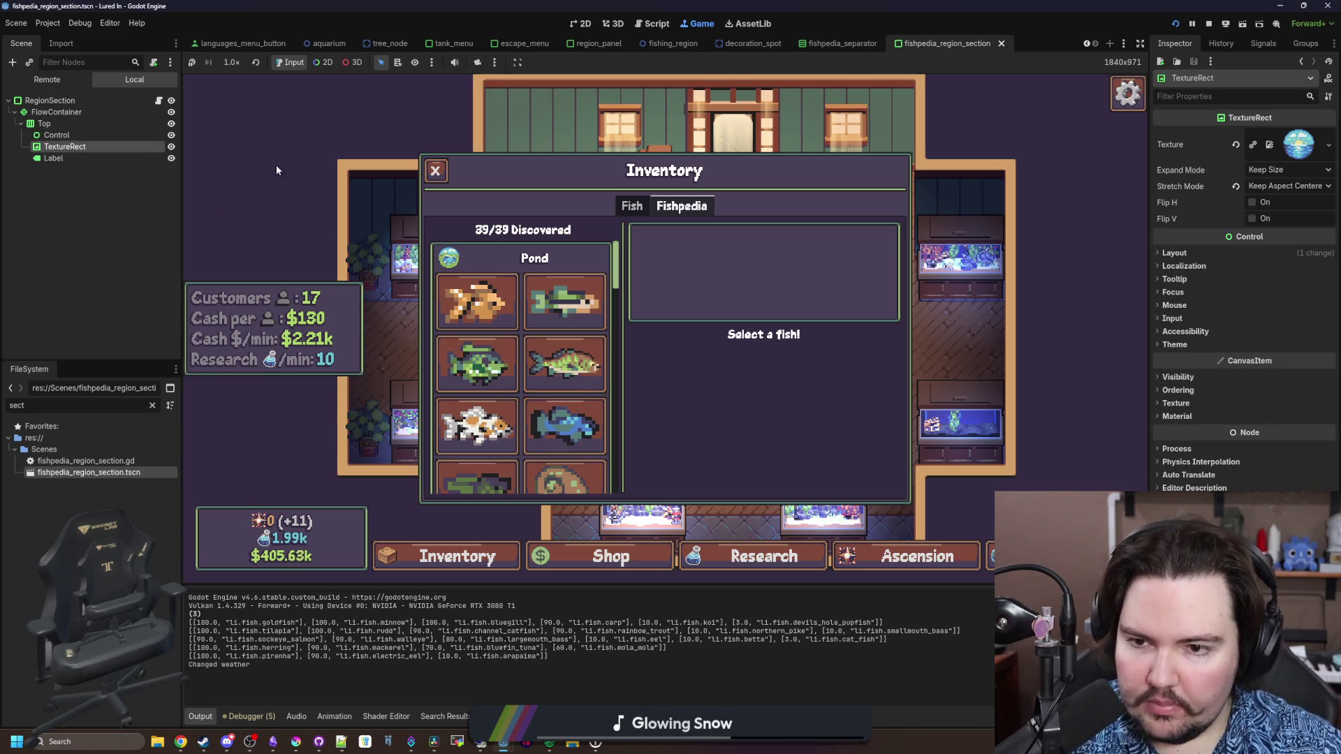
{"action": "left_click", "coordinate": [1172, 254]}
{"action": "left_click", "coordinate": [1281, 320]}
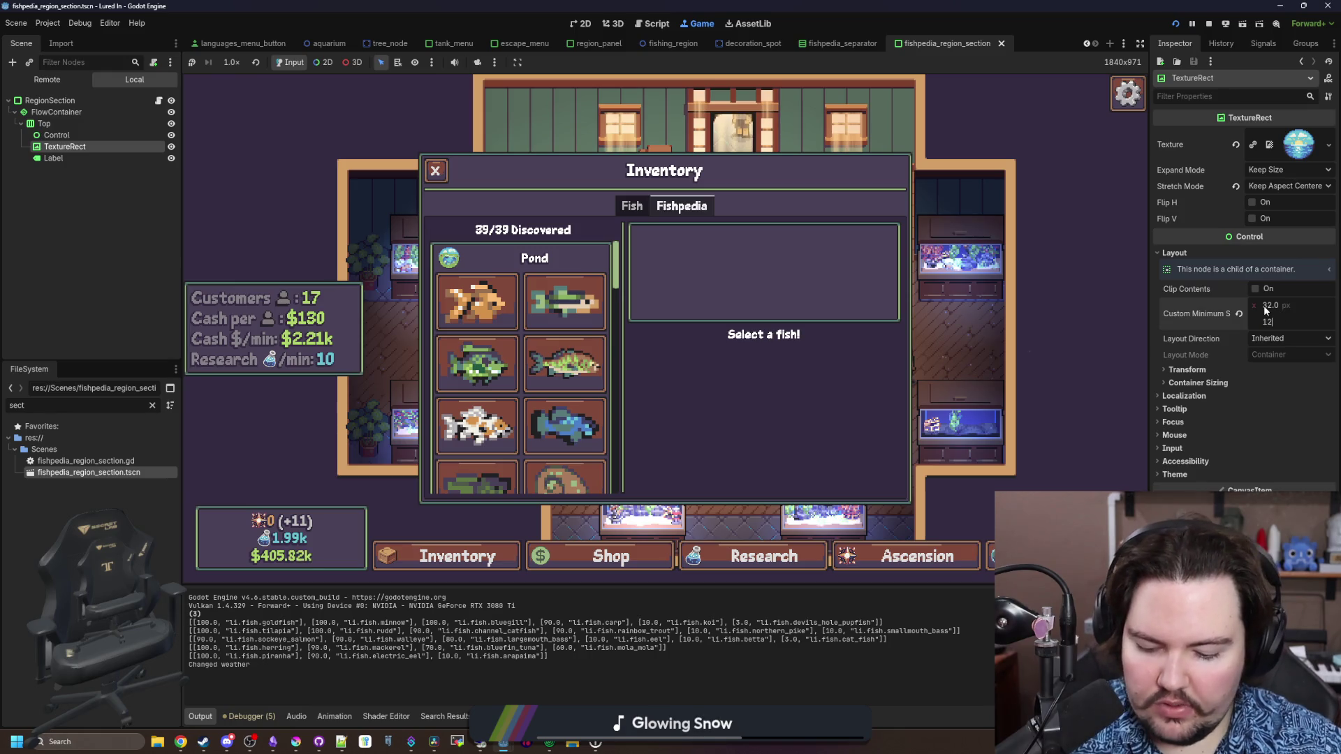
{"action": "type", "text": "8"}
{"action": "key", "text": "Return"}
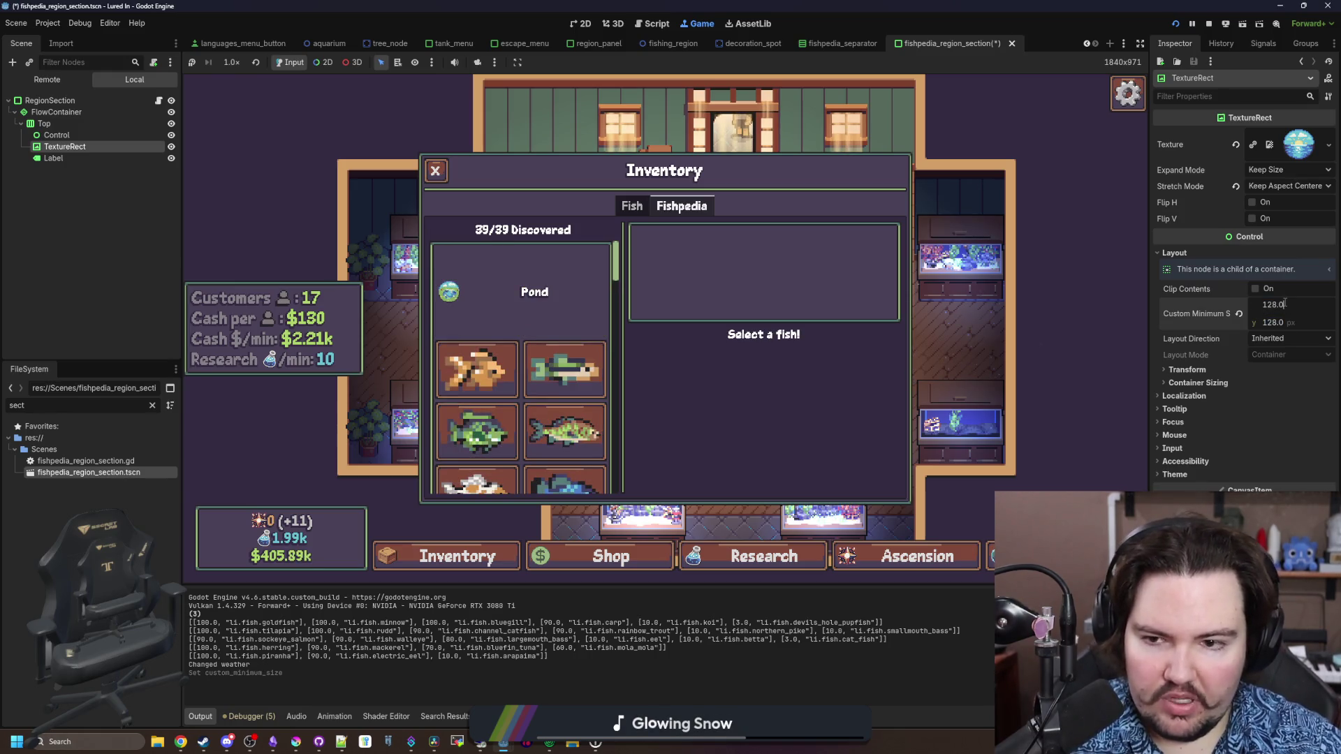
{"action": "key", "text": "Return"}
{"action": "left_click", "coordinate": [1287, 326]}
{"action": "type", "text": "96"}
{"action": "key", "text": "Return"}
{"action": "left_click", "coordinate": [1272, 305]}
{"action": "type", "text": "96"}
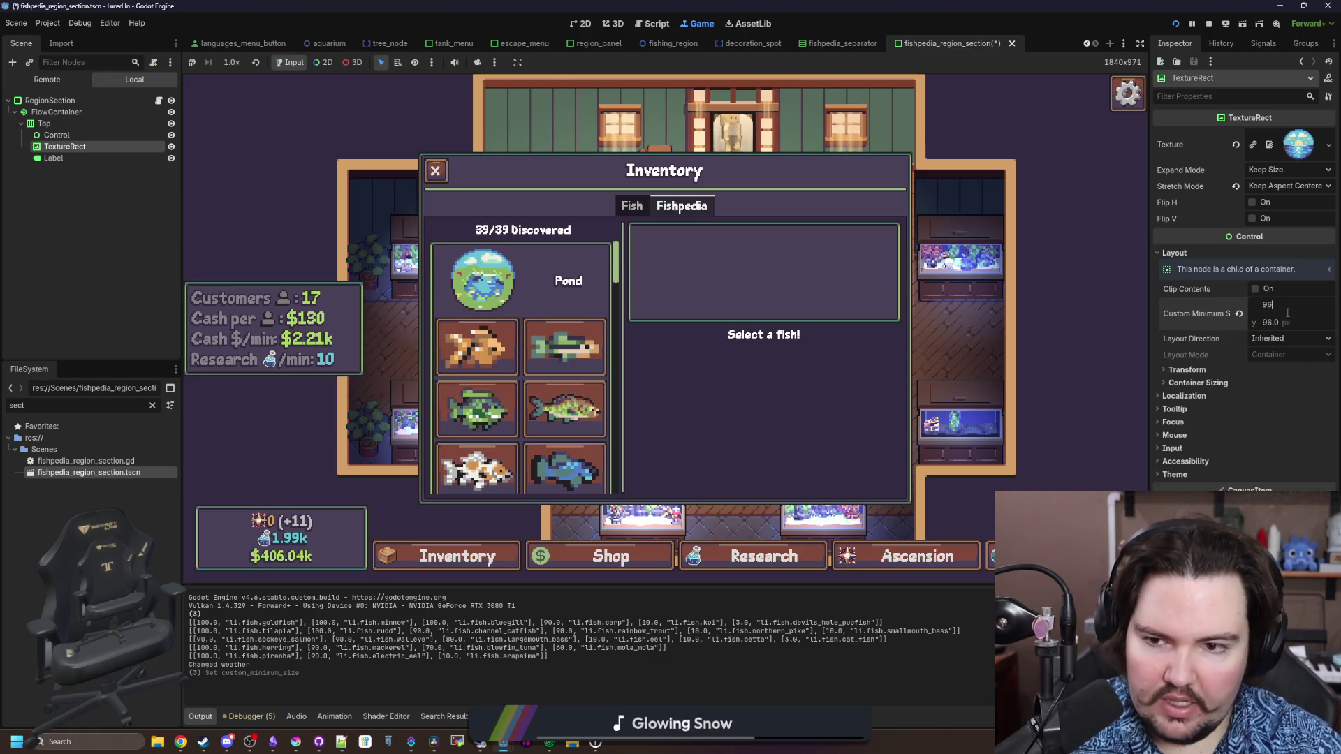
{"action": "key", "text": "Return"}
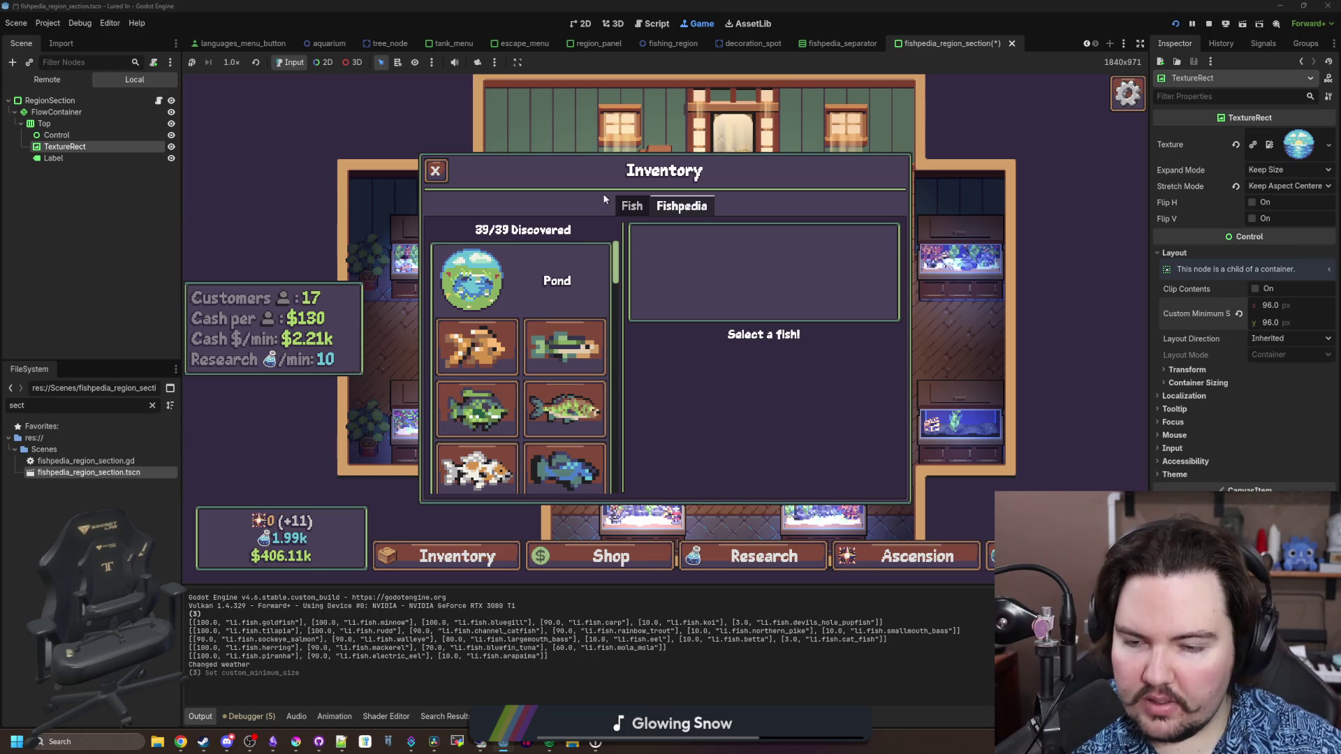
{"action": "left_click", "coordinate": [1281, 324]}
{"action": "type", "text": "32"}
{"action": "key", "text": "Return"}
{"action": "left_click", "coordinate": [1289, 305]}
{"action": "type", "text": "32"}
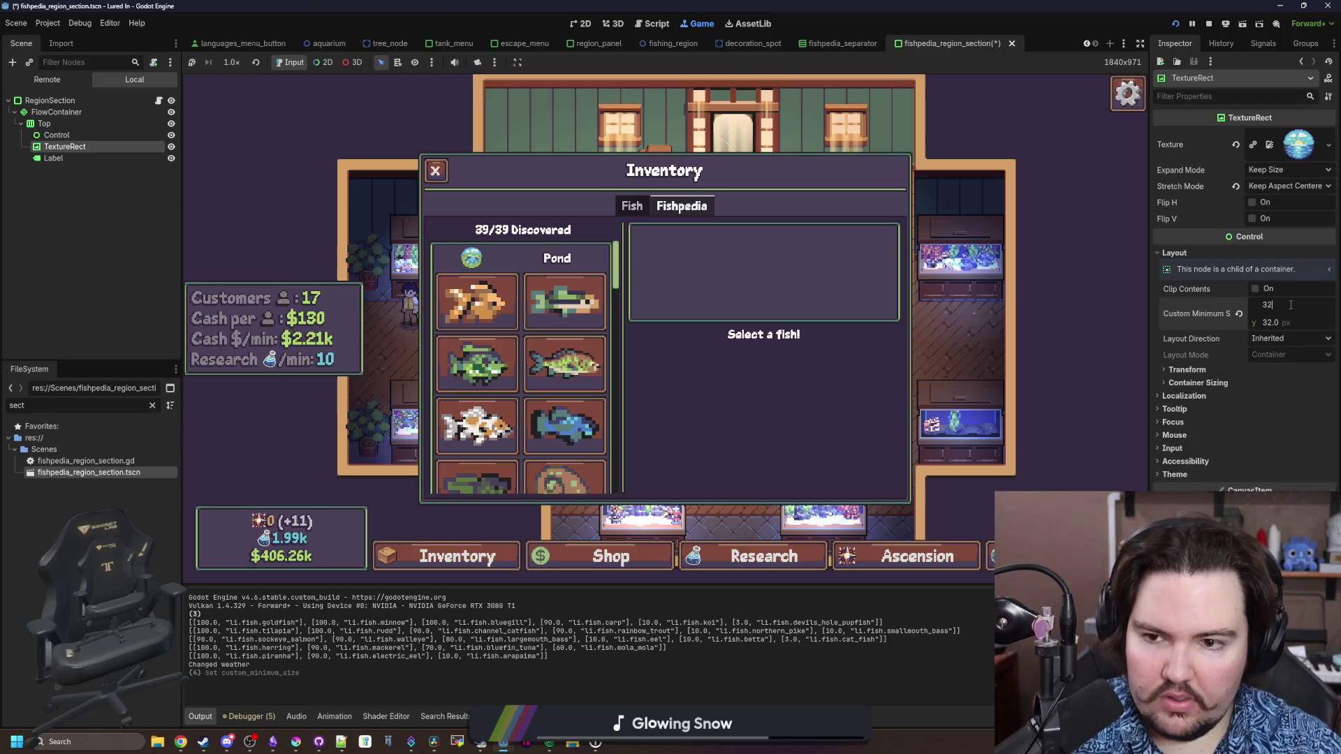
{"action": "key", "text": "Return"}
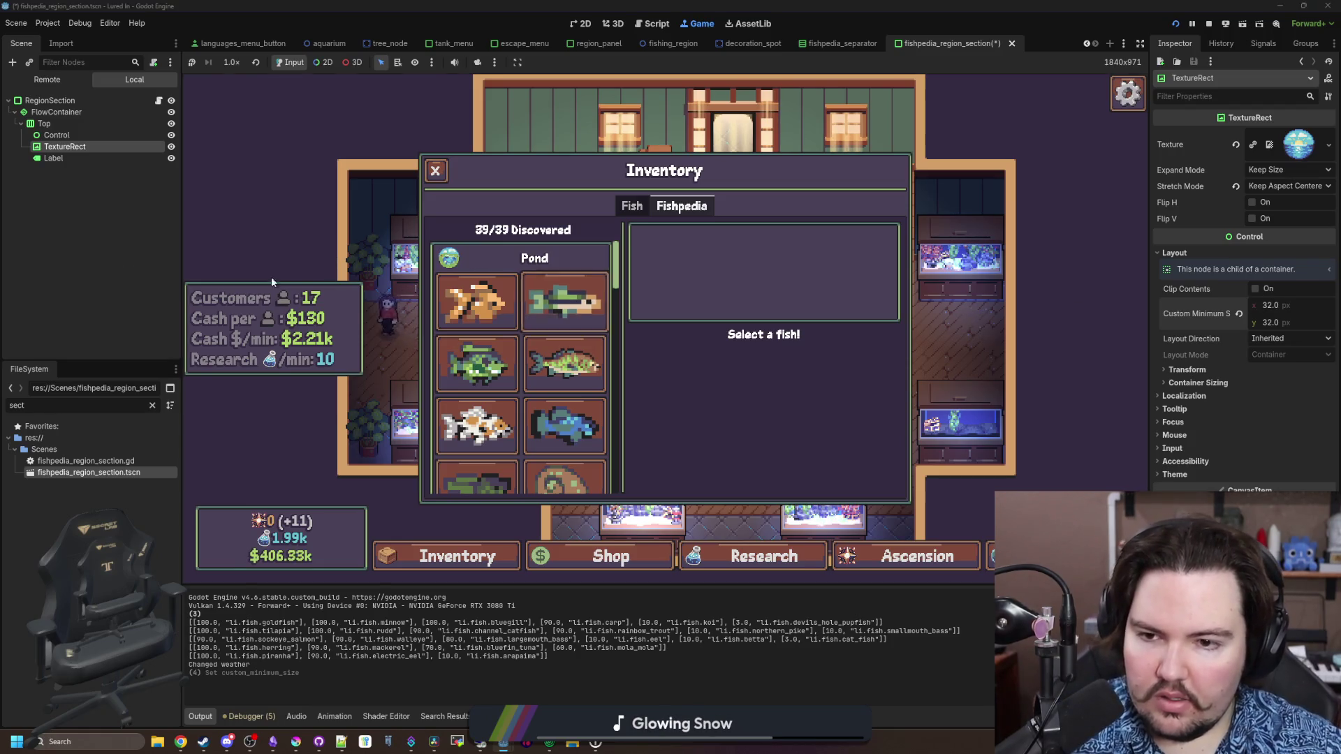
Set the header's Top row container alignment to Center.
{"action": "left_click", "coordinate": [81, 124]}
{"action": "left_click", "coordinate": [1284, 135]}
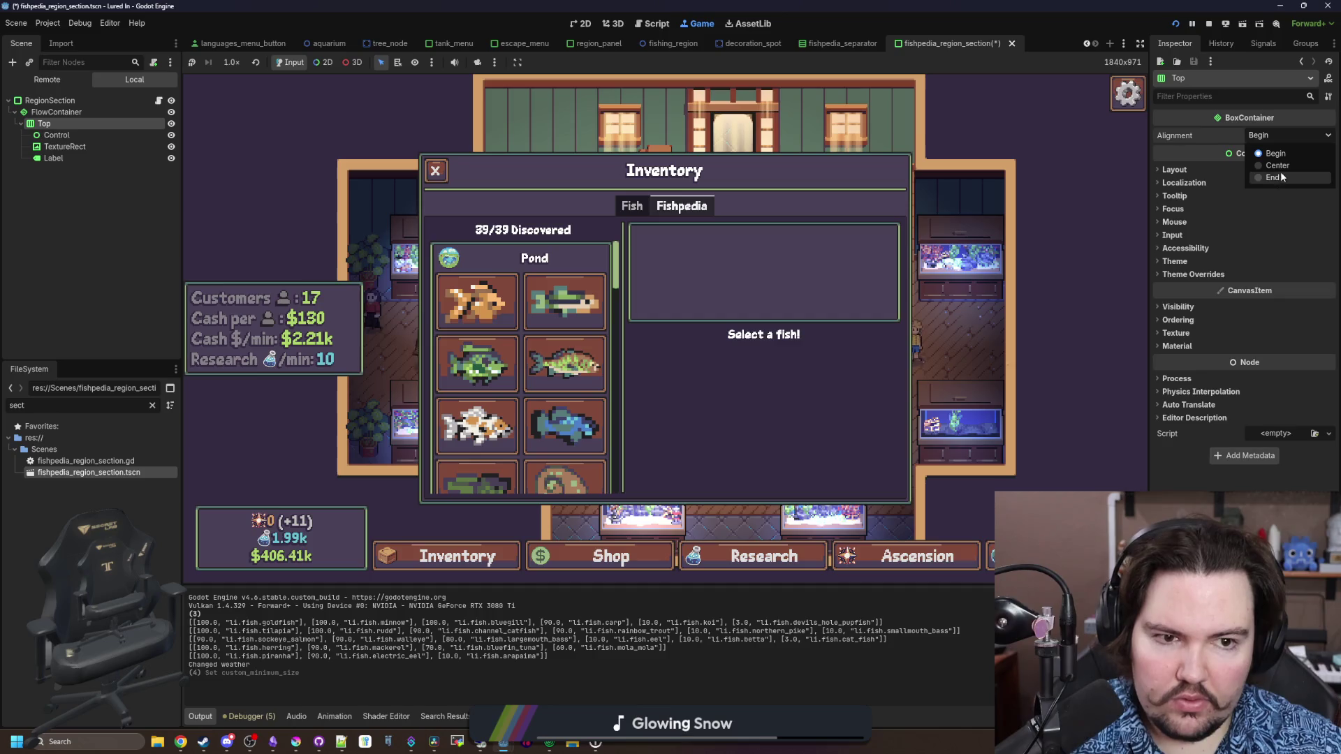
{"action": "left_click", "coordinate": [1288, 165]}
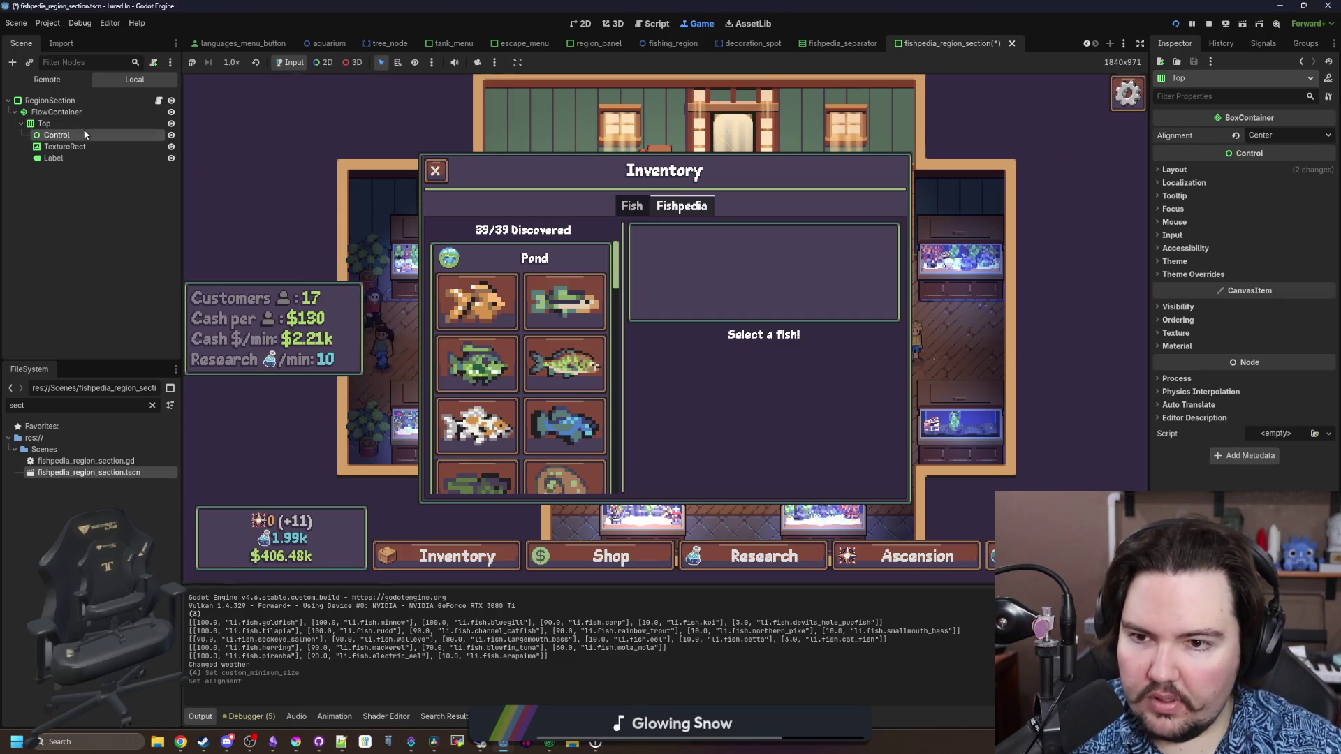
Inspect the header icon and label layout, then check the Minnow and Carp entries.
{"action": "left_click", "coordinate": [58, 160]}
{"action": "left_click", "coordinate": [64, 147]}
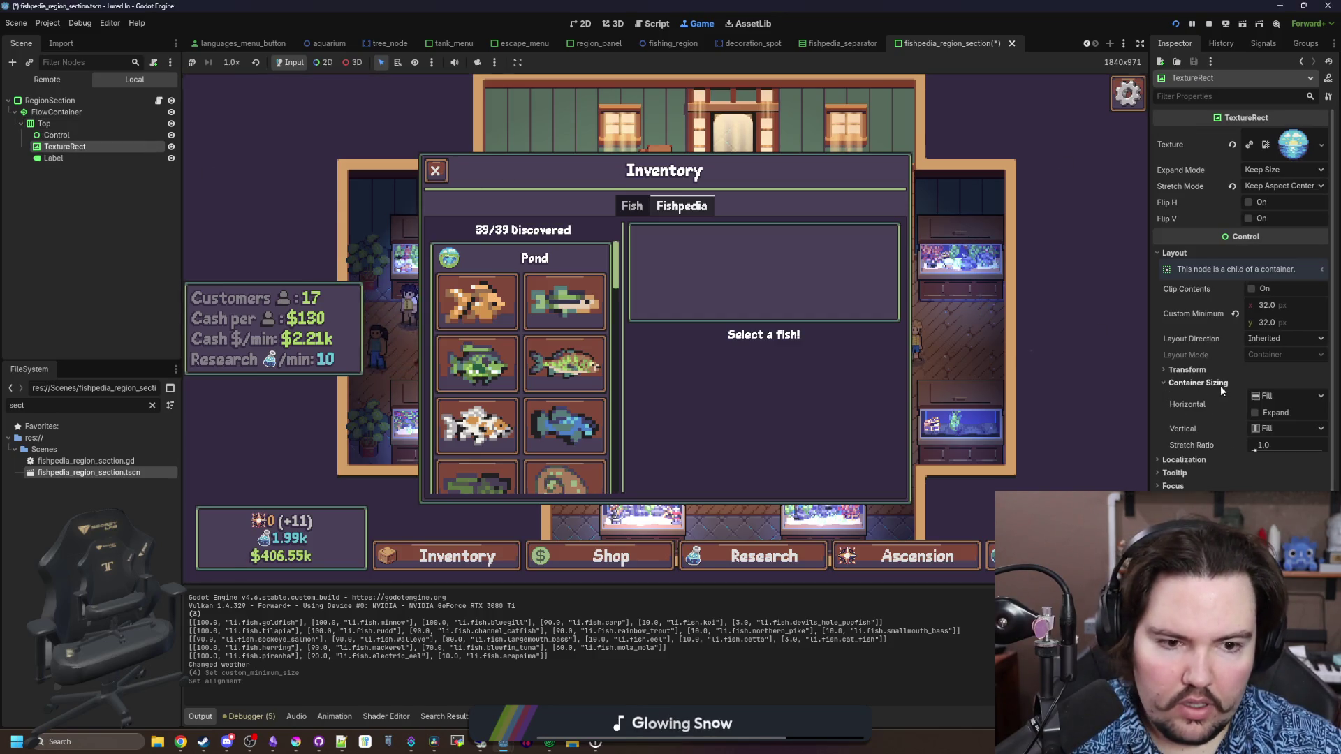
{"action": "left_click", "coordinate": [53, 158]}
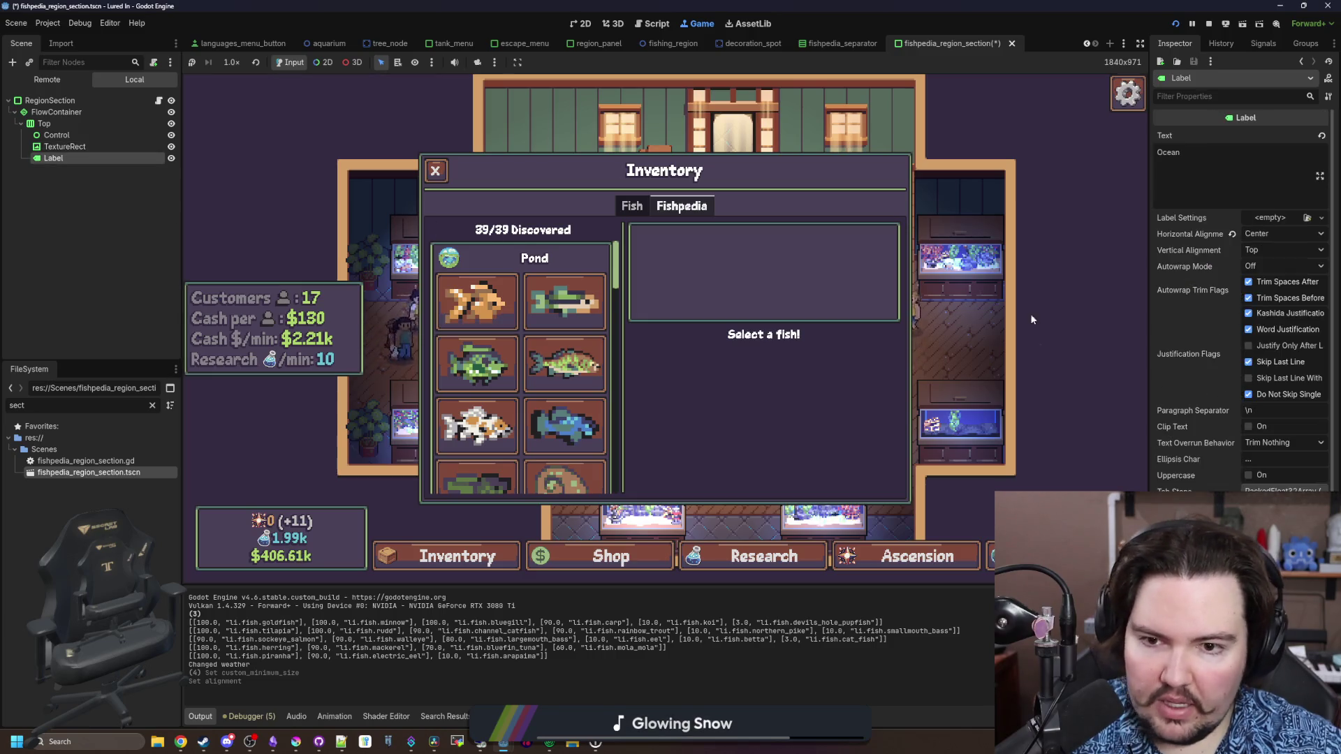
{"action": "scroll", "coordinate": [1201, 422], "scroll_direction": "down", "scroll_amount": 2}
{"action": "left_click", "coordinate": [1202, 426]}
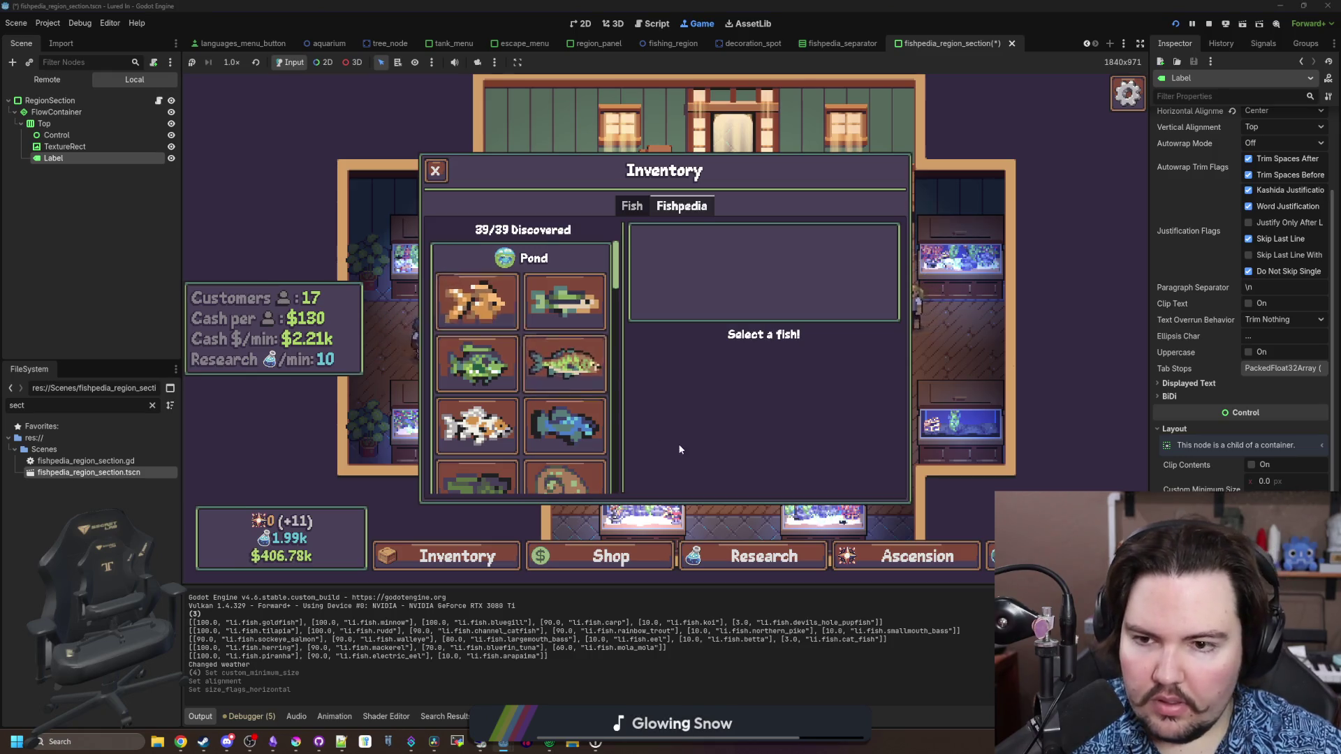
{"action": "left_click", "coordinate": [563, 299]}
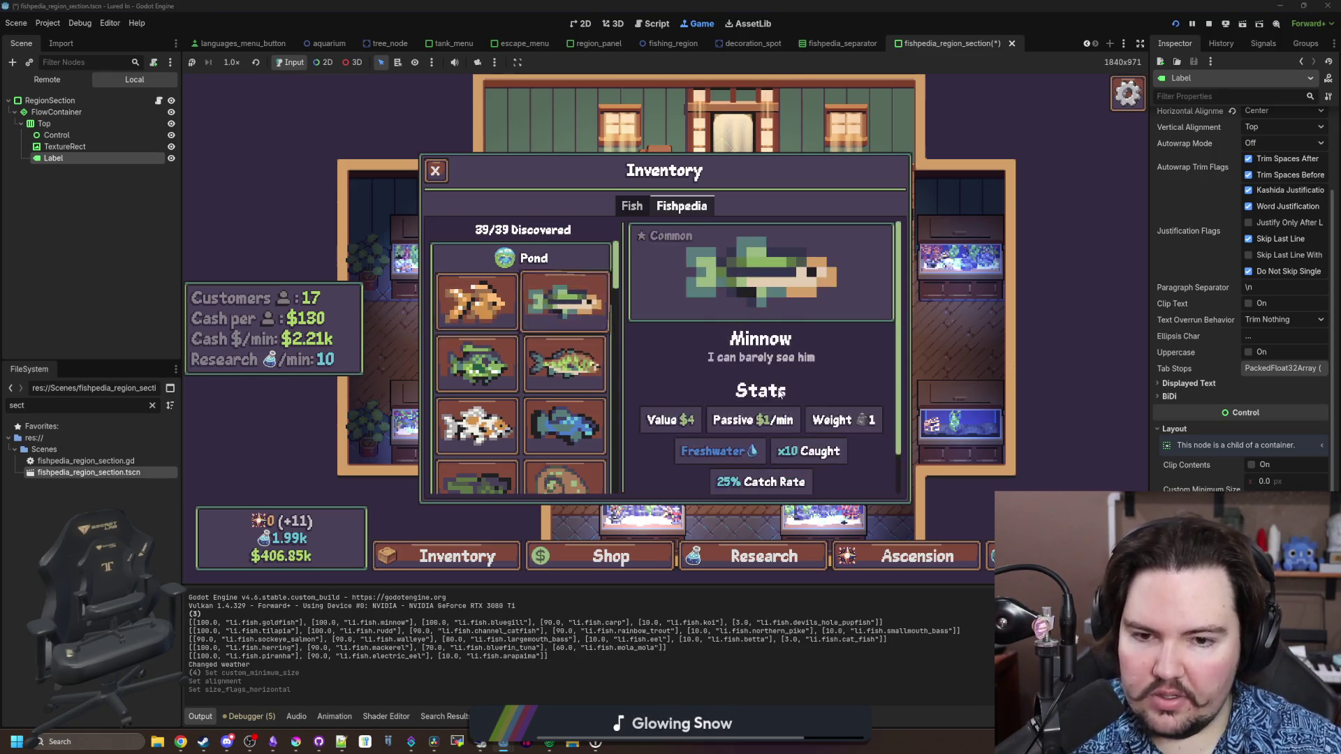
{"action": "left_click", "coordinate": [545, 361]}
{"action": "scroll", "coordinate": [542, 362], "scroll_direction": "down", "scroll_amount": 10}
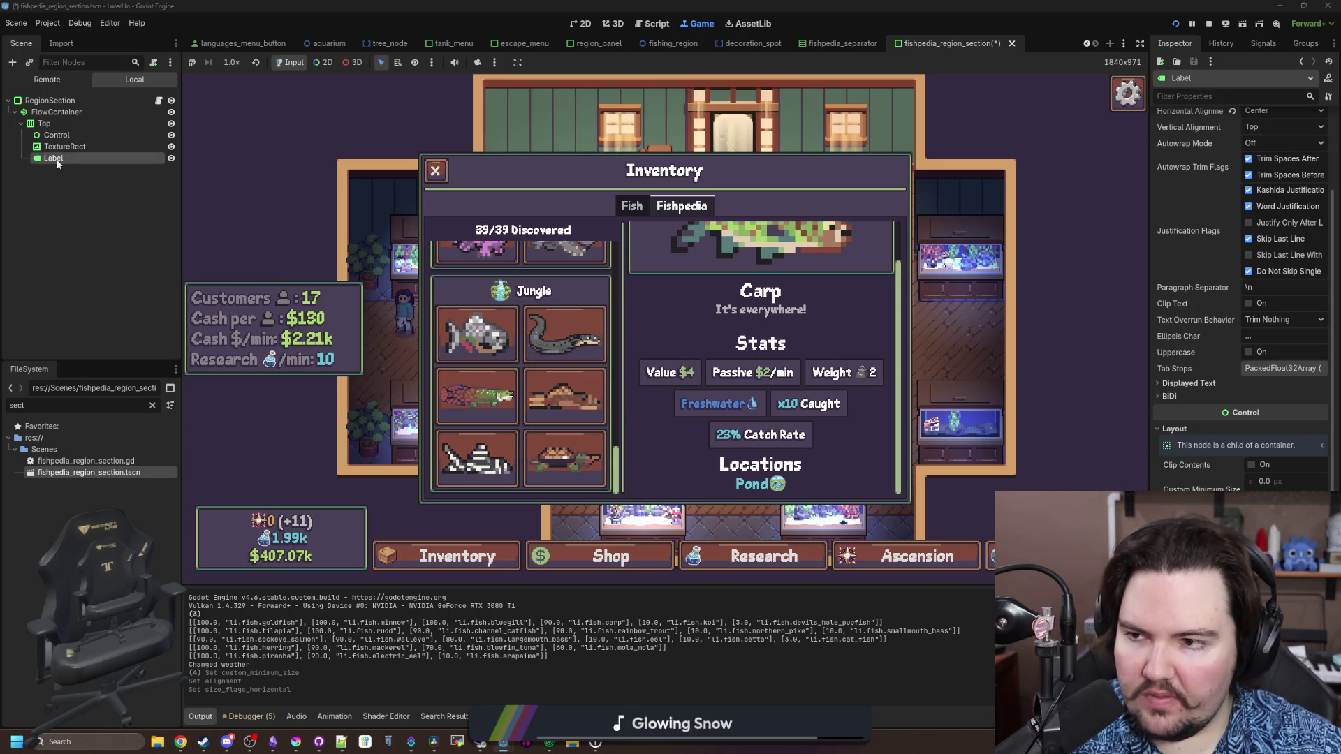
Try the label before the icon, restore the icon-first order, and save the scene.
{"action": "left_click_drag", "start_coordinate": [58, 164], "coordinate": [56, 142]}
{"action": "scroll", "coordinate": [512, 318], "scroll_direction": "up", "scroll_amount": 10}
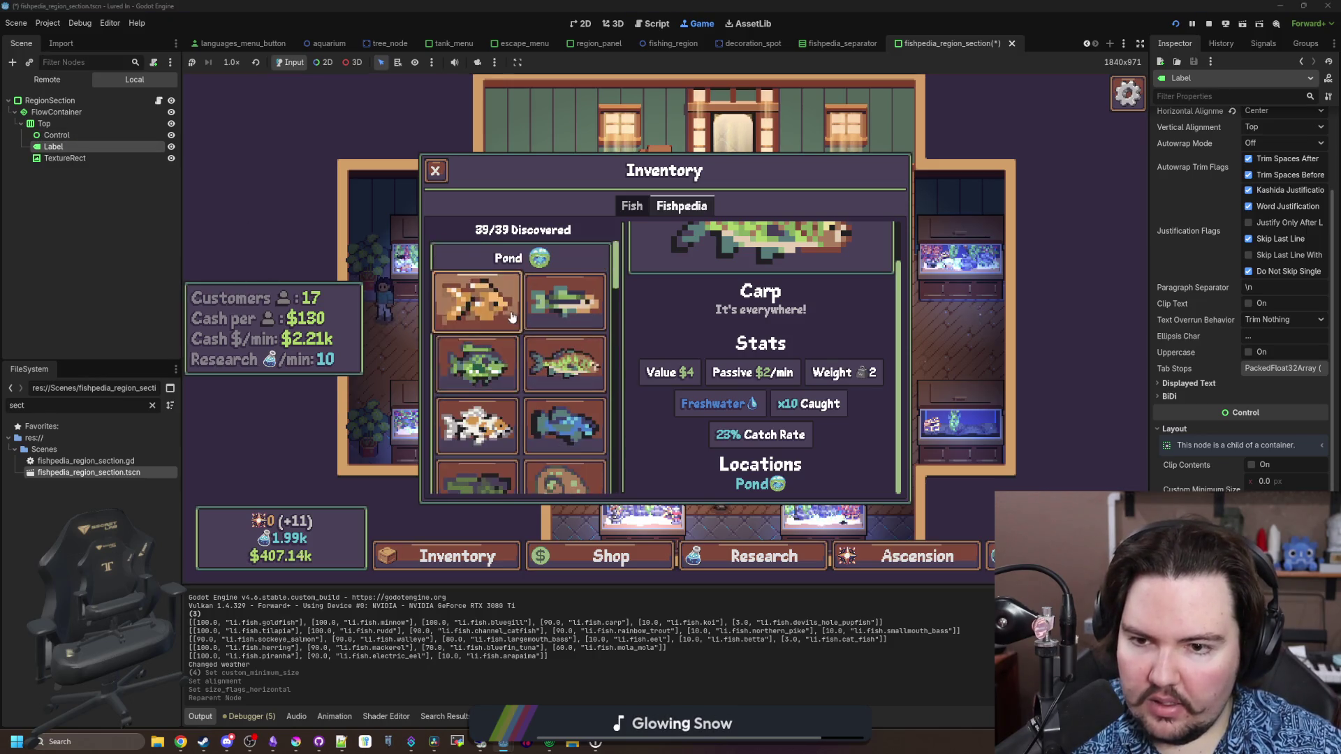
{"action": "left_click_drag", "start_coordinate": [65, 158], "coordinate": [65, 146]}
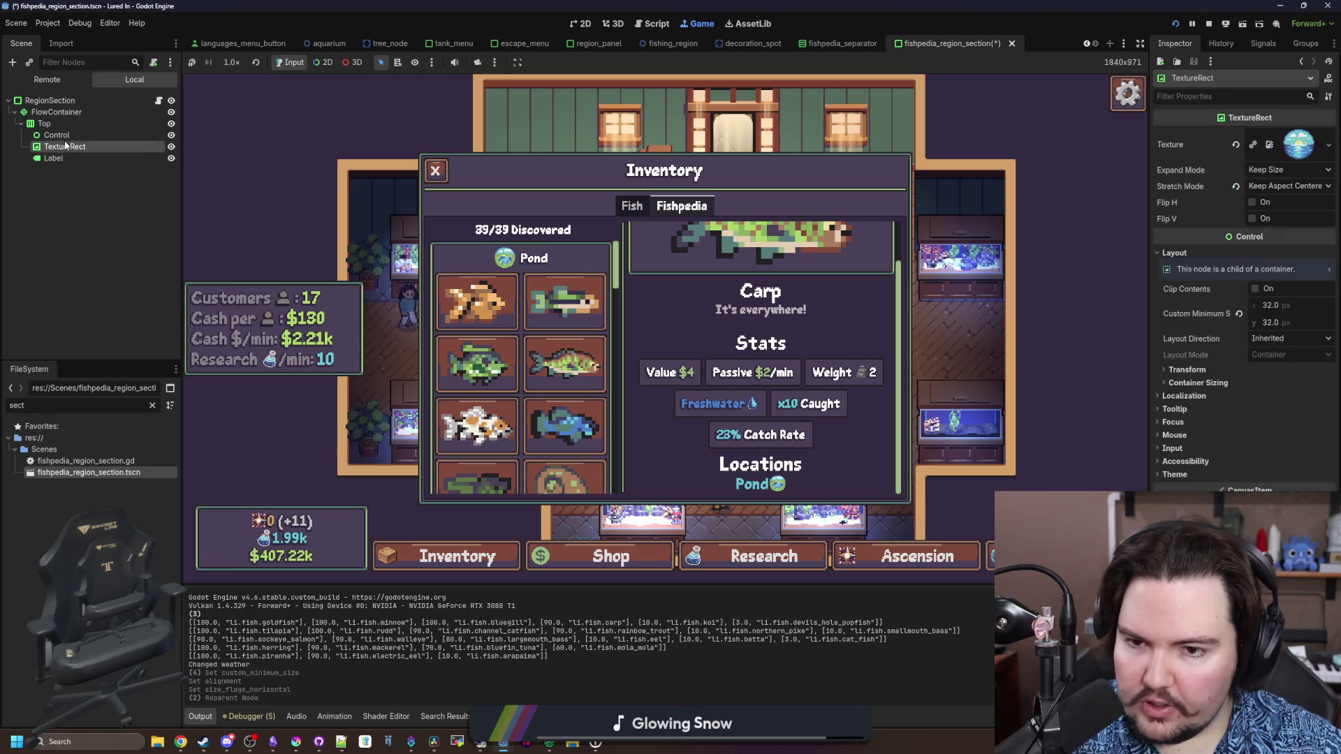
{"action": "key", "text": "ctrl+s"}
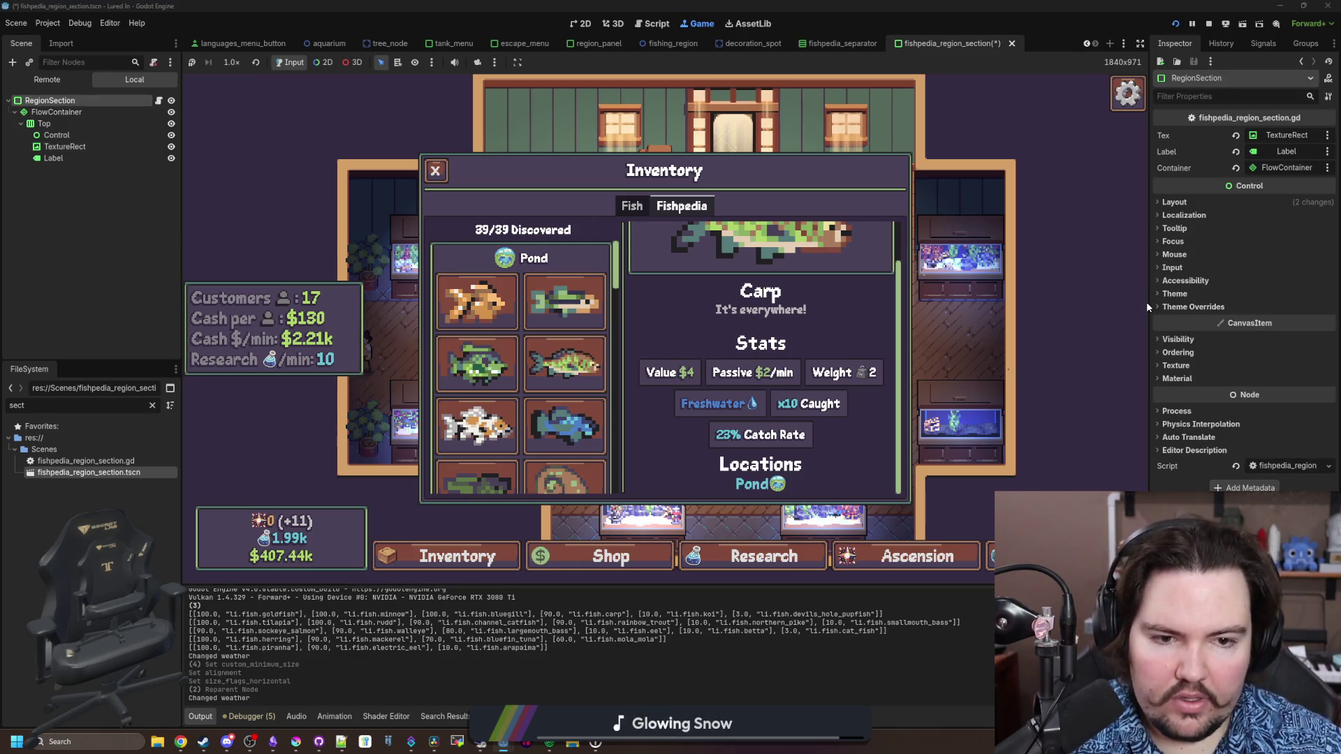
Try the PanelContainerThinGreen, ThinBright and Gold type variations on the region section.
{"action": "left_click_drag", "start_coordinate": [1148, 303], "coordinate": [932, 302]}
{"action": "left_click", "coordinate": [951, 294]}
{"action": "left_click", "coordinate": [1192, 325]}
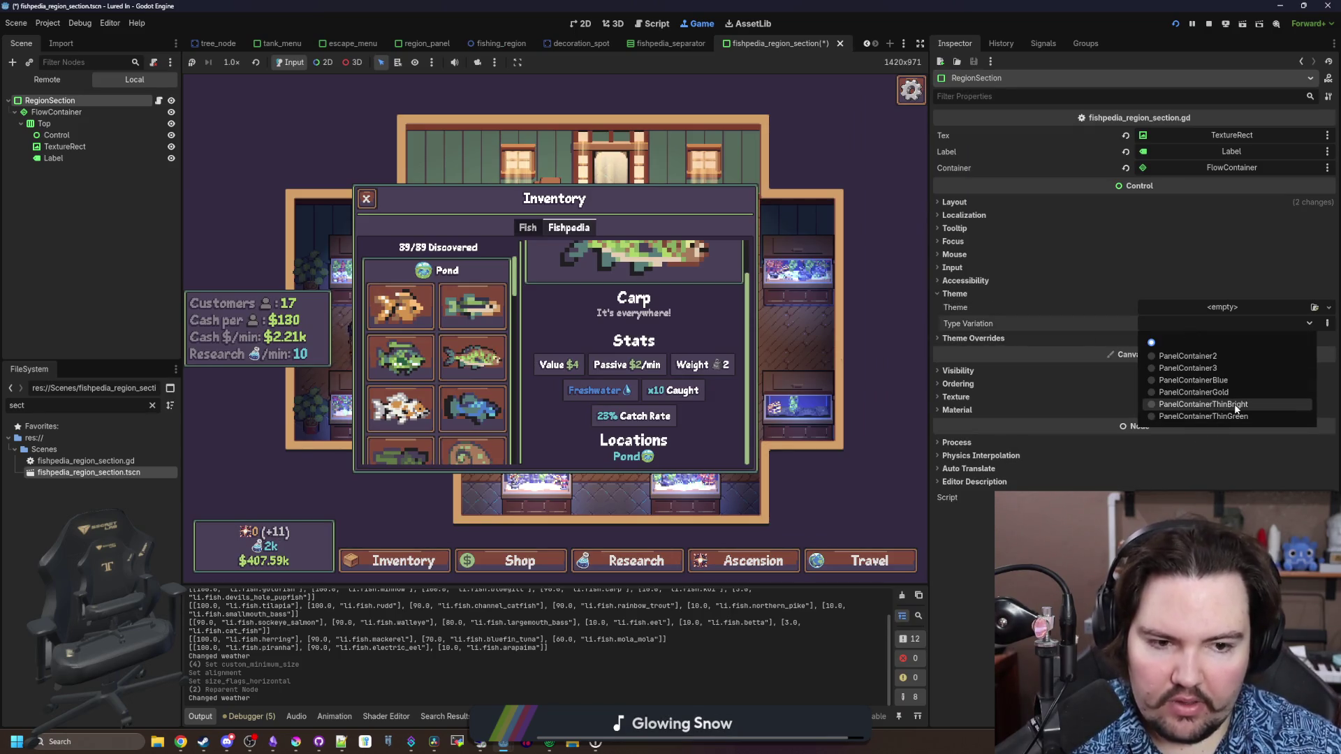
{"action": "left_click", "coordinate": [1230, 416]}
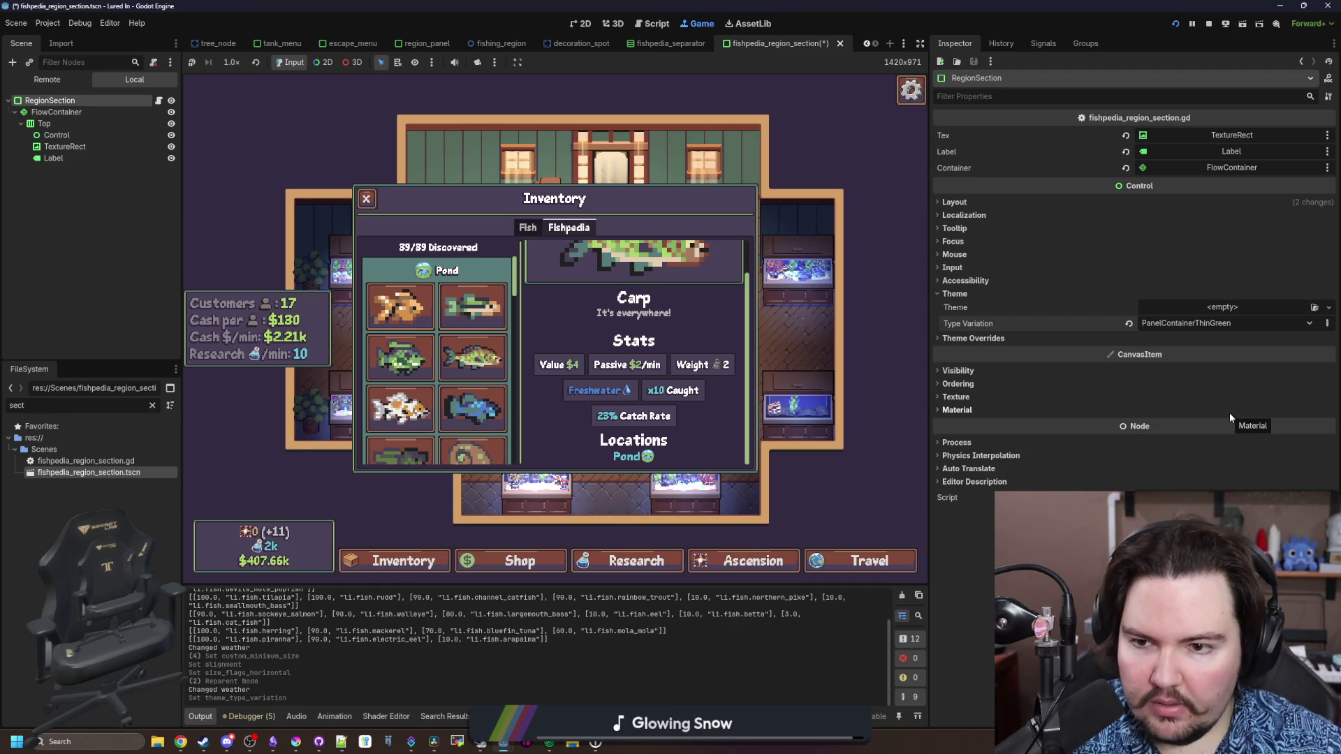
{"action": "left_click", "coordinate": [1209, 324]}
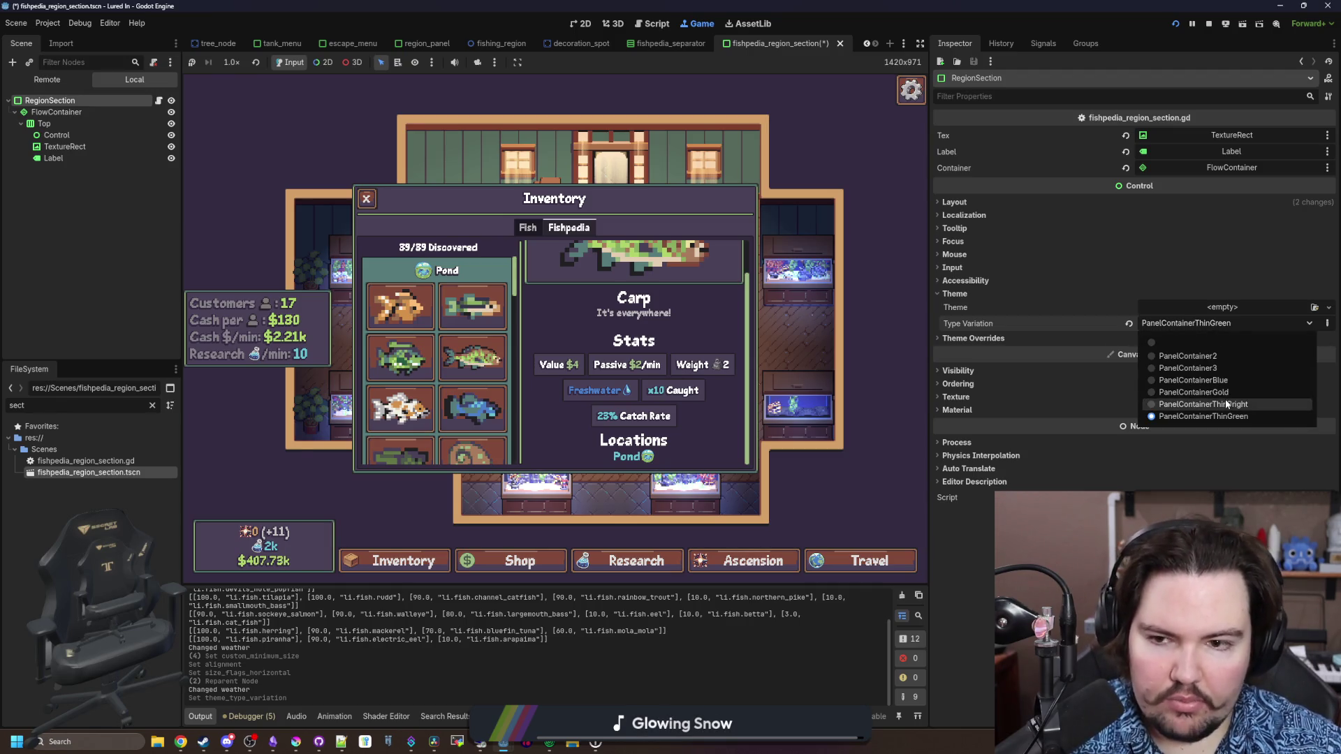
{"action": "left_click", "coordinate": [1226, 400]}
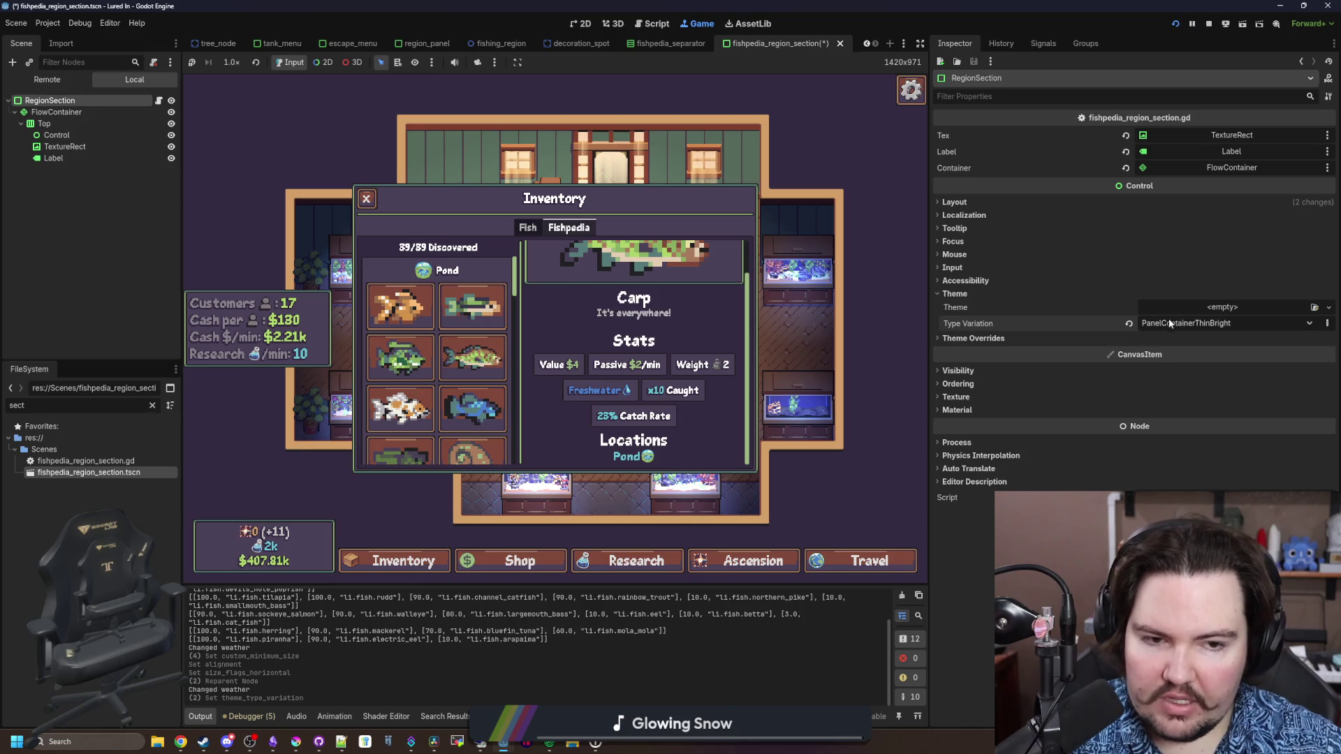
{"action": "left_click", "coordinate": [1176, 324]}
{"action": "left_click", "coordinate": [1201, 394]}
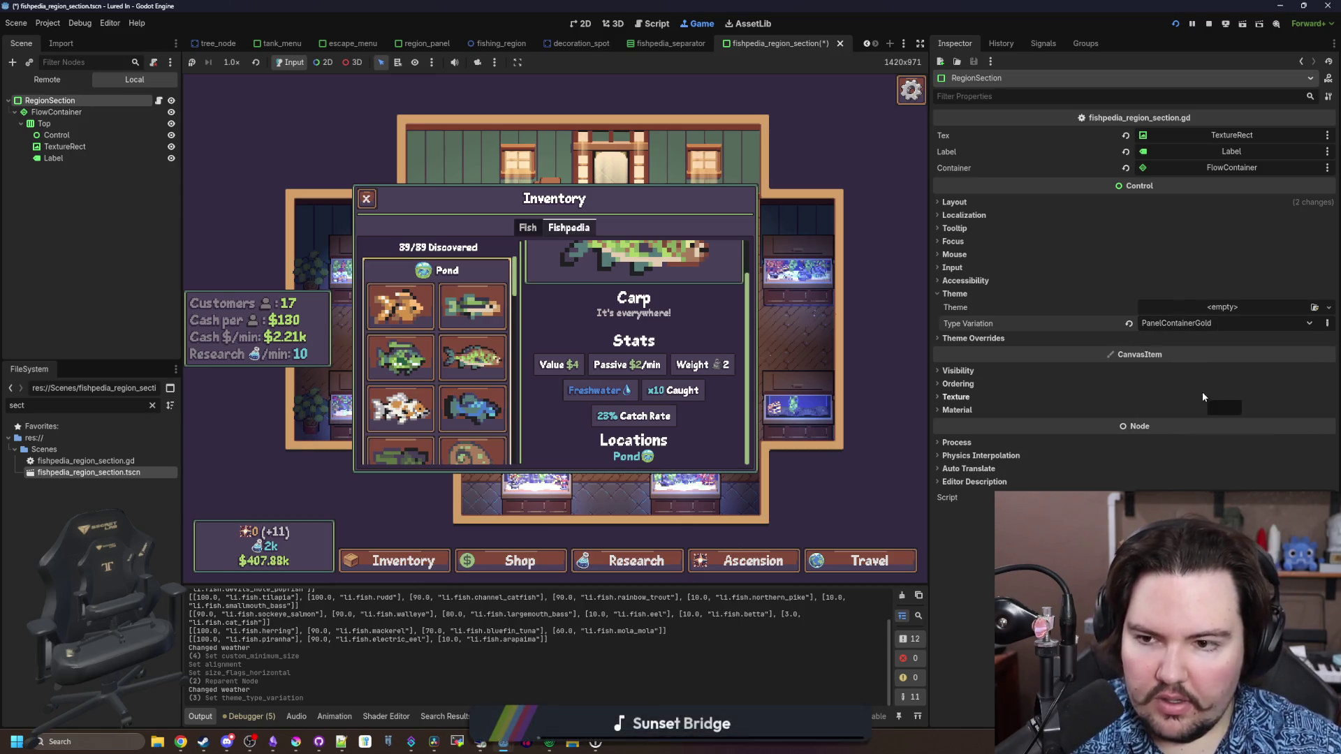
Compare PanelContainerBlue, then settle on PanelContainerThinBright for the region section.
{"action": "scroll", "coordinate": [499, 324], "scroll_direction": "down", "scroll_amount": 5}
{"action": "scroll", "coordinate": [498, 325], "scroll_direction": "down", "scroll_amount": 10}
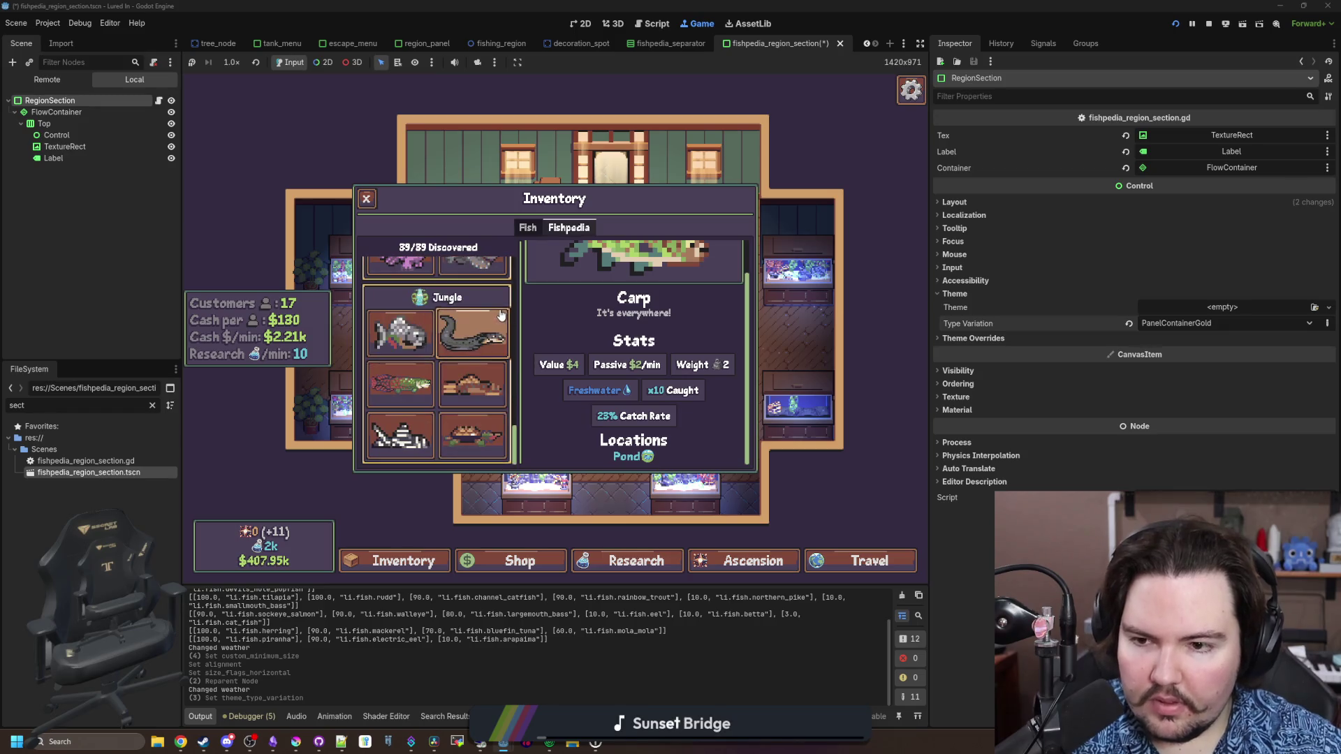
{"action": "left_click_drag", "start_coordinate": [521, 403], "coordinate": [532, 209]}
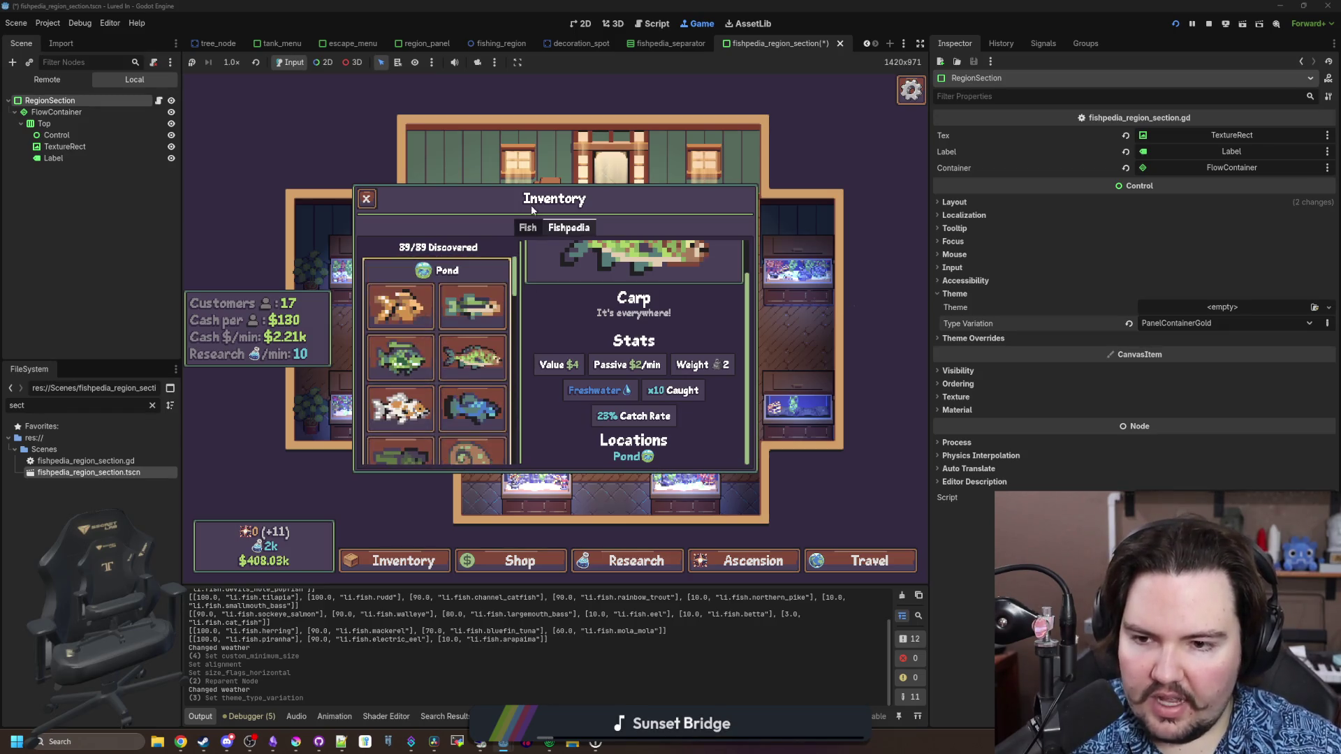
{"action": "left_click", "coordinate": [1253, 325]}
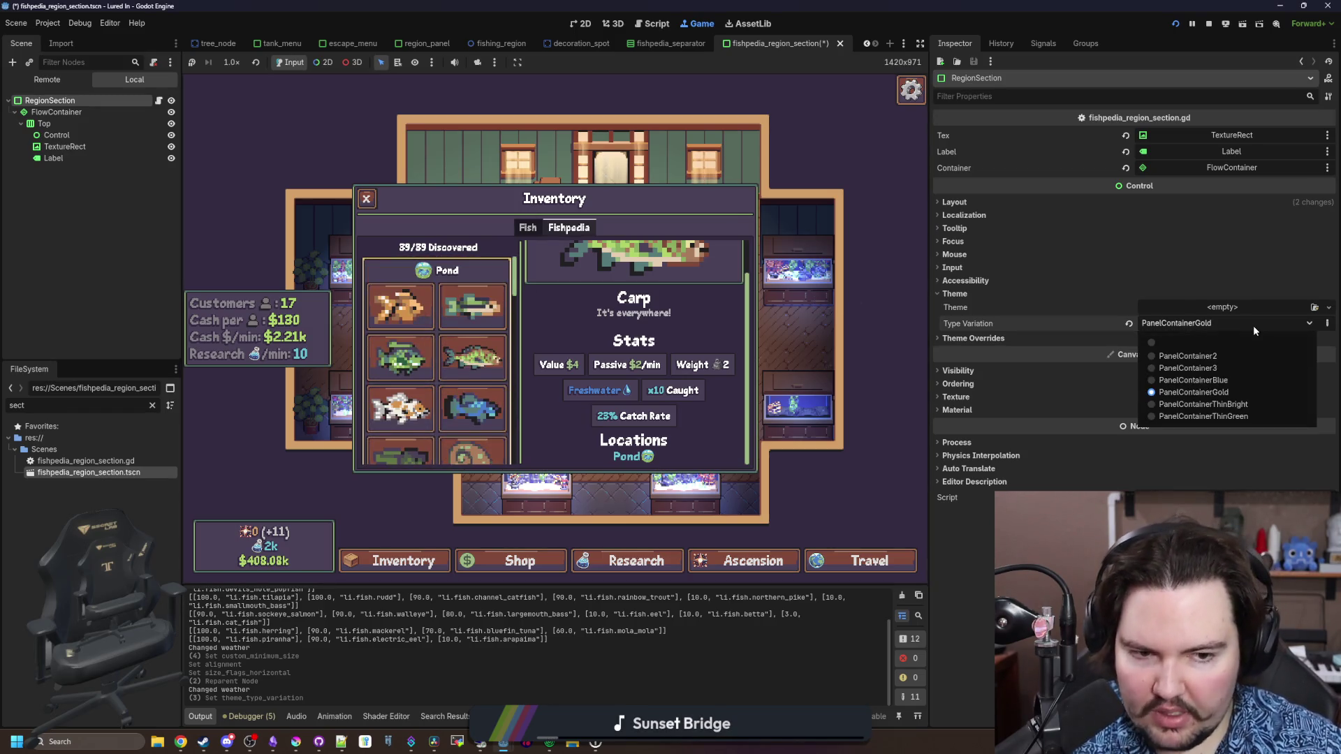
{"action": "left_click", "coordinate": [1206, 381]}
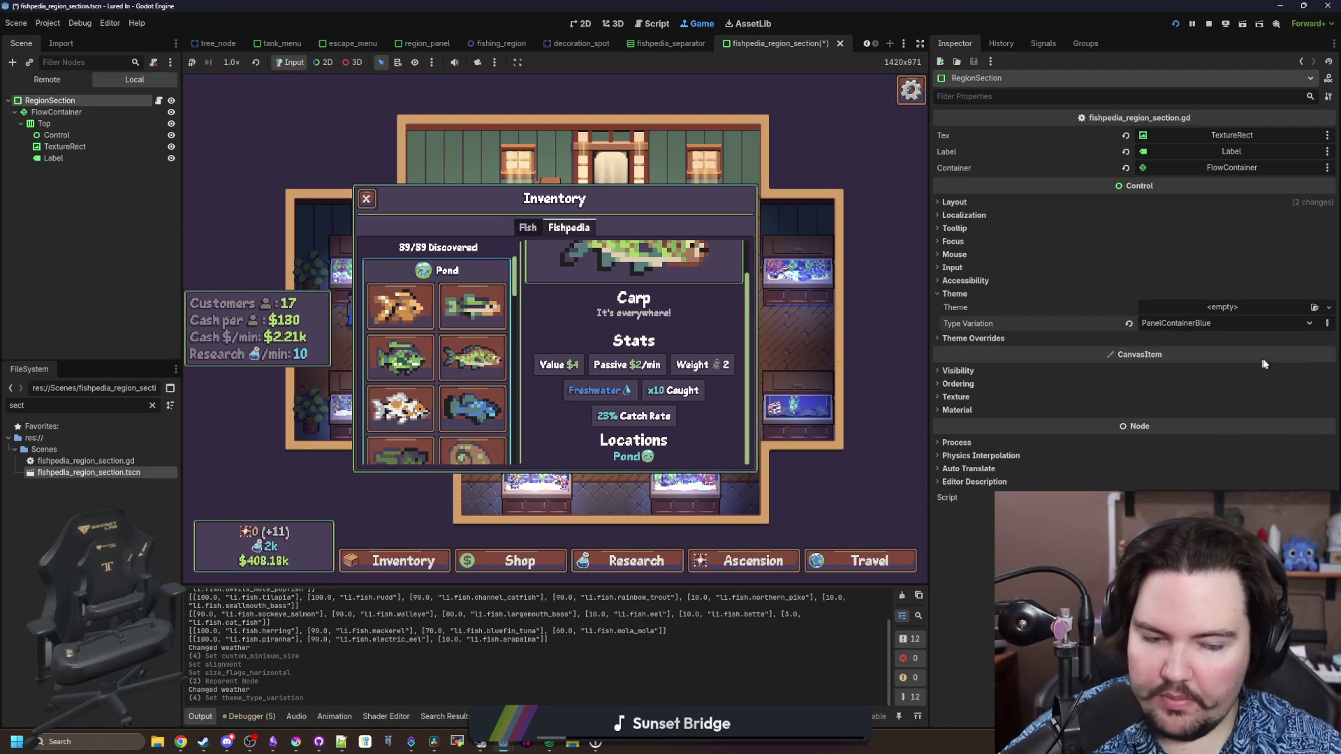
{"action": "left_click", "coordinate": [1247, 328]}
{"action": "left_click", "coordinate": [1226, 406]}
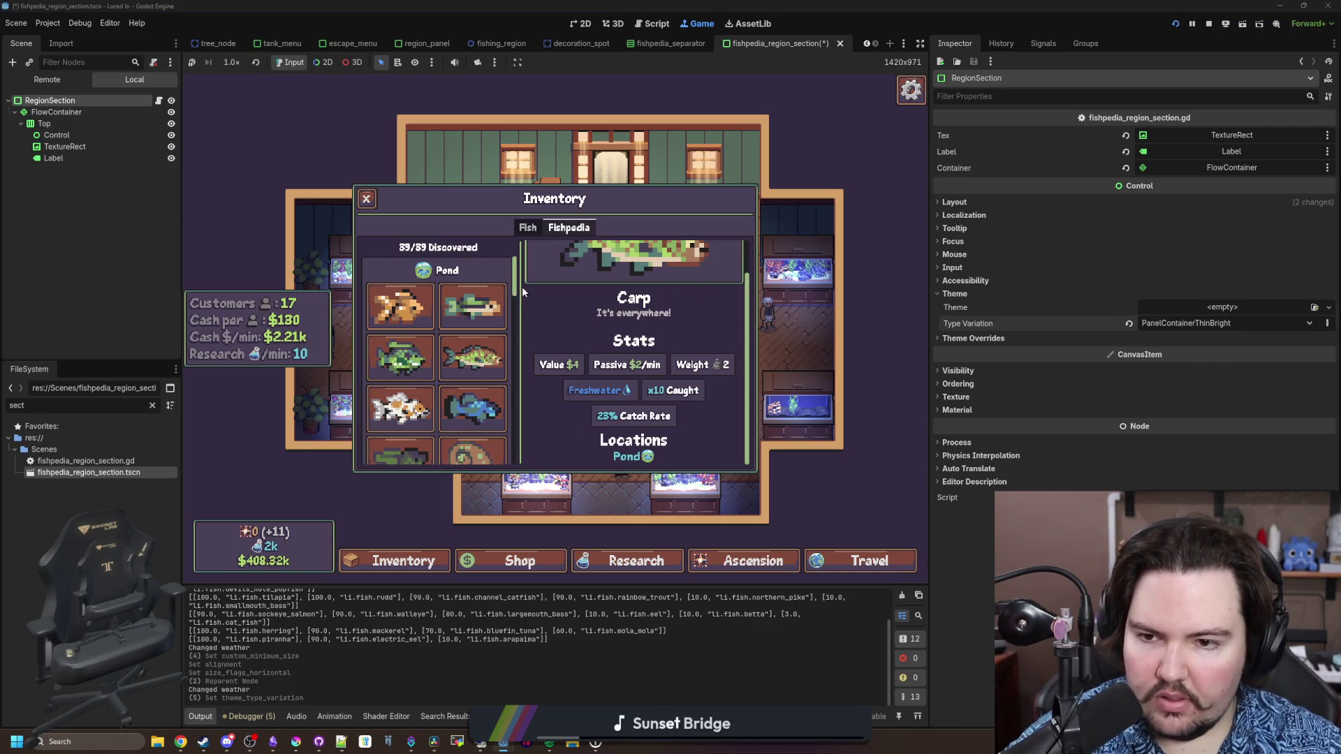
{"action": "mouse_move", "coordinate": [521, 291]}
{"action": "left_mouse_down"}
{"action": "mouse_move", "coordinate": [504, 475]}
{"action": "mouse_move", "coordinate": [519, 251]}
{"action": "left_mouse_up"}
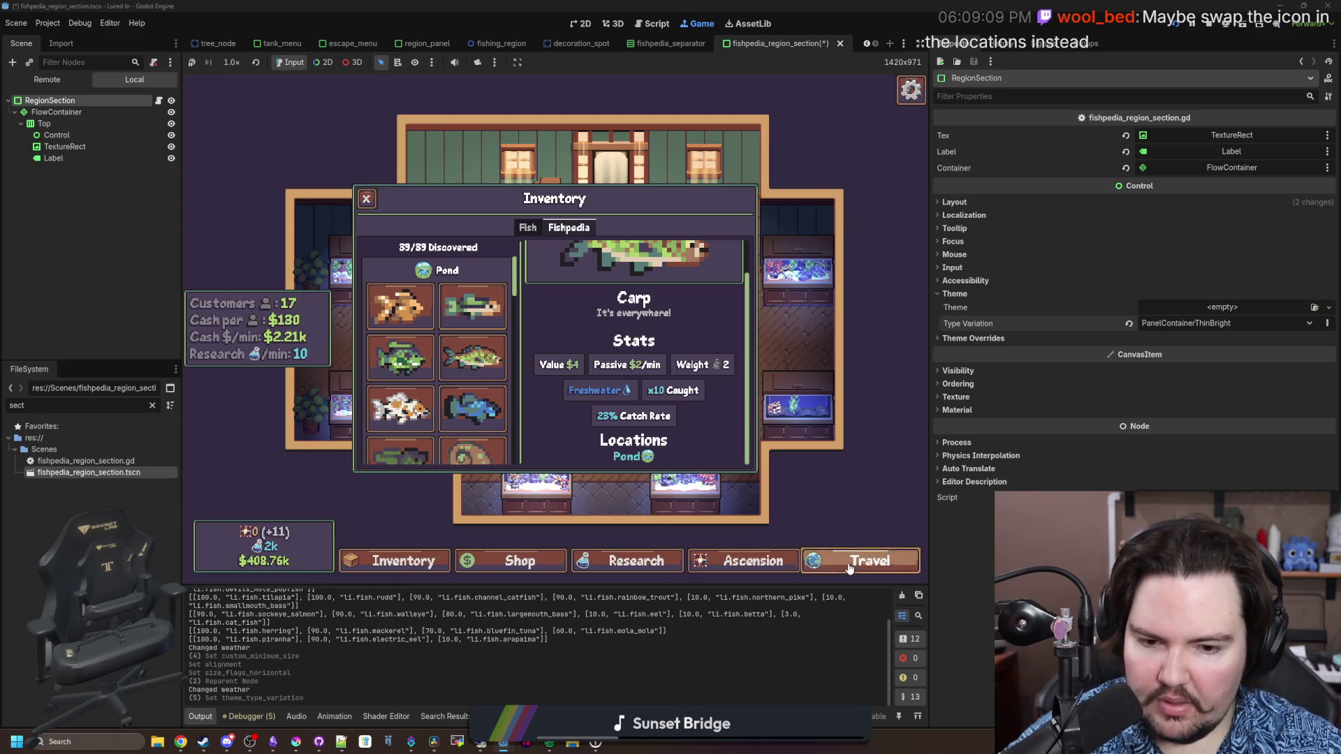
Open the game's Travel screen to compare its region icons, then close it.
{"action": "left_click", "coordinate": [851, 569]}
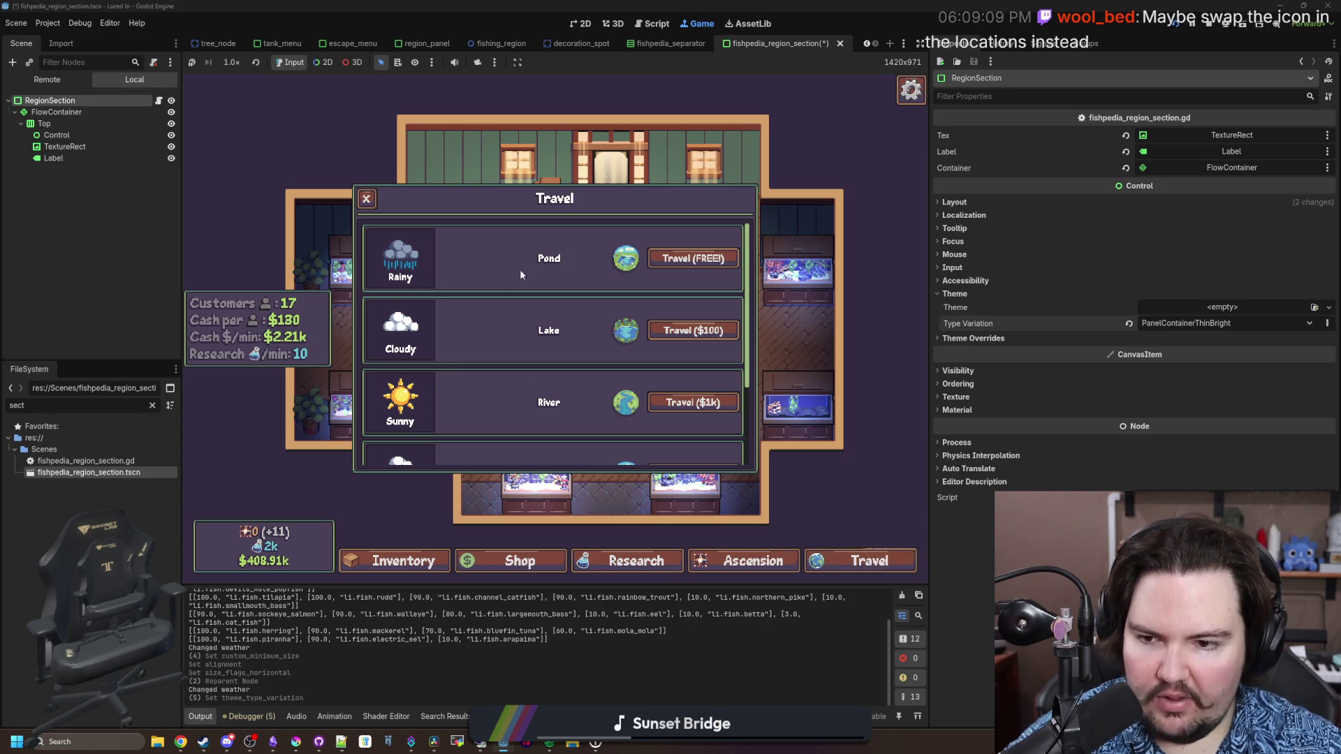
{"action": "scroll", "coordinate": [641, 293], "scroll_direction": "down", "scroll_amount": 3}
{"action": "scroll", "coordinate": [605, 355], "scroll_direction": "up", "scroll_amount": 1}
{"action": "scroll", "coordinate": [652, 330], "scroll_direction": "down", "scroll_amount": 1}
{"action": "scroll", "coordinate": [627, 412], "scroll_direction": "up", "scroll_amount": 3}
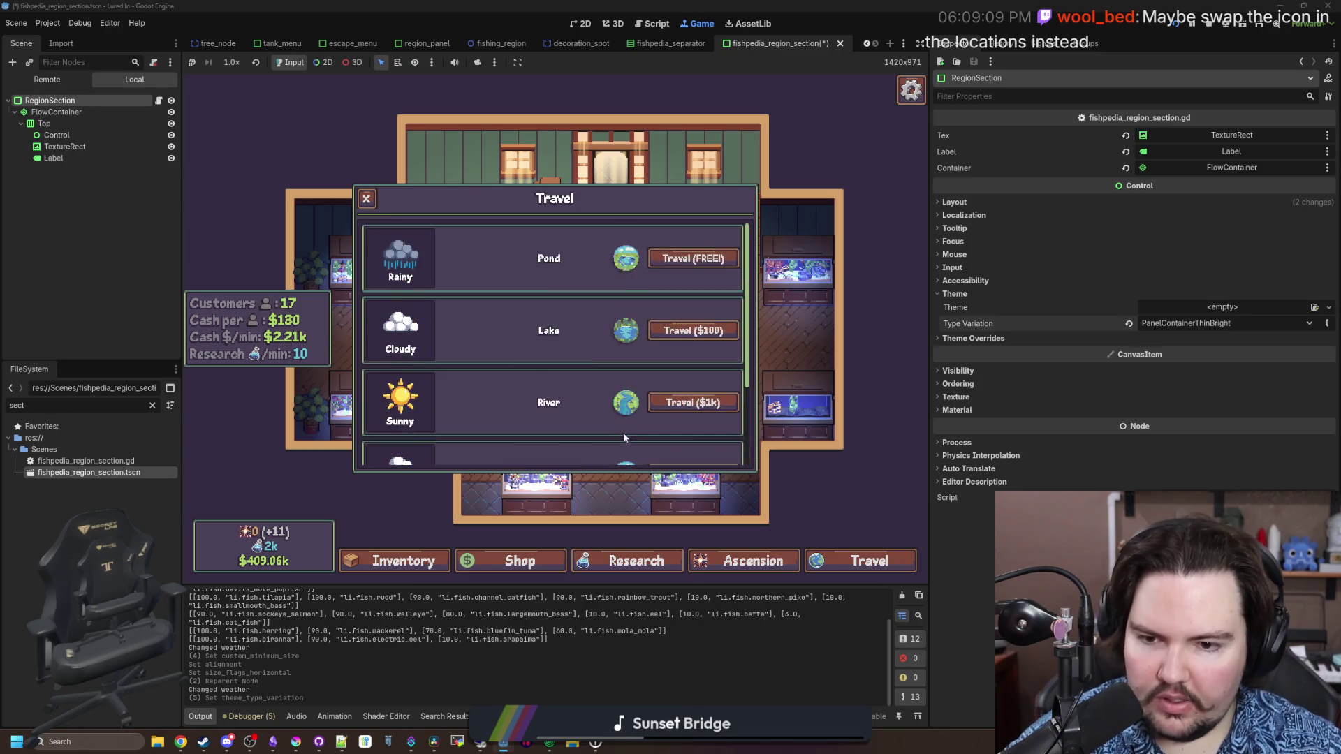
{"action": "left_click", "coordinate": [838, 561]}
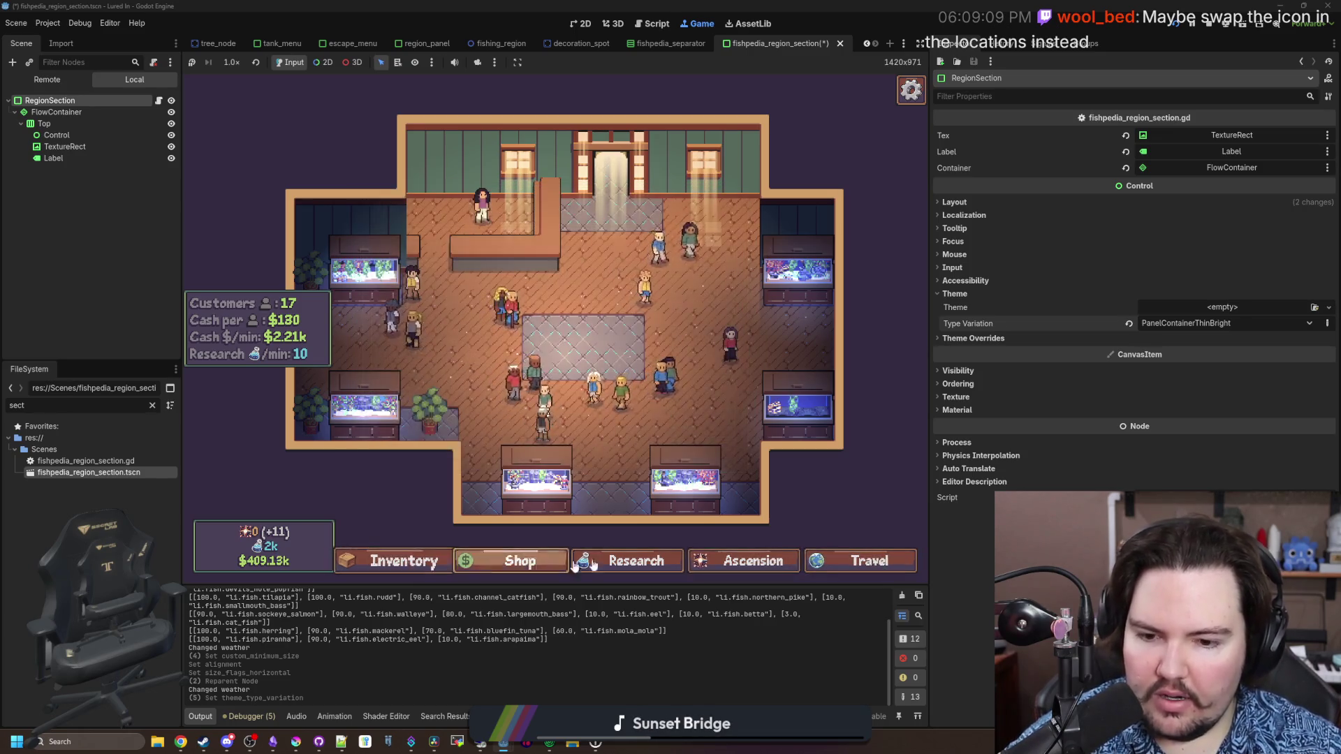
{"action": "left_click", "coordinate": [841, 562]}
In Inventory > Fishpedia, check Goldfish, Bluegill, Koi, Tadpole and Freshwater Shrimp entries.
{"action": "left_click", "coordinate": [809, 567]}
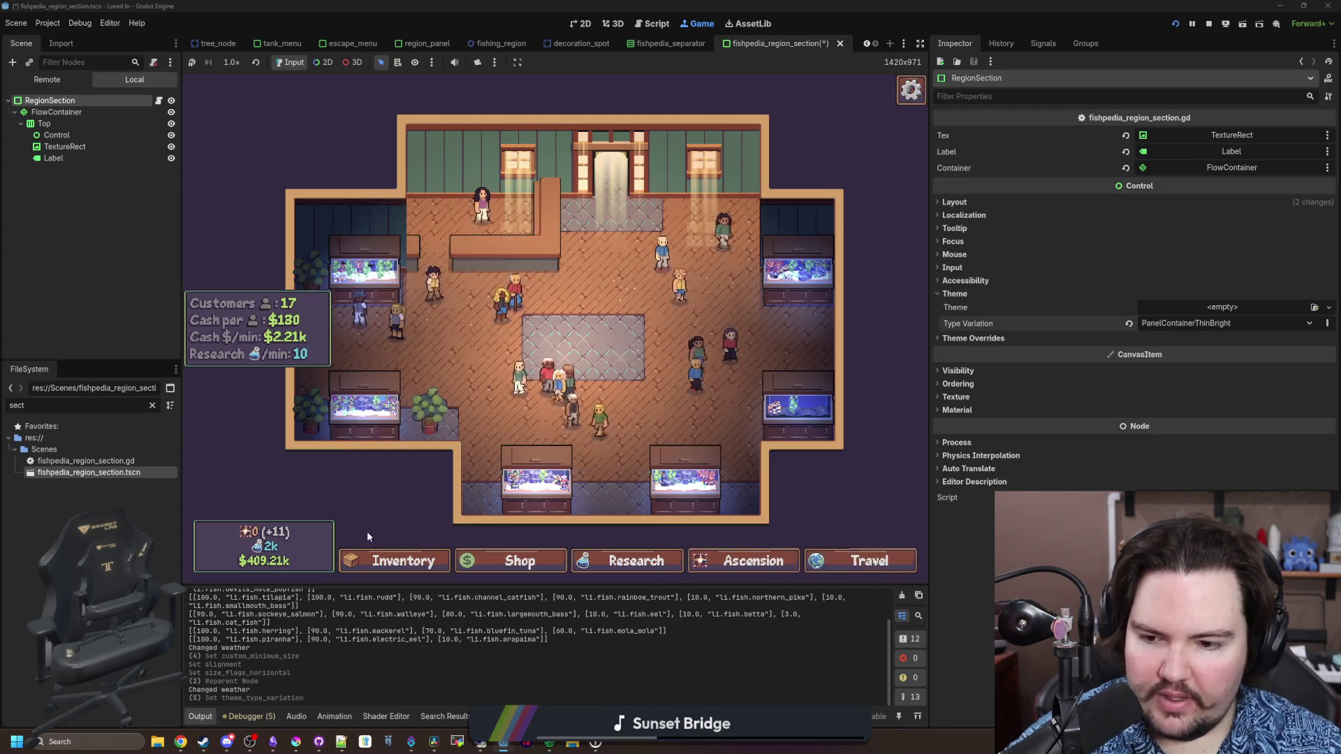
{"action": "left_click", "coordinate": [398, 561]}
{"action": "left_click", "coordinate": [577, 232]}
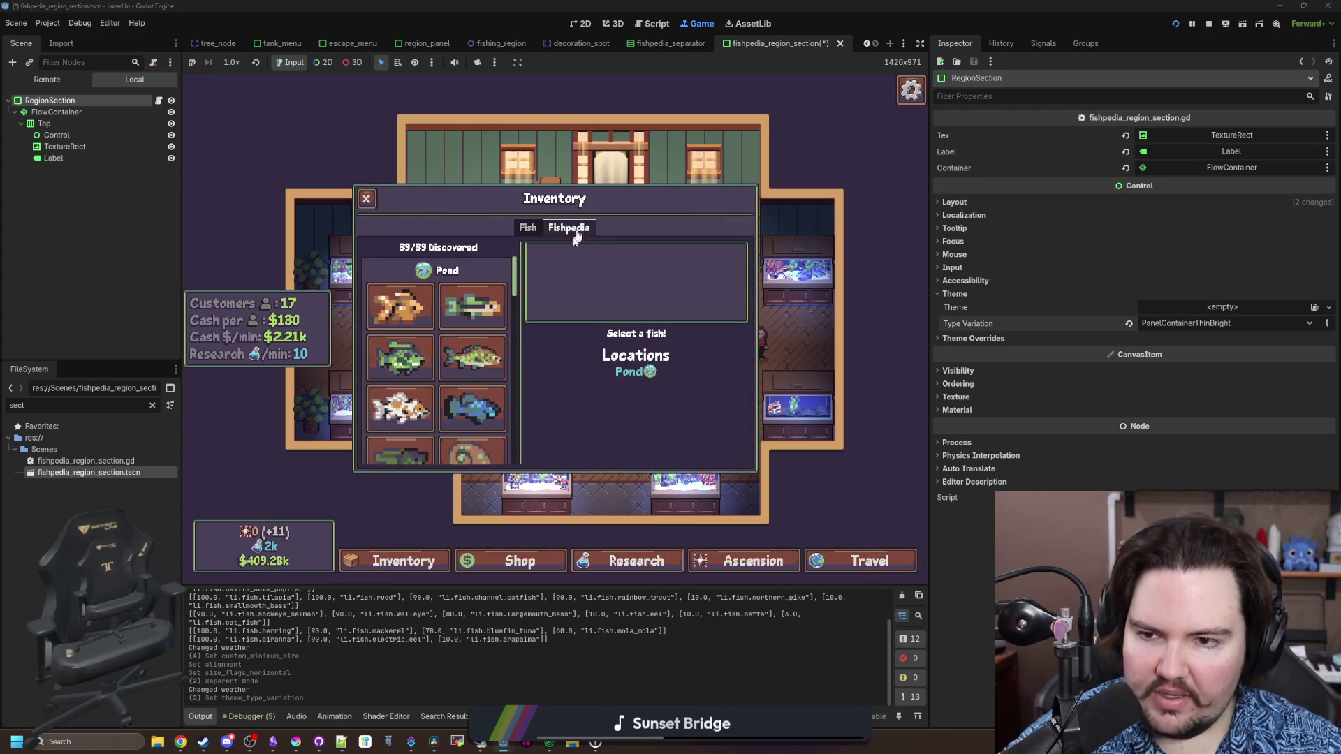
{"action": "scroll", "coordinate": [489, 409], "scroll_direction": "down", "scroll_amount": 15}
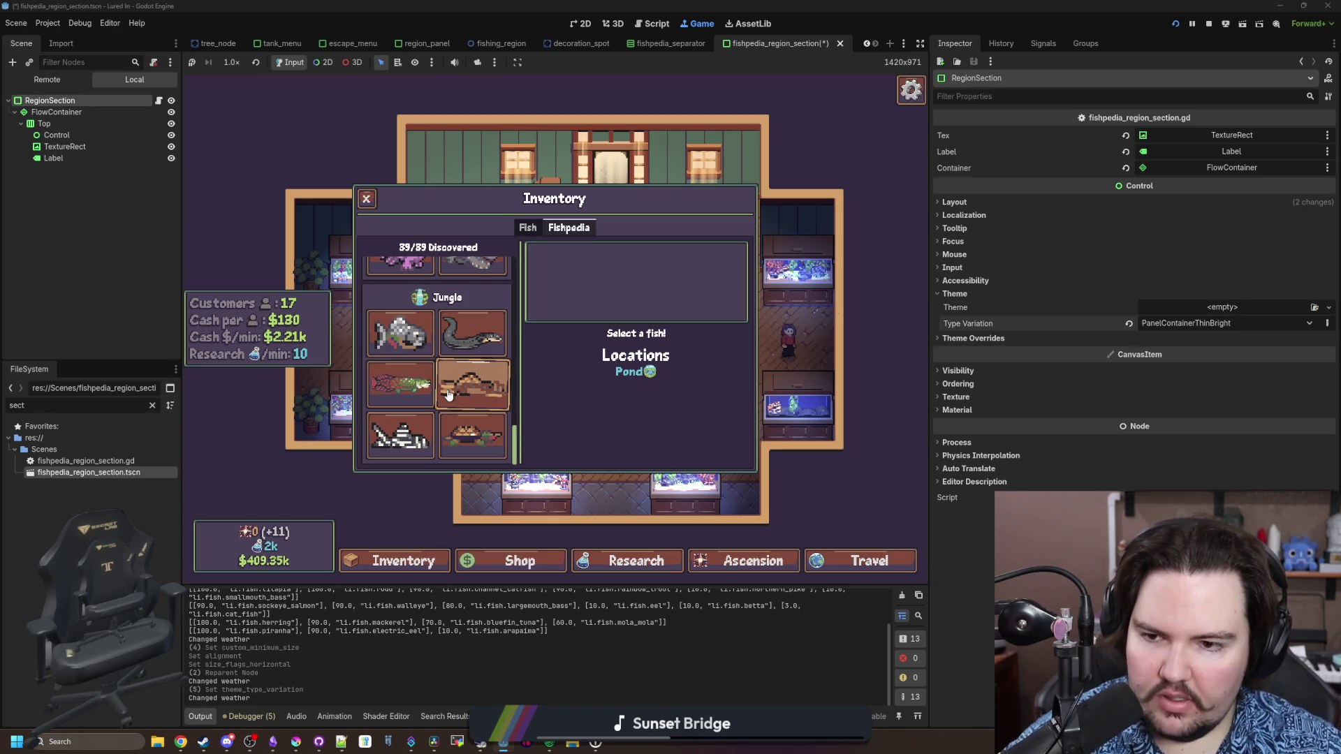
{"action": "scroll", "coordinate": [449, 395], "scroll_direction": "up", "scroll_amount": 15}
{"action": "left_click", "coordinate": [400, 306]}
{"action": "left_click", "coordinate": [409, 367]}
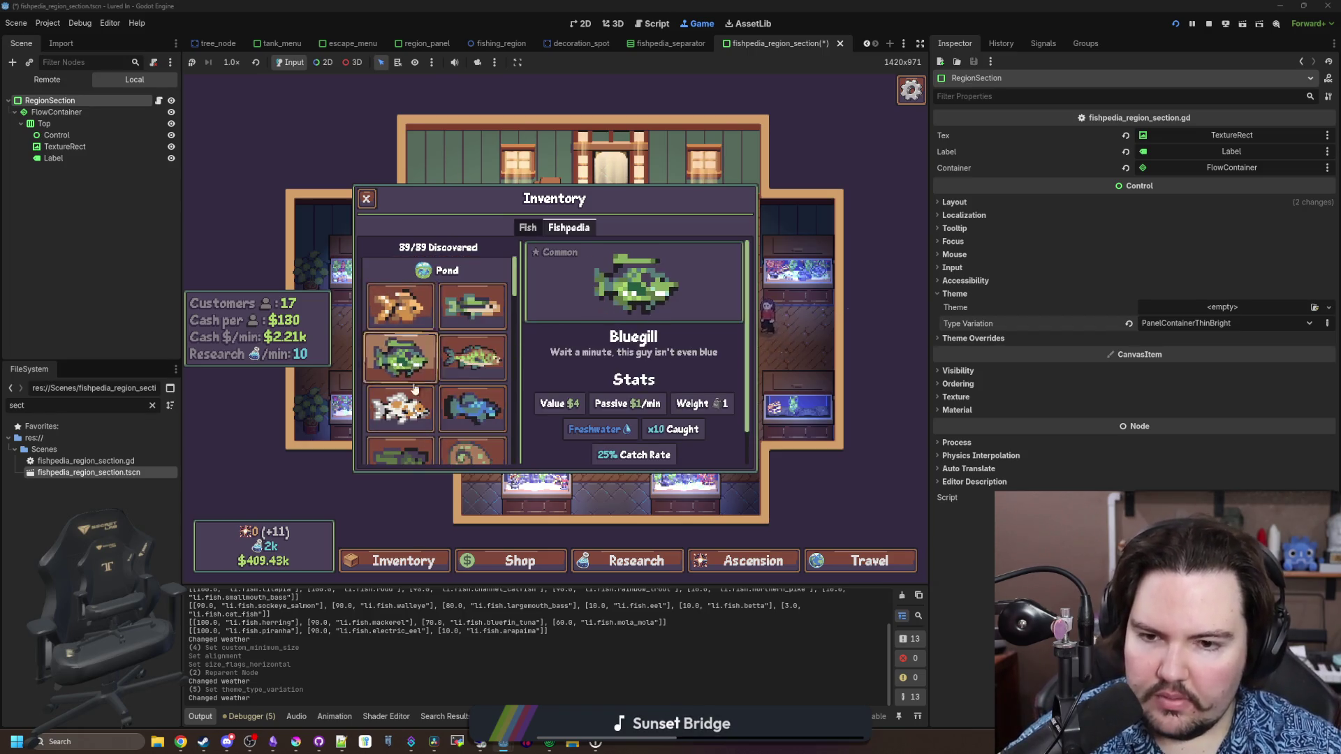
{"action": "left_click", "coordinate": [402, 407]}
{"action": "scroll", "coordinate": [403, 408], "scroll_direction": "down", "scroll_amount": 2}
{"action": "left_click", "coordinate": [400, 385]}
{"action": "left_click", "coordinate": [401, 442]}
{"action": "scroll", "coordinate": [400, 445], "scroll_direction": "down", "scroll_amount": 8}
{"action": "scroll", "coordinate": [419, 397], "scroll_direction": "down", "scroll_amount": 8}
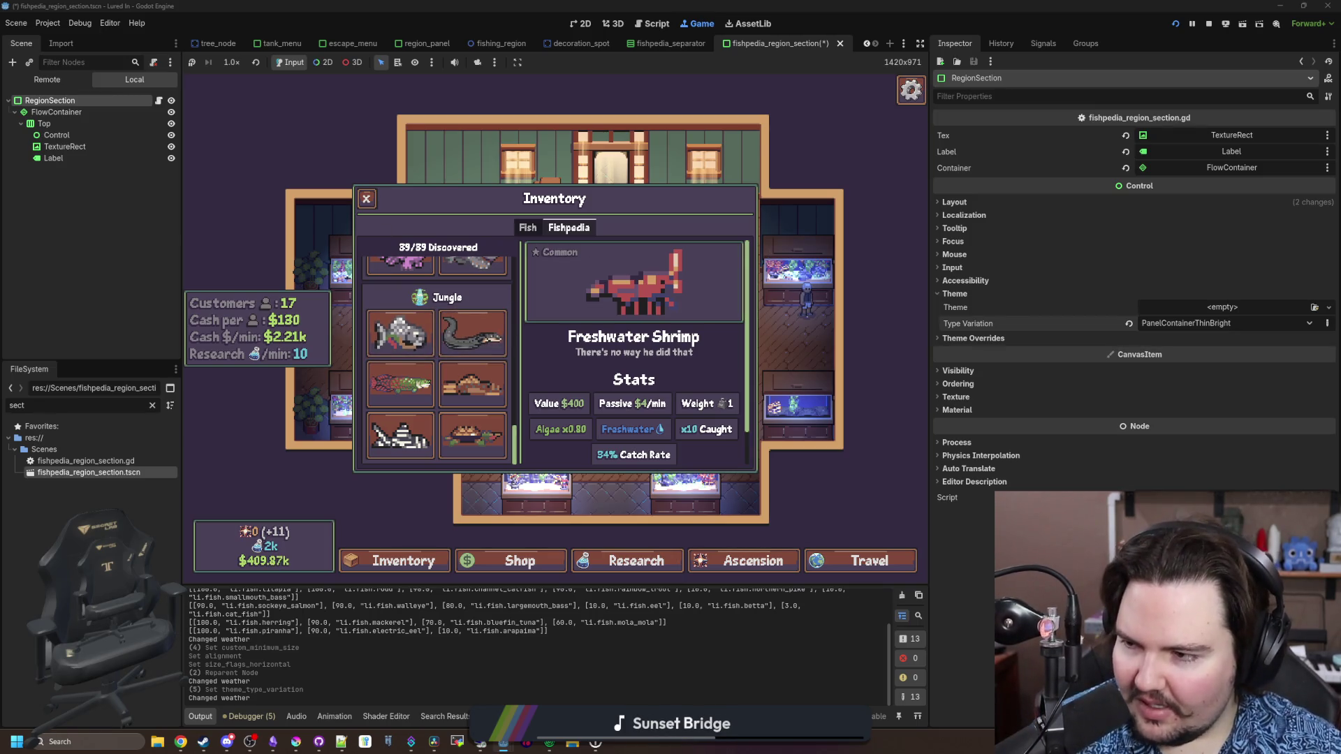
{"action": "scroll", "coordinate": [463, 312], "scroll_direction": "up", "scroll_amount": 15}
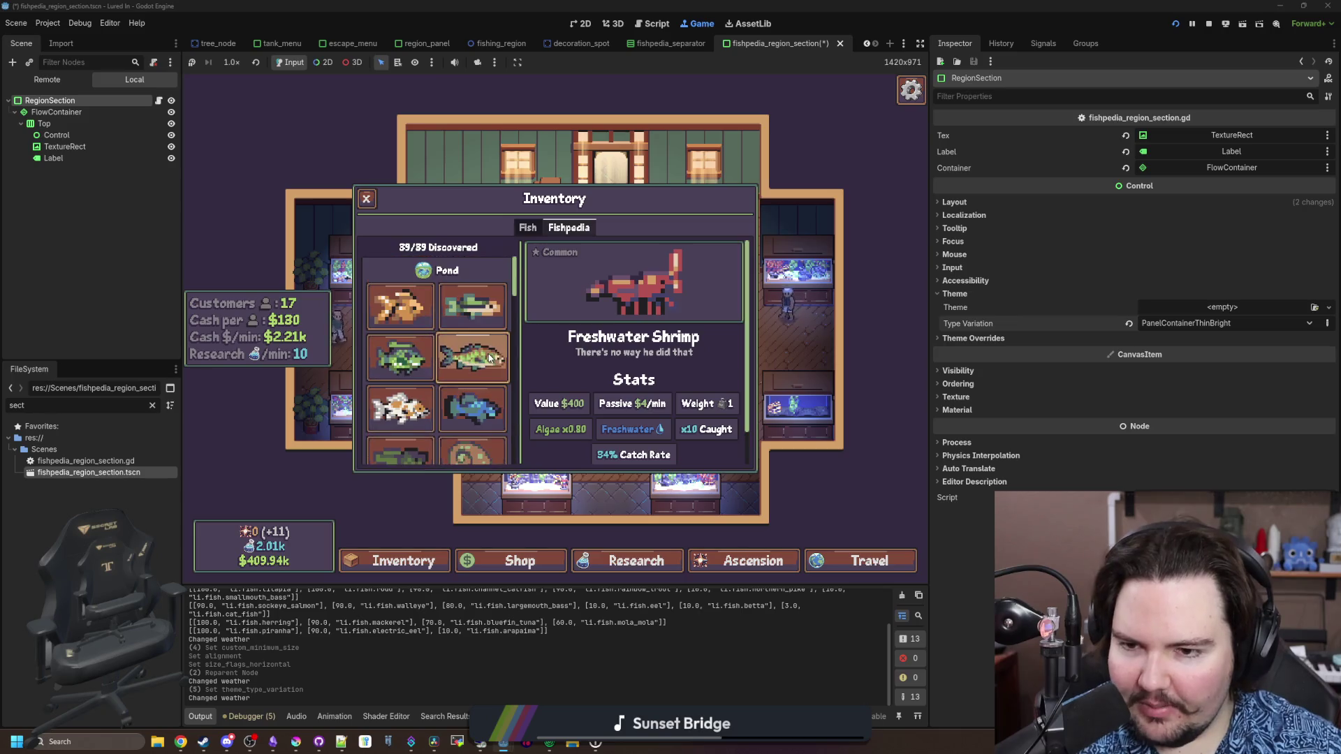
Enlarge the game view by narrowing the Inspector and left docks.
{"action": "left_click_drag", "start_coordinate": [929, 211], "coordinate": [1148, 211]}
{"action": "left_click_drag", "start_coordinate": [182, 429], "coordinate": [98, 429]}
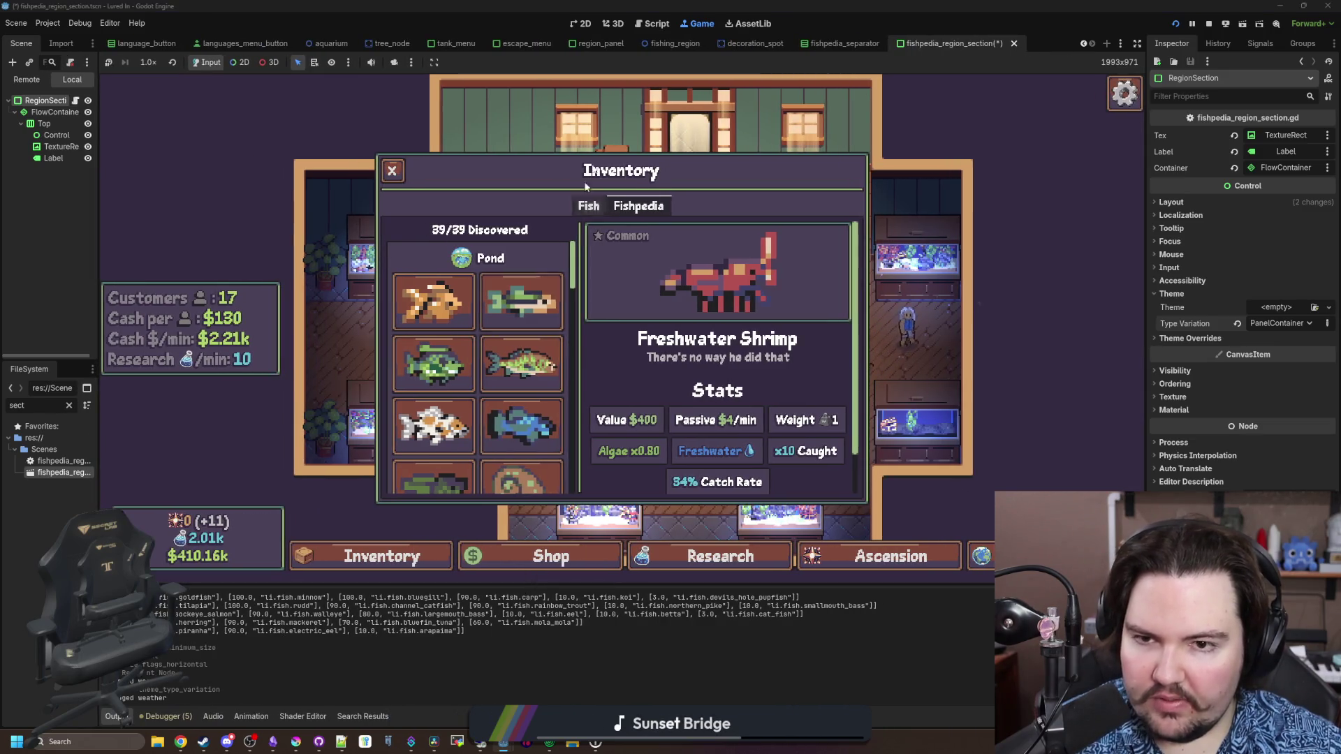
{"action": "left_click_drag", "start_coordinate": [1145, 229], "coordinate": [1060, 229]}
{"action": "scroll", "coordinate": [410, 336], "scroll_direction": "down", "scroll_amount": 15}
{"action": "scroll", "coordinate": [410, 336], "scroll_direction": "up", "scroll_amount": 15}
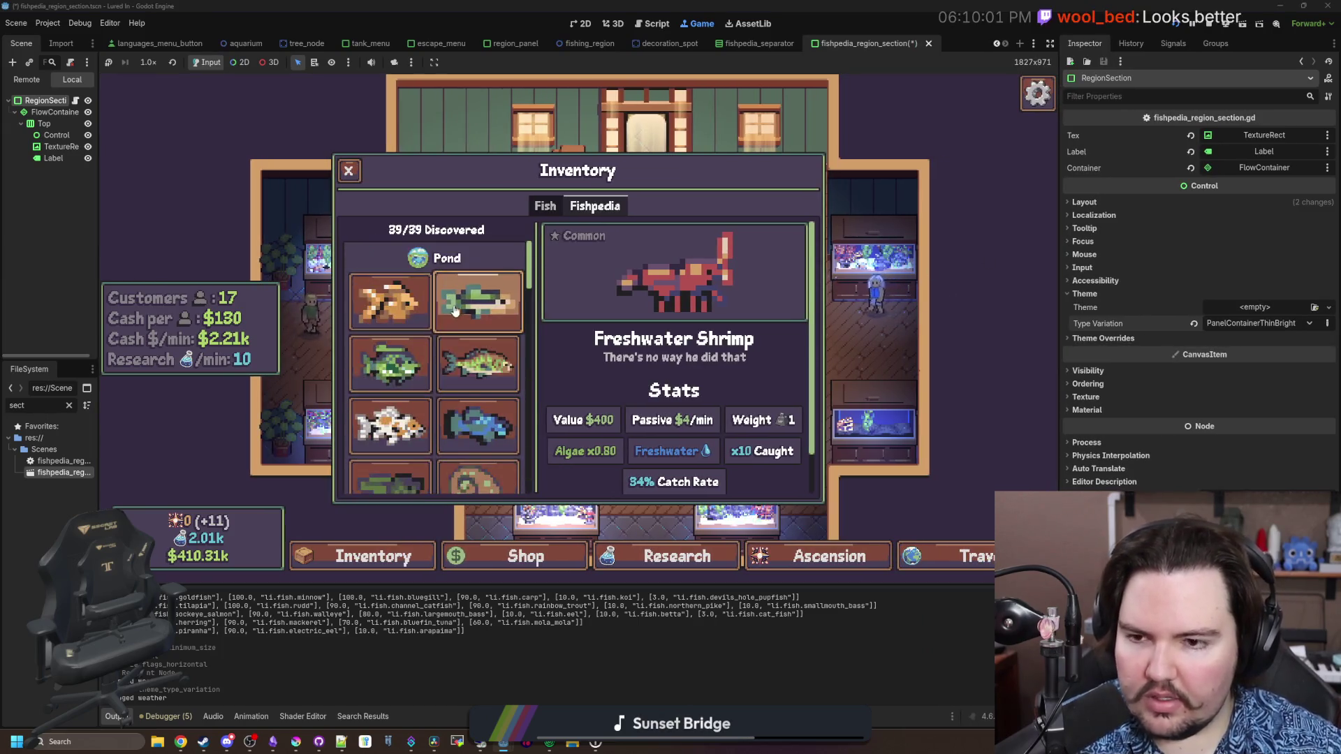
Check Minnow, Carp, Freshwater Snail, Shrimp, Rudd and Rainbow Trout, scrolling through to Jungle.
{"action": "left_click", "coordinate": [478, 302]}
{"action": "left_click", "coordinate": [466, 369]}
{"action": "scroll", "coordinate": [466, 369], "scroll_direction": "down", "scroll_amount": 3}
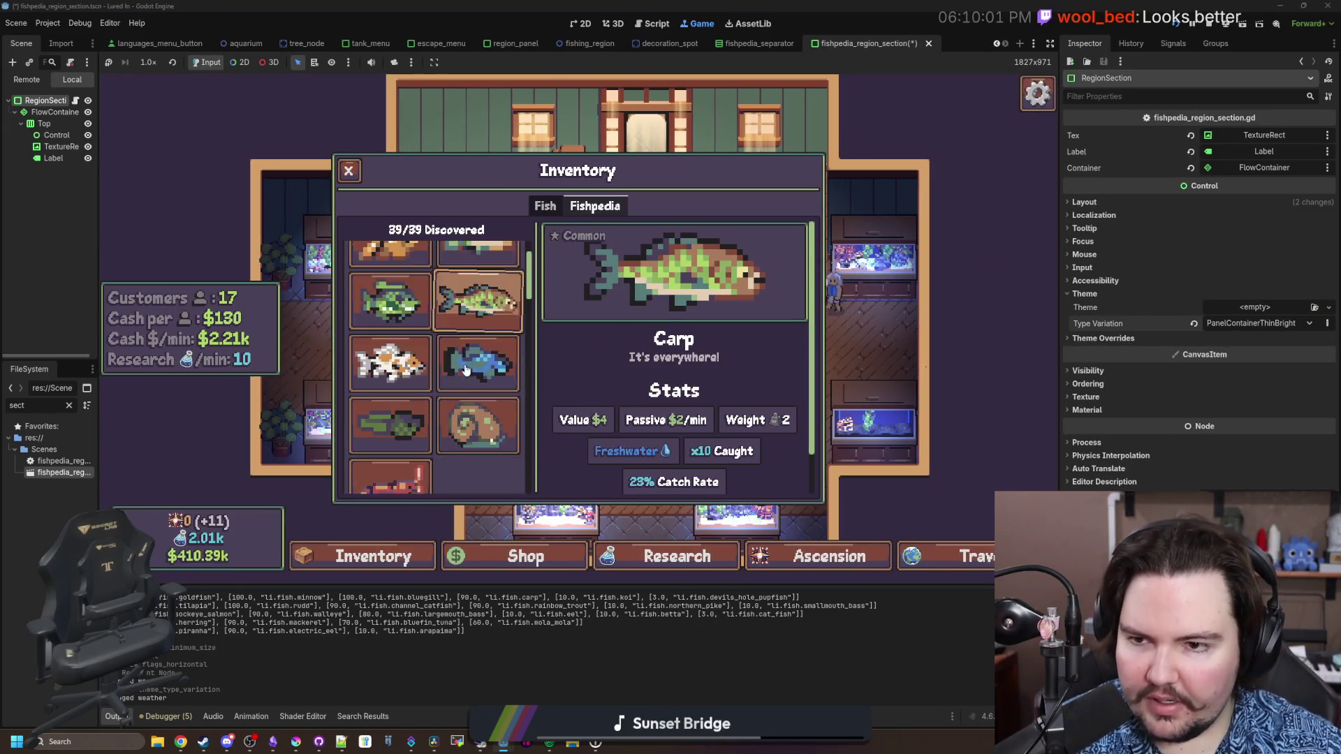
{"action": "left_click", "coordinate": [473, 359]}
{"action": "left_click", "coordinate": [389, 359]}
{"action": "scroll", "coordinate": [412, 391], "scroll_direction": "down", "scroll_amount": 2}
{"action": "scroll", "coordinate": [415, 412], "scroll_direction": "down", "scroll_amount": 1}
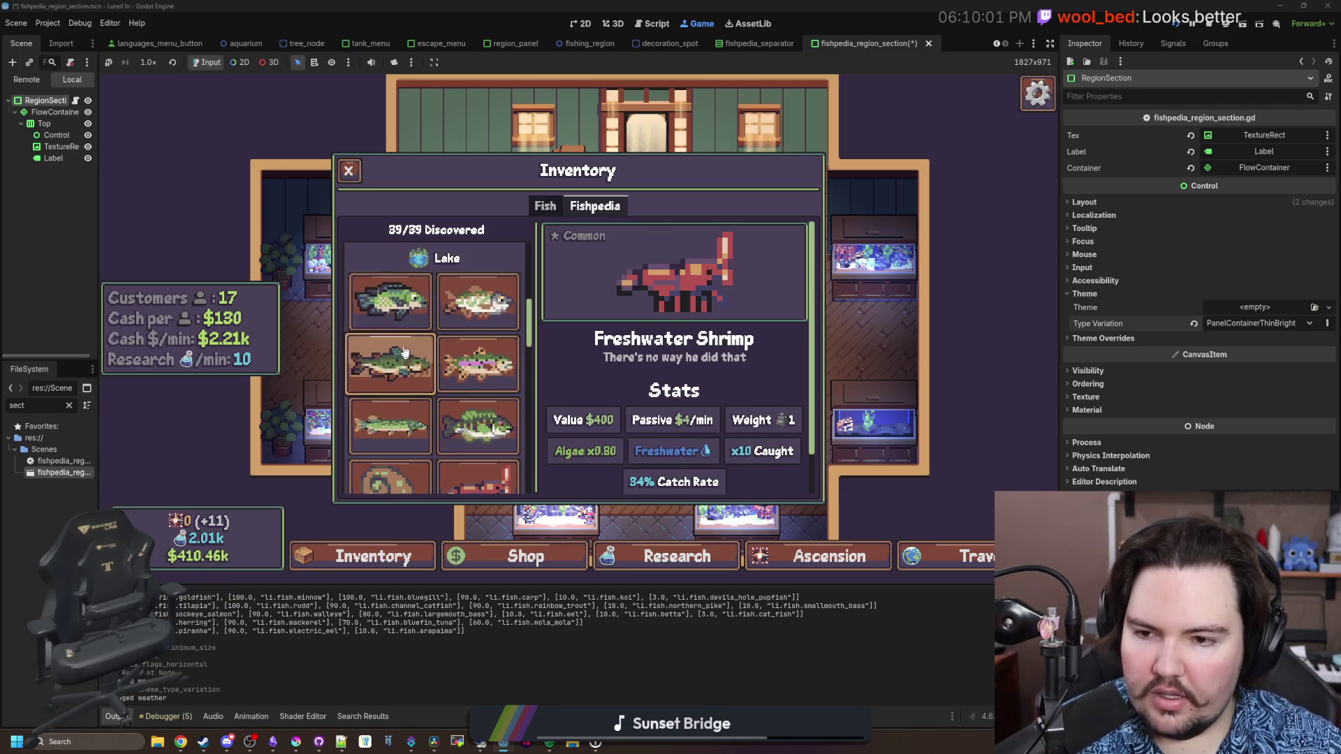
{"action": "left_click", "coordinate": [477, 308]}
{"action": "left_click", "coordinate": [478, 371]}
{"action": "scroll", "coordinate": [470, 370], "scroll_direction": "down", "scroll_amount": 2}
{"action": "scroll", "coordinate": [470, 370], "scroll_direction": "down", "scroll_amount": 1}
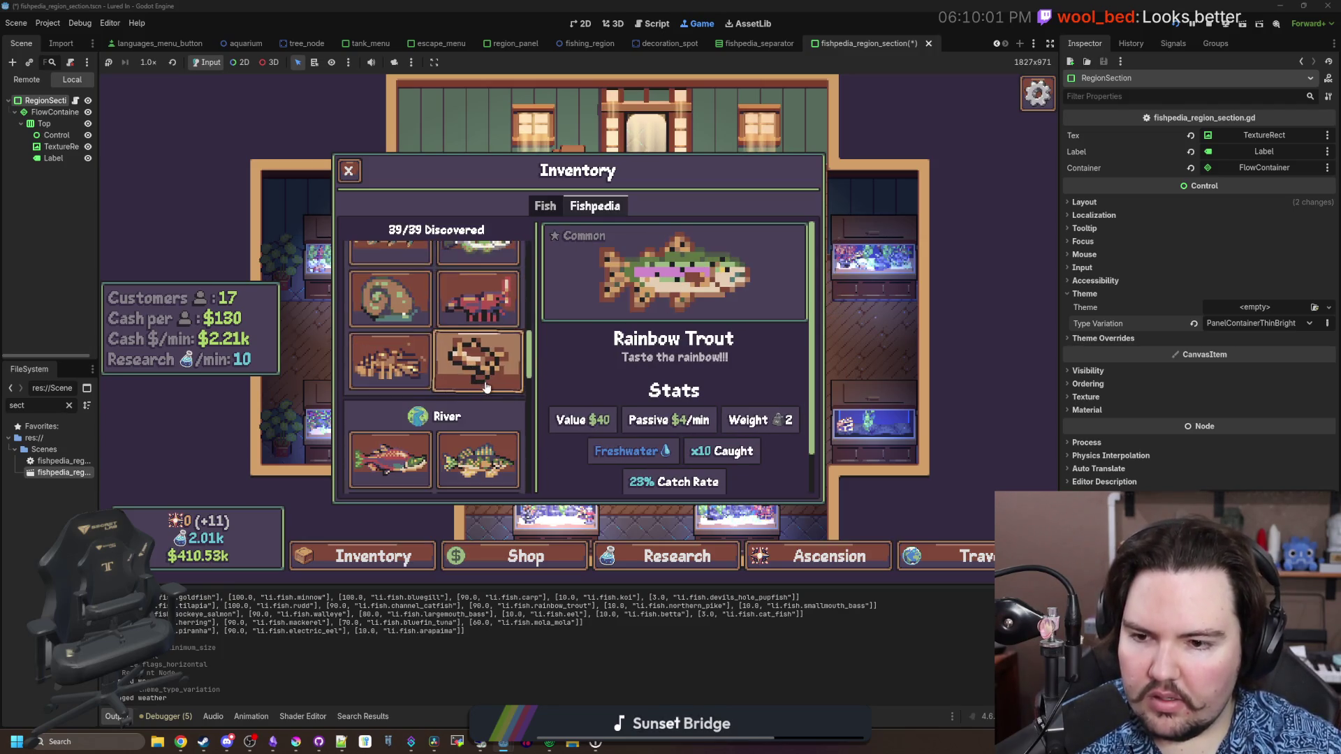
{"action": "scroll", "coordinate": [435, 380], "scroll_direction": "down", "scroll_amount": 1}
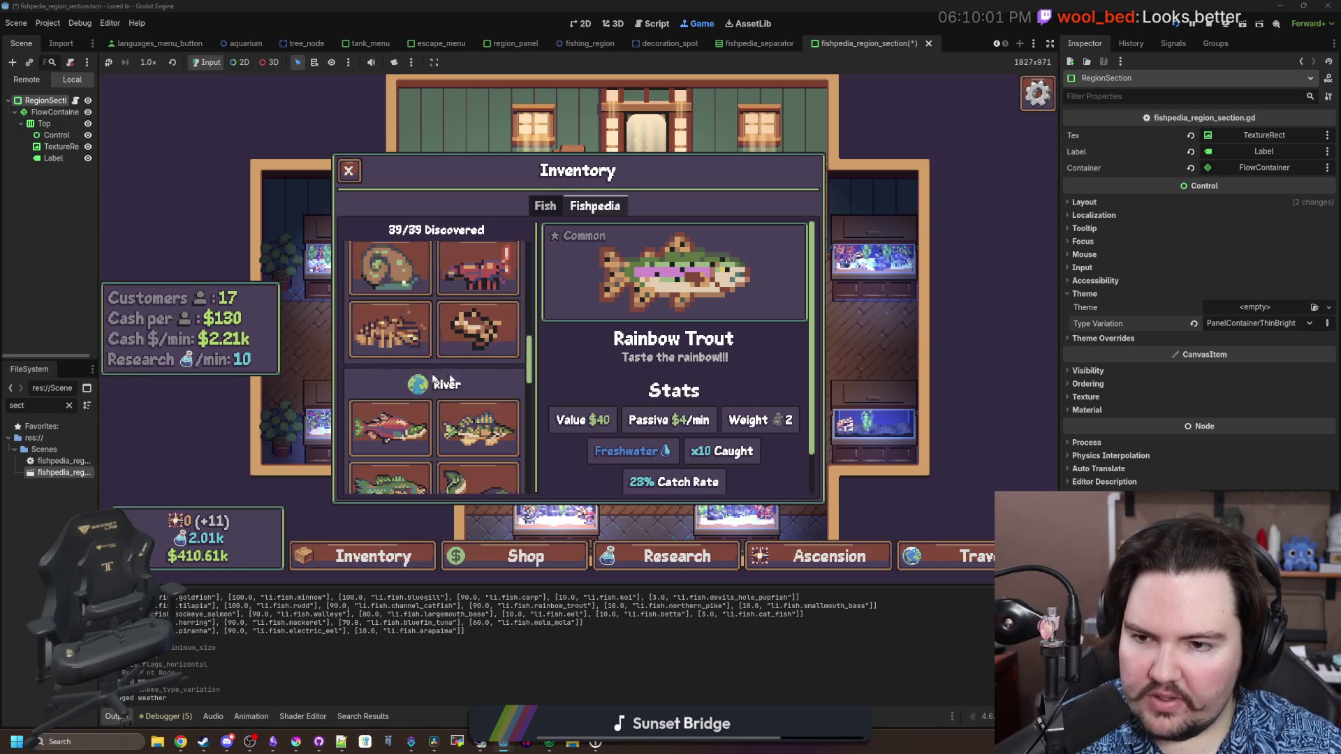
{"action": "scroll", "coordinate": [493, 301], "scroll_direction": "down", "scroll_amount": 5}
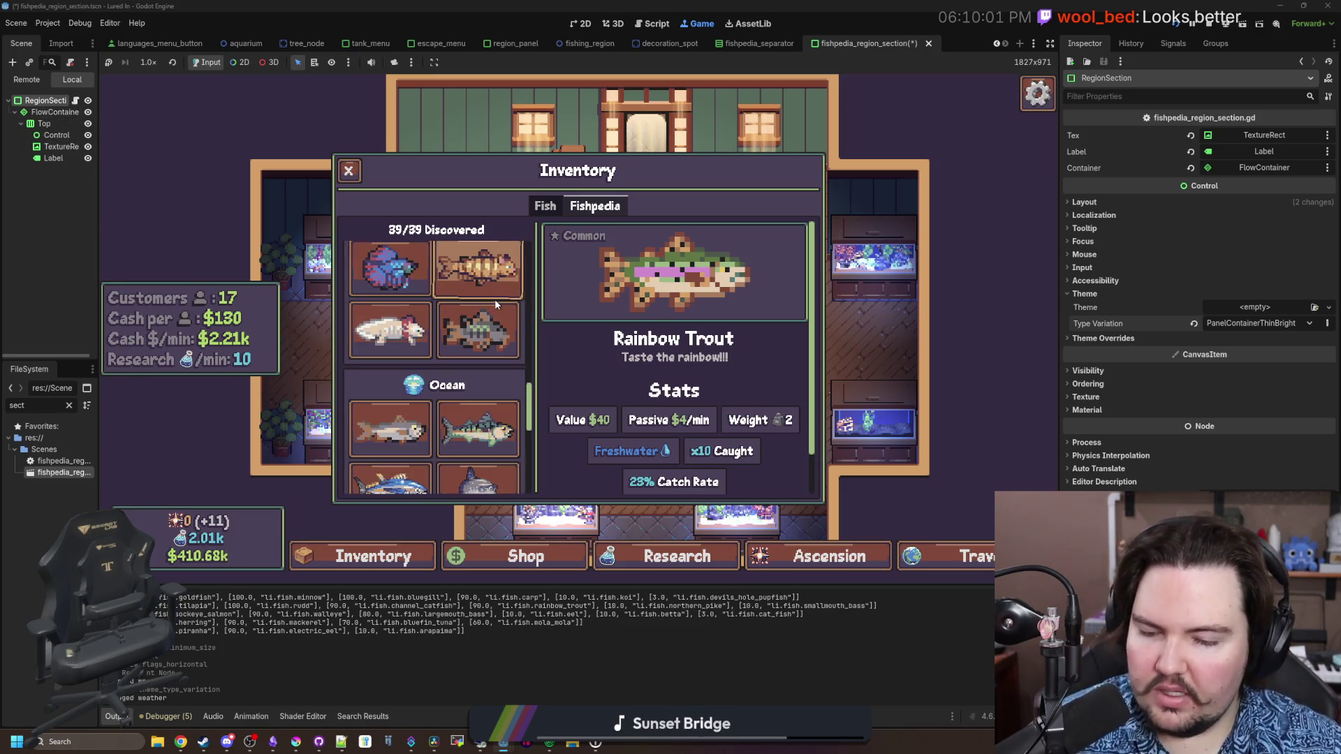
{"action": "scroll", "coordinate": [475, 302], "scroll_direction": "down", "scroll_amount": 3}
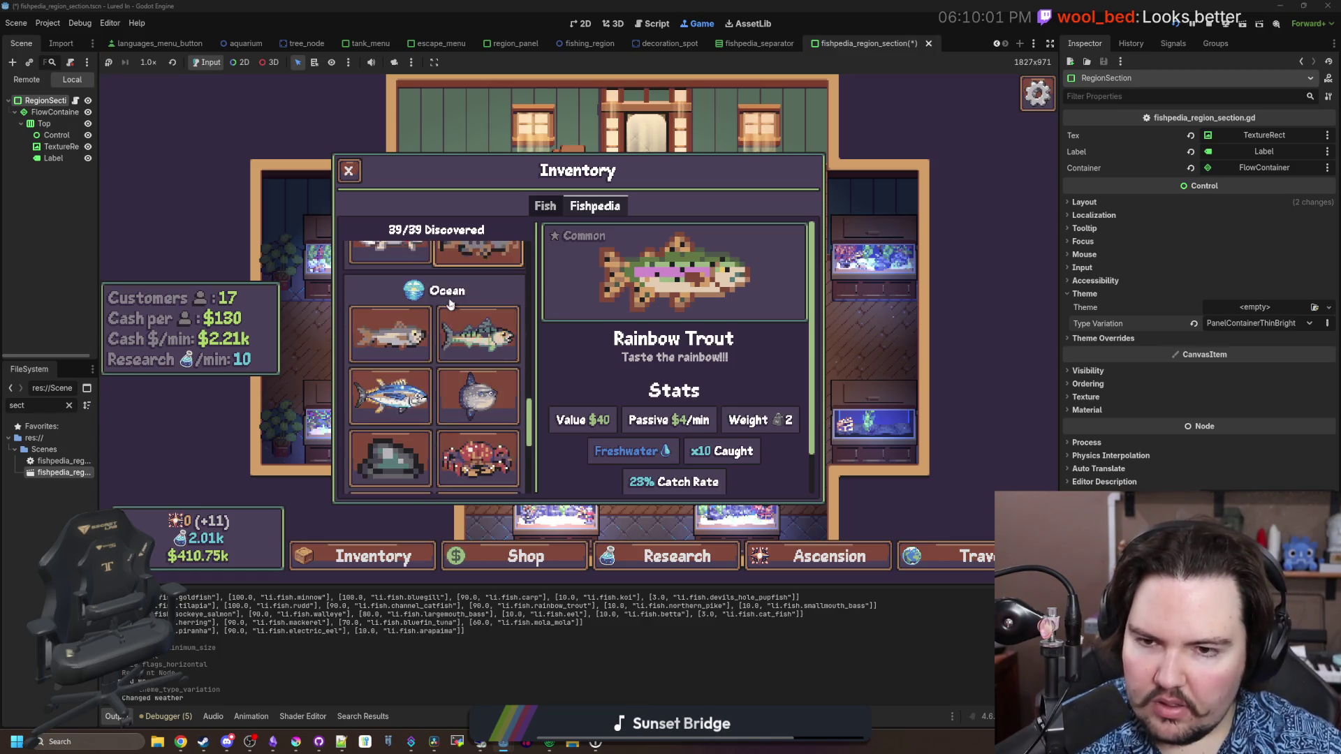
{"action": "scroll", "coordinate": [475, 301], "scroll_direction": "down", "scroll_amount": 5}
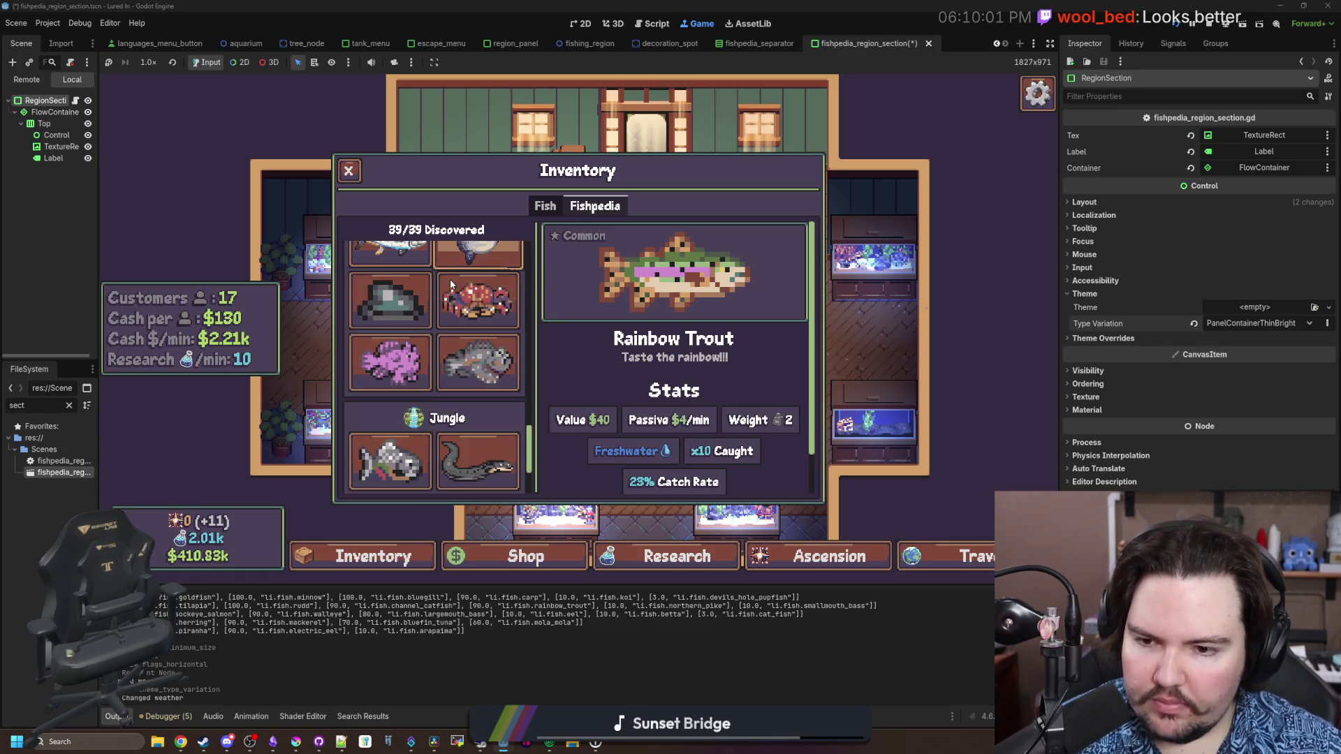
Turn on the game's normal font in Options and return to the Fishpedia tab.
{"action": "key", "text": "Escape"}
{"action": "left_click", "coordinate": [578, 329]}
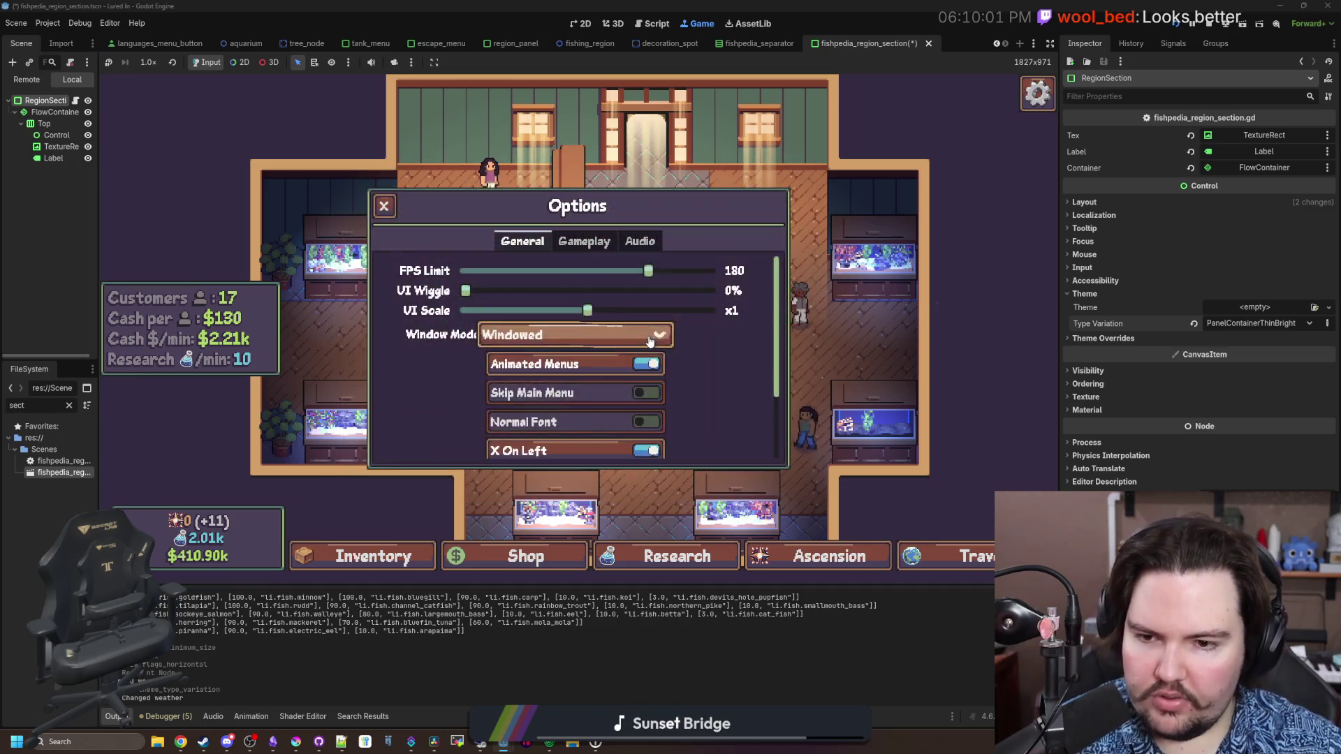
{"action": "left_click", "coordinate": [594, 422]}
{"action": "key", "text": "Escape"}
{"action": "key", "text": "Escape"}
{"action": "key", "text": "i"}
{"action": "left_click", "coordinate": [587, 218]}
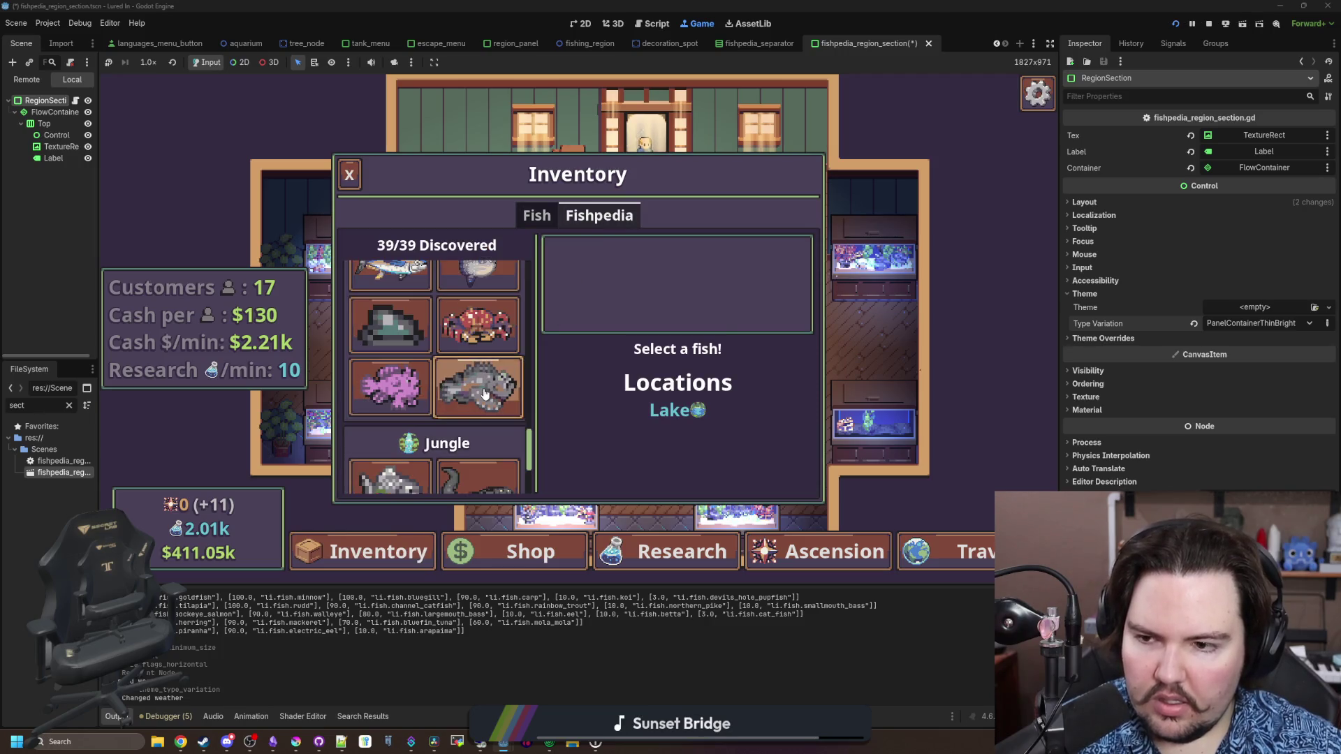
View the Minnow, Bluegill, Koi and Devils Hole Pupfish entries.
{"action": "scroll", "coordinate": [487, 401], "scroll_direction": "up", "scroll_amount": 10}
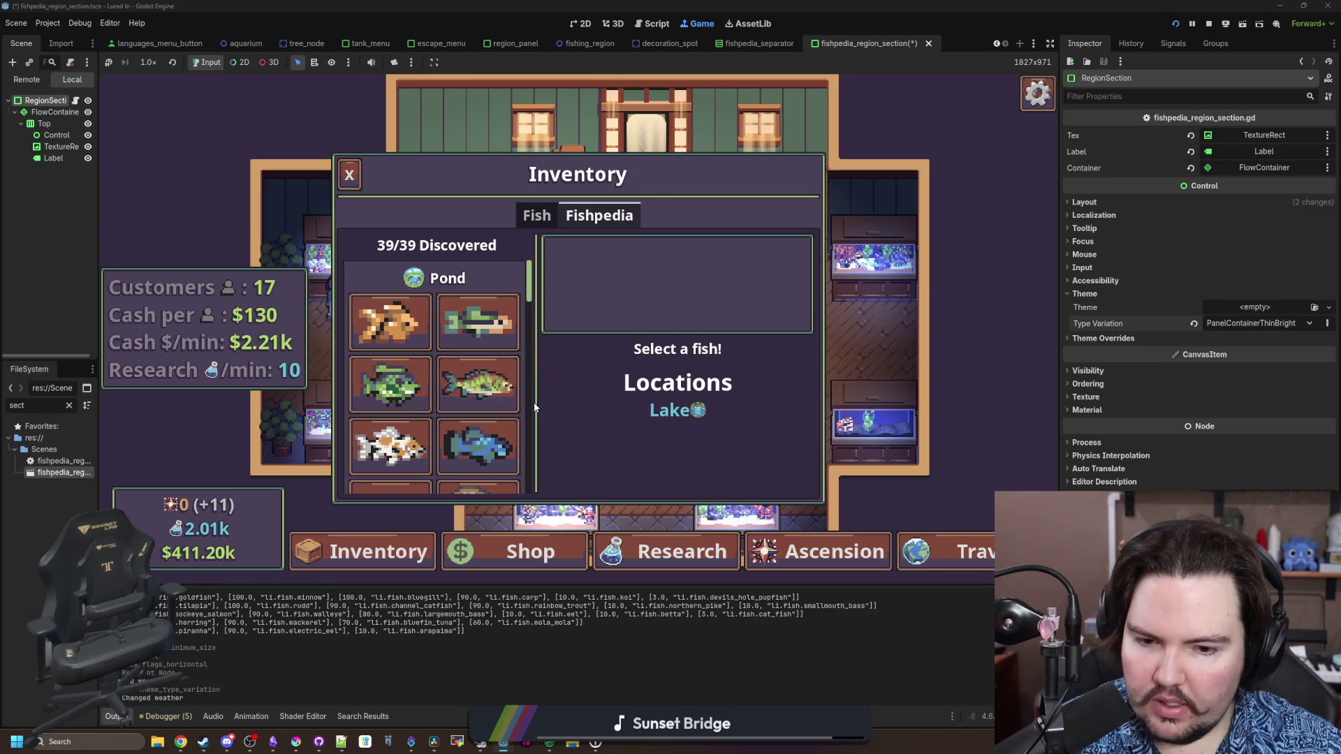
{"action": "left_click", "coordinate": [475, 323]}
{"action": "left_click", "coordinate": [390, 384]}
{"action": "left_click", "coordinate": [473, 327]}
{"action": "left_click", "coordinate": [390, 384]}
{"action": "left_click", "coordinate": [389, 447]}
{"action": "left_click", "coordinate": [477, 447]}
Scroll through the Fishpedia's region sections to review all fish entries.
{"action": "scroll", "coordinate": [659, 378], "scroll_direction": "down", "scroll_amount": 2}
{"action": "scroll", "coordinate": [660, 377], "scroll_direction": "up", "scroll_amount": 1}
{"action": "scroll", "coordinate": [674, 370], "scroll_direction": "down", "scroll_amount": 2}
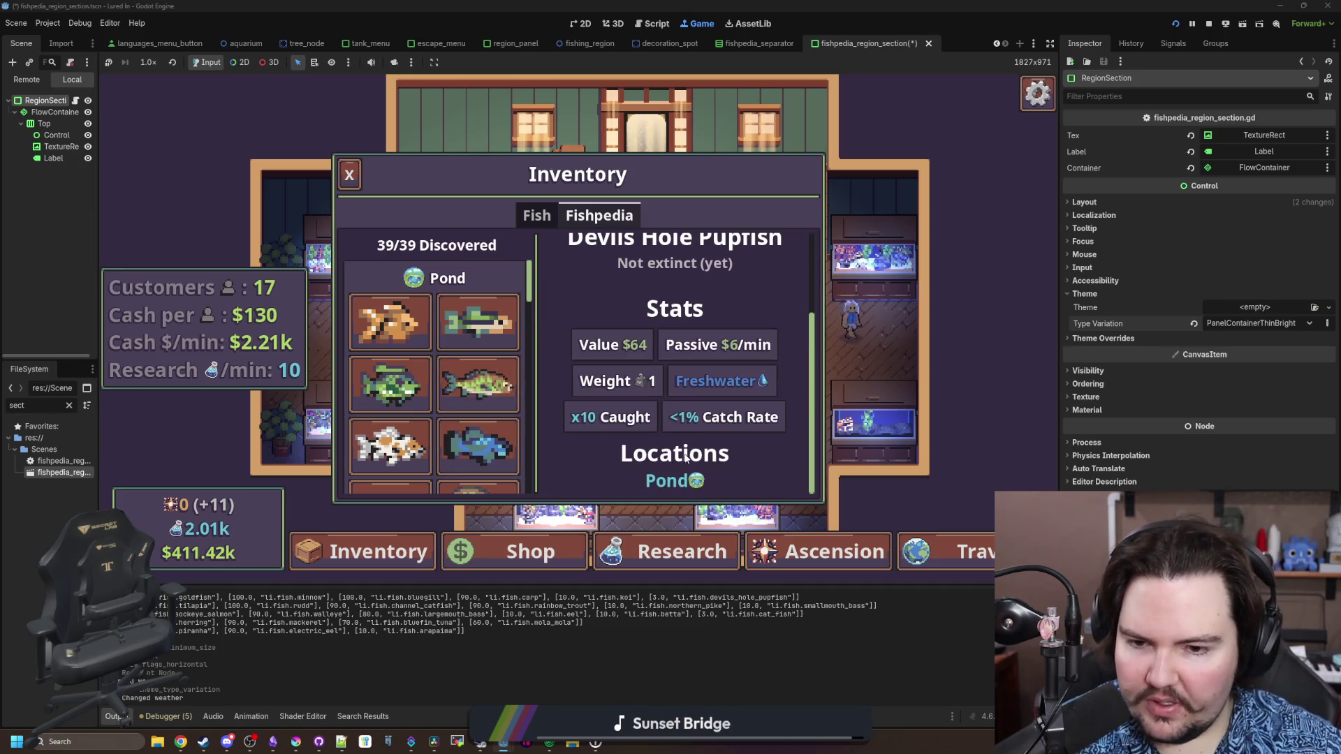
{"action": "scroll", "coordinate": [684, 466], "scroll_direction": "up", "scroll_amount": 1}
{"action": "scroll", "coordinate": [686, 457], "scroll_direction": "down", "scroll_amount": 1}
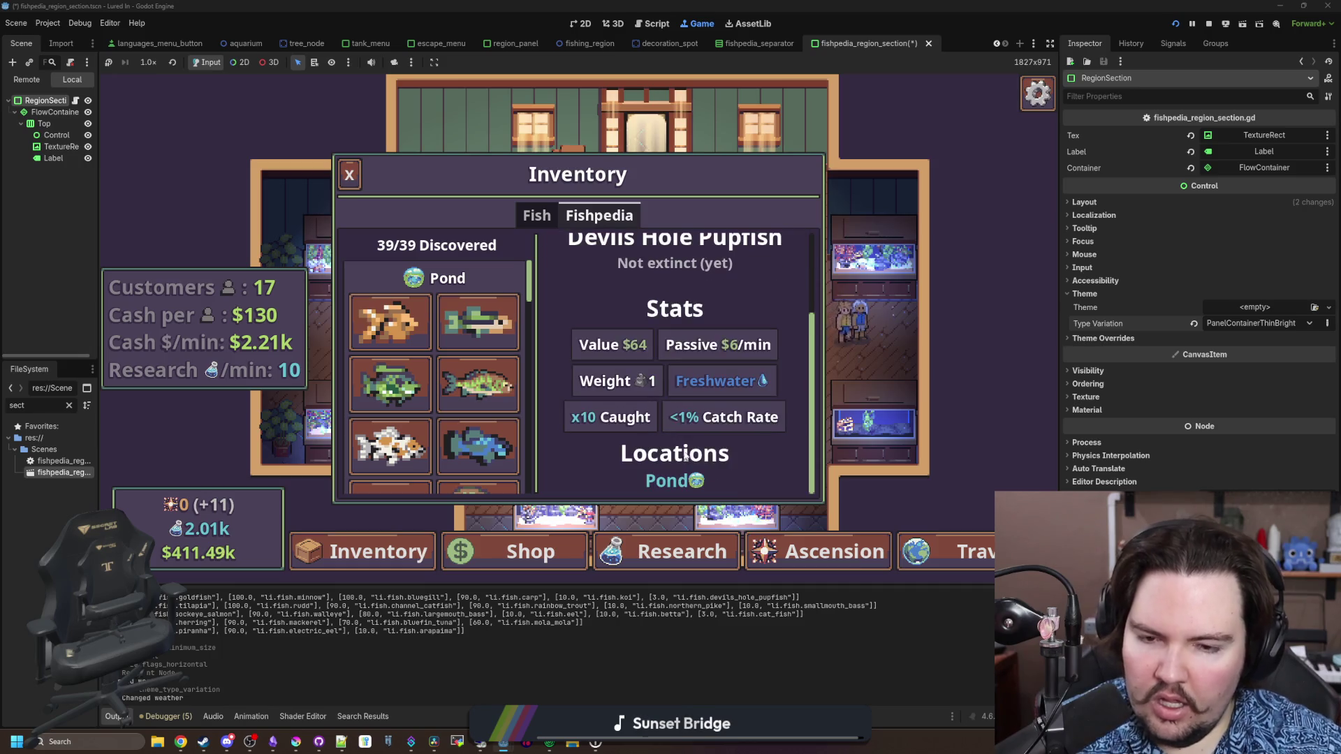
{"action": "scroll", "coordinate": [688, 440], "scroll_direction": "up", "scroll_amount": 2}
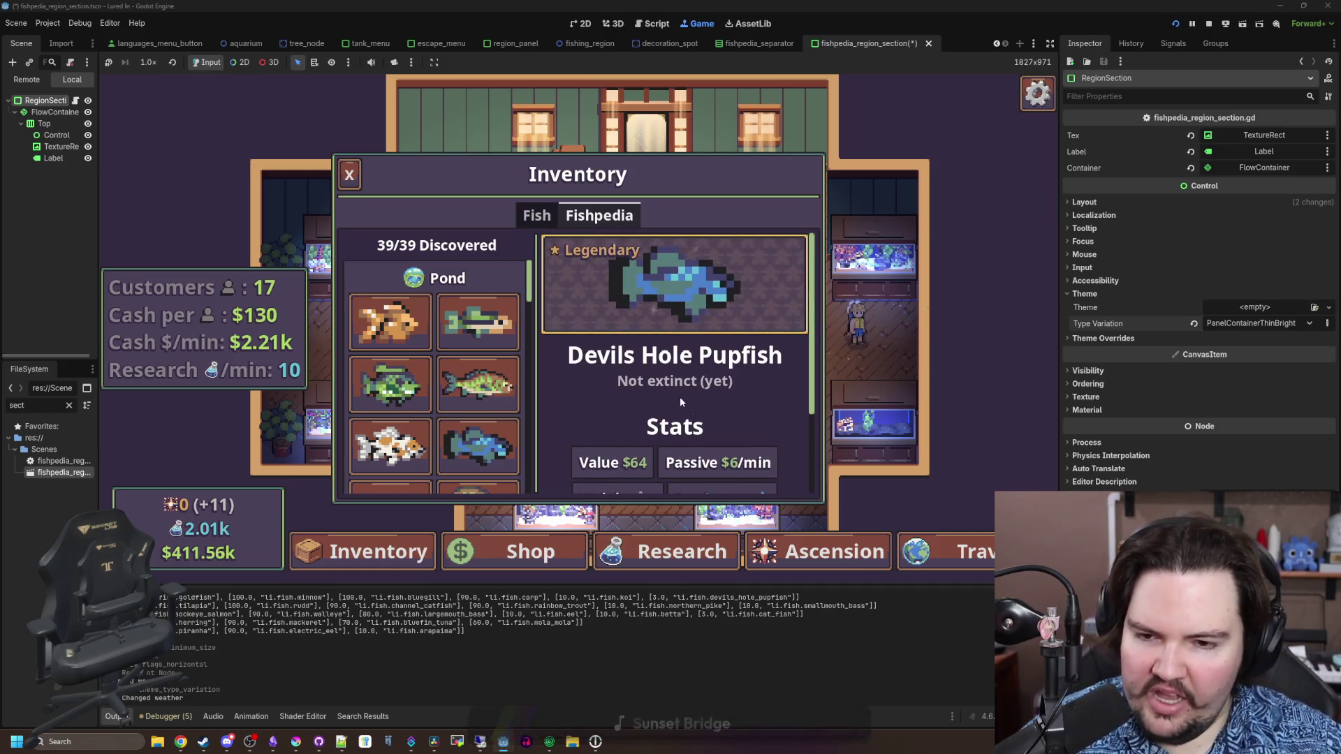
{"action": "scroll", "coordinate": [482, 396], "scroll_direction": "down", "scroll_amount": 4}
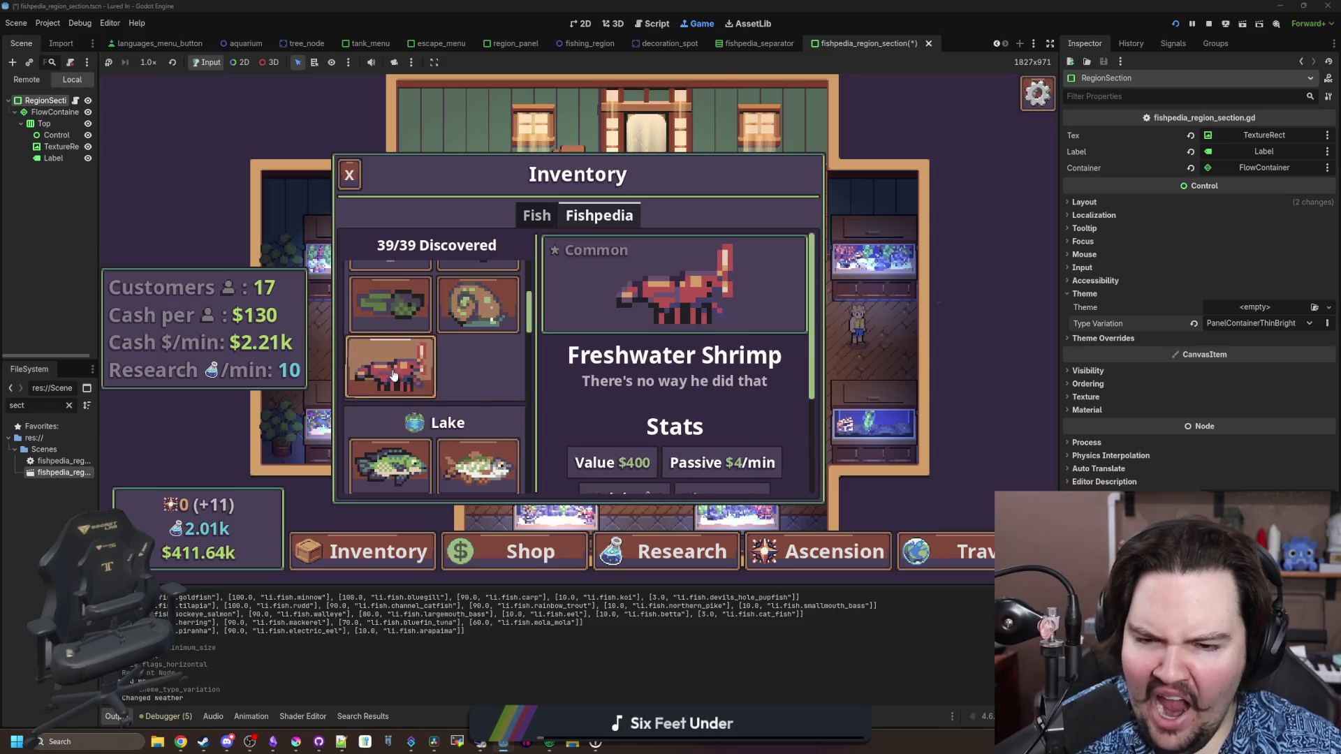
{"action": "scroll", "coordinate": [452, 353], "scroll_direction": "down", "scroll_amount": 2}
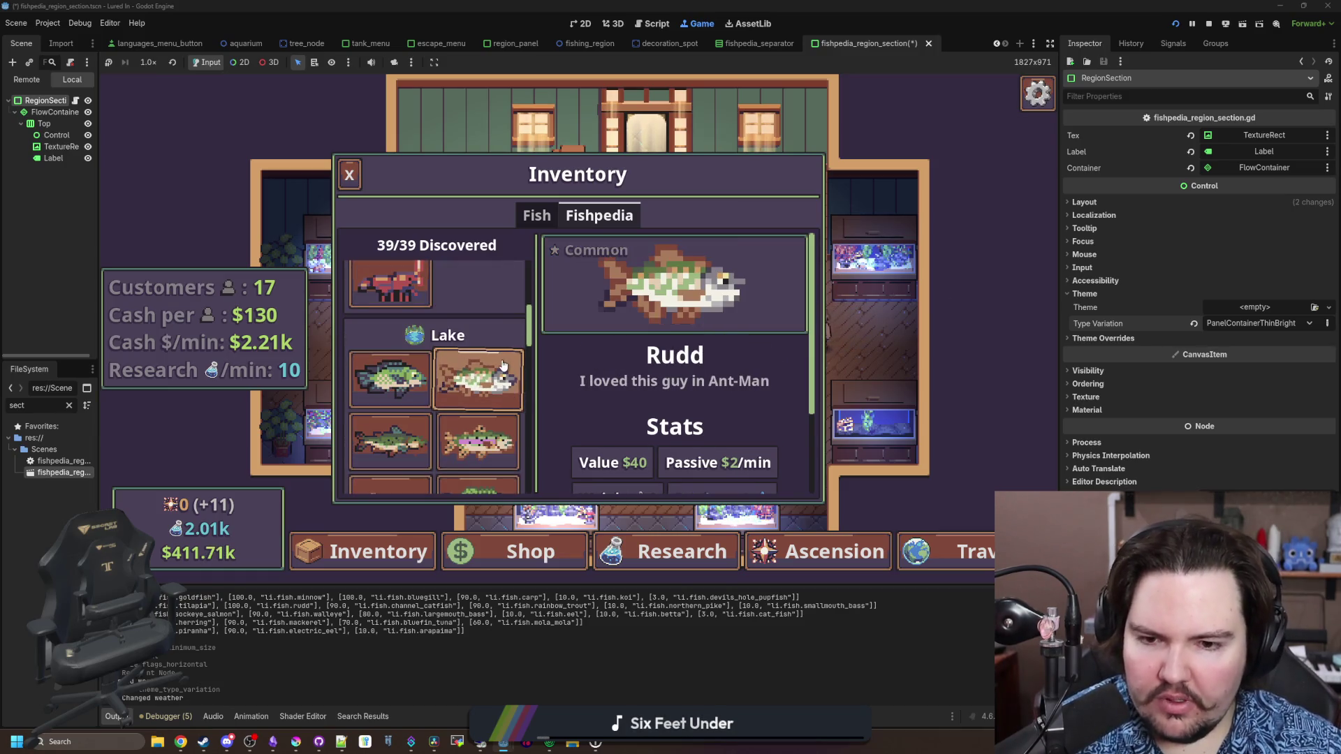
{"action": "scroll", "coordinate": [501, 365], "scroll_direction": "down", "scroll_amount": 1}
{"action": "scroll", "coordinate": [468, 412], "scroll_direction": "down", "scroll_amount": 3}
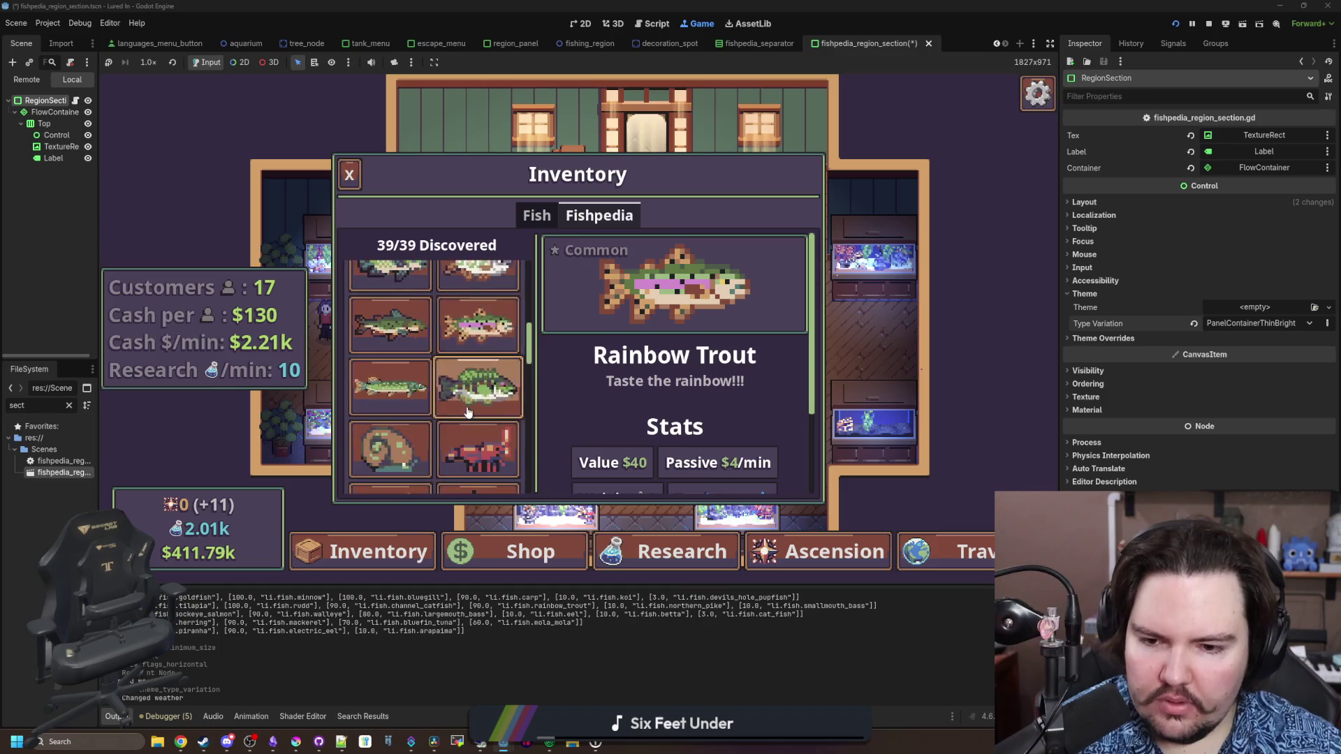
{"action": "scroll", "coordinate": [468, 413], "scroll_direction": "down", "scroll_amount": 2}
{"action": "scroll", "coordinate": [514, 324], "scroll_direction": "up", "scroll_amount": 5}
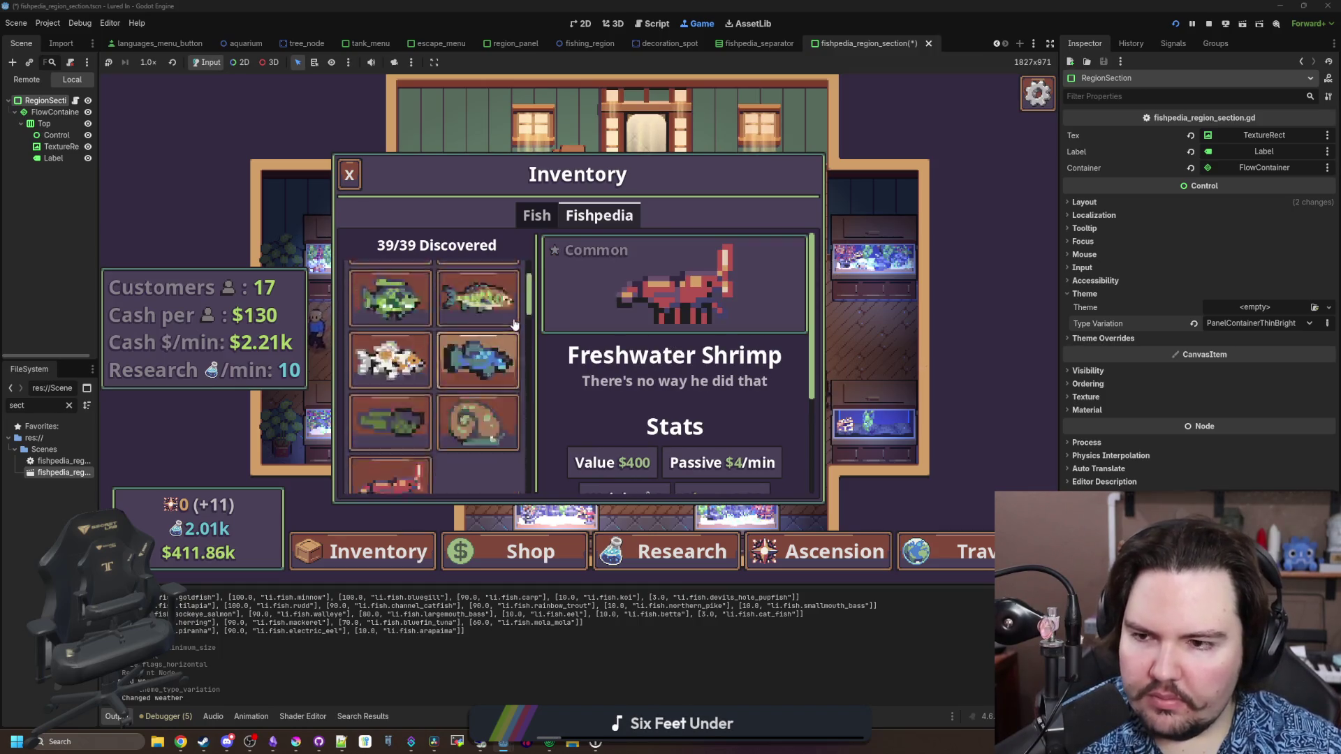
Open the game's Options and toggle Normal Font off, on, then off.
{"action": "key", "text": "Escape"}
{"action": "key", "text": "Escape"}
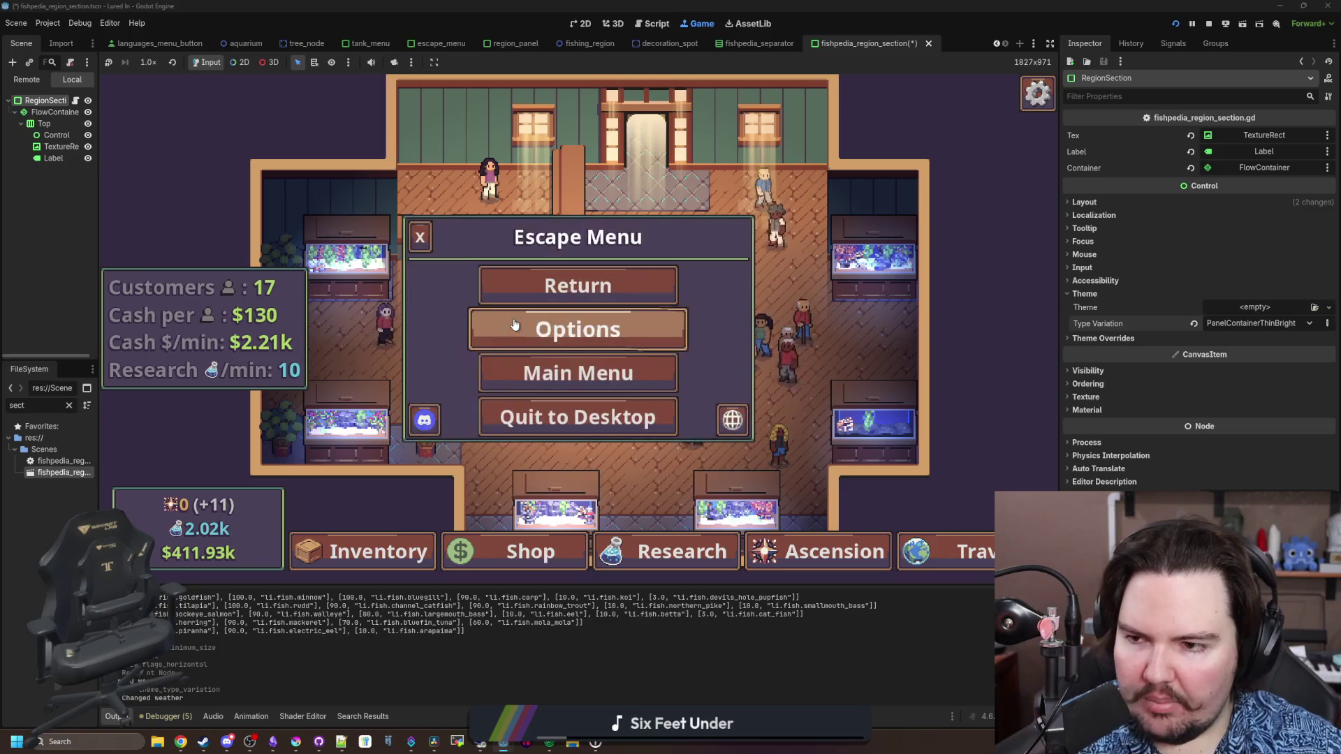
{"action": "left_click", "coordinate": [632, 334]}
{"action": "scroll", "coordinate": [531, 391], "scroll_direction": "down", "scroll_amount": 3}
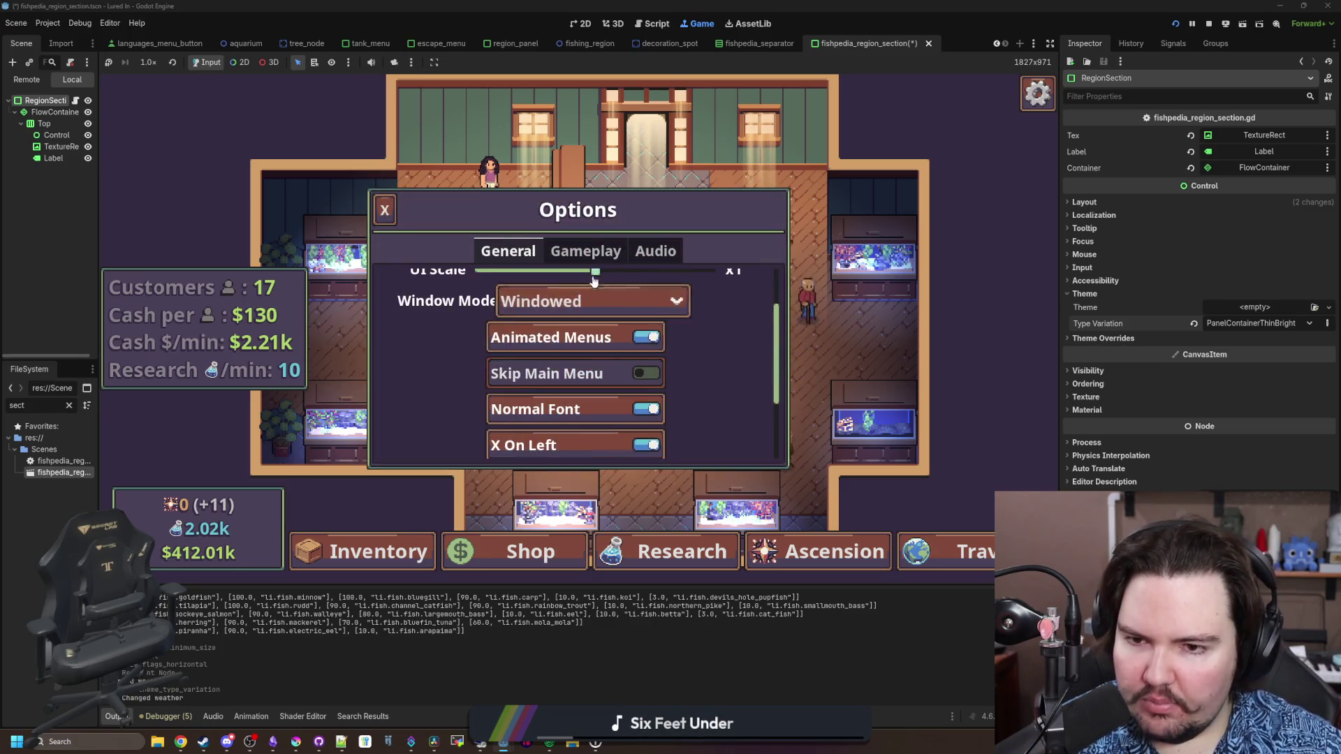
{"action": "left_click", "coordinate": [520, 384]}
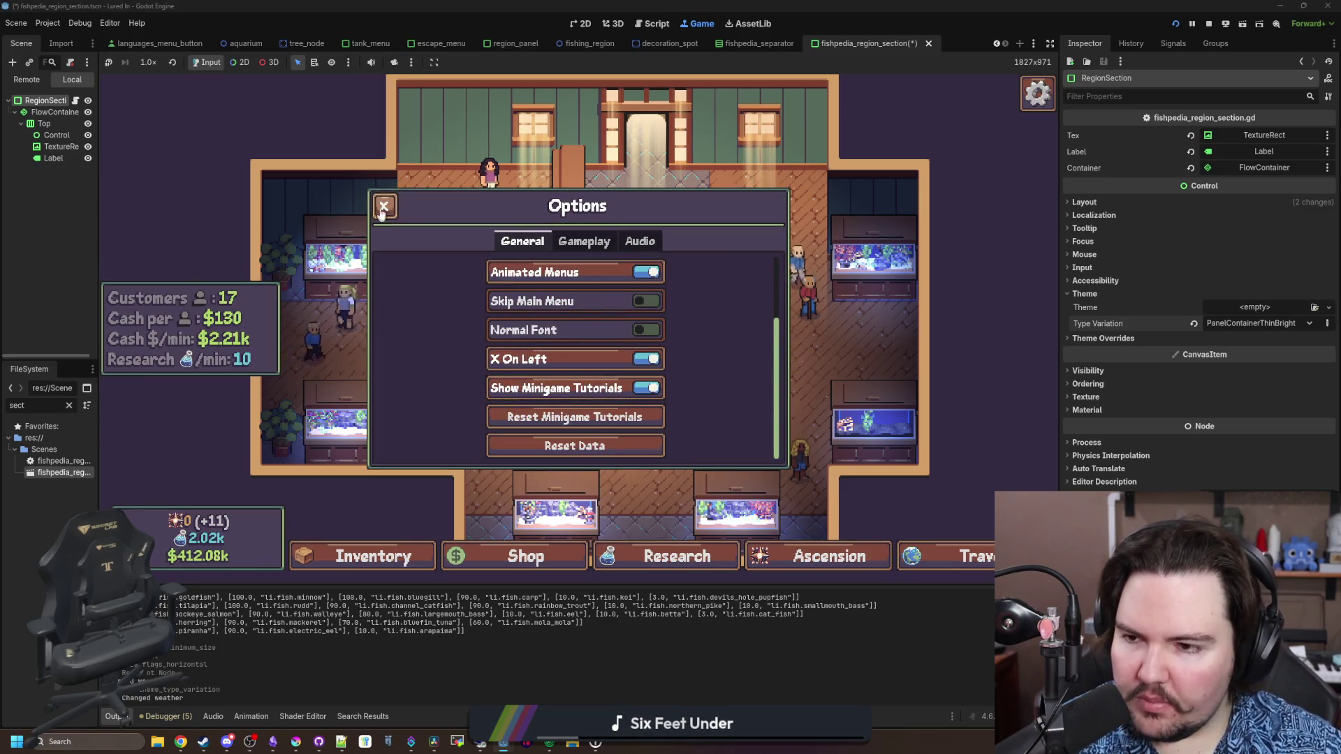
{"action": "left_click", "coordinate": [568, 329]}
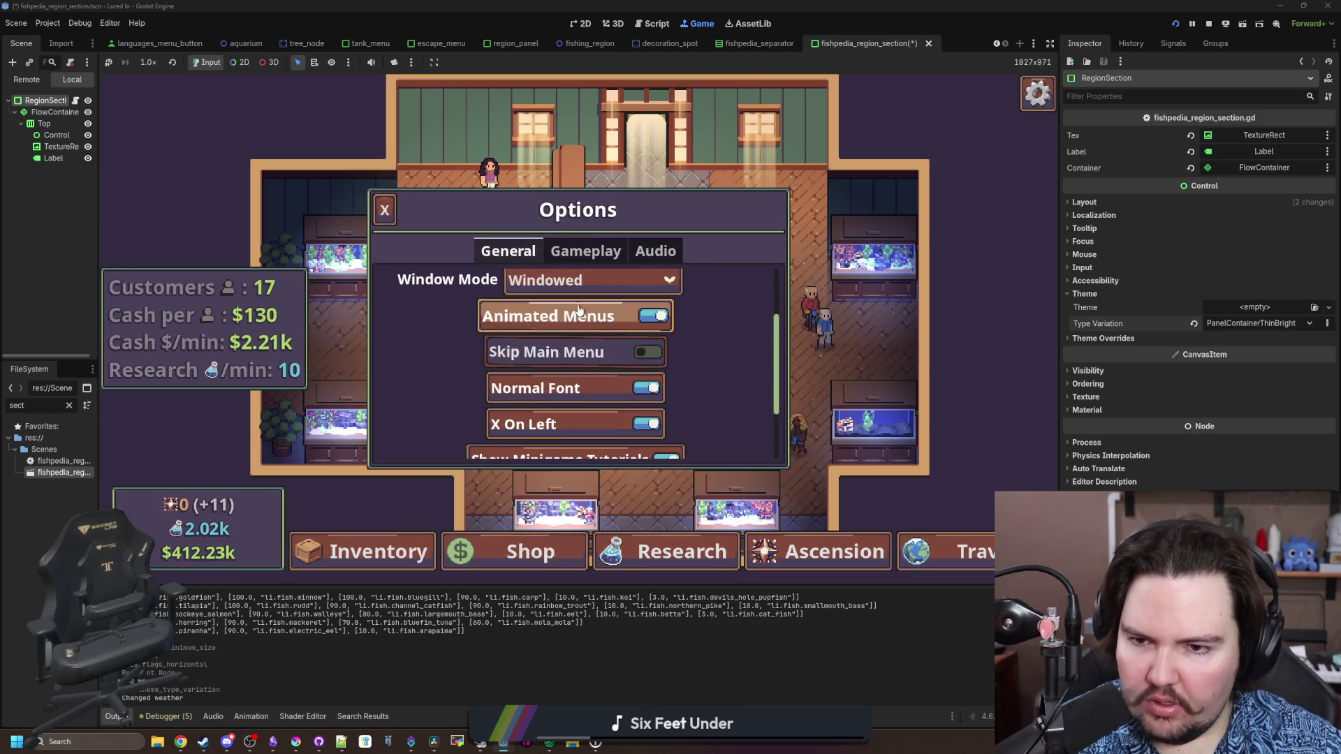
{"action": "left_click", "coordinate": [545, 390]}
Toggle Show Minigame Tutorials and X On Left, compare fonts, leave Normal Font off, and close Options.
{"action": "left_click", "coordinate": [547, 393]}
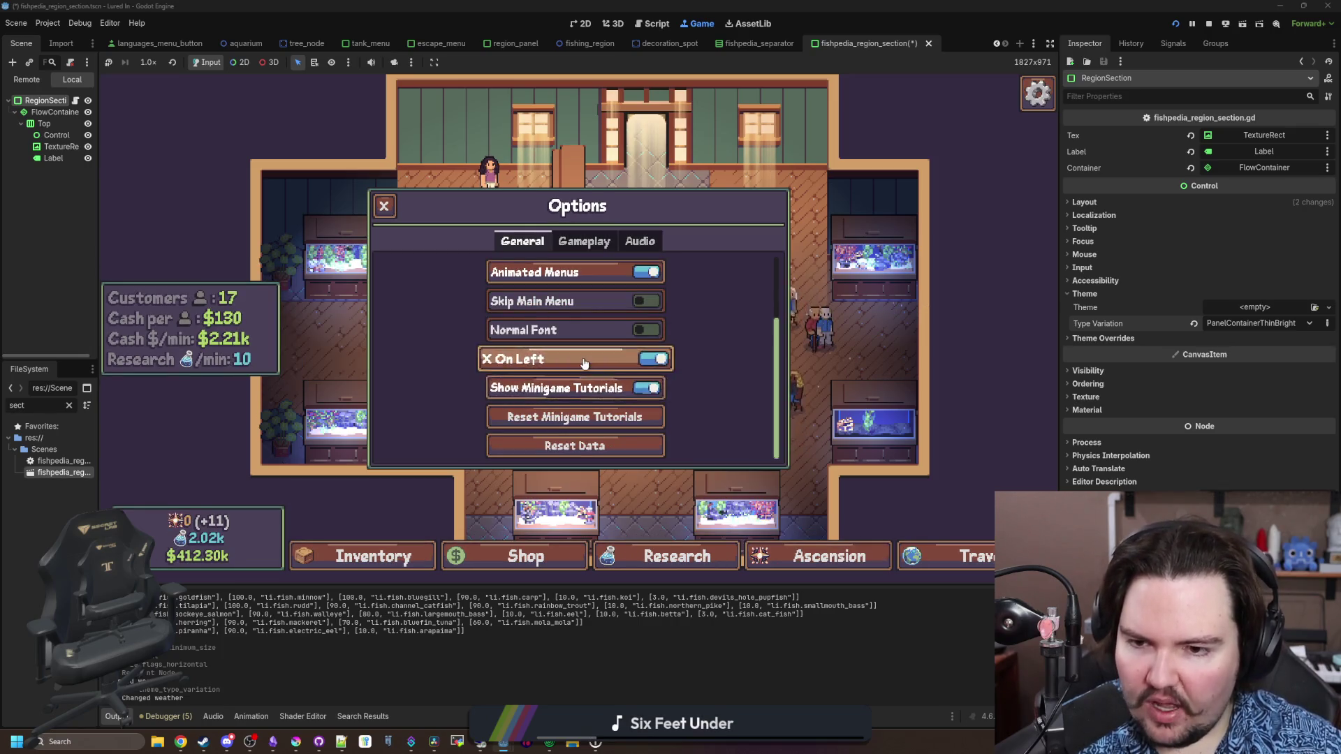
{"action": "left_click", "coordinate": [584, 361]}
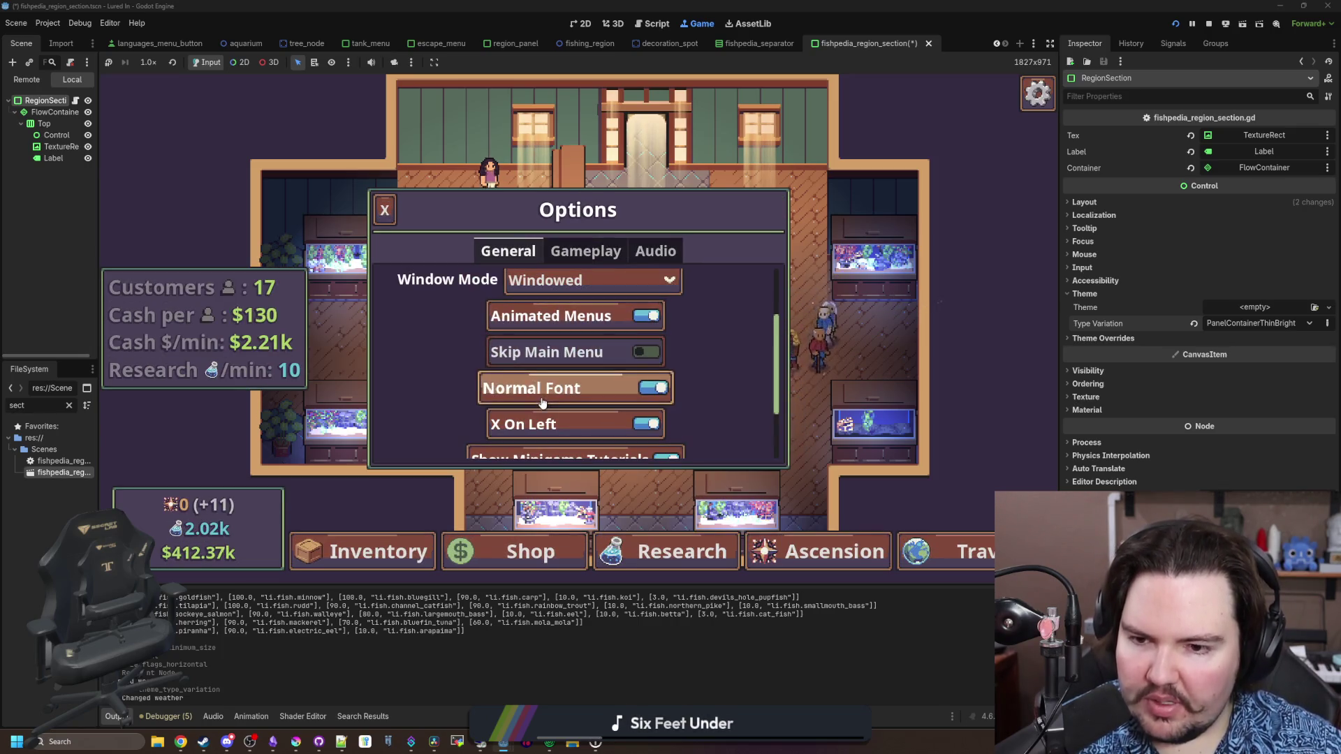
{"action": "left_click", "coordinate": [564, 332]}
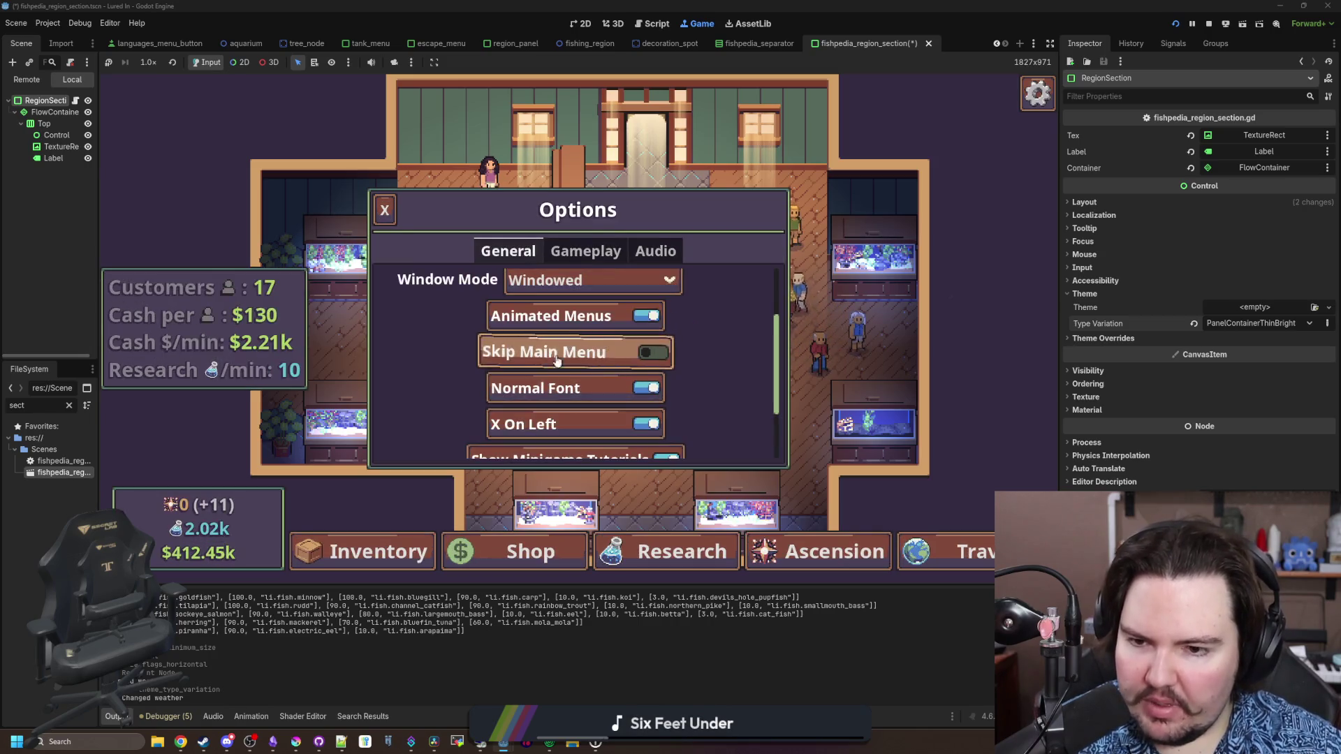
{"action": "left_click", "coordinate": [566, 380]}
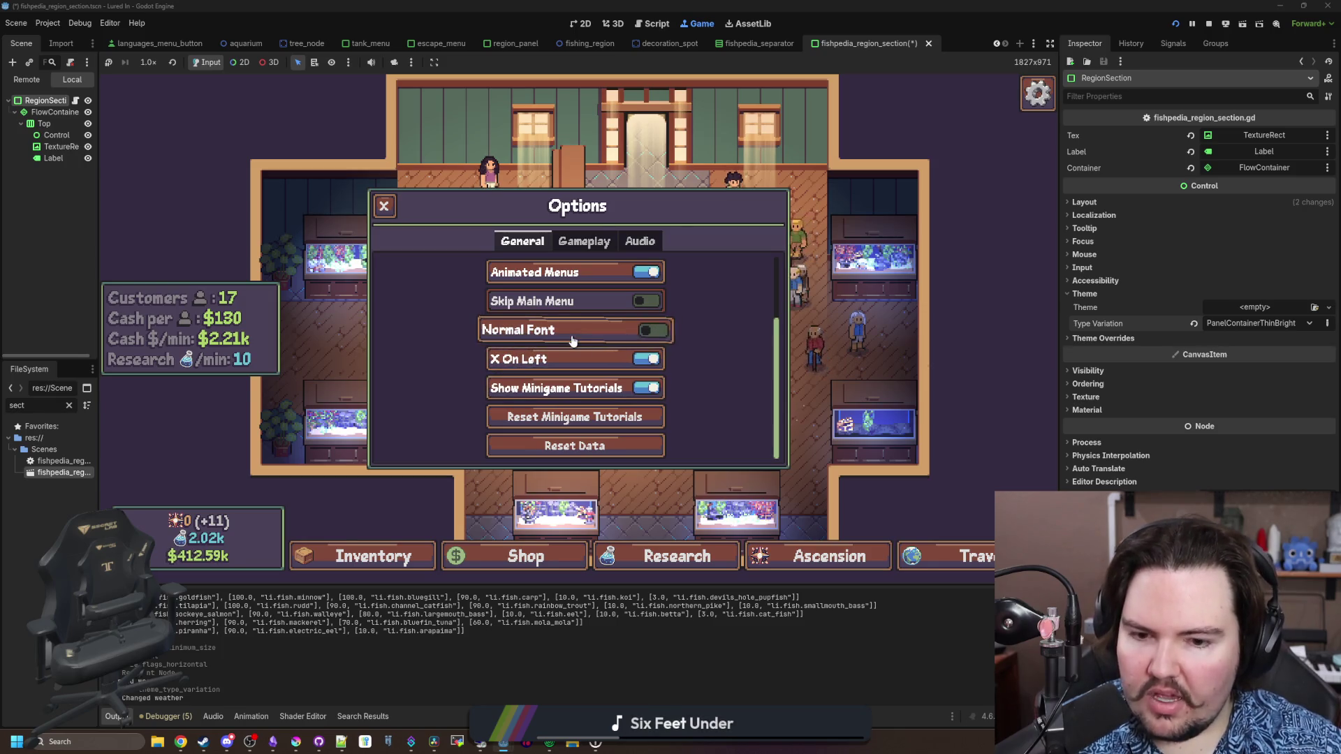
{"action": "left_click", "coordinate": [572, 340]}
{"action": "left_click", "coordinate": [557, 396]}
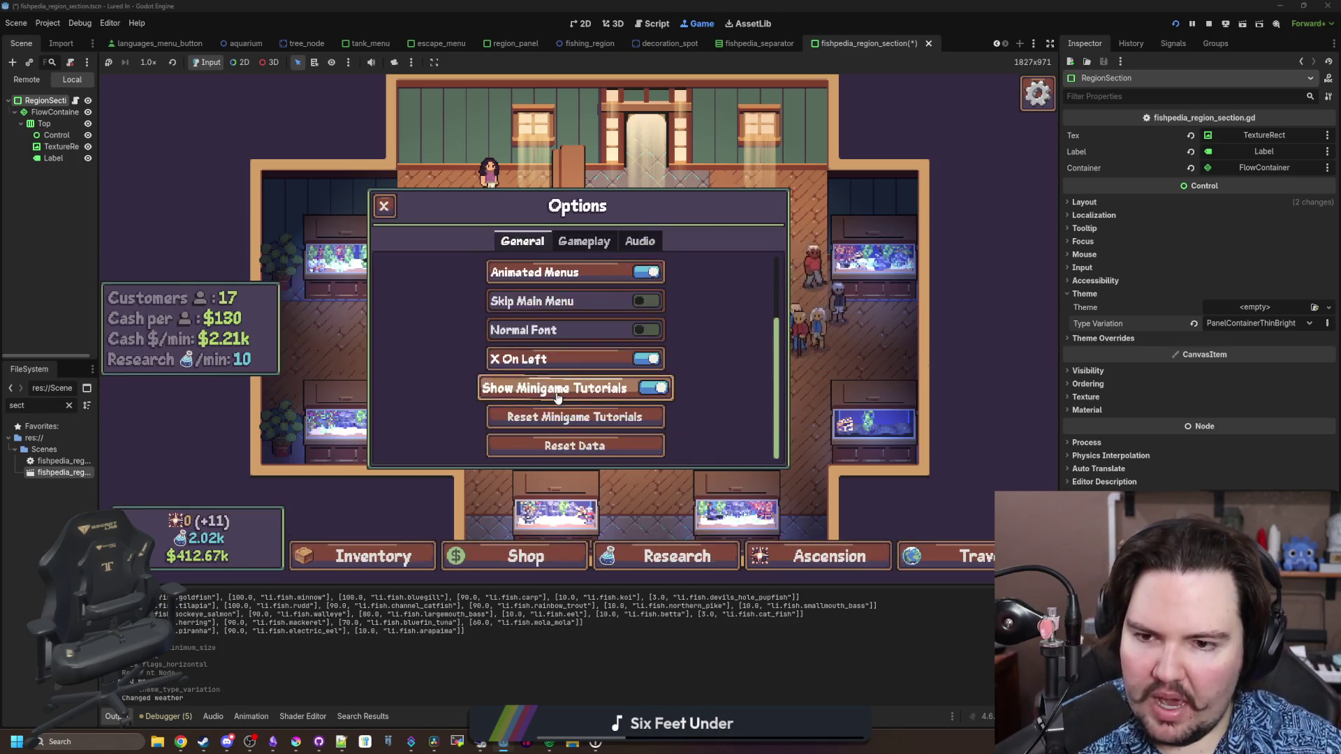
{"action": "scroll", "coordinate": [404, 357], "scroll_direction": "up", "scroll_amount": 3}
{"action": "scroll", "coordinate": [476, 373], "scroll_direction": "down", "scroll_amount": 3}
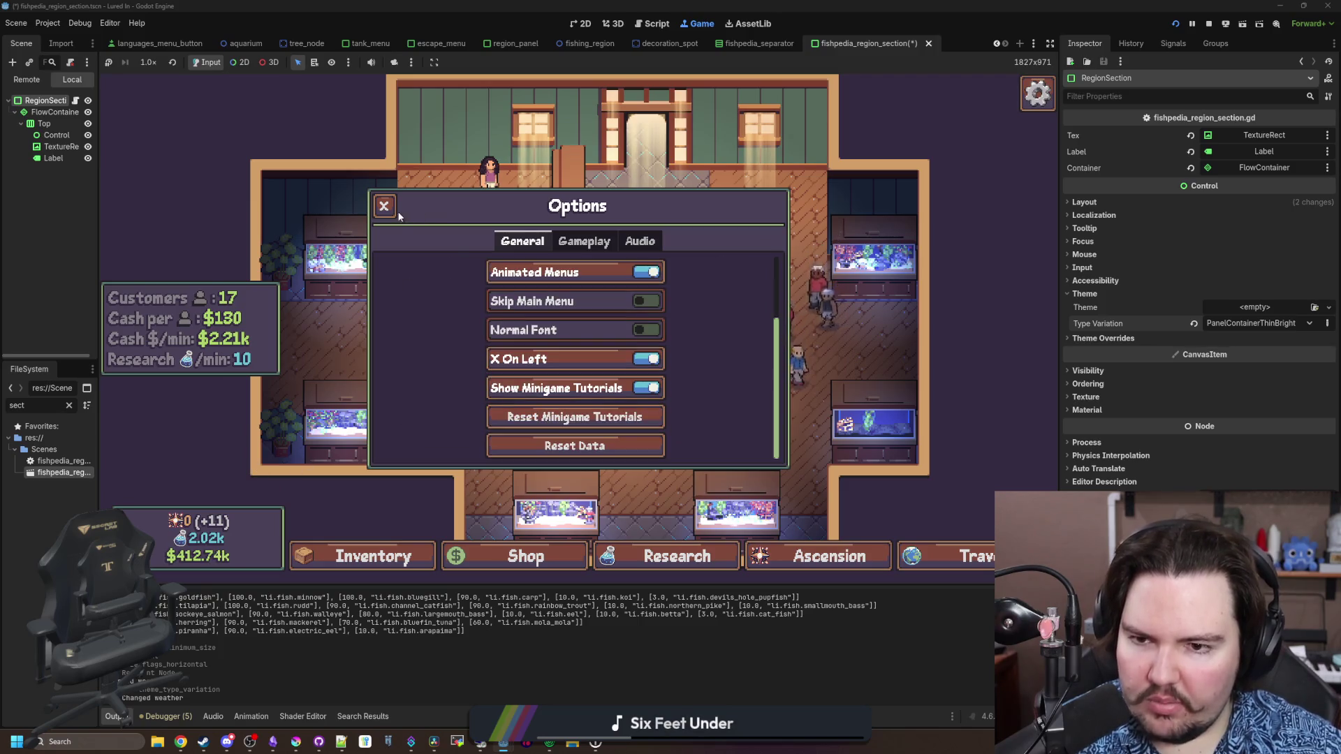
{"action": "left_click", "coordinate": [383, 205]}
From the language selection, preview the game in Arabic, Belarusian, Vietnamese and Ukrainian.
{"action": "left_click", "coordinate": [732, 398]}
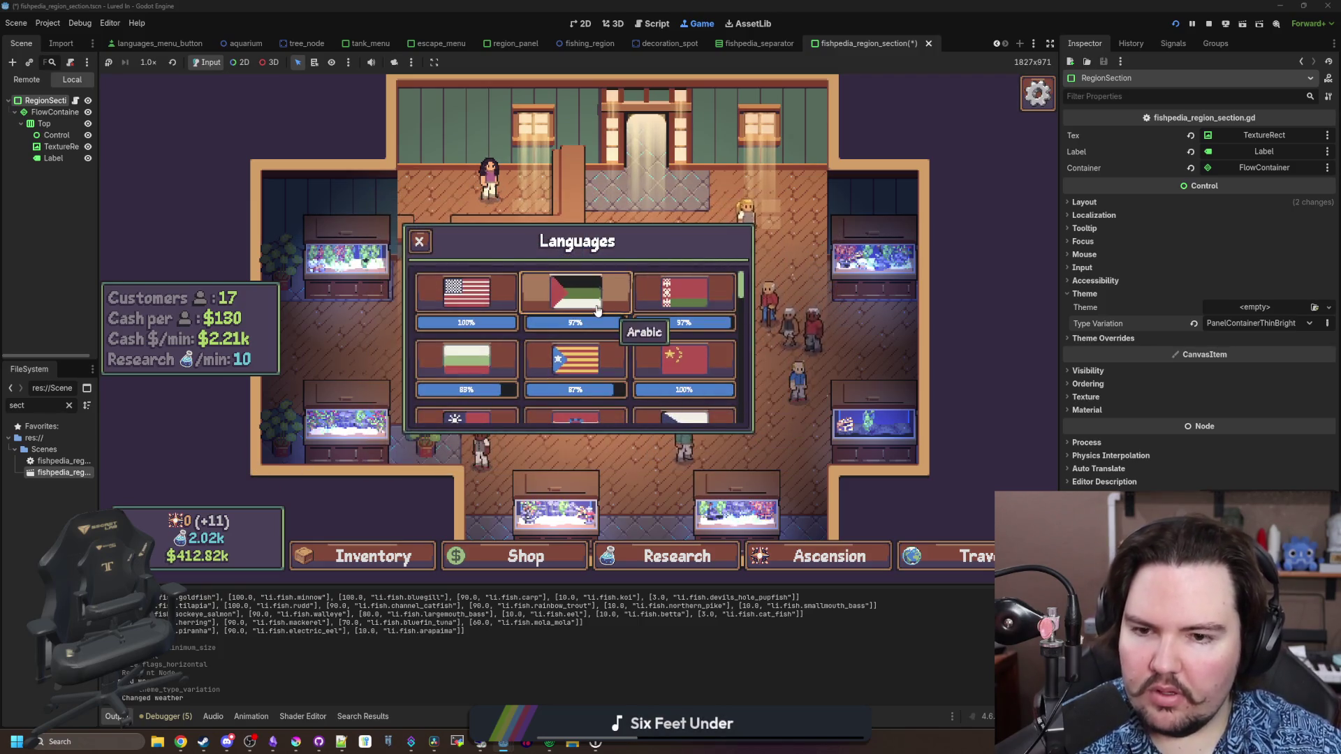
{"action": "left_click", "coordinate": [597, 311]}
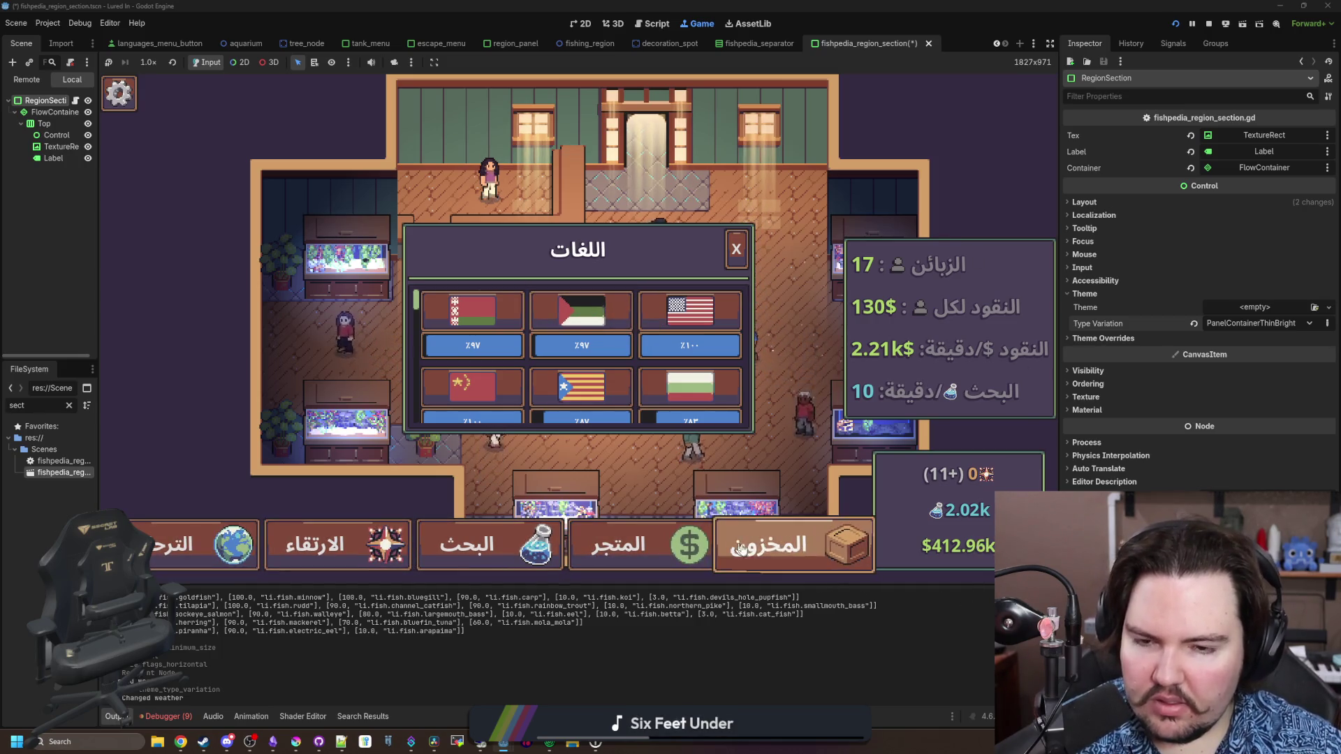
{"action": "left_click", "coordinate": [494, 311]}
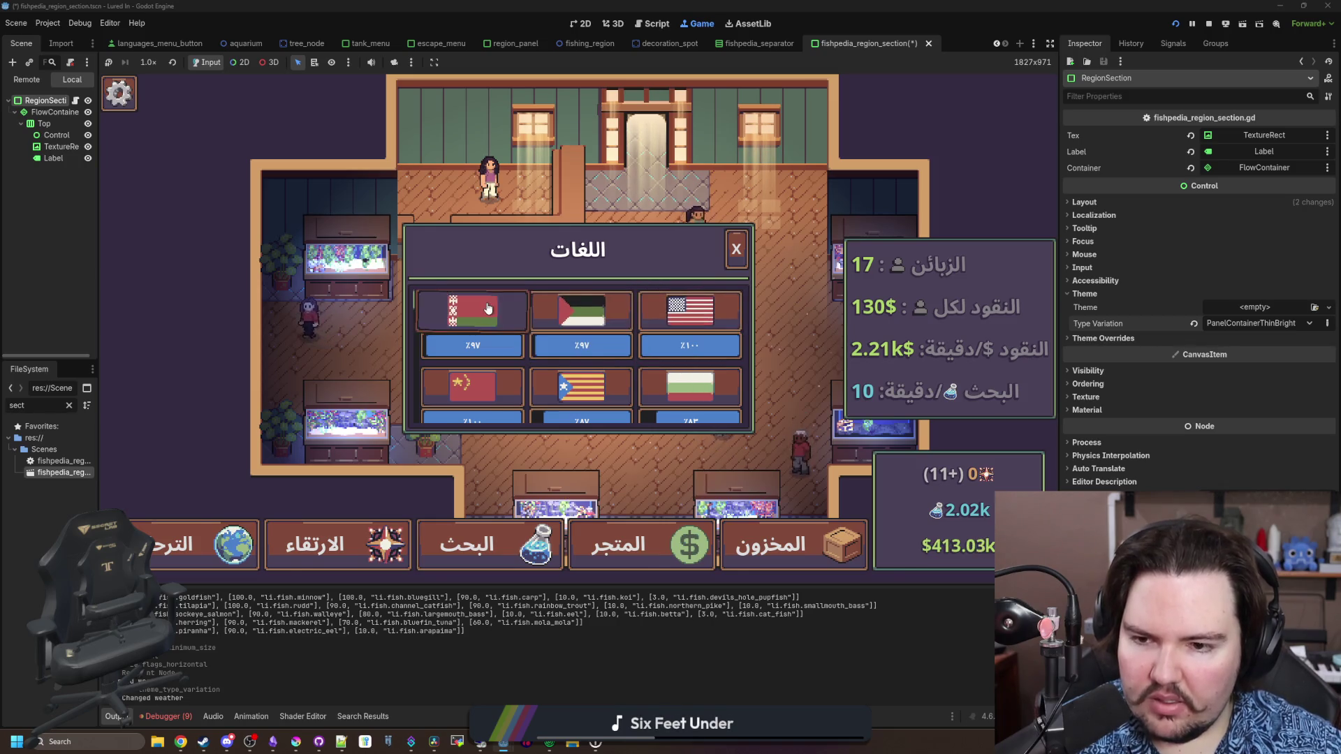
{"action": "scroll", "coordinate": [497, 349], "scroll_direction": "down", "scroll_amount": 2}
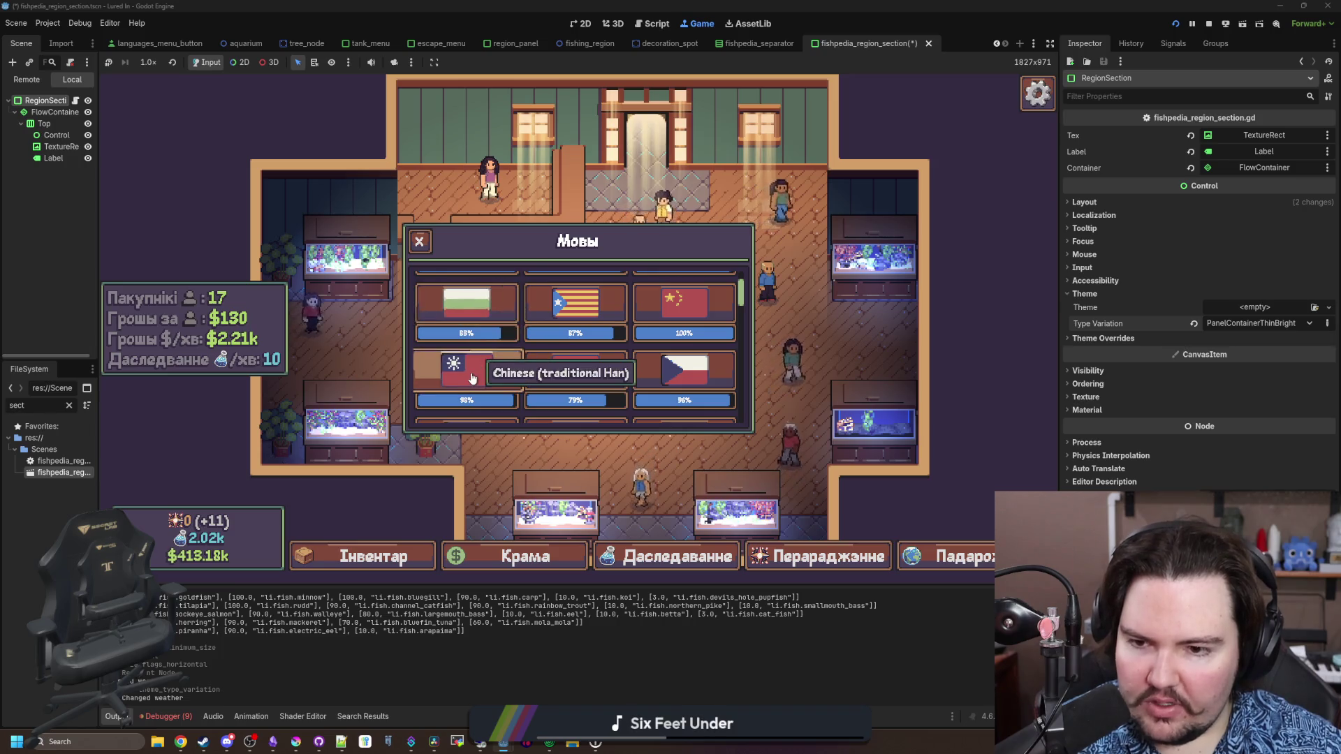
{"action": "scroll", "coordinate": [569, 370], "scroll_direction": "down", "scroll_amount": 1}
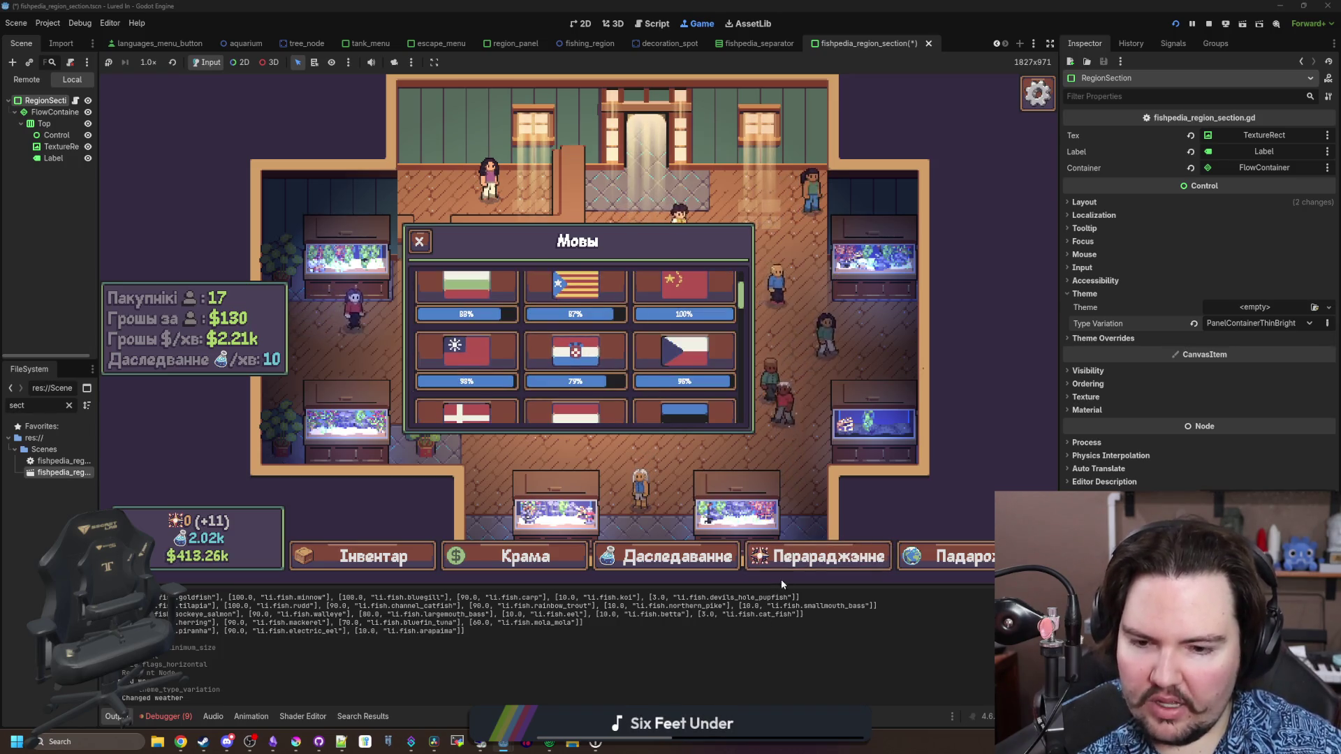
{"action": "scroll", "coordinate": [579, 349], "scroll_direction": "down", "scroll_amount": 5}
{"action": "left_click", "coordinate": [587, 403]}
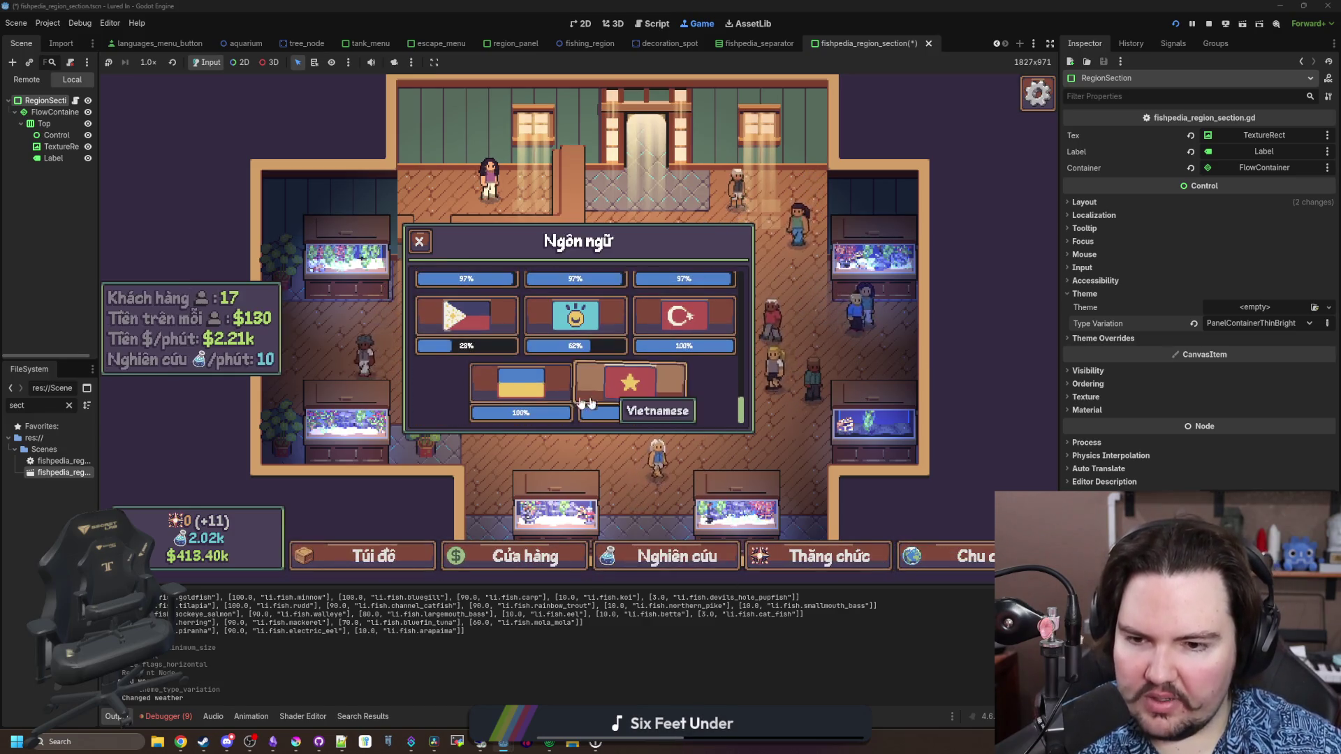
{"action": "left_click", "coordinate": [534, 369]}
Try Filipino, toki pona, Turkish, Swedish, Spanish and Serbian, returning to Spanish.
{"action": "scroll", "coordinate": [524, 369], "scroll_direction": "up", "scroll_amount": 1}
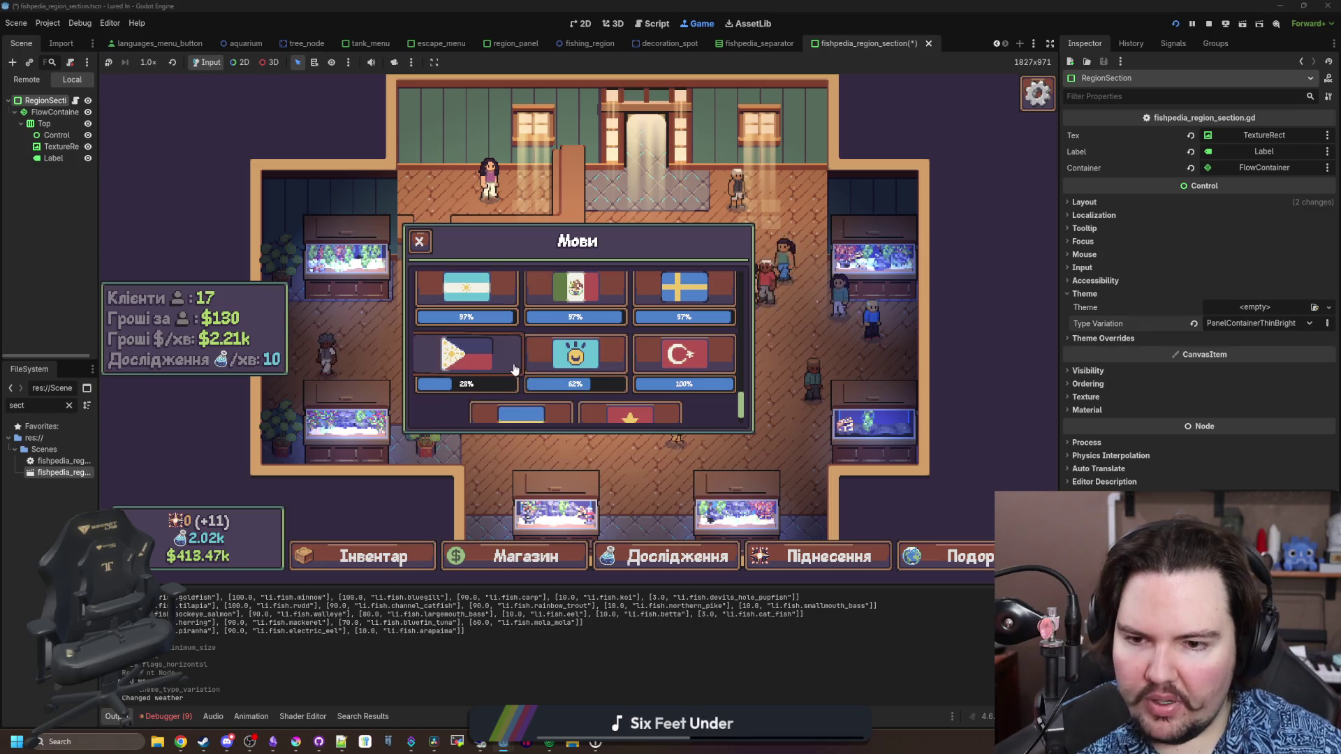
{"action": "left_click", "coordinate": [514, 369]}
{"action": "left_click", "coordinate": [584, 350]}
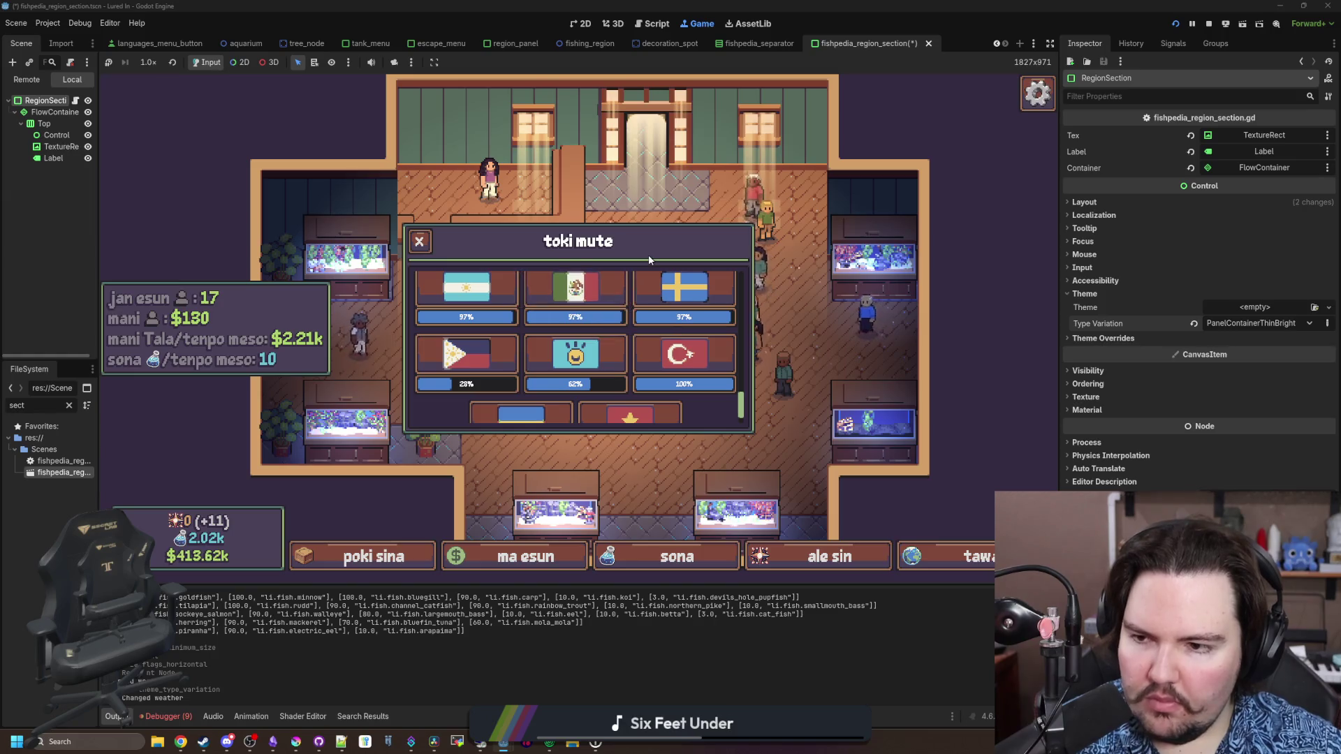
{"action": "left_click", "coordinate": [721, 351]}
{"action": "scroll", "coordinate": [721, 351], "scroll_direction": "up", "scroll_amount": 1}
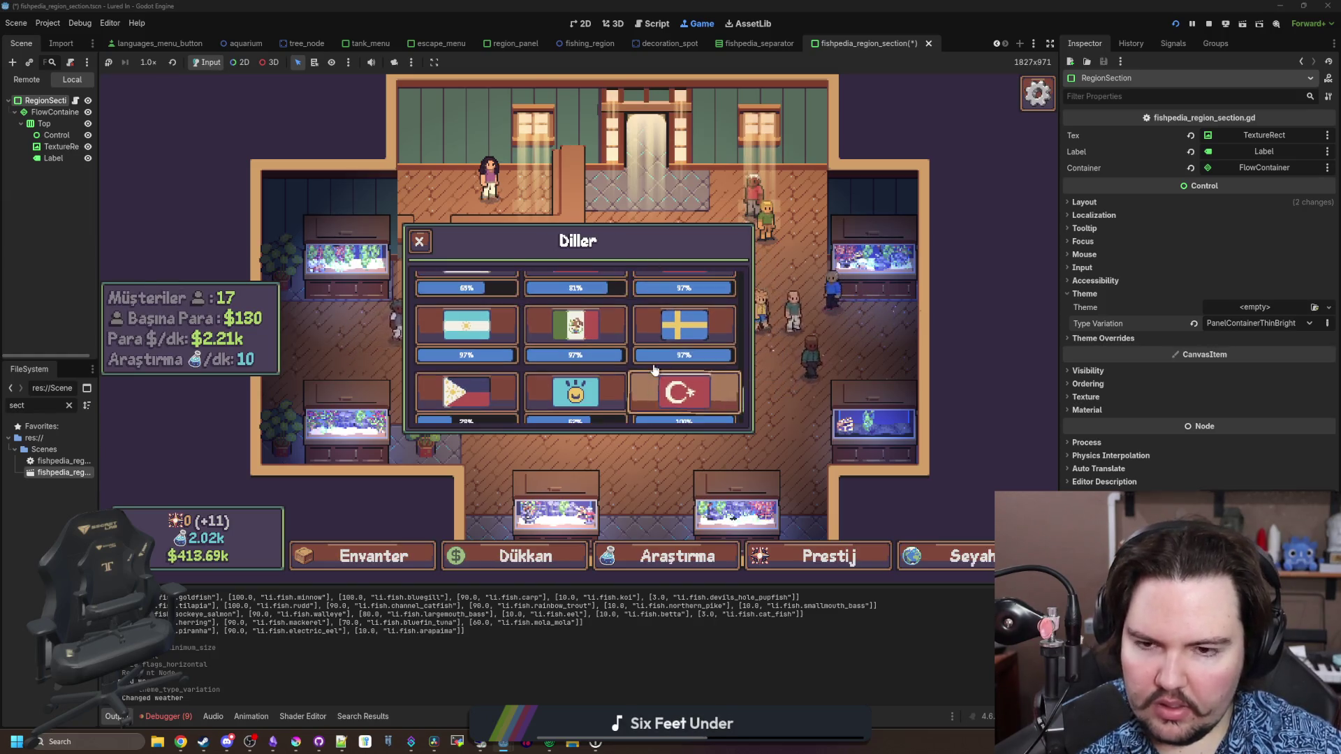
{"action": "left_click", "coordinate": [683, 324]}
{"action": "left_click", "coordinate": [485, 330]}
{"action": "scroll", "coordinate": [486, 330], "scroll_direction": "up", "scroll_amount": 1}
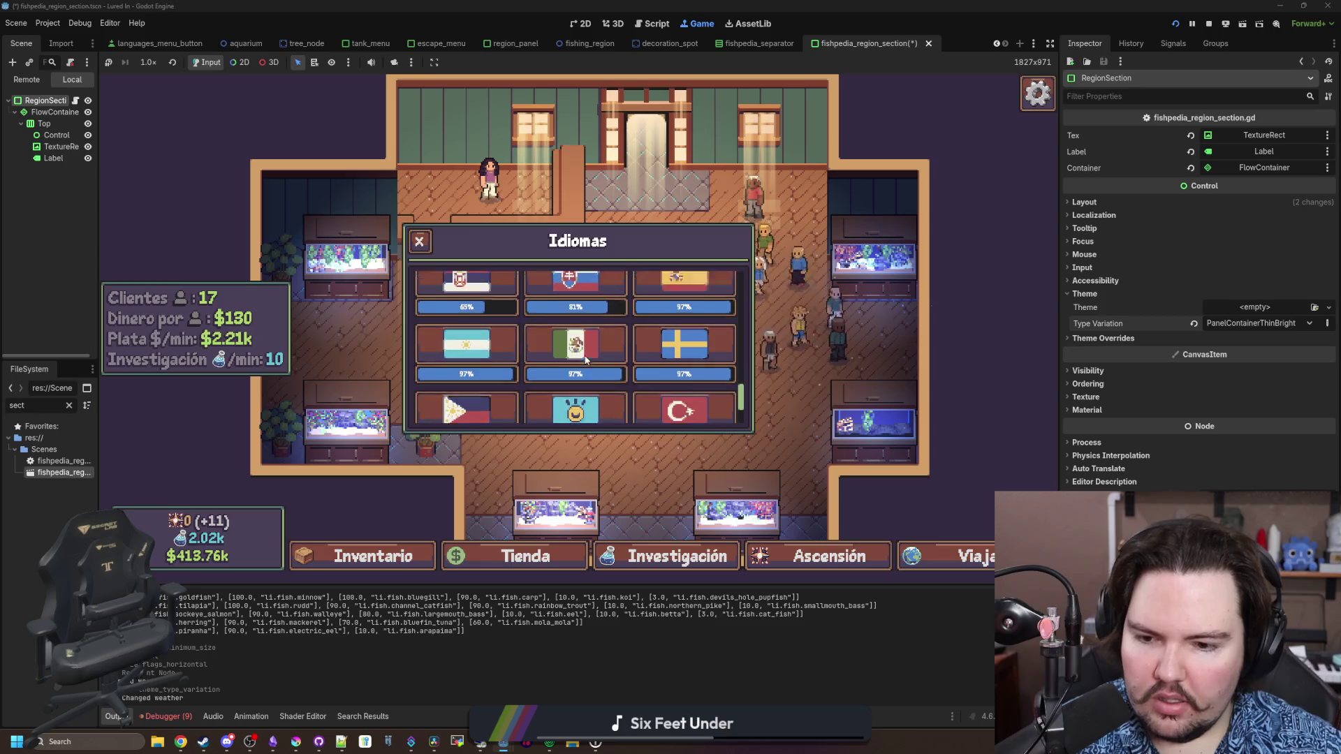
{"action": "left_click", "coordinate": [467, 318]}
{"action": "left_click", "coordinate": [669, 334]}
Cycle through Russian, Romanian, Portuguese, Pirate, Polish, Norwegian, English and Lithuanian.
{"action": "scroll", "coordinate": [669, 338], "scroll_direction": "up", "scroll_amount": 1}
{"action": "left_click", "coordinate": [682, 318]}
{"action": "left_click", "coordinate": [576, 318]}
{"action": "left_click", "coordinate": [477, 323]}
{"action": "scroll", "coordinate": [478, 325], "scroll_direction": "up", "scroll_amount": 1}
{"action": "left_click", "coordinate": [477, 323]}
{"action": "left_click", "coordinate": [575, 320]}
{"action": "left_click", "coordinate": [683, 321]}
{"action": "scroll", "coordinate": [681, 332], "scroll_direction": "up", "scroll_amount": 1}
{"action": "left_click", "coordinate": [681, 329]}
{"action": "left_click", "coordinate": [576, 325]}
{"action": "left_click", "coordinate": [467, 324]}
Try Japanese and Hebrew, then settle on Icelandic.
{"action": "scroll", "coordinate": [601, 353], "scroll_direction": "up", "scroll_amount": 1}
{"action": "scroll", "coordinate": [650, 356], "scroll_direction": "up", "scroll_amount": 1}
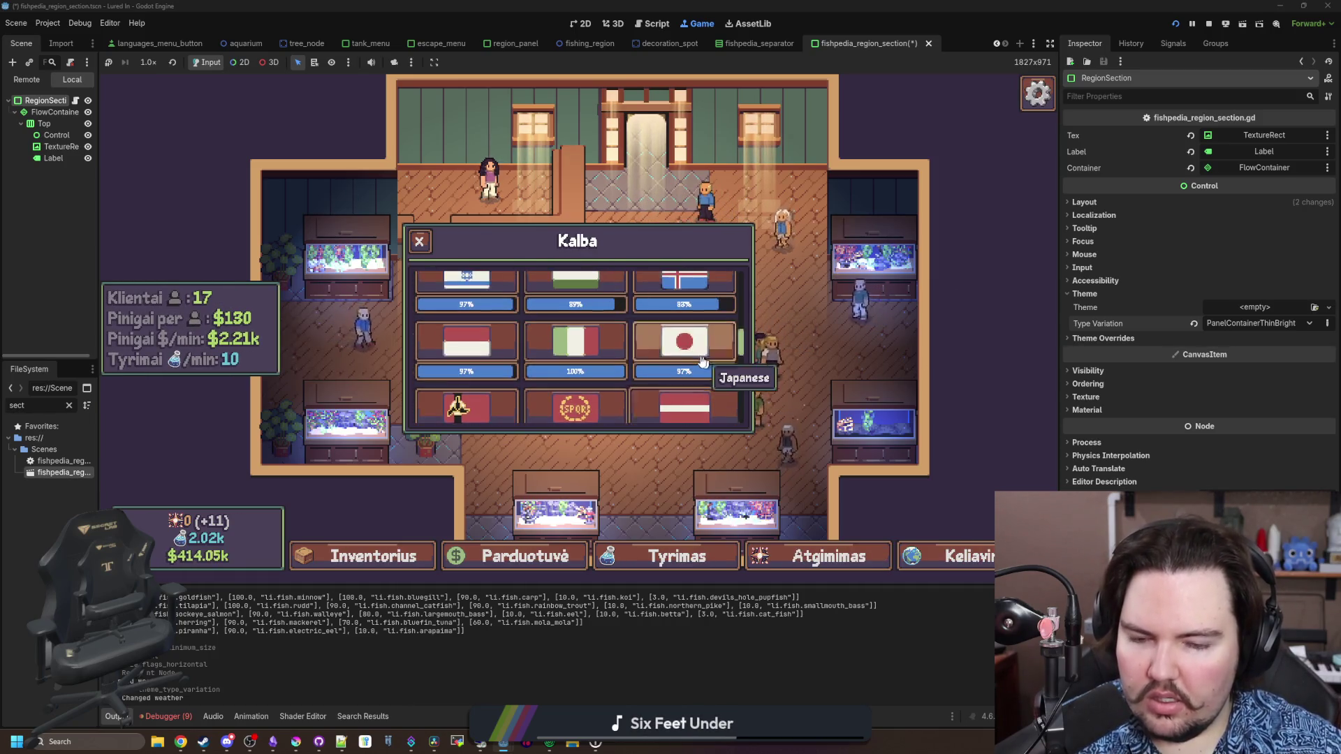
{"action": "left_click", "coordinate": [674, 358]}
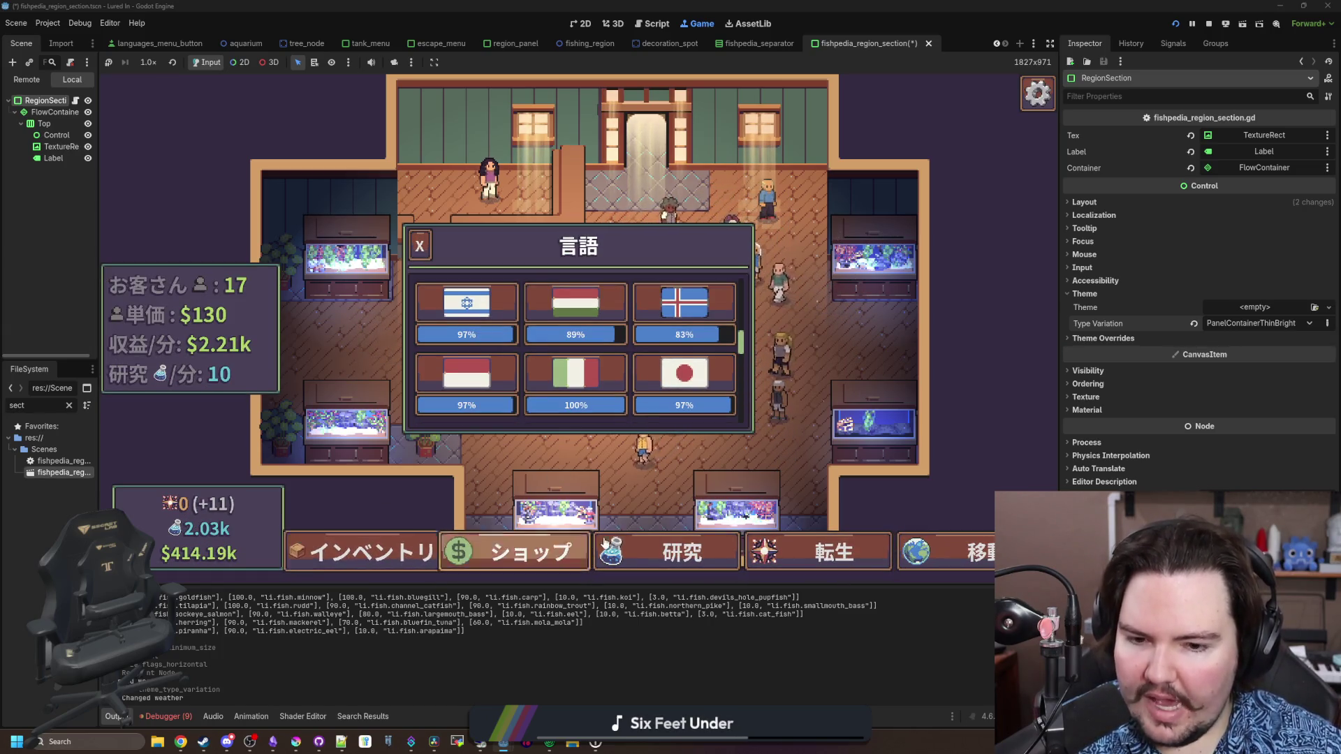
{"action": "scroll", "coordinate": [661, 388], "scroll_direction": "up", "scroll_amount": 1}
{"action": "scroll", "coordinate": [661, 388], "scroll_direction": "down", "scroll_amount": 1}
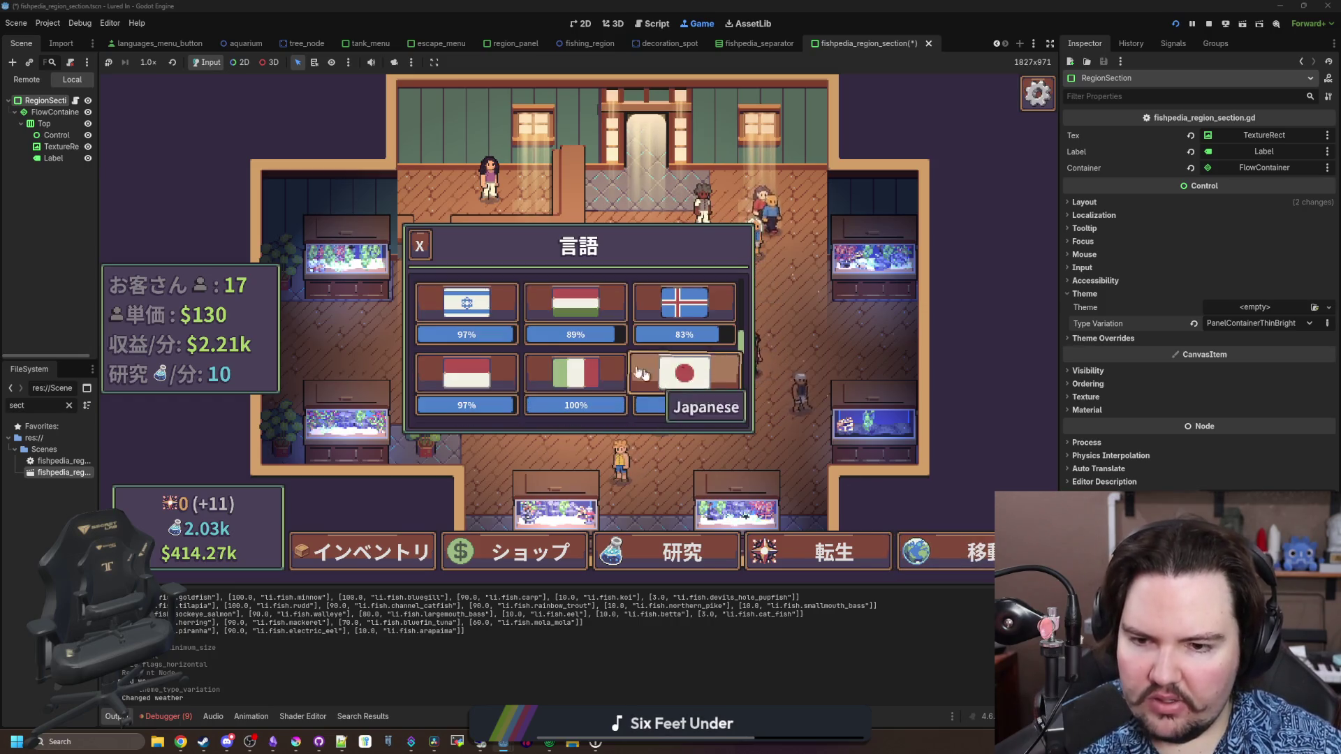
{"action": "left_click", "coordinate": [458, 305]}
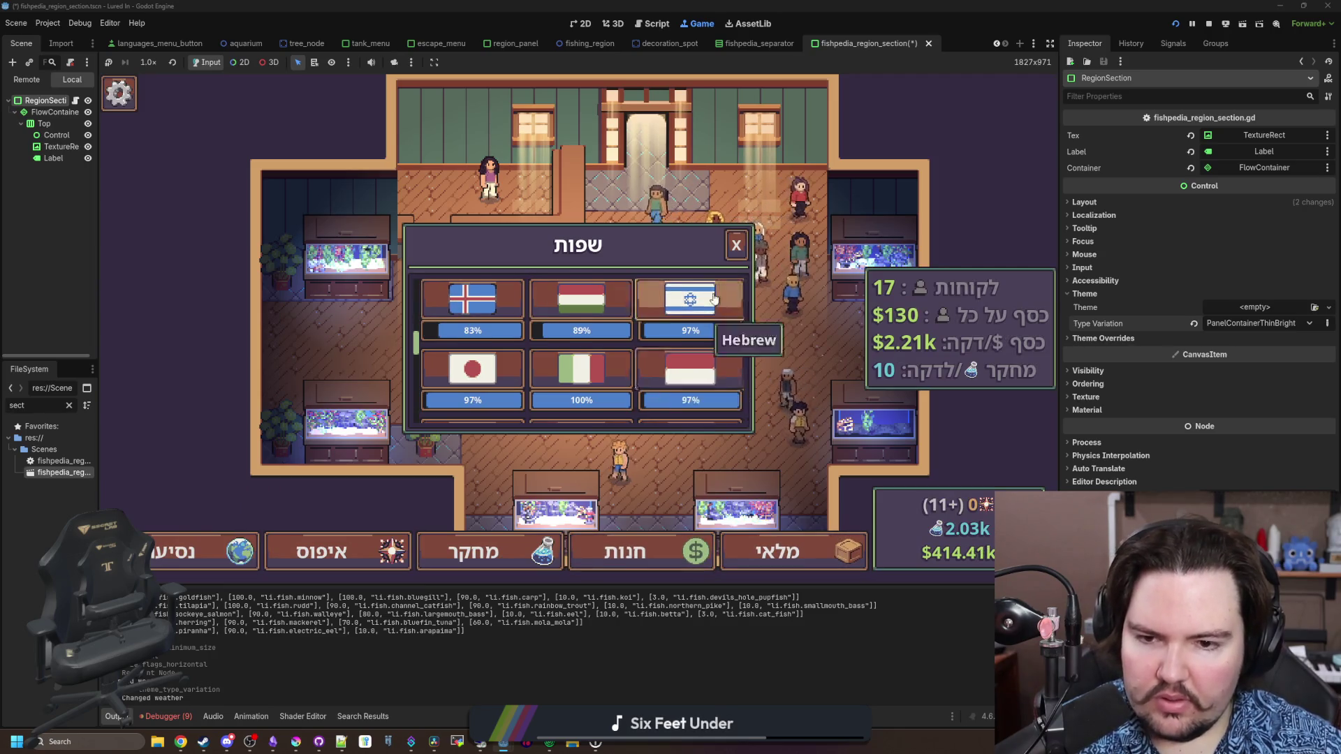
{"action": "scroll", "coordinate": [496, 317], "scroll_direction": "up", "scroll_amount": 3}
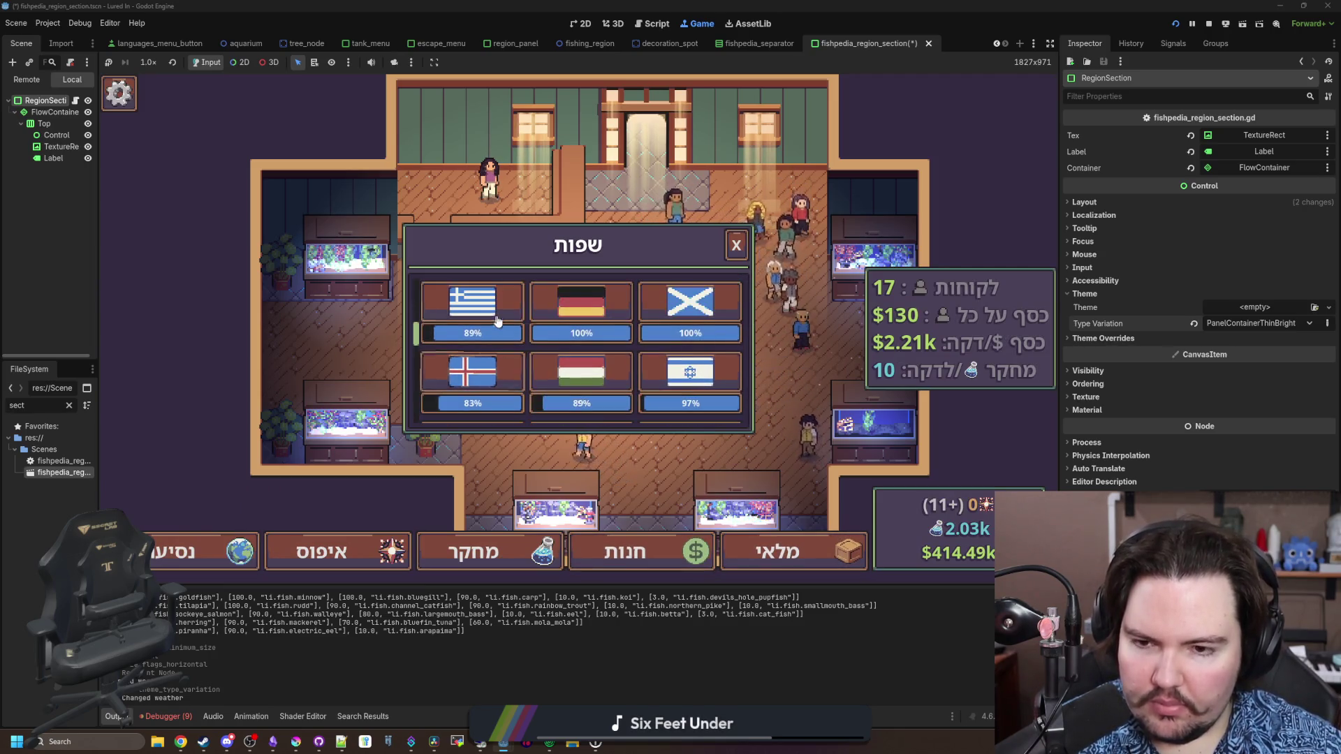
{"action": "left_click", "coordinate": [480, 369]}
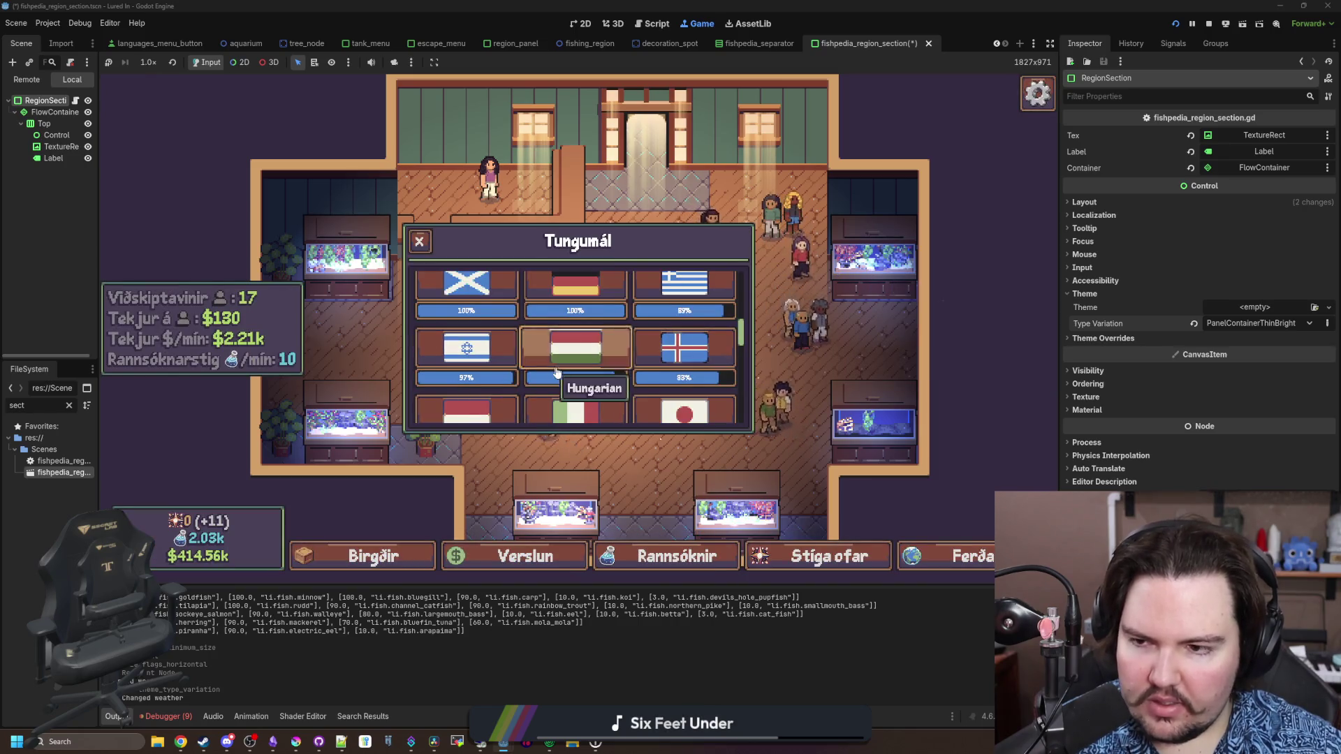
{"action": "scroll", "coordinate": [684, 357], "scroll_direction": "up", "scroll_amount": 3}
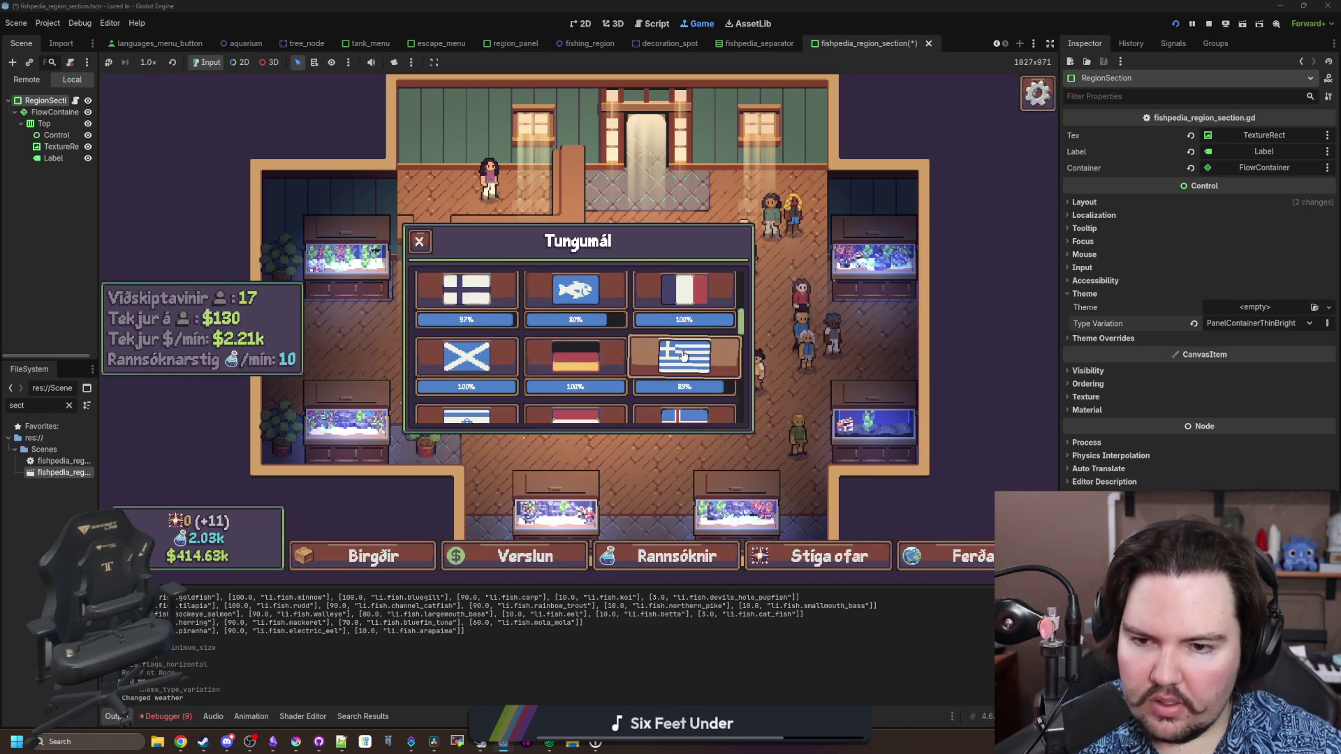